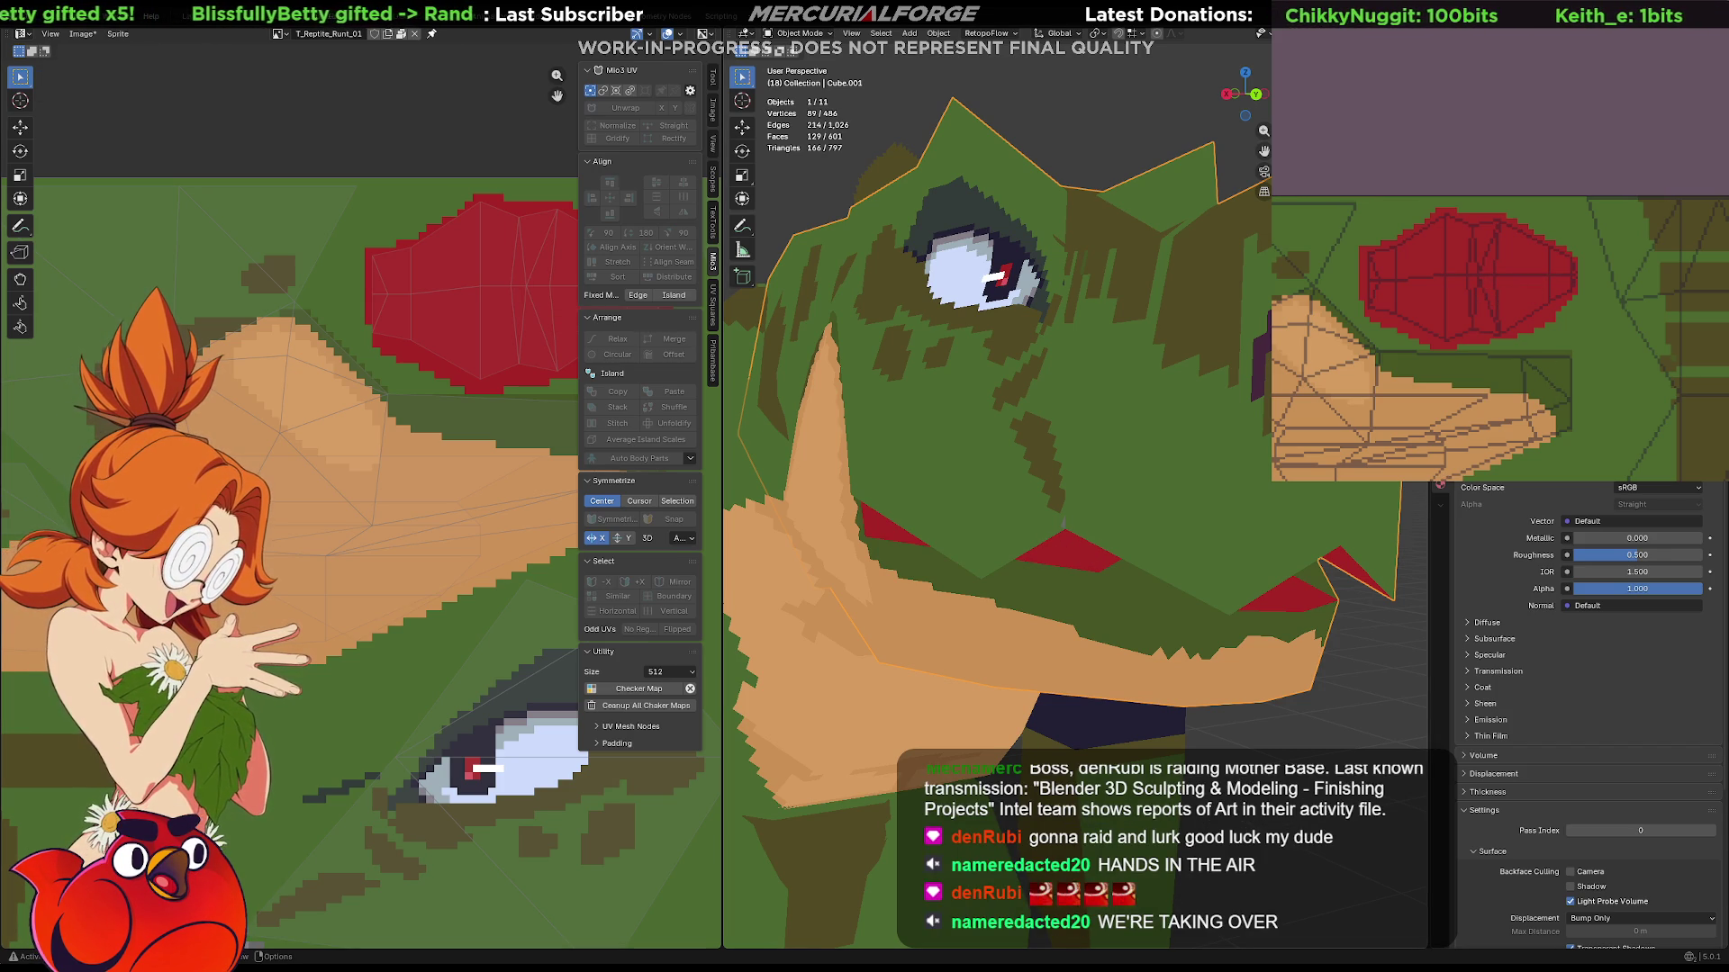
Leave UV editing after checking the eye and select all parts of the reptile model.
{"action": "middle_click_drag", "start_coordinate": [946, 635], "coordinate": [984, 659]}
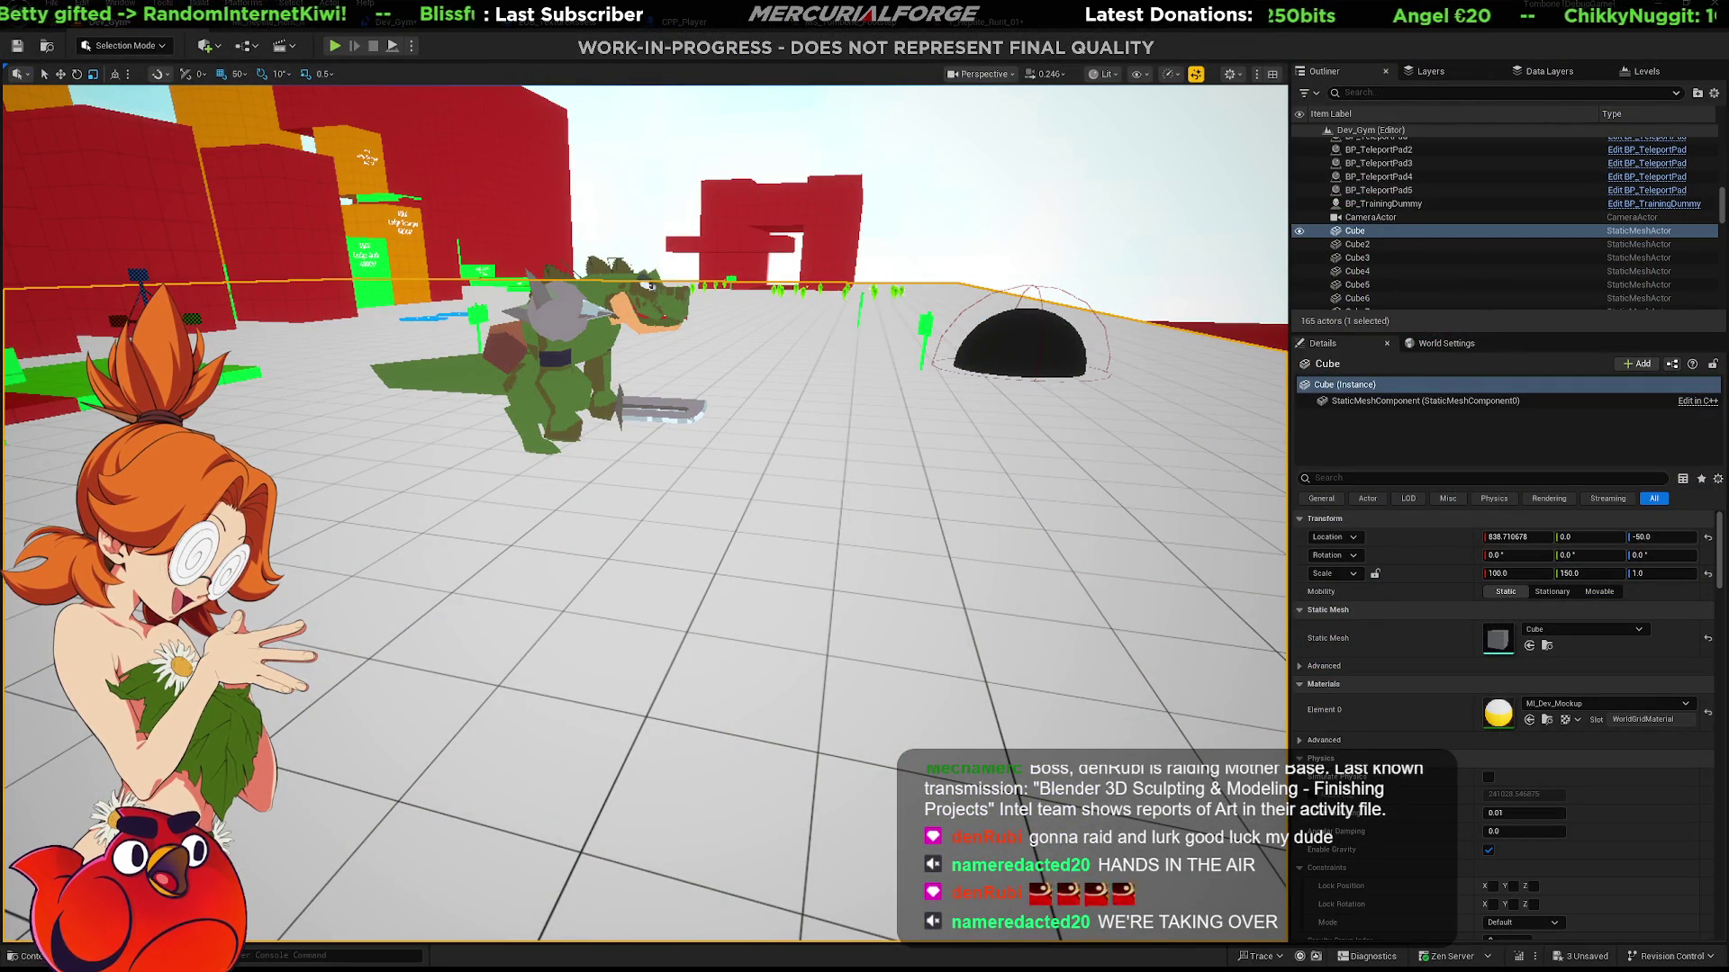
{"action": "scroll", "coordinate": [953, 466], "scroll_direction": "down", "scroll_amount": 5}
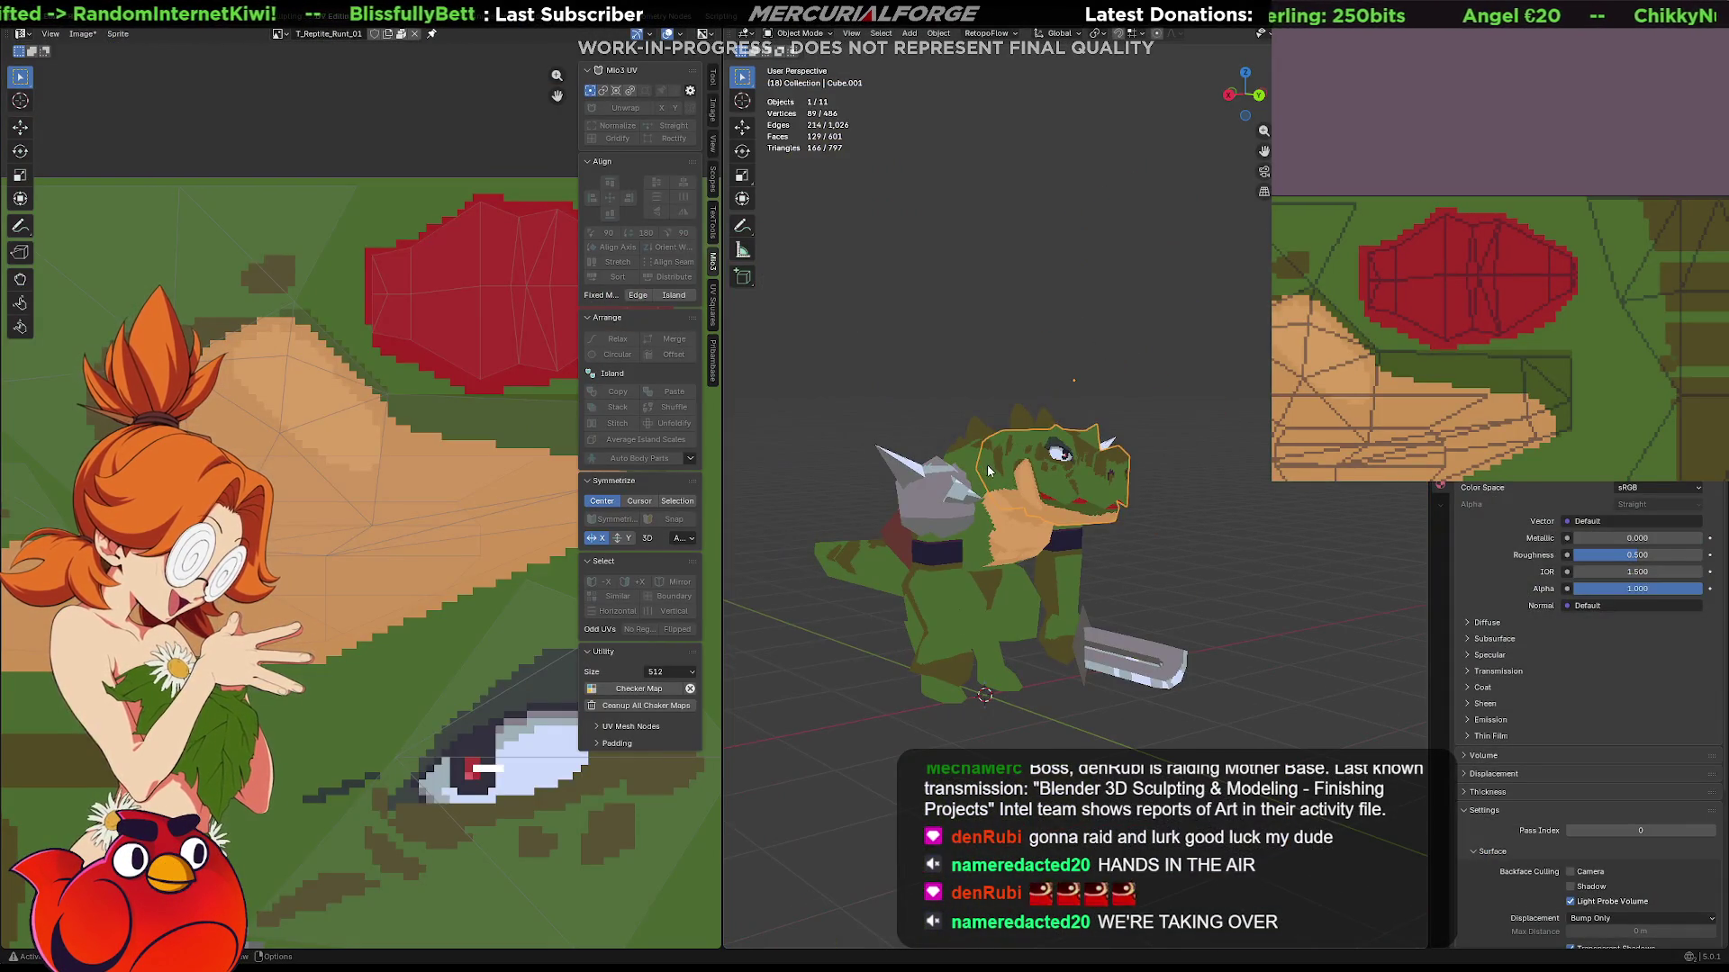
{"action": "left_click", "coordinate": [1109, 432]}
{"action": "key", "text": "Tab"}
{"action": "key", "text": "a"}
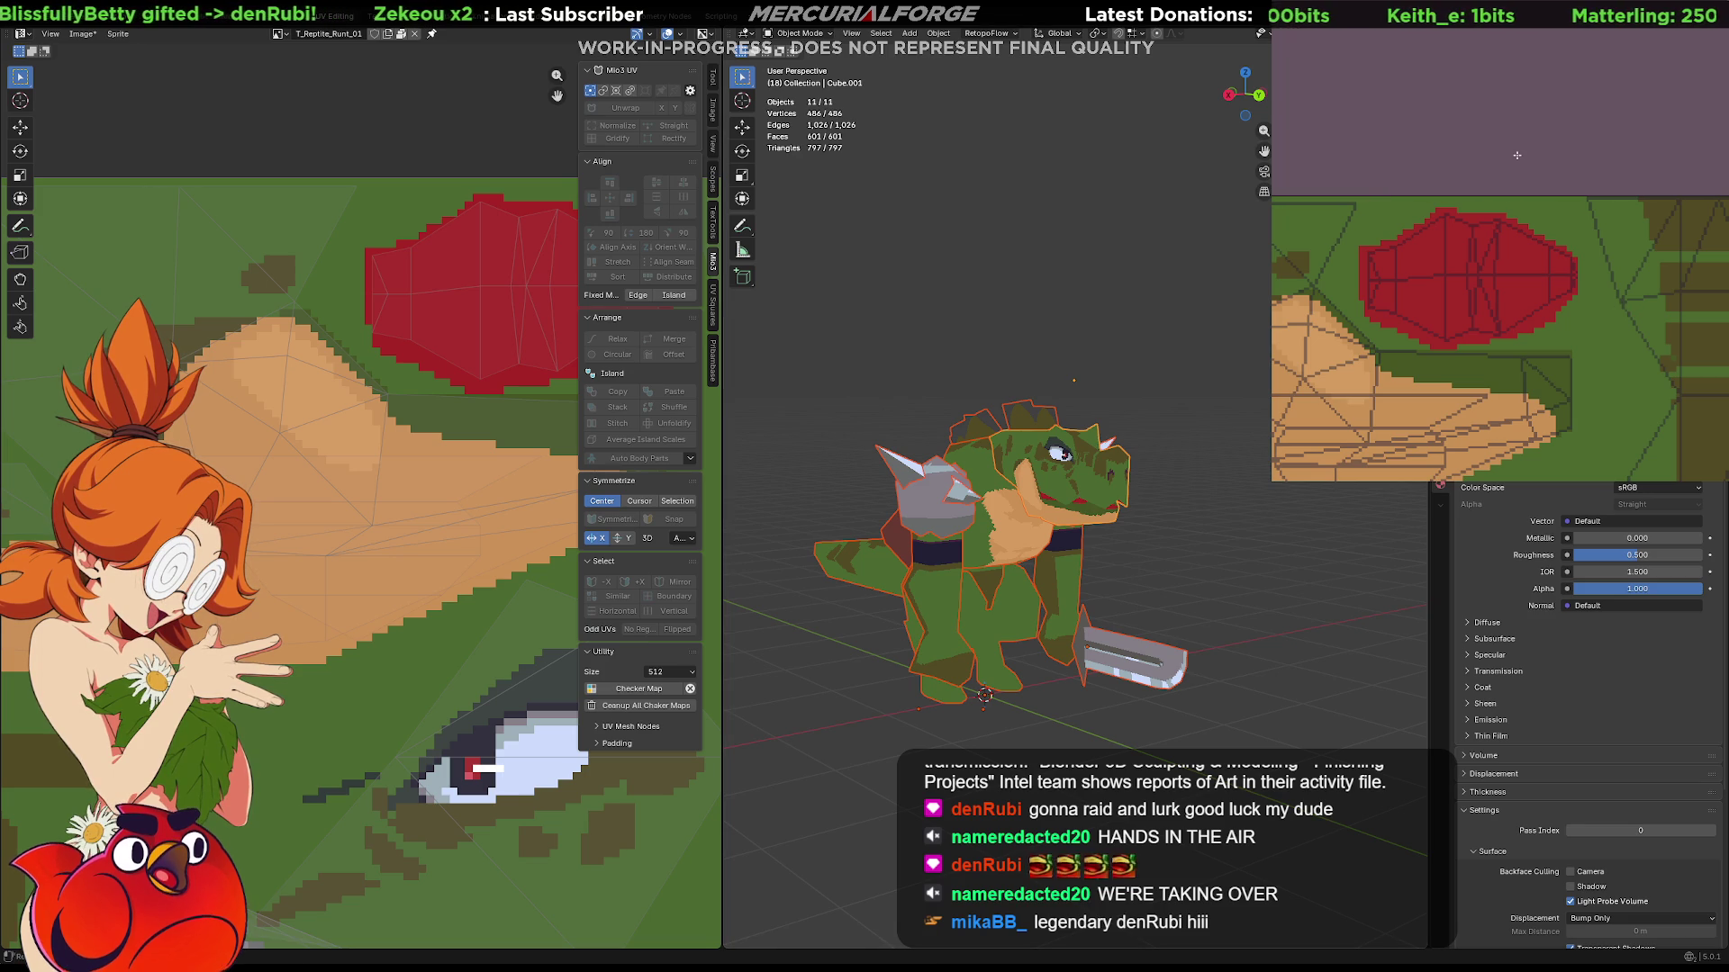
Save the reptile sprite over its existing Aseprite file, confirming the overwrite.
{"action": "key", "text": "ctrl+shift+s"}
{"action": "left_click", "coordinate": [1682, 332]}
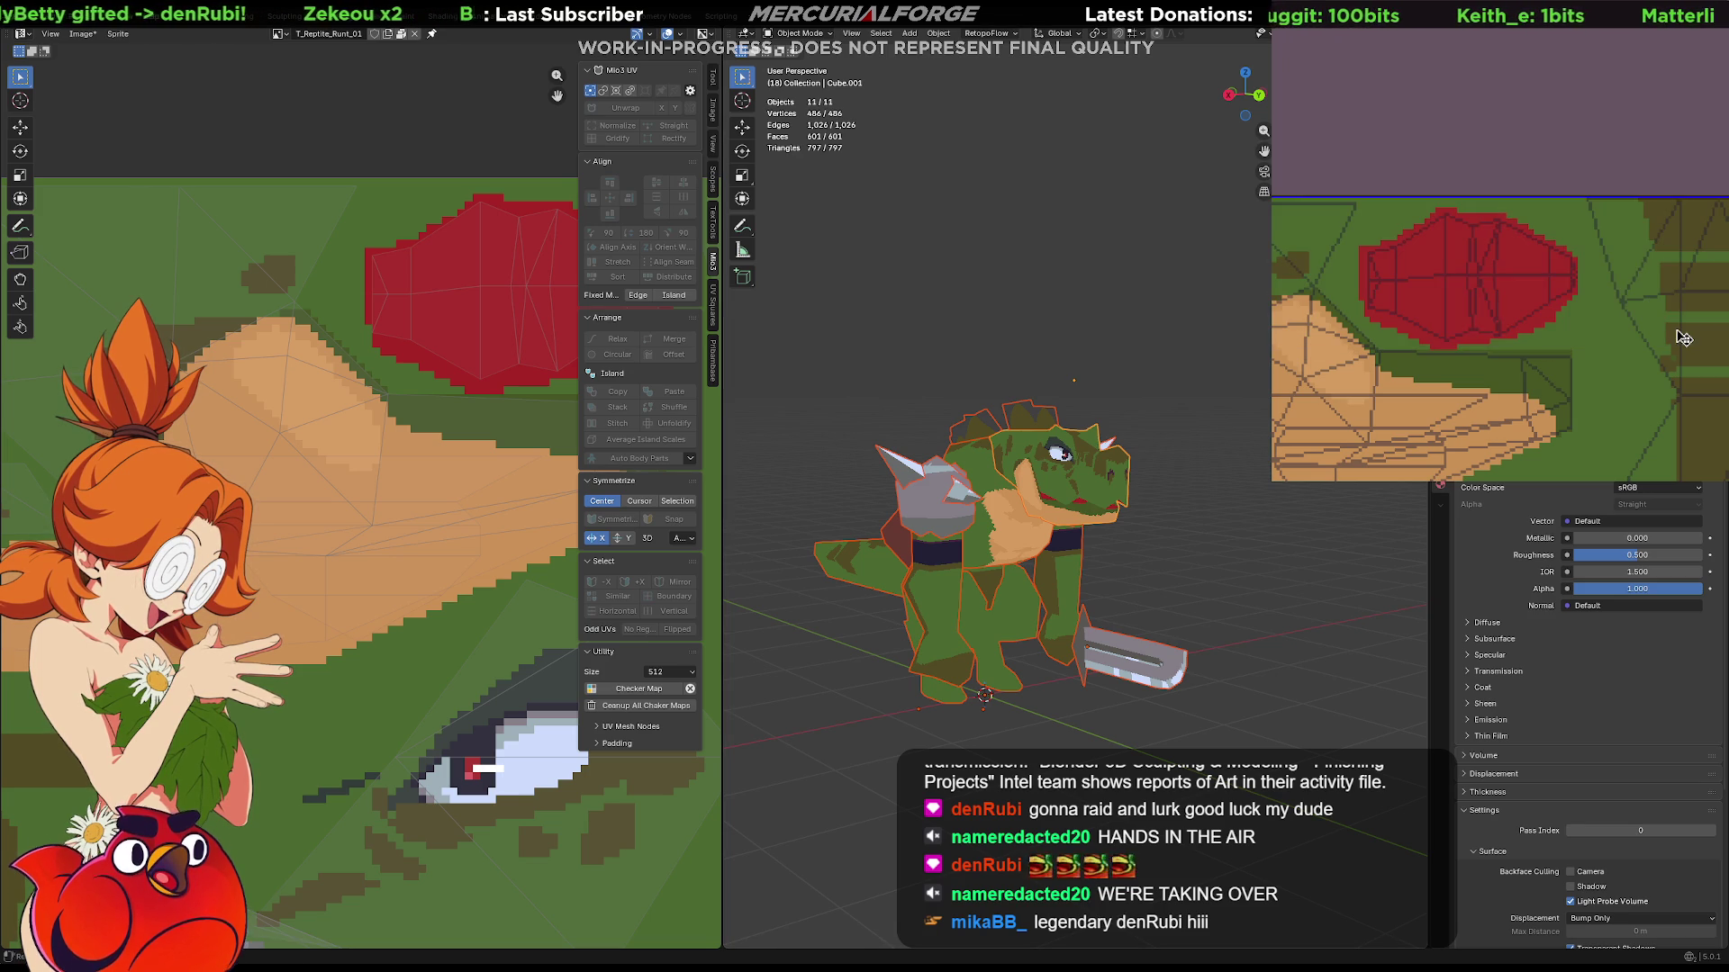
{"action": "key", "text": "ctrl+shift+s"}
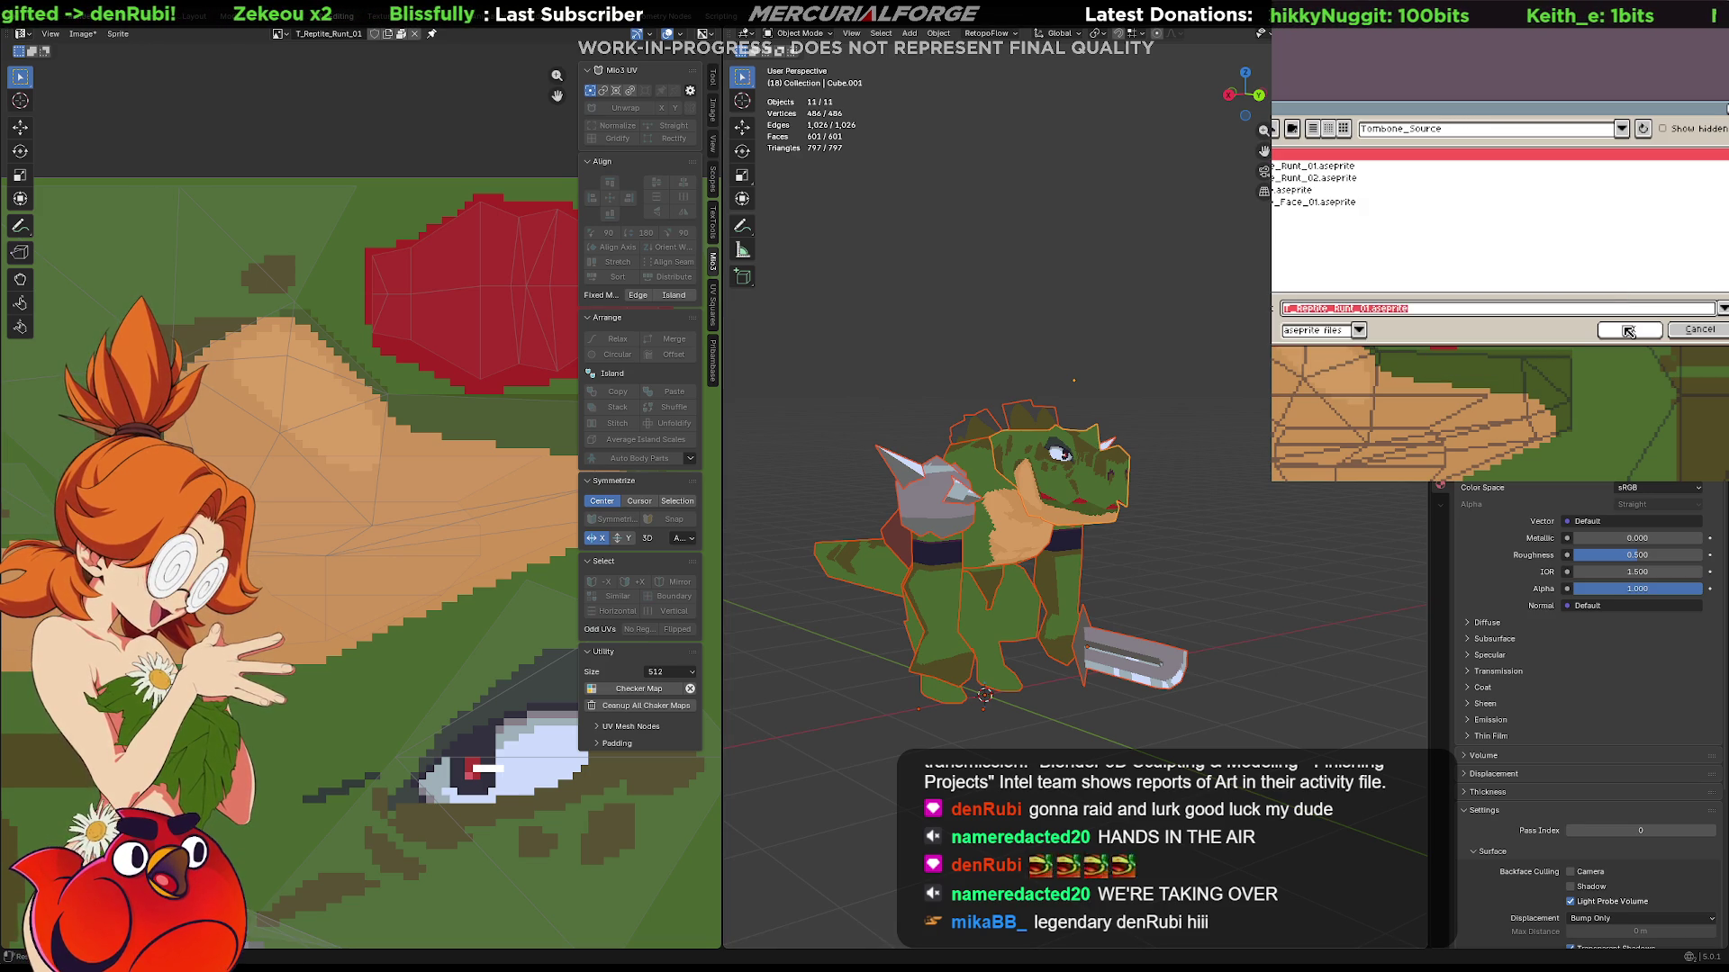
{"action": "left_click", "coordinate": [1627, 333]}
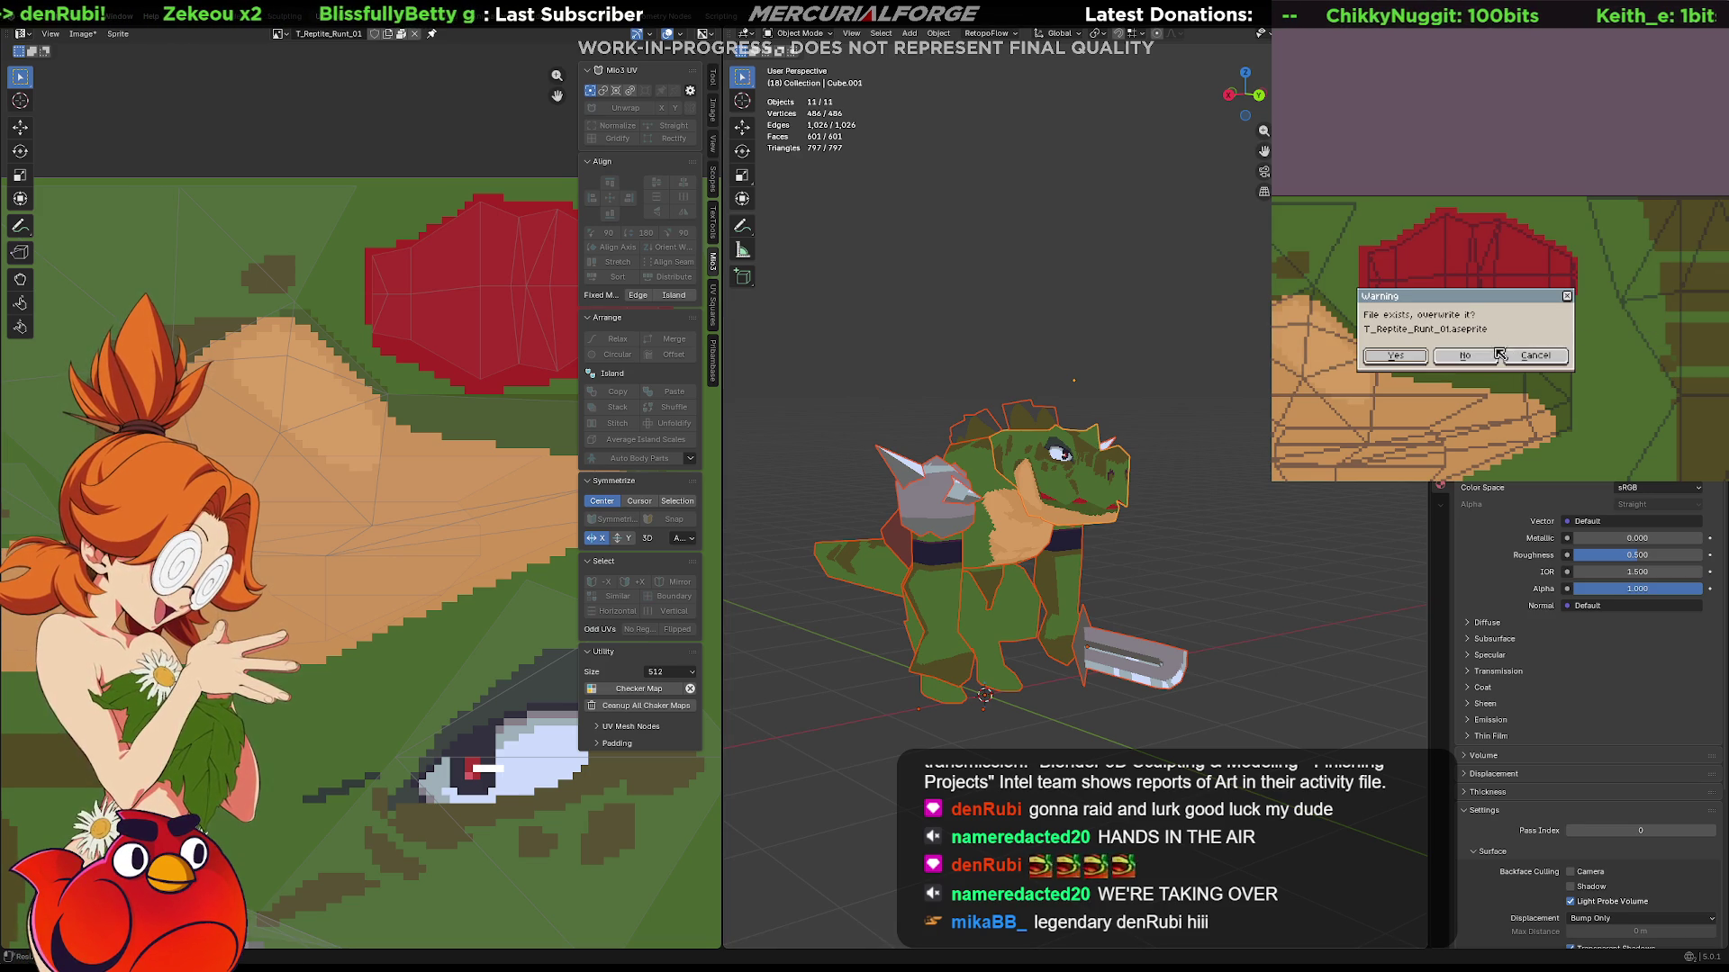
{"action": "left_click", "coordinate": [1543, 352]}
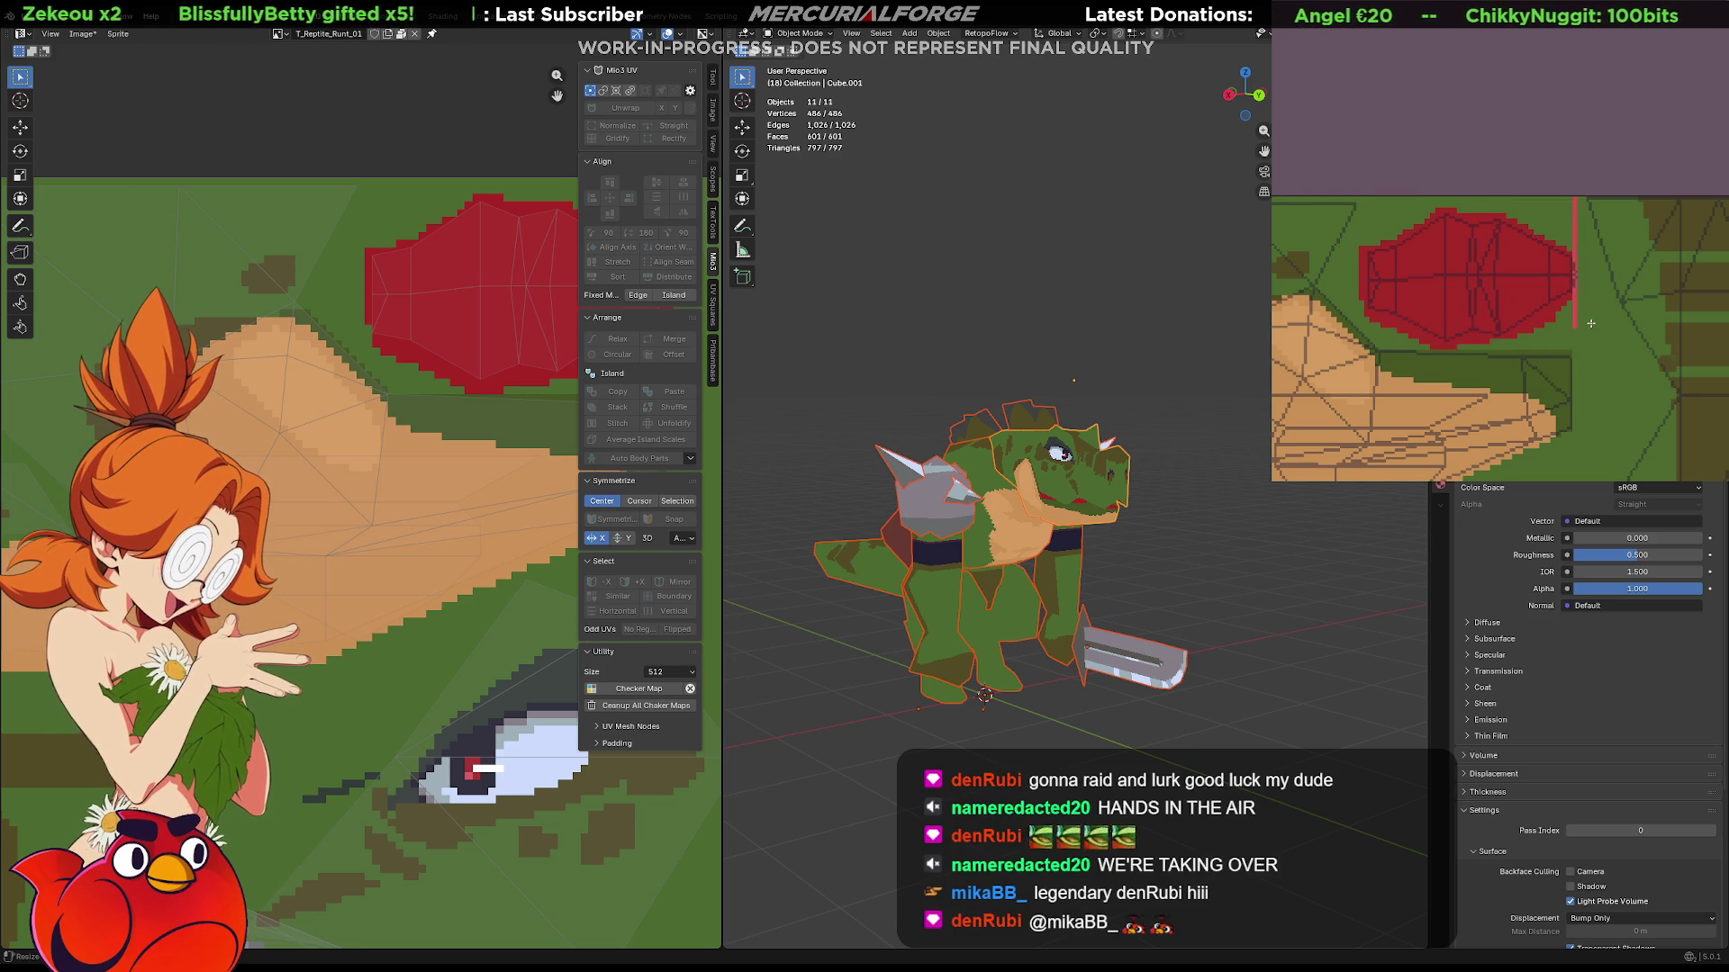
Export the reptile texture as PNG, replacing the existing file.
{"action": "key", "text": "ctrl+alt+shift+s"}
{"action": "left_click", "coordinate": [1642, 309]}
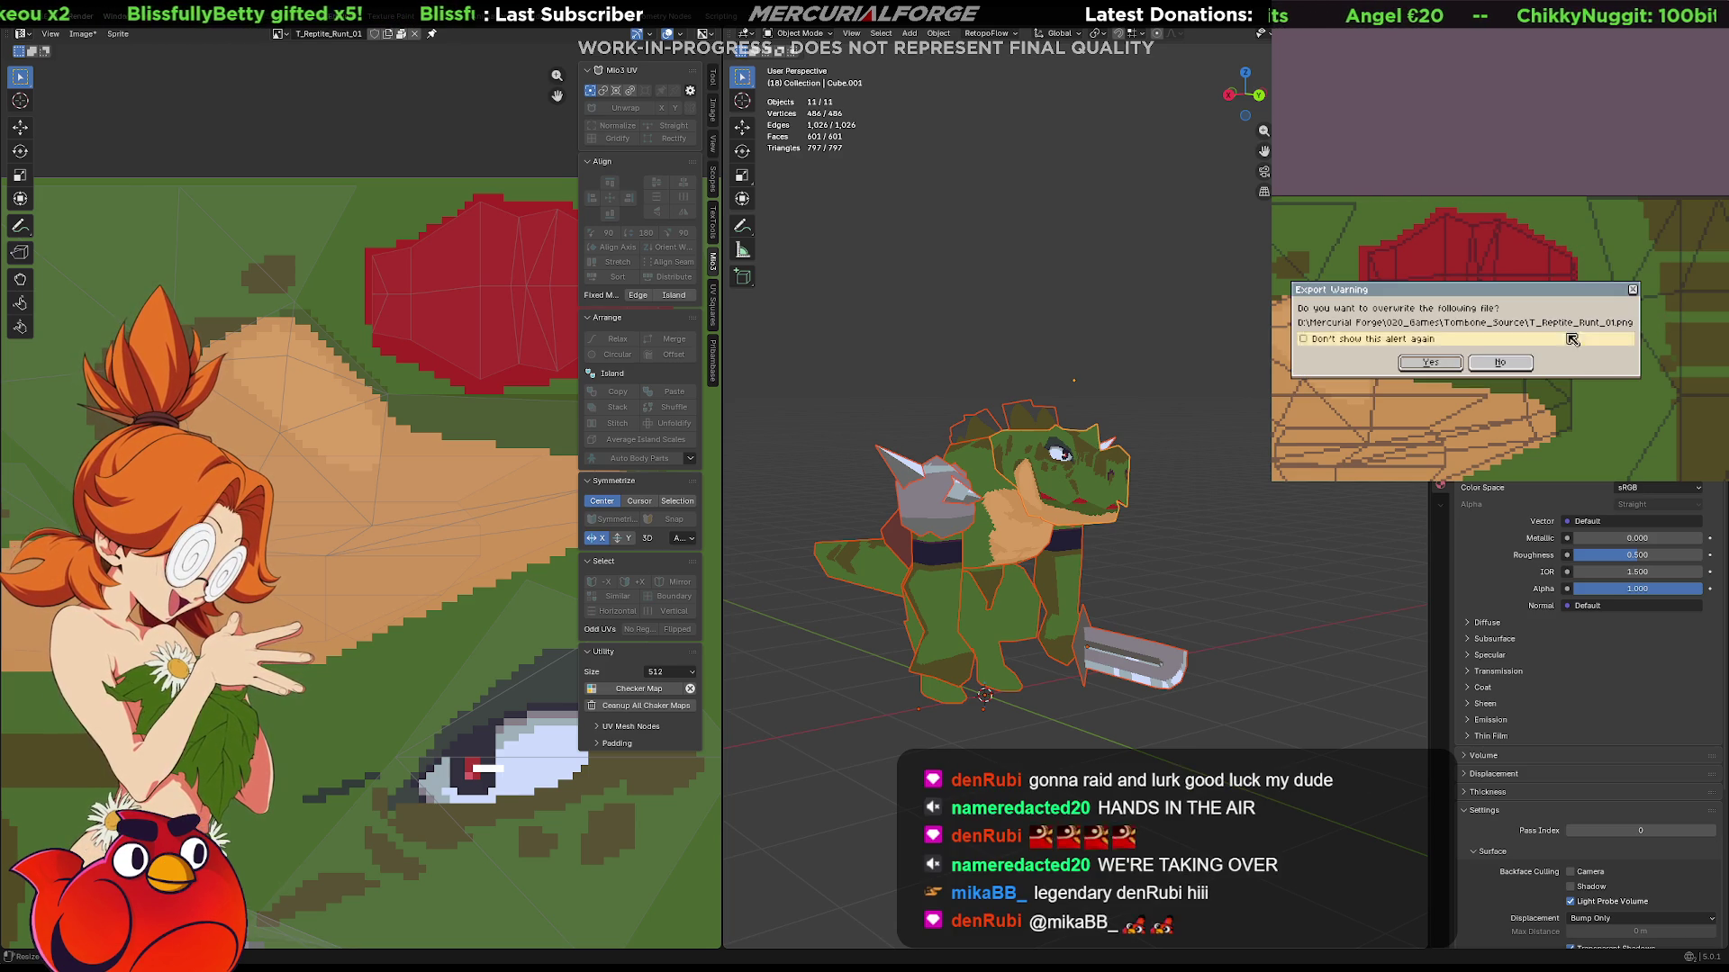
{"action": "left_click", "coordinate": [1460, 362]}
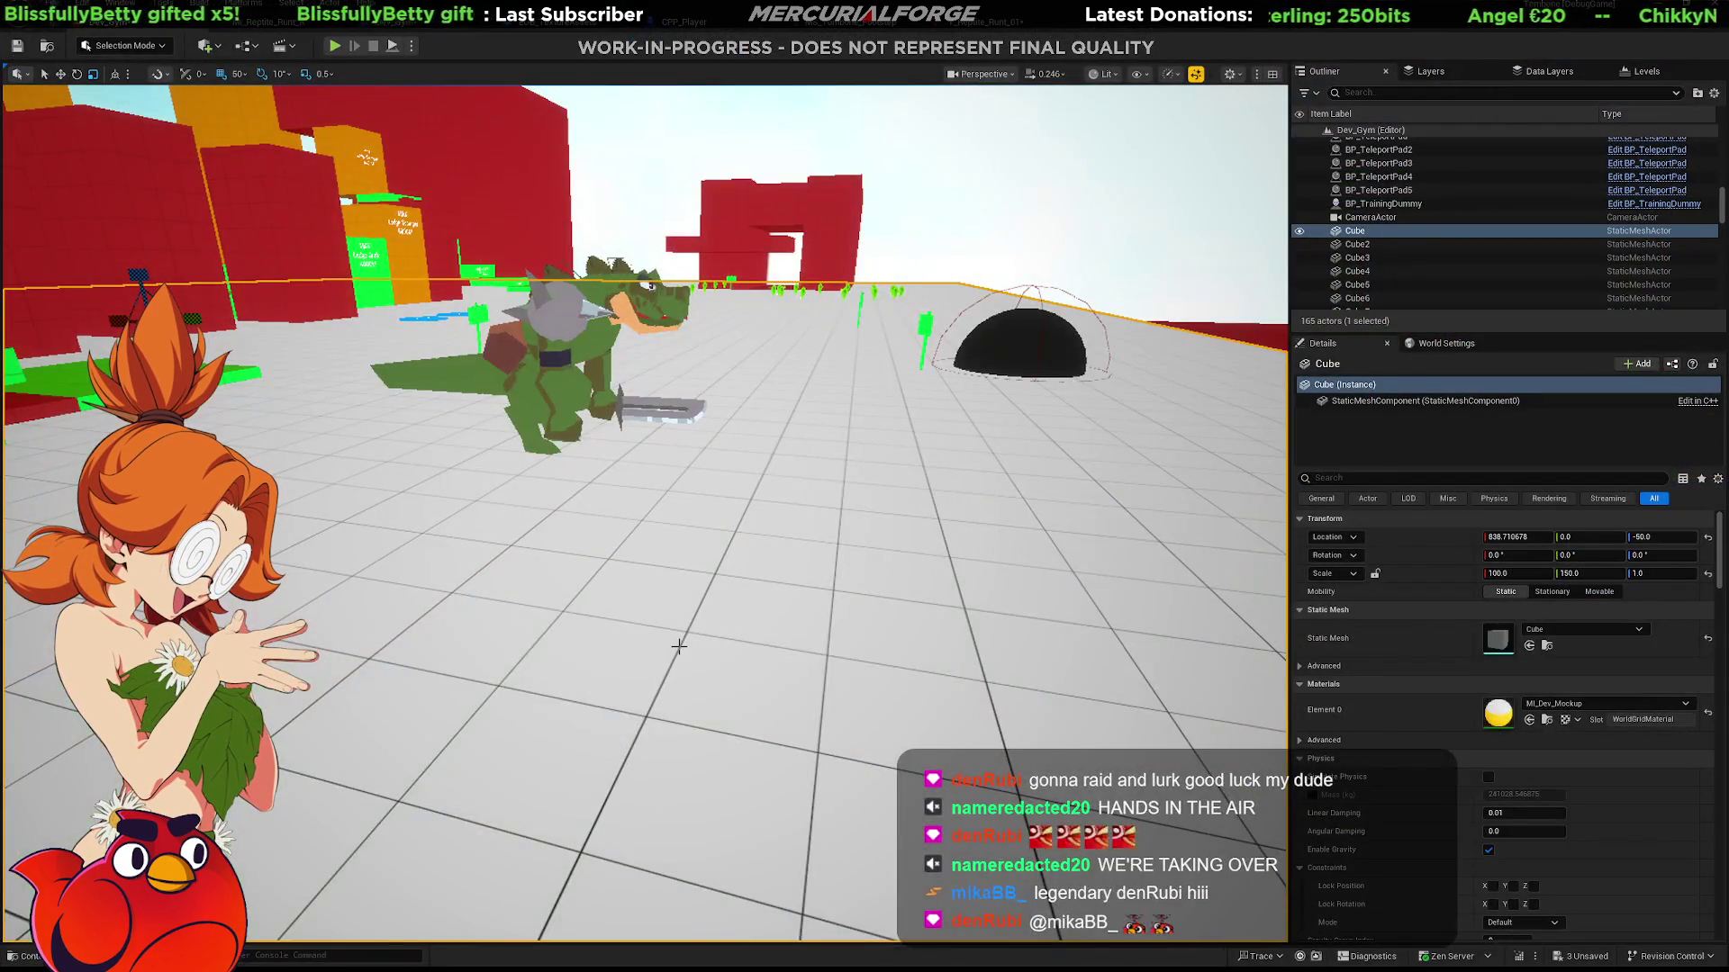
Reimport T_Reptile_Runt_01 from the Content Drawer and start Play In Editor.
{"action": "key", "text": "ctrl+space"}
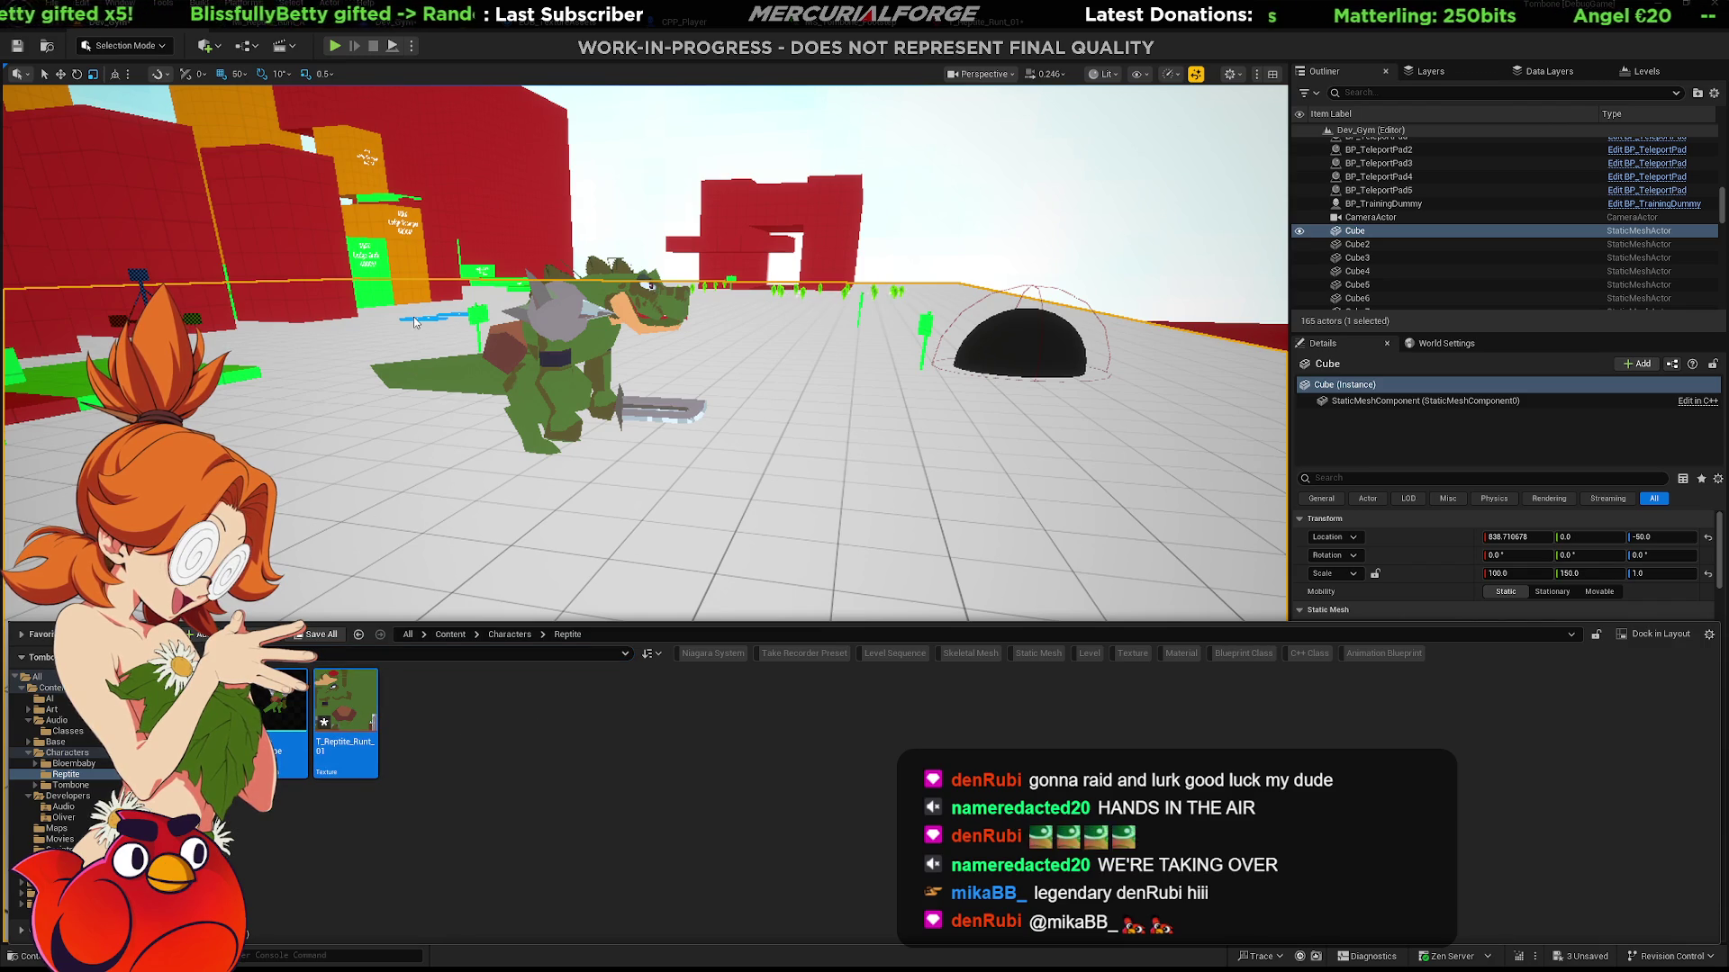
{"action": "left_click", "coordinate": [699, 532]}
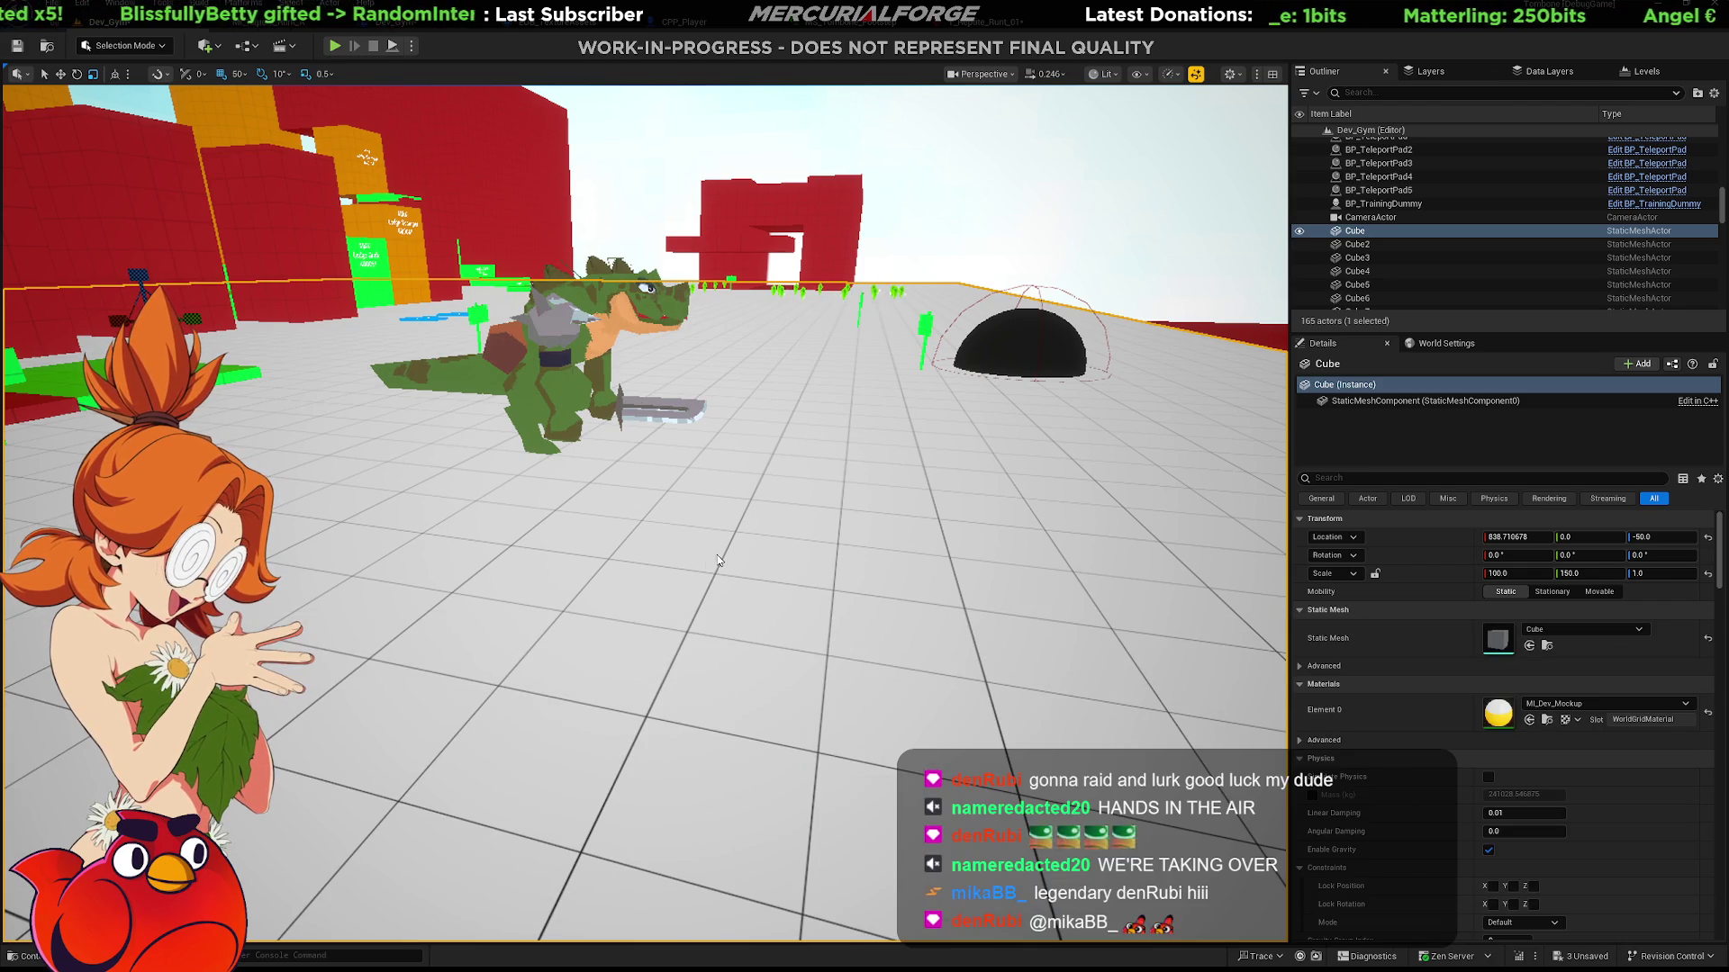
{"action": "key", "text": "alt+p"}
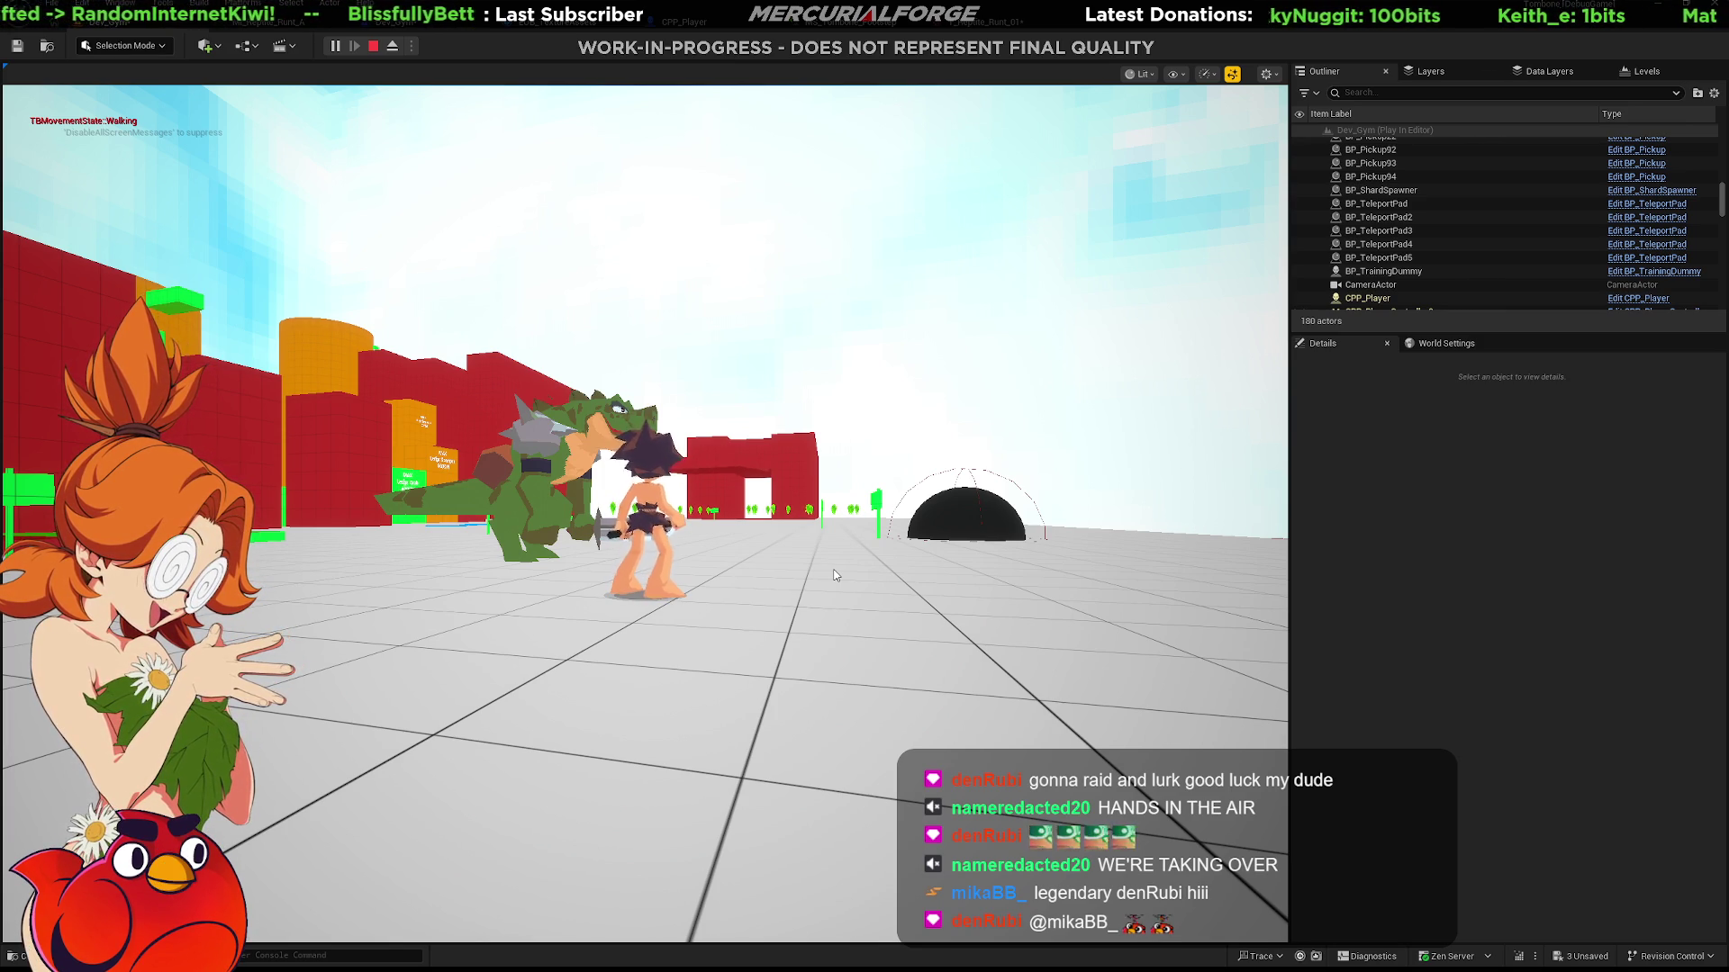
Run, jump and dive across the floor toward the orc, attacking the training dummy.
{"action": "key", "text": "w"}
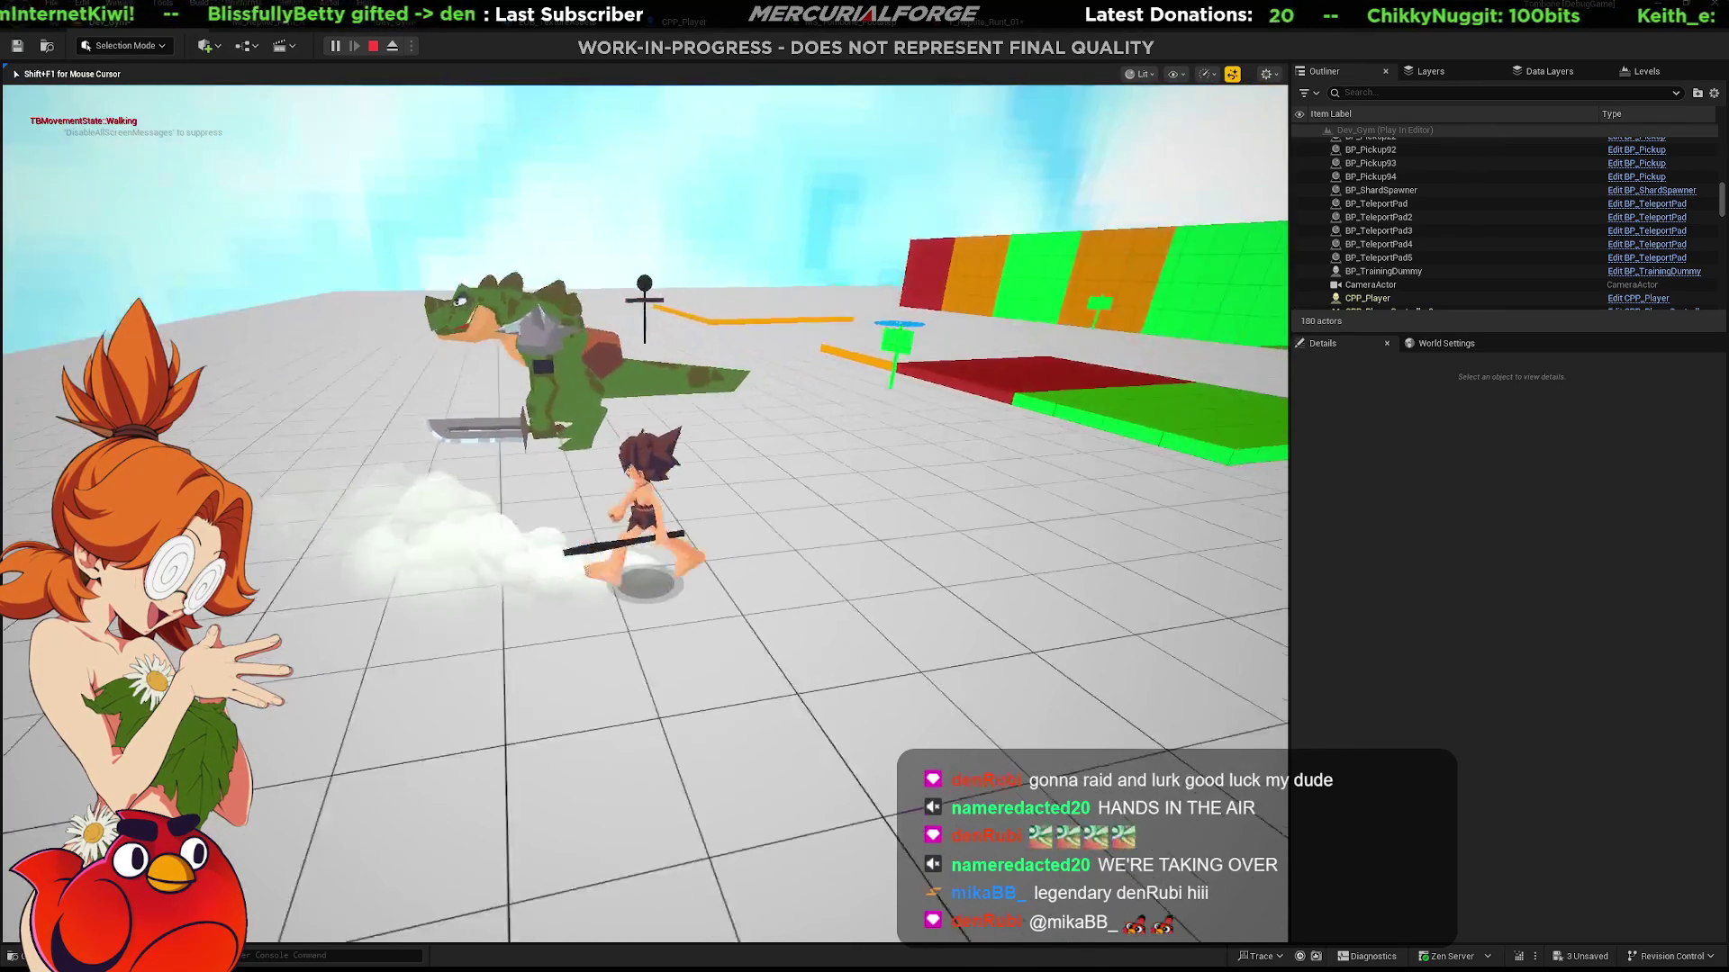
{"action": "key", "text": "s"}
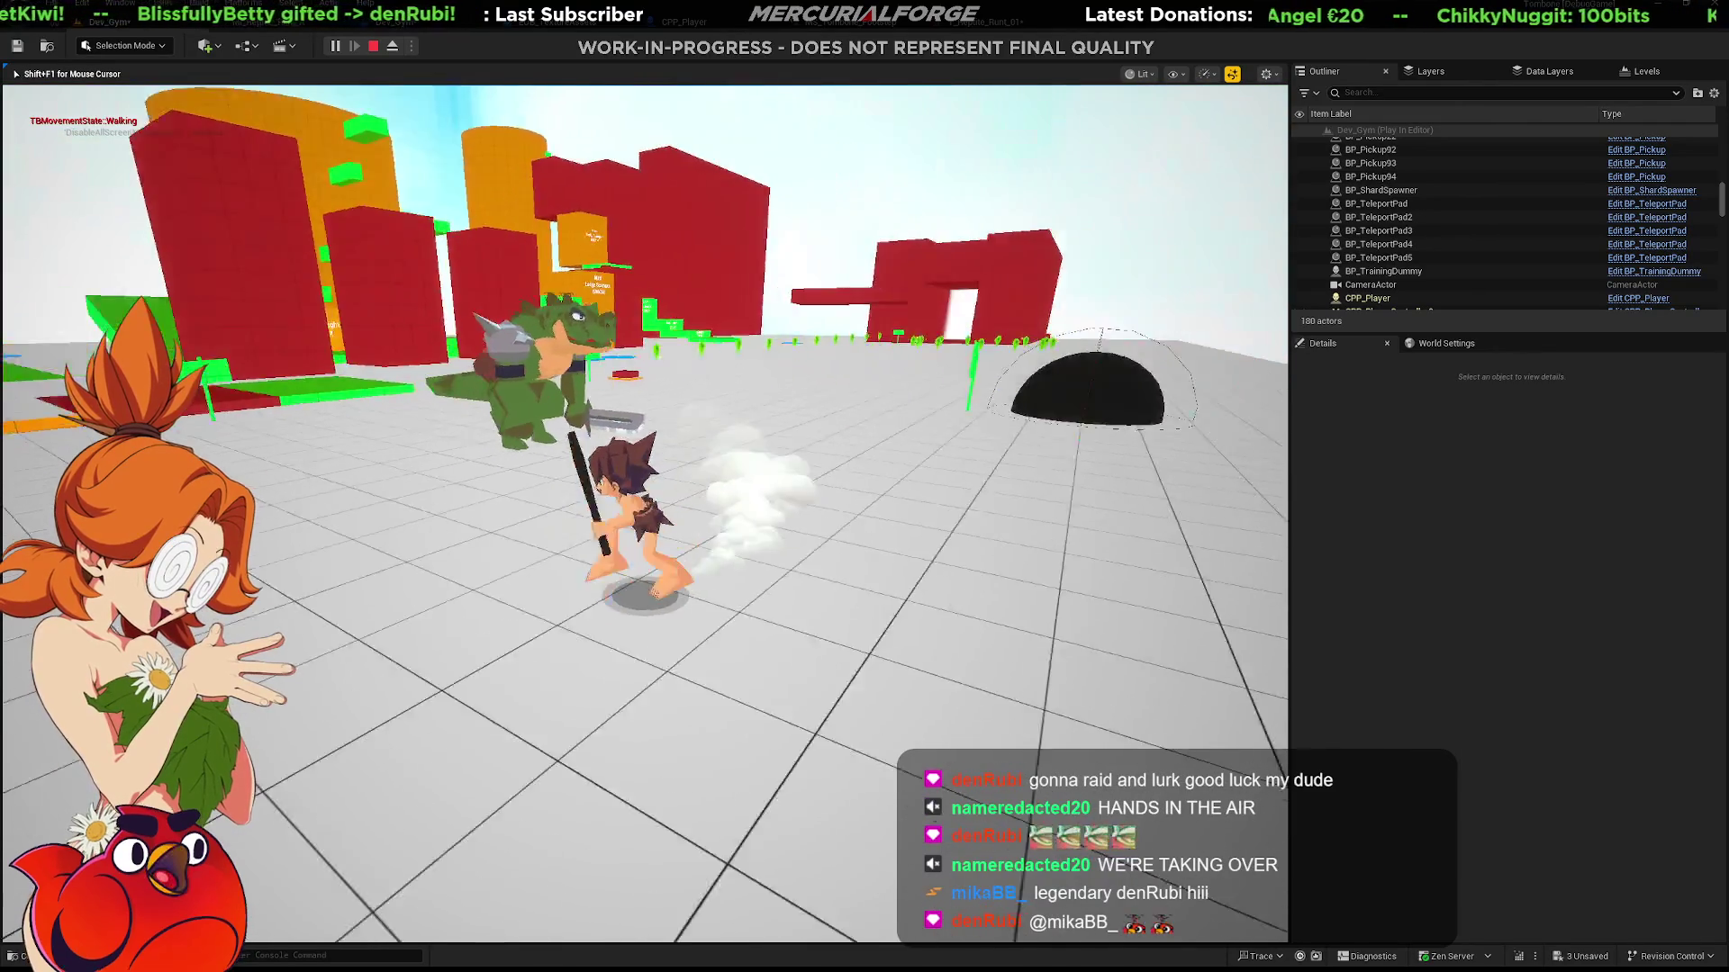
{"action": "key", "text": "space"}
{"action": "key", "text": "w"}
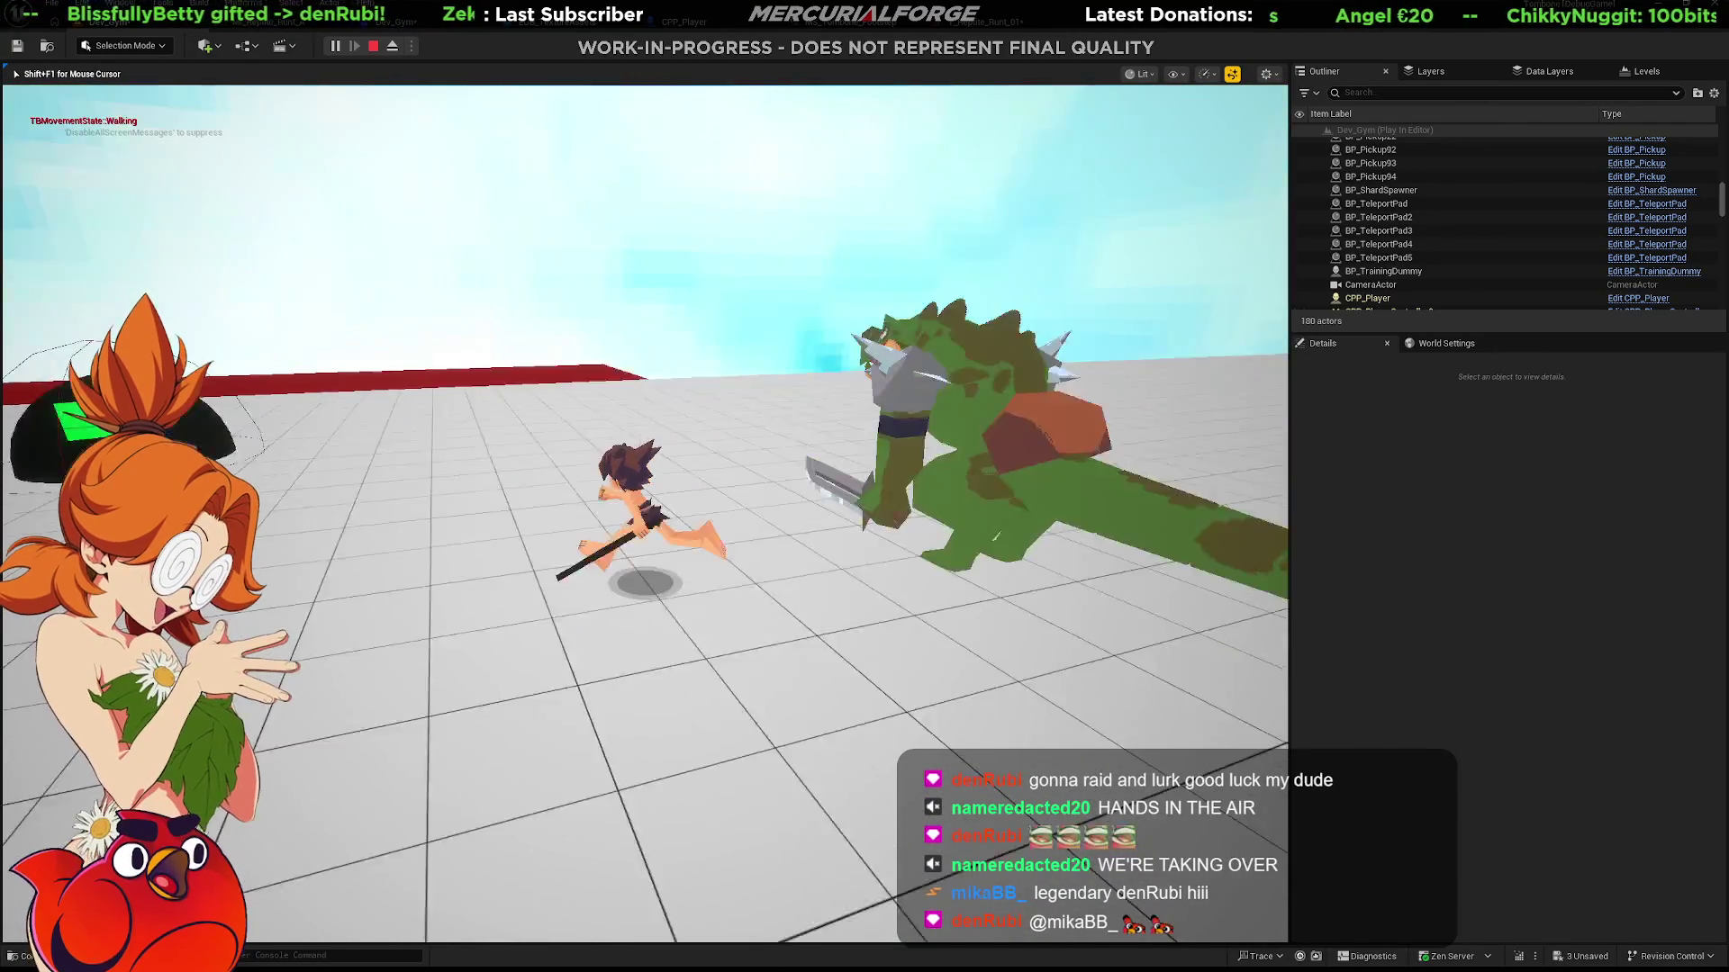
{"action": "key", "text": "s"}
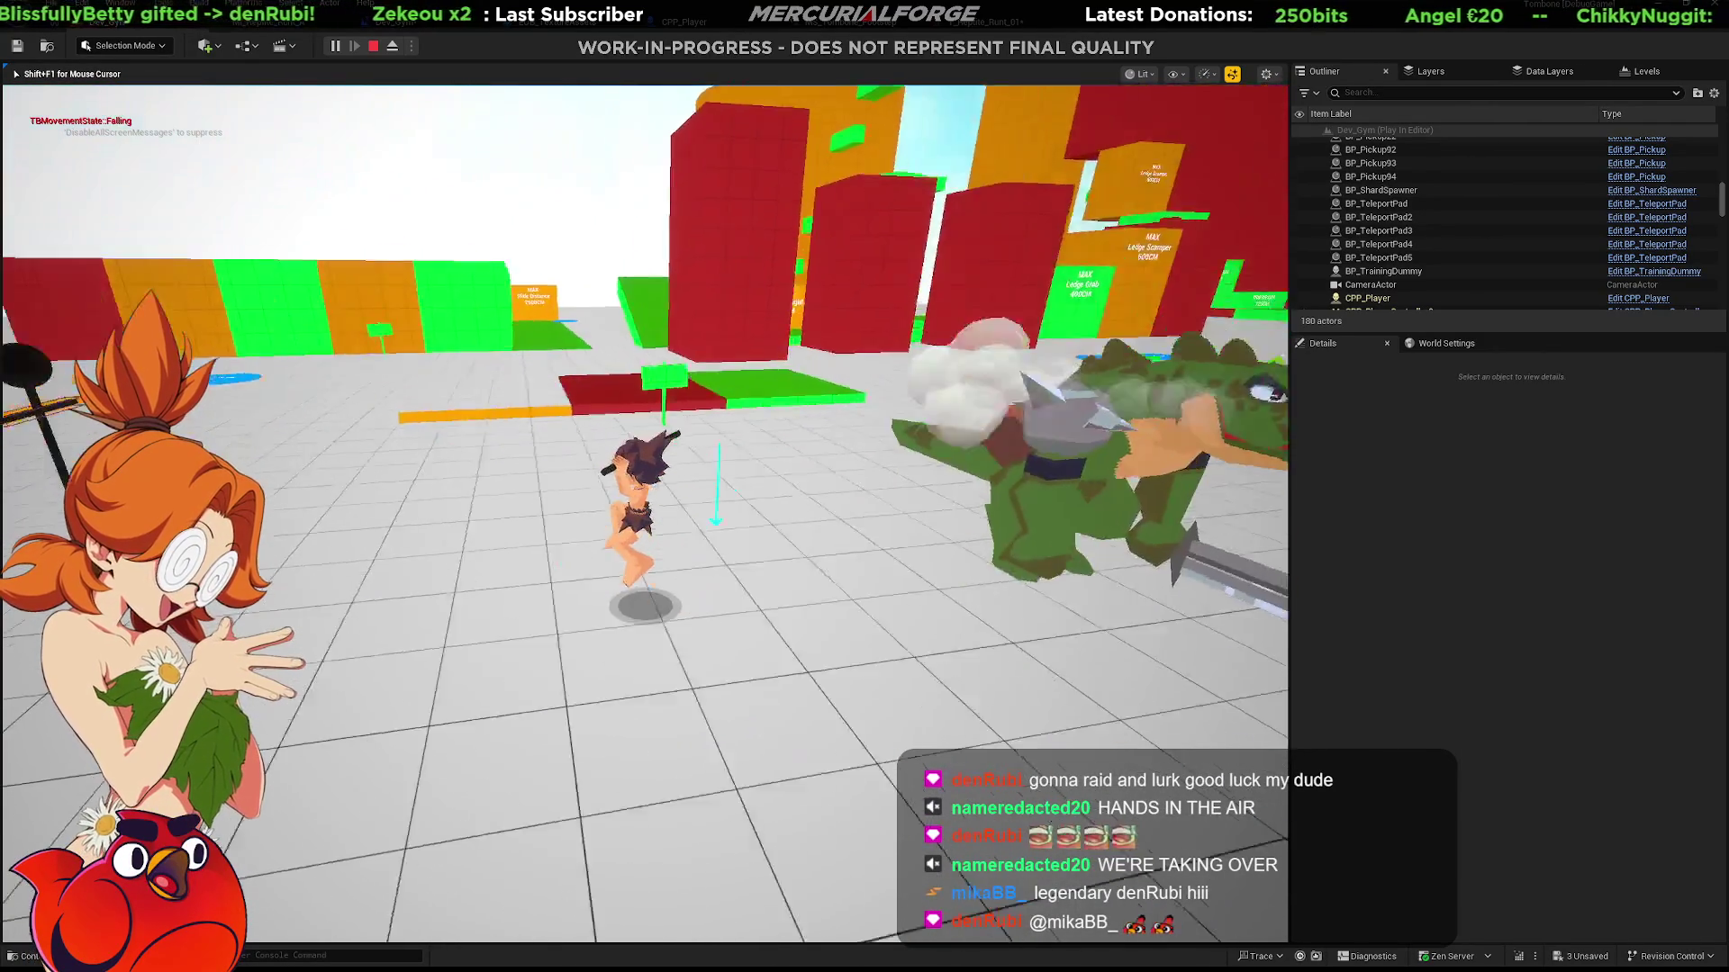
{"action": "key", "text": "w"}
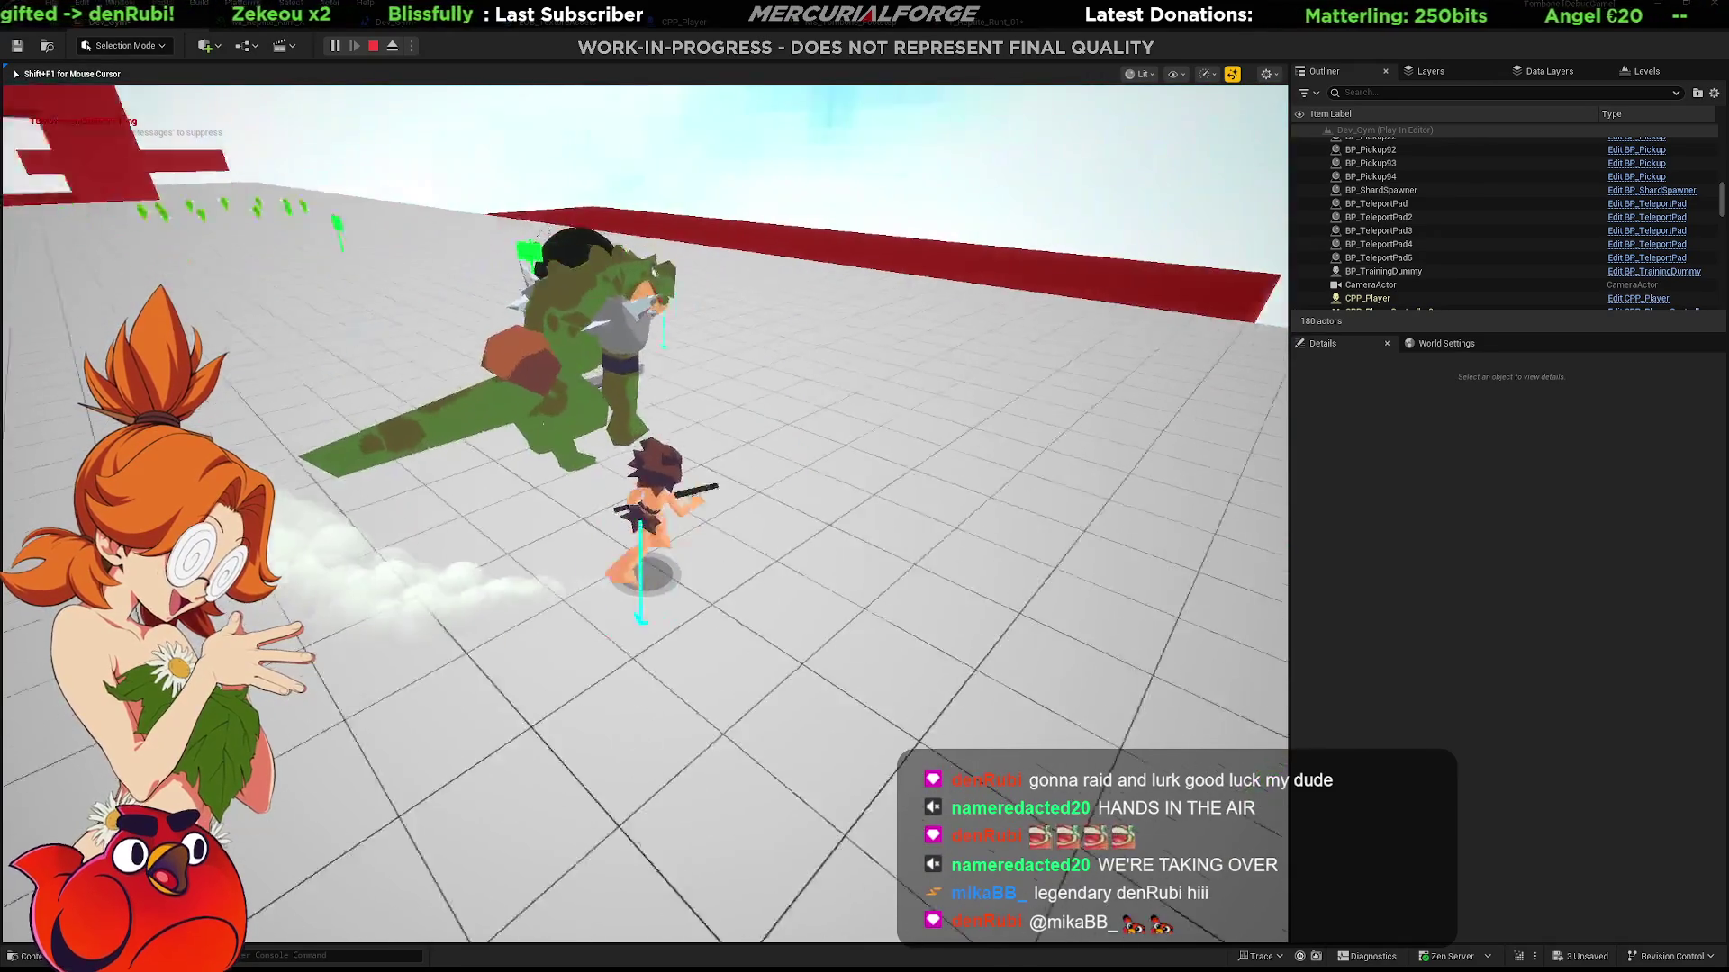
{"action": "key", "text": "space"}
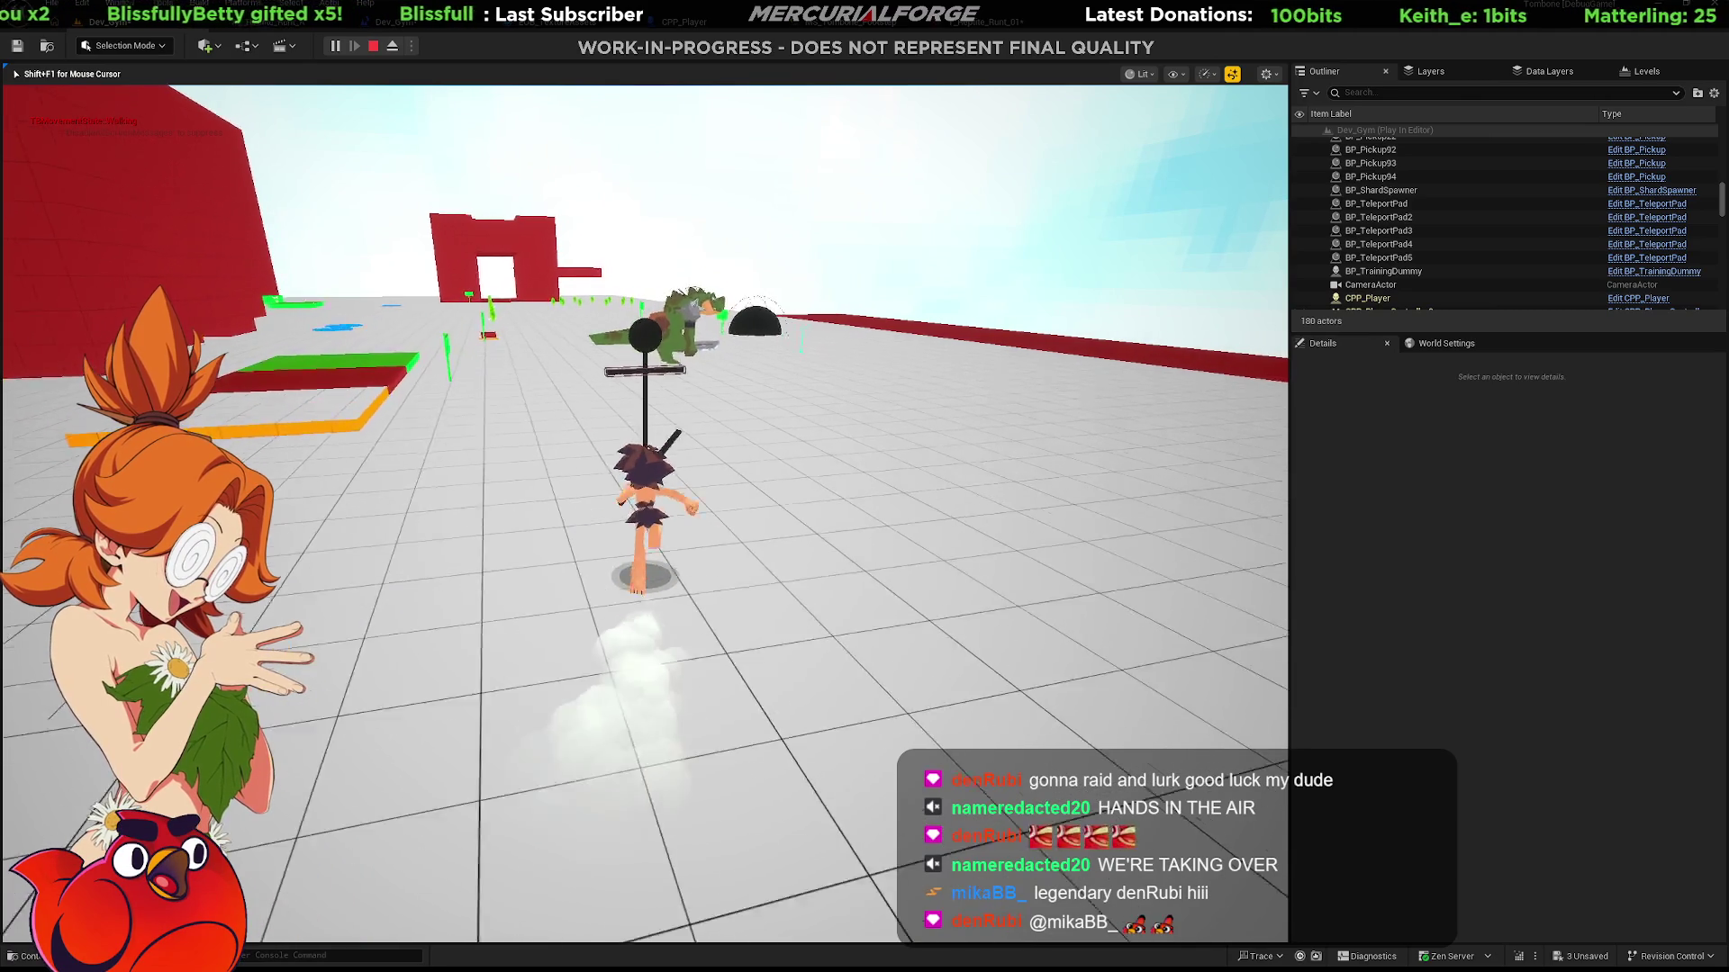
{"action": "left_click", "coordinate": [645, 514]}
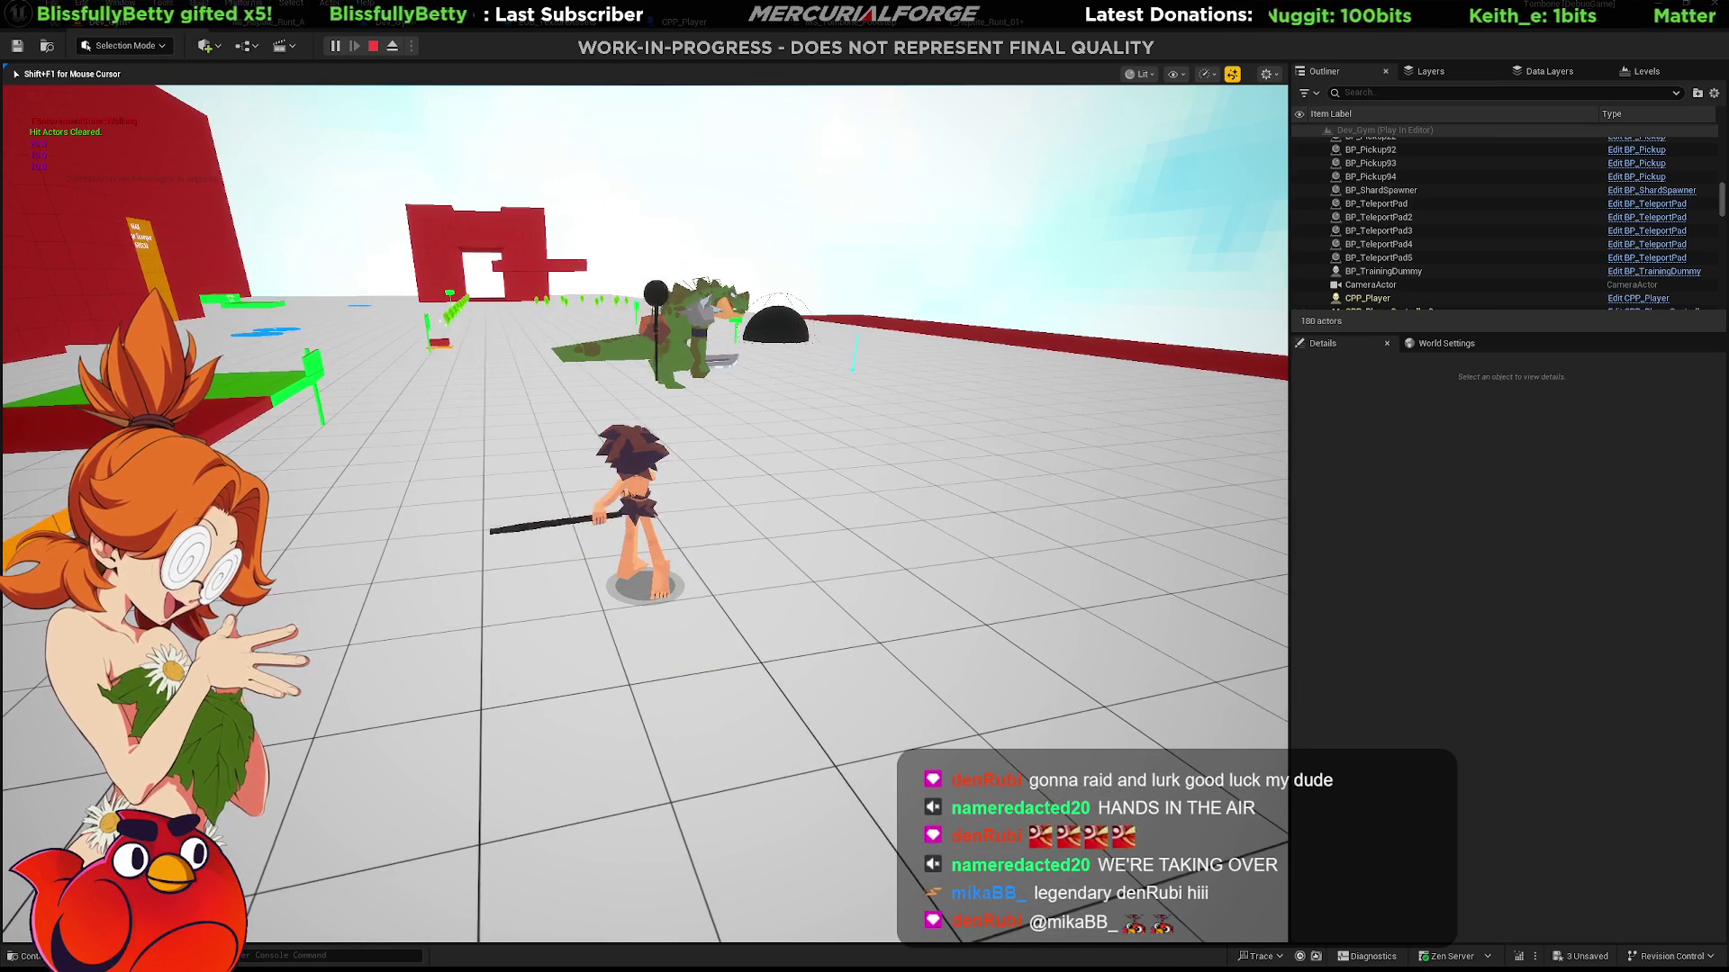
{"action": "left_click", "coordinate": [644, 513]}
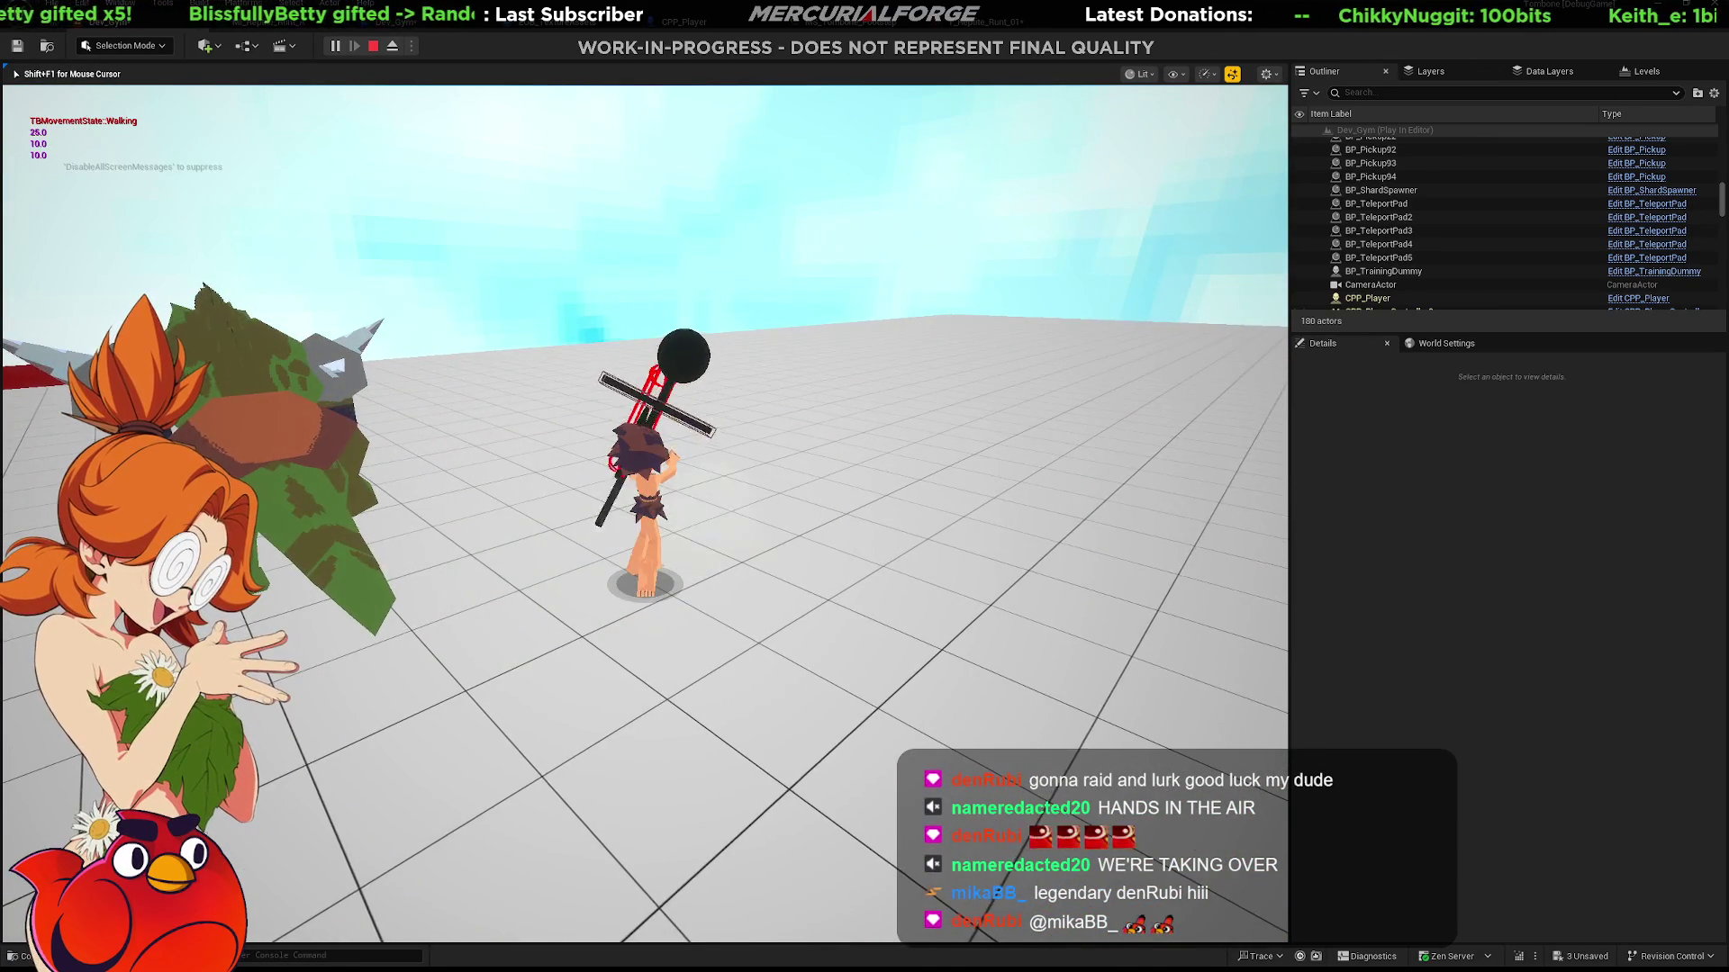
Circle the orc swinging the club, dive away, then jump past it onto the red platform.
{"action": "key", "text": "w"}
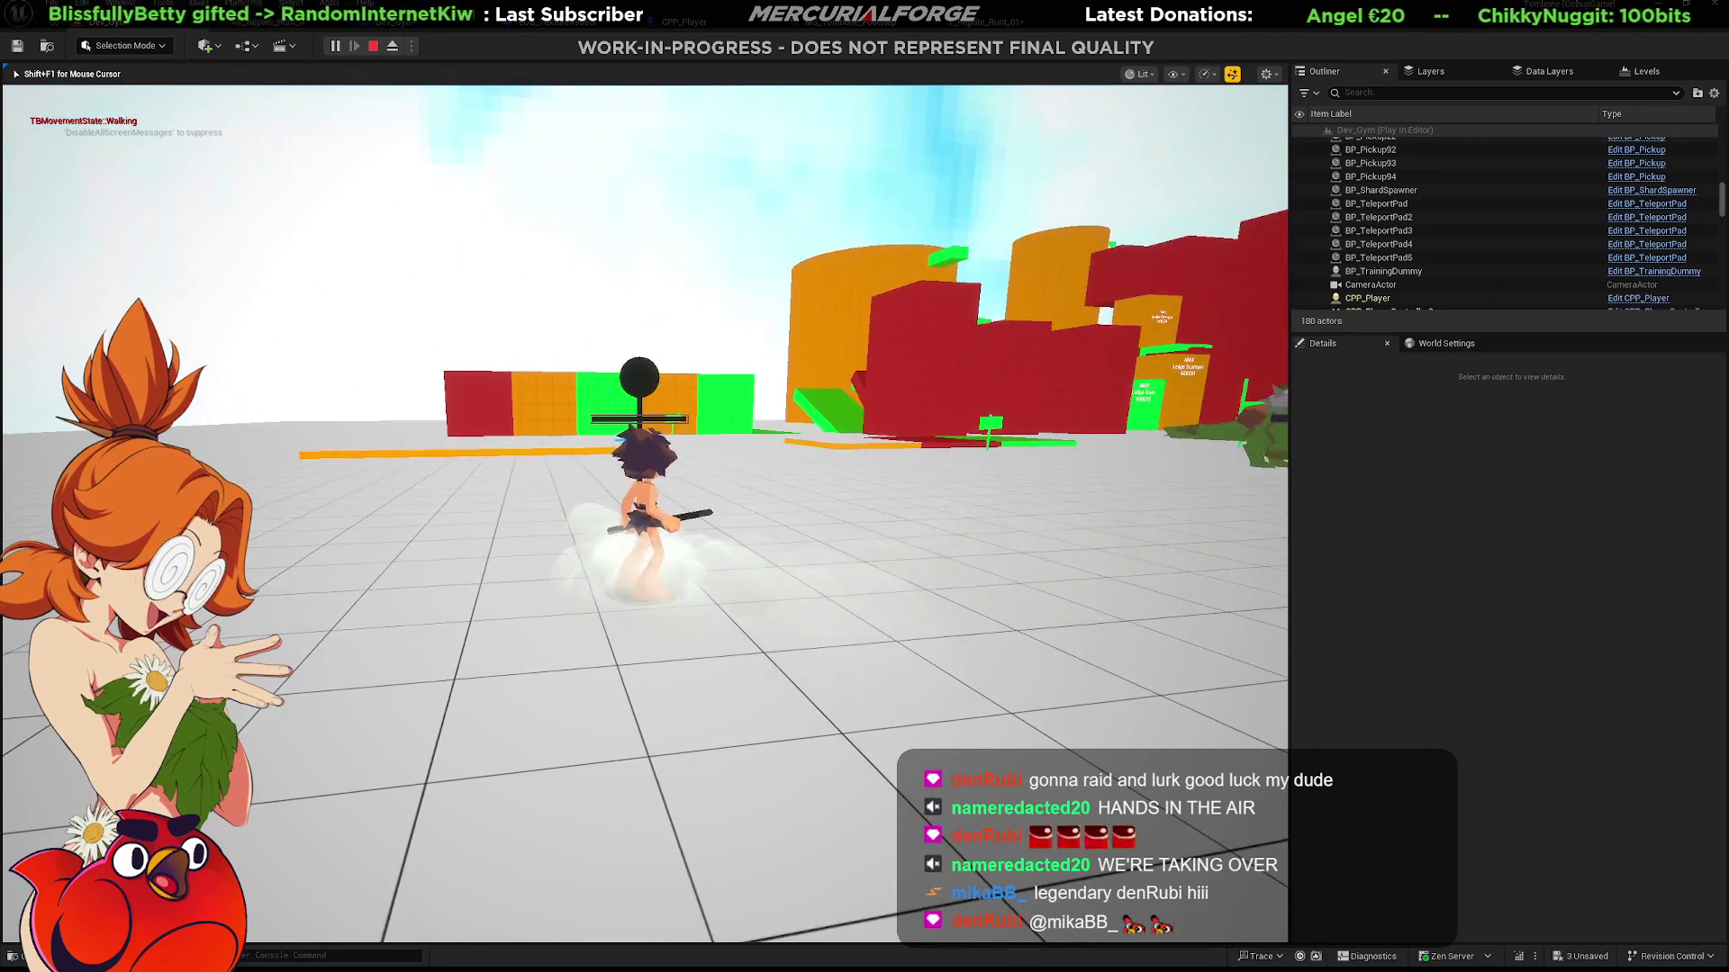
{"action": "key", "text": "s"}
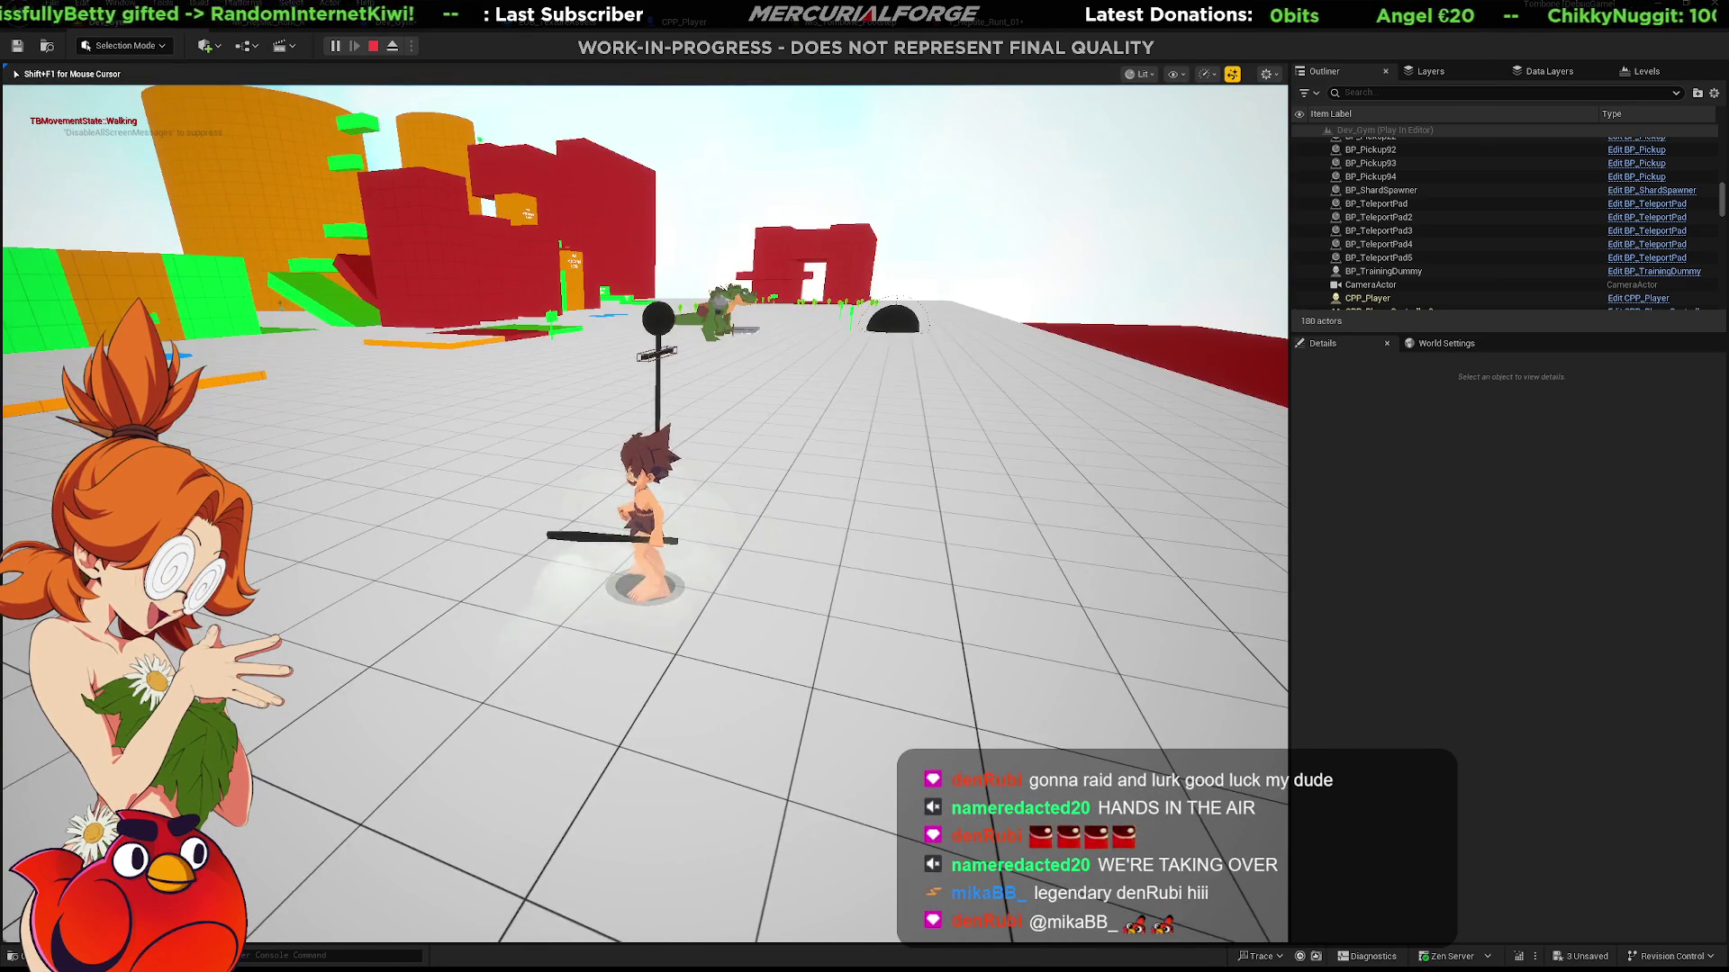
{"action": "left_click", "coordinate": [645, 513]}
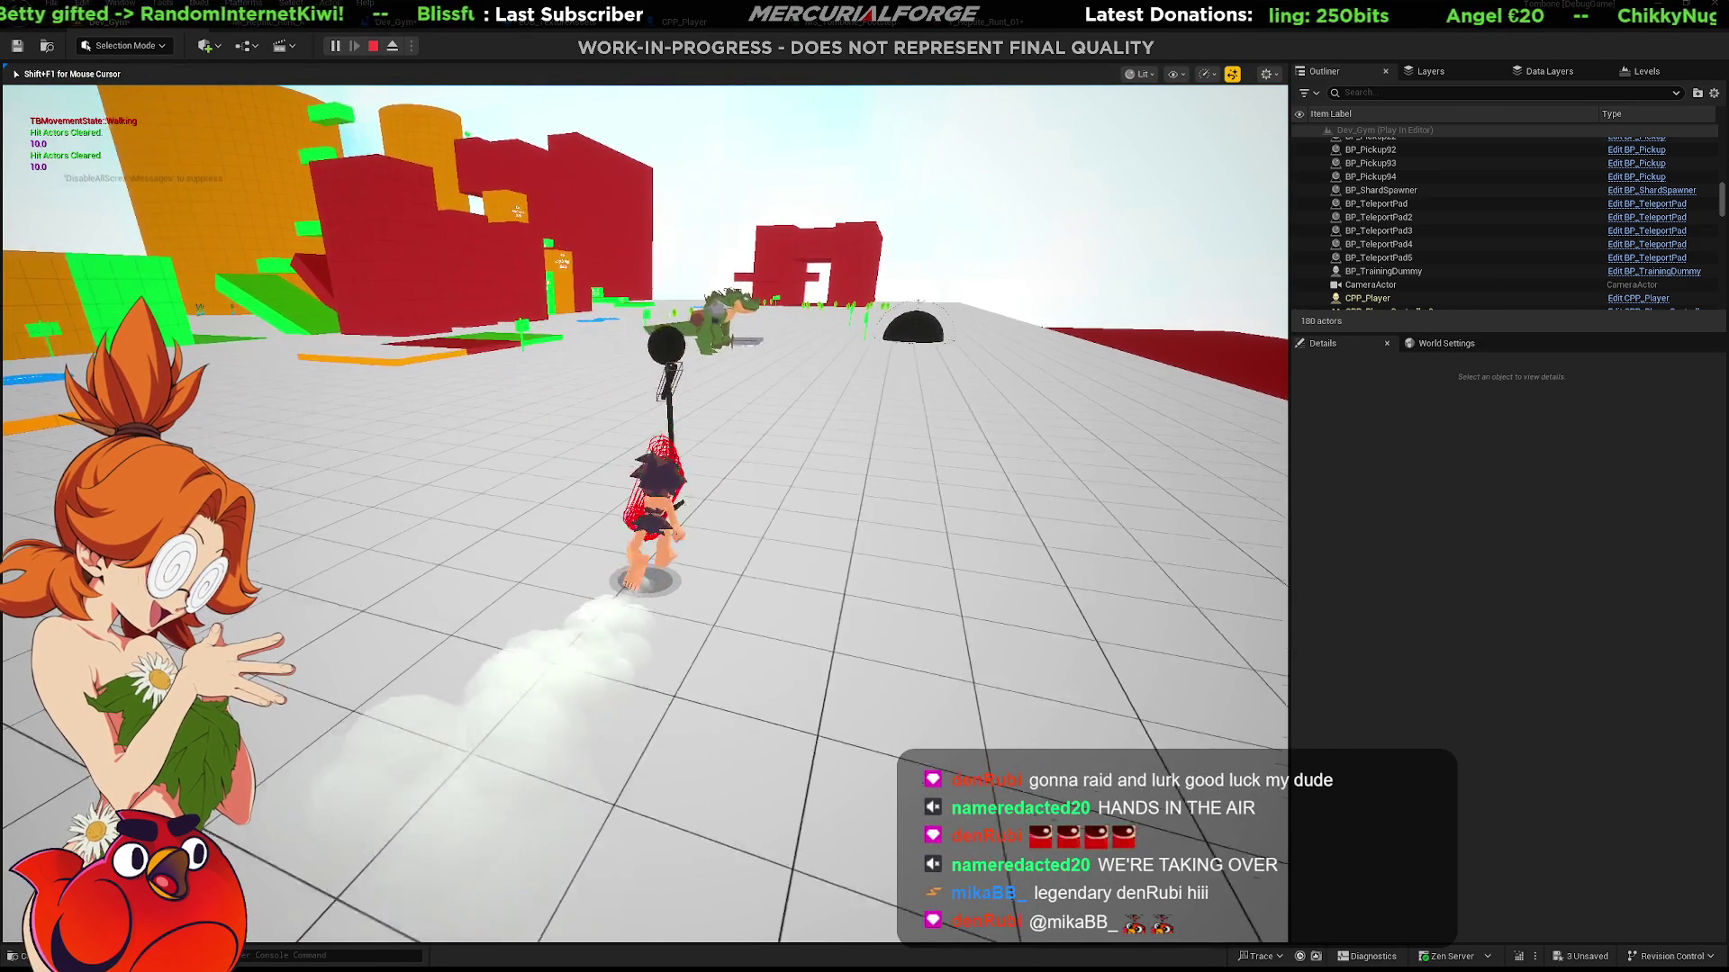
{"action": "key", "text": "d"}
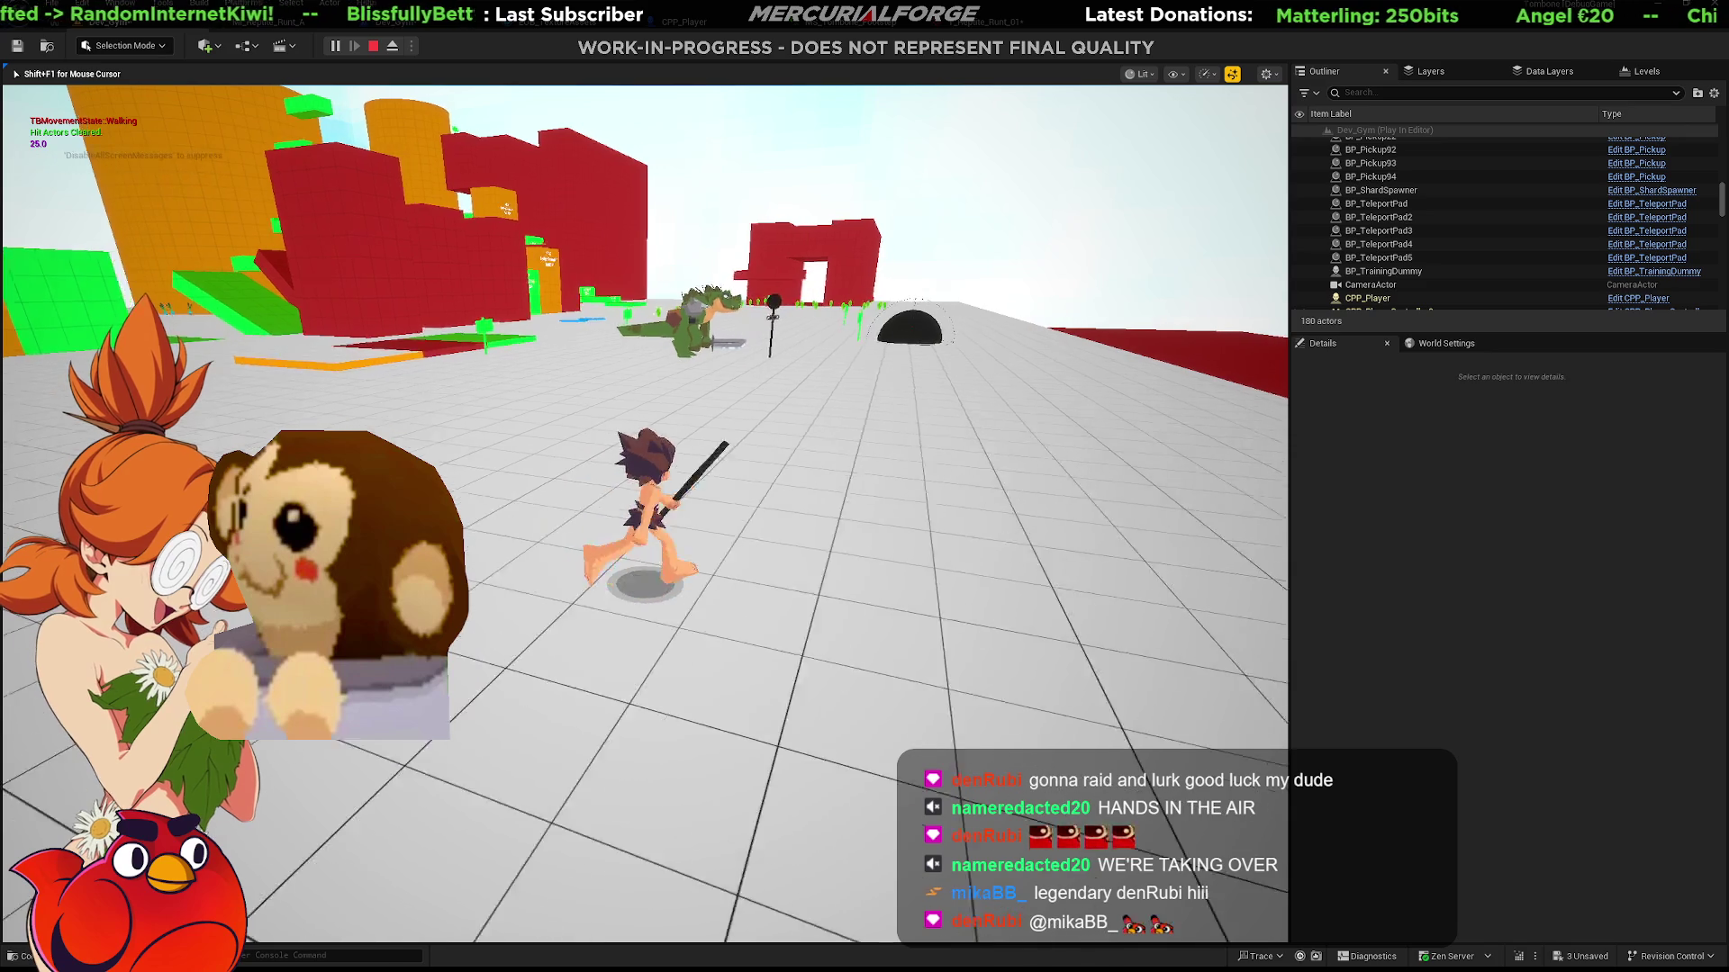
{"action": "key", "text": "a"}
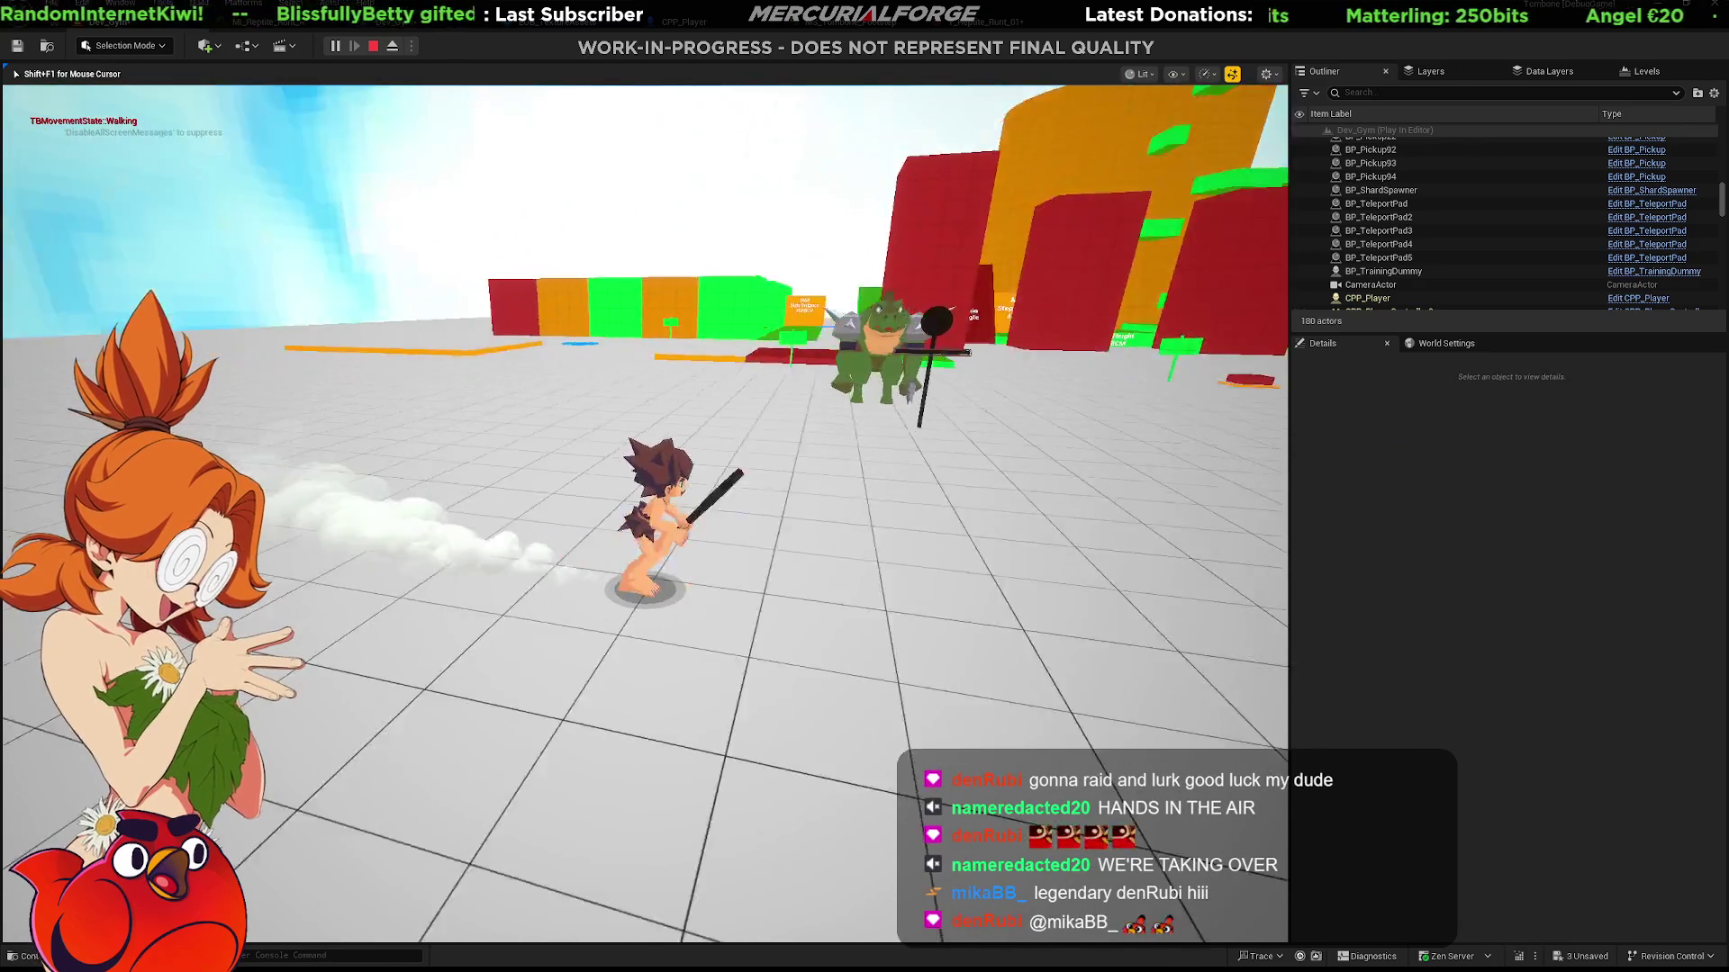
{"action": "key", "text": "w"}
{"action": "left_click", "coordinate": [644, 486]}
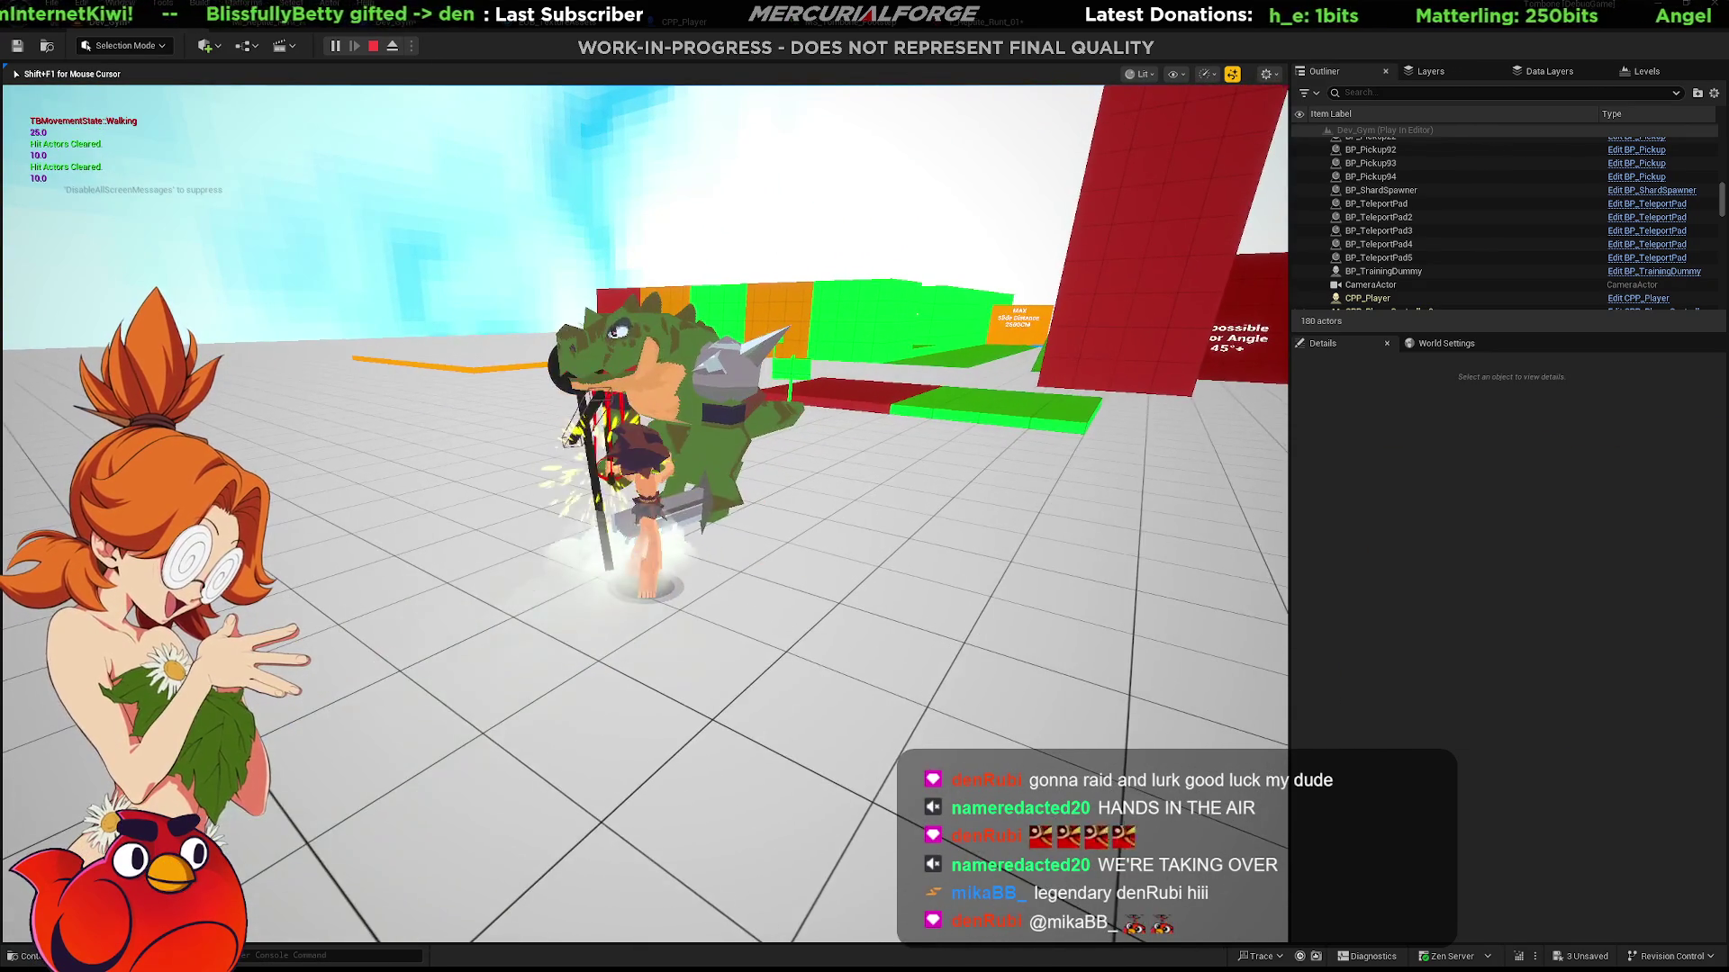
{"action": "key", "text": "a"}
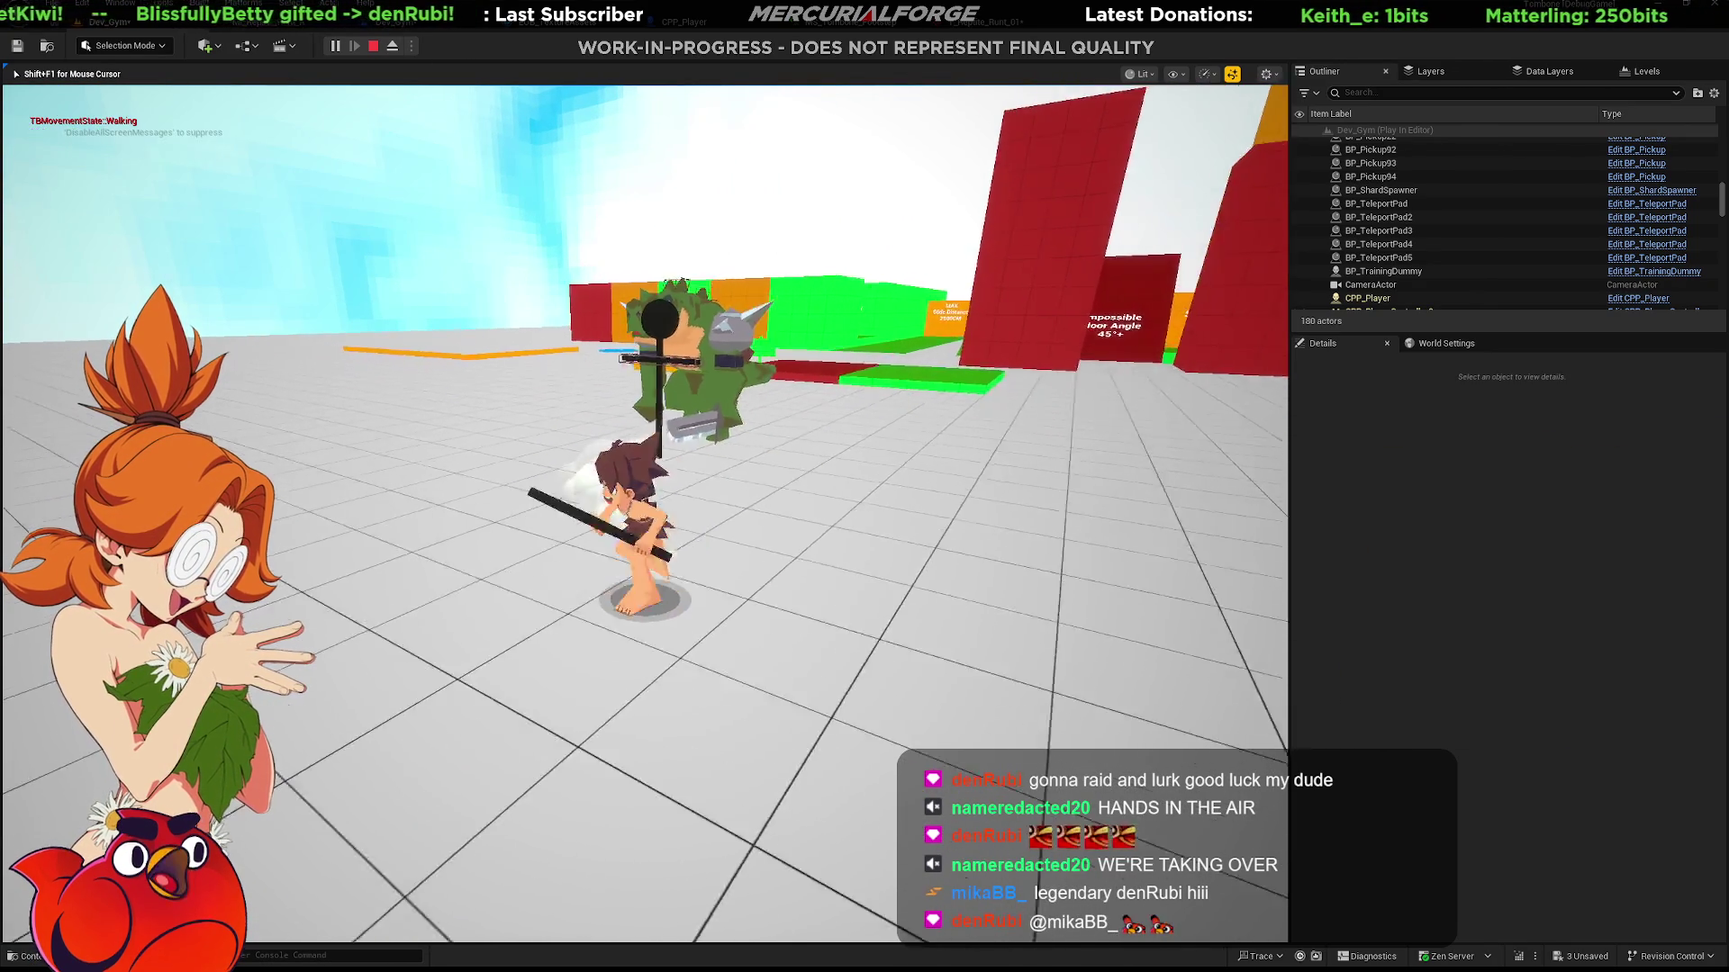
{"action": "key", "text": "shift"}
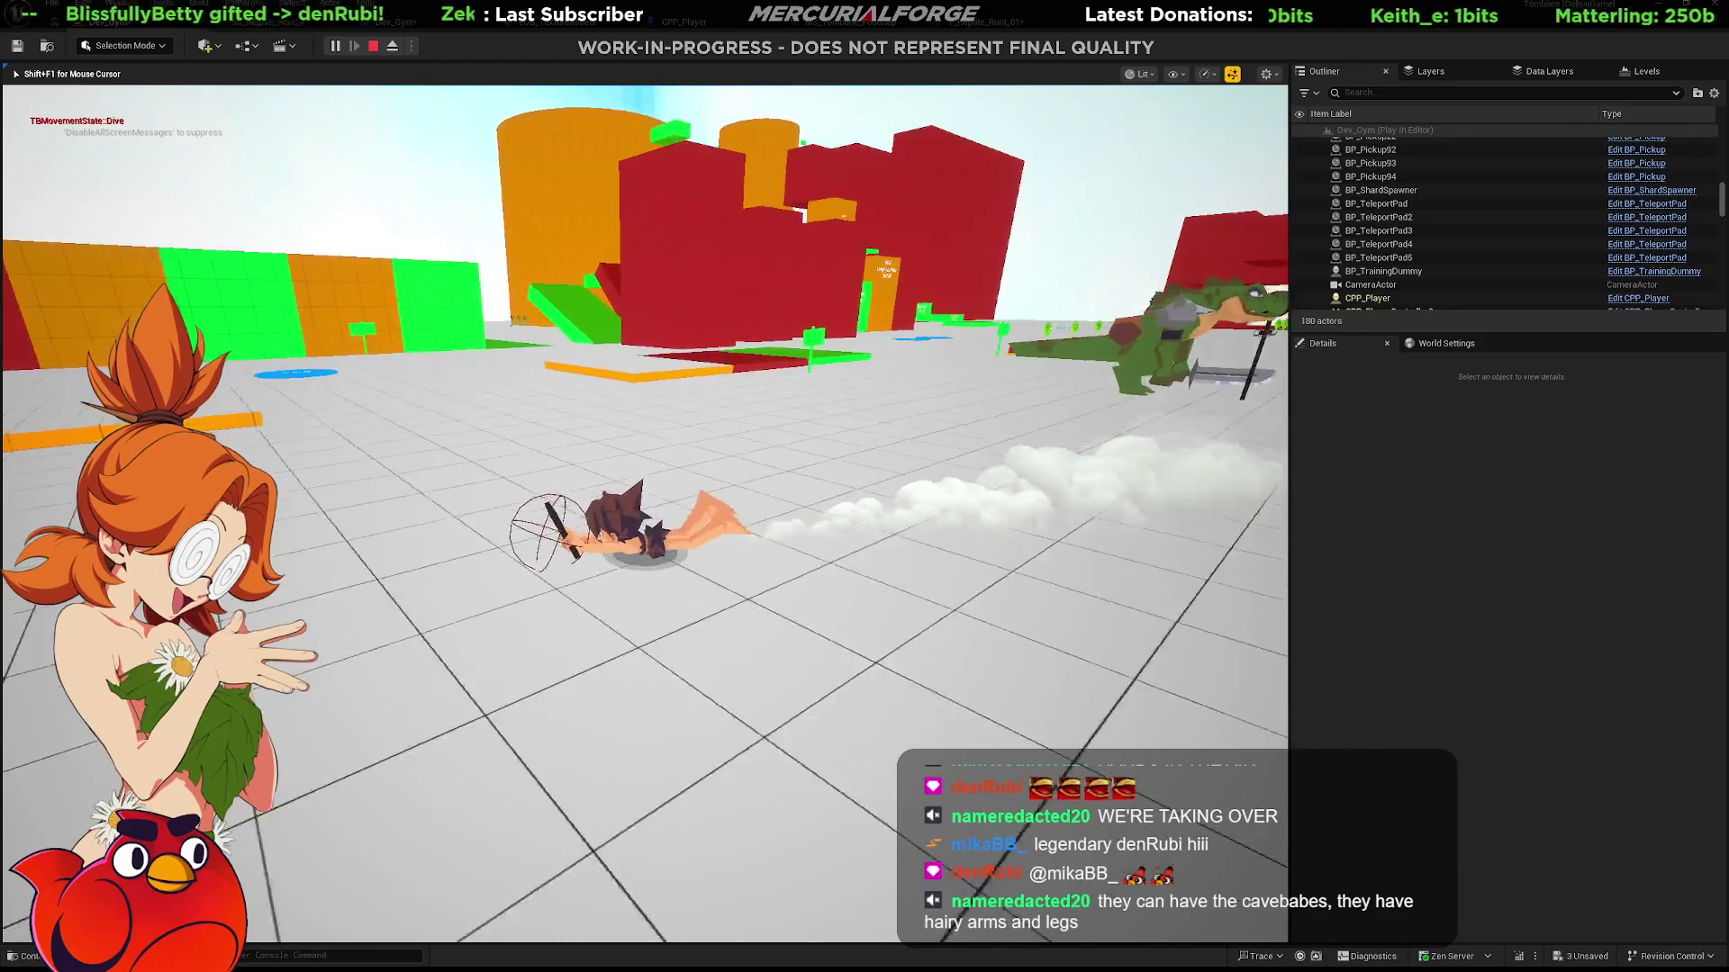
{"action": "key", "text": "w"}
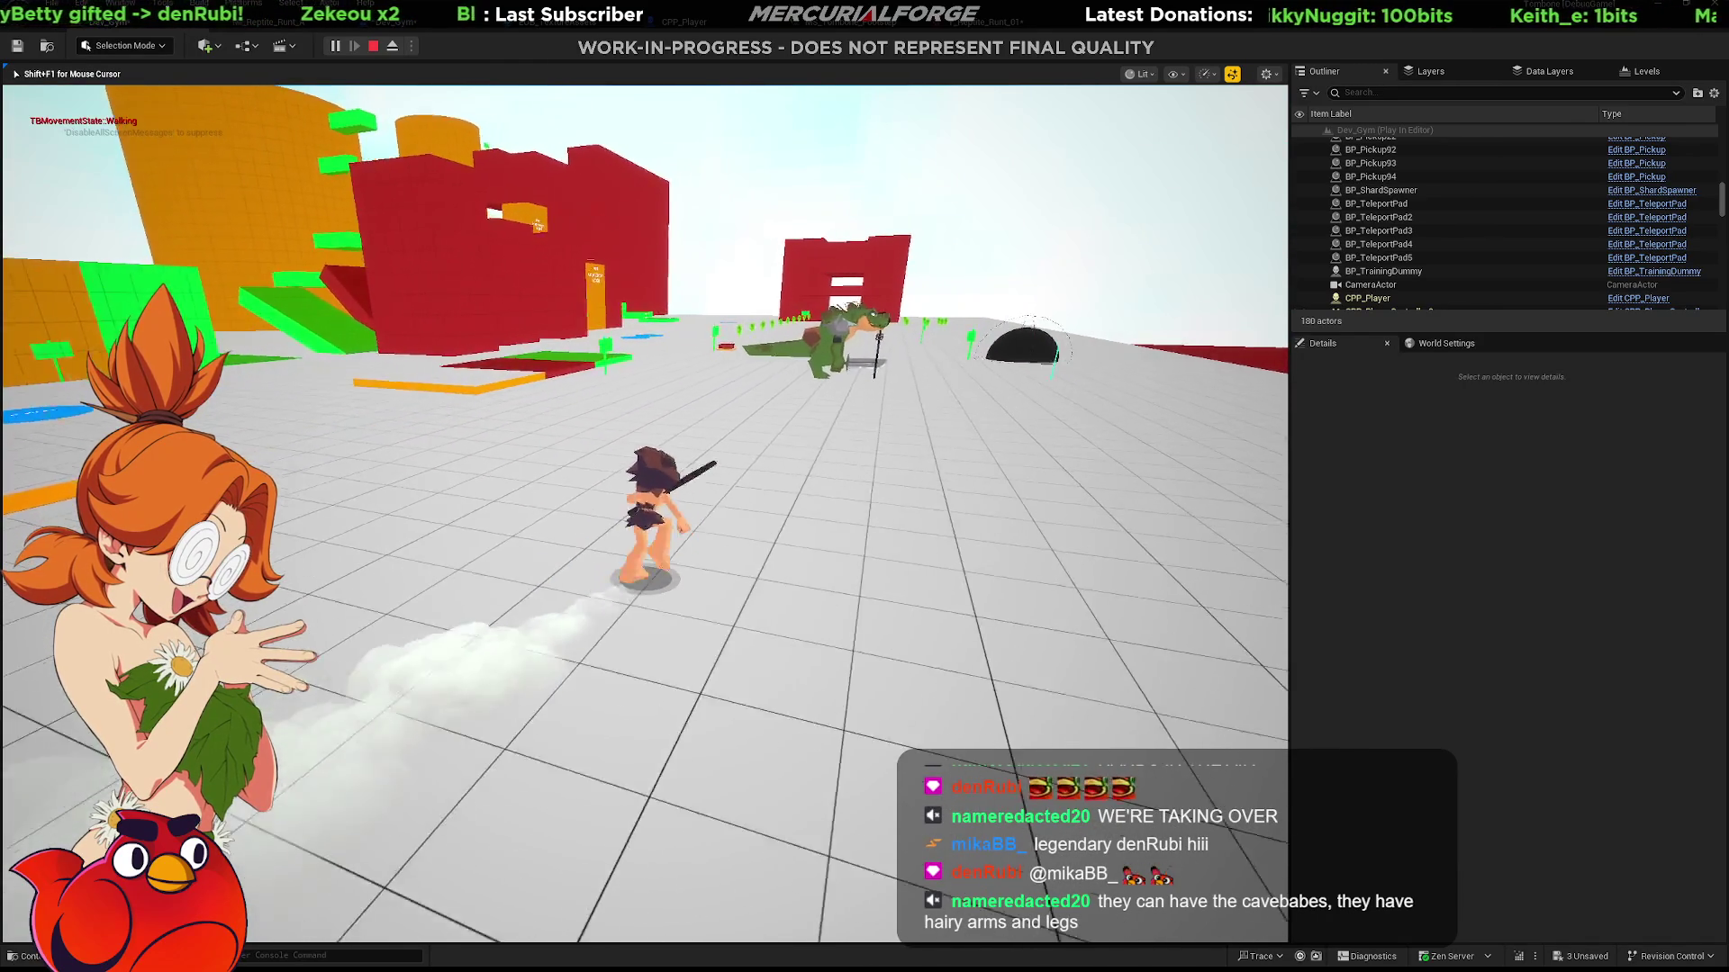
{"action": "key", "text": "space"}
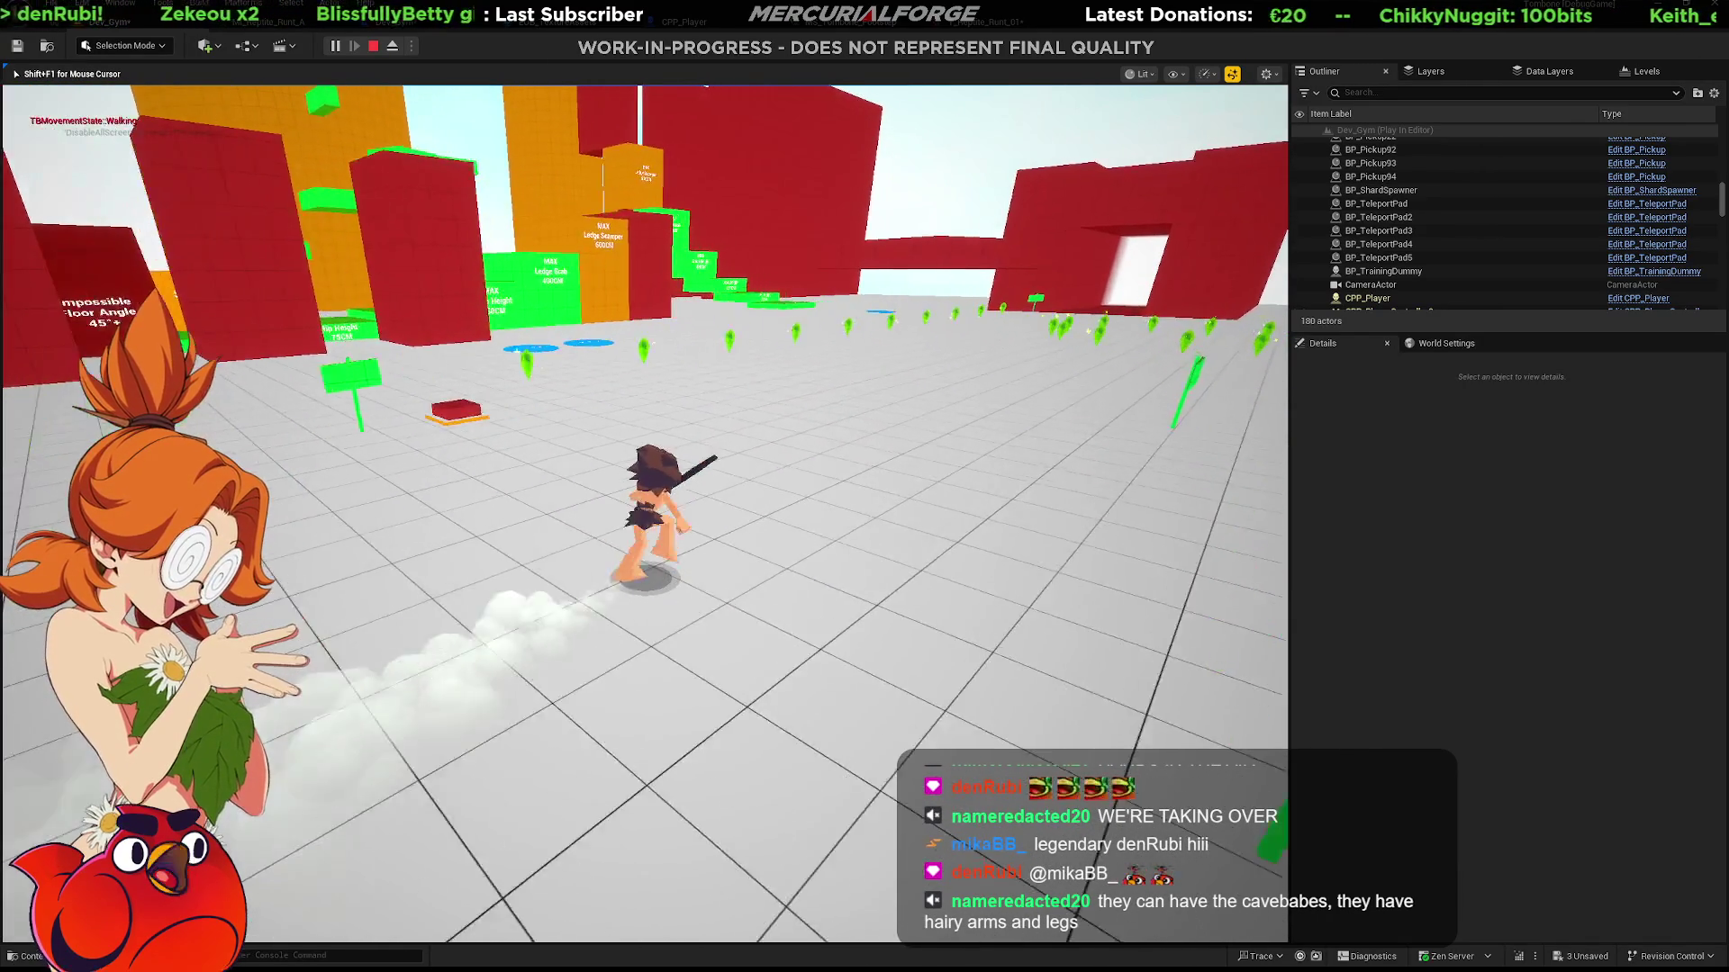
{"action": "key", "text": "space"}
{"action": "key", "text": "space"}
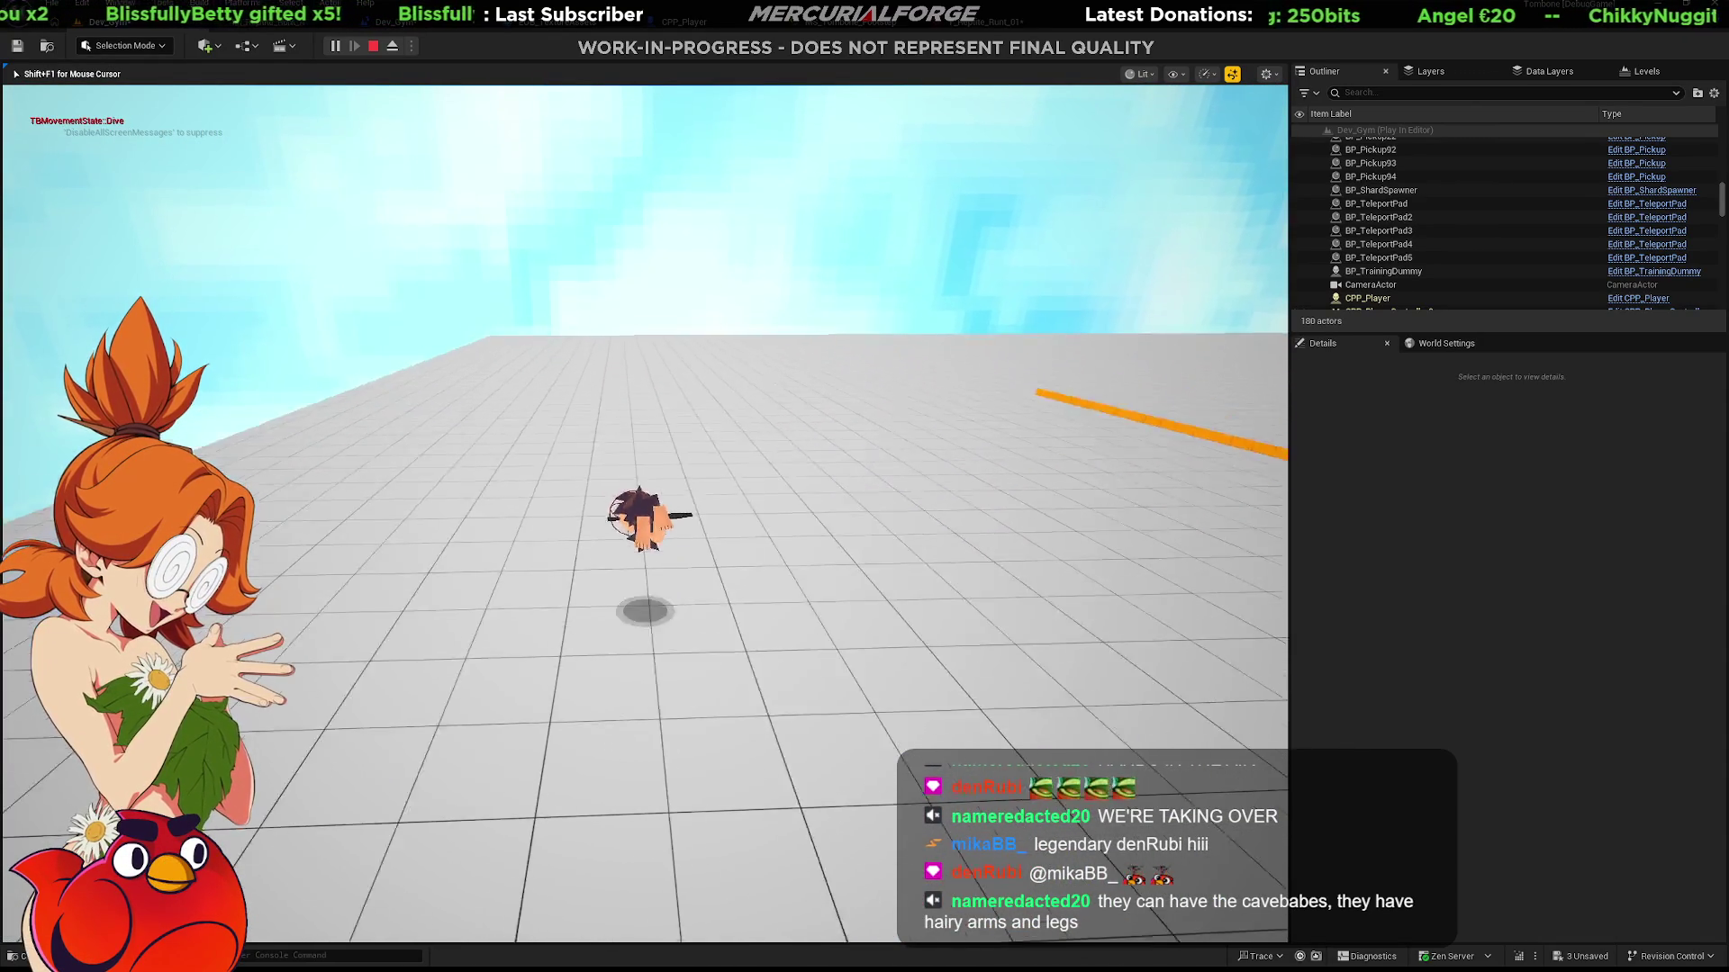
Dive, attack the dummy with the sword, run and jump, then end the play session.
{"action": "key", "text": "space"}
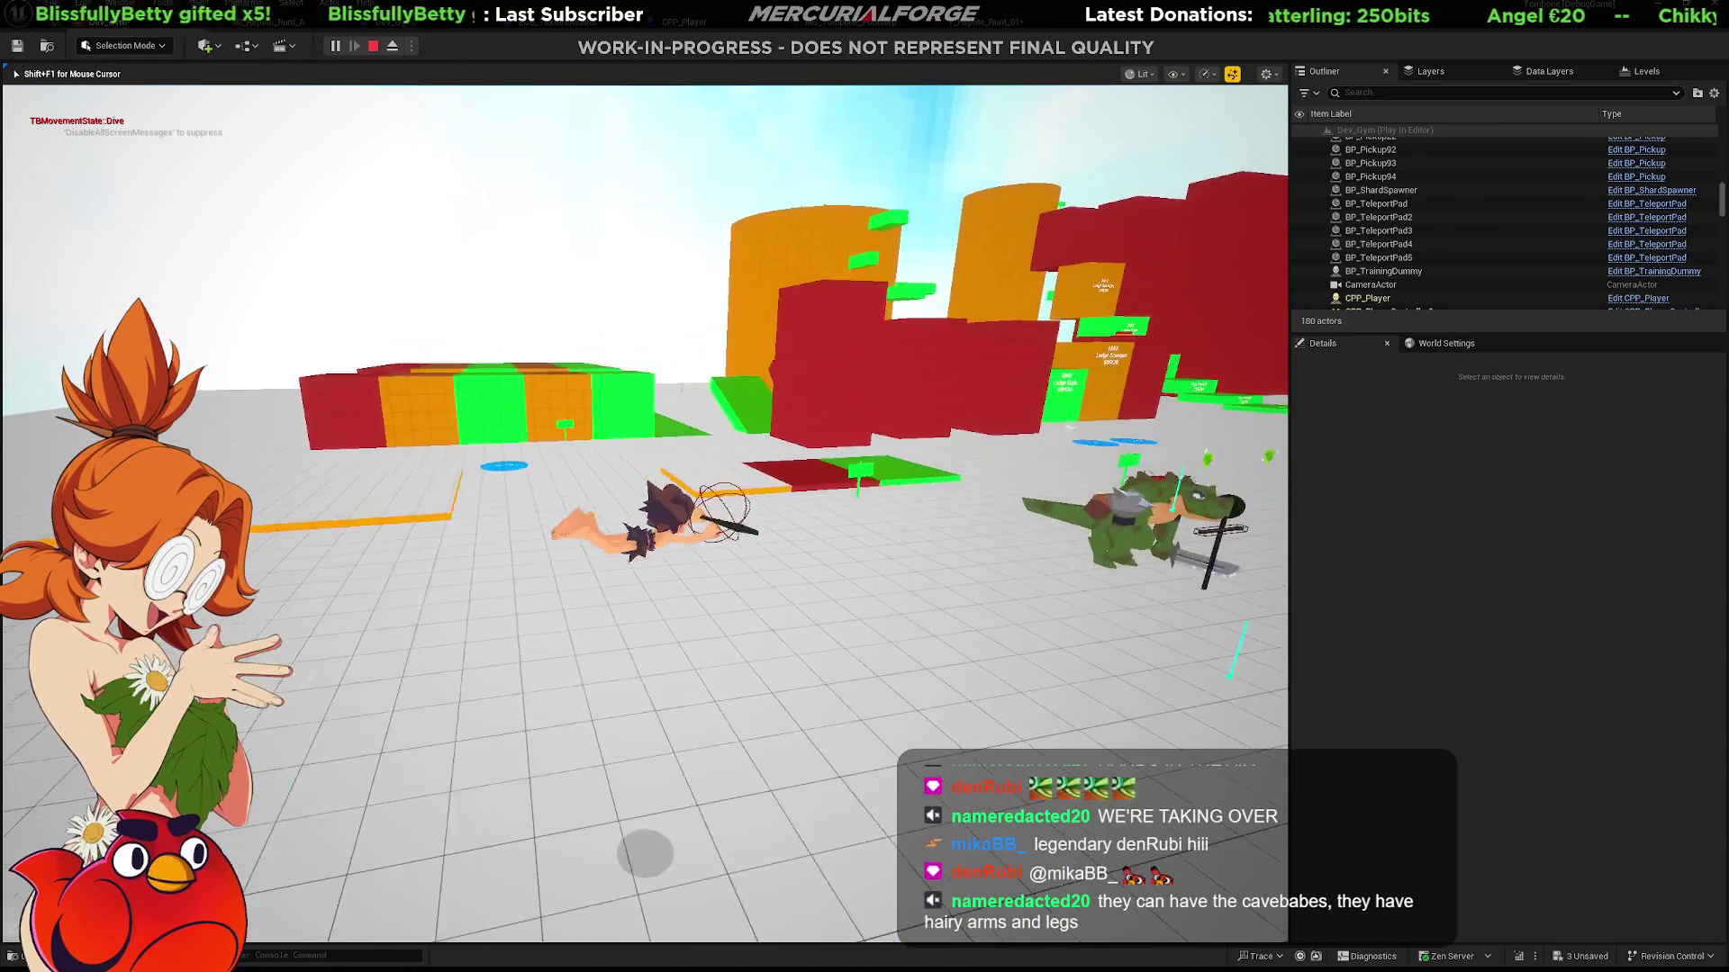
{"action": "key", "text": "w"}
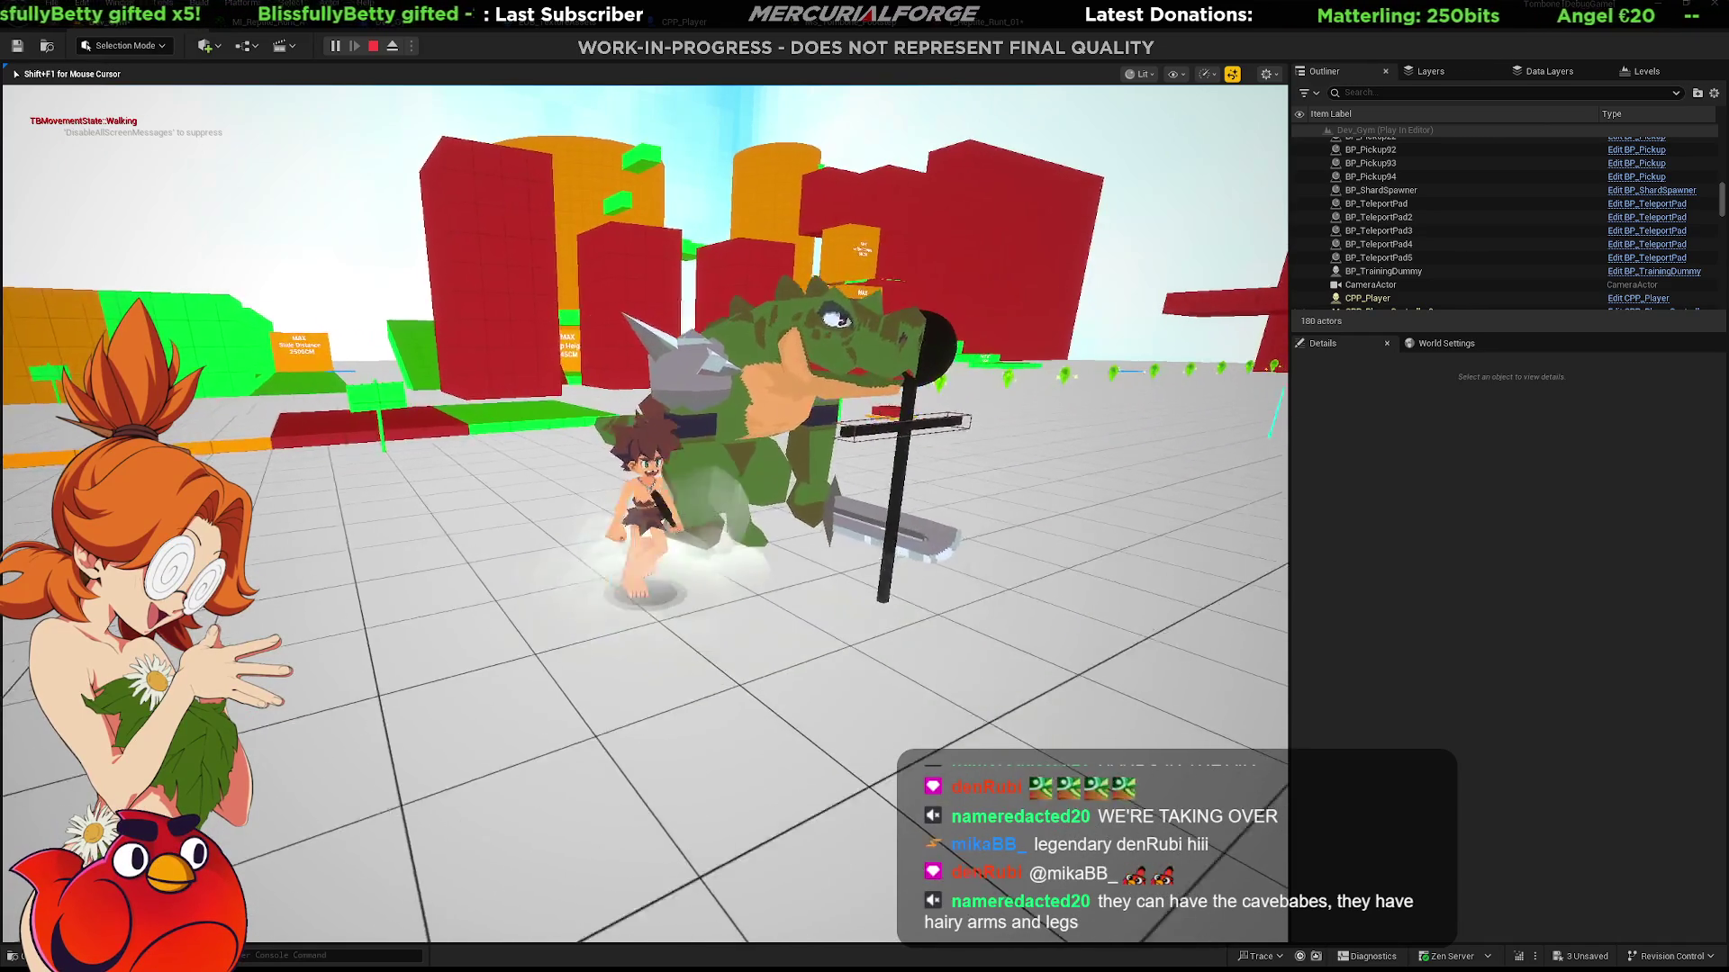
{"action": "left_click", "coordinate": [643, 515]}
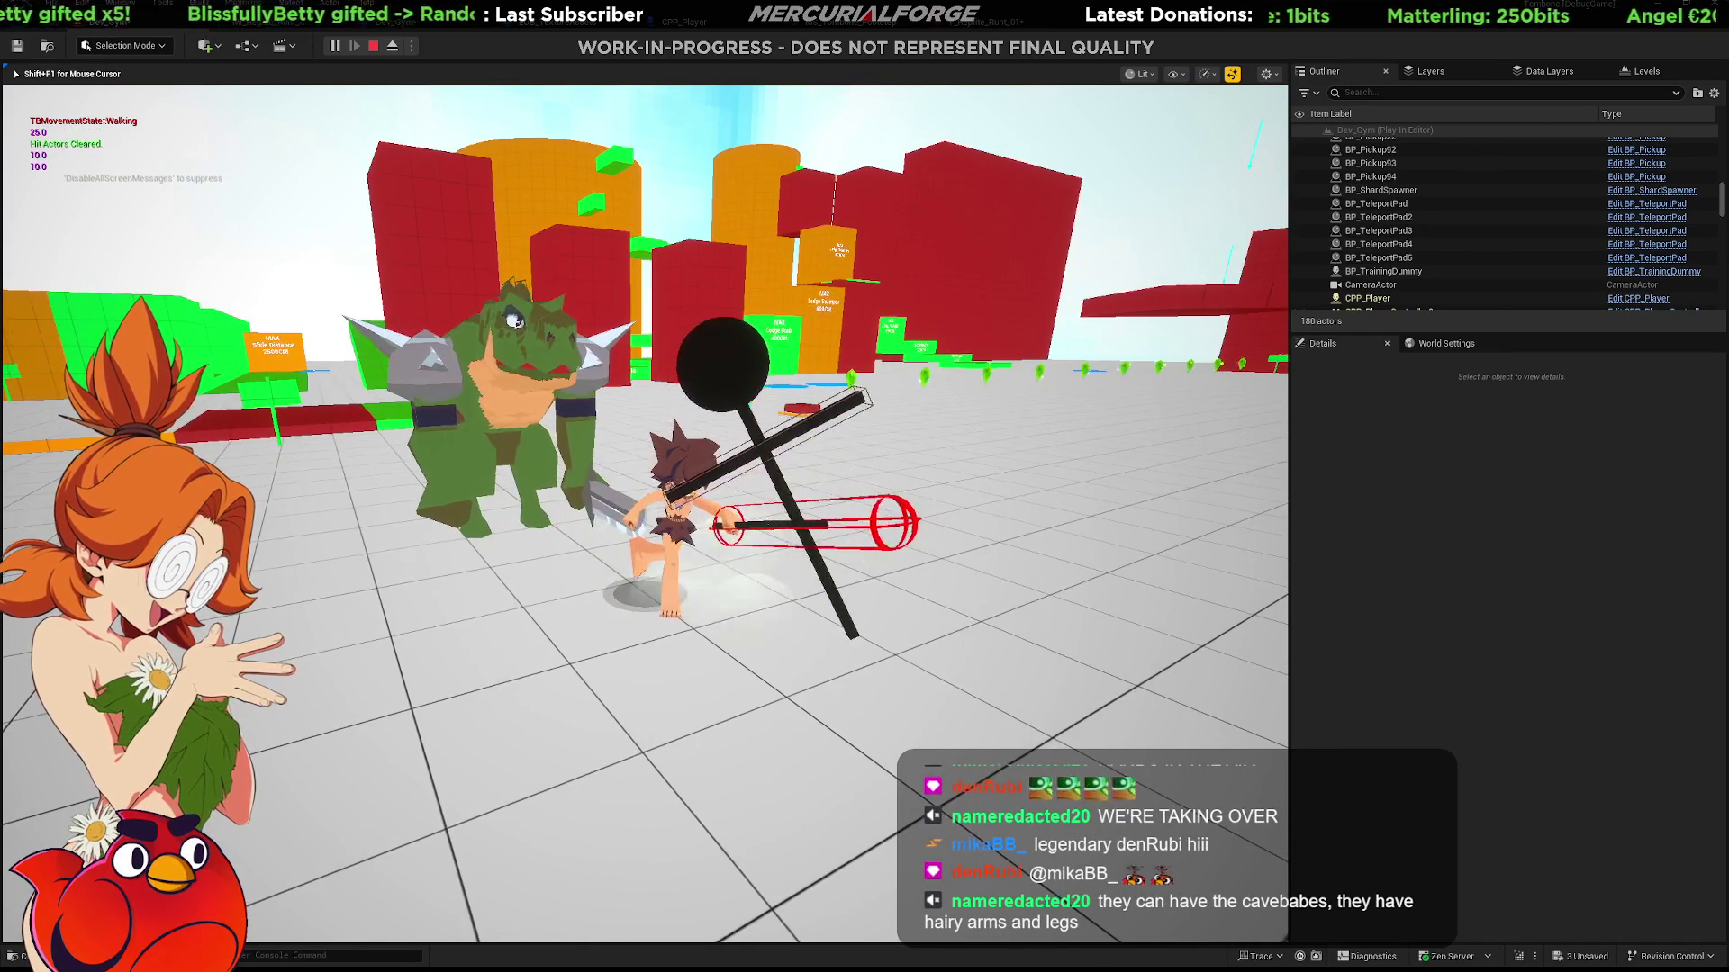
{"action": "key", "text": "w"}
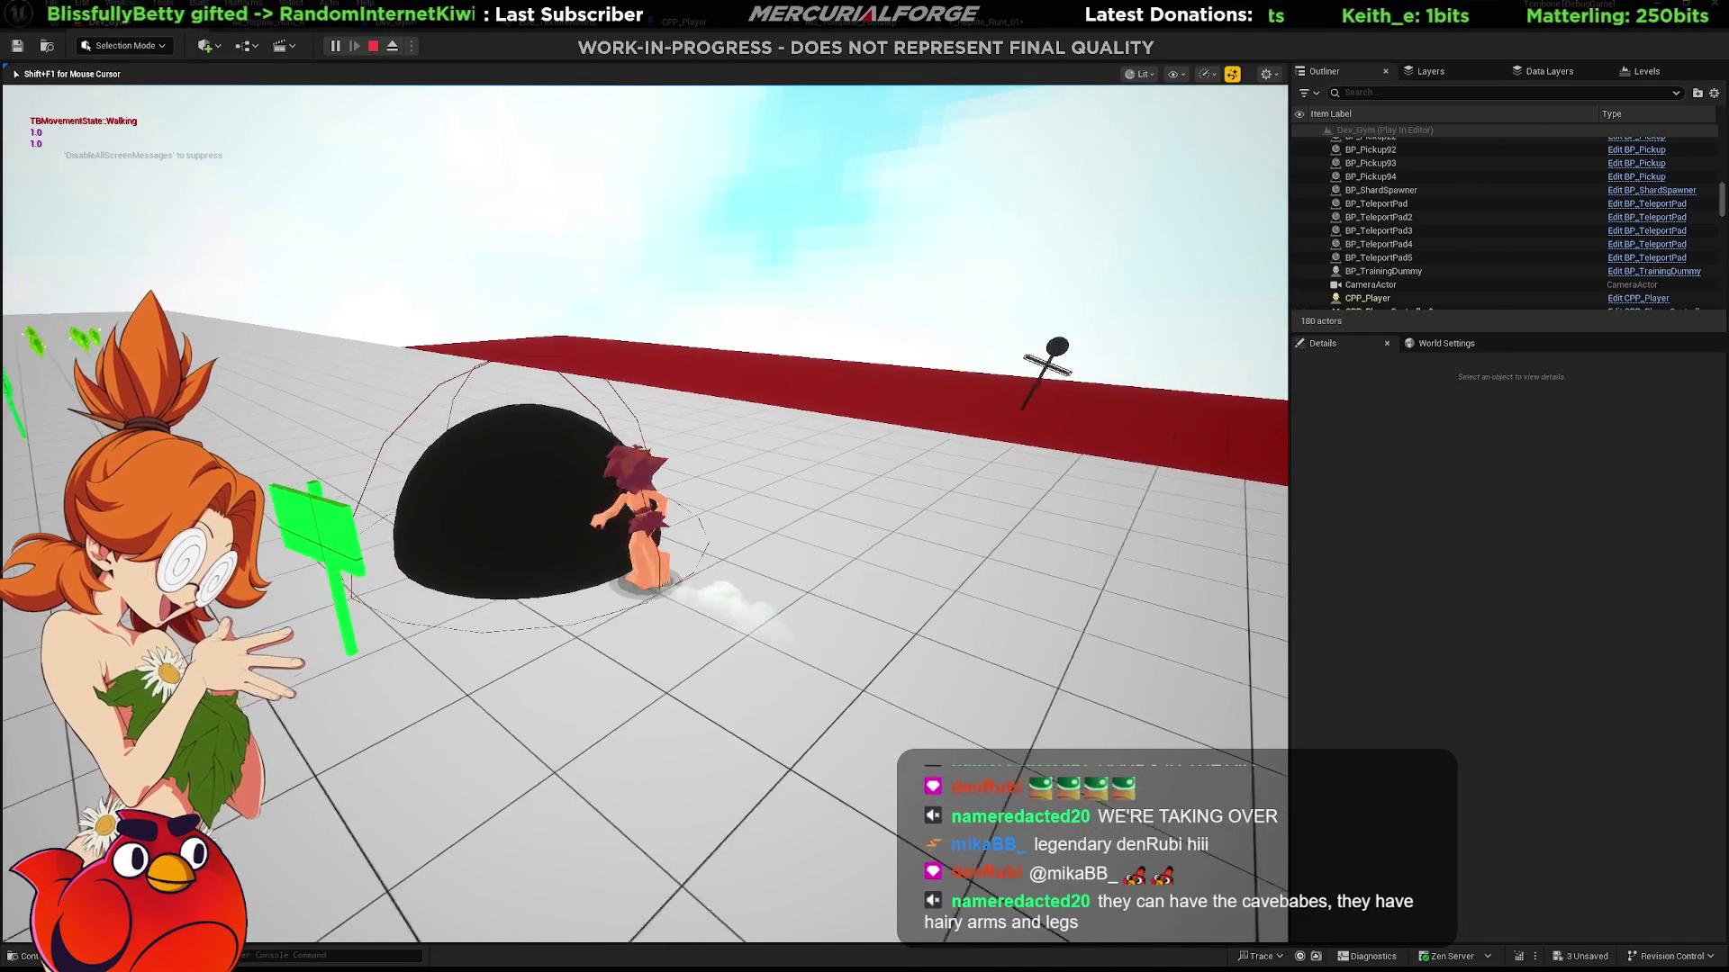
{"action": "key", "text": "w"}
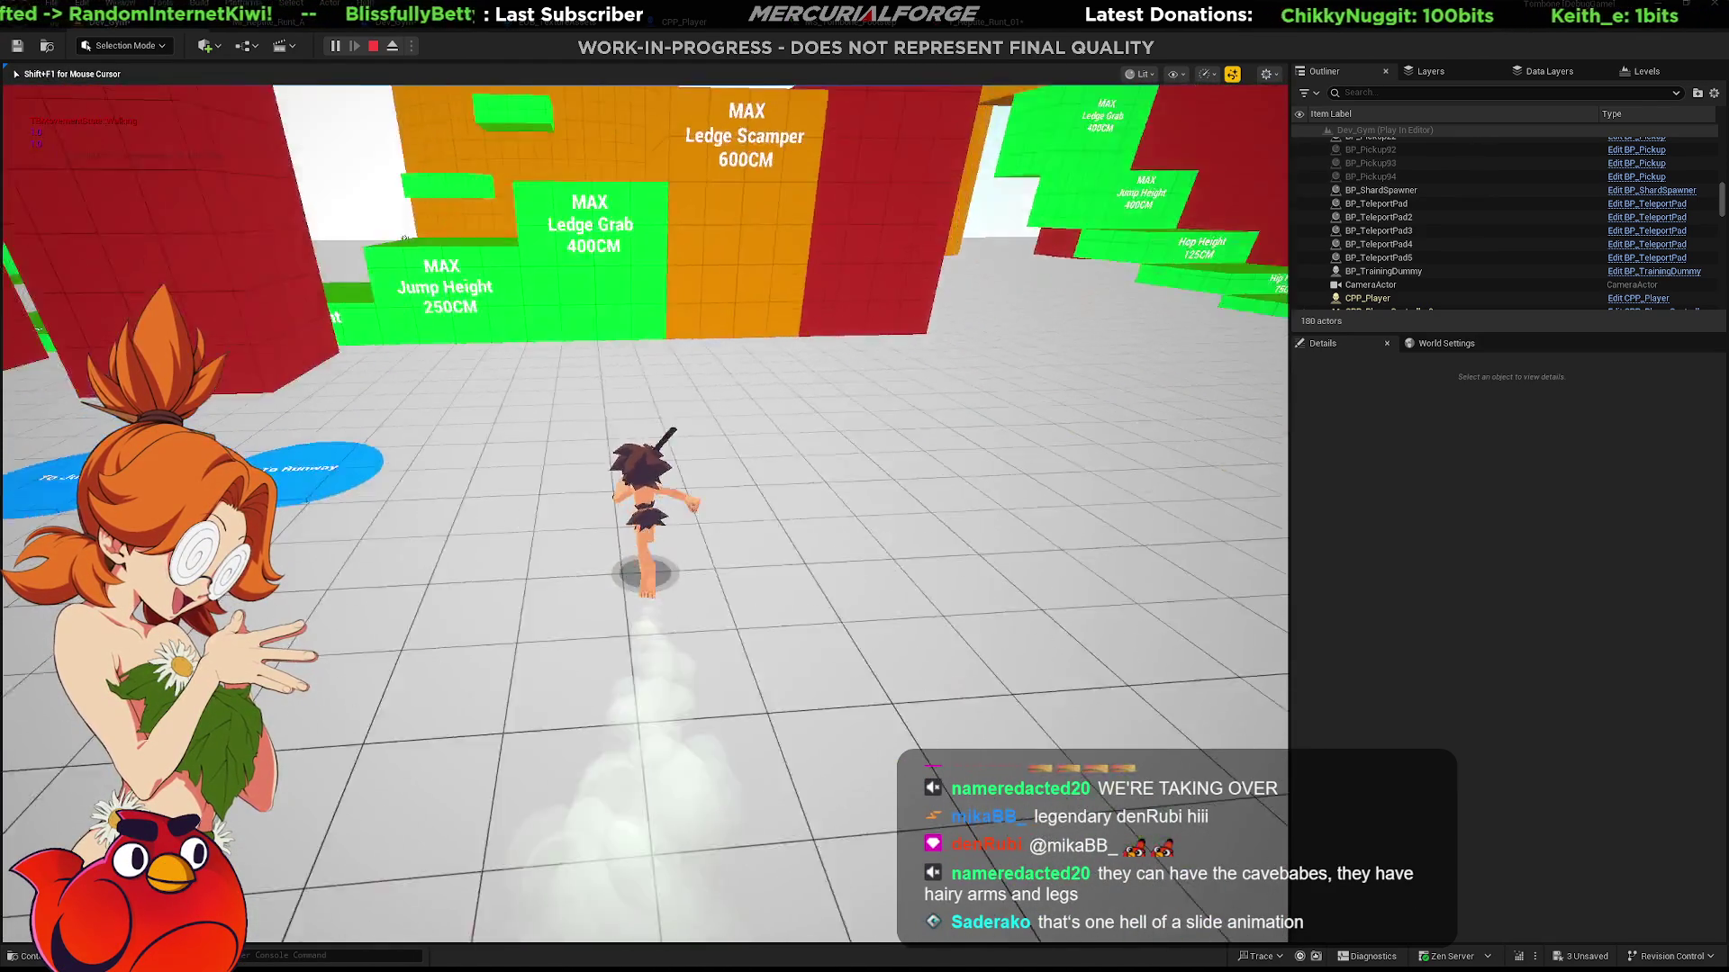
{"action": "key", "text": "space"}
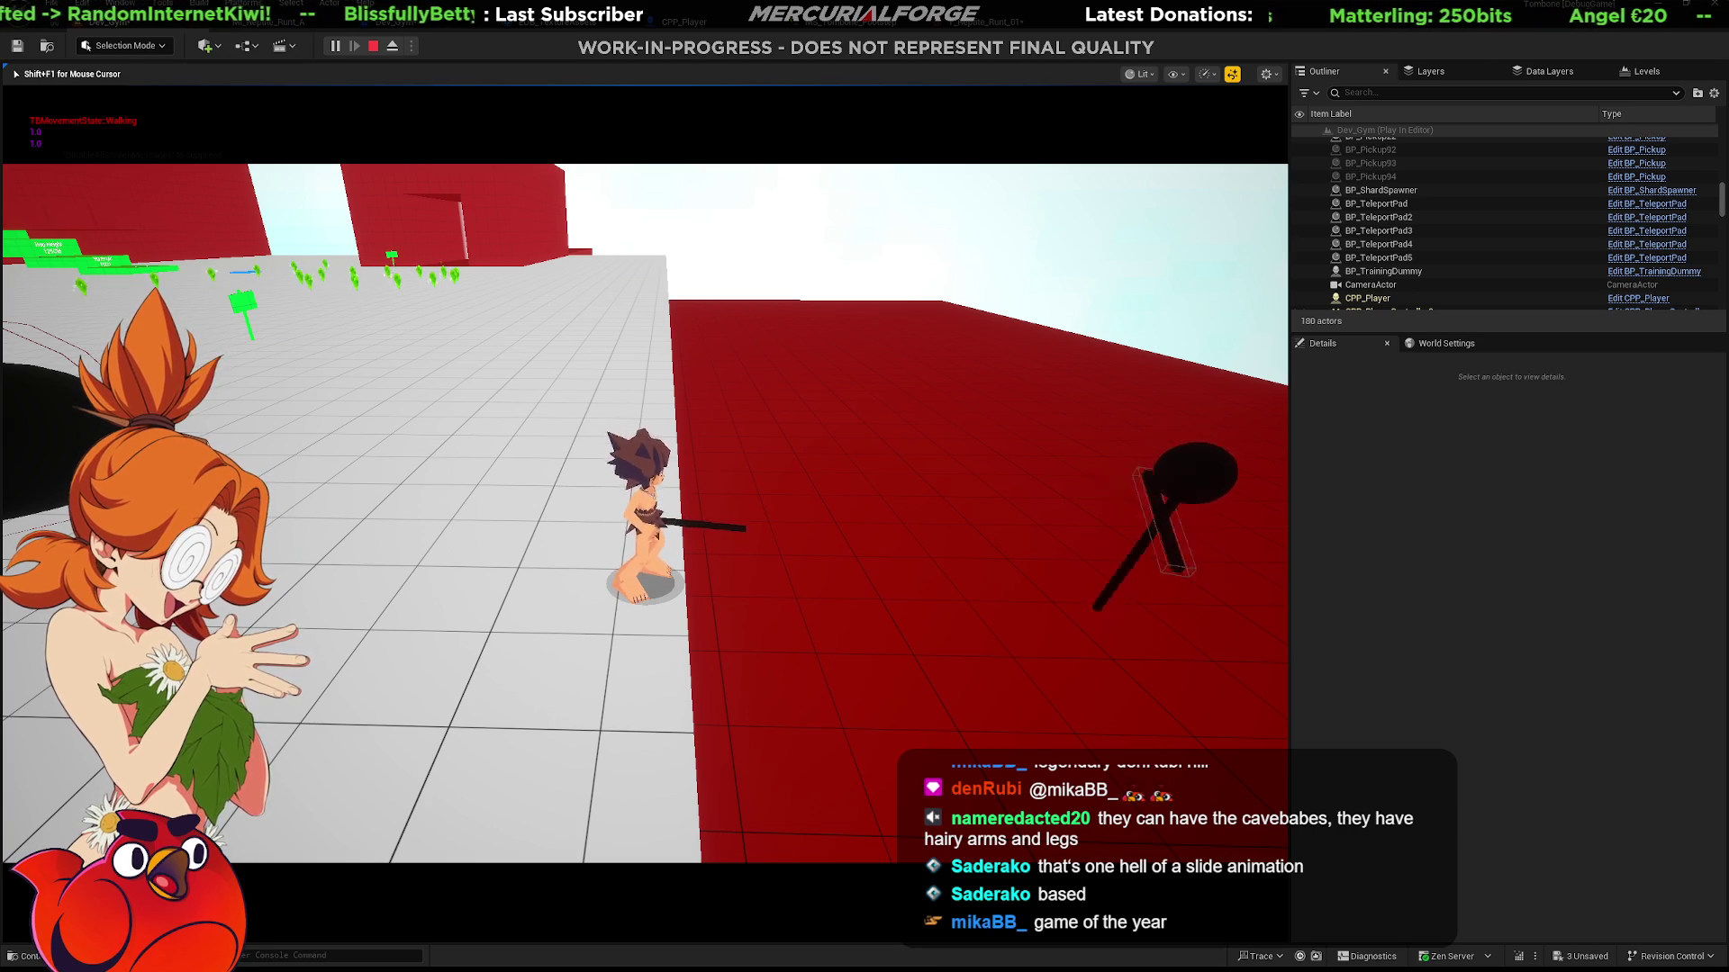
{"action": "key", "text": "Escape"}
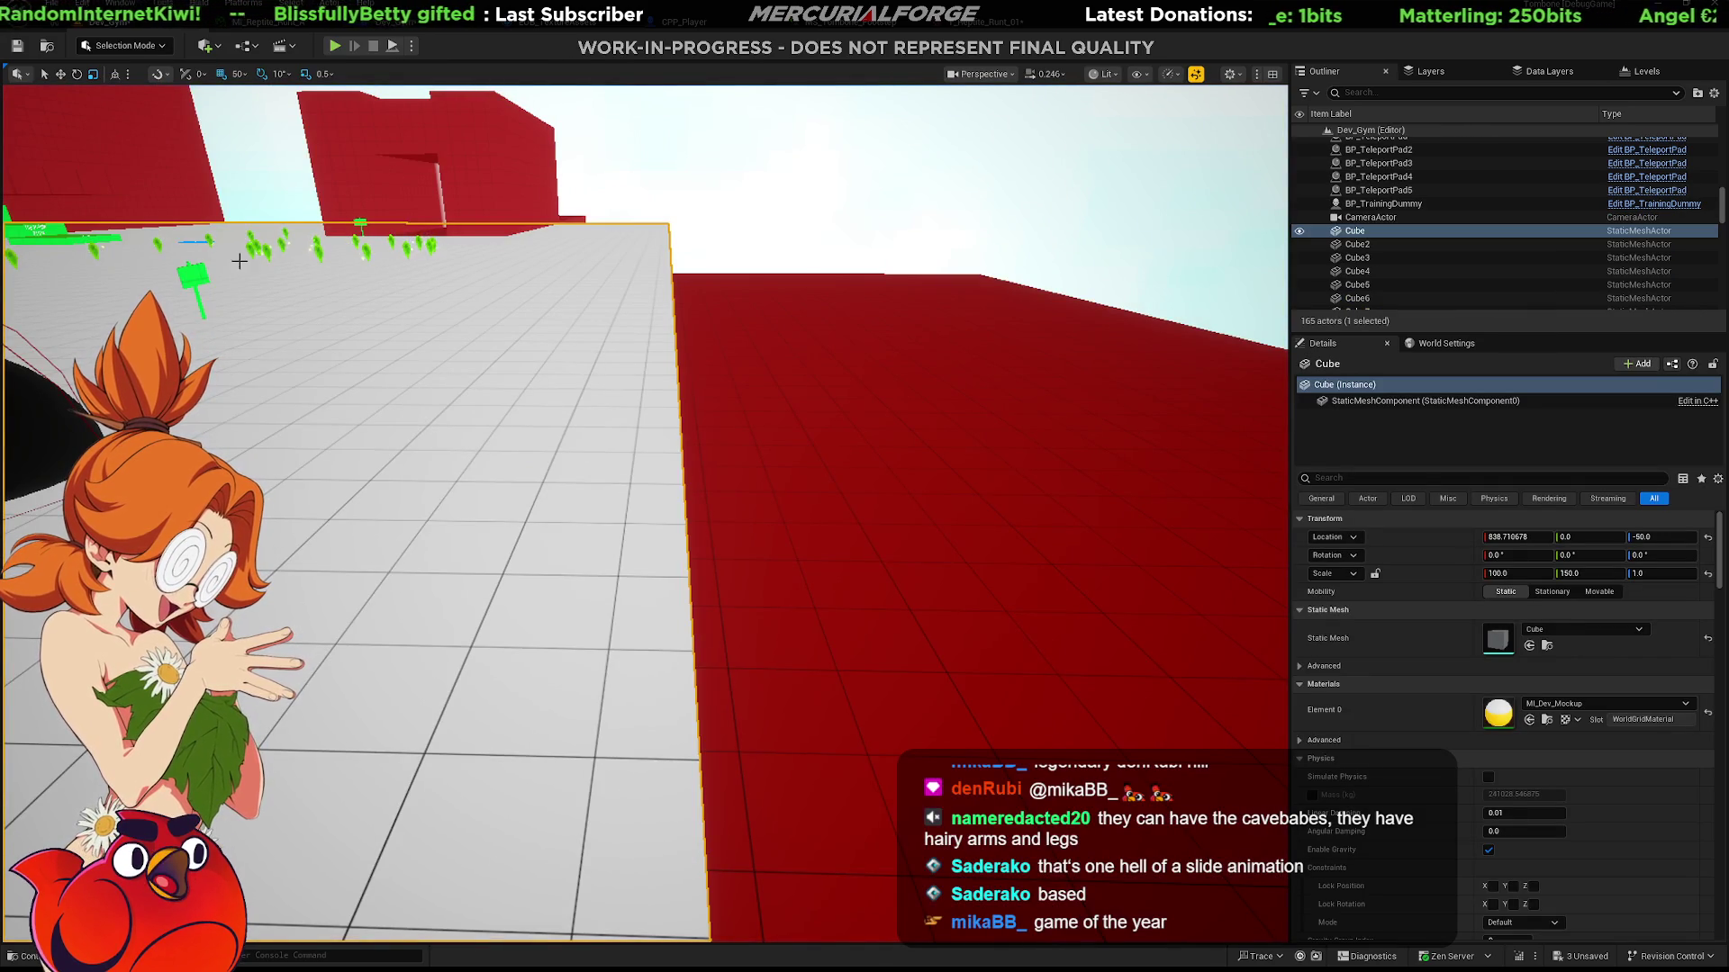
Start a new play session, slide across the floor and club the training dummy twice.
{"action": "right_click_drag", "start_coordinate": [217, 127], "coordinate": [489, 405]}
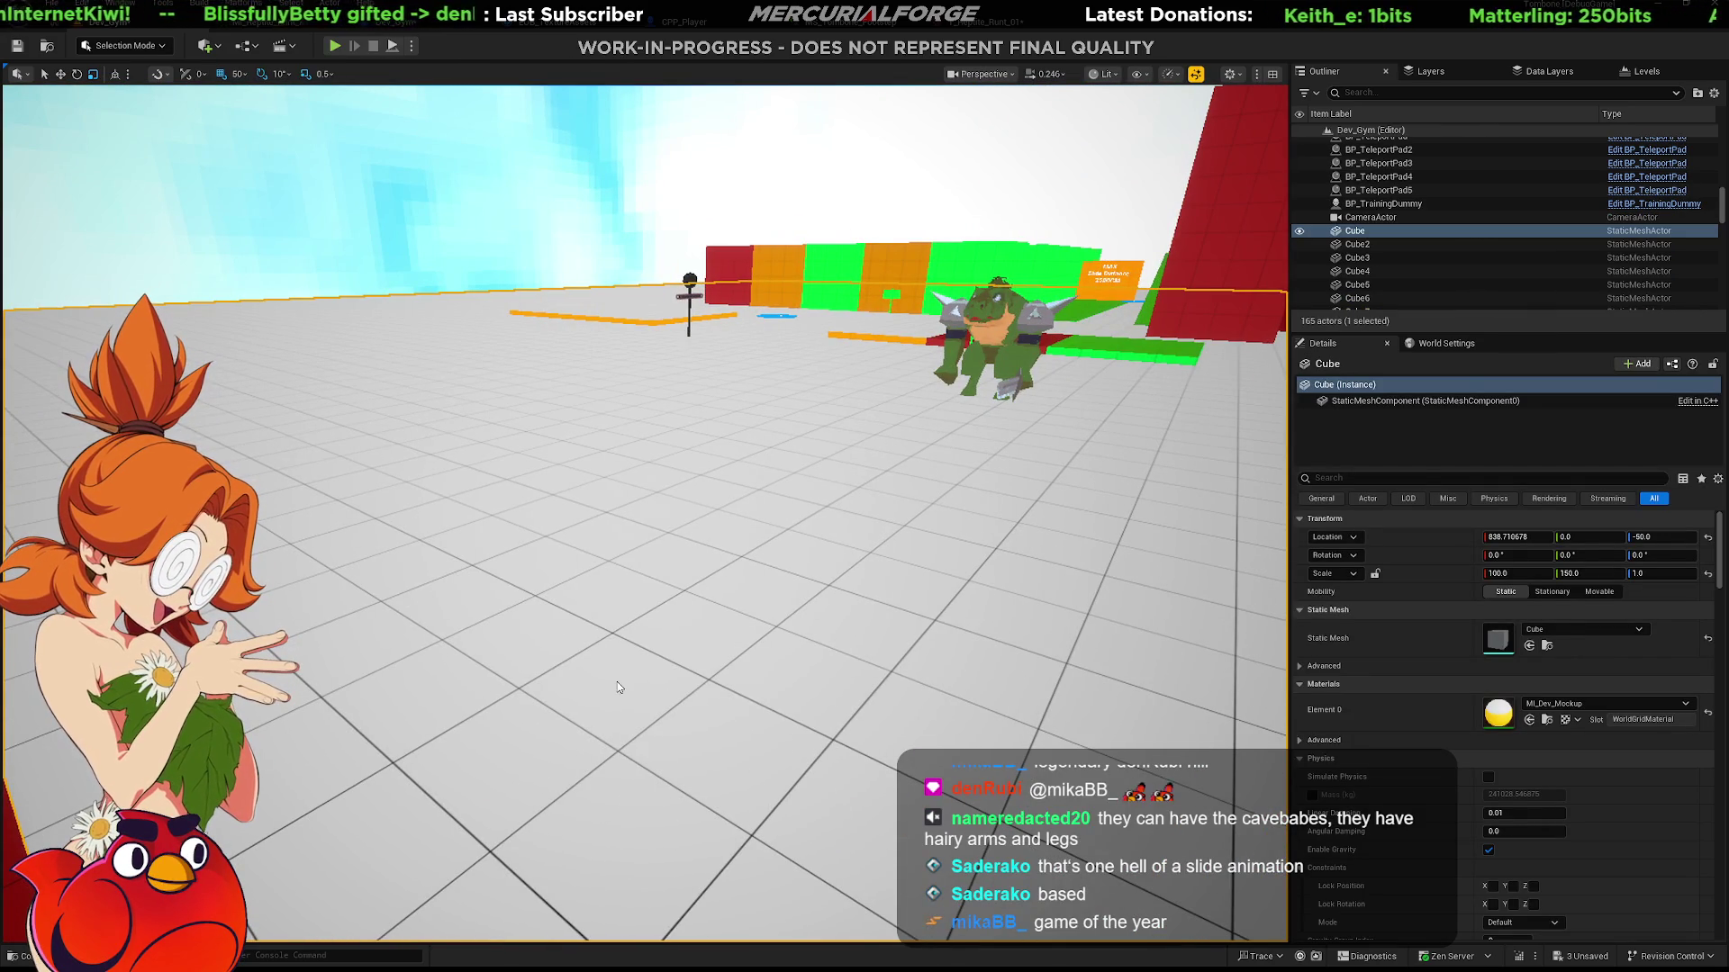
{"action": "key", "text": "alt+p"}
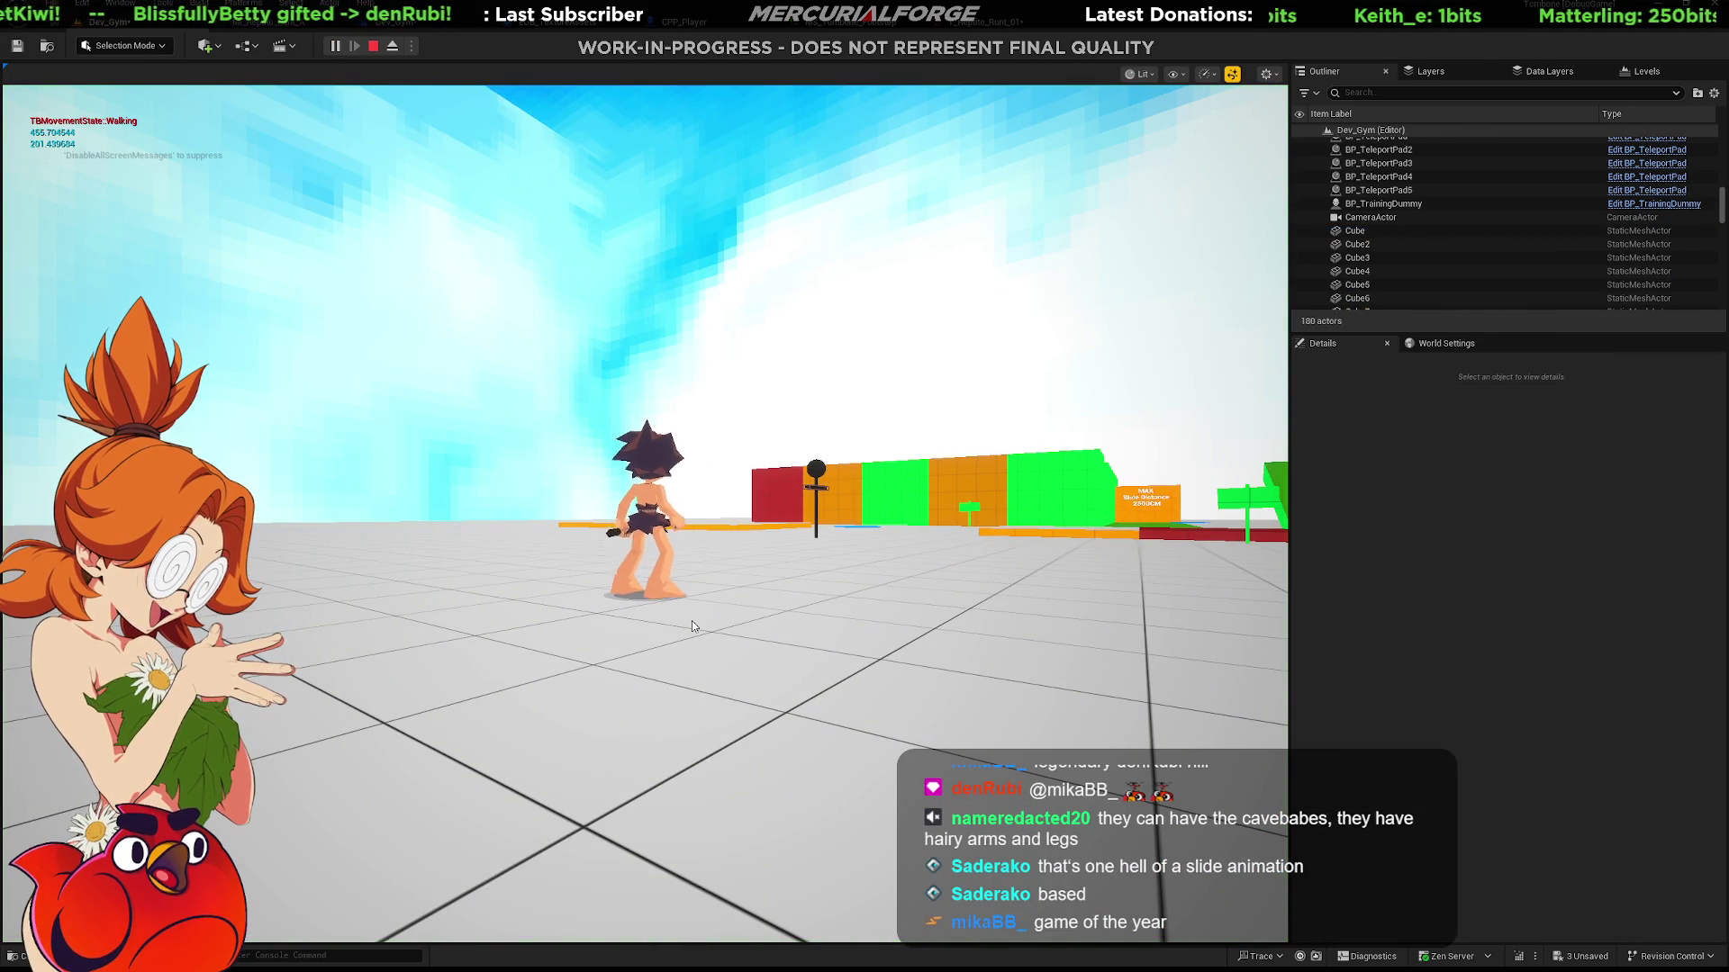
{"action": "key", "text": "s"}
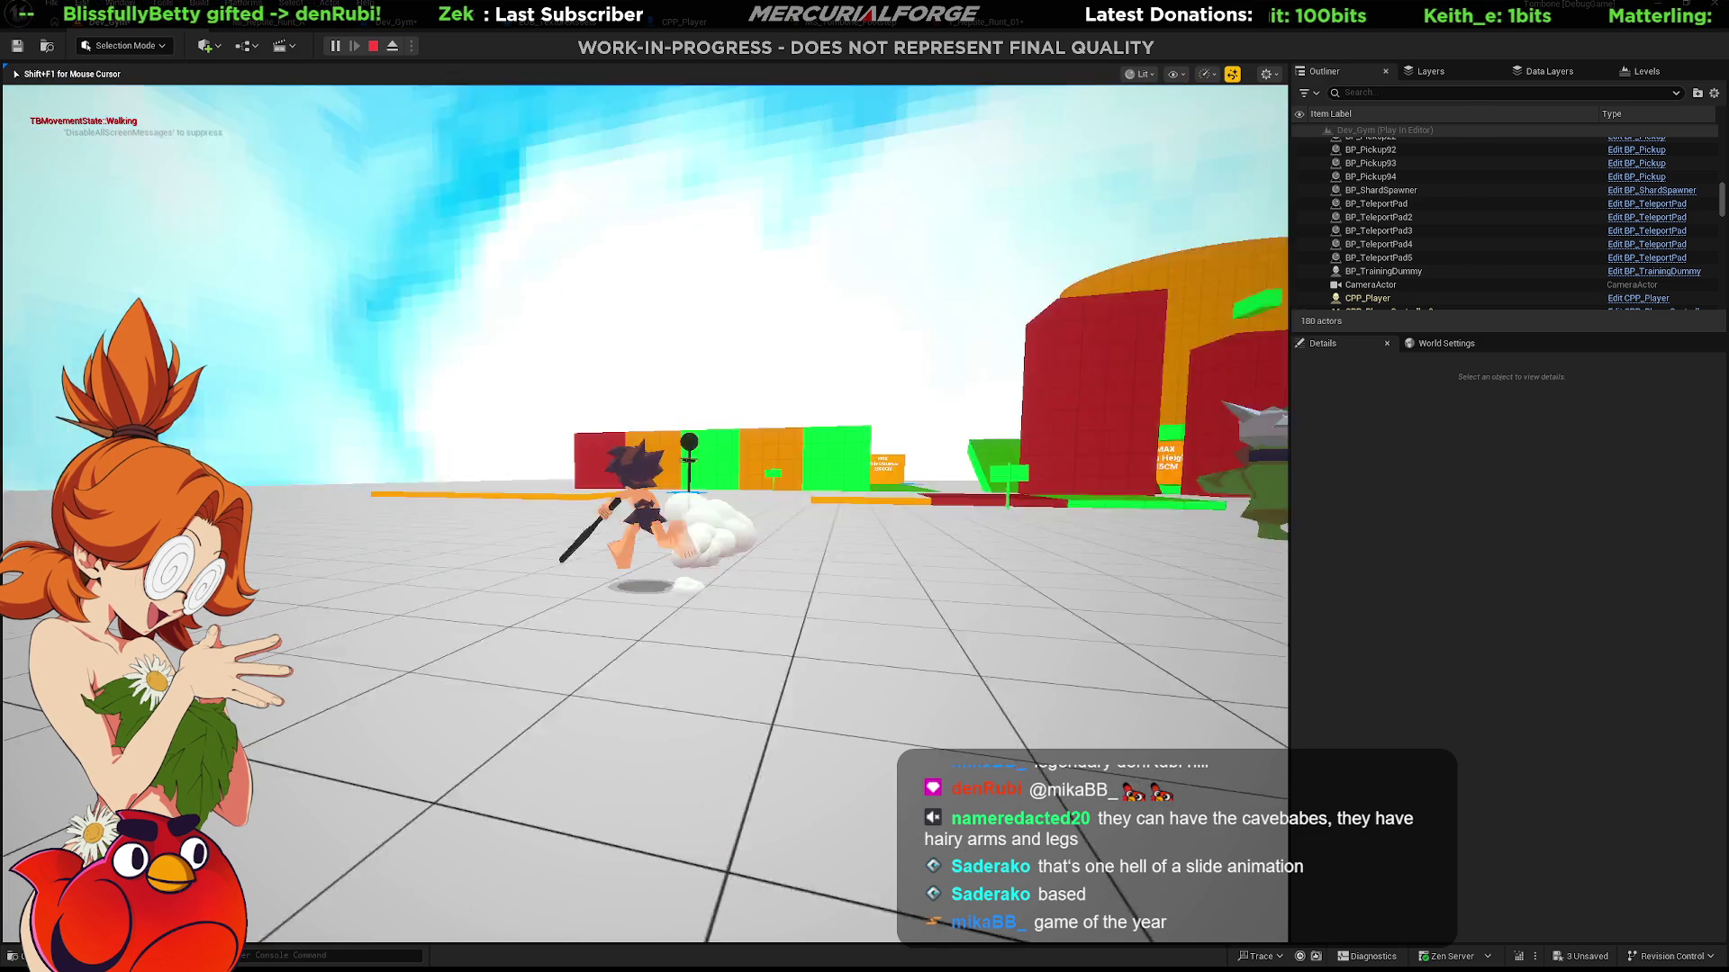
{"action": "key", "text": "w"}
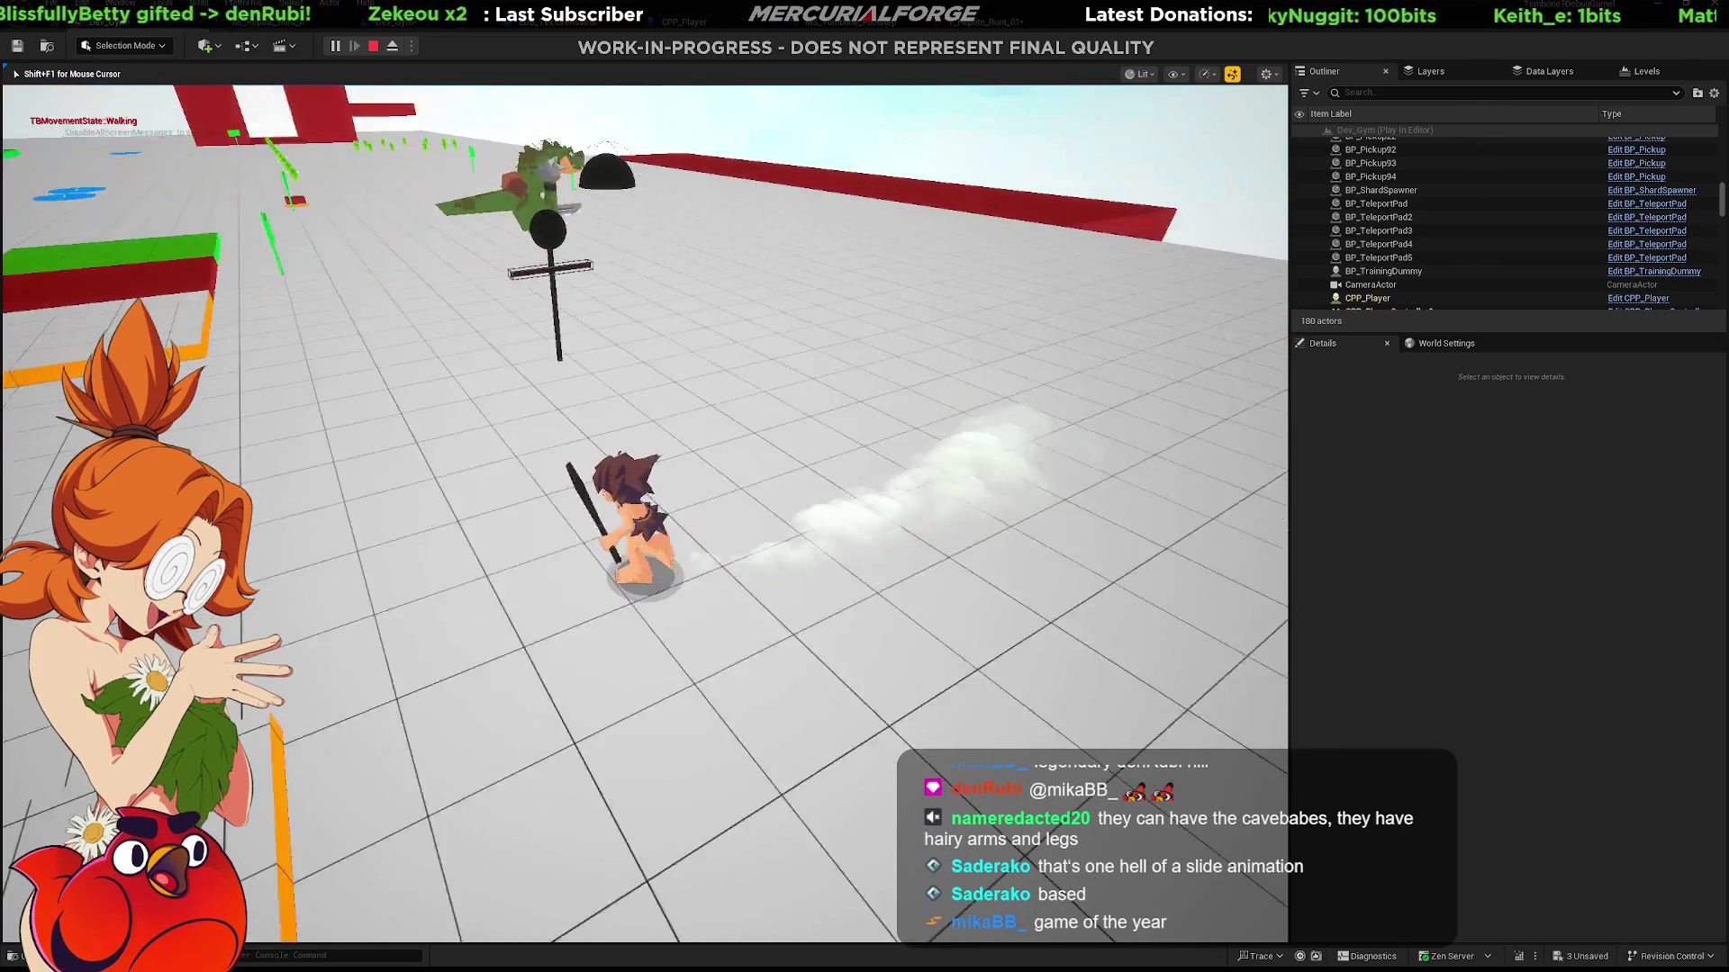
{"action": "left_click", "coordinate": [644, 513]}
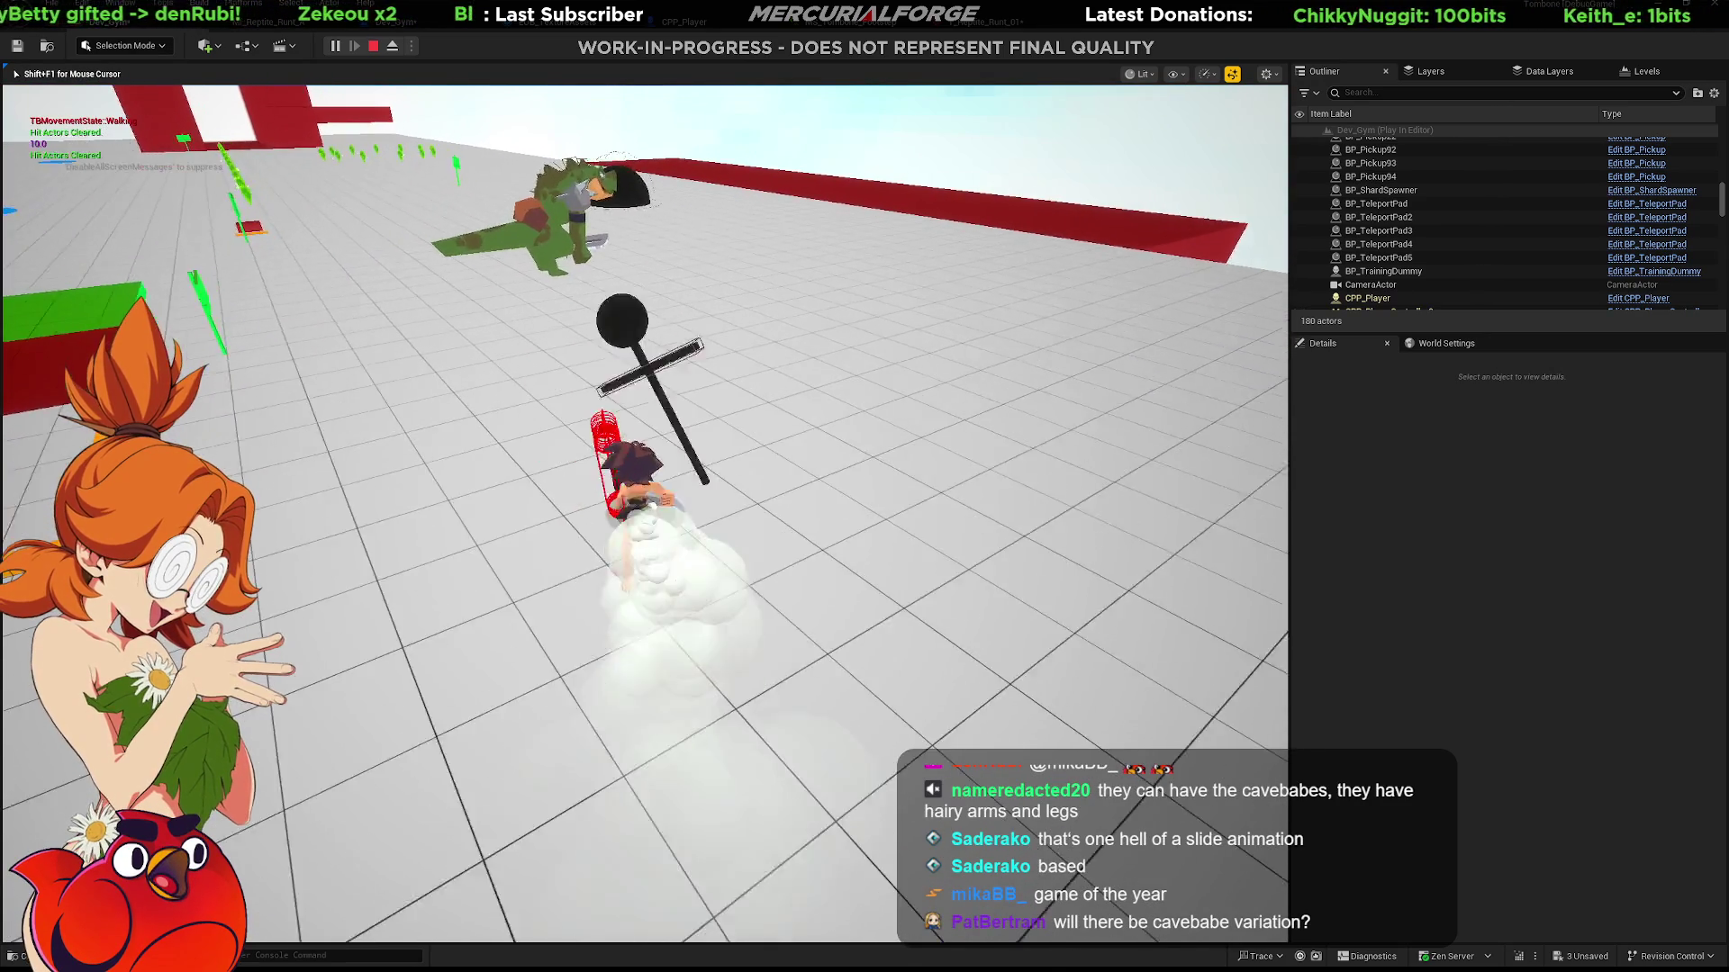
{"action": "left_click", "coordinate": [645, 514]}
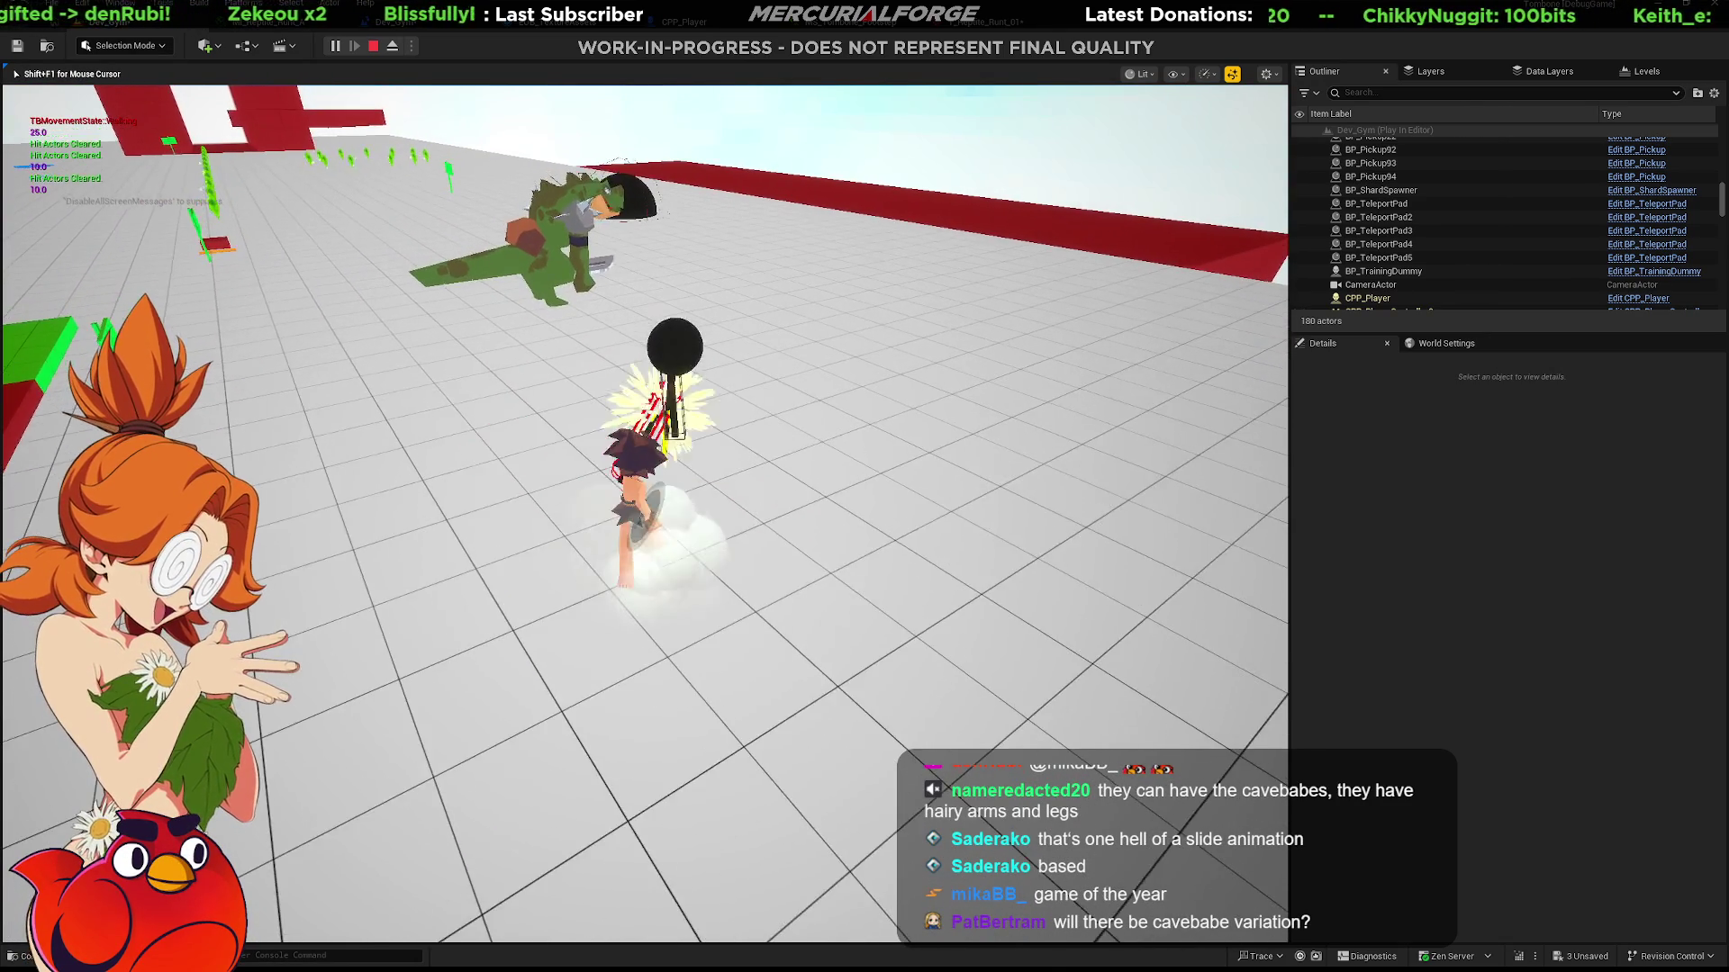
Move back and forth in front of the dummy, then stop the play session.
{"action": "key", "text": "s"}
{"action": "key", "text": "w"}
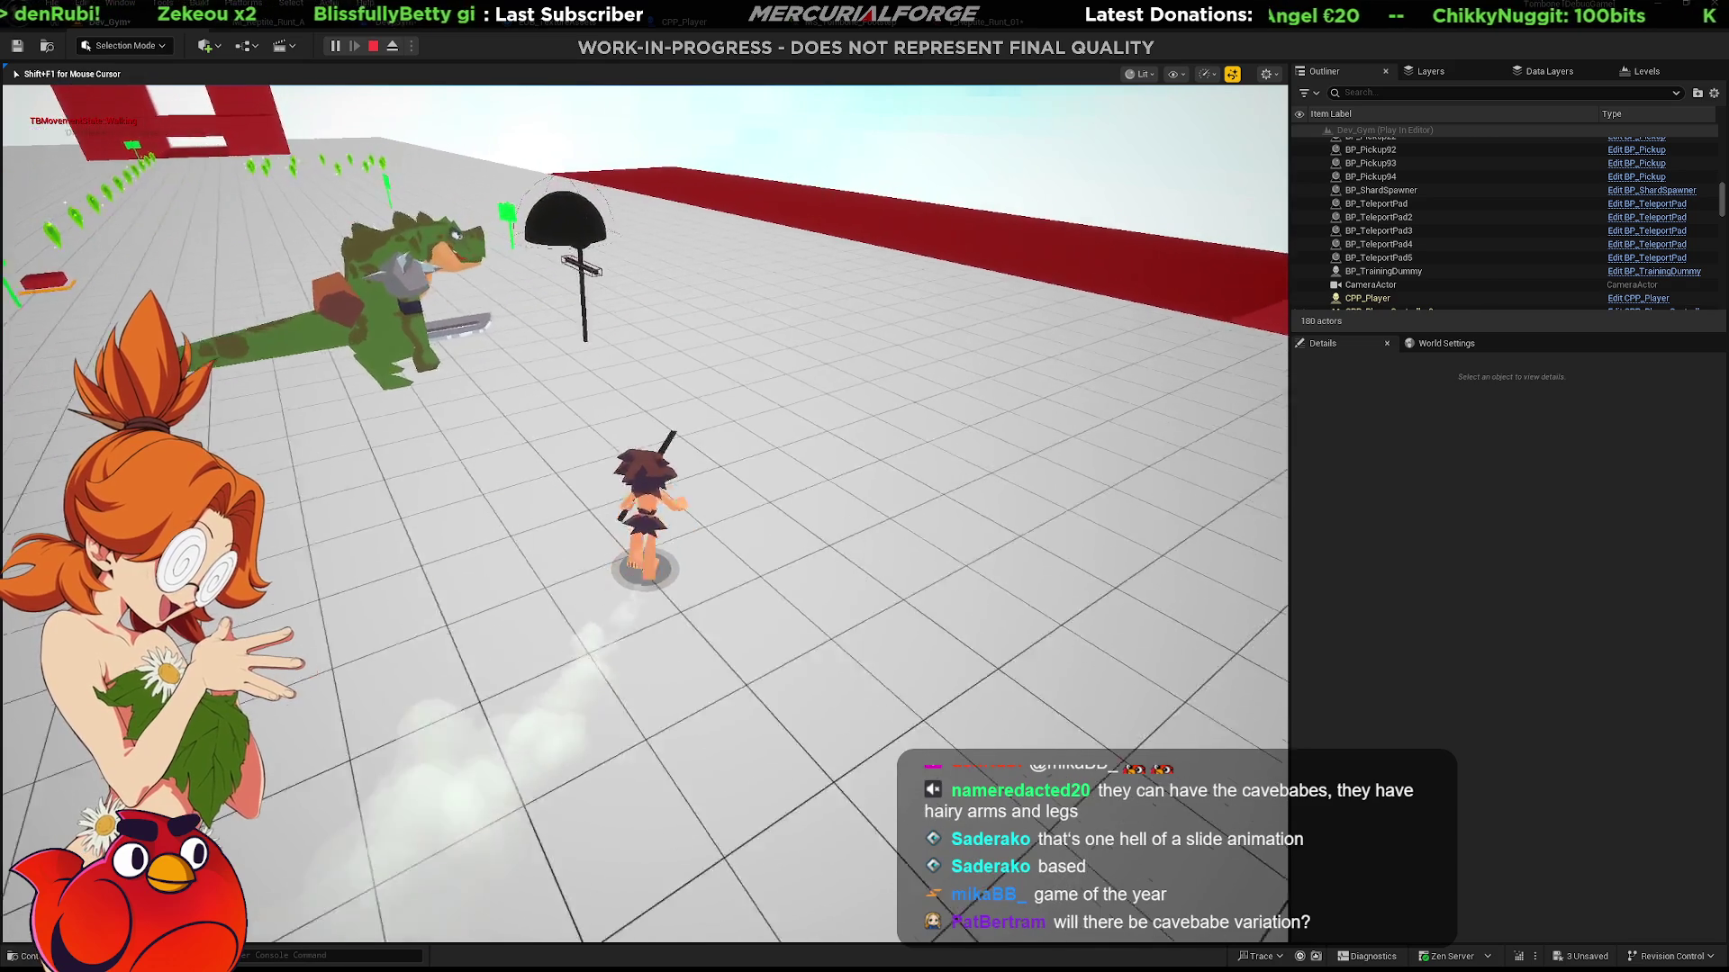
{"action": "key", "text": "s"}
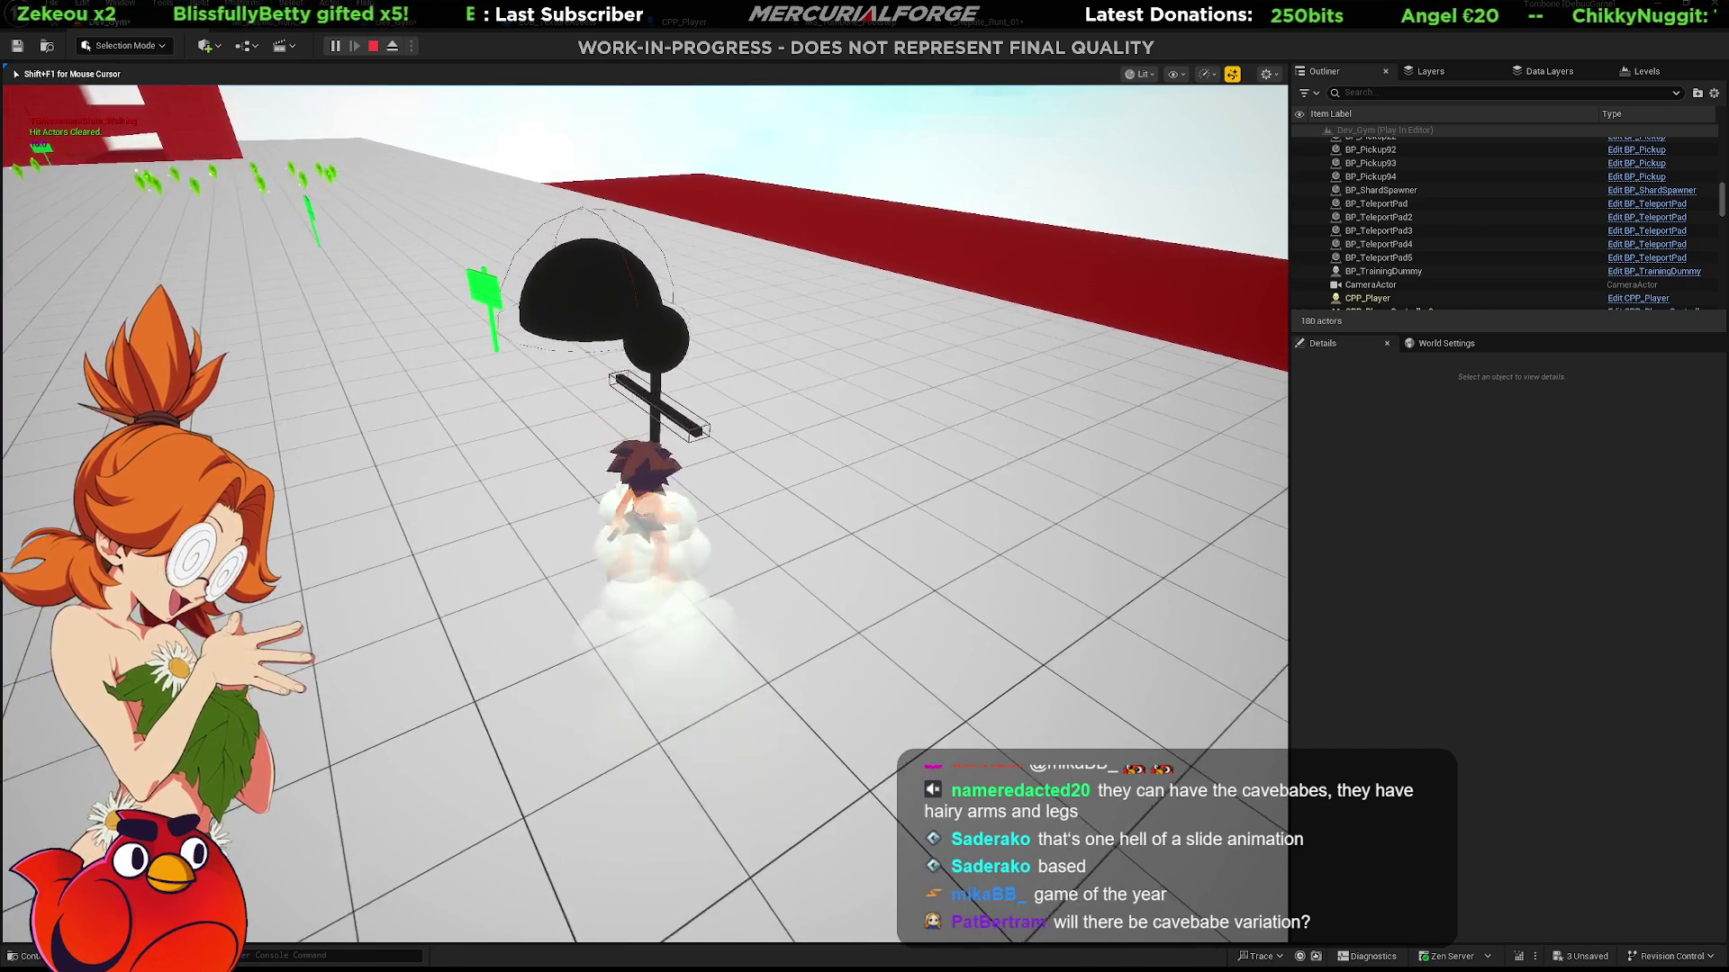
{"action": "key", "text": "w"}
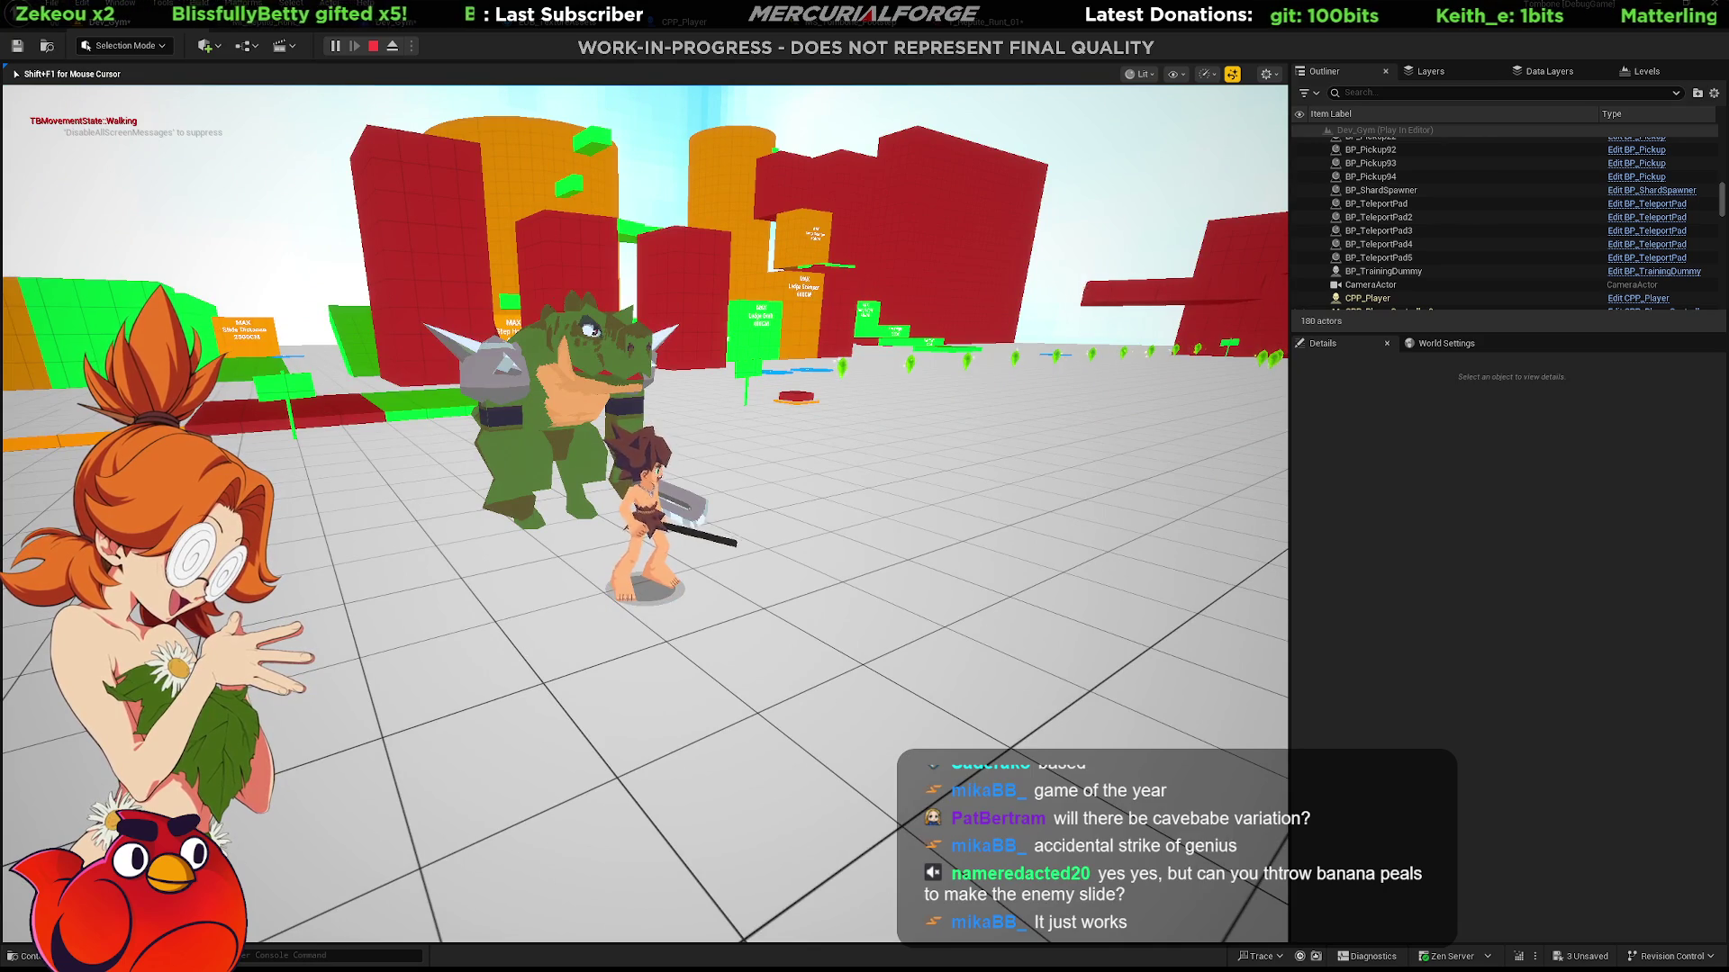
{"action": "key", "text": "Escape"}
{"action": "left_click", "coordinate": [667, 617]}
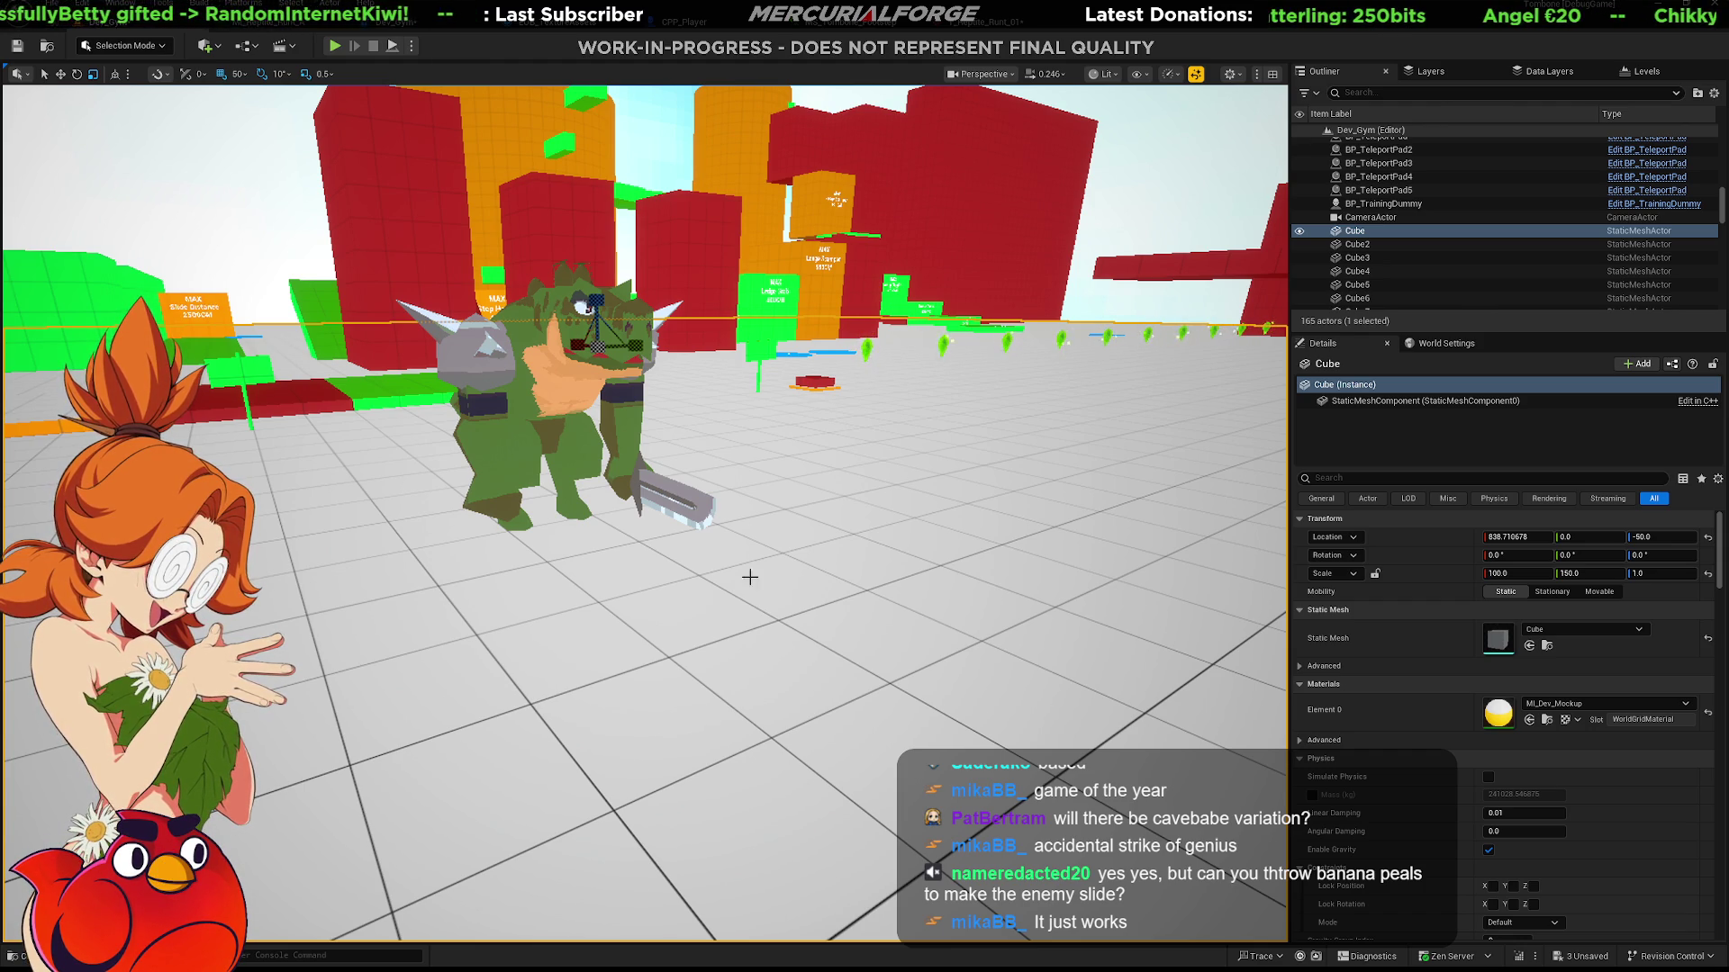
Select the skybox in the Outliner and move the view closer to the reptile enemy.
{"action": "left_click", "coordinate": [679, 199]}
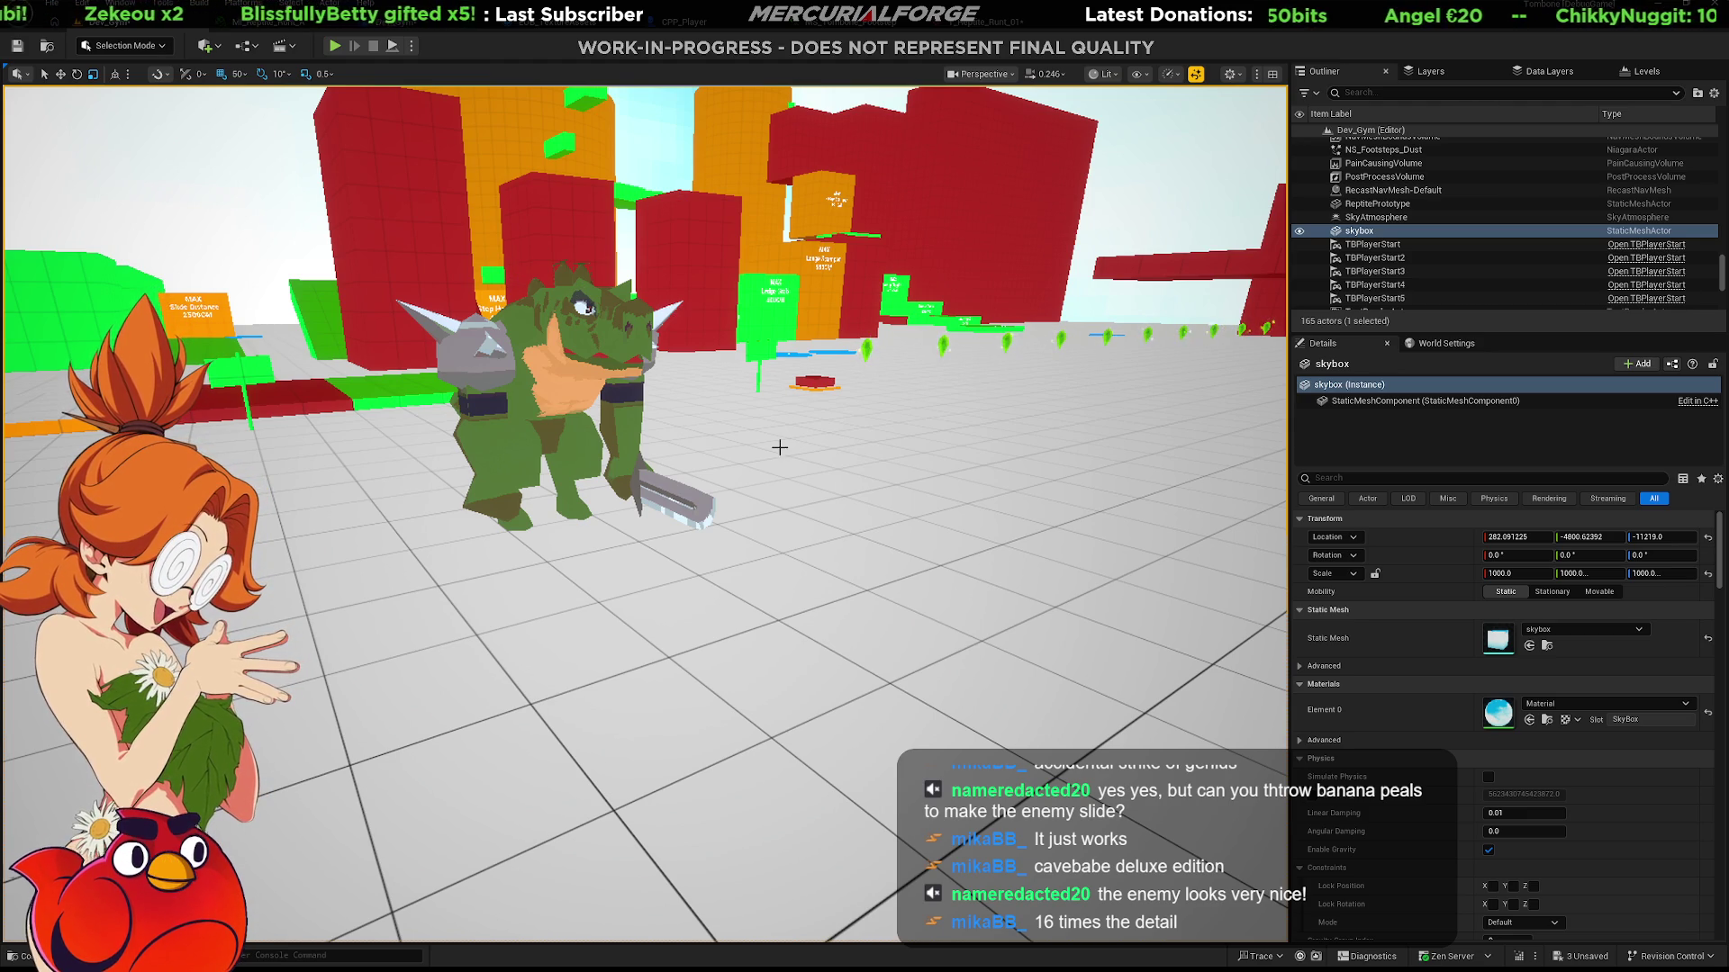
{"action": "right_click_drag", "start_coordinate": [726, 619], "coordinate": [725, 620]}
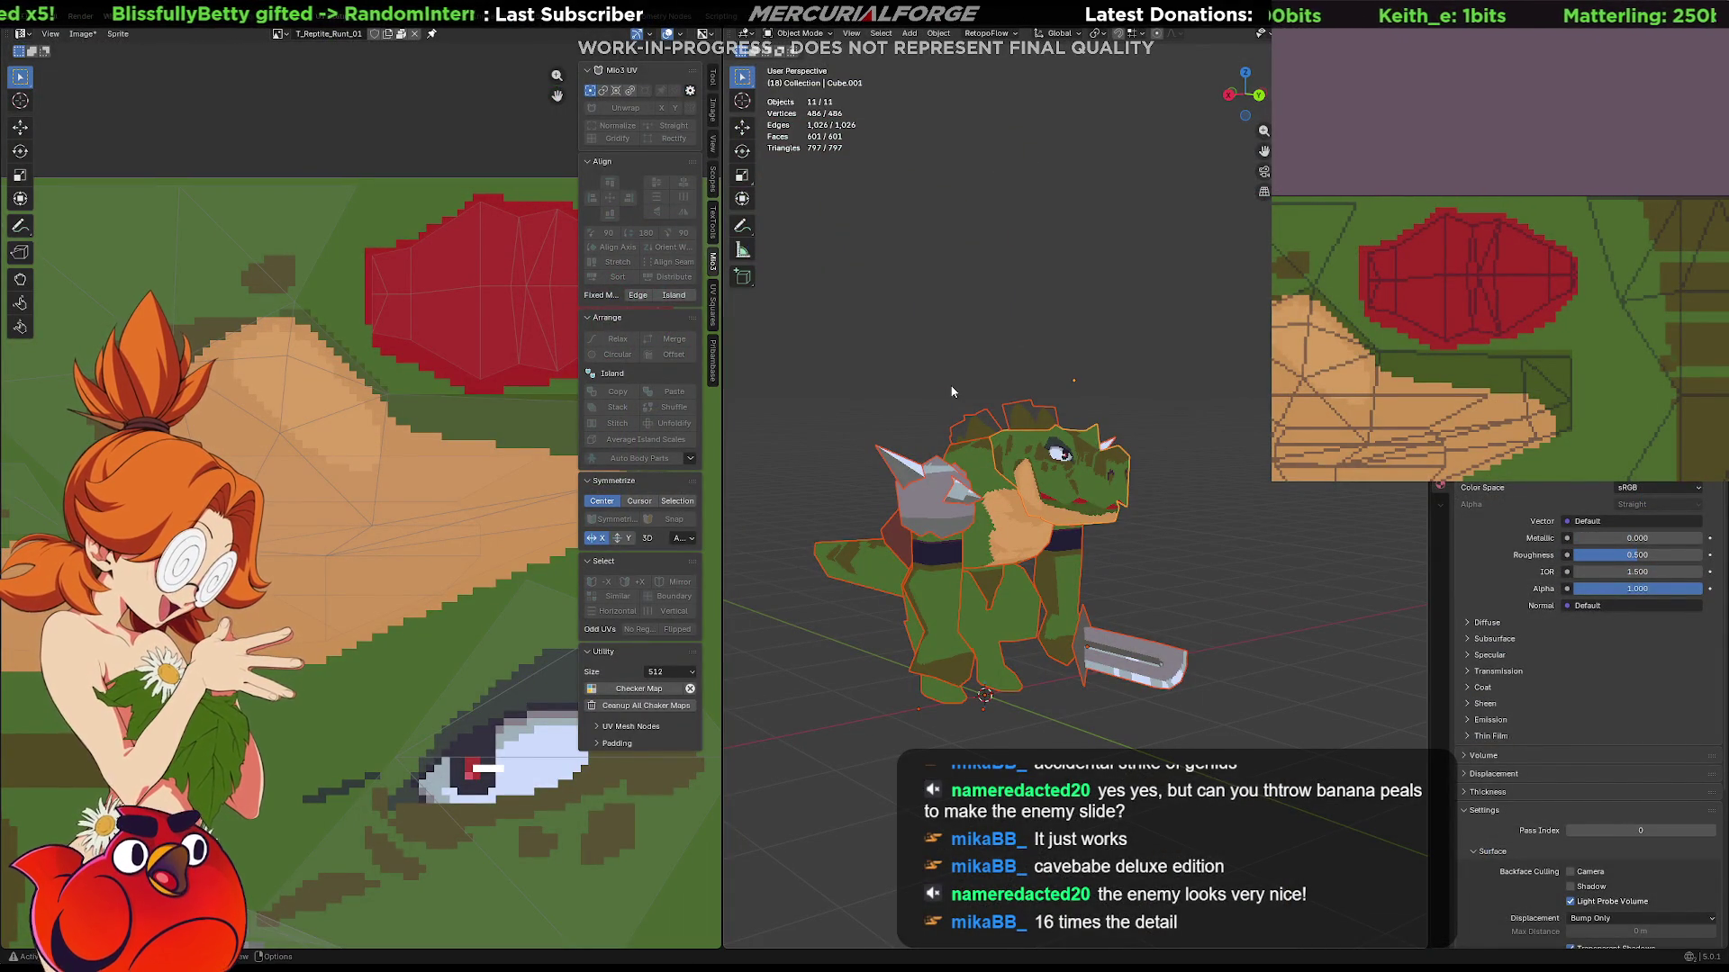
{"action": "left_click", "coordinate": [951, 391]}
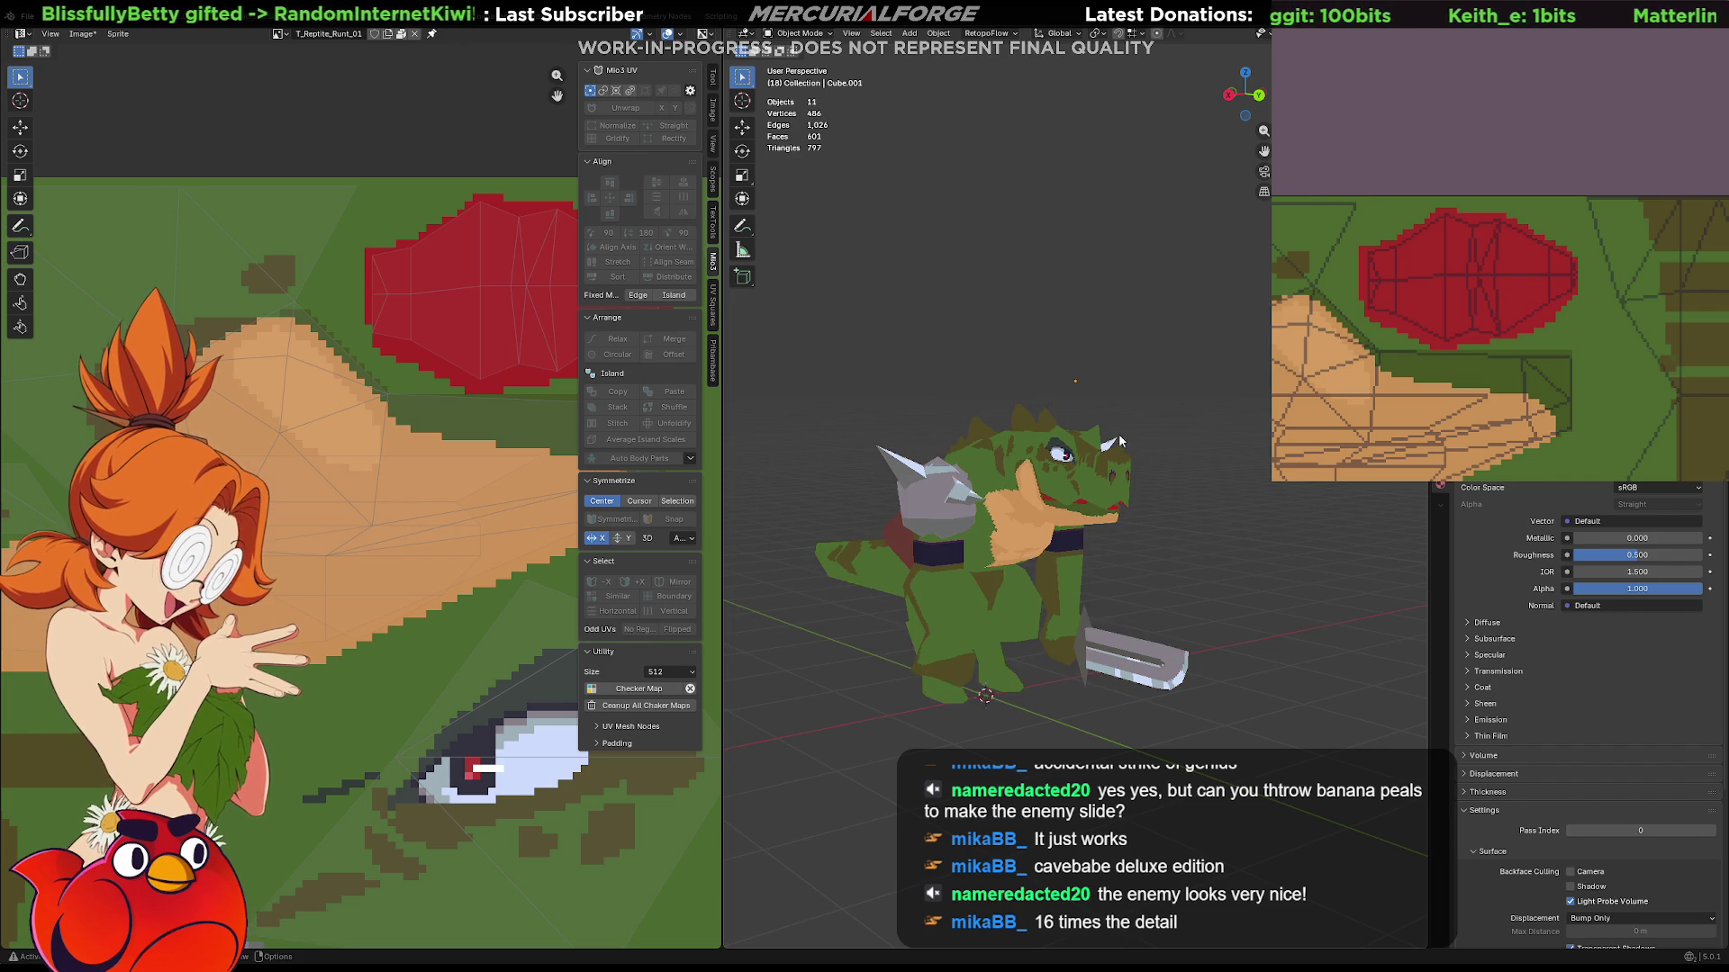
{"action": "mouse_move", "coordinate": [951, 391]}
{"action": "middle_mouse_down"}
{"action": "mouse_move", "coordinate": [1012, 539]}
{"action": "mouse_move", "coordinate": [922, 405]}
{"action": "mouse_move", "coordinate": [980, 543]}
{"action": "middle_mouse_up"}
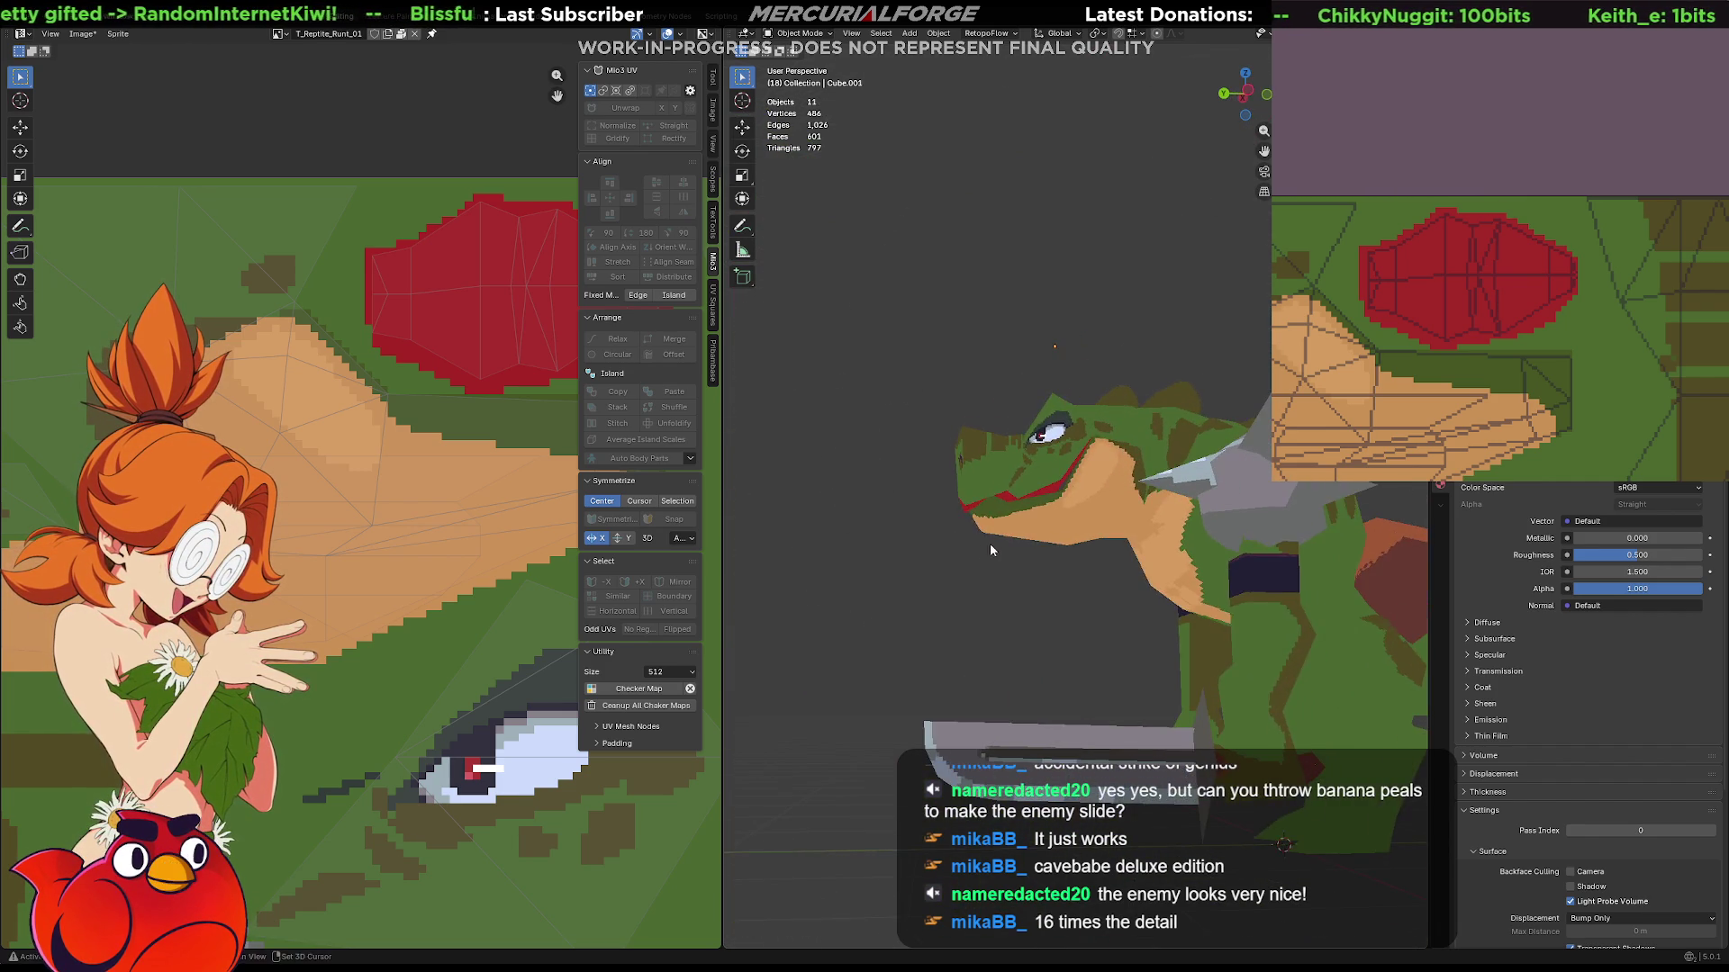
{"action": "scroll", "coordinate": [895, 594], "scroll_direction": "up", "scroll_amount": 5}
{"action": "middle_click_drag", "start_coordinate": [916, 618], "coordinate": [995, 497]}
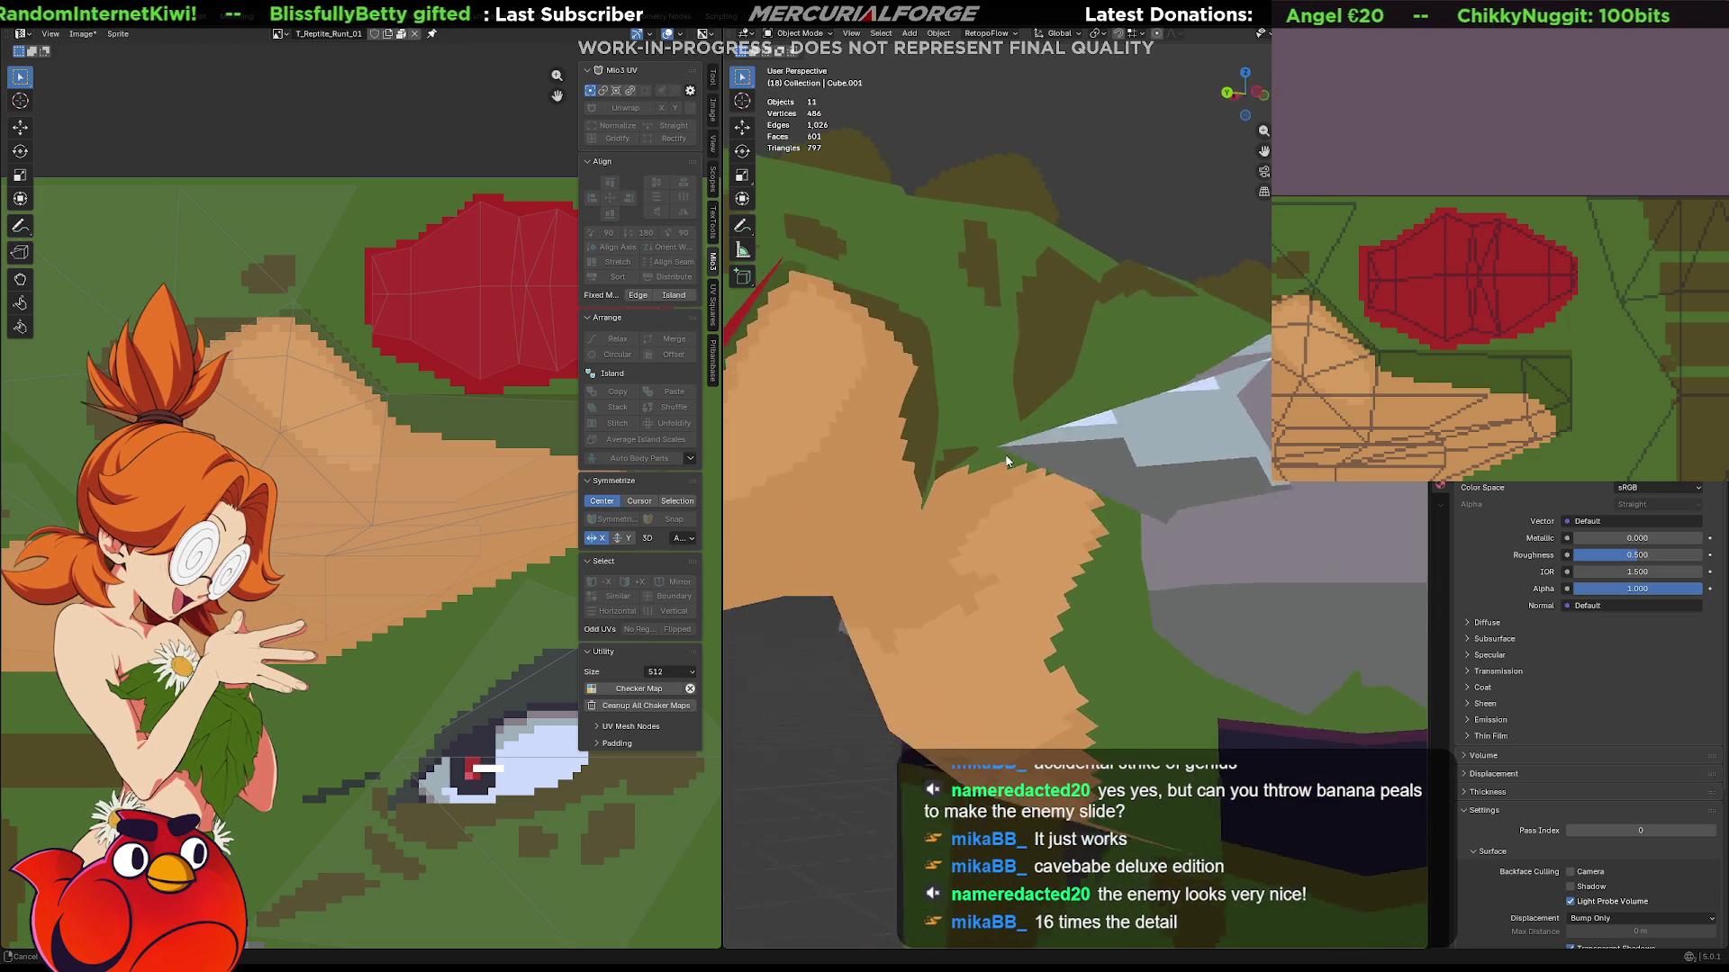
{"action": "key", "text": "alt+Tab"}
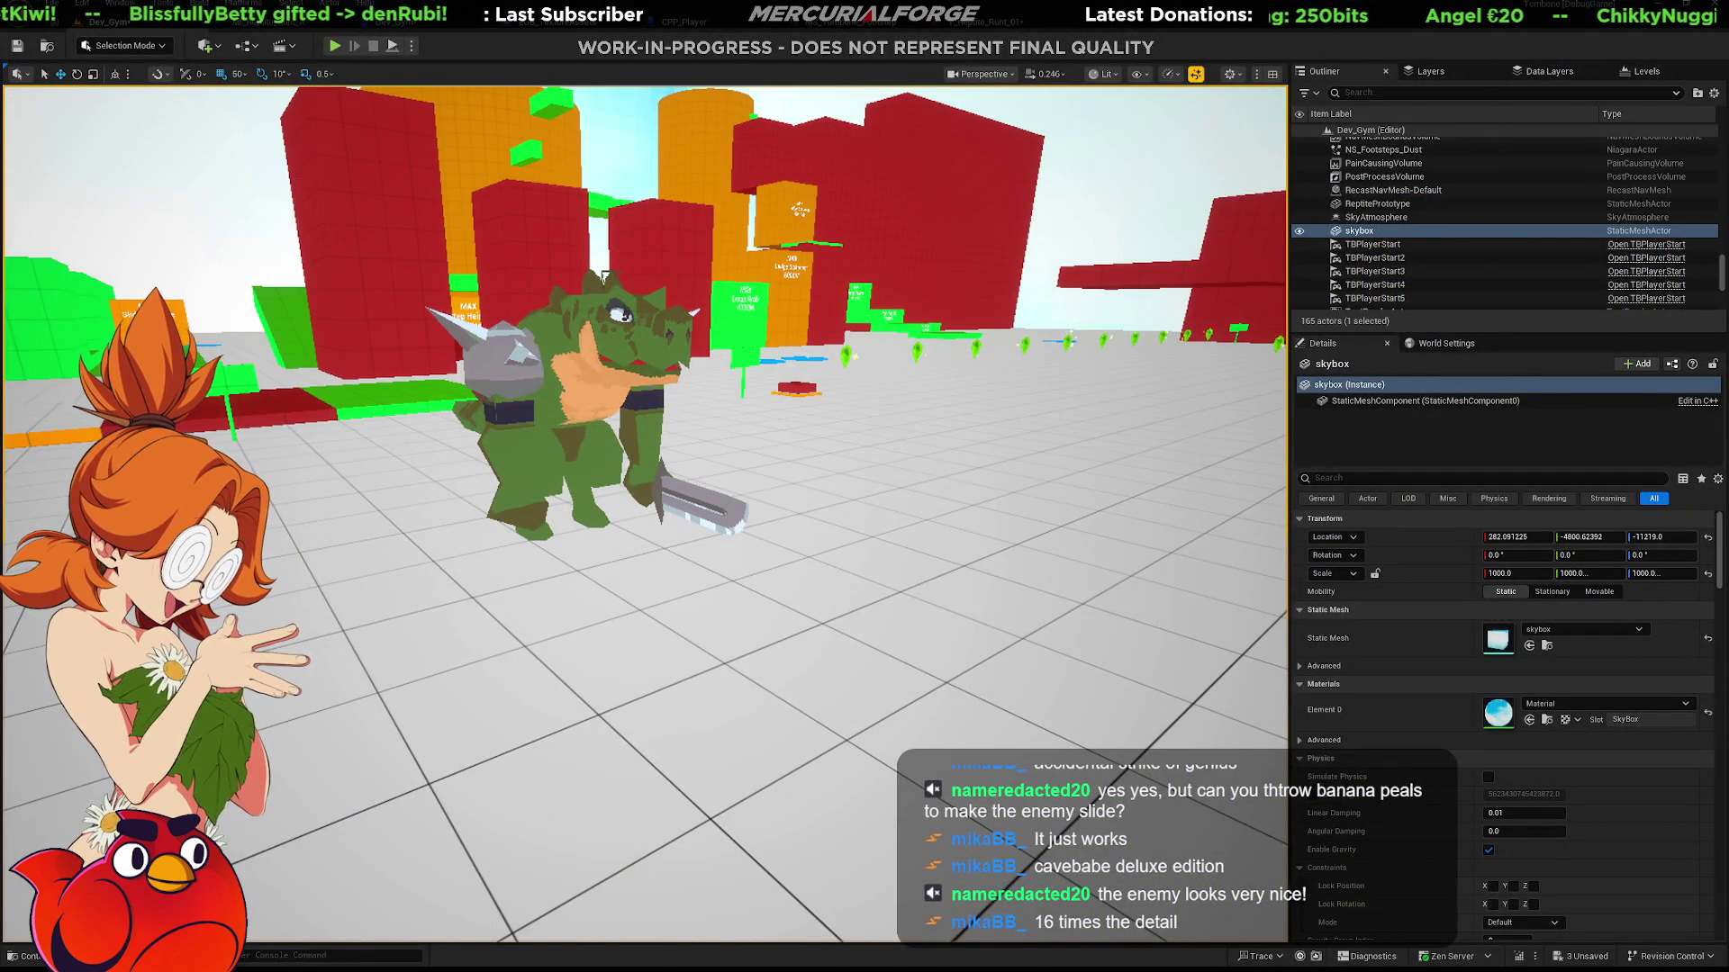
{"action": "key", "text": "alt+Tab"}
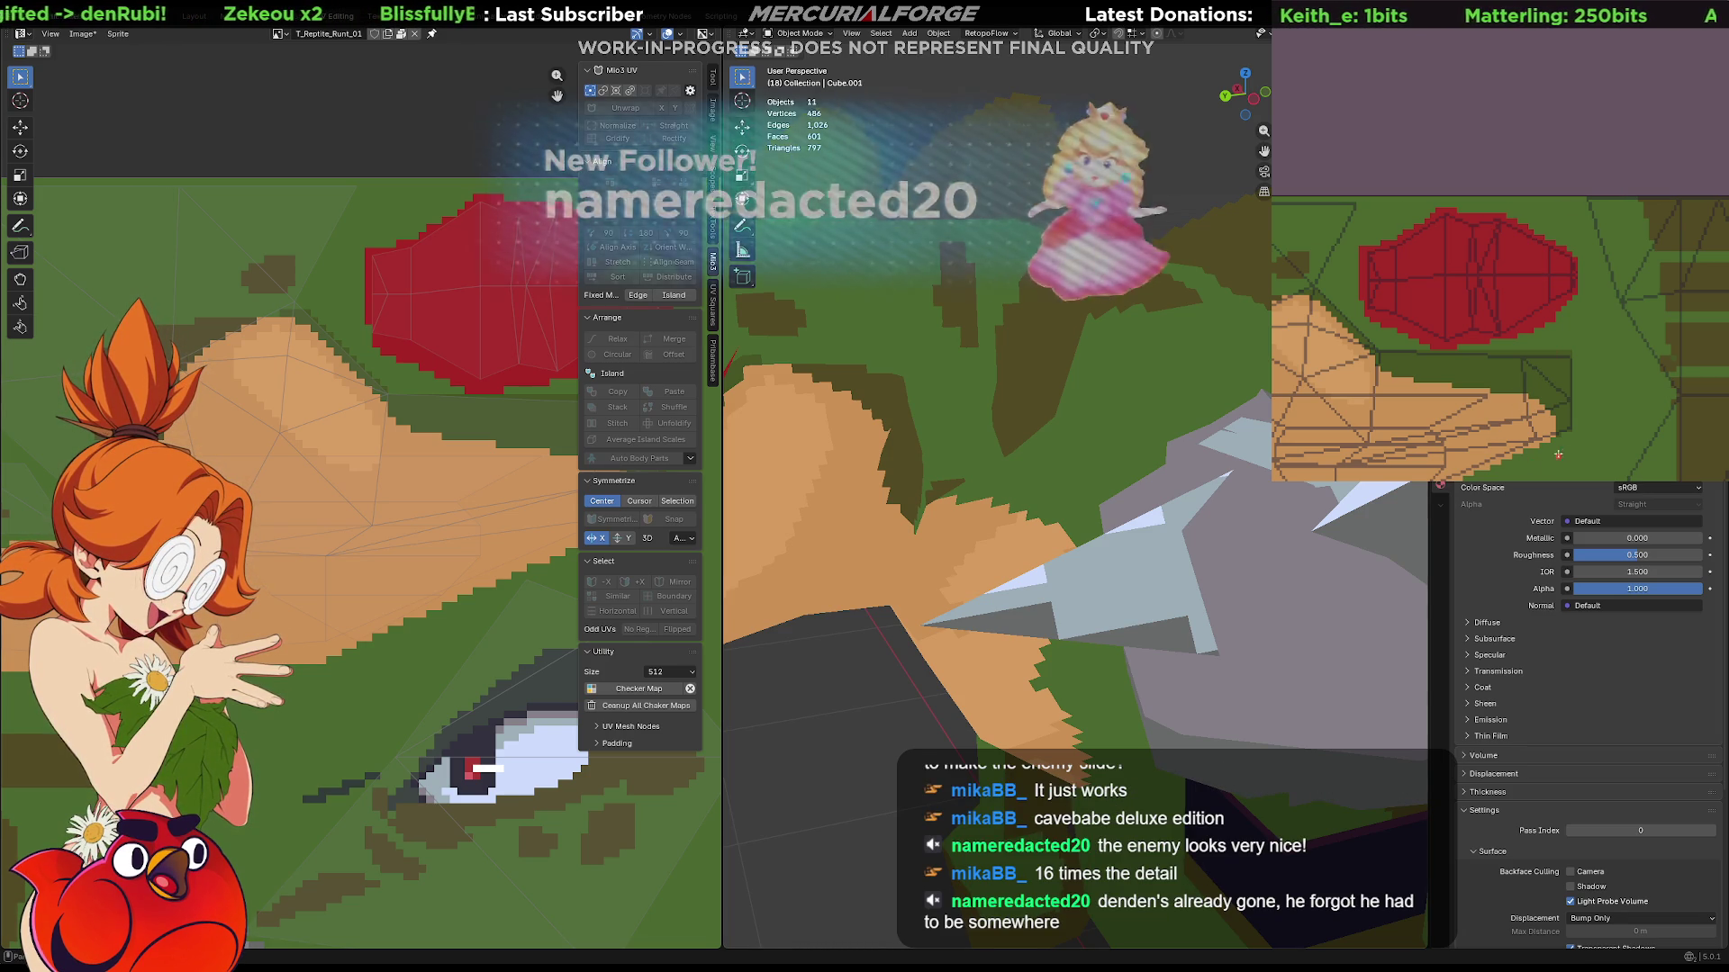
{"action": "left_click_drag", "start_coordinate": [1531, 204], "coordinate": [1561, 393]}
Paint a light red stroke onto the reptile's mouth texture and inspect it from above.
{"action": "mouse_move", "coordinate": [1054, 514]}
{"action": "middle_mouse_down"}
{"action": "mouse_move", "coordinate": [978, 550]}
{"action": "mouse_move", "coordinate": [1217, 455]}
{"action": "mouse_move", "coordinate": [1046, 520]}
{"action": "mouse_move", "coordinate": [1110, 584]}
{"action": "mouse_move", "coordinate": [1155, 549]}
{"action": "mouse_move", "coordinate": [1208, 551]}
{"action": "mouse_move", "coordinate": [1162, 584]}
{"action": "middle_mouse_up"}
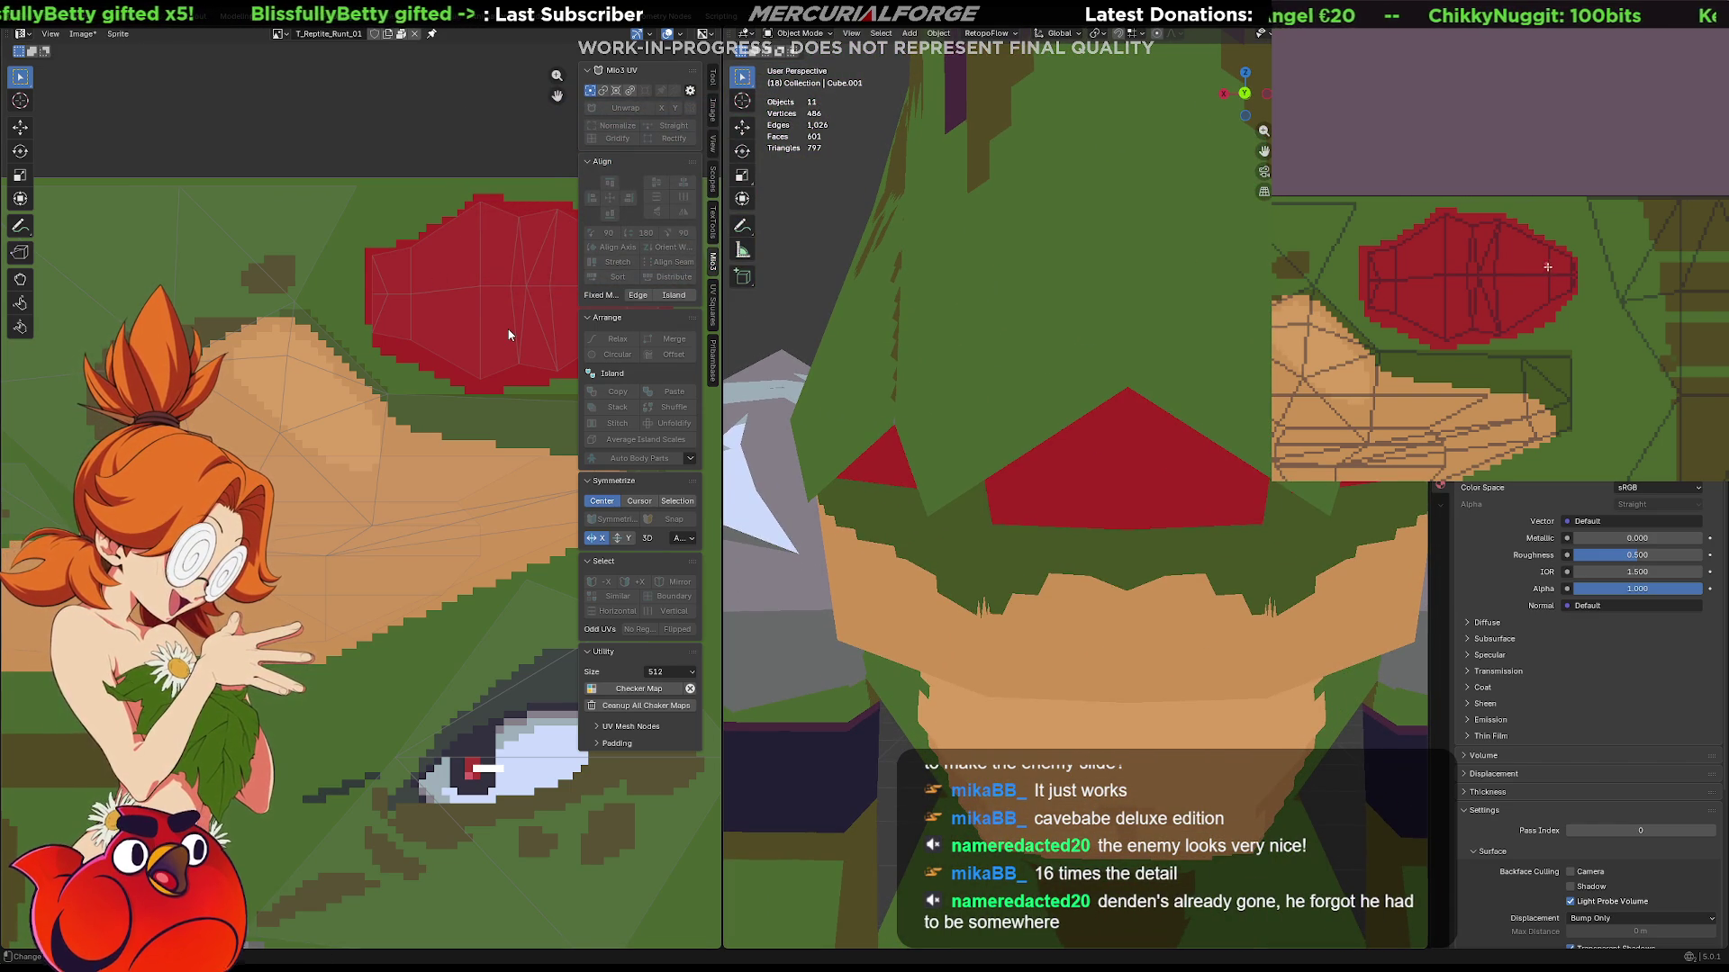
{"action": "left_click_drag", "start_coordinate": [1546, 277], "coordinate": [1541, 271]}
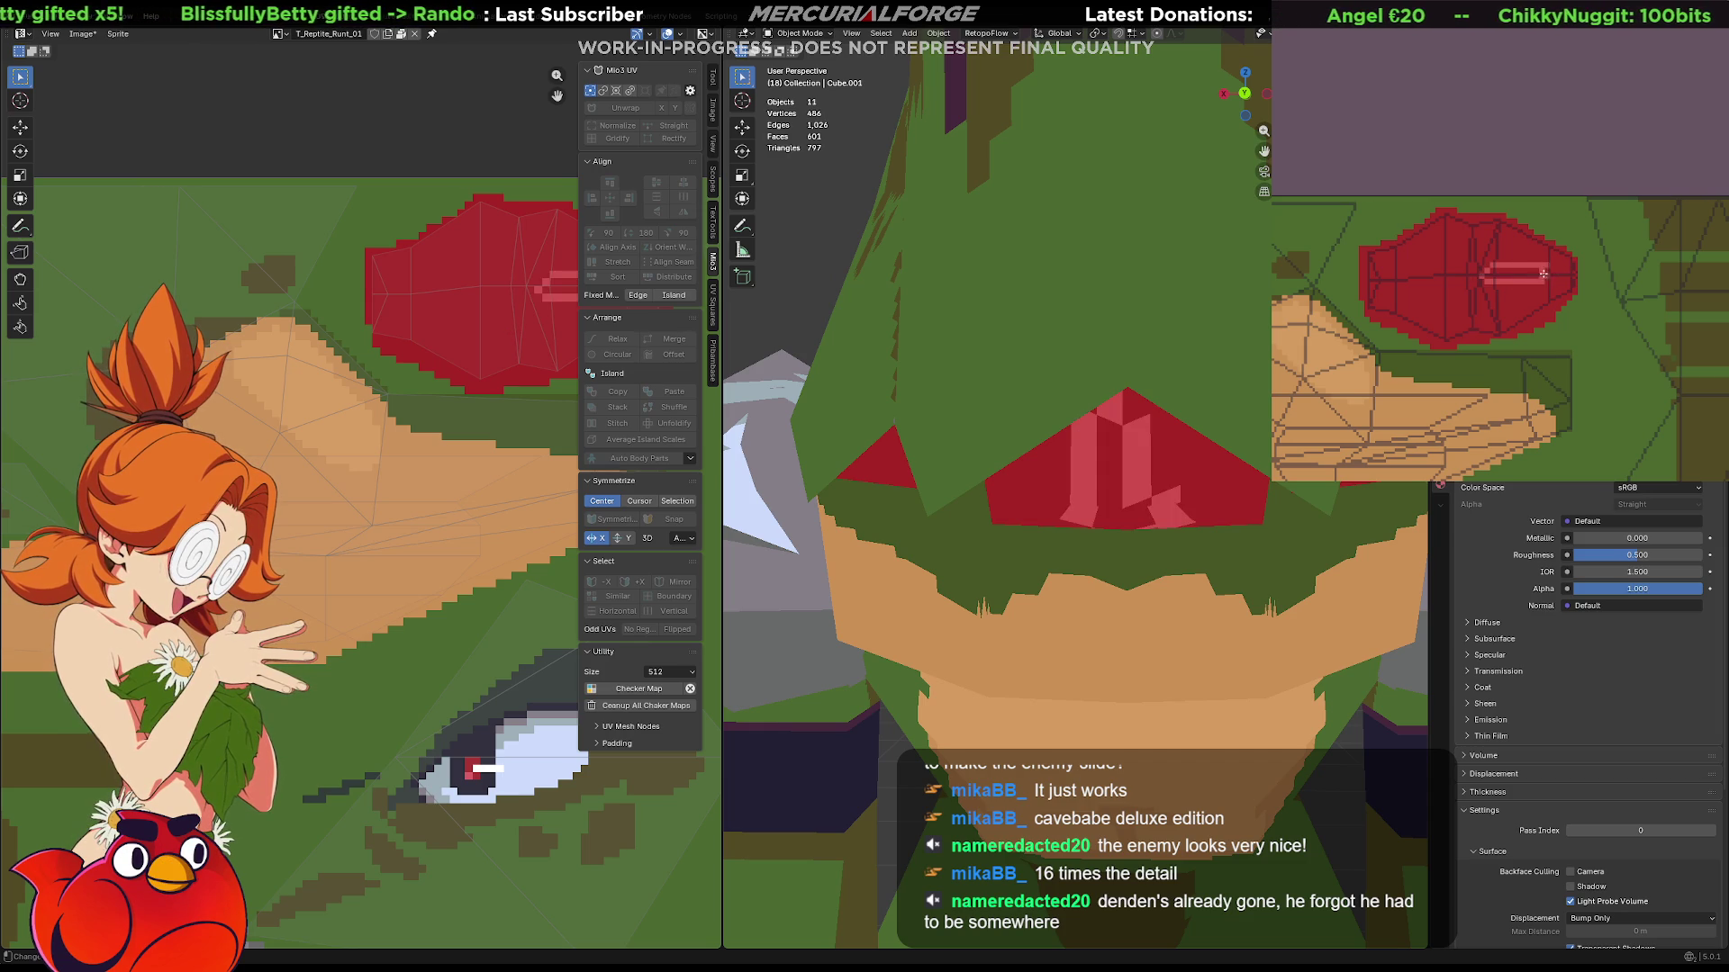
{"action": "key", "text": "ctrl+z"}
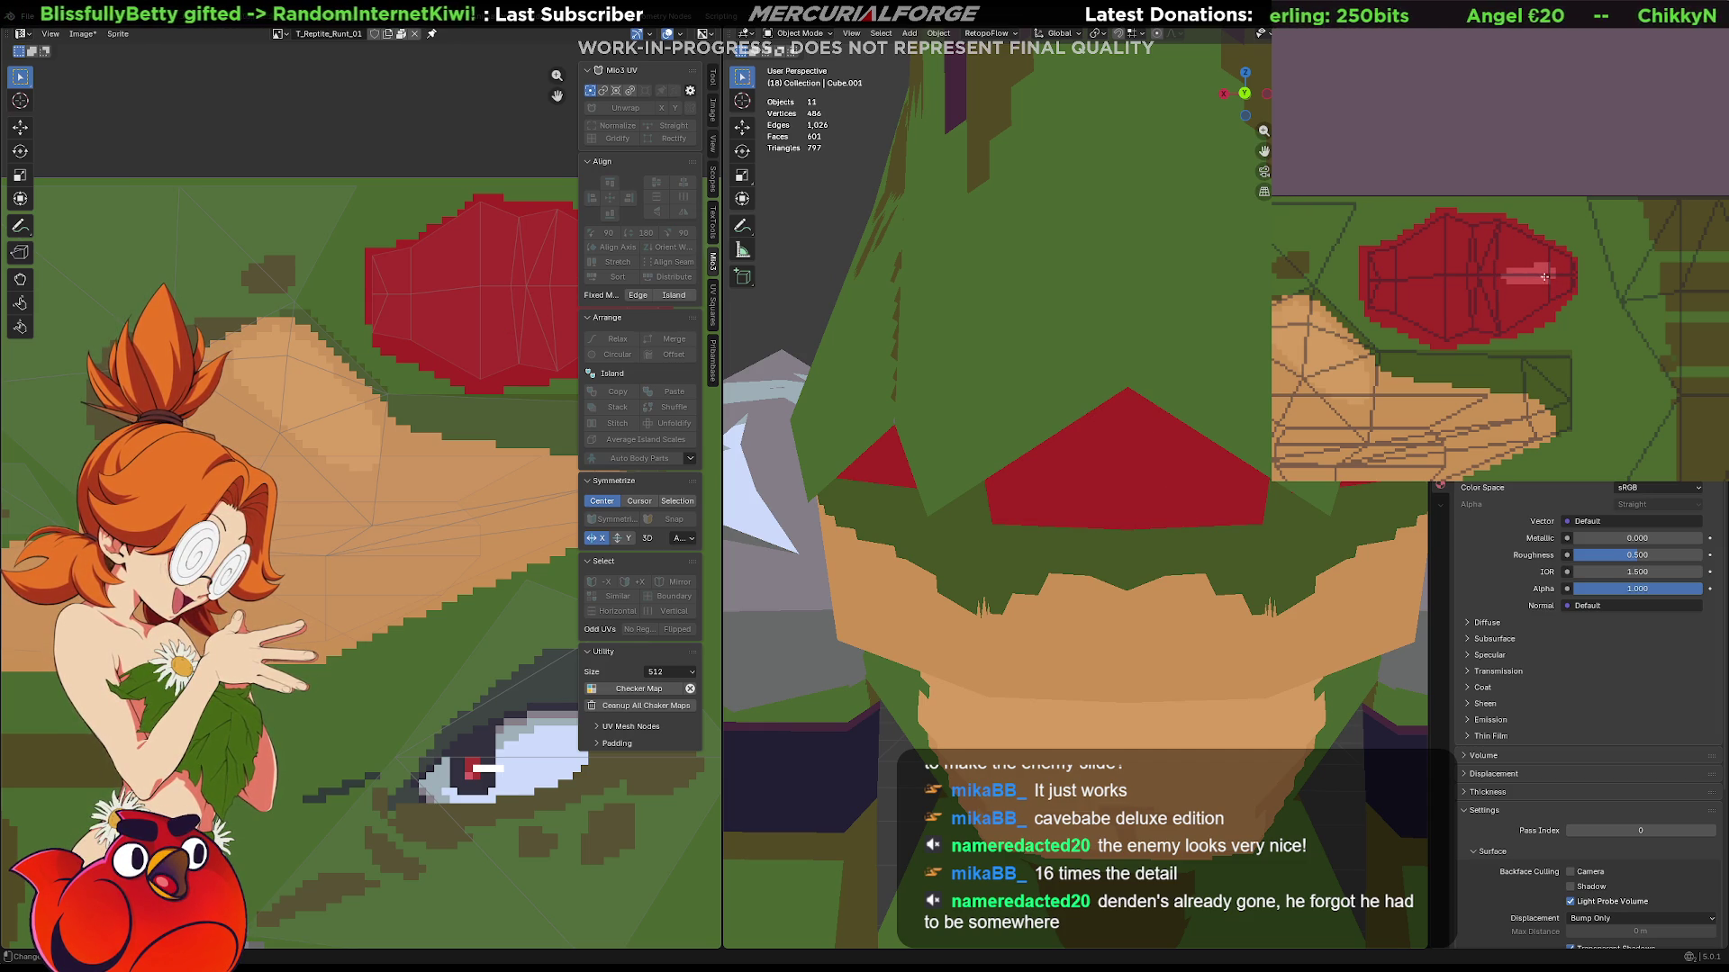
{"action": "left_click_drag", "start_coordinate": [1530, 274], "coordinate": [1557, 284]}
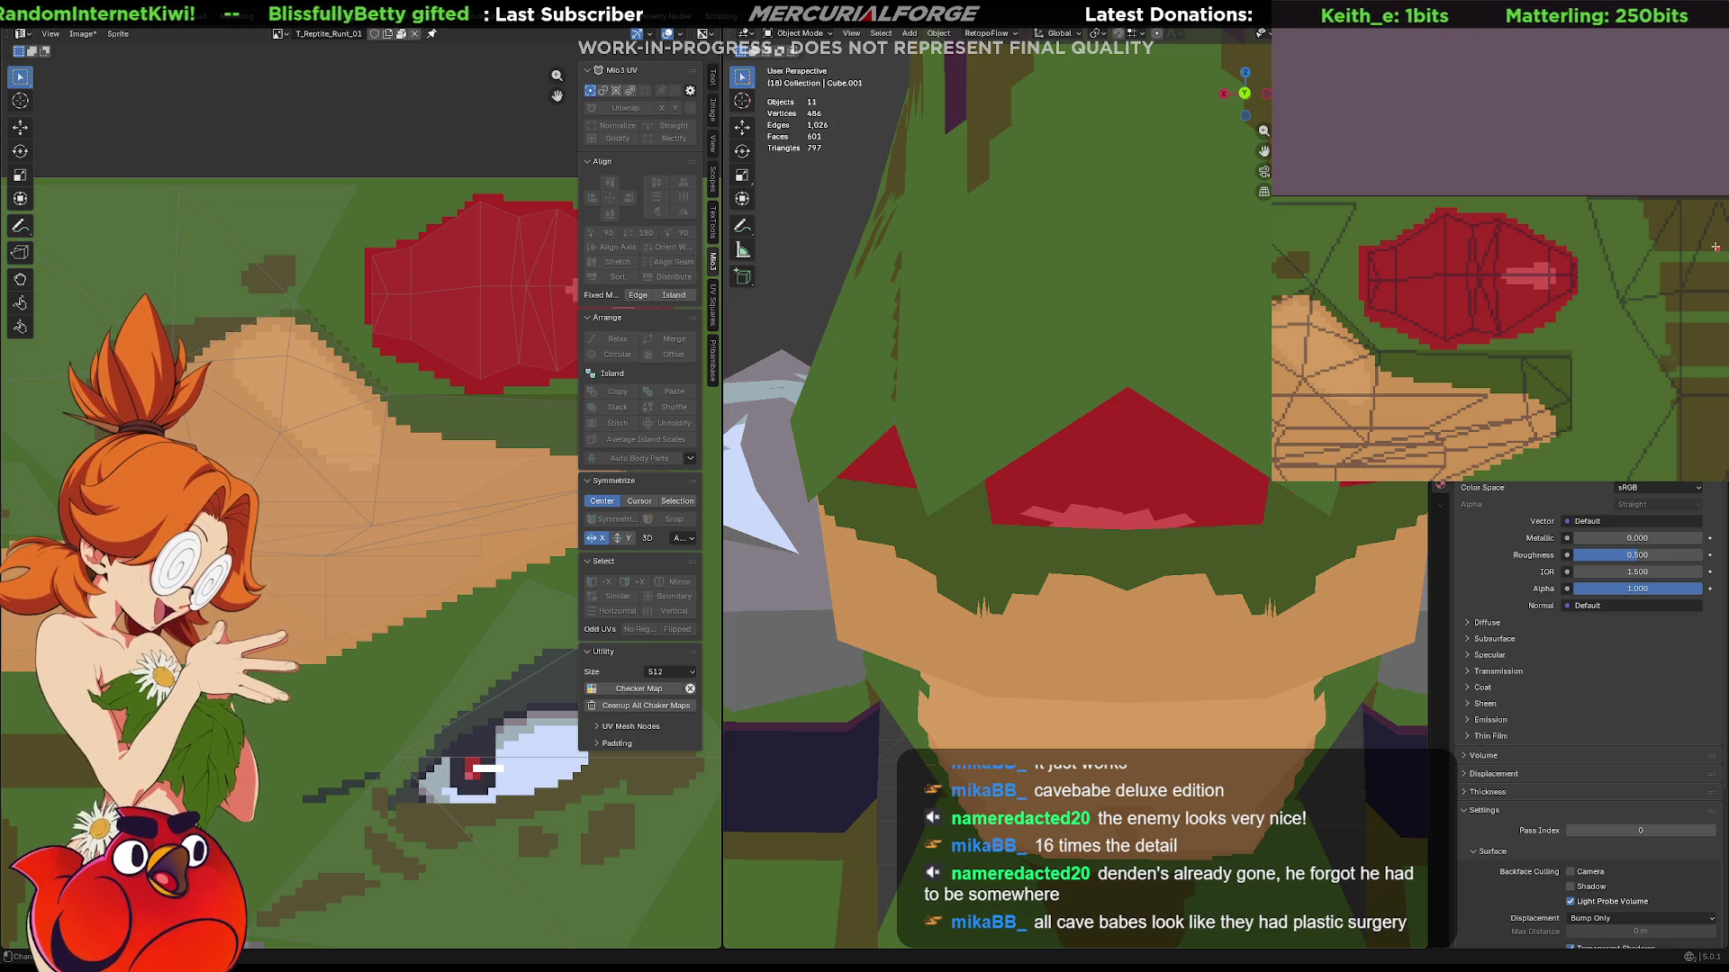
{"action": "middle_click_drag", "start_coordinate": [1081, 567], "coordinate": [1084, 522]}
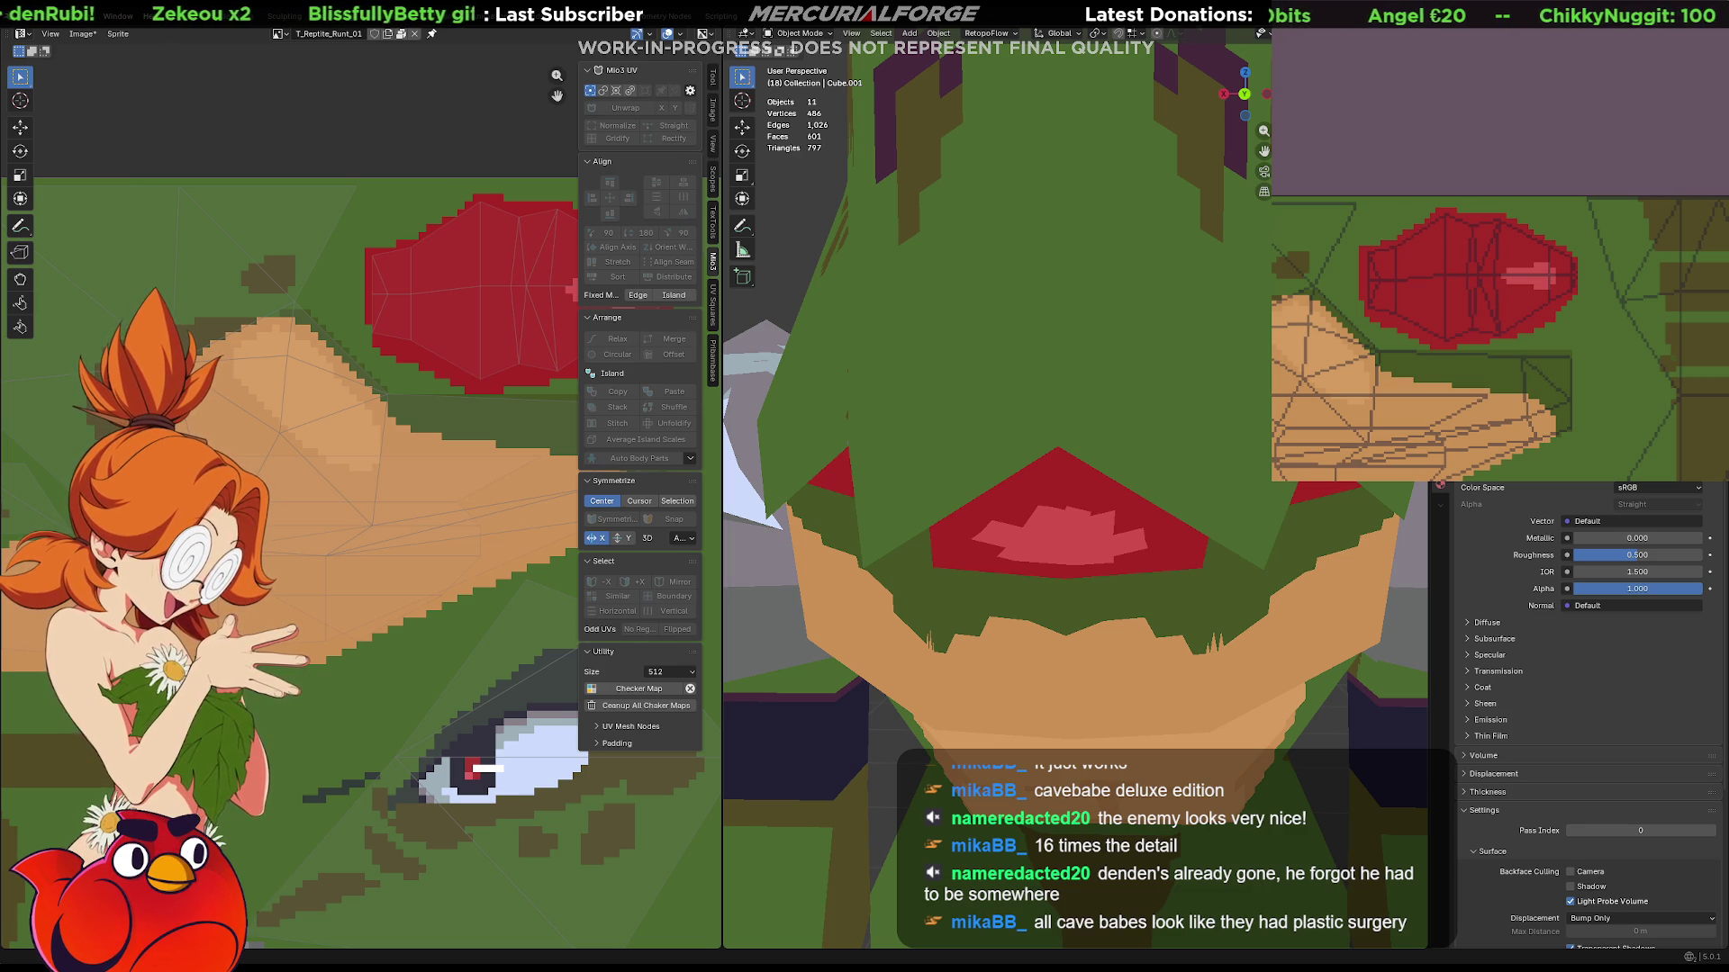
{"action": "scroll", "coordinate": [1580, 675], "scroll_direction": "down", "scroll_amount": 1}
{"action": "scroll", "coordinate": [1359, 534], "scroll_direction": "down", "scroll_amount": 3}
{"action": "middle_click_drag", "start_coordinate": [1150, 553], "coordinate": [1151, 555]}
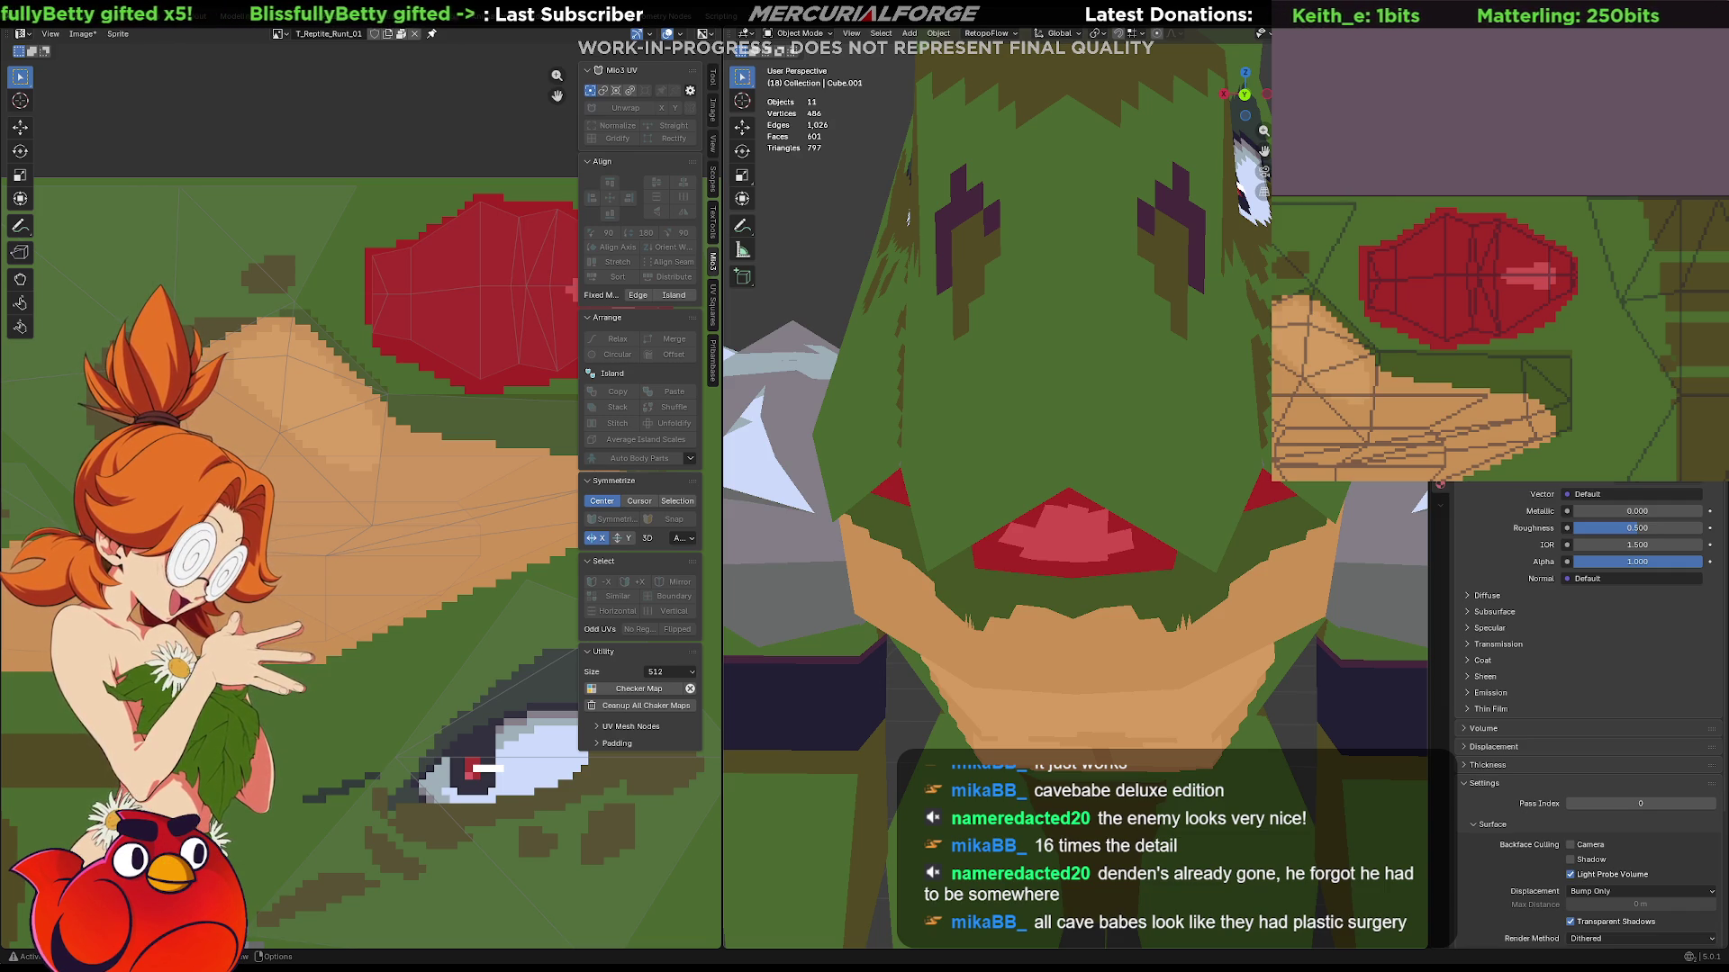
{"action": "scroll", "coordinate": [502, 331], "scroll_direction": "up", "scroll_amount": 2}
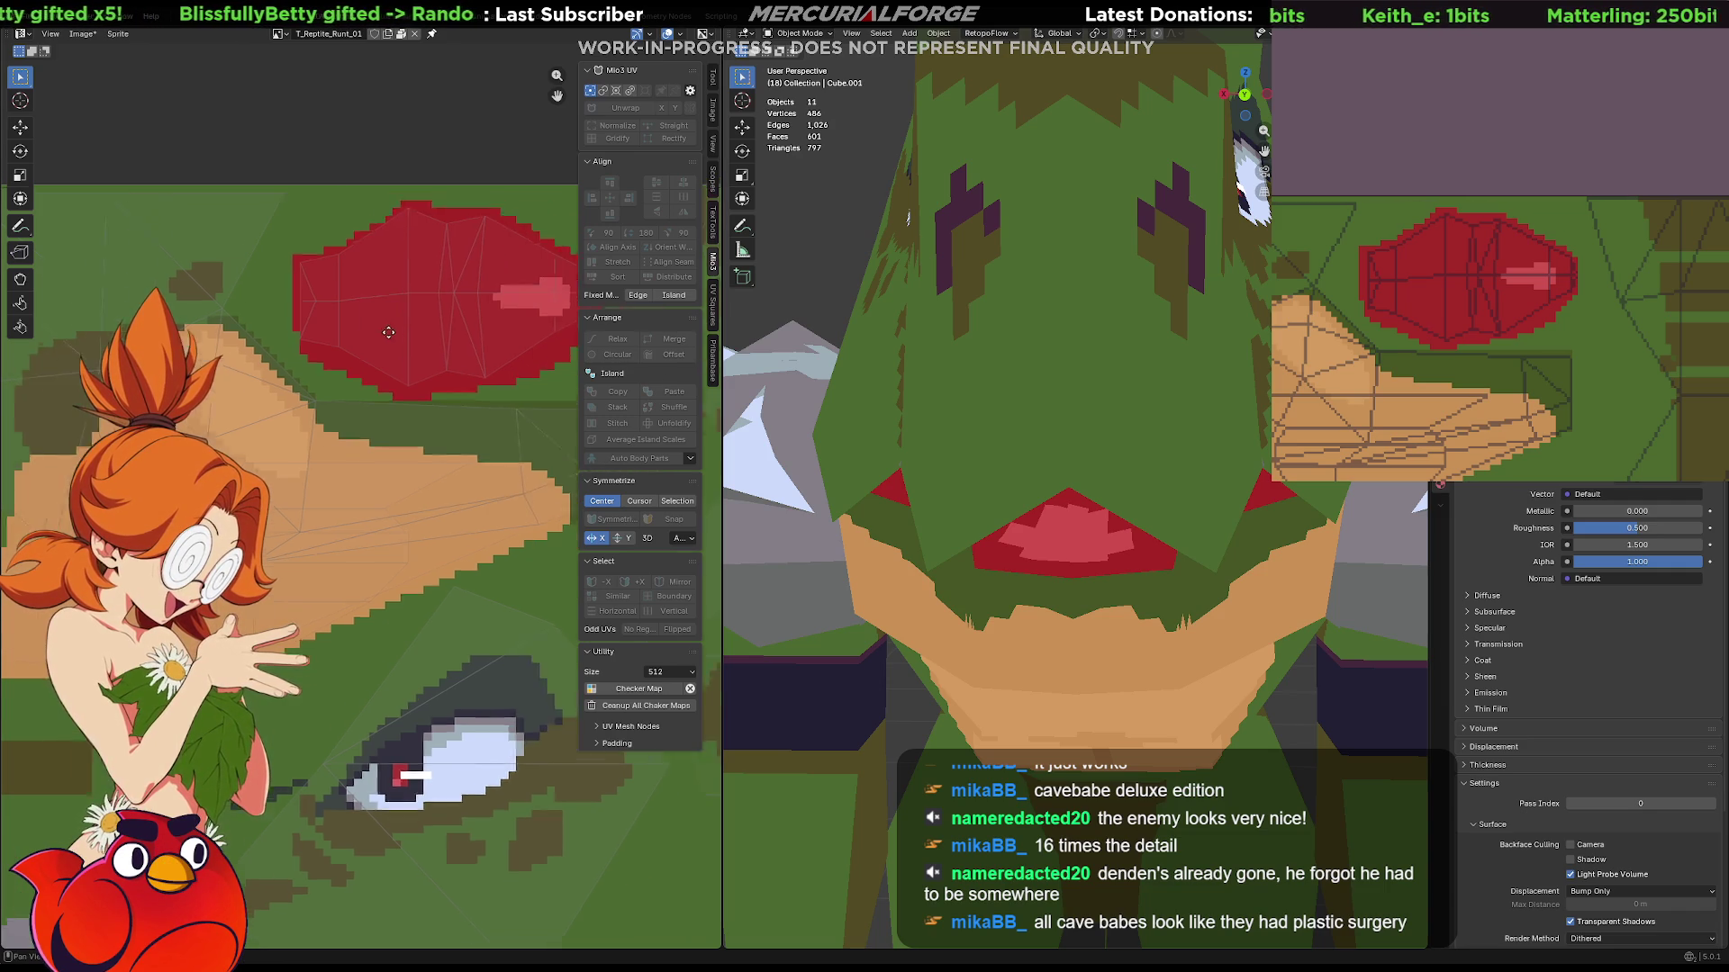
{"action": "scroll", "coordinate": [467, 388], "scroll_direction": "up", "scroll_amount": 2}
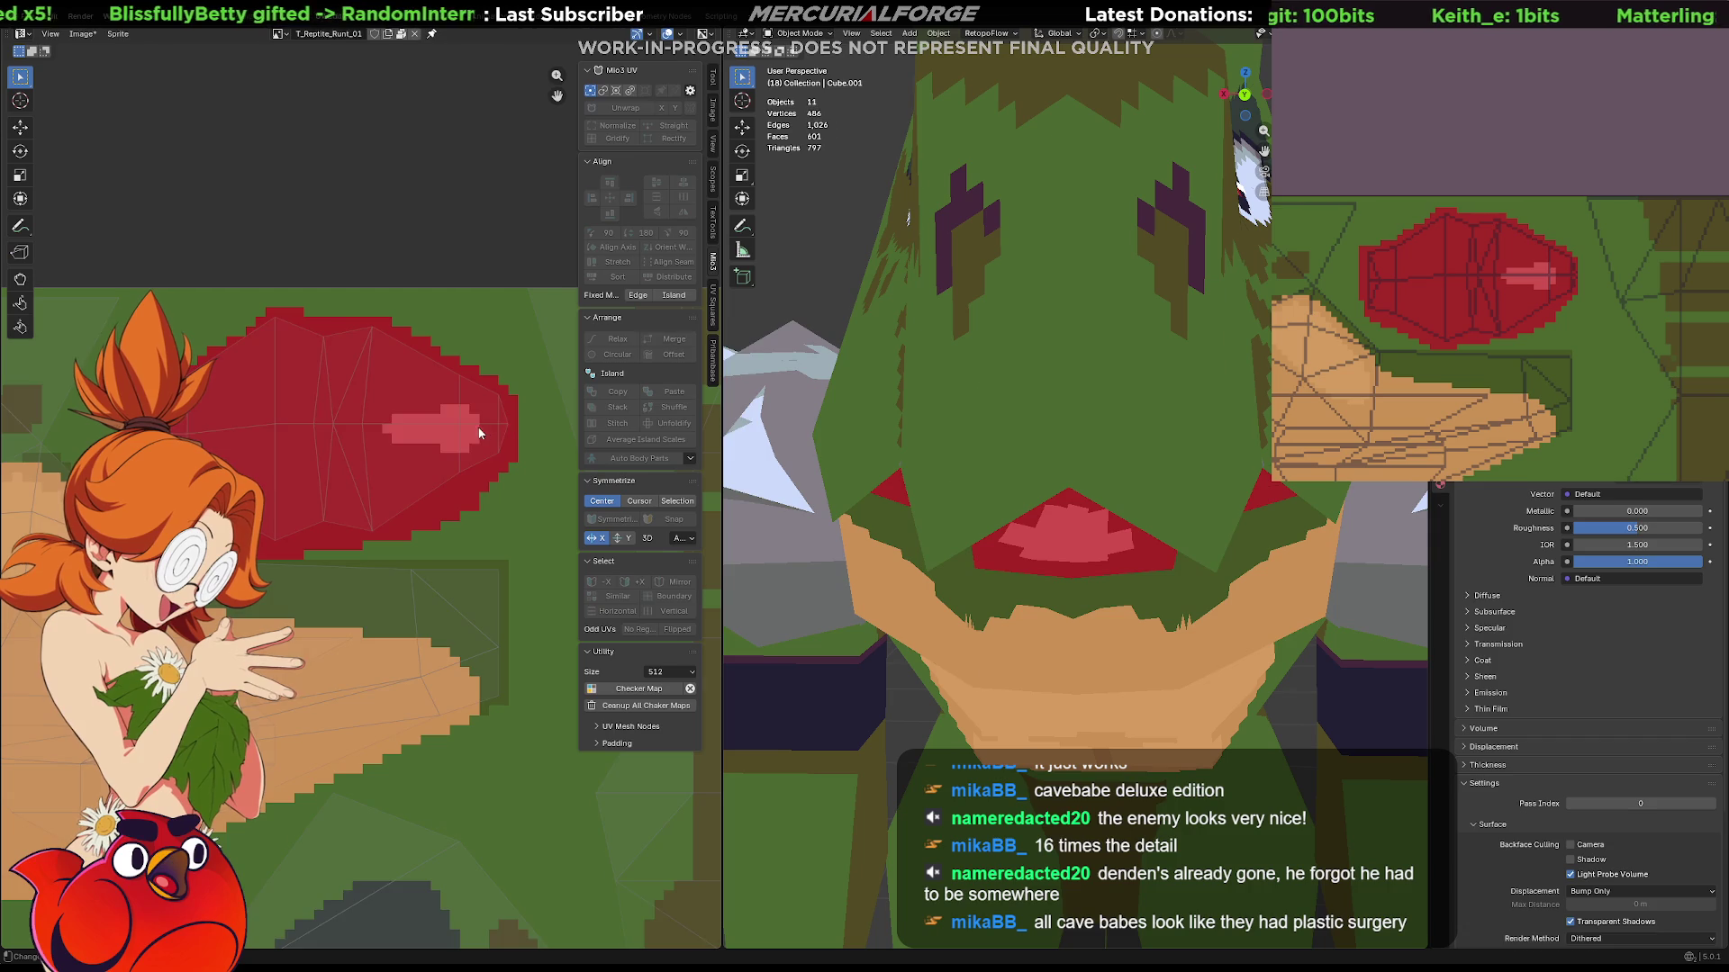
Straighten the lip island's centre edge loop and move it onto the lip pixels.
{"action": "key", "text": "Tab"}
{"action": "mouse_move", "coordinate": [526, 416]}
{"action": "left_mouse_down"}
{"action": "mouse_move", "coordinate": [184, 442]}
{"action": "mouse_move", "coordinate": [505, 438]}
{"action": "left_mouse_up"}
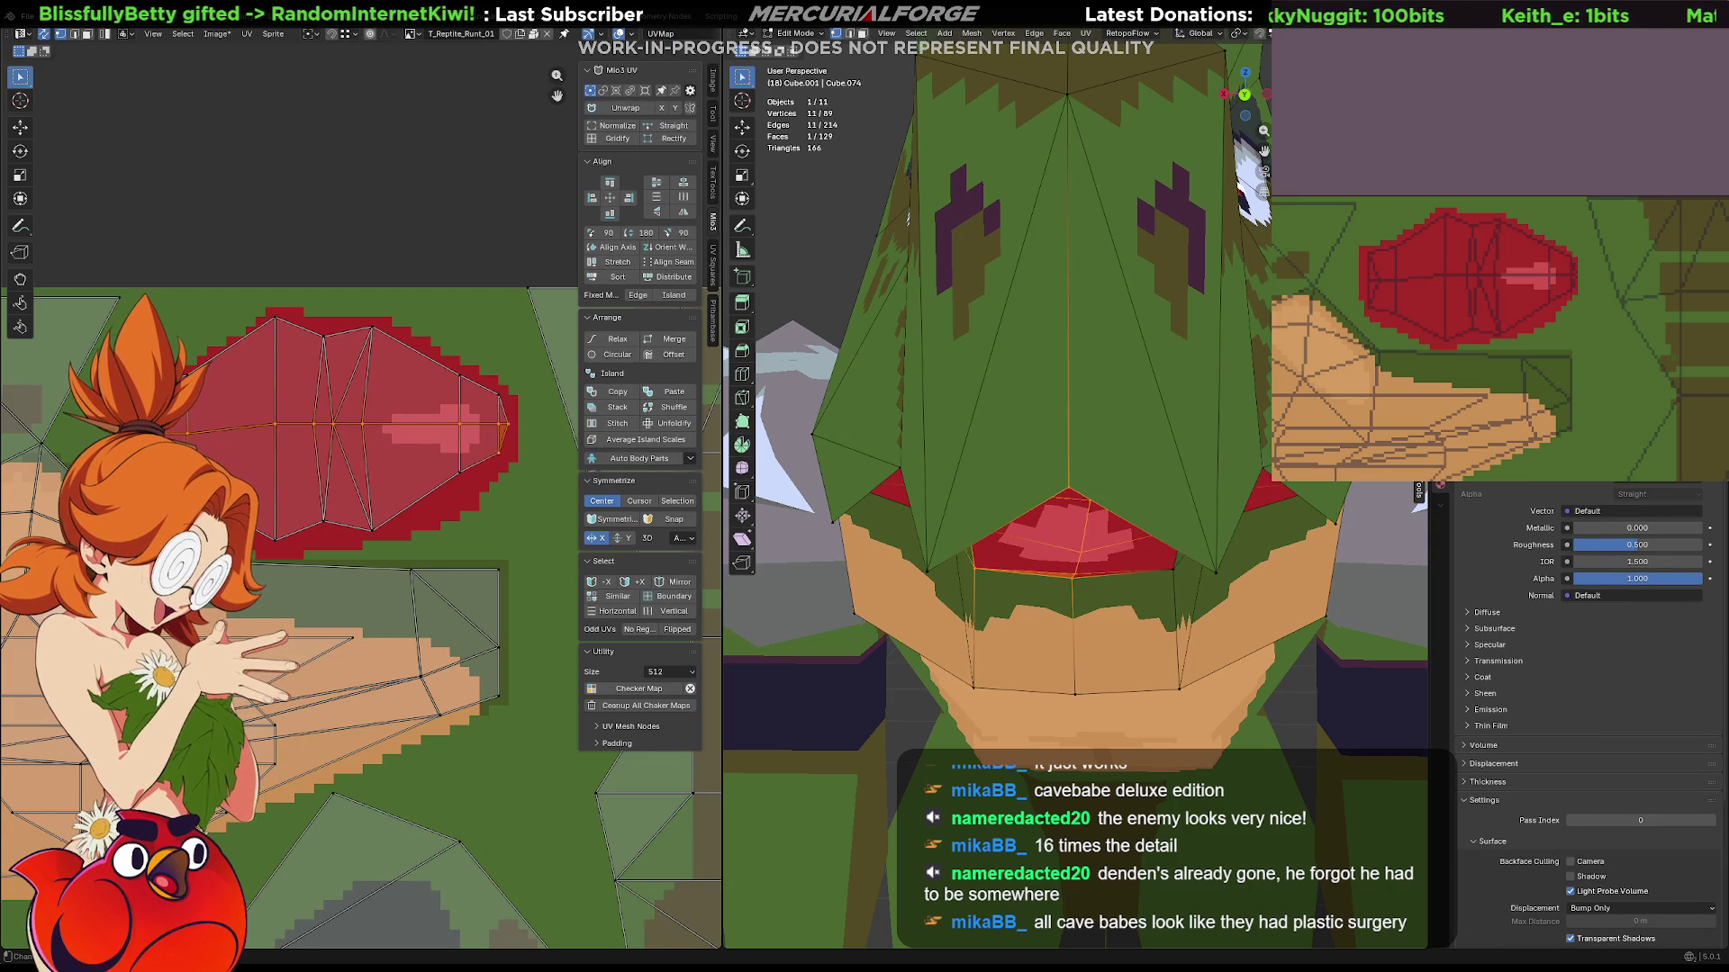
{"action": "left_click", "coordinate": [514, 422], "text": "alt"}
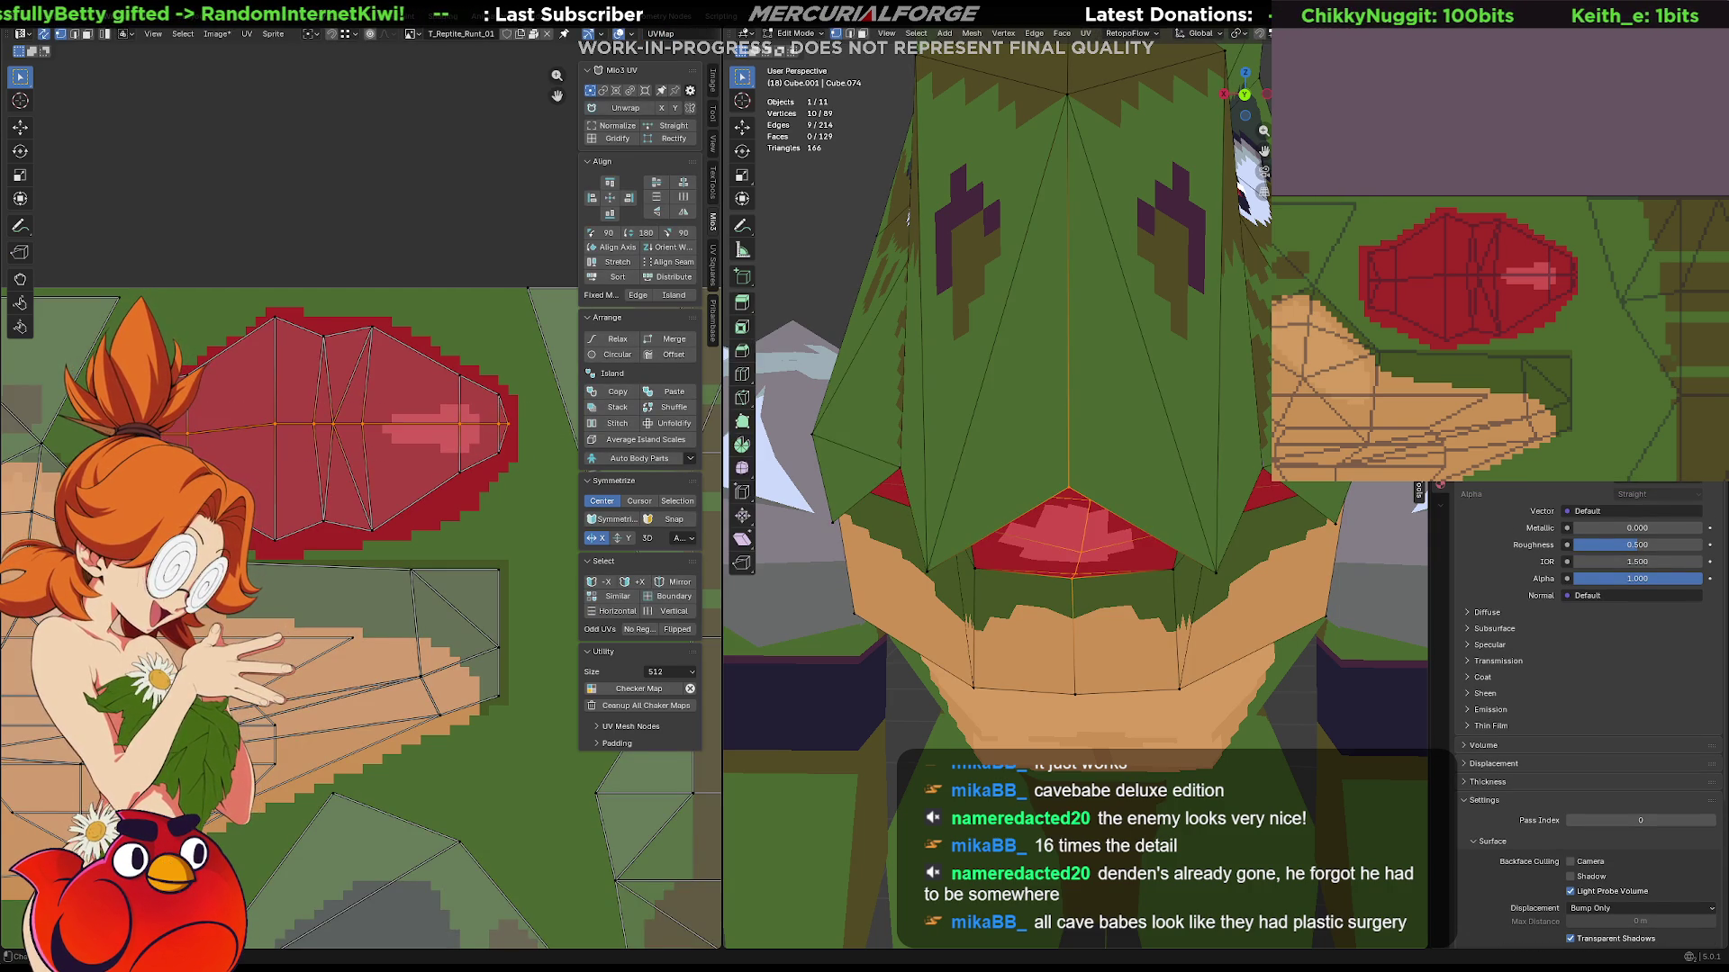
{"action": "left_click", "coordinate": [611, 215]}
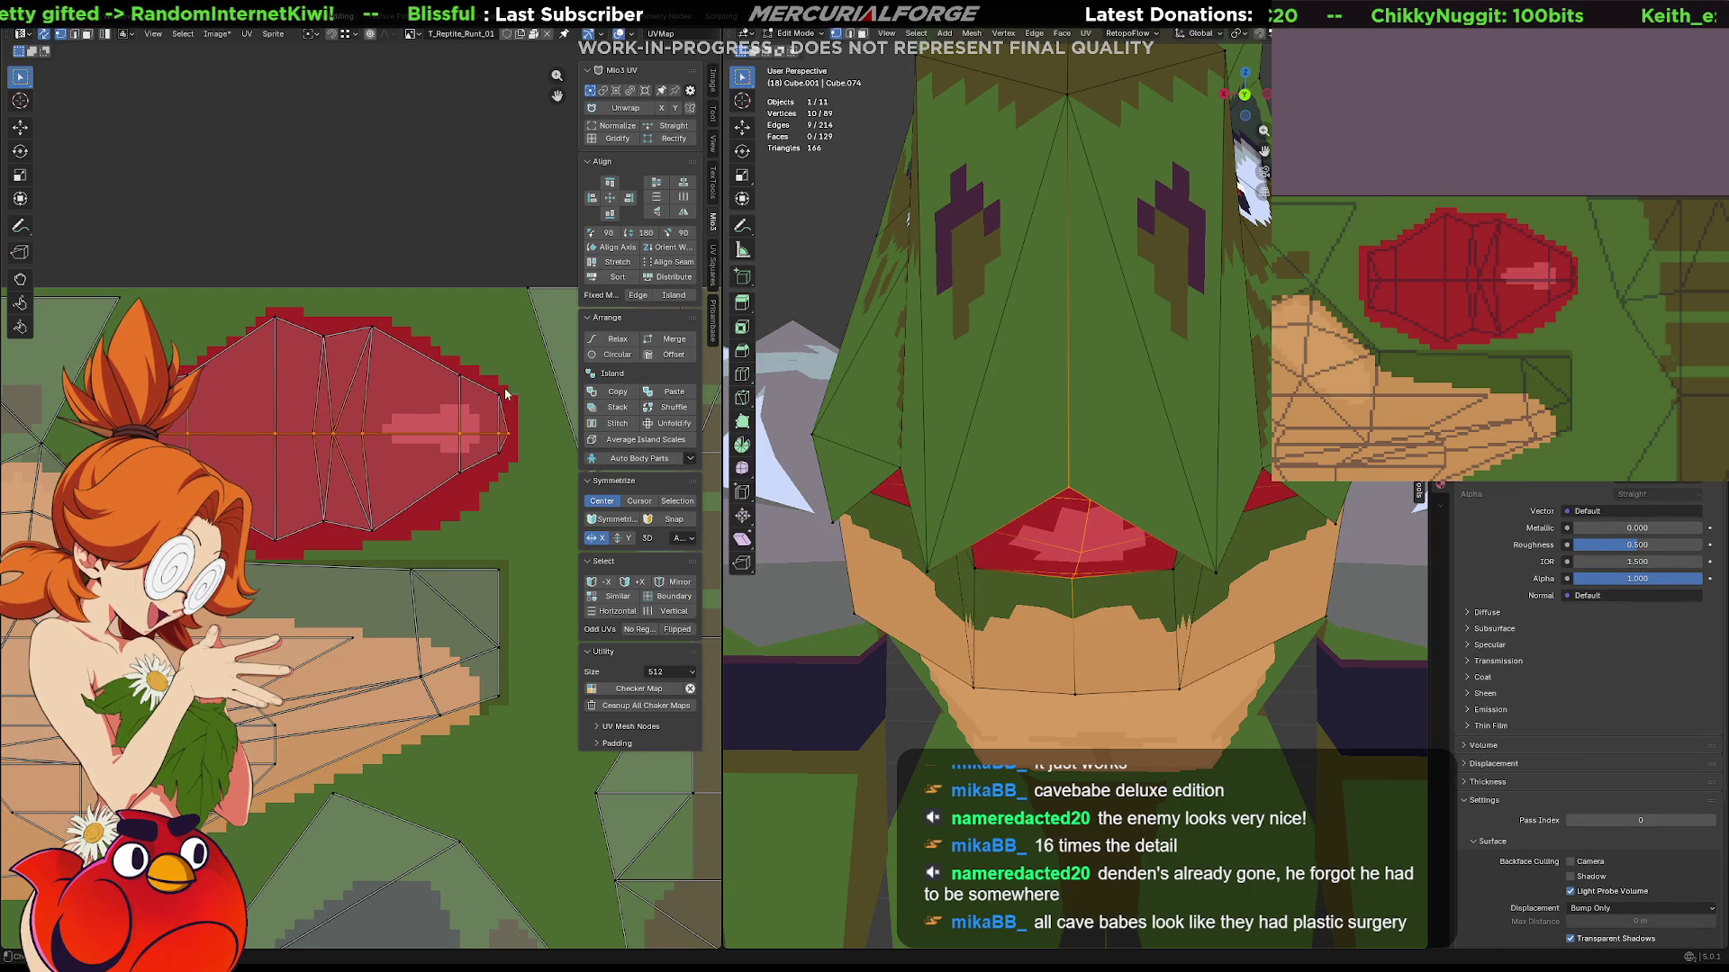
{"action": "key", "text": "g"}
{"action": "key", "text": "x"}
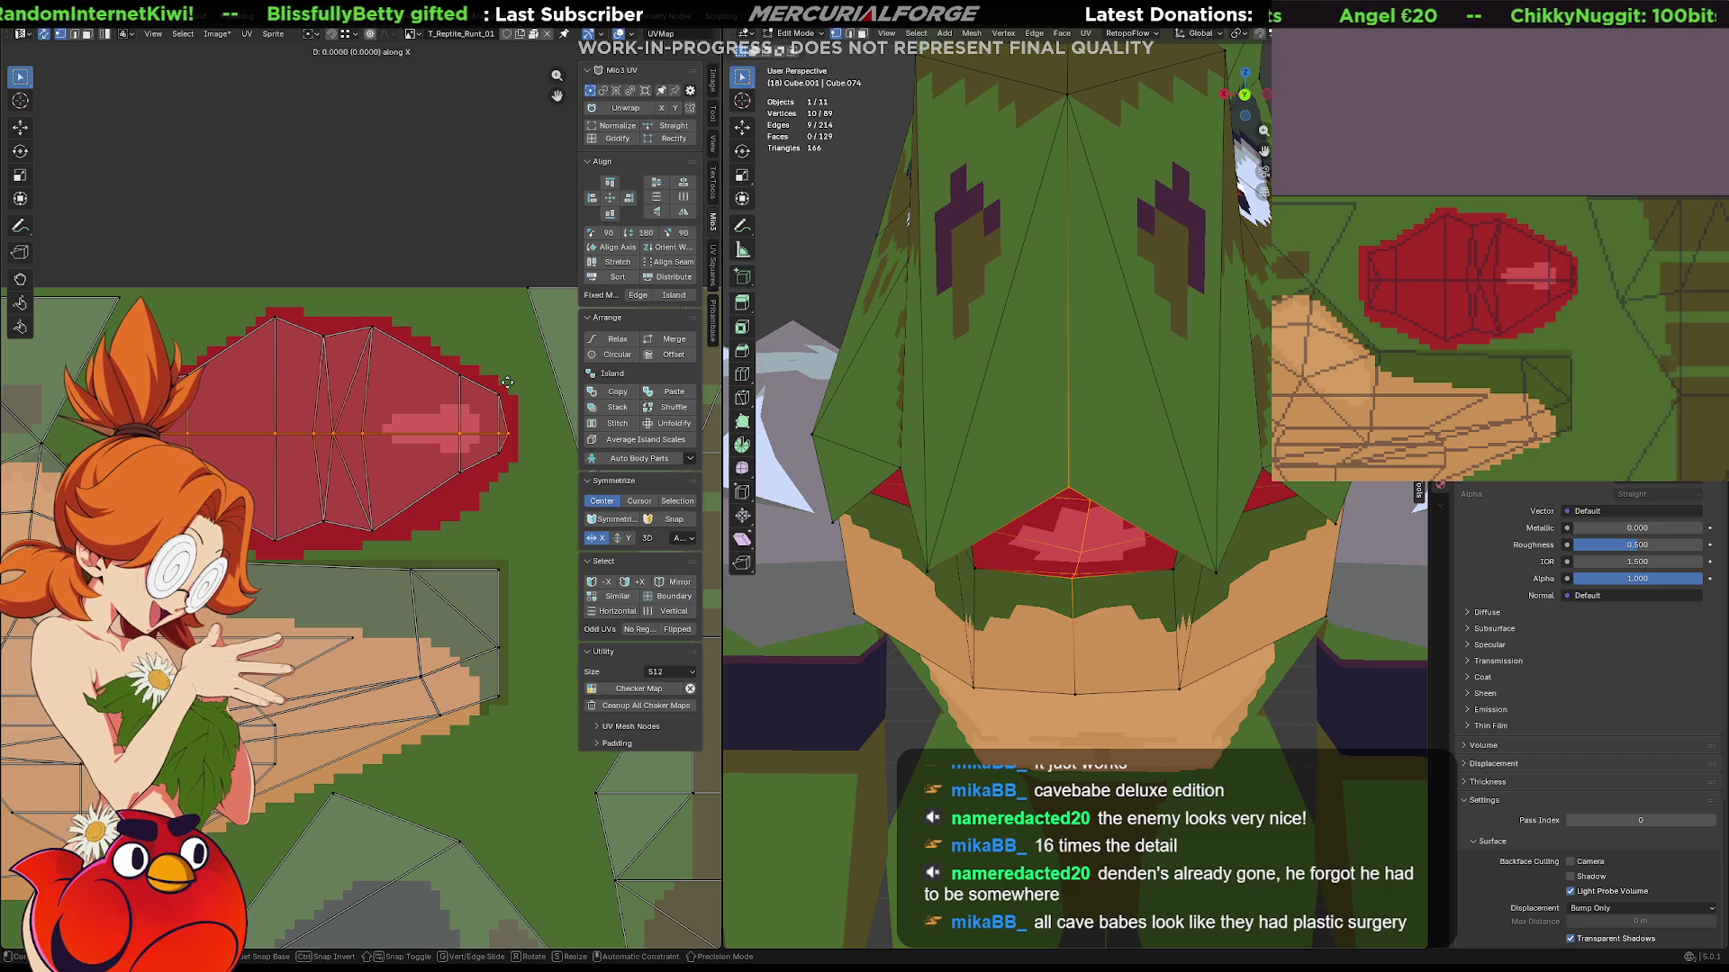
{"action": "key", "text": "x"}
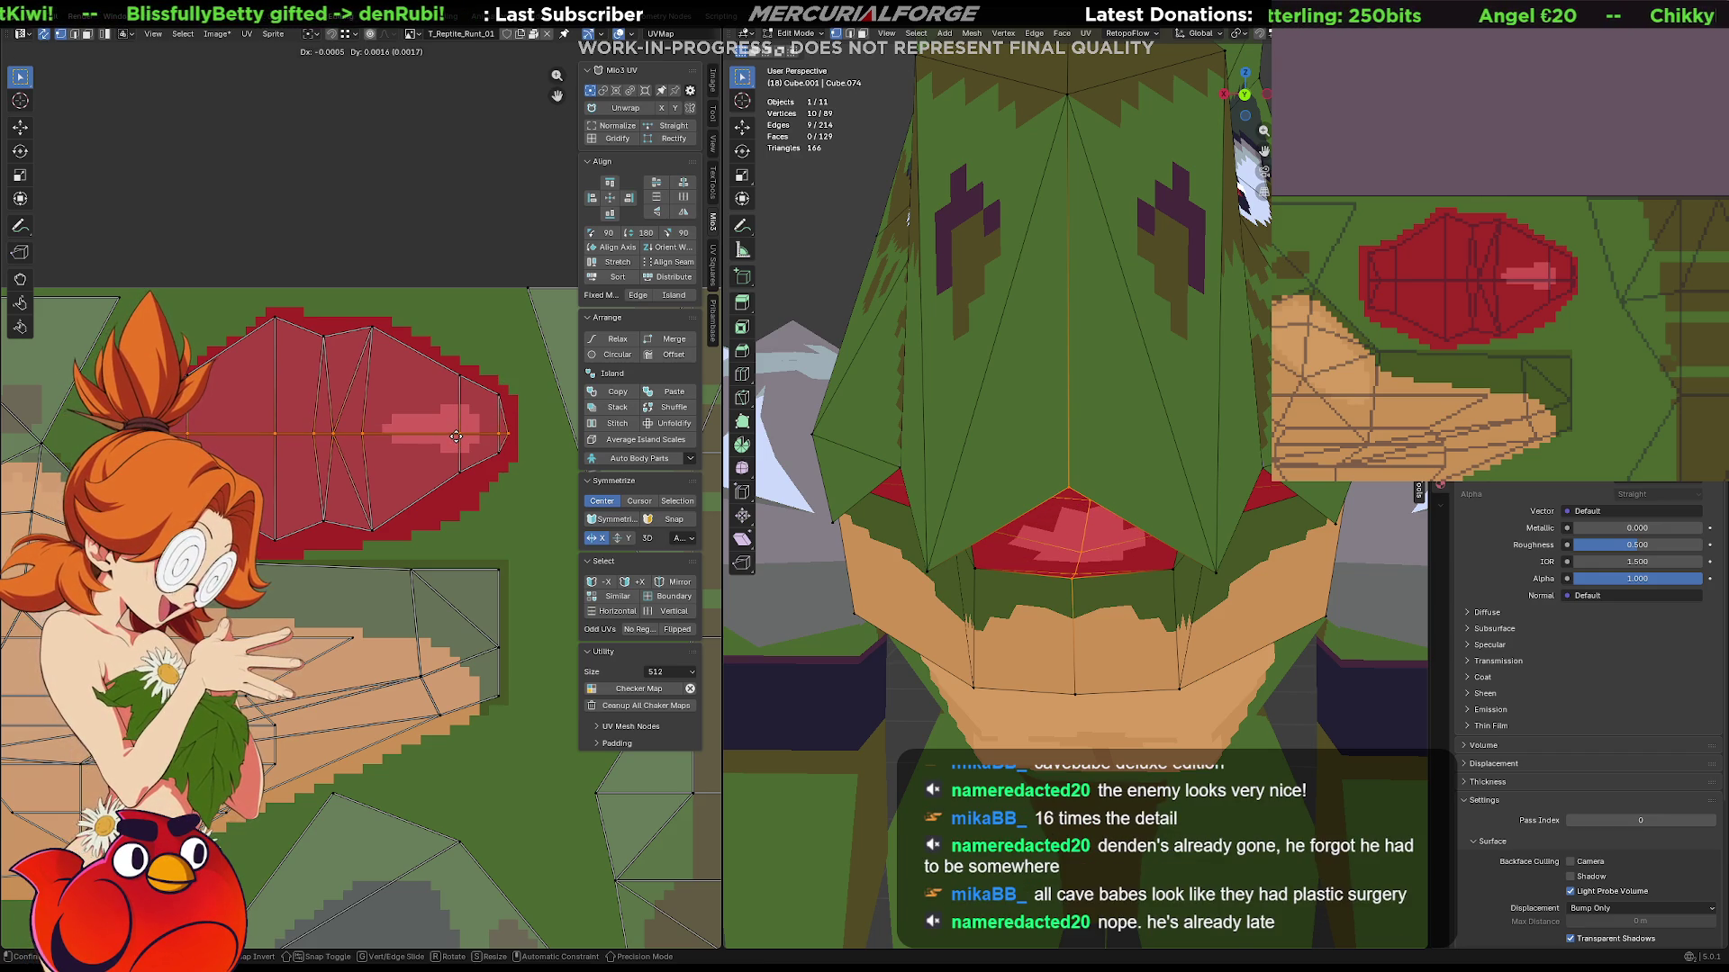
{"action": "left_click", "coordinate": [457, 435]}
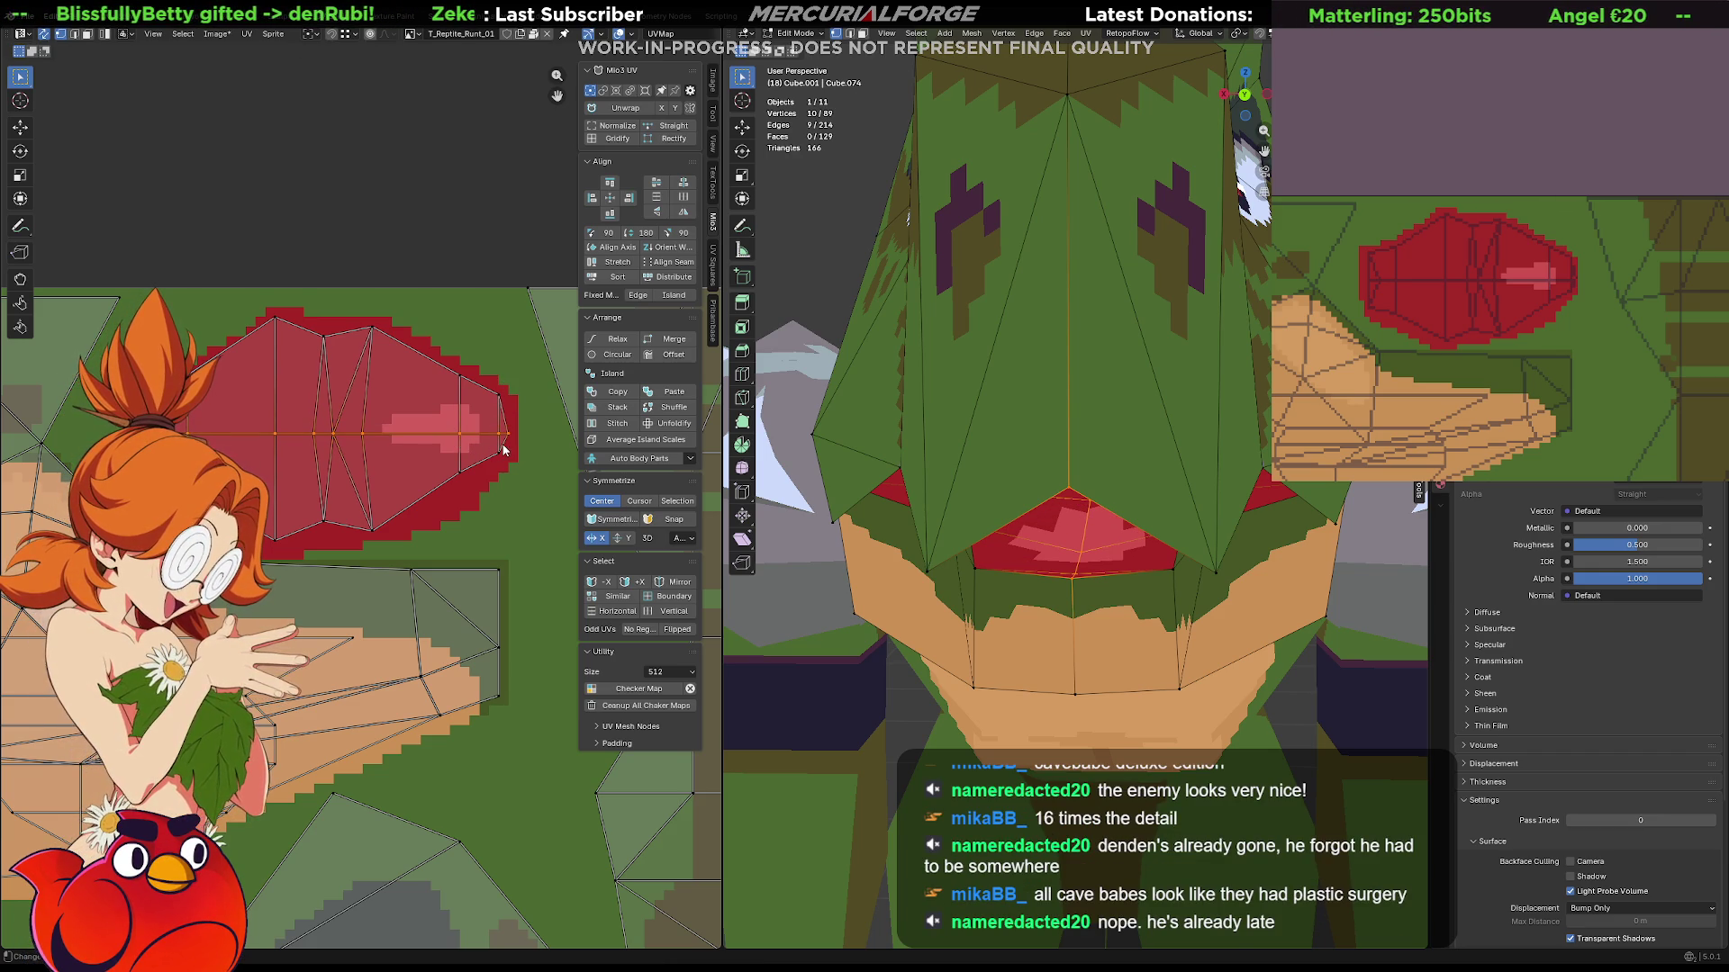
Nudge the edge loop further and select the vertex at the lip island's right tip.
{"action": "key", "text": "g"}
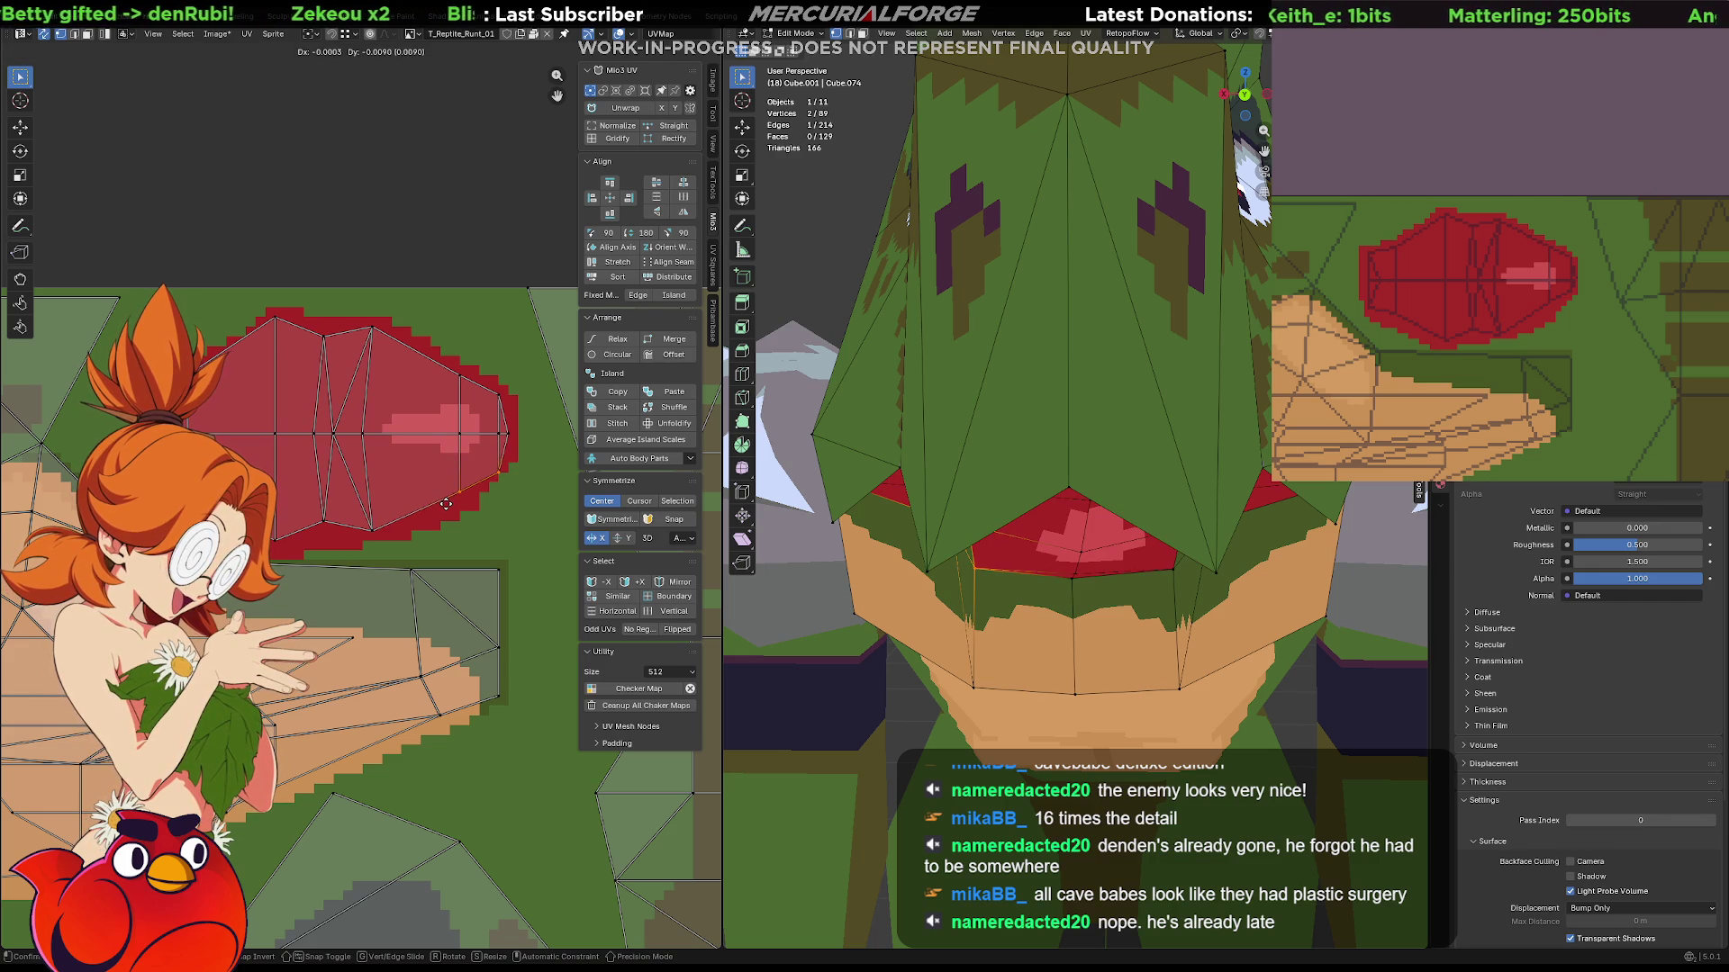
{"action": "left_click", "coordinate": [447, 504]}
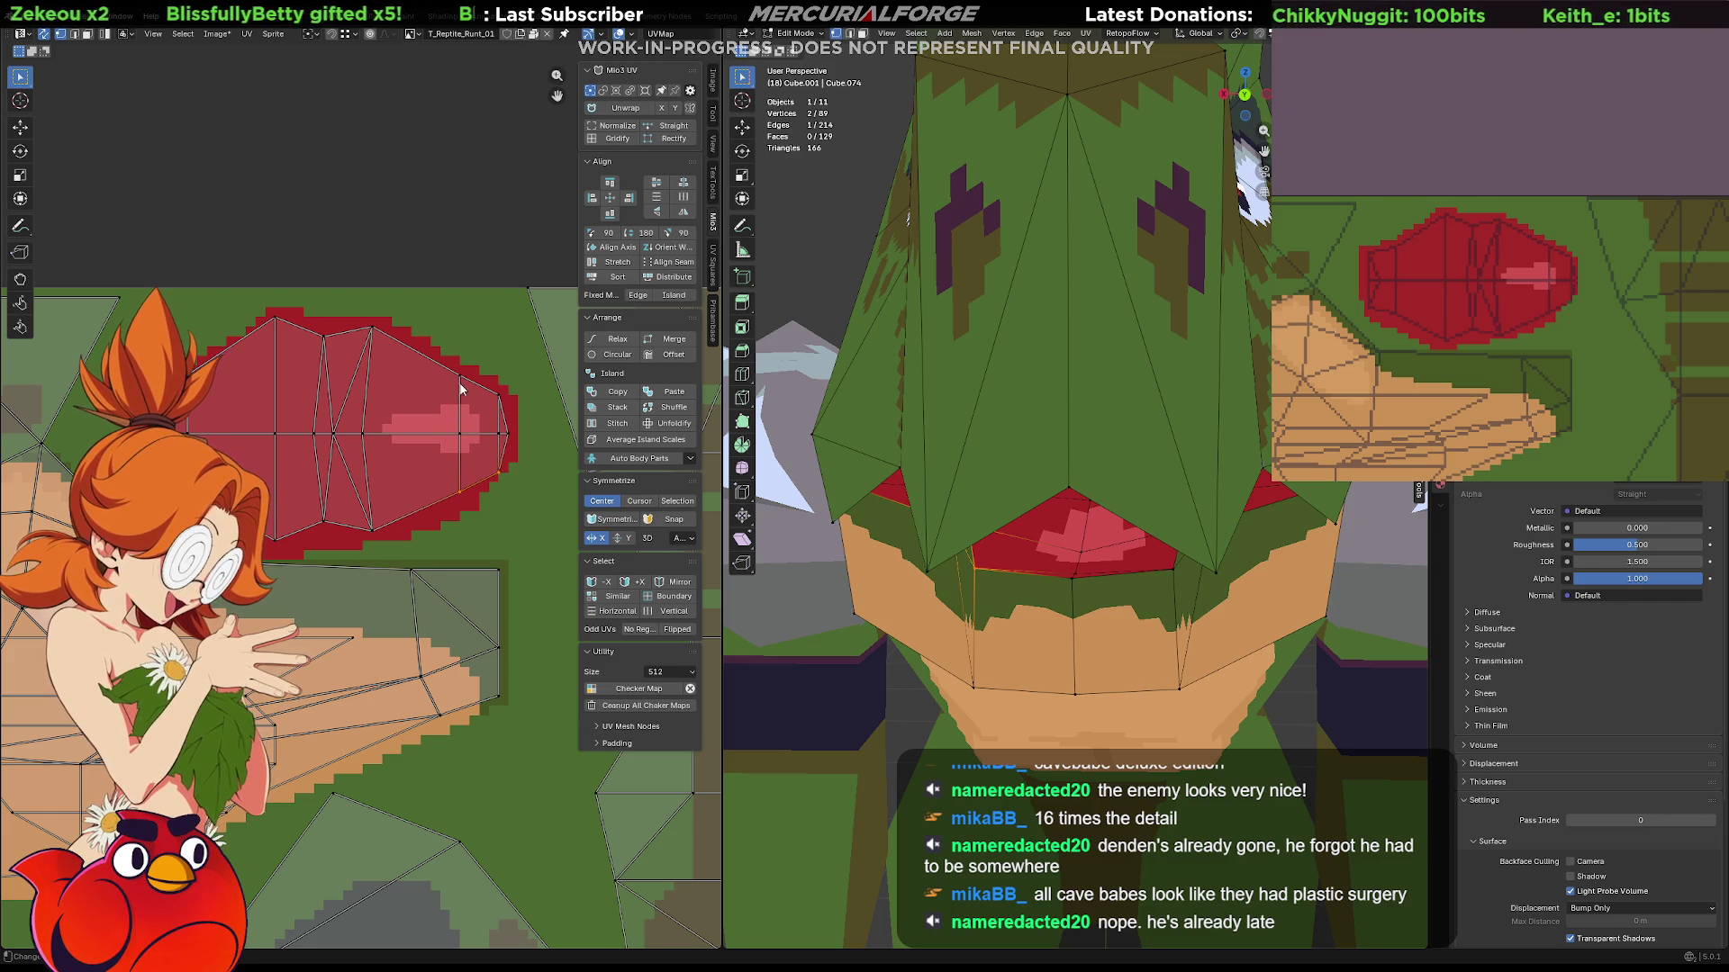
{"action": "left_click", "coordinate": [521, 418]}
{"action": "left_click", "coordinate": [527, 426]}
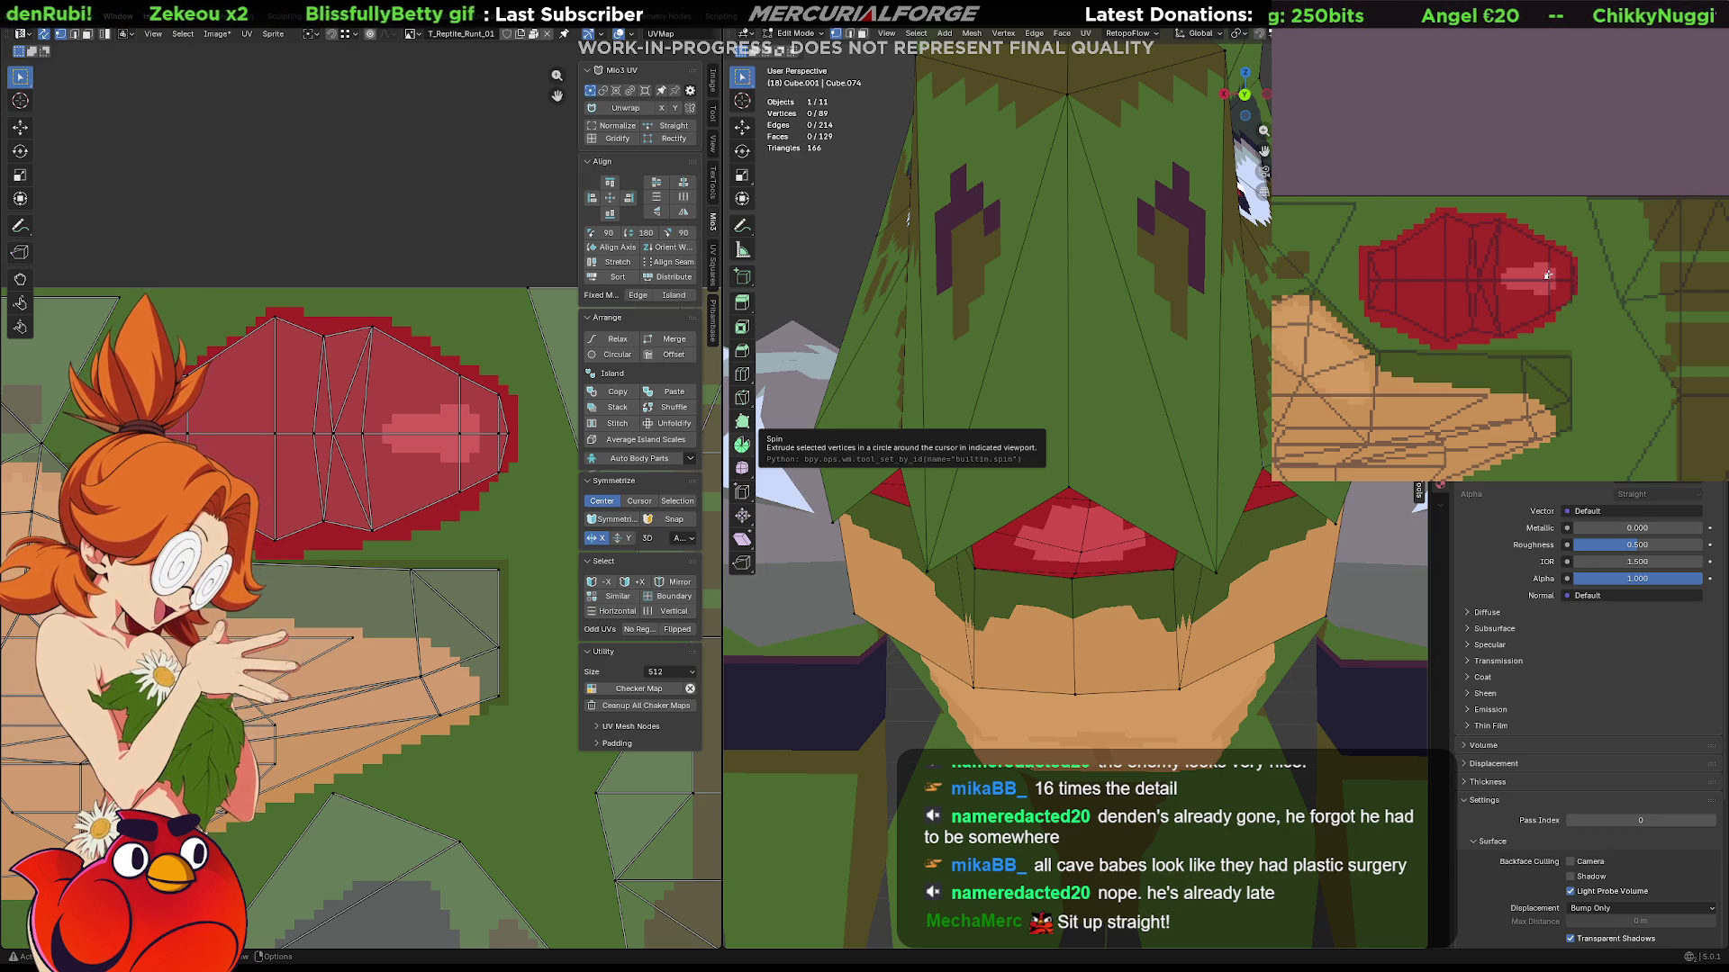
Paint a white tooth mark on the mouth, inspect the head from the side, return to Object Mode.
{"action": "left_click", "coordinate": [1547, 280]}
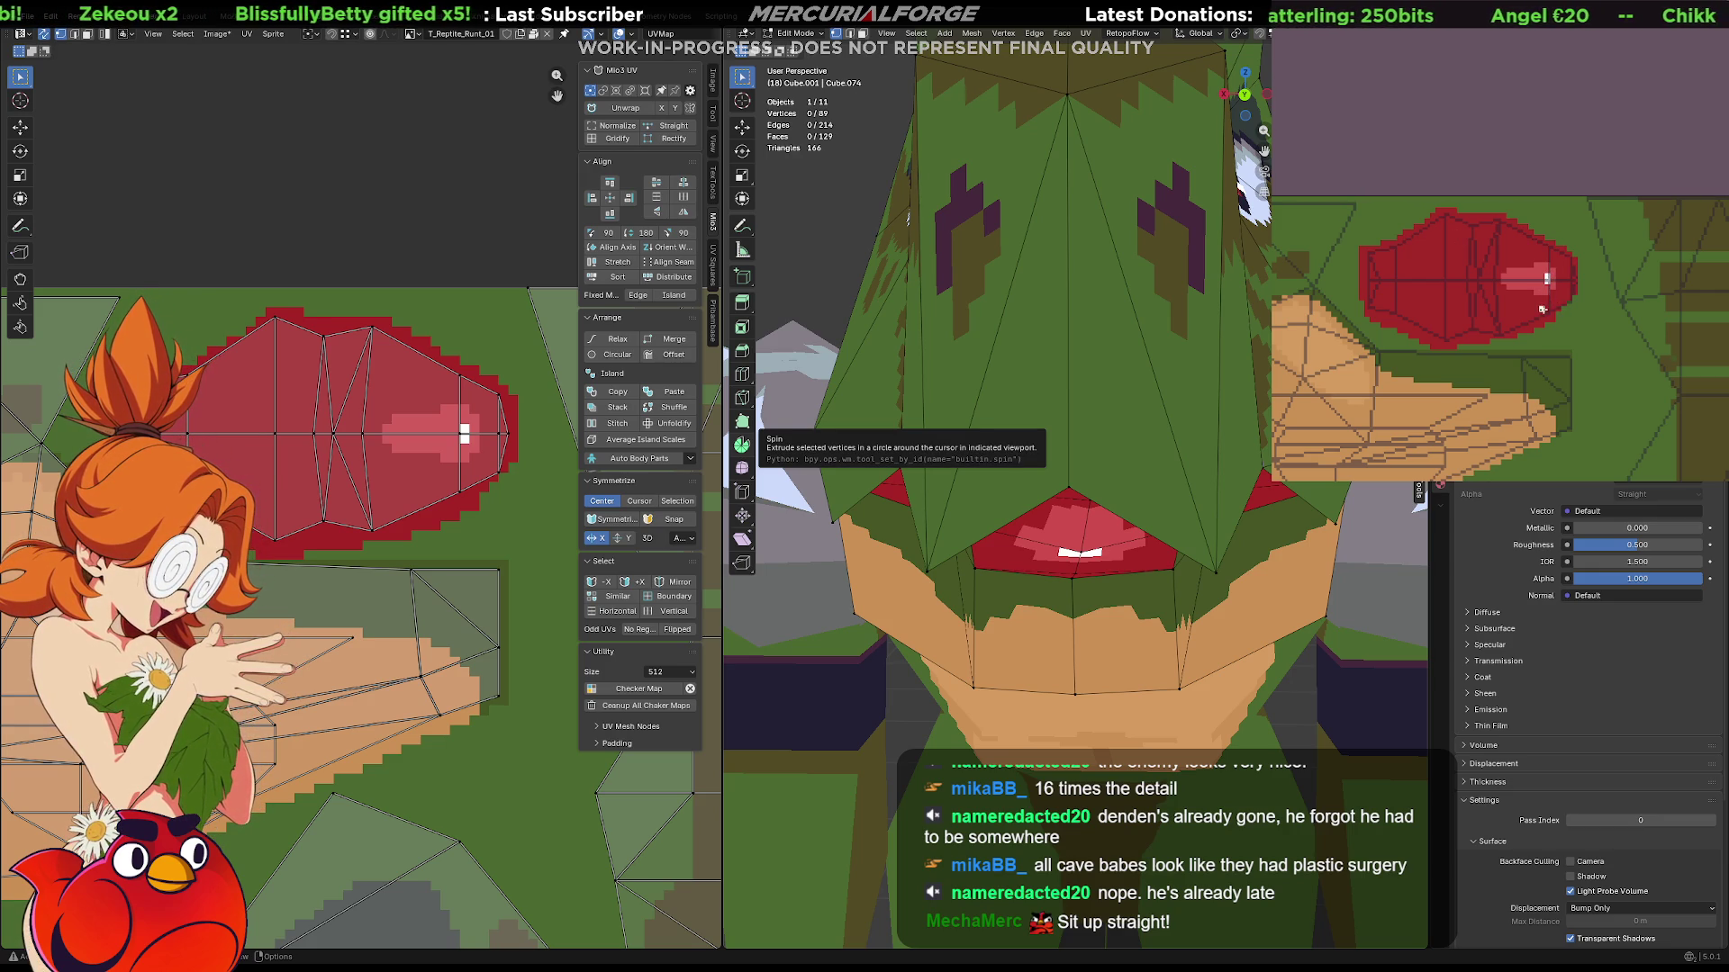
{"action": "scroll", "coordinate": [1185, 578], "scroll_direction": "down", "scroll_amount": 5}
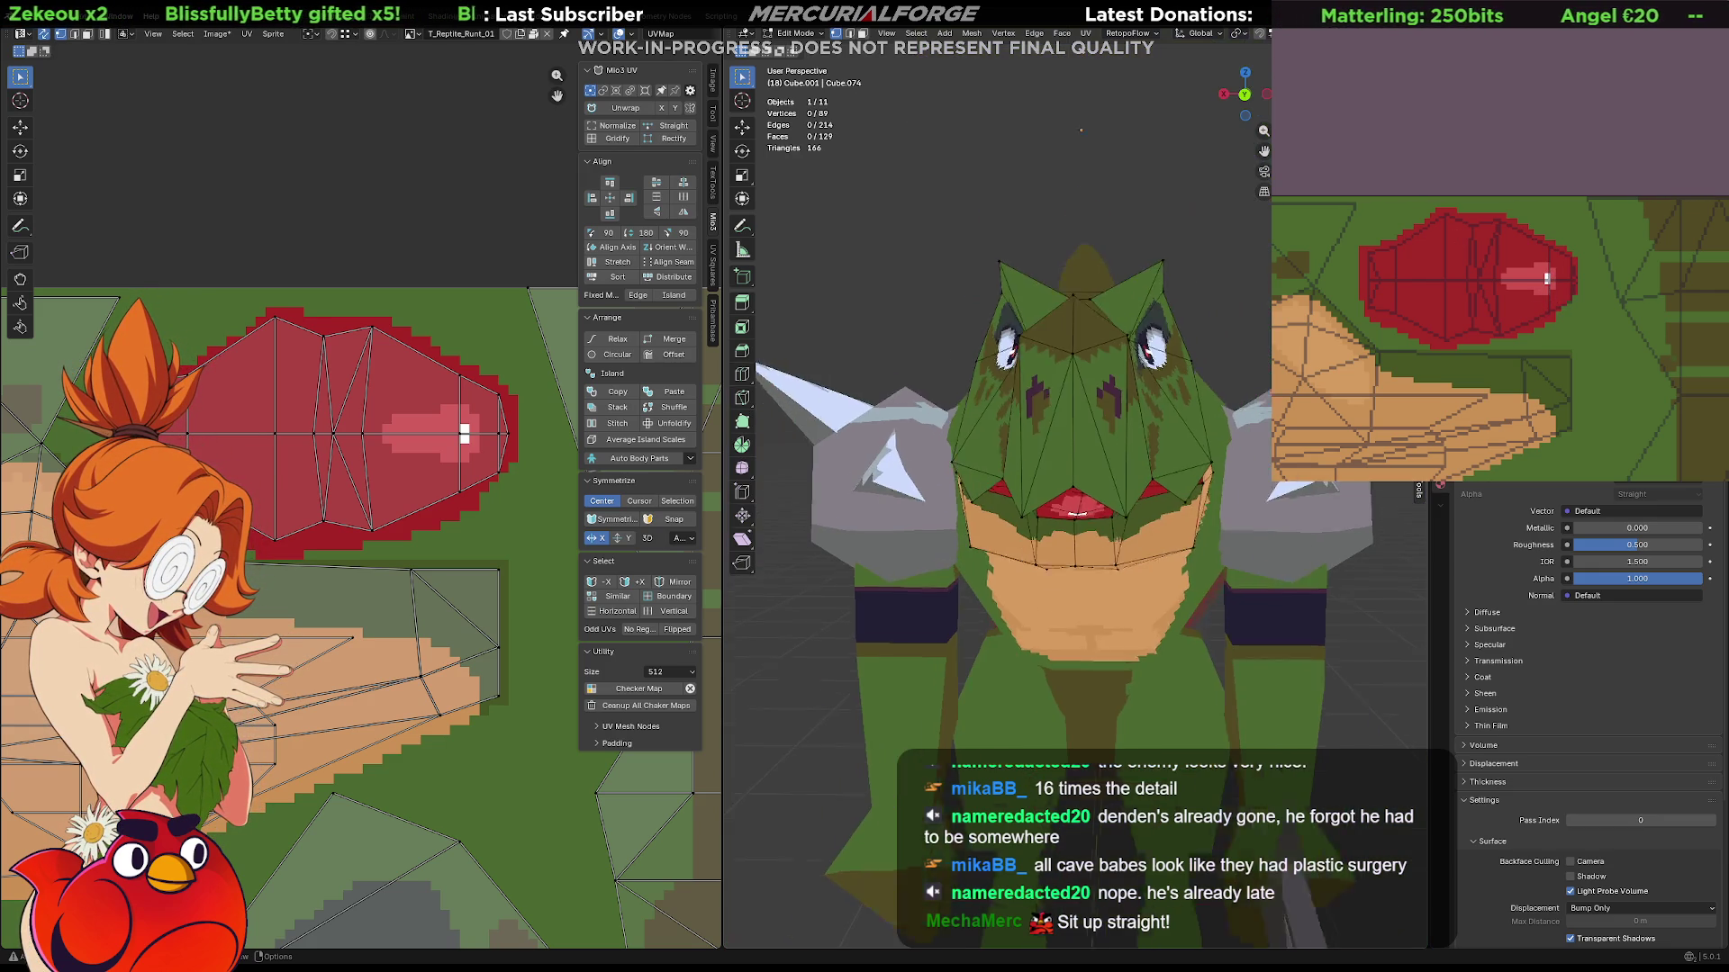
{"action": "mouse_move", "coordinate": [1108, 541]}
{"action": "middle_mouse_down"}
{"action": "mouse_move", "coordinate": [1185, 578]}
{"action": "mouse_move", "coordinate": [982, 593]}
{"action": "middle_mouse_up"}
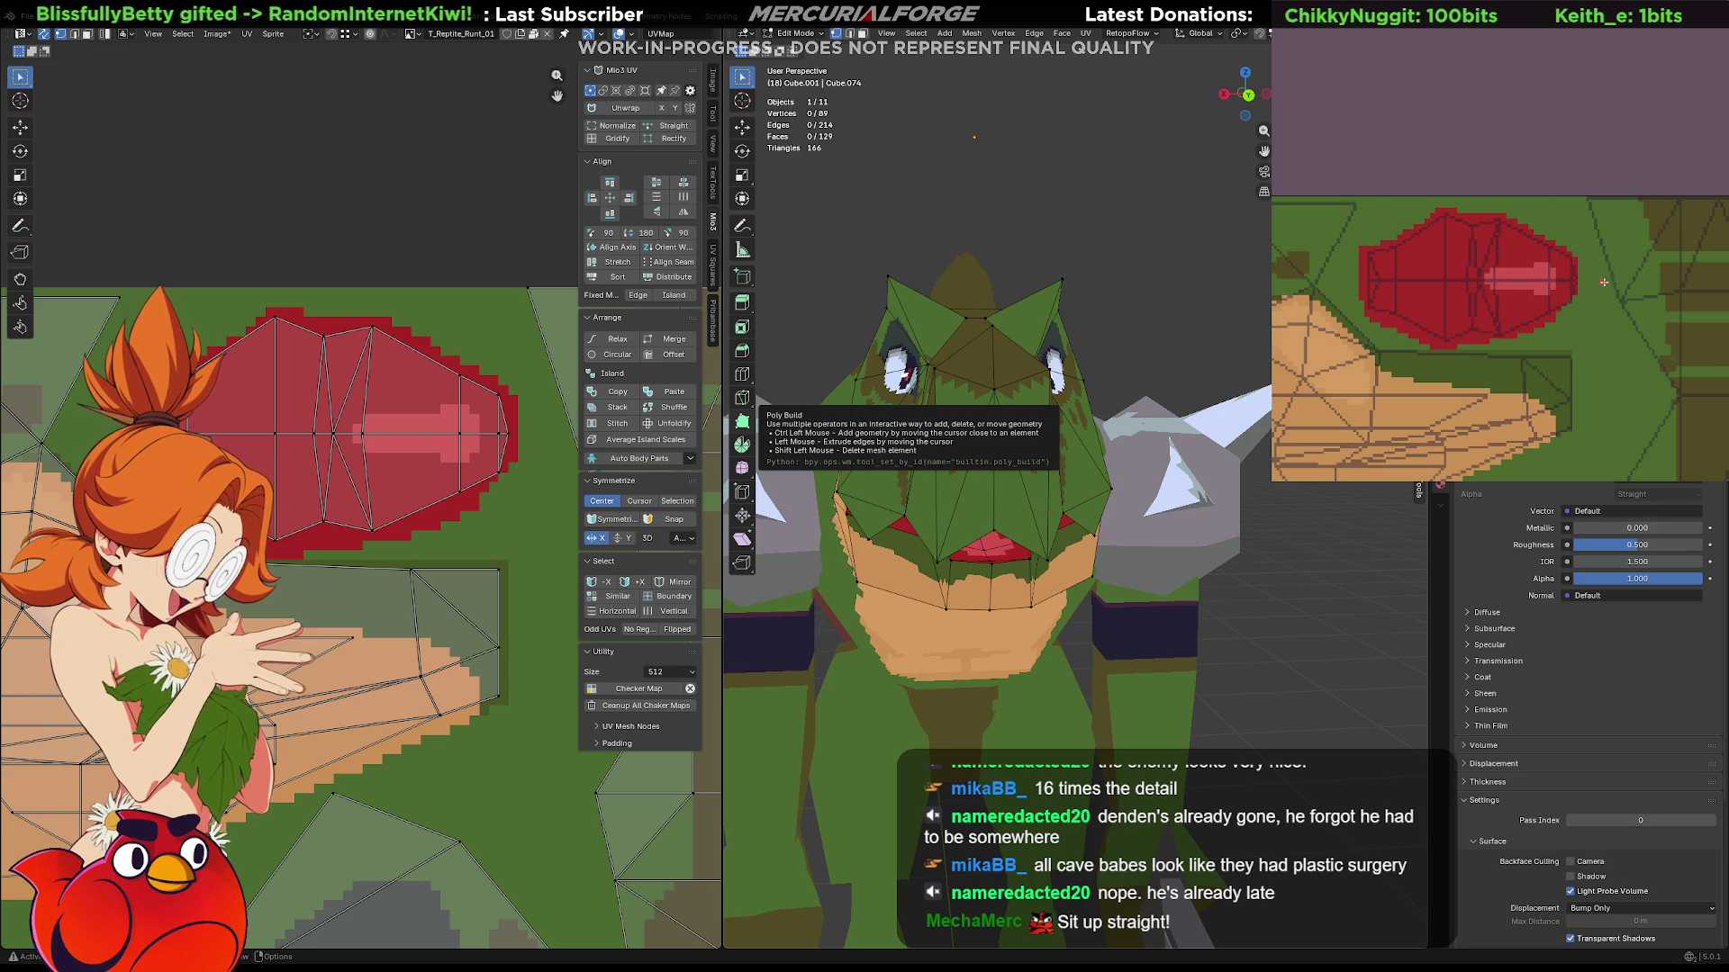
{"action": "middle_click_drag", "start_coordinate": [810, 460], "coordinate": [855, 525]}
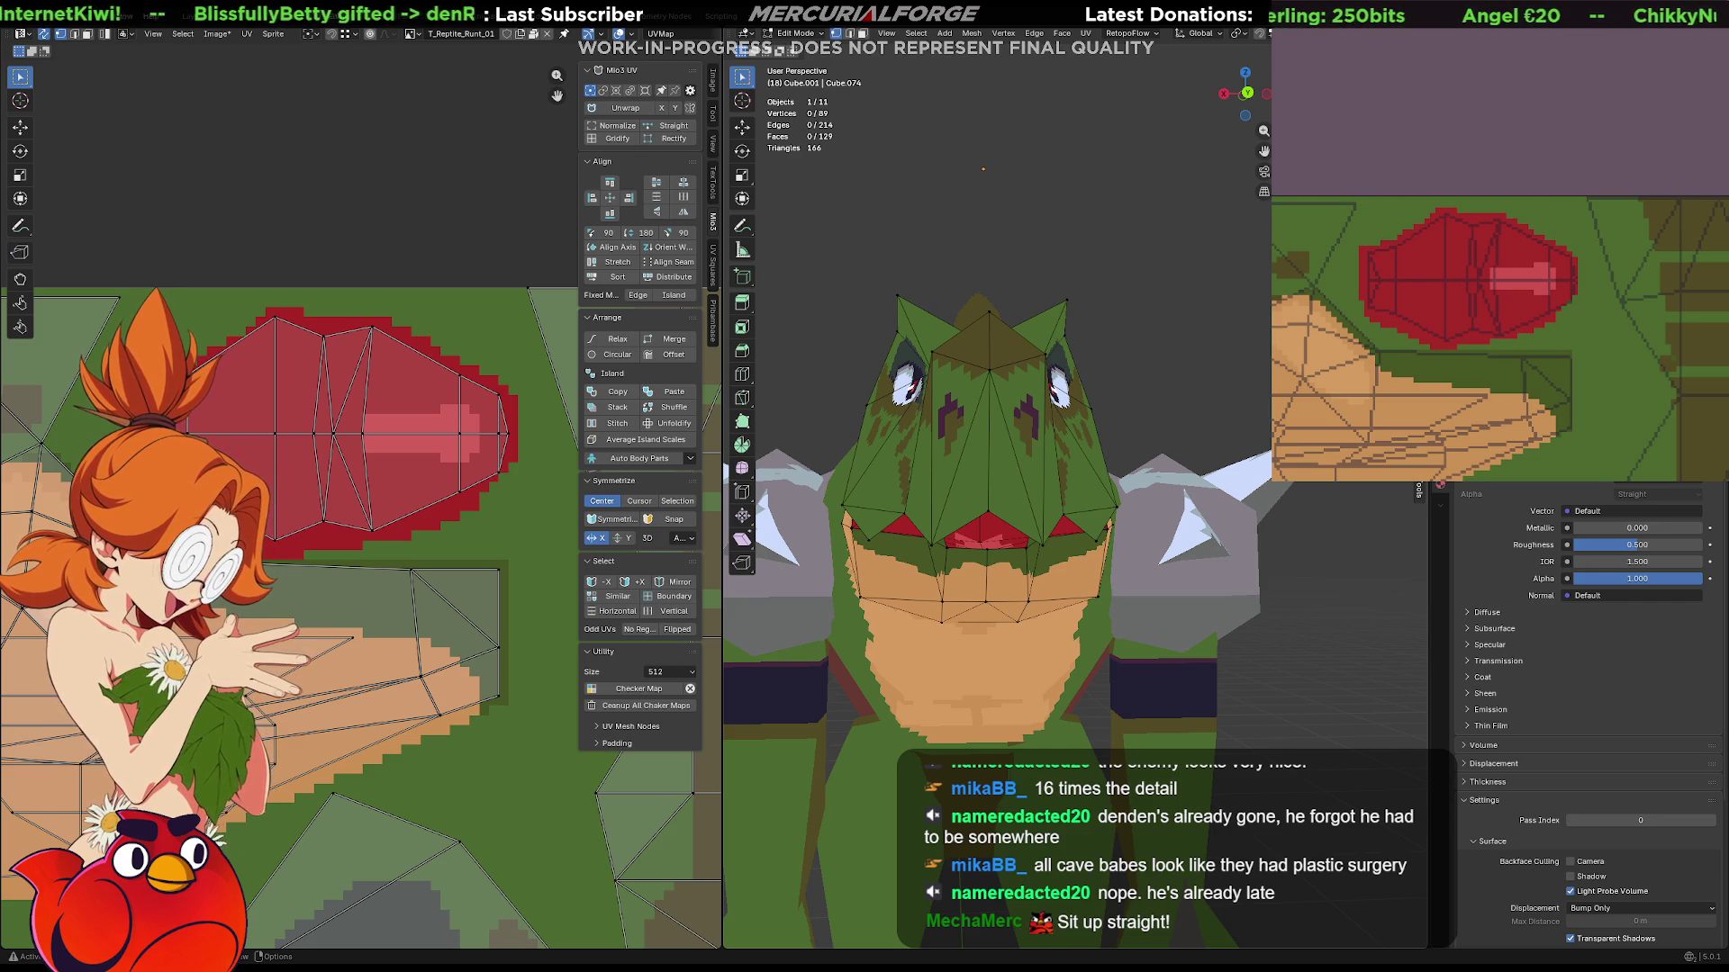
{"action": "mouse_move", "coordinate": [1000, 514]}
{"action": "middle_mouse_down"}
{"action": "mouse_move", "coordinate": [1193, 516]}
{"action": "mouse_move", "coordinate": [991, 551]}
{"action": "mouse_move", "coordinate": [1214, 535]}
{"action": "mouse_move", "coordinate": [1162, 582]}
{"action": "mouse_move", "coordinate": [1077, 543]}
{"action": "mouse_move", "coordinate": [1004, 554]}
{"action": "mouse_move", "coordinate": [988, 526]}
{"action": "mouse_move", "coordinate": [1091, 541]}
{"action": "mouse_move", "coordinate": [1195, 621]}
{"action": "mouse_move", "coordinate": [967, 625]}
{"action": "mouse_move", "coordinate": [1073, 610]}
{"action": "middle_mouse_up"}
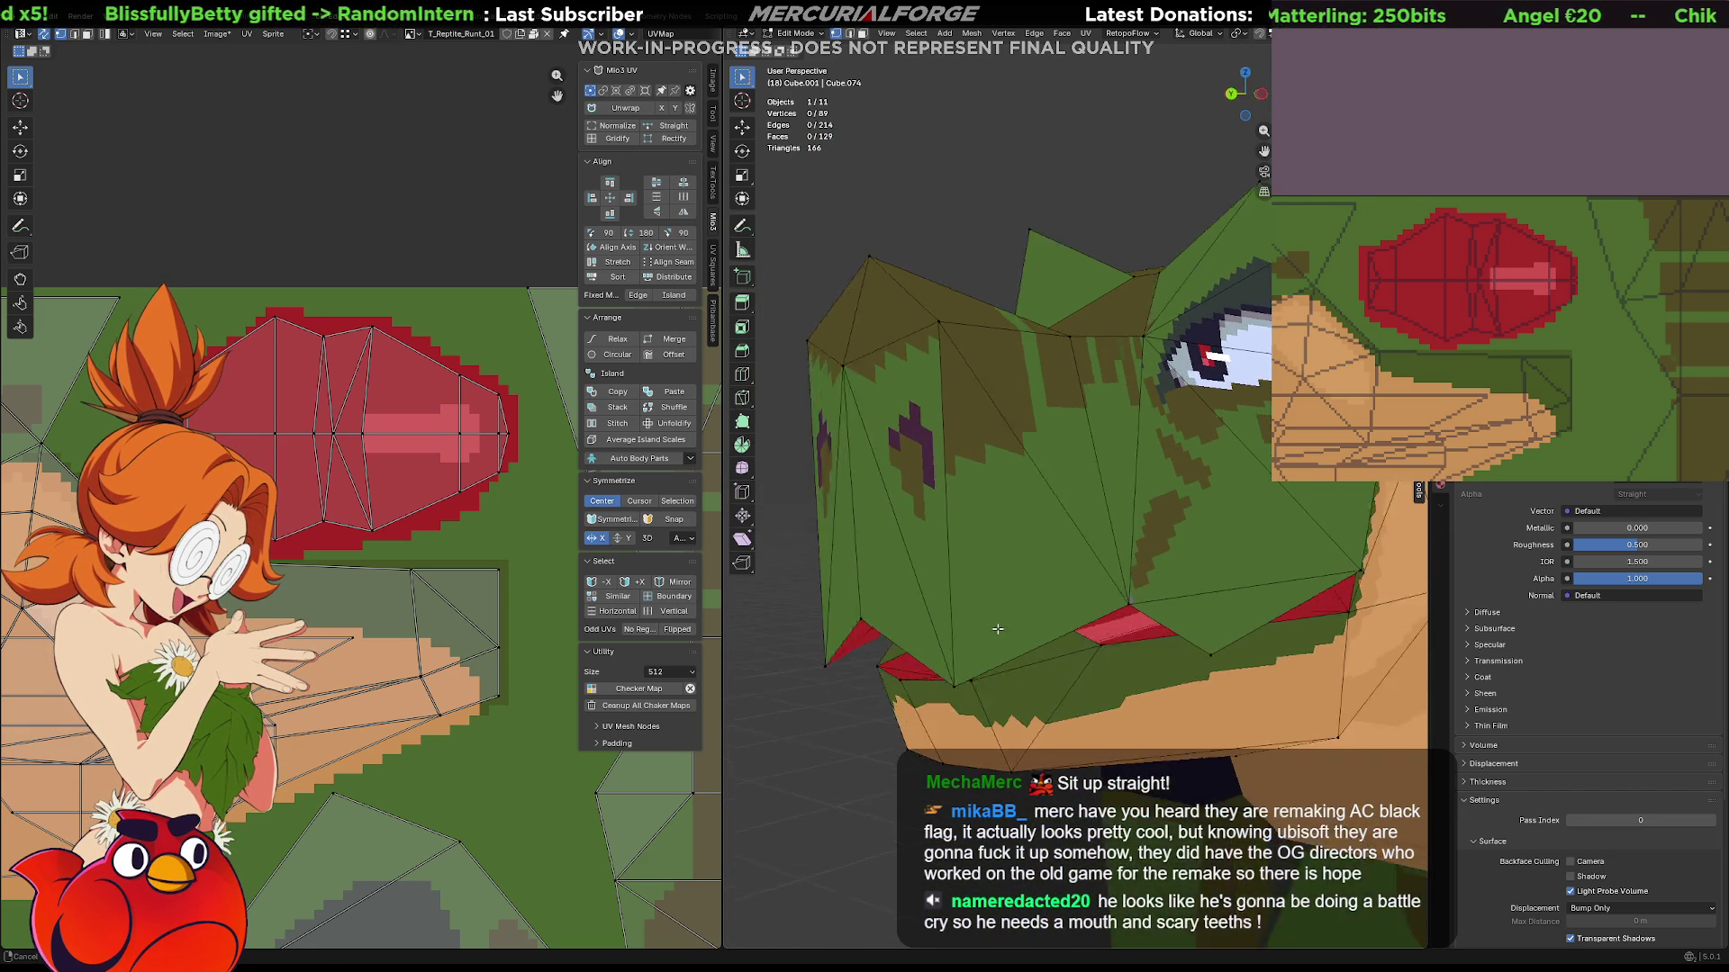
{"action": "scroll", "coordinate": [1072, 609], "scroll_direction": "up", "scroll_amount": 4}
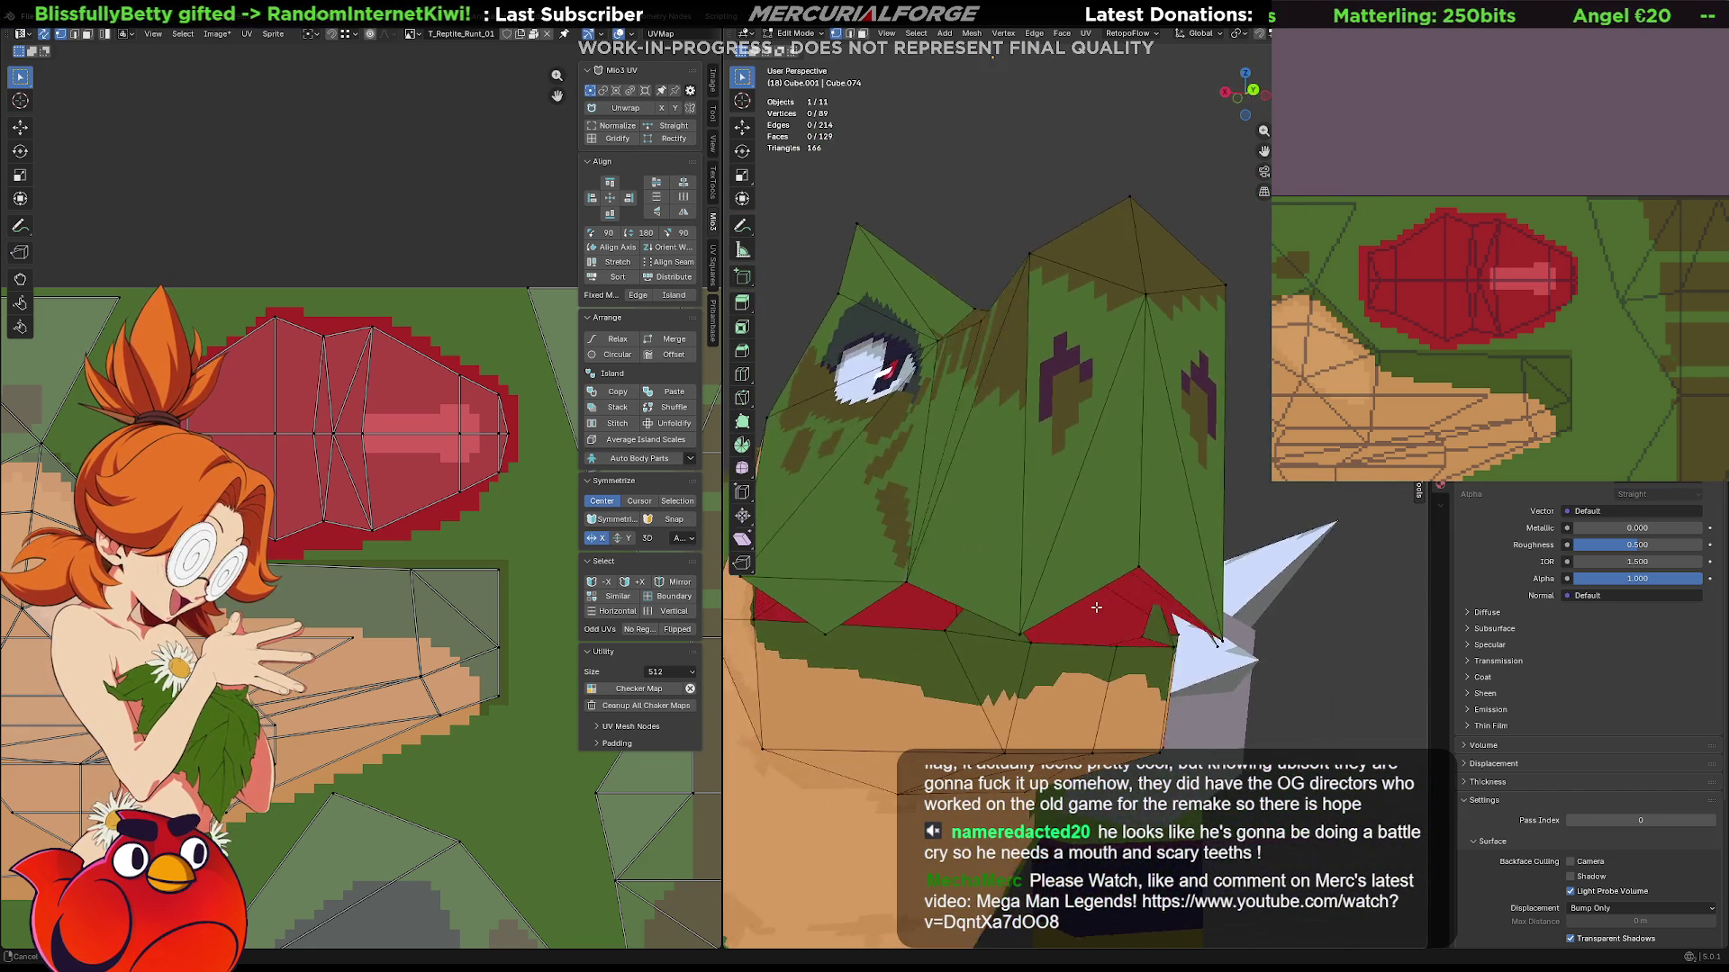
{"action": "mouse_move", "coordinate": [1146, 617]}
{"action": "middle_mouse_down"}
{"action": "mouse_move", "coordinate": [1202, 672]}
{"action": "mouse_move", "coordinate": [972, 615]}
{"action": "mouse_move", "coordinate": [1076, 559]}
{"action": "mouse_move", "coordinate": [1107, 578]}
{"action": "middle_mouse_up"}
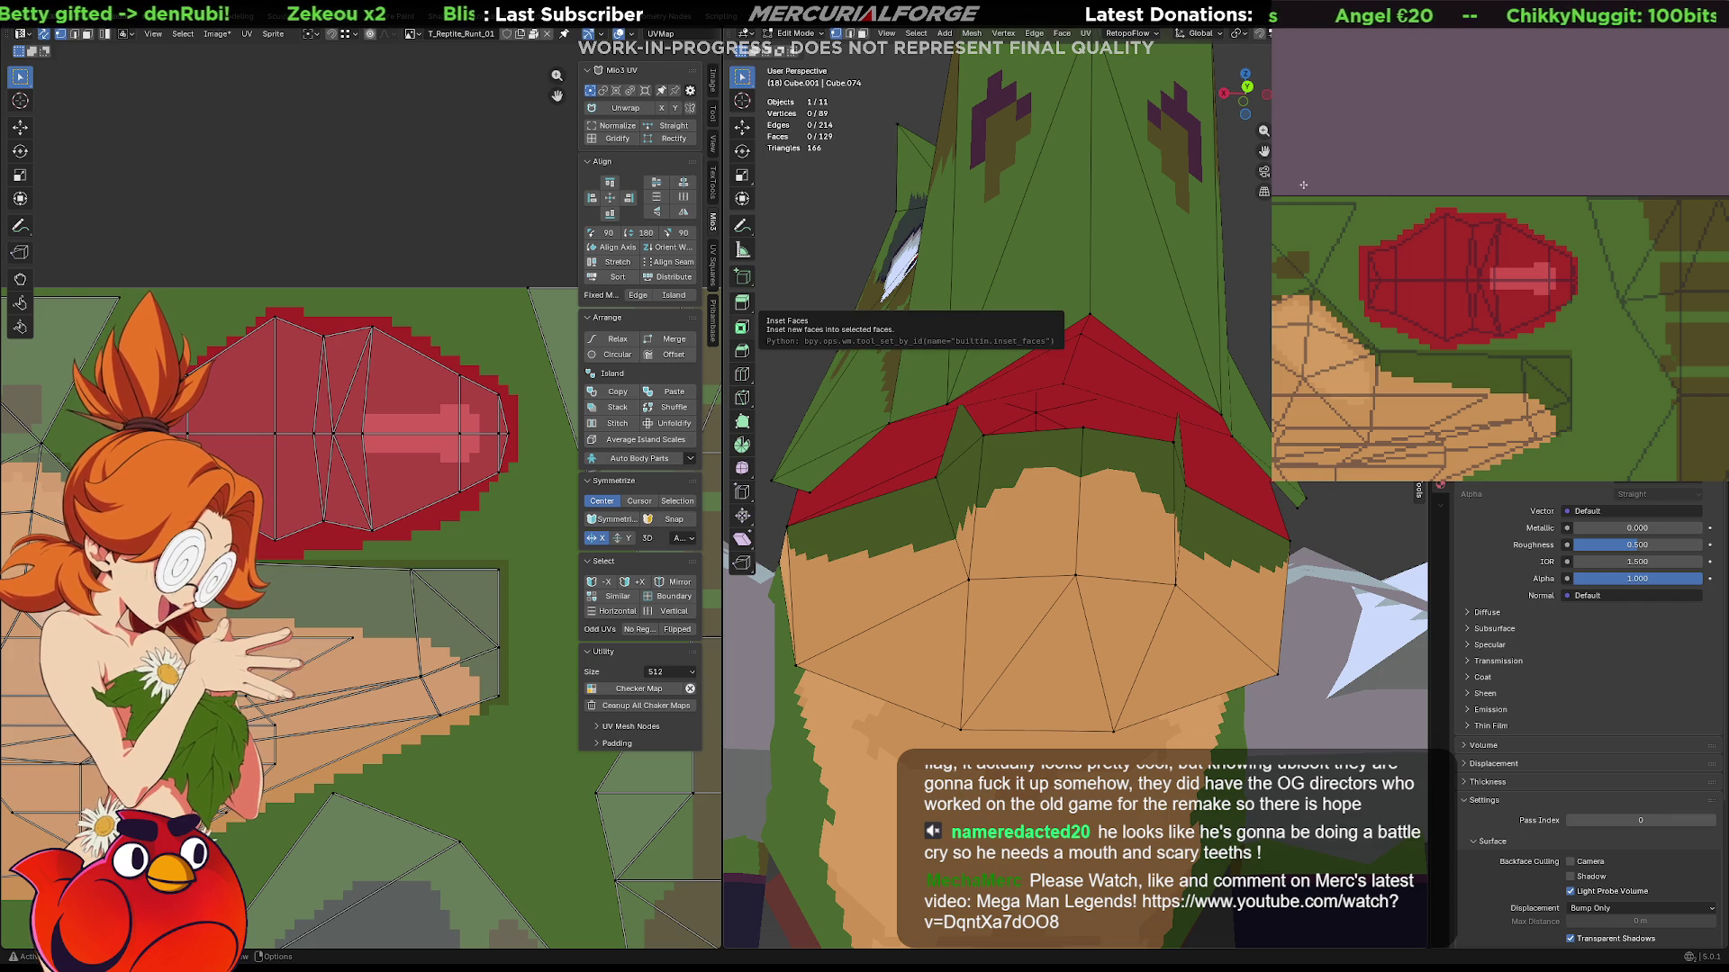
{"action": "mouse_move", "coordinate": [1067, 343]}
{"action": "middle_mouse_down"}
{"action": "mouse_move", "coordinate": [1088, 351]}
{"action": "mouse_move", "coordinate": [1074, 406]}
{"action": "middle_mouse_up"}
{"action": "scroll", "coordinate": [1067, 432], "scroll_direction": "down", "scroll_amount": 3}
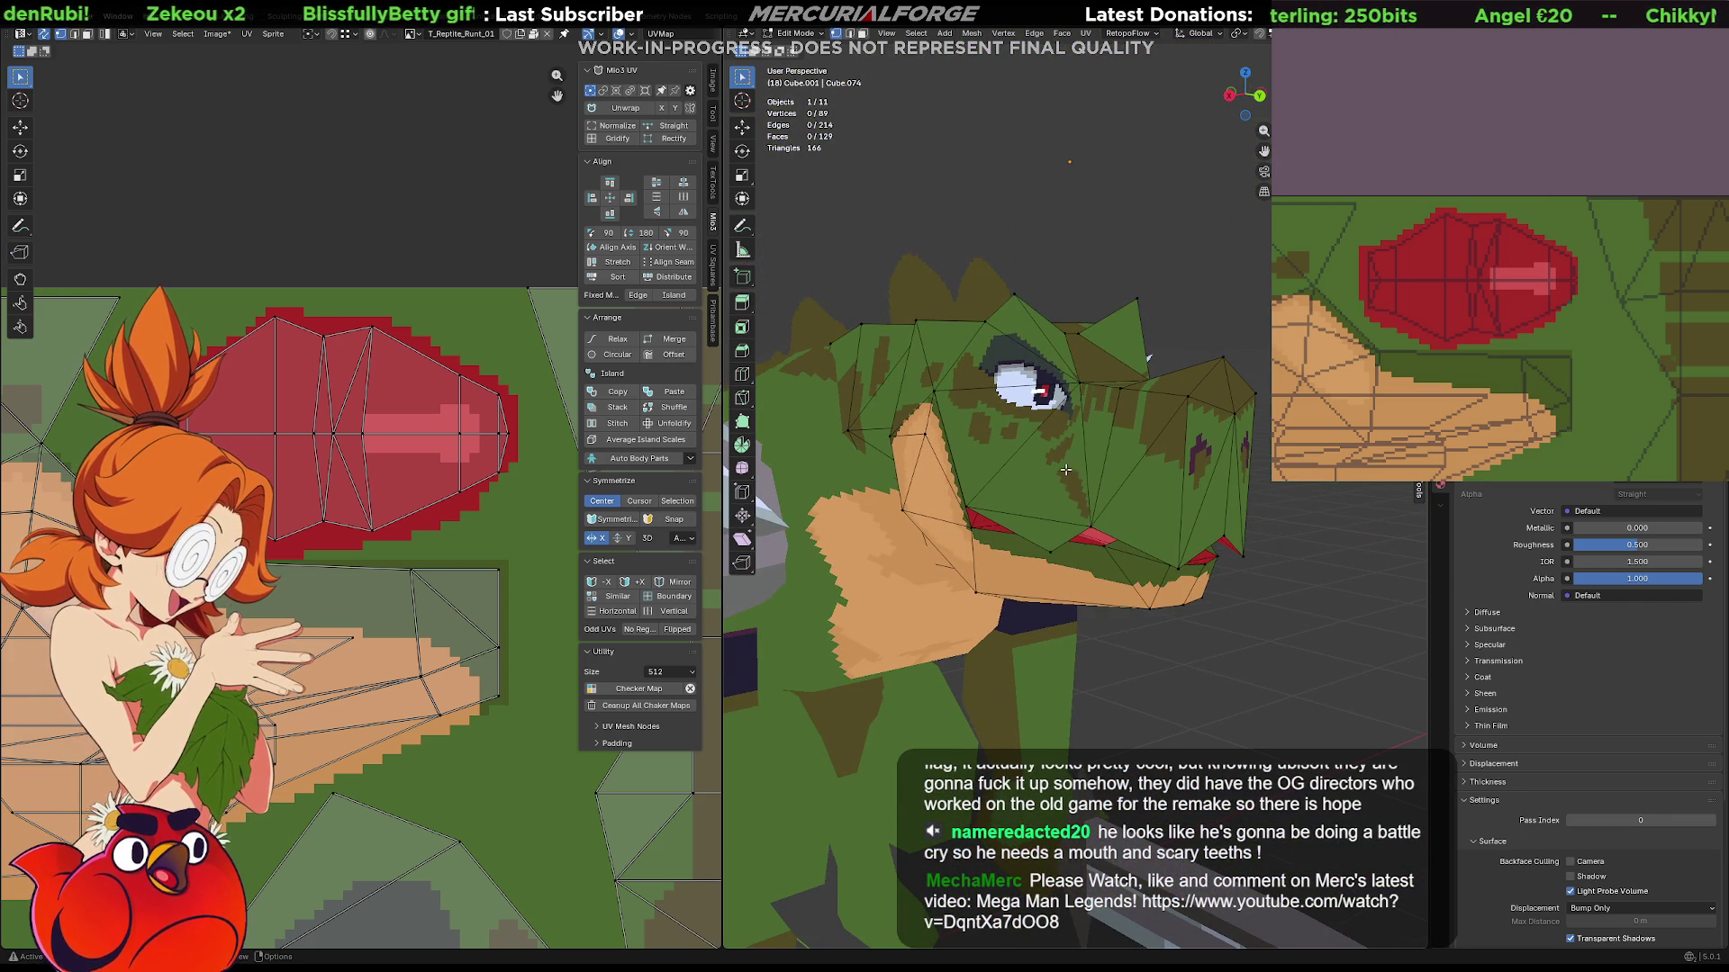
{"action": "key", "text": "Tab"}
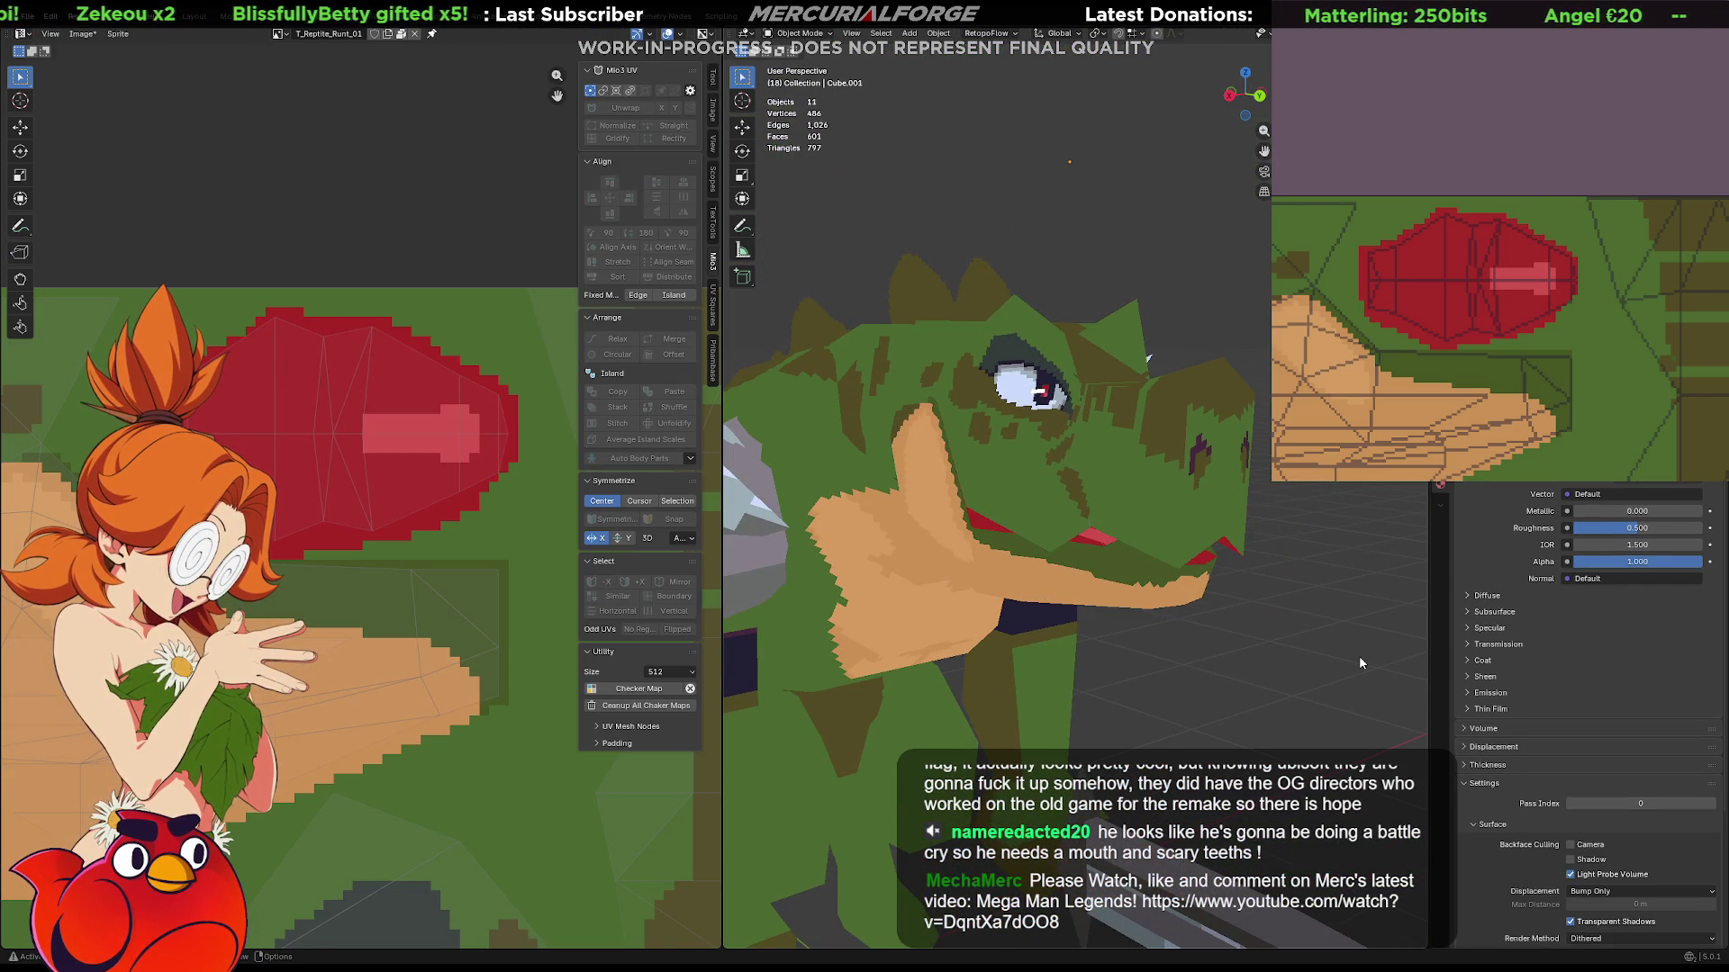
{"action": "scroll", "coordinate": [1500, 406], "scroll_direction": "down", "scroll_amount": 2}
Undo to restore the large white eye texture, frame the eye UV island and re-enter mesh editing.
{"action": "middle_click_drag", "start_coordinate": [1534, 479], "coordinate": [1523, 260]}
{"action": "key", "text": "ctrl+z"}
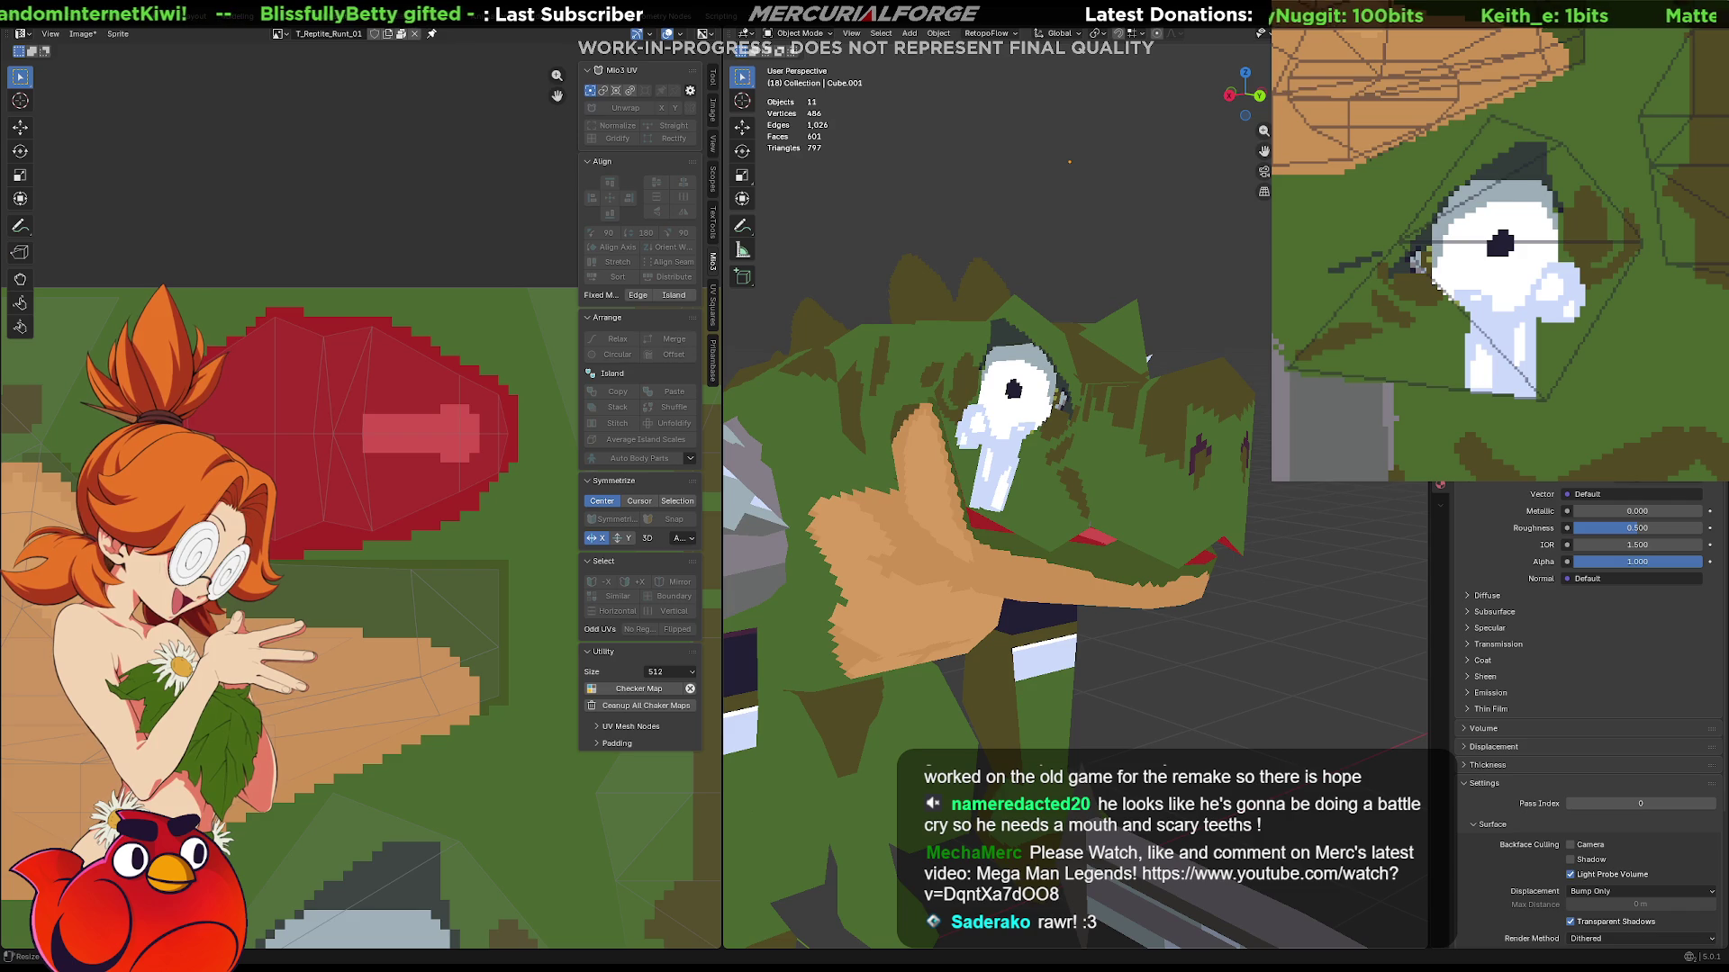
{"action": "mouse_move", "coordinate": [1147, 359]}
{"action": "middle_mouse_down"}
{"action": "mouse_move", "coordinate": [1219, 716]}
{"action": "mouse_move", "coordinate": [929, 727]}
{"action": "mouse_move", "coordinate": [955, 717]}
{"action": "middle_mouse_up"}
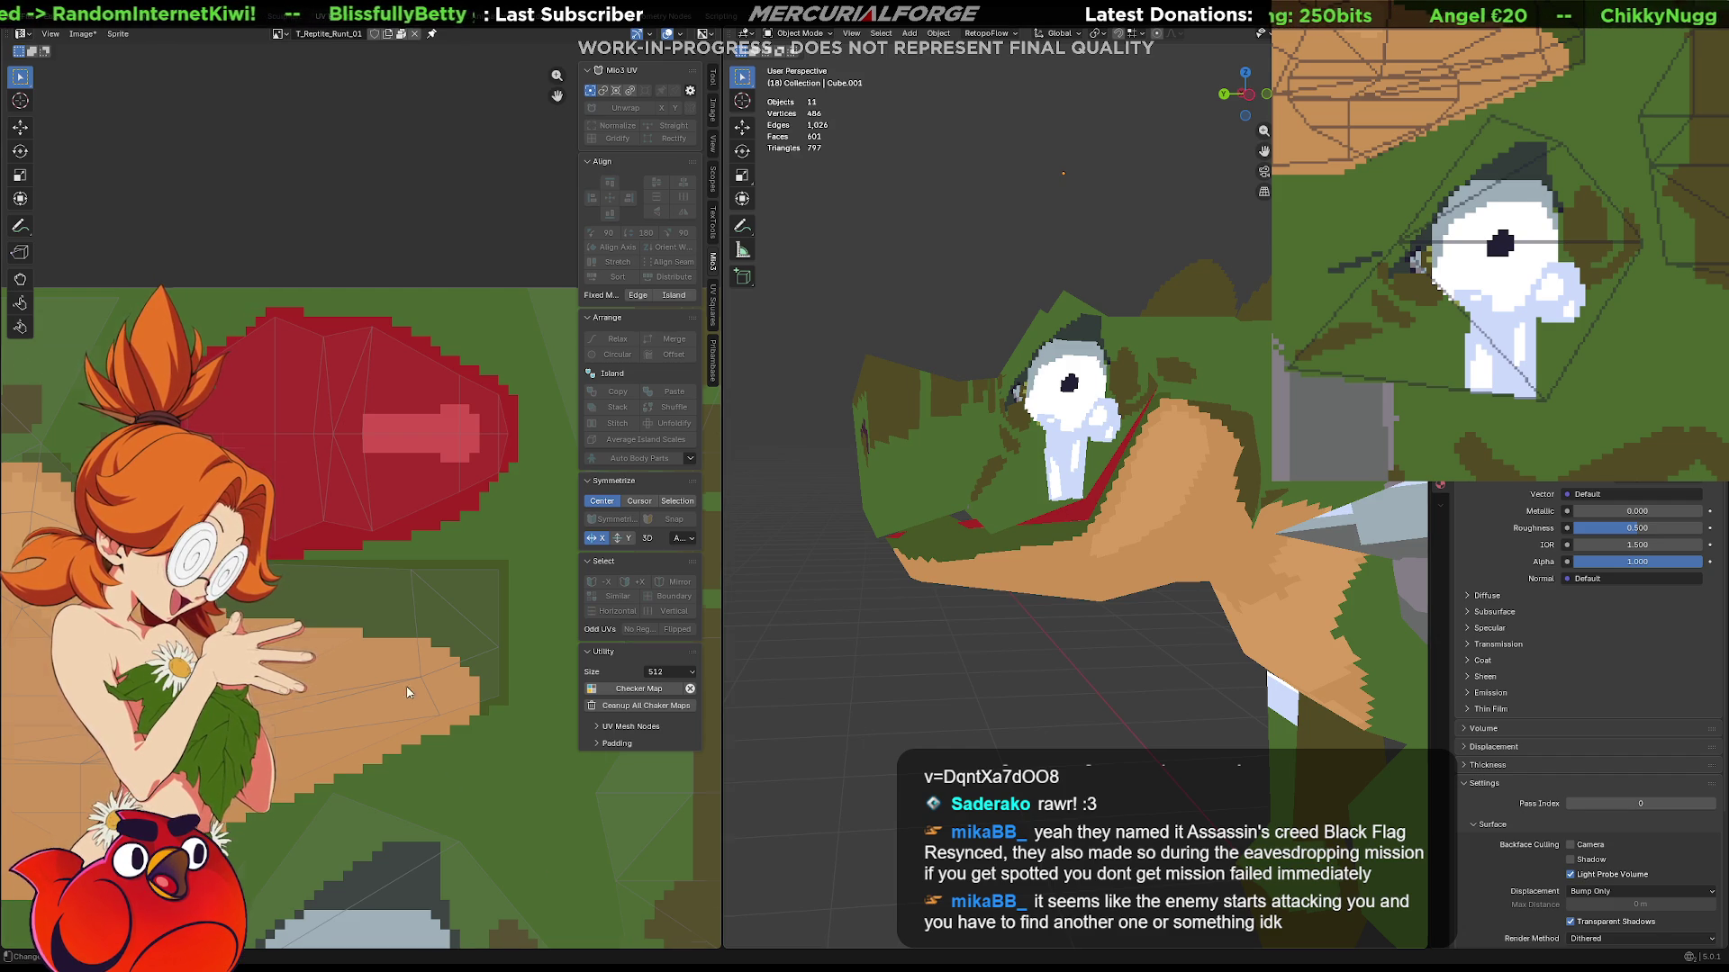
{"action": "scroll", "coordinate": [409, 693], "scroll_direction": "down", "scroll_amount": 2}
{"action": "scroll", "coordinate": [446, 669], "scroll_direction": "down", "scroll_amount": 2}
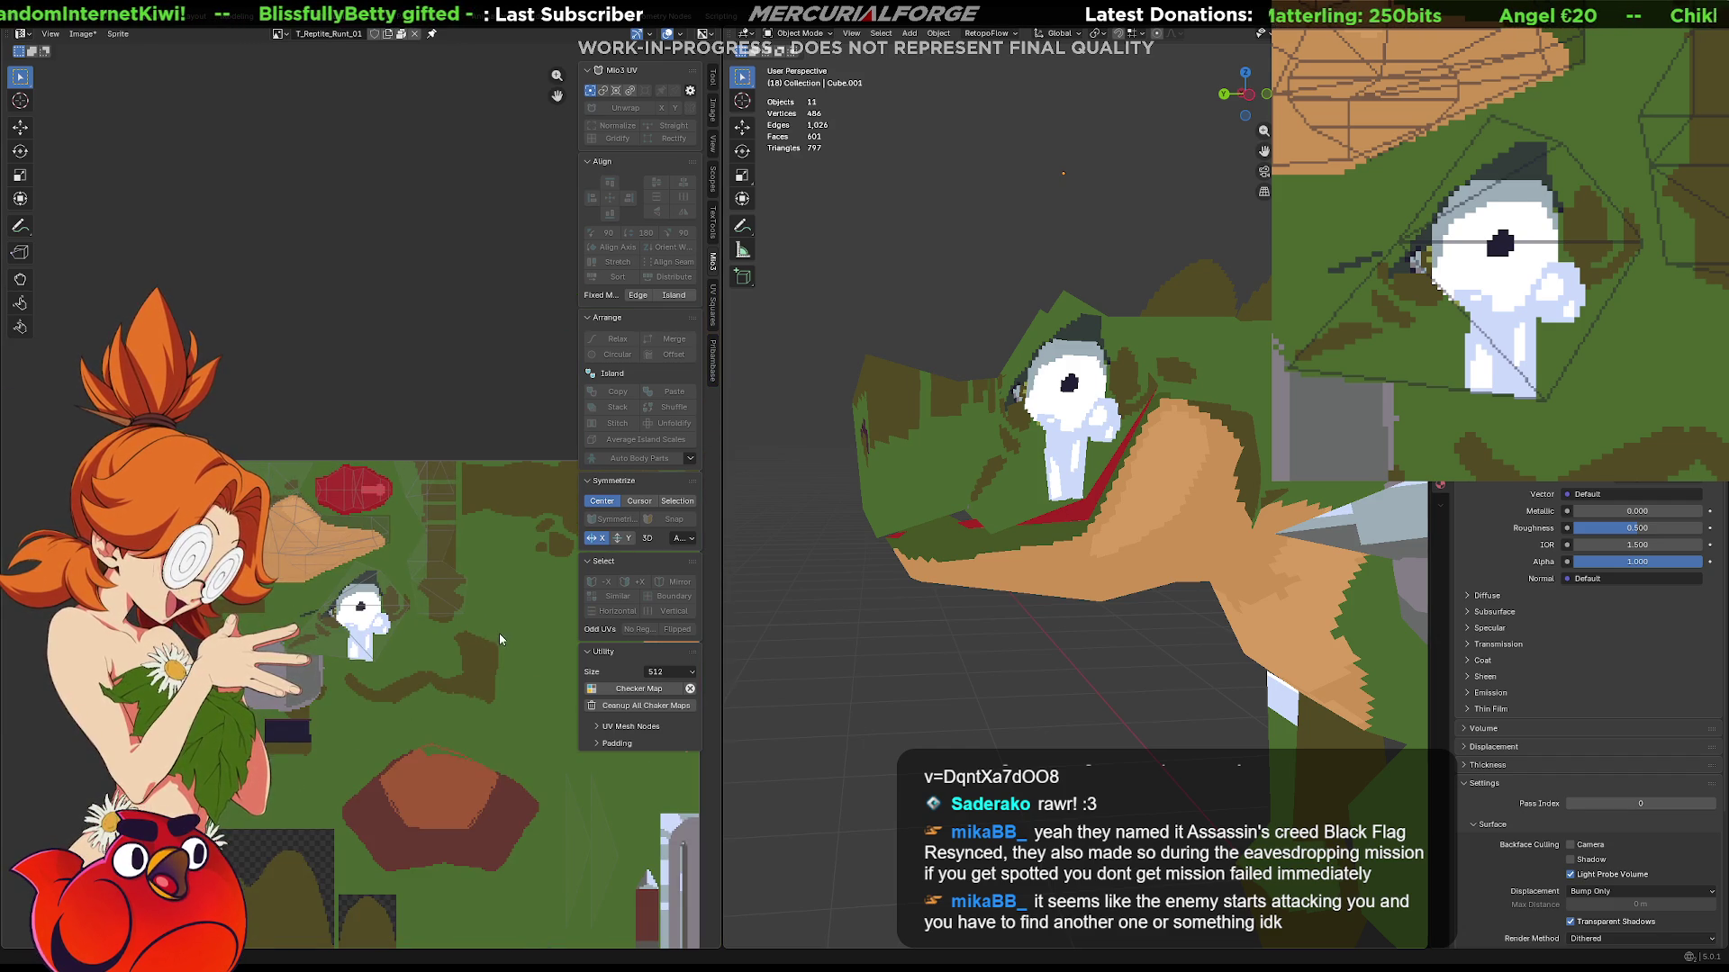
{"action": "middle_click_drag", "start_coordinate": [498, 634], "coordinate": [439, 554]}
{"action": "scroll", "coordinate": [439, 561], "scroll_direction": "up", "scroll_amount": 2}
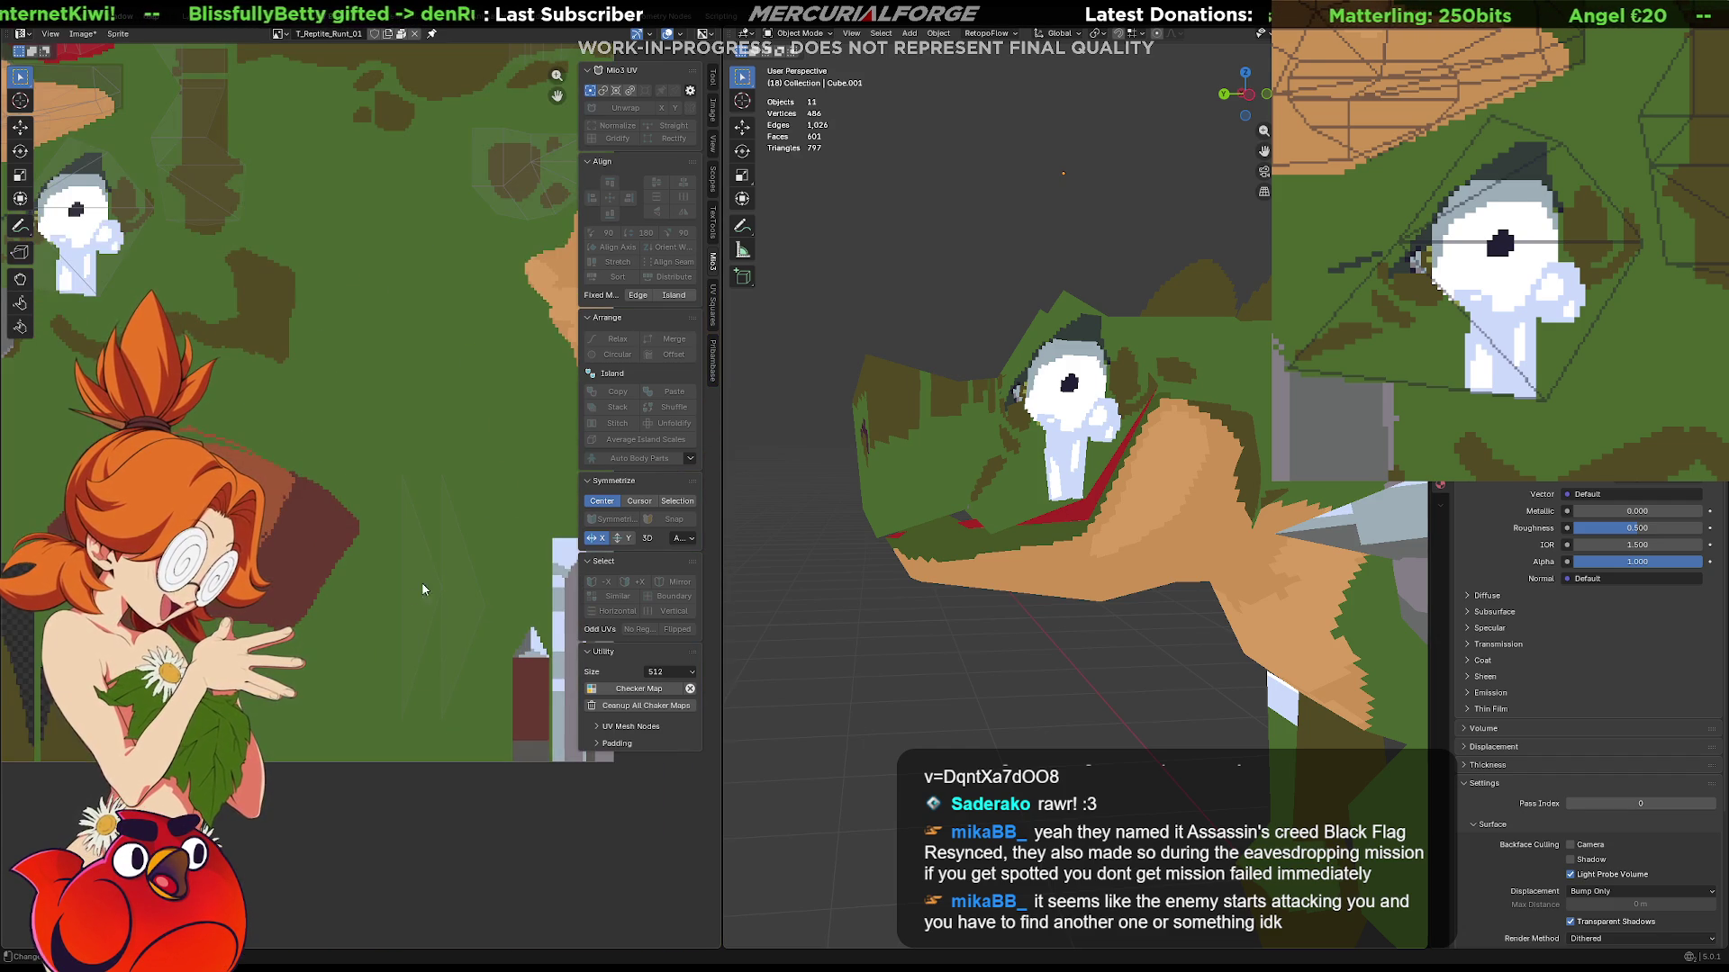
{"action": "key", "text": "Tab"}
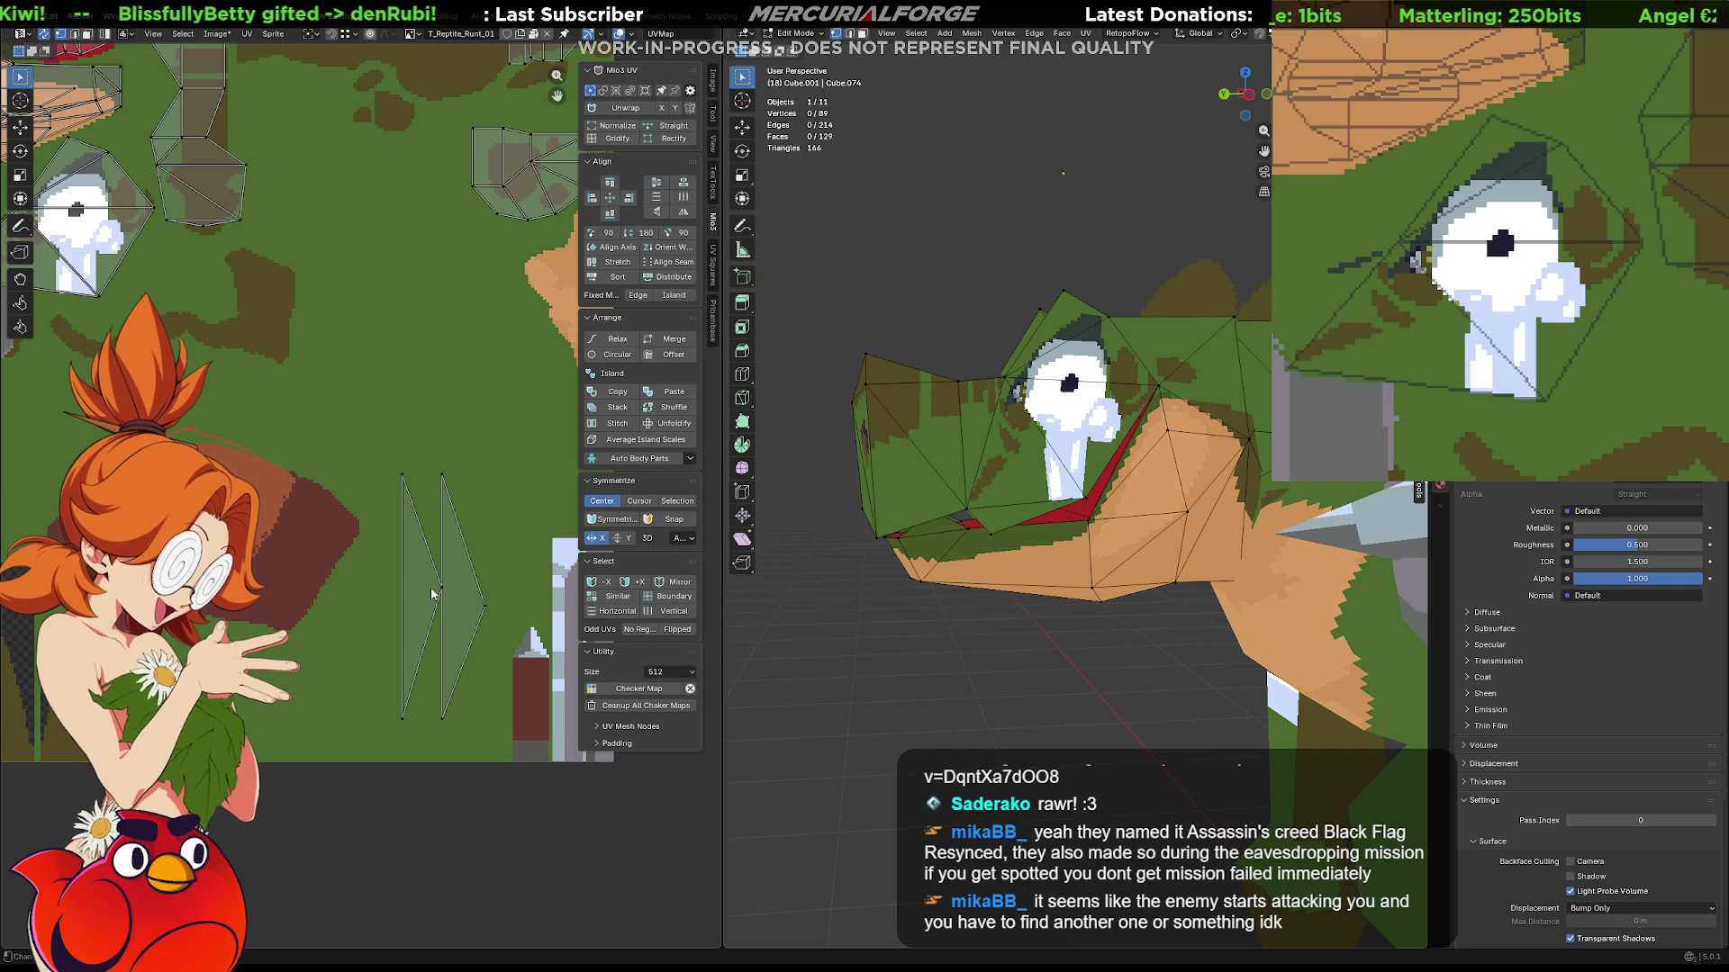
Move and rotate two UV triangles near the eye so they sit with the eye island.
{"action": "left_click", "coordinate": [430, 595]}
{"action": "key", "text": "g"}
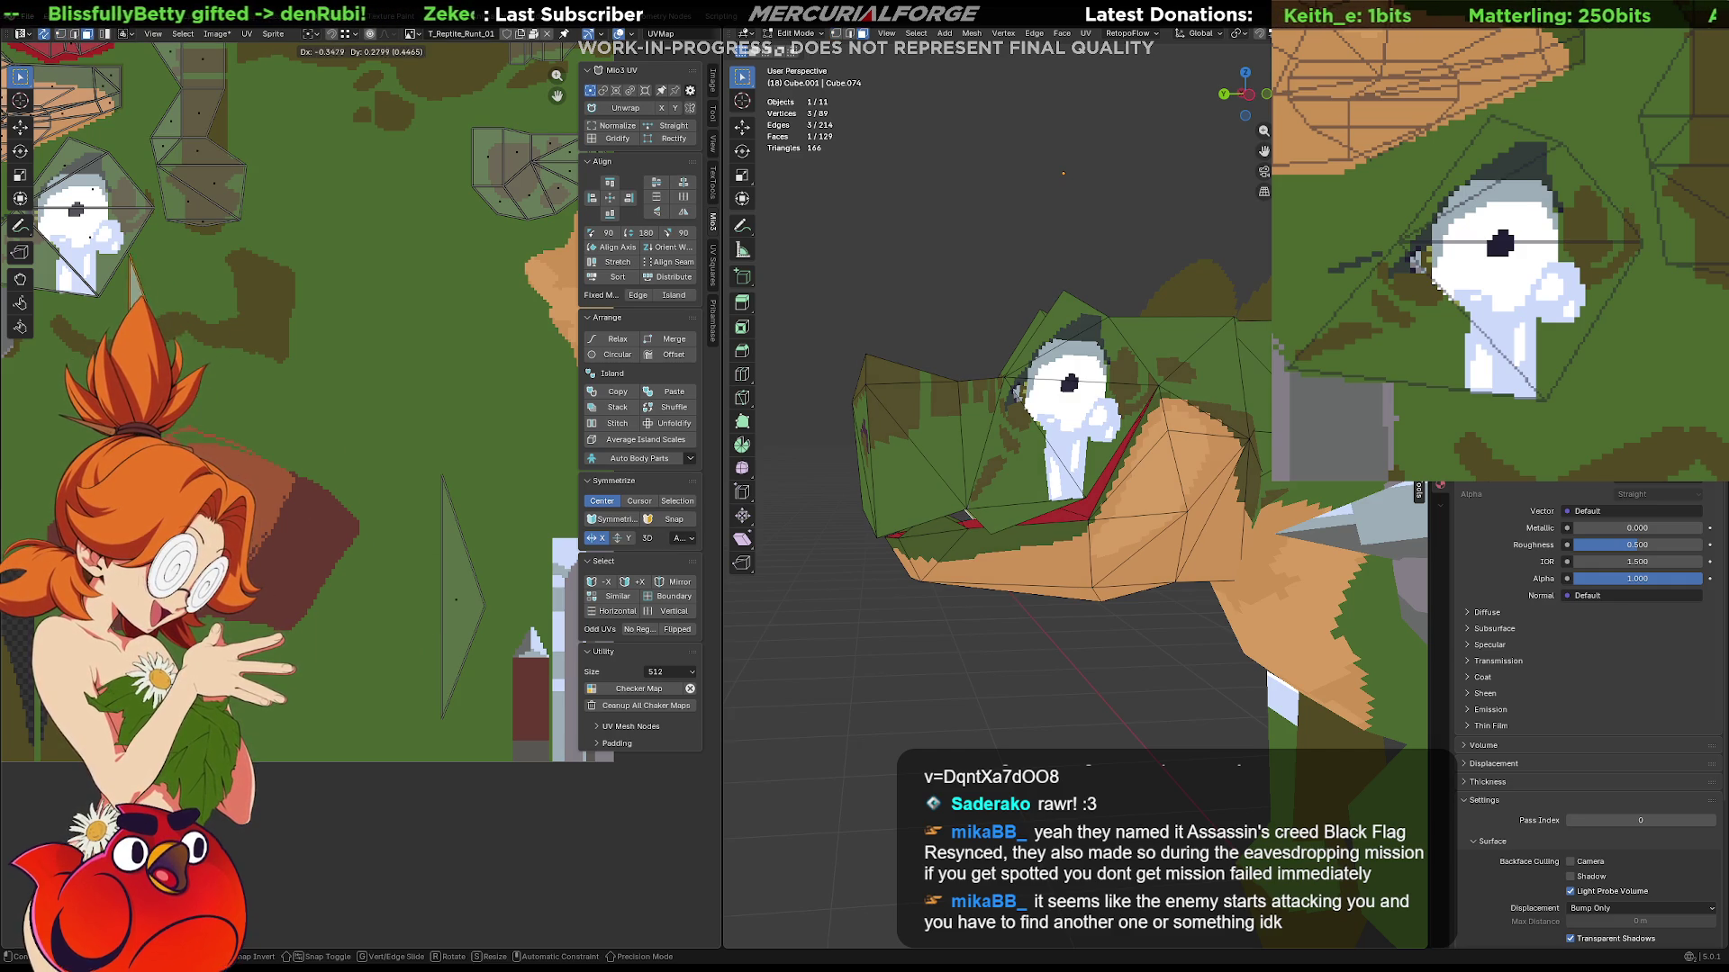
{"action": "middle_click_drag", "start_coordinate": [430, 595], "coordinate": [463, 566]}
{"action": "key", "text": "r"}
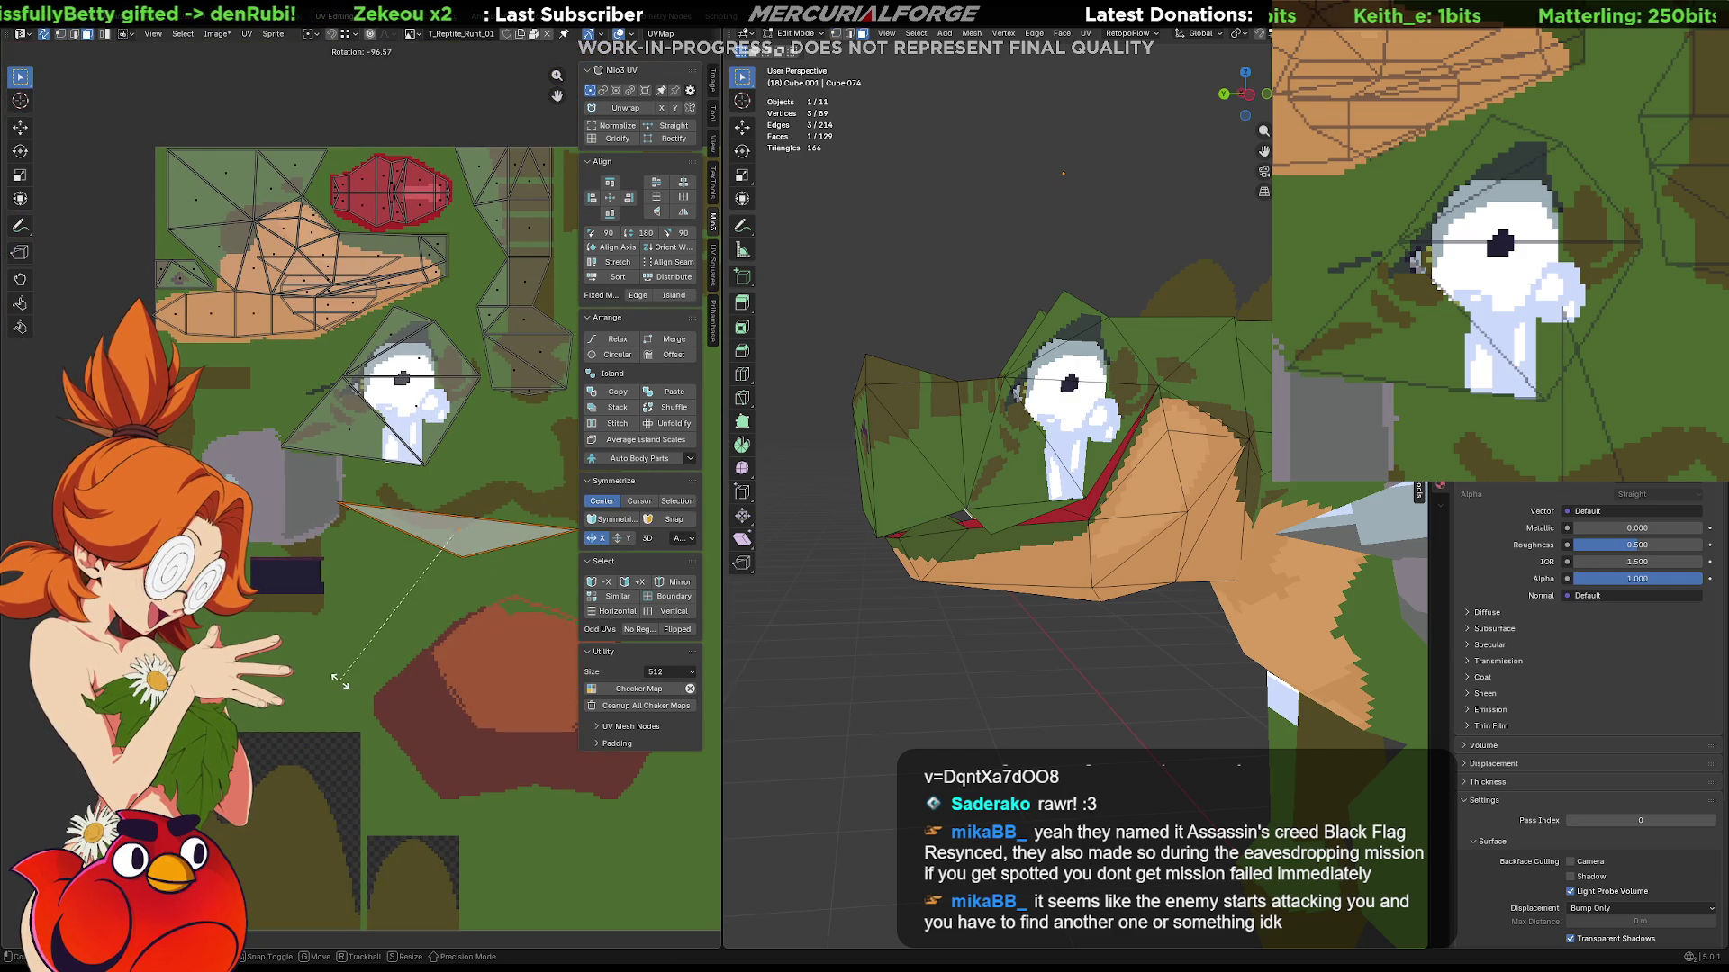
{"action": "key", "text": "g"}
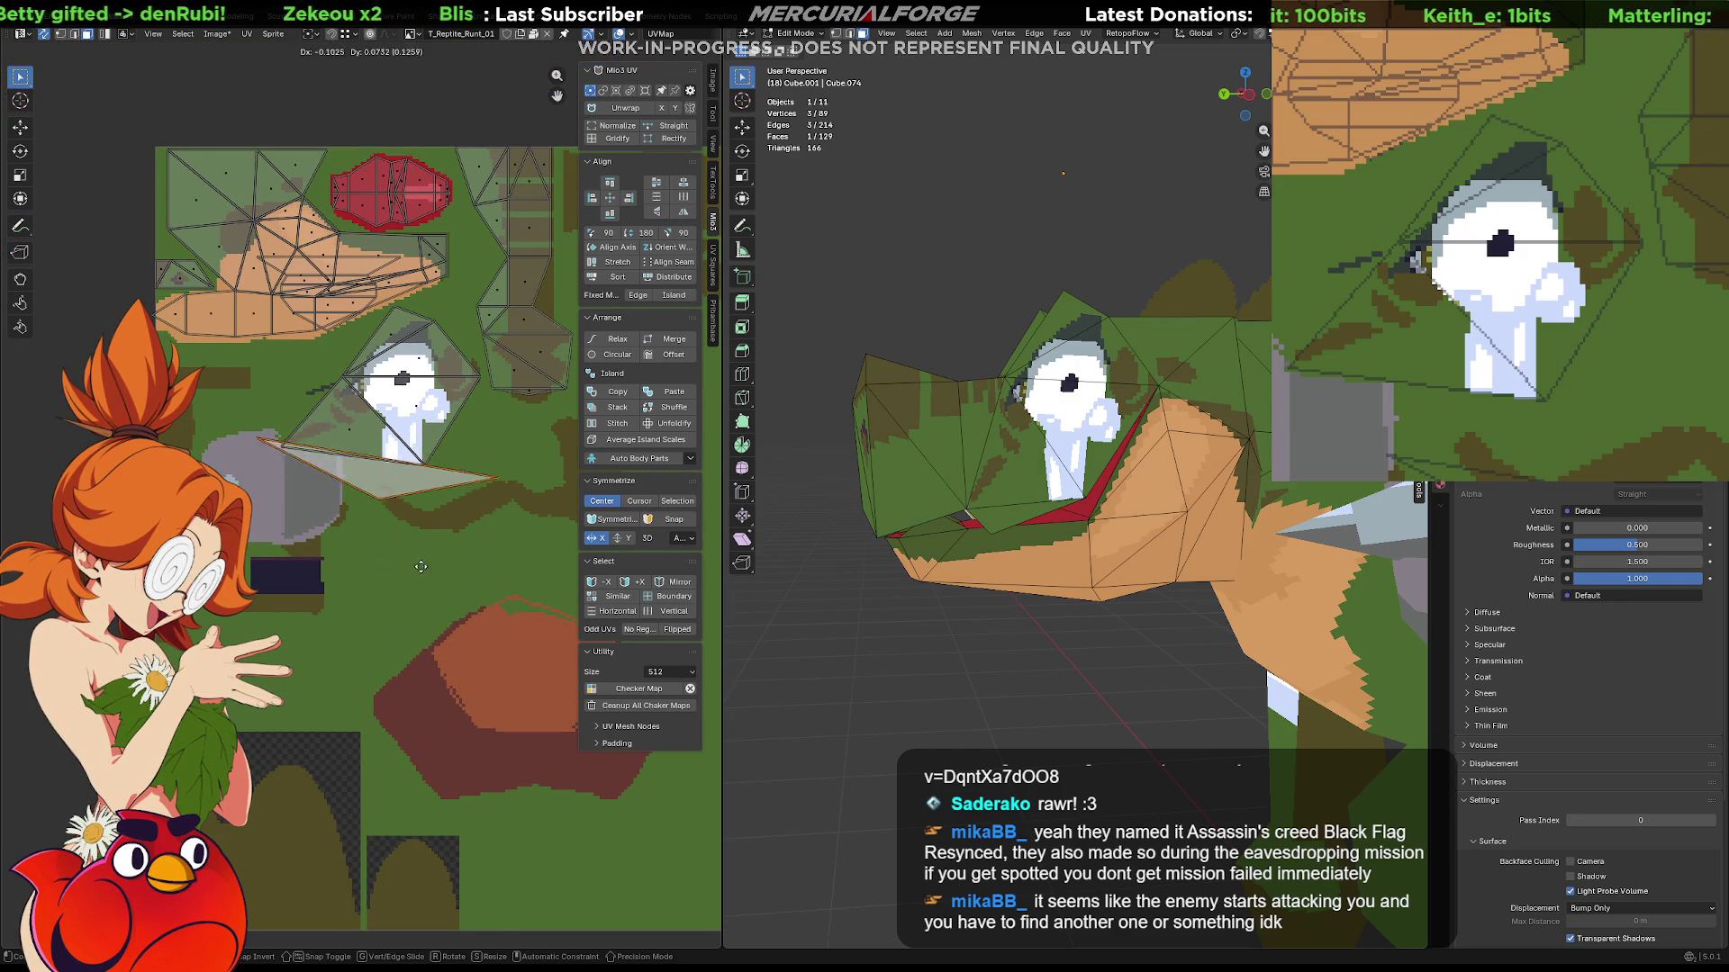
{"action": "left_click", "coordinate": [397, 570]}
{"action": "scroll", "coordinate": [397, 571], "scroll_direction": "up", "scroll_amount": 4}
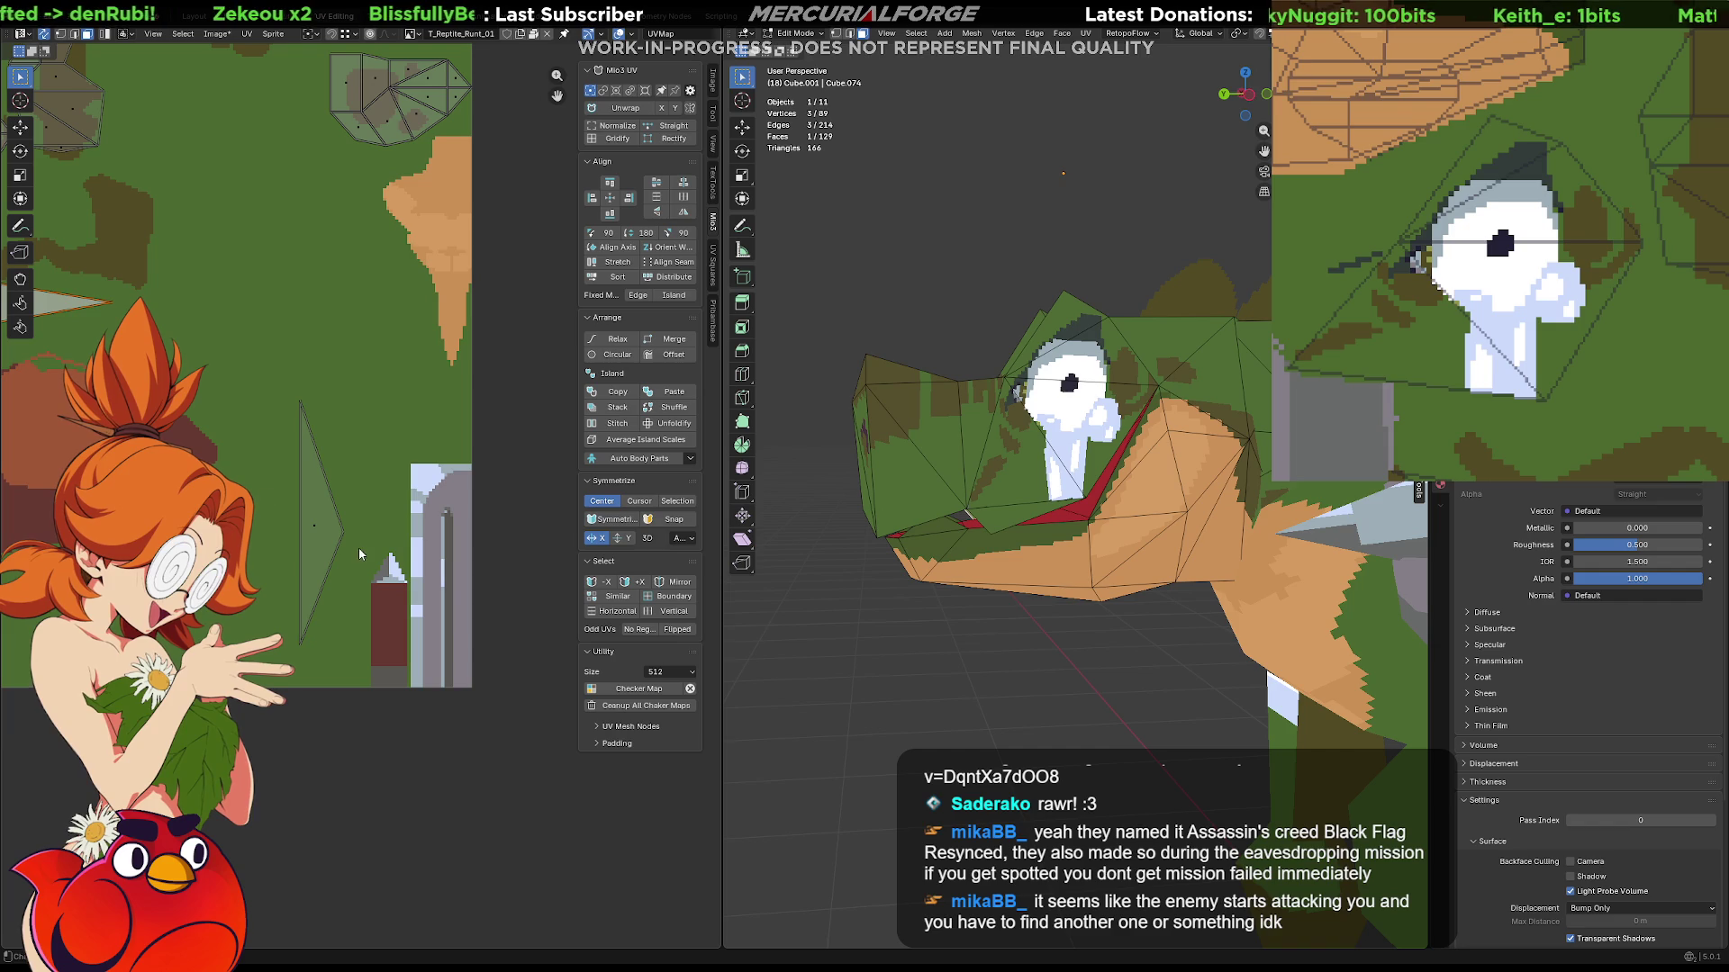
{"action": "left_click", "coordinate": [318, 537]}
{"action": "key", "text": "r"}
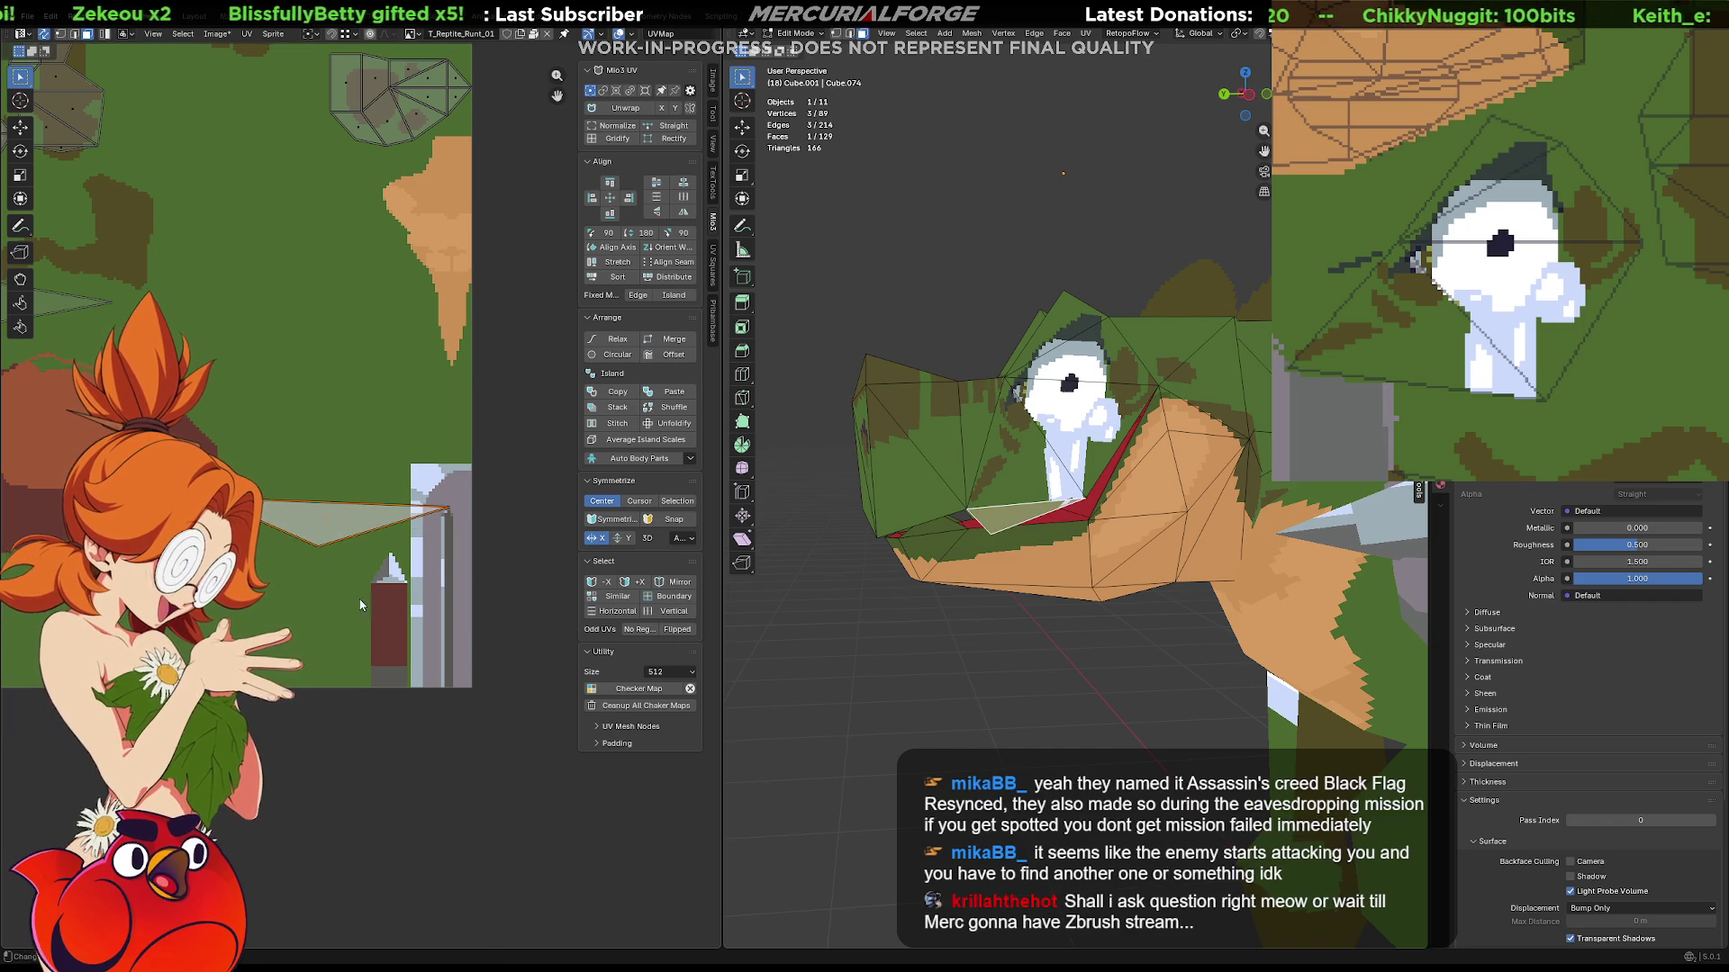
{"action": "middle_click_drag", "start_coordinate": [345, 643], "coordinate": [504, 680]}
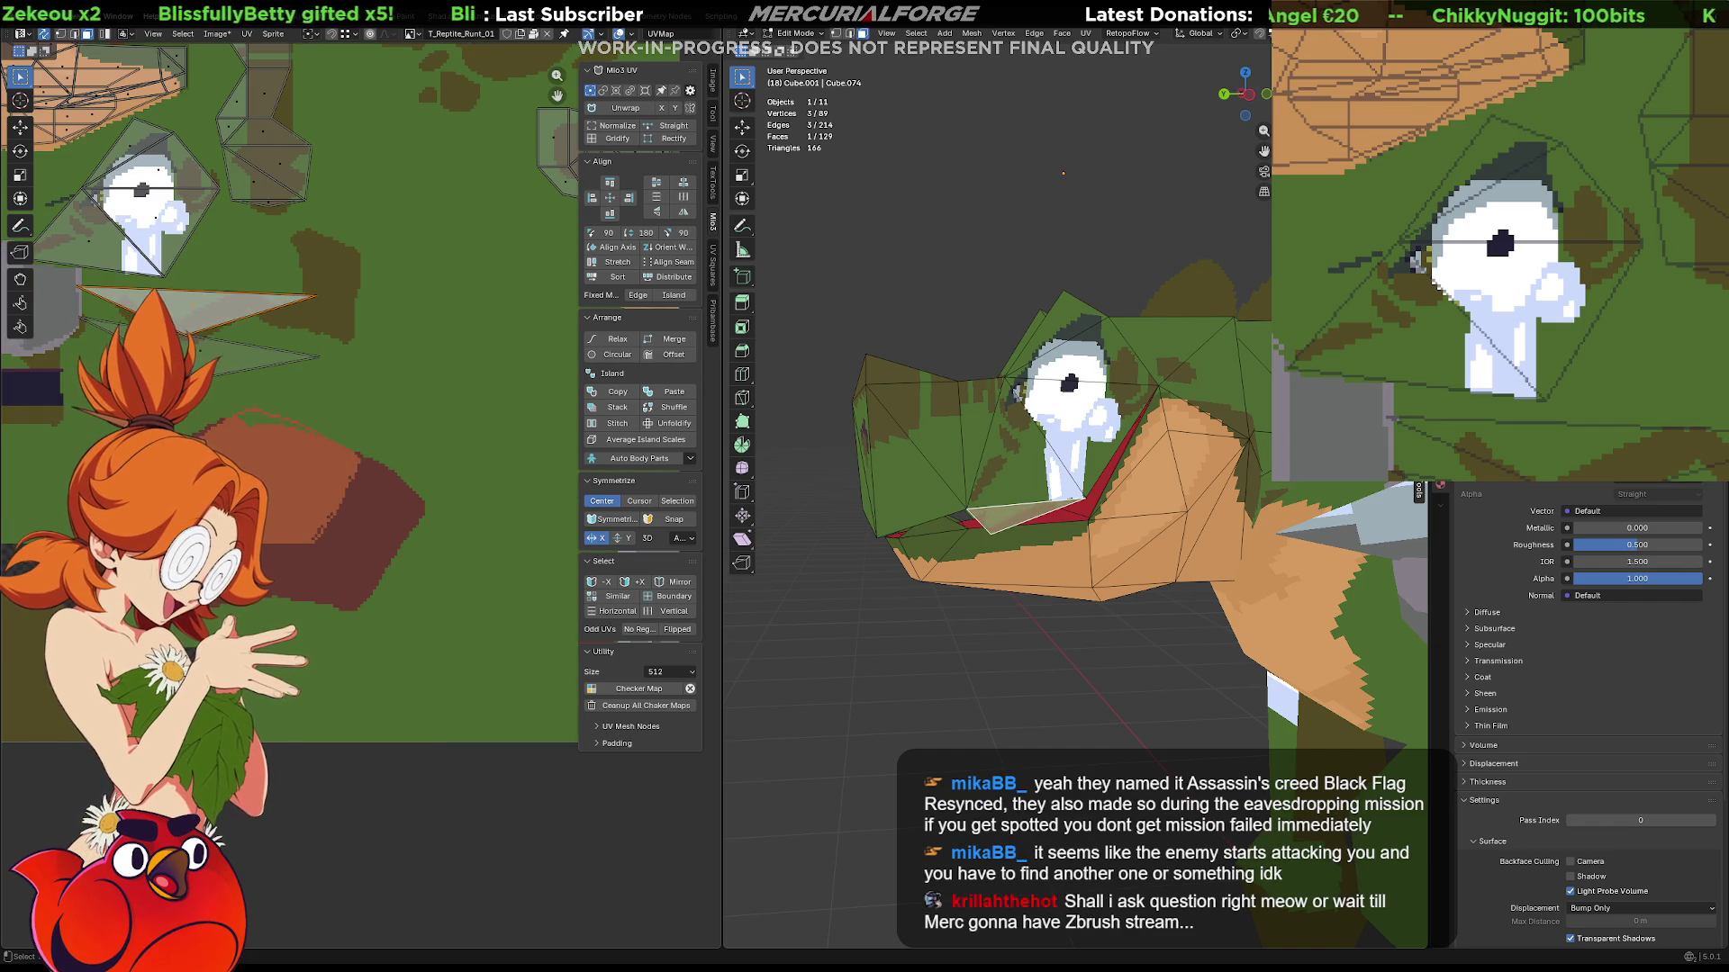
{"action": "middle_click_drag", "start_coordinate": [251, 324], "coordinate": [480, 631]}
{"action": "scroll", "coordinate": [479, 631], "scroll_direction": "up", "scroll_amount": 3}
{"action": "key", "text": "g"}
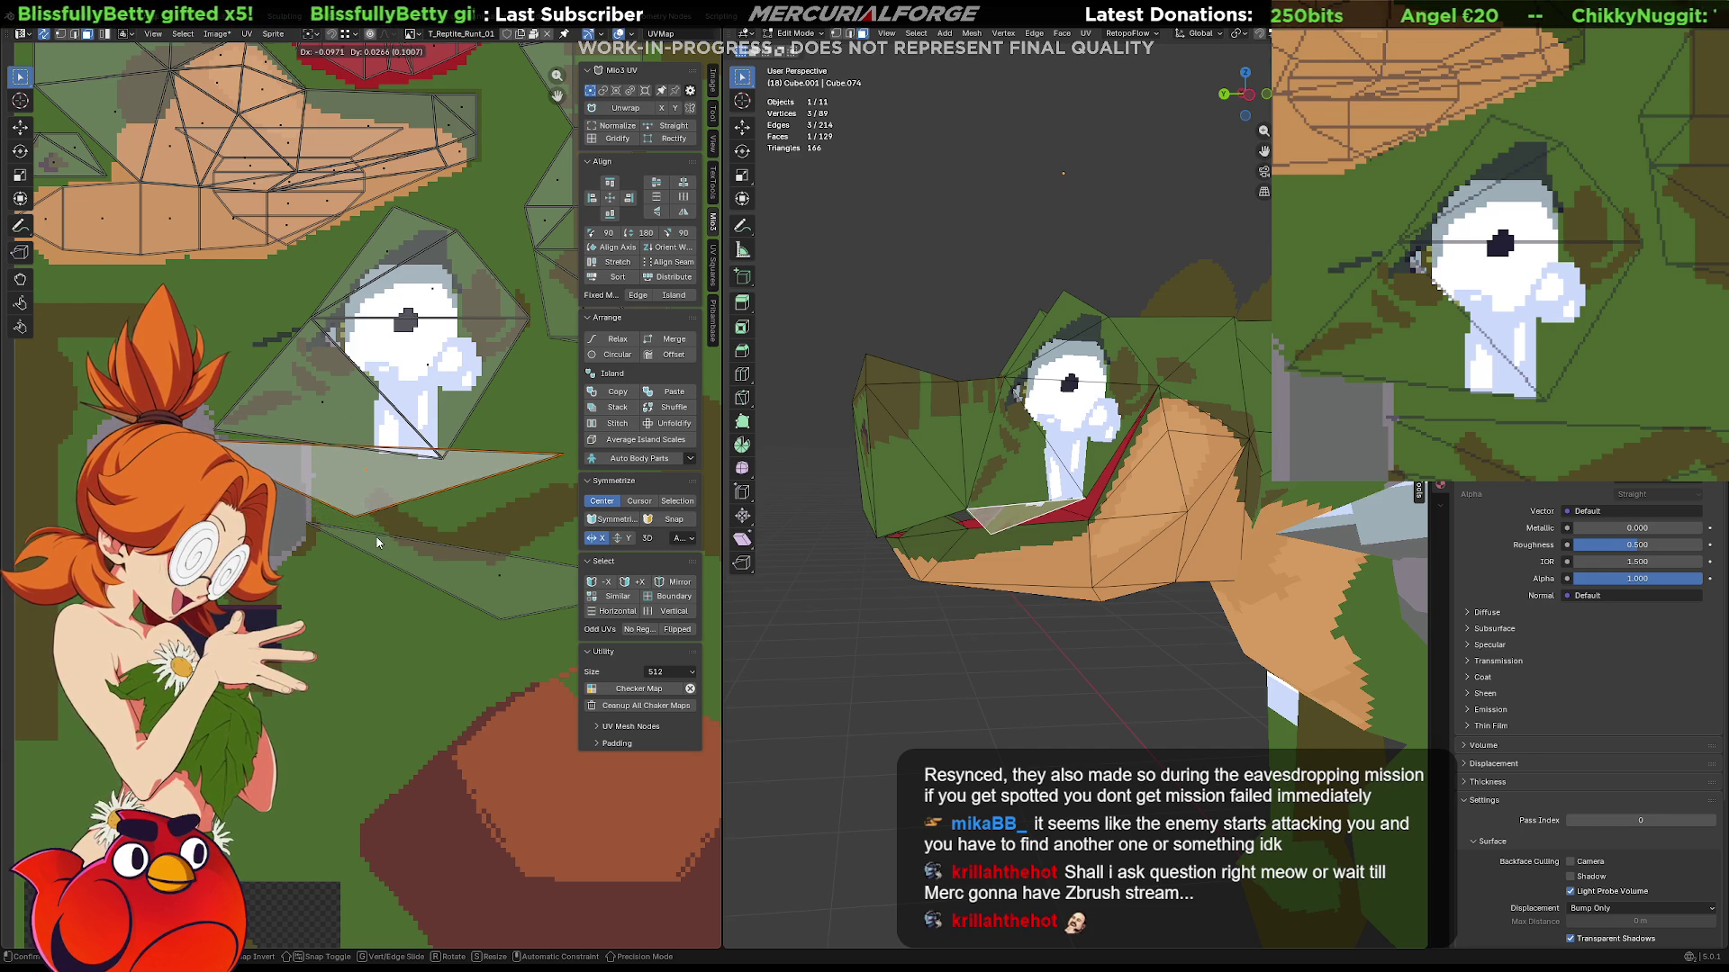
{"action": "left_click", "coordinate": [377, 387]}
{"action": "scroll", "coordinate": [377, 389], "scroll_direction": "up", "scroll_amount": 2}
Drag the eye island's corner vertices so they line up around the white pixel eye.
{"action": "middle_click_drag", "start_coordinate": [376, 388], "coordinate": [406, 495]}
{"action": "scroll", "coordinate": [406, 495], "scroll_direction": "down", "scroll_amount": 2}
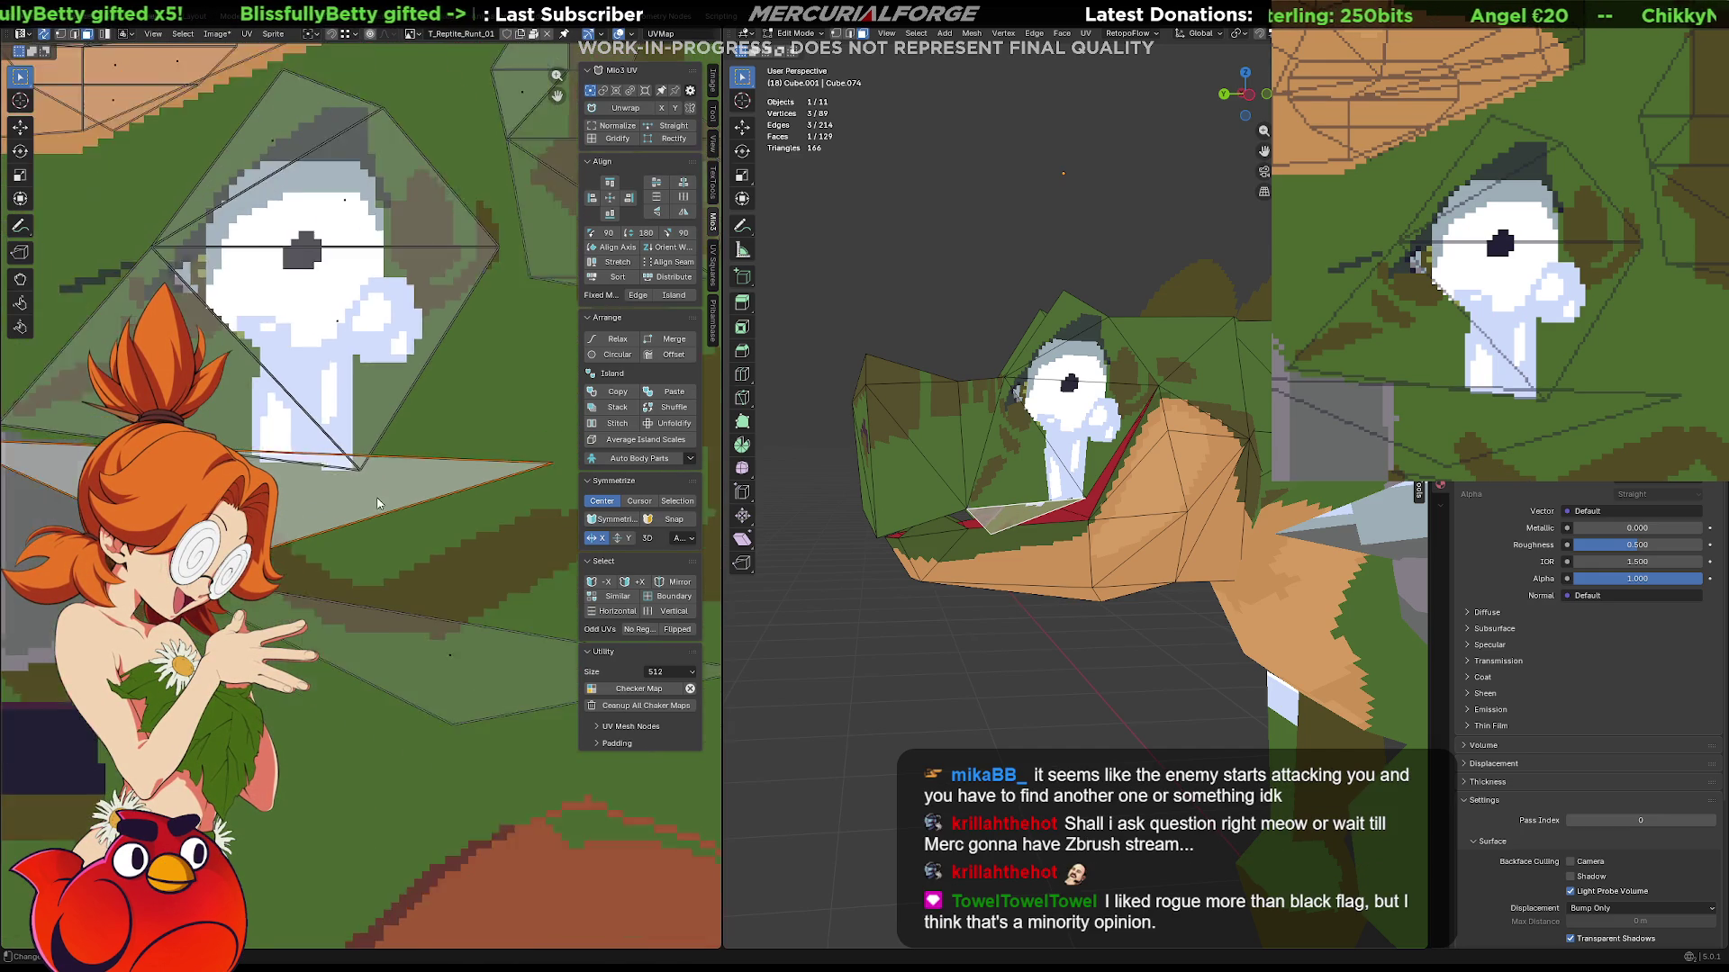
{"action": "left_click", "coordinate": [405, 494]}
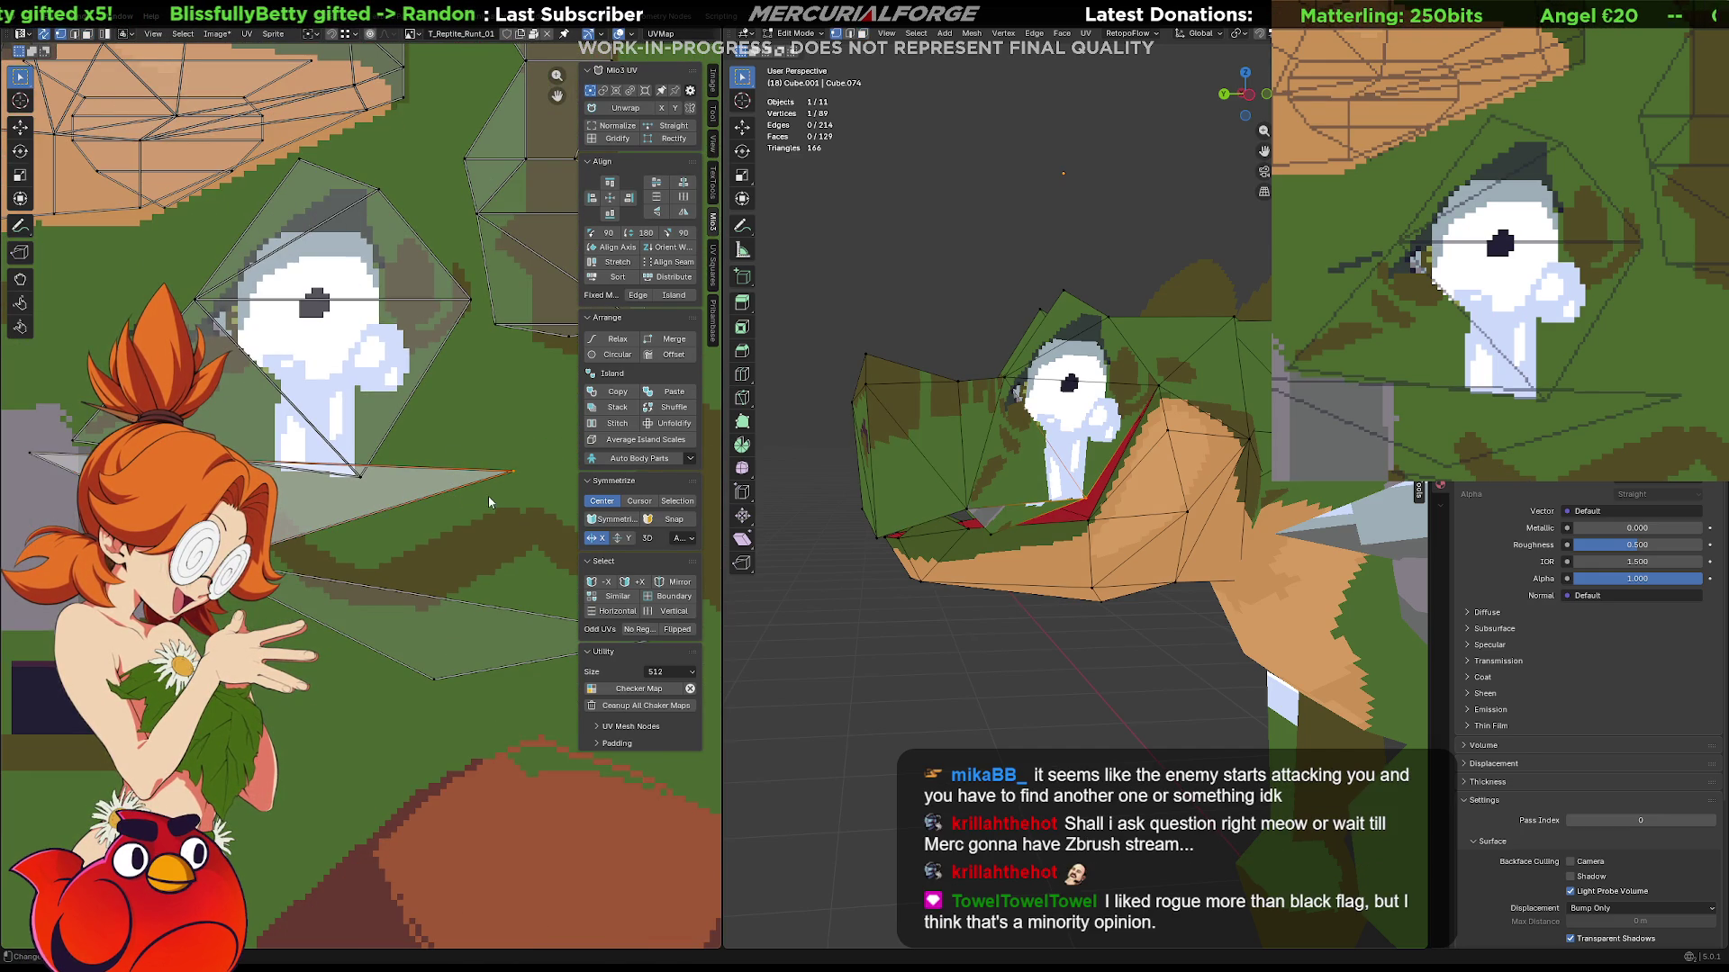
{"action": "key", "text": "g"}
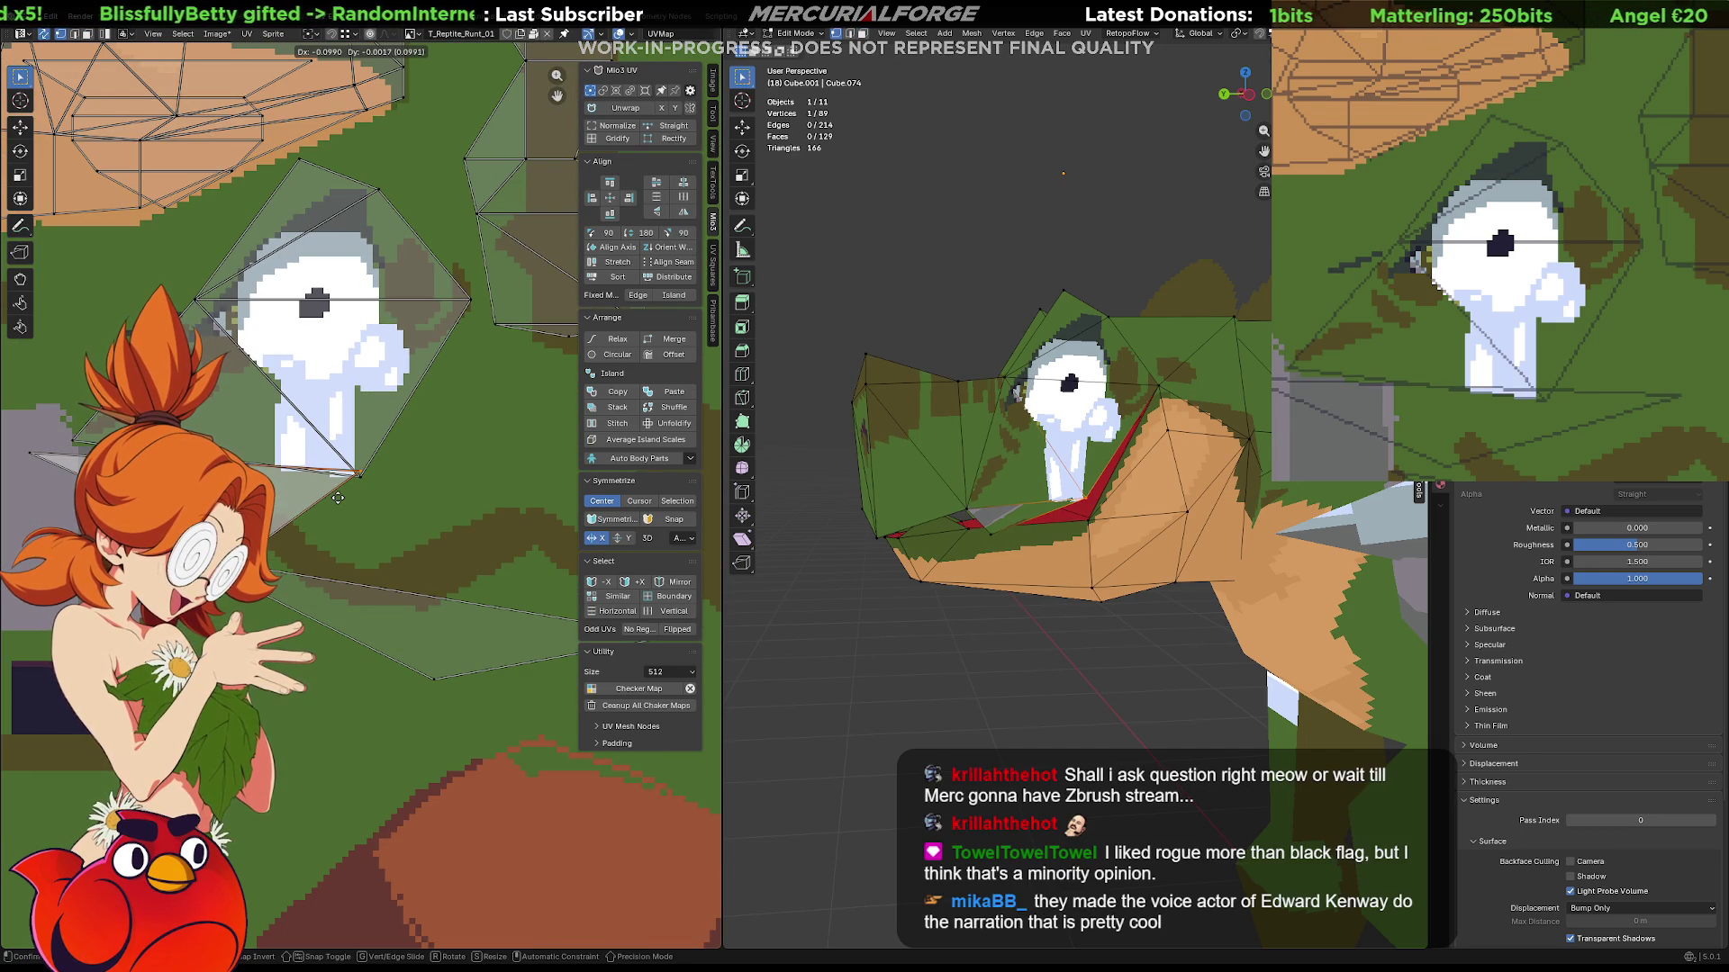
{"action": "left_click", "coordinate": [338, 497]}
{"action": "scroll", "coordinate": [338, 494], "scroll_direction": "up", "scroll_amount": 1}
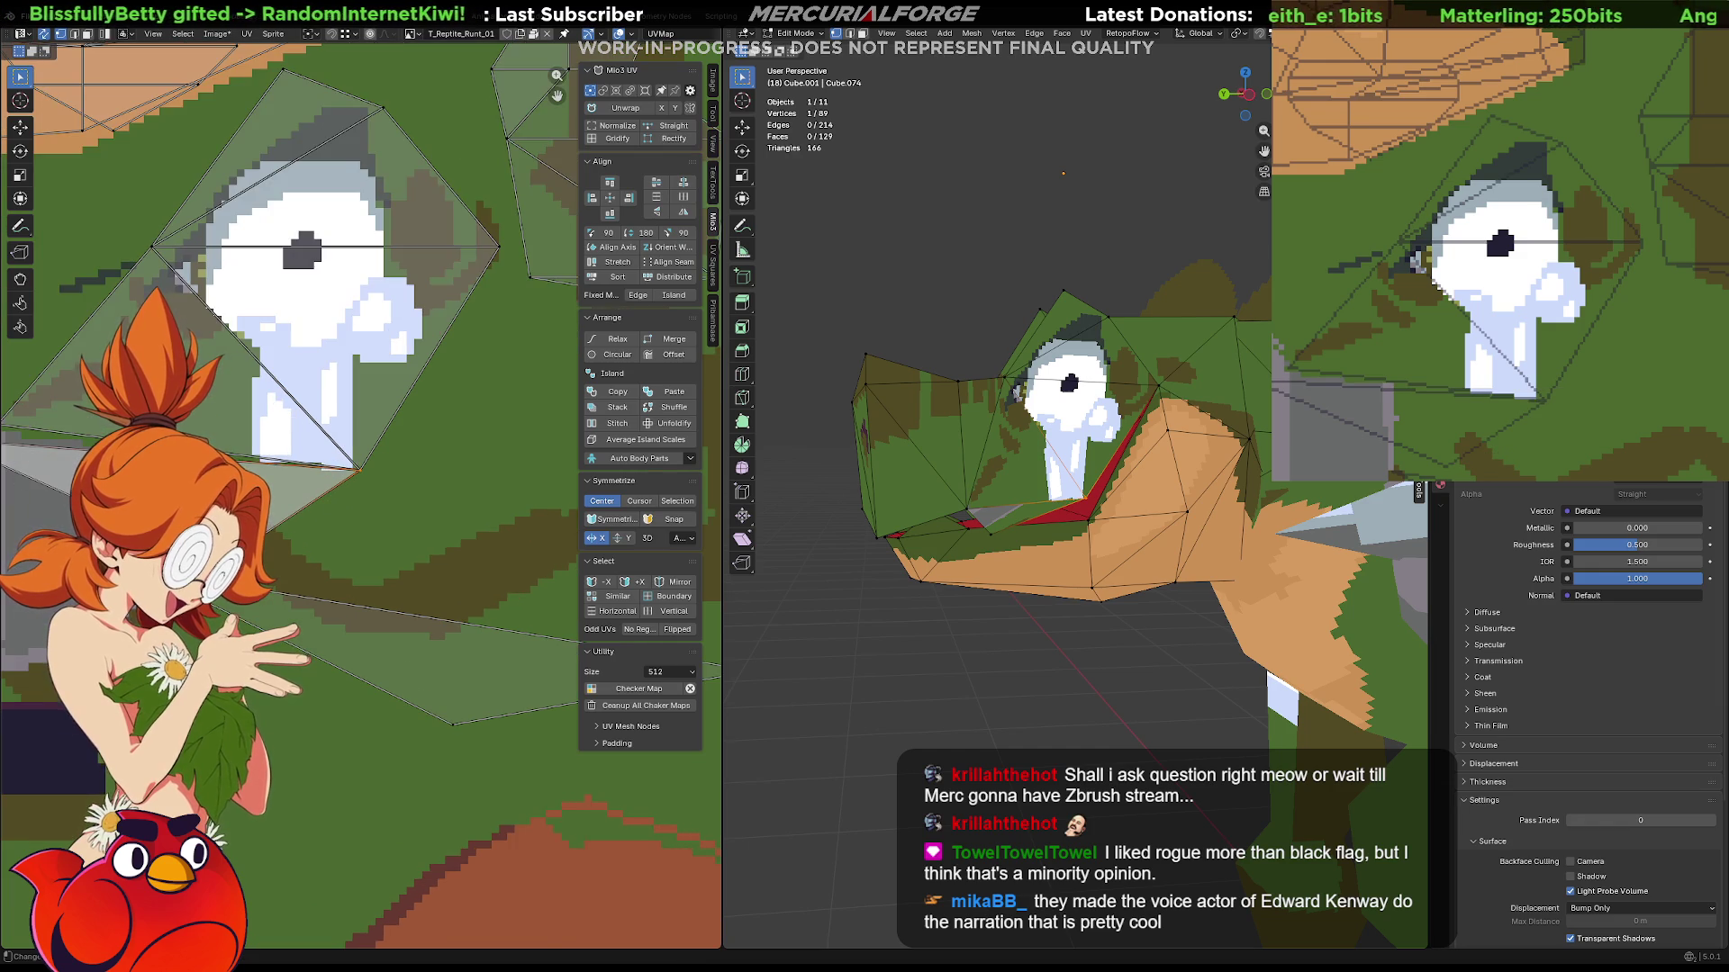
{"action": "middle_click_drag", "start_coordinate": [338, 495], "coordinate": [491, 519]}
{"action": "left_click", "coordinate": [368, 581]}
{"action": "key", "text": "g"}
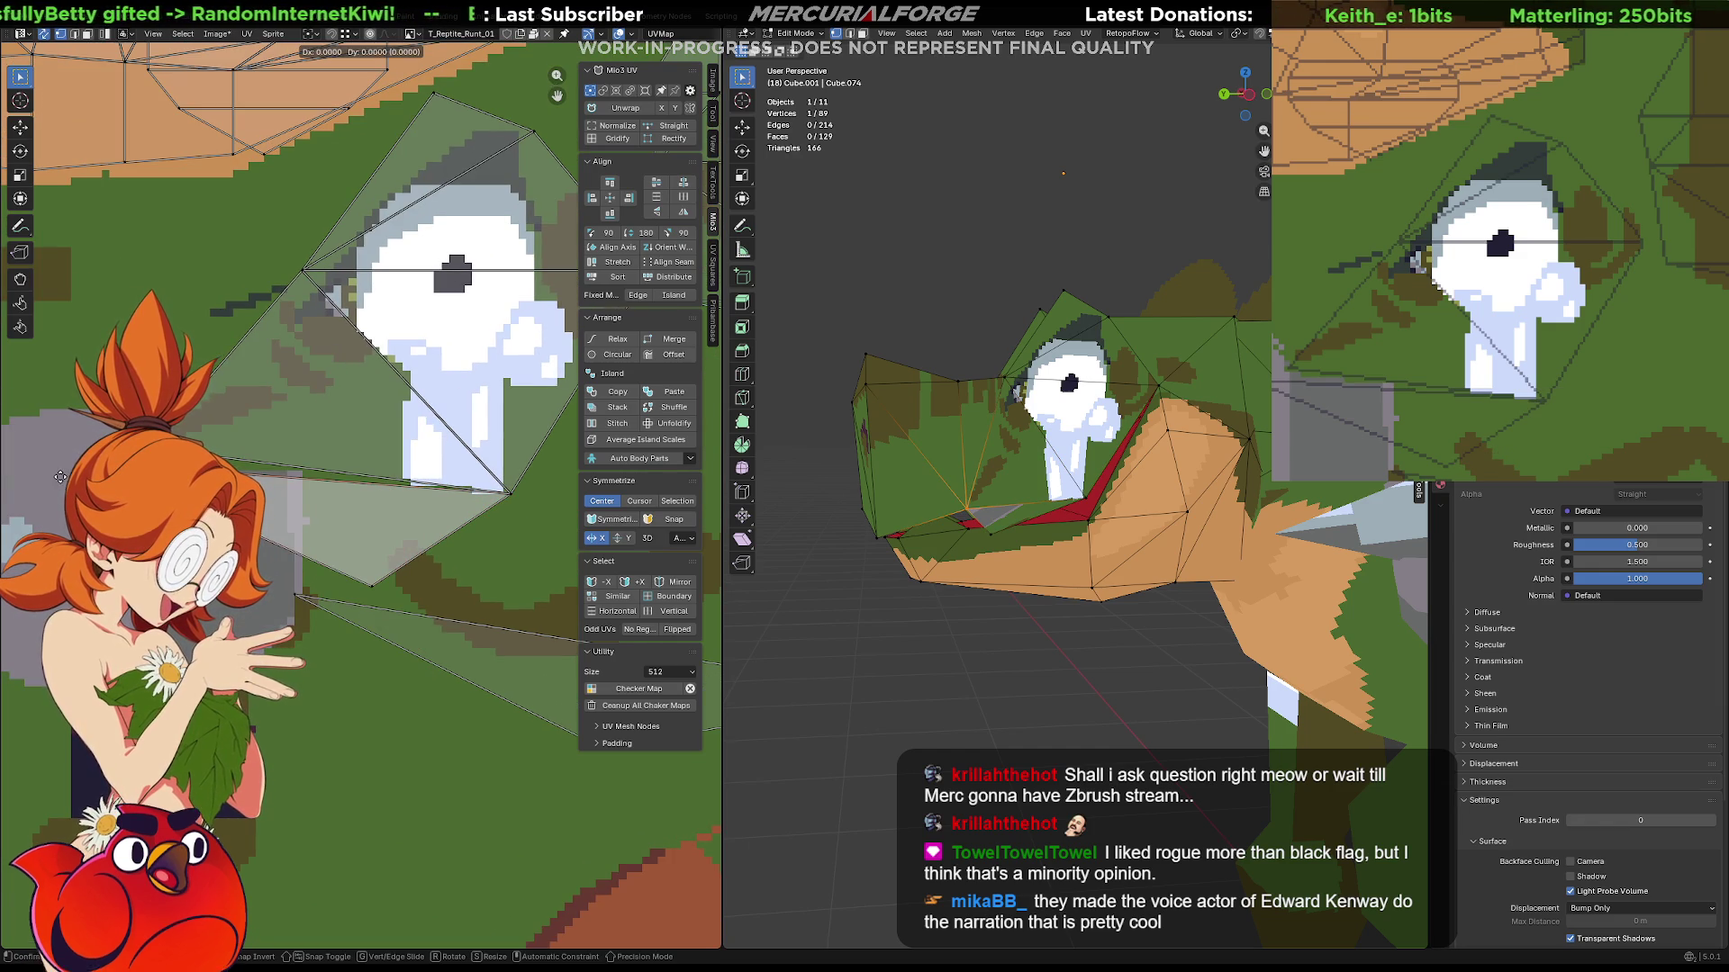
{"action": "left_click", "coordinate": [413, 559]}
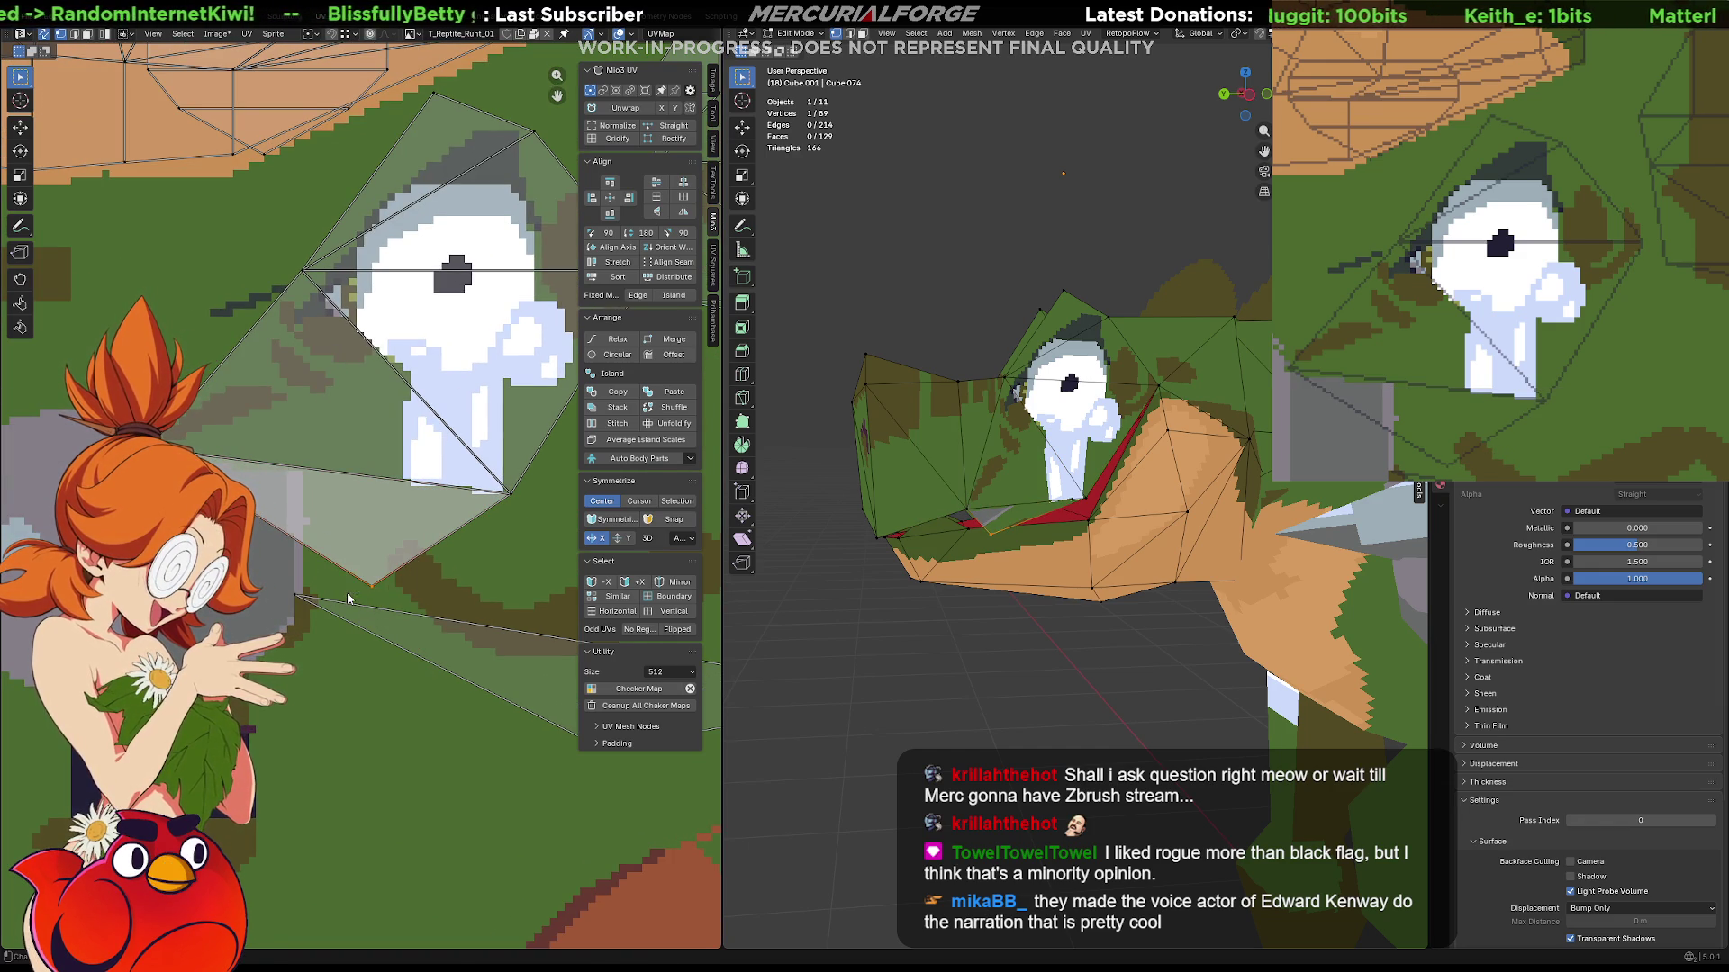
{"action": "key", "text": "g"}
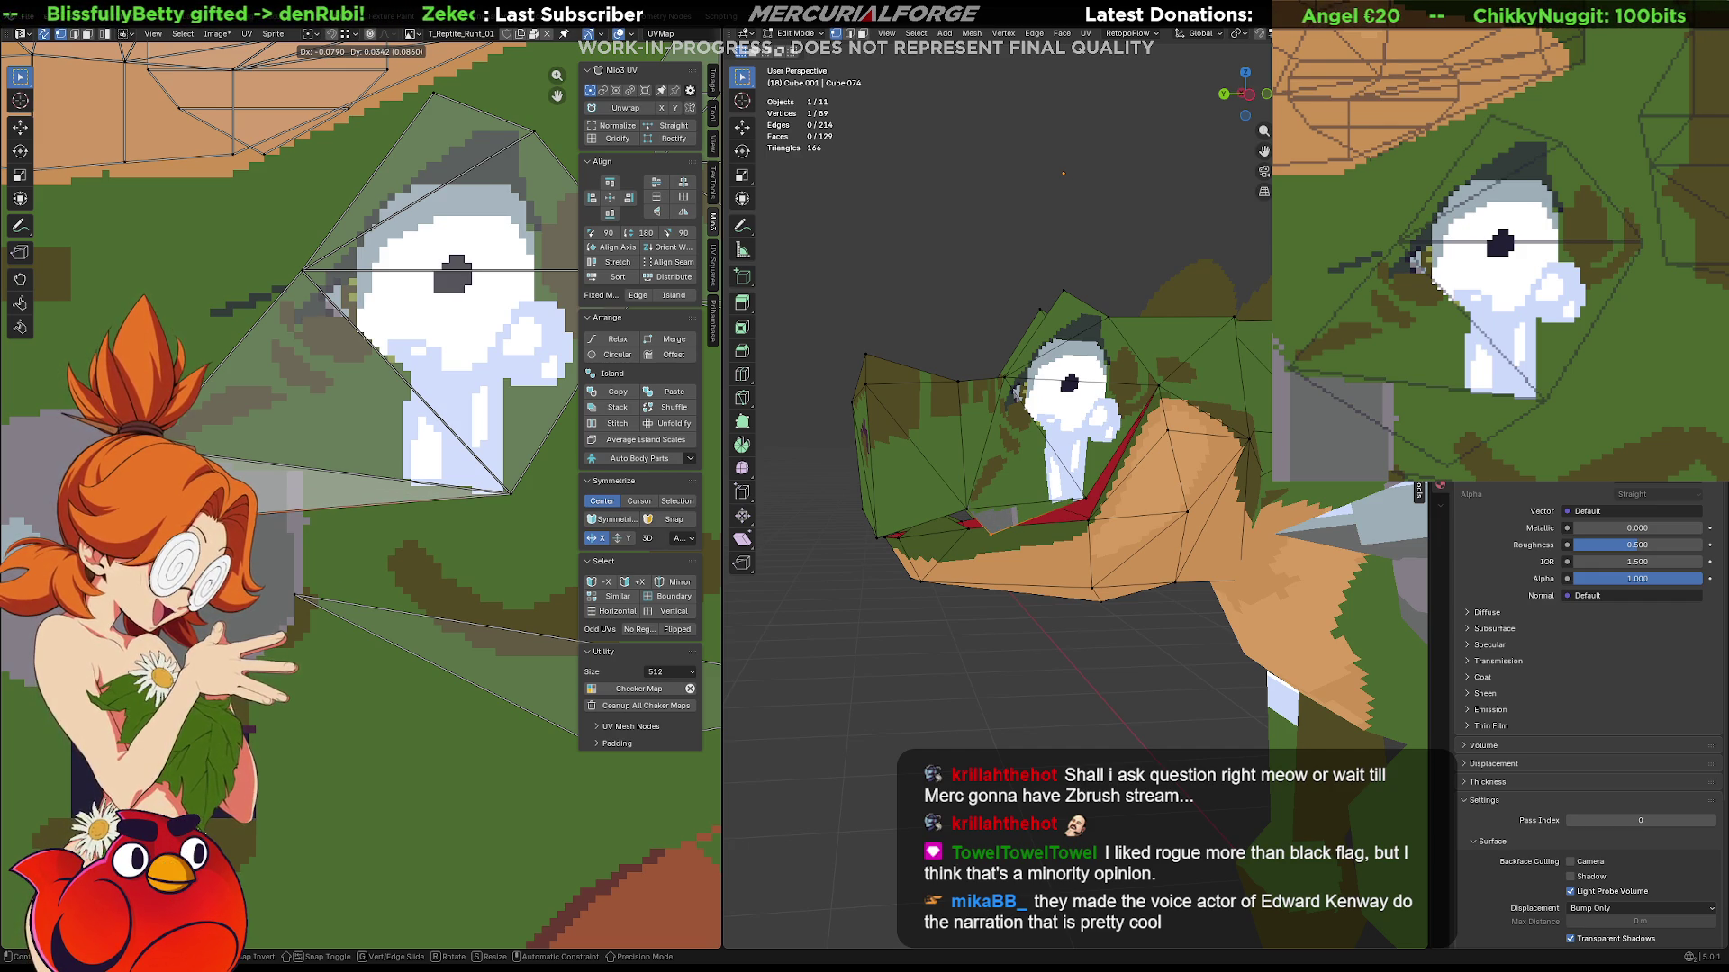
{"action": "key", "text": "Return"}
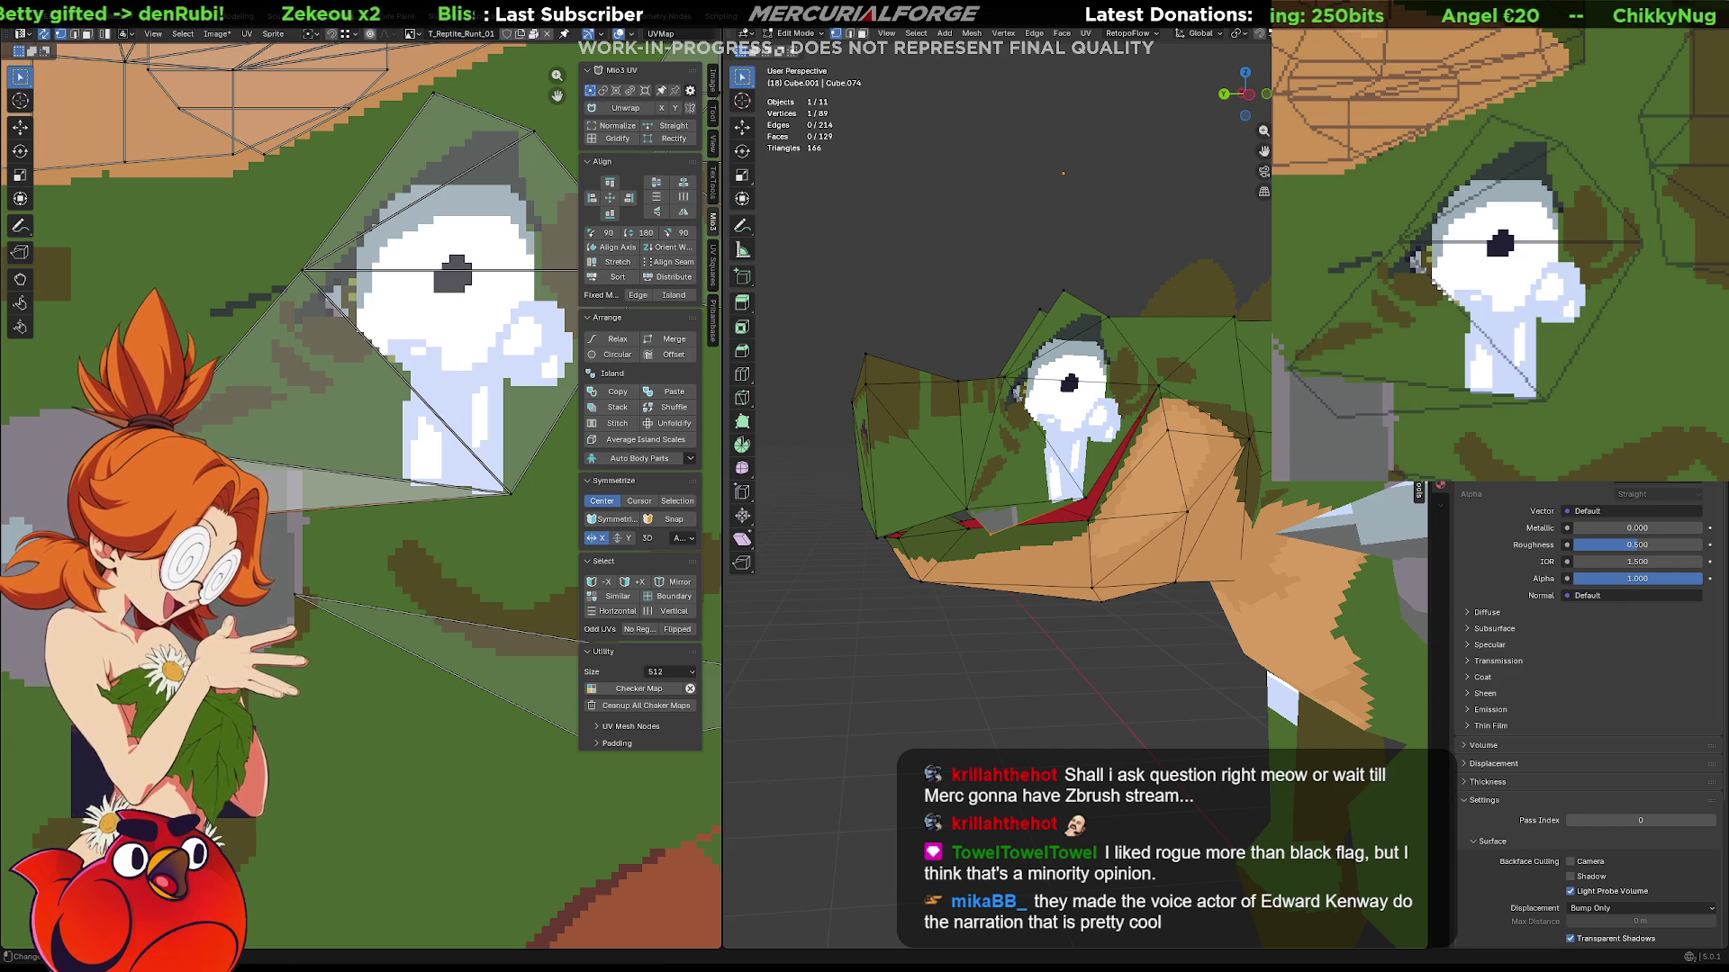
{"action": "scroll", "coordinate": [1521, 391], "scroll_direction": "up", "scroll_amount": 2}
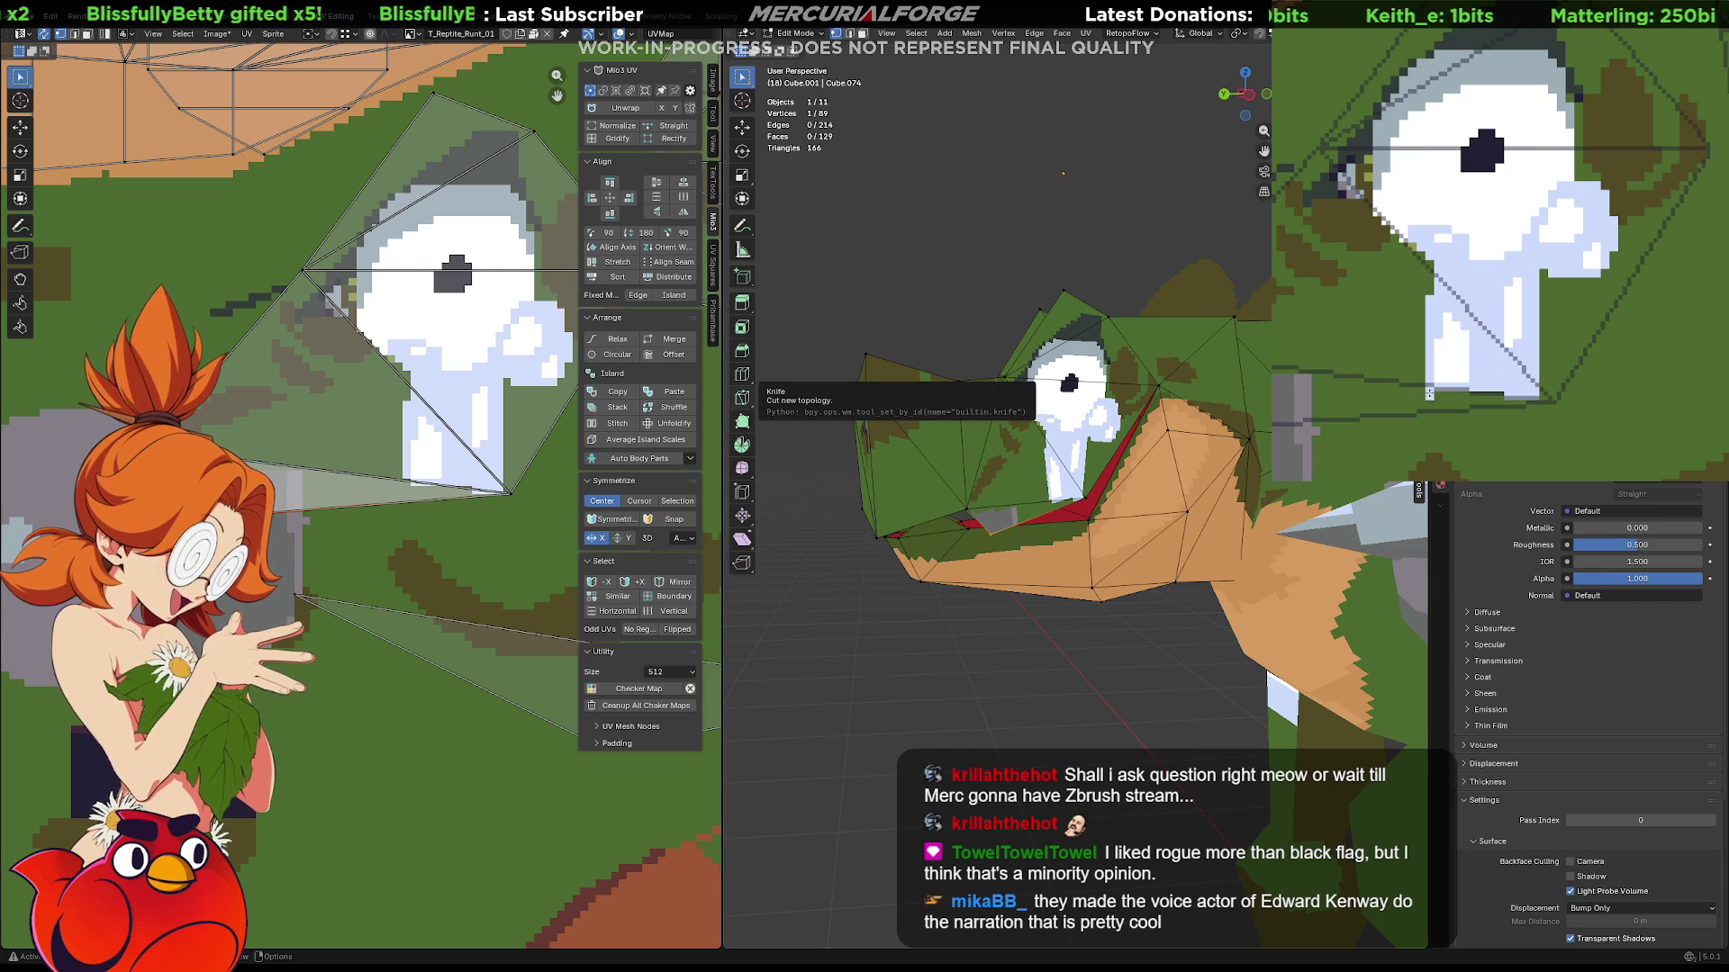
{"action": "left_click", "coordinate": [1527, 399]}
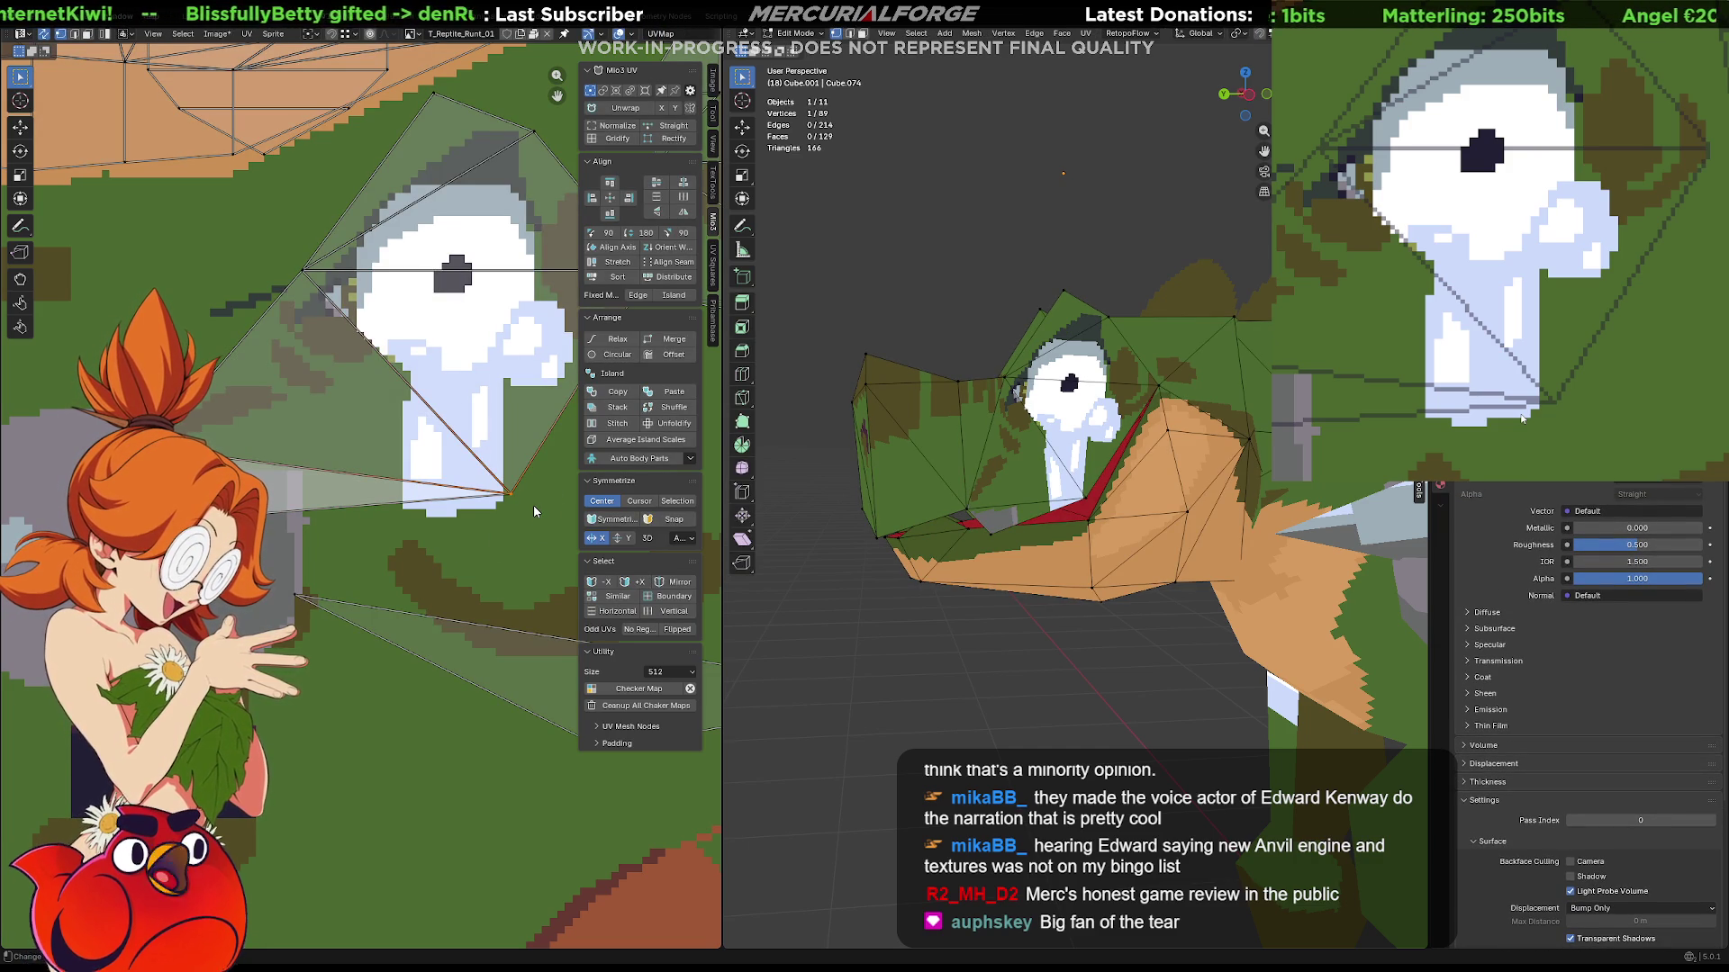
{"action": "scroll", "coordinate": [483, 545], "scroll_direction": "up", "scroll_amount": 1}
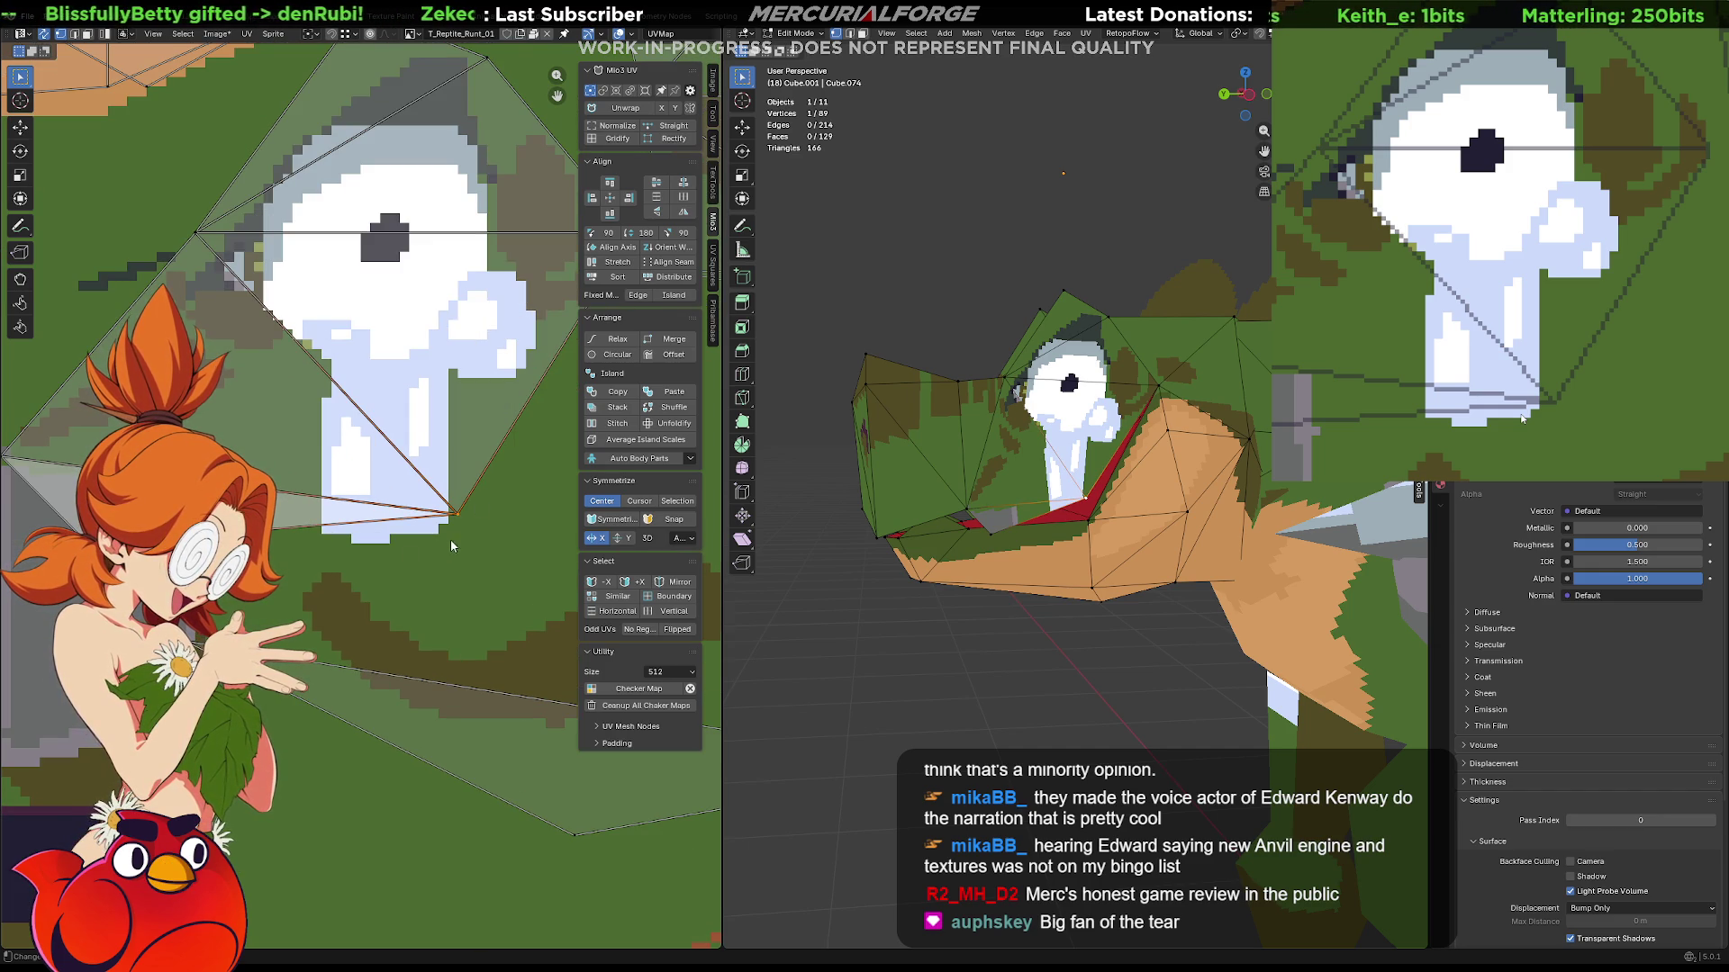
{"action": "scroll", "coordinate": [469, 545], "scroll_direction": "up", "scroll_amount": 1}
{"action": "scroll", "coordinate": [480, 536], "scroll_direction": "down", "scroll_amount": 1}
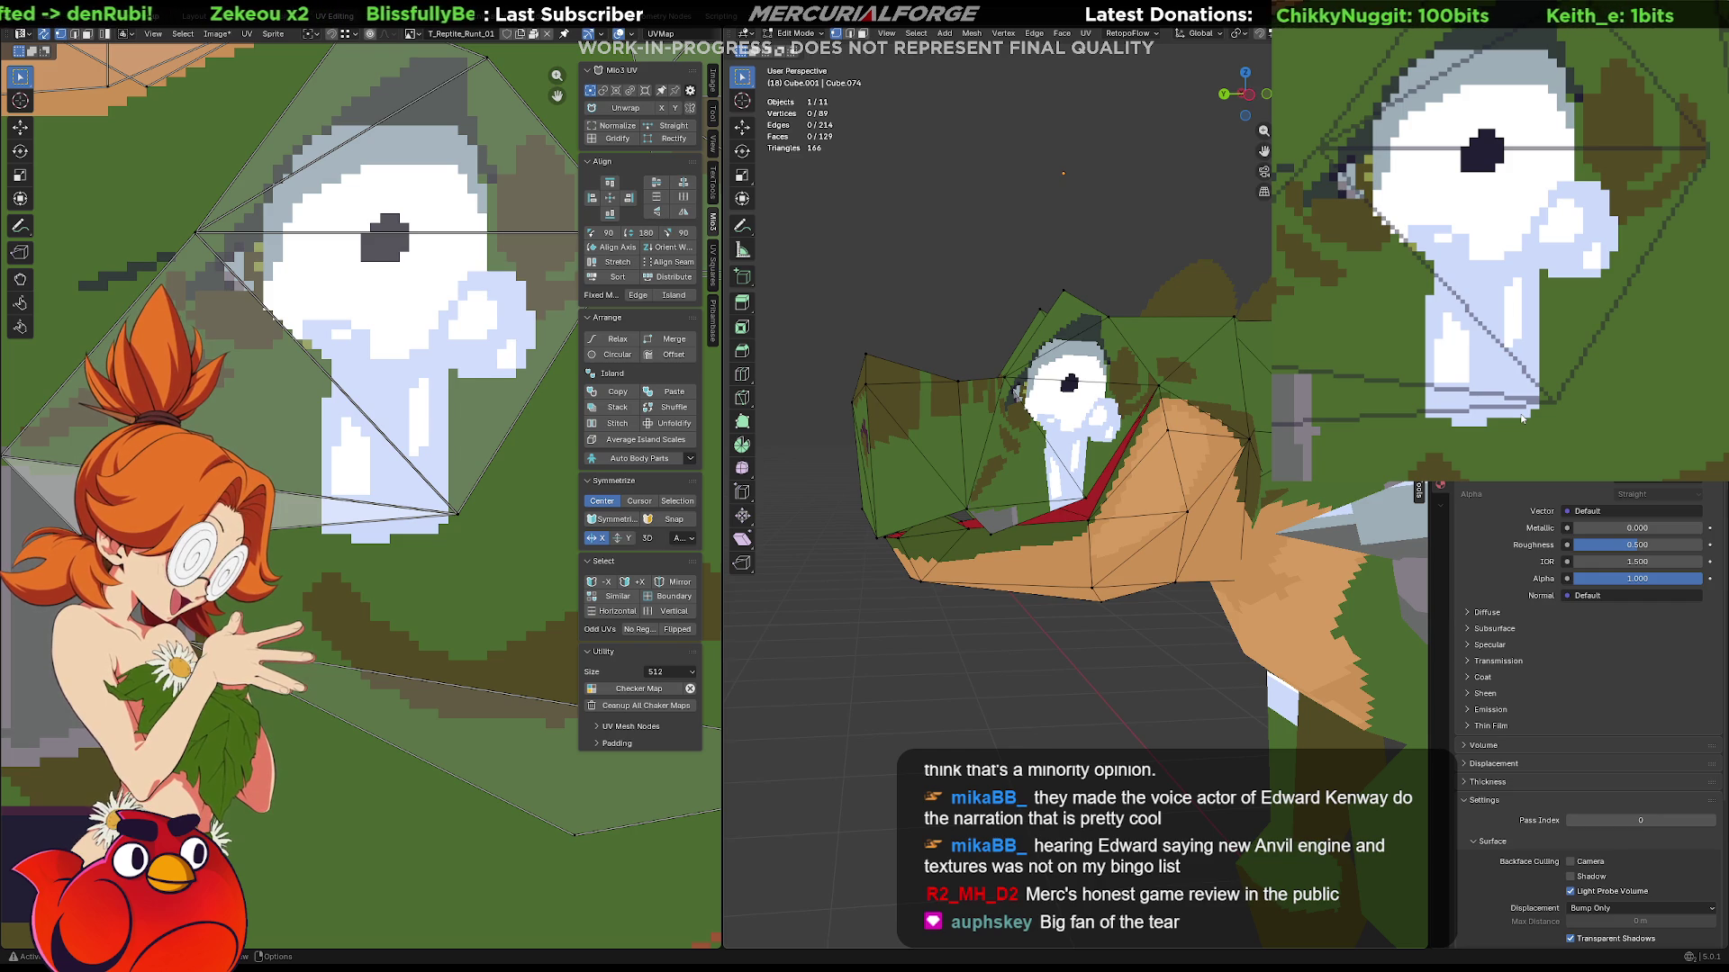
Shift the eye island's bottom UV point rightward, cancelling a second attempted move.
{"action": "left_click", "coordinate": [417, 494]}
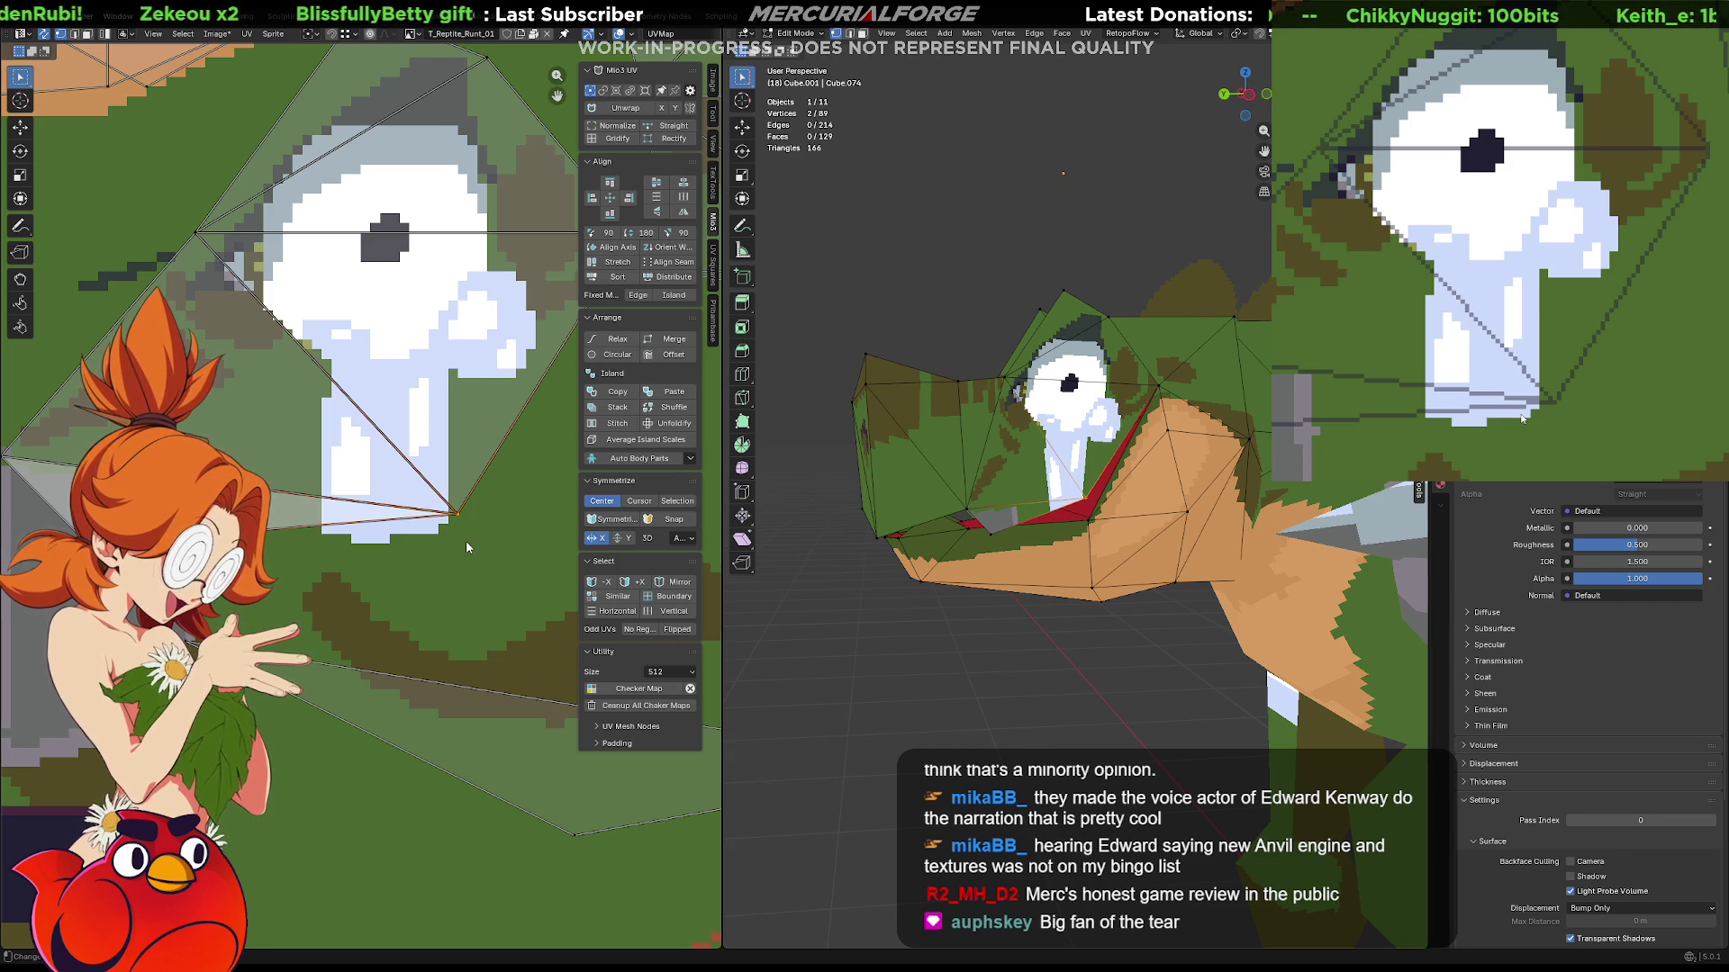
{"action": "key", "text": "g"}
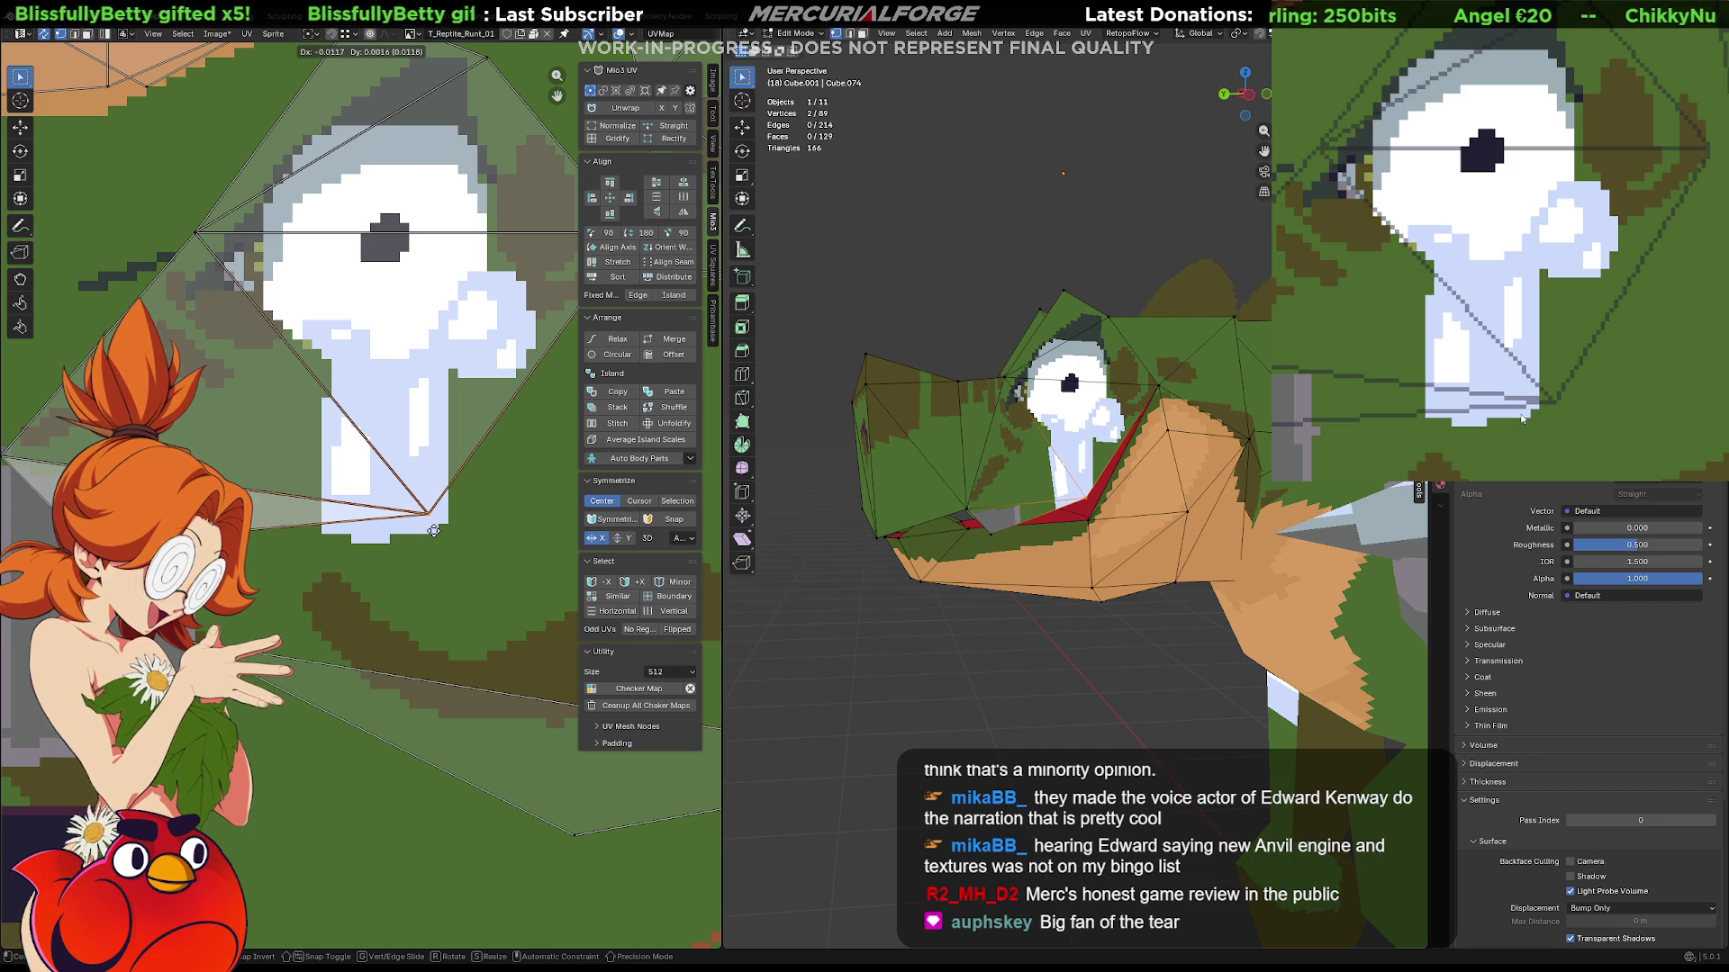
{"action": "left_click", "coordinate": [434, 533]}
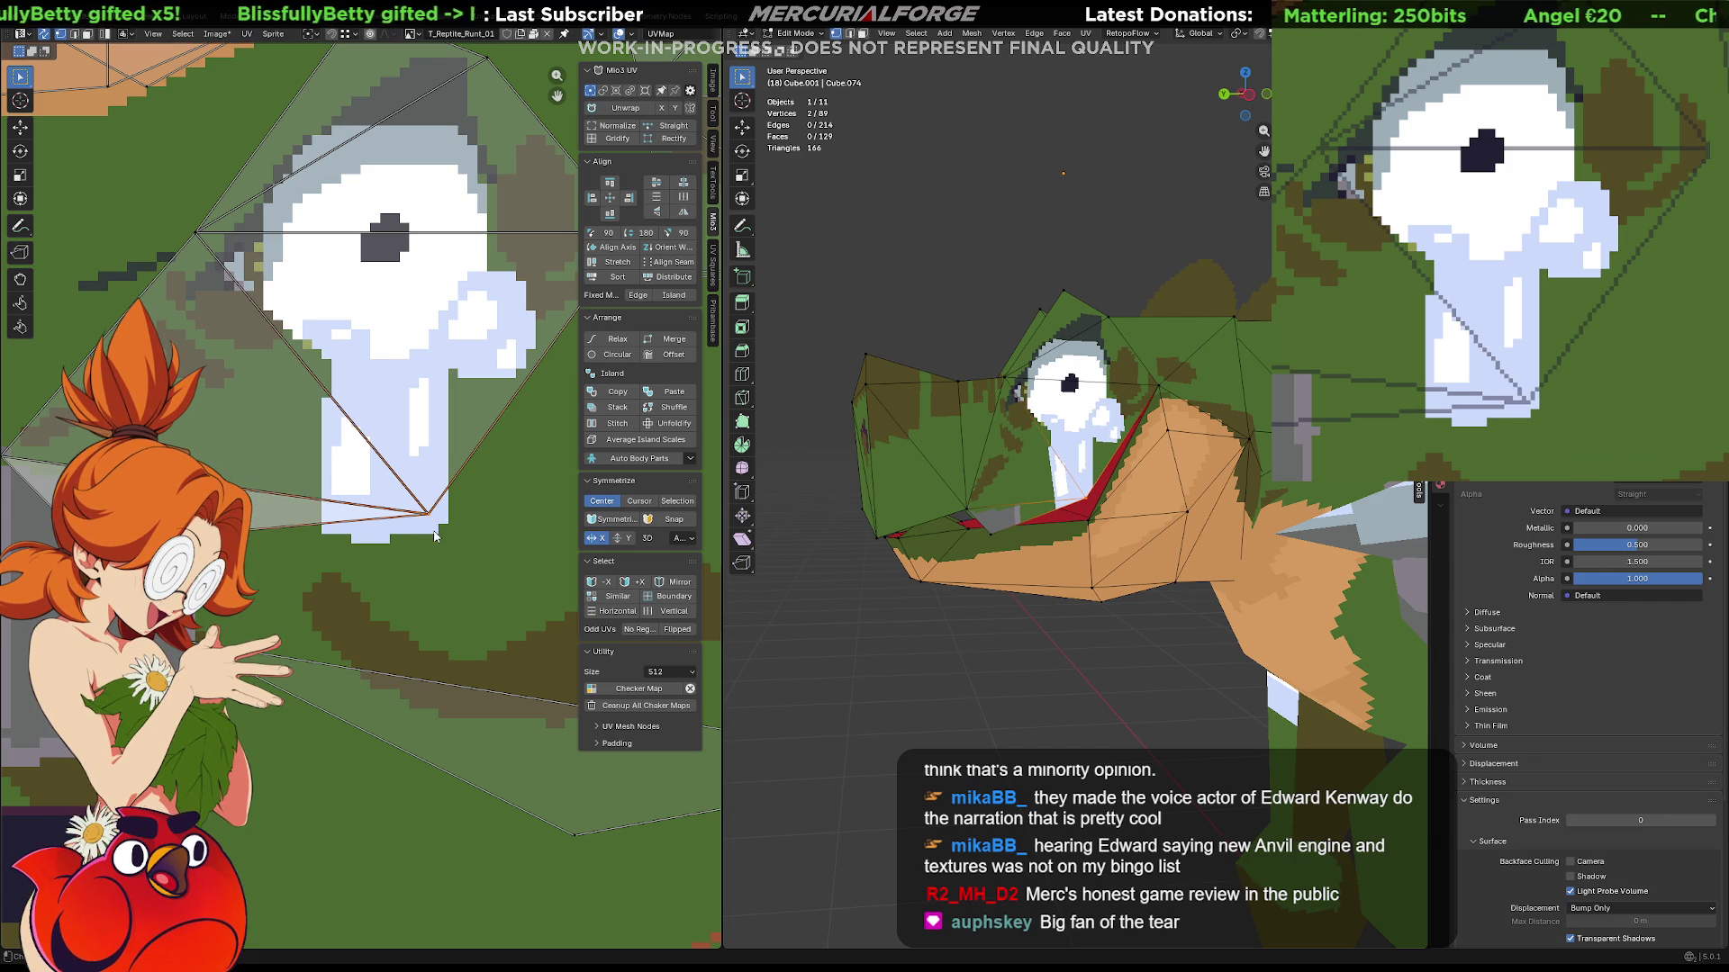
{"action": "middle_click_drag", "start_coordinate": [433, 532], "coordinate": [357, 551]}
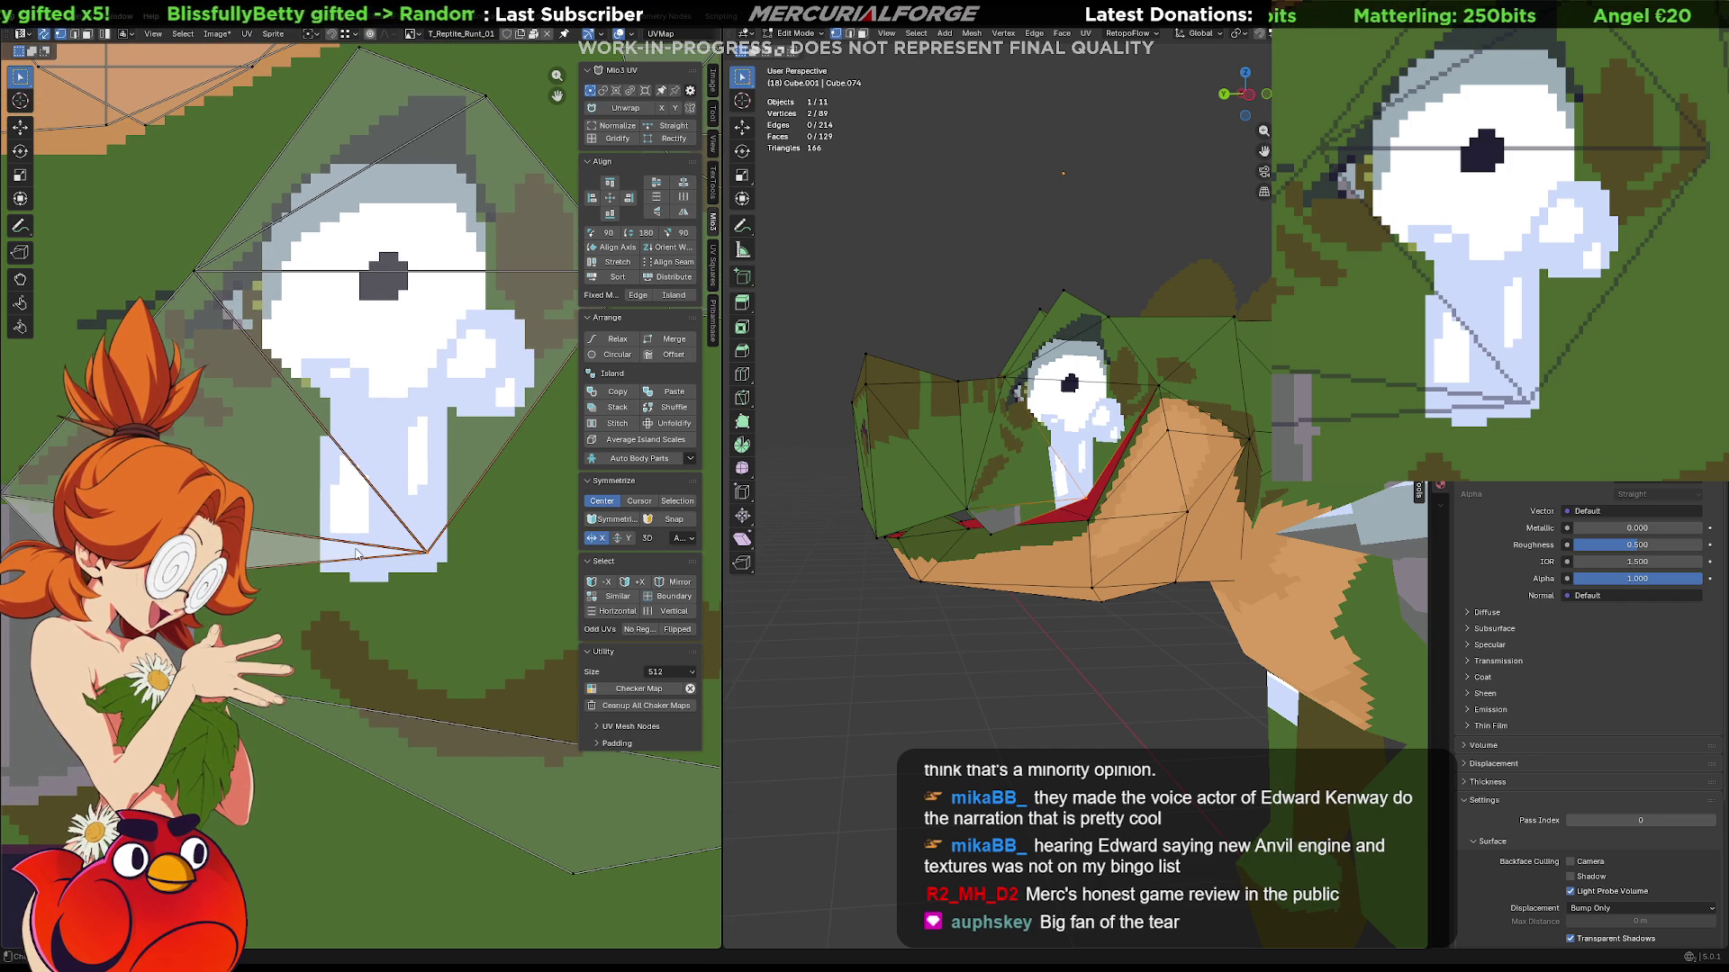
{"action": "key", "text": "g"}
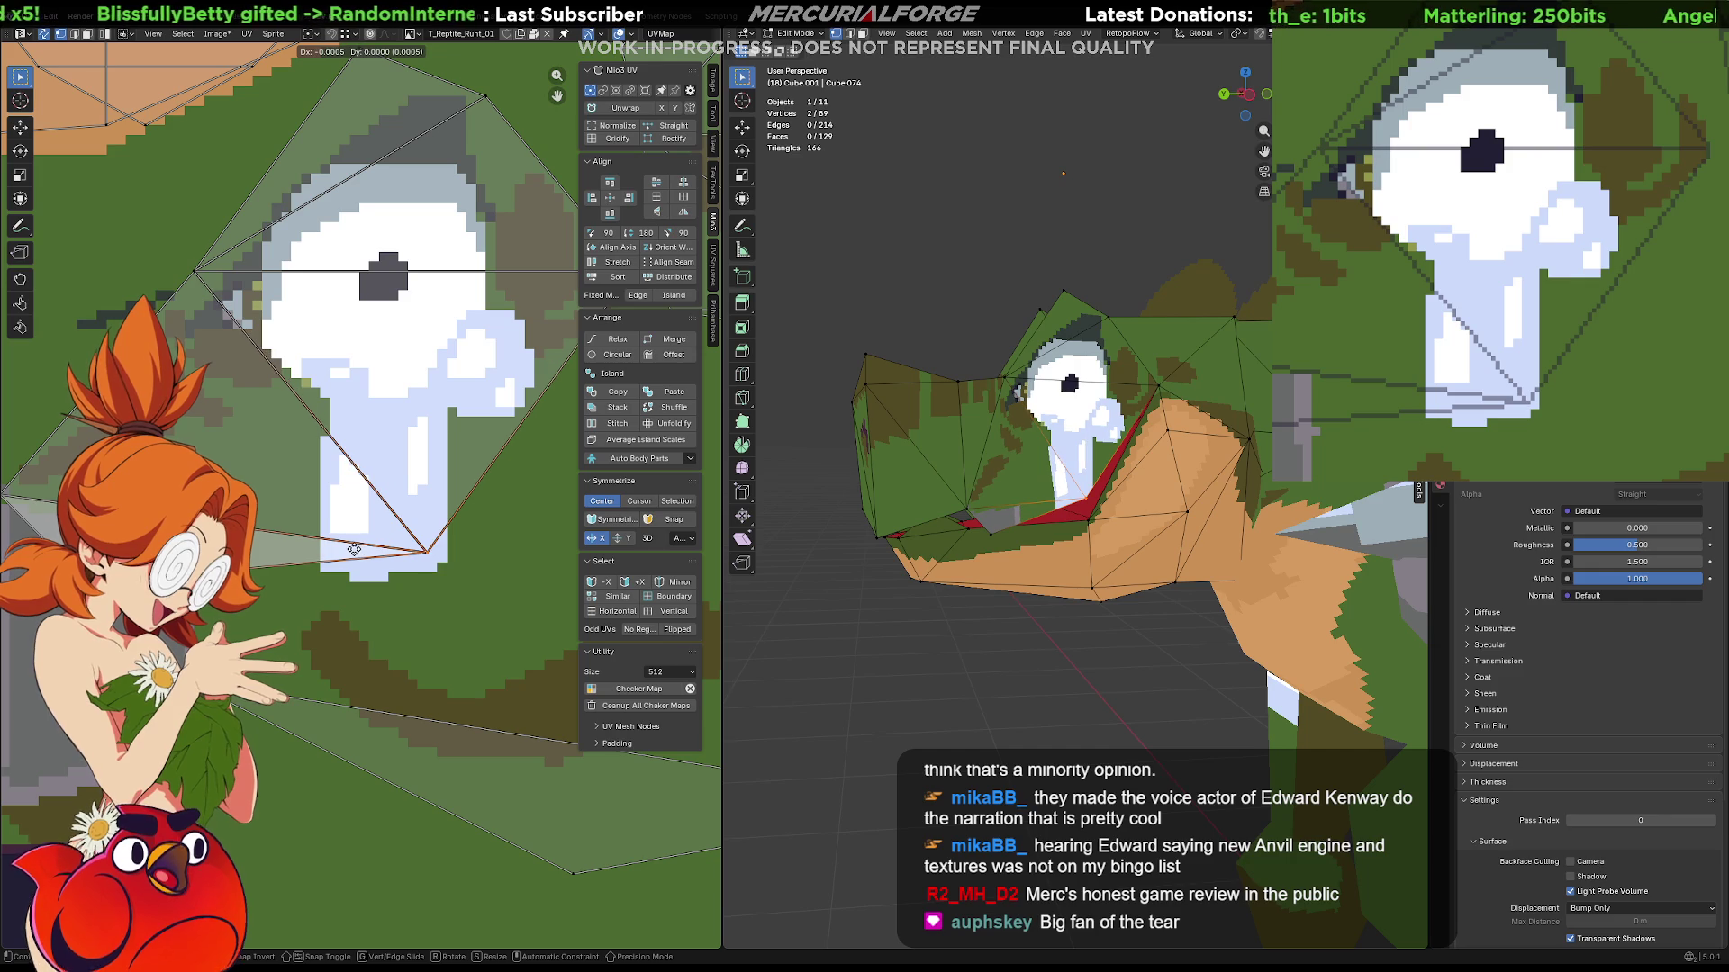
{"action": "key", "text": "Escape"}
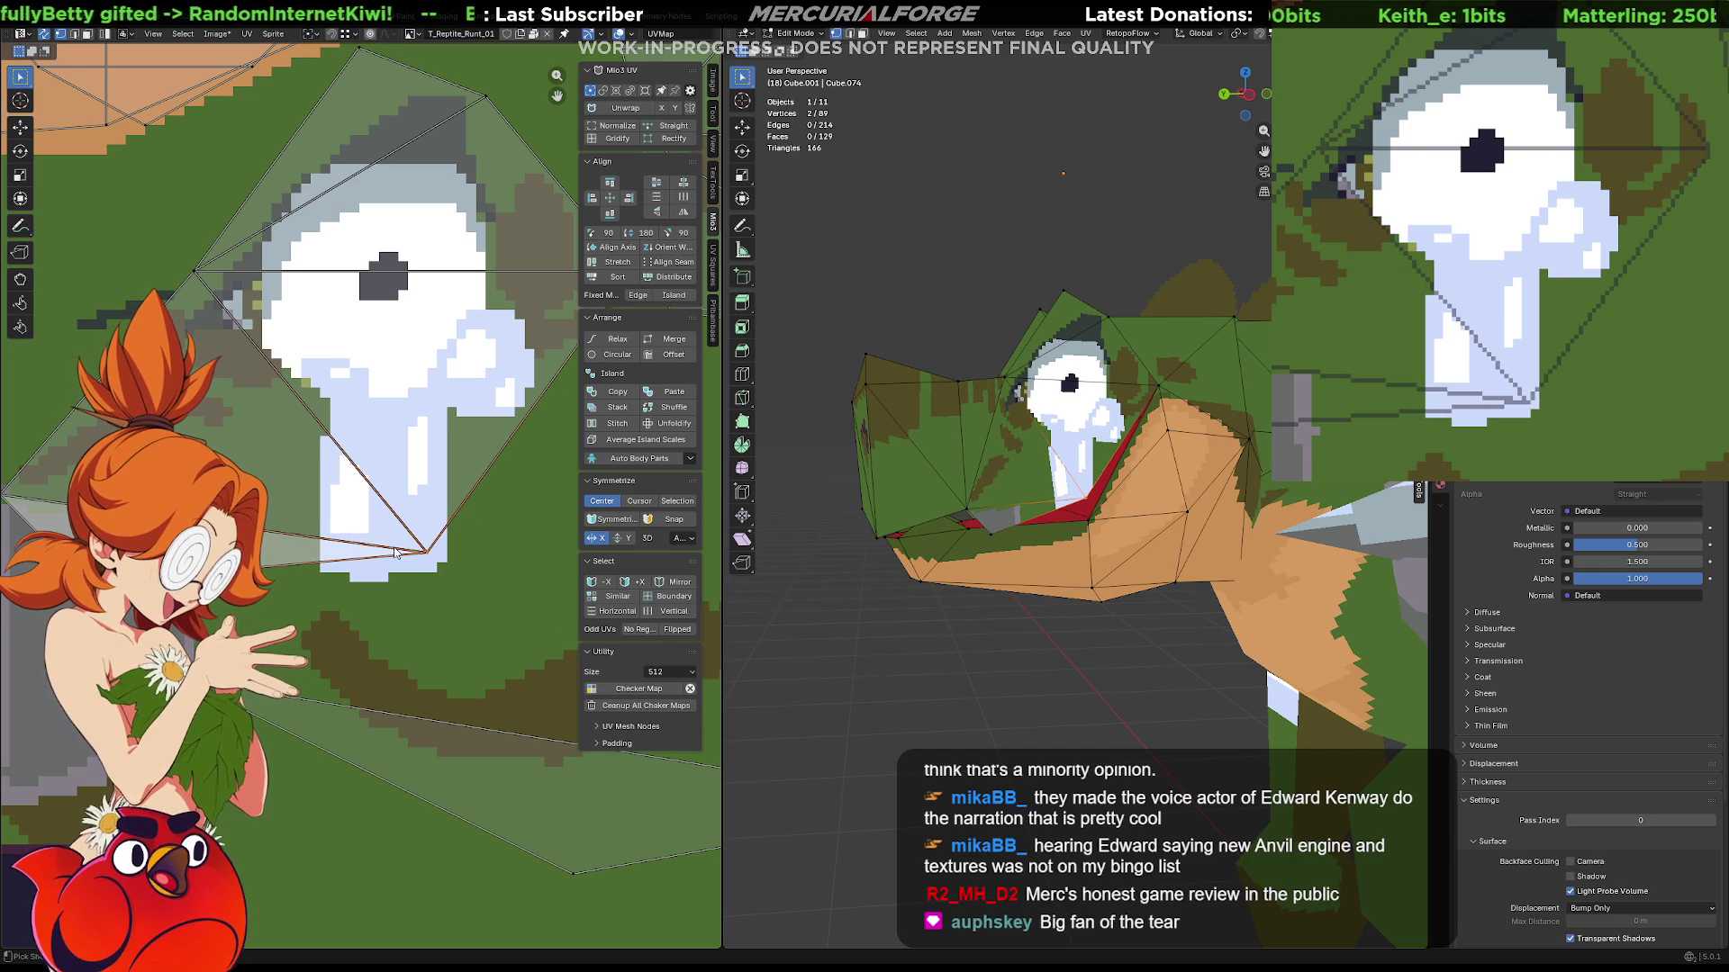
{"action": "scroll", "coordinate": [1075, 533], "scroll_direction": "down", "scroll_amount": 3}
Move the horizontal UV edge through the eye to better fit the eye texture.
{"action": "mouse_move", "coordinate": [1076, 532]}
{"action": "middle_mouse_down"}
{"action": "mouse_move", "coordinate": [1144, 488]}
{"action": "mouse_move", "coordinate": [1053, 602]}
{"action": "mouse_move", "coordinate": [1068, 585]}
{"action": "middle_mouse_up"}
{"action": "scroll", "coordinate": [1145, 487], "scroll_direction": "up", "scroll_amount": 3}
{"action": "middle_click_drag", "start_coordinate": [536, 451], "coordinate": [438, 499]}
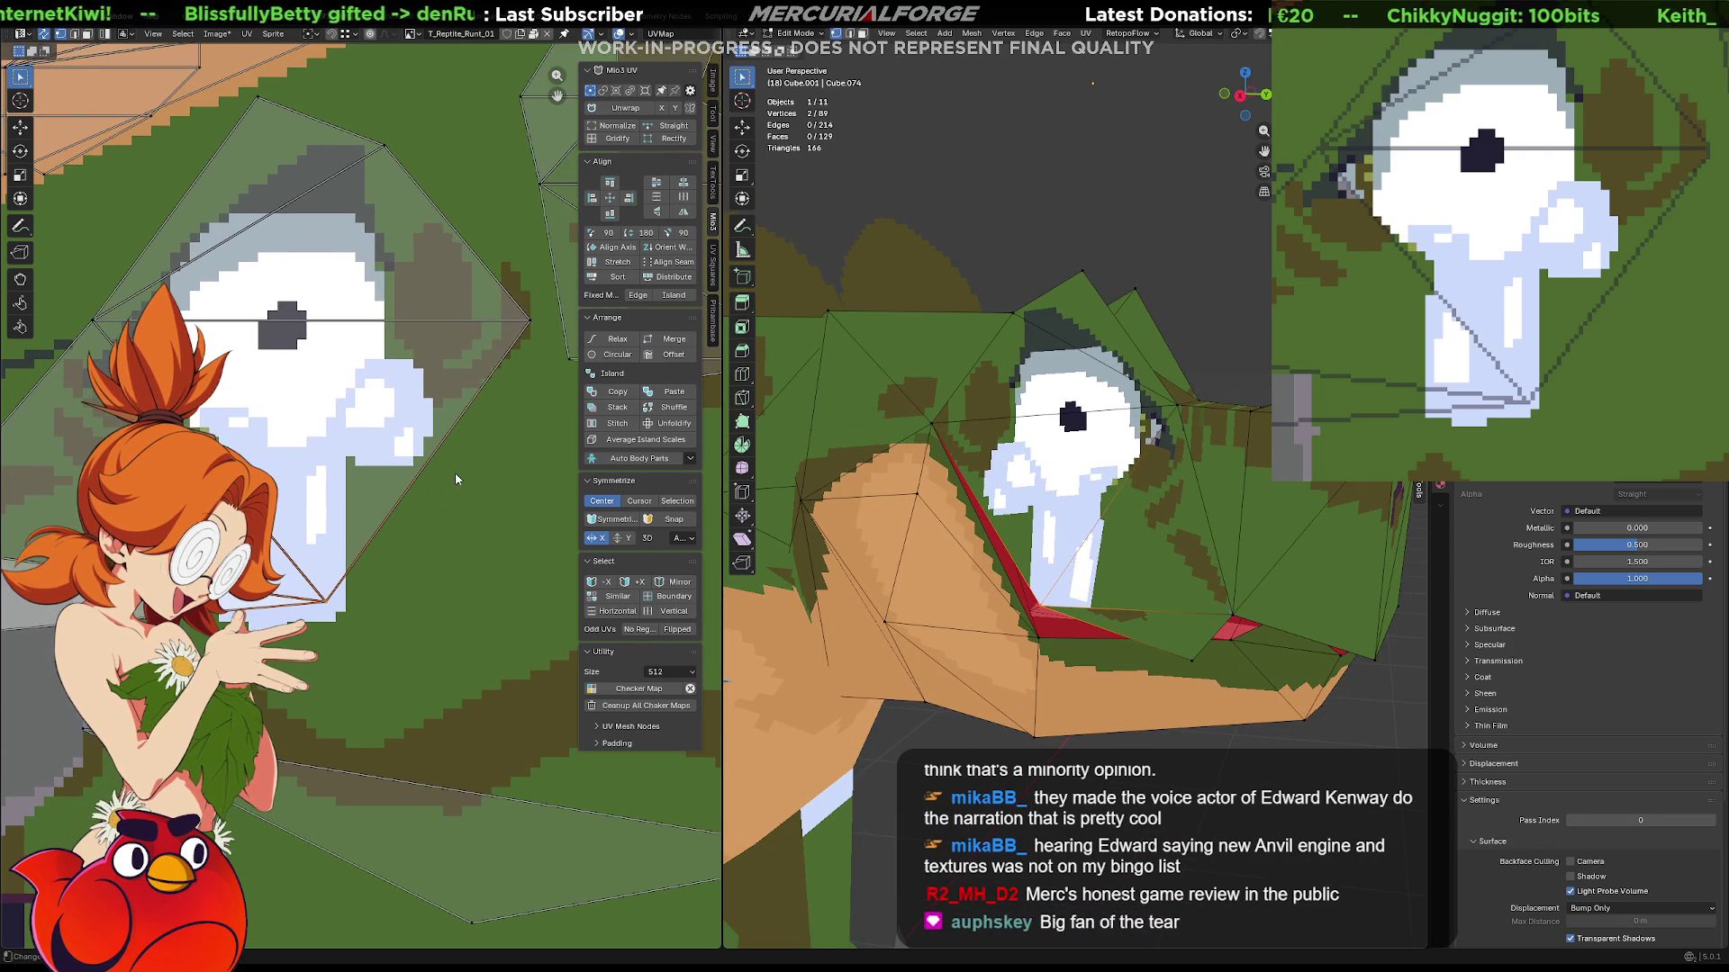
{"action": "left_click", "coordinate": [524, 348]}
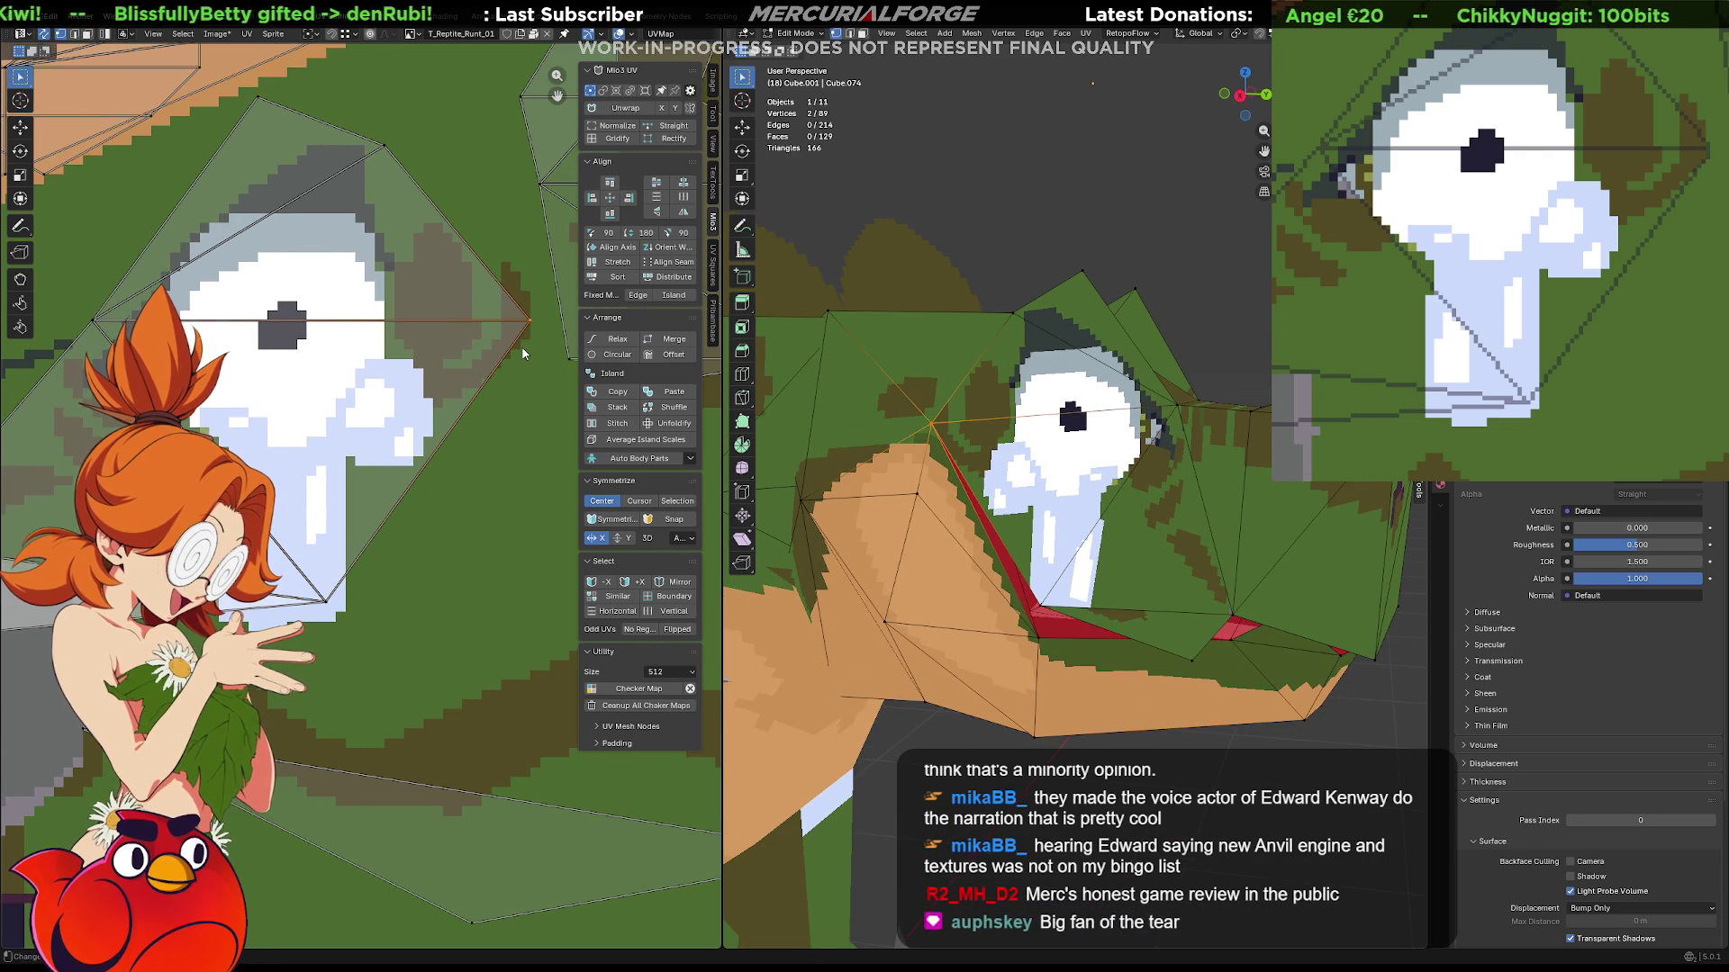
{"action": "key", "text": "g"}
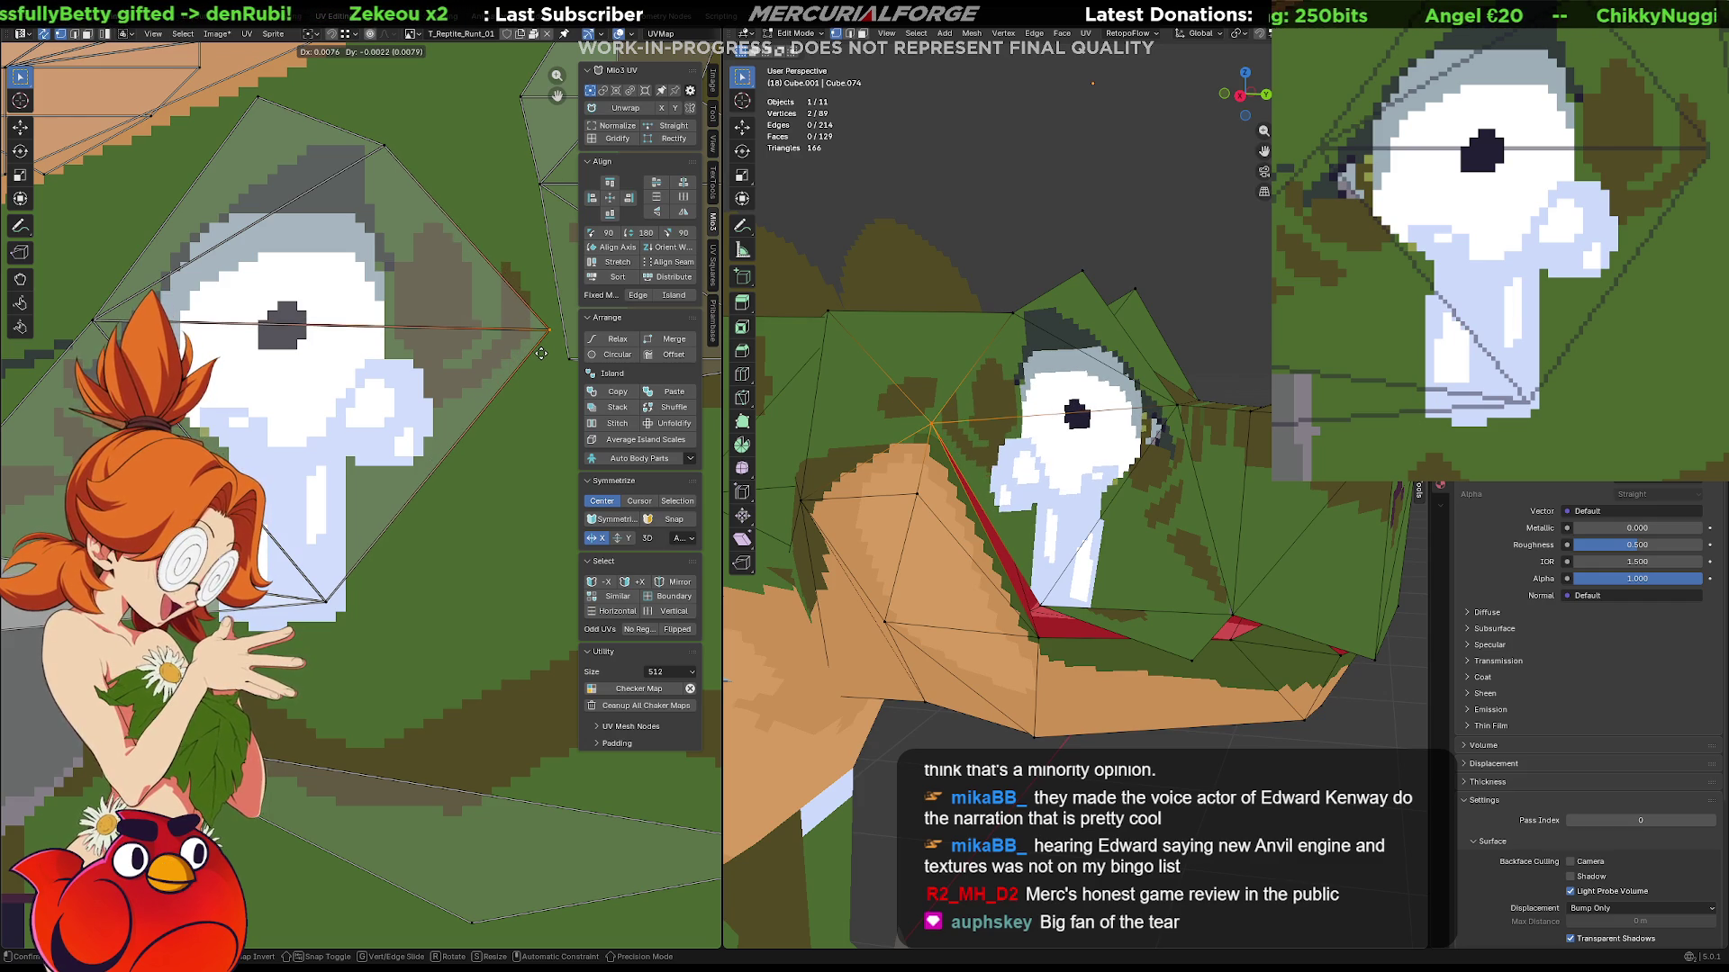
{"action": "left_click", "coordinate": [529, 361]}
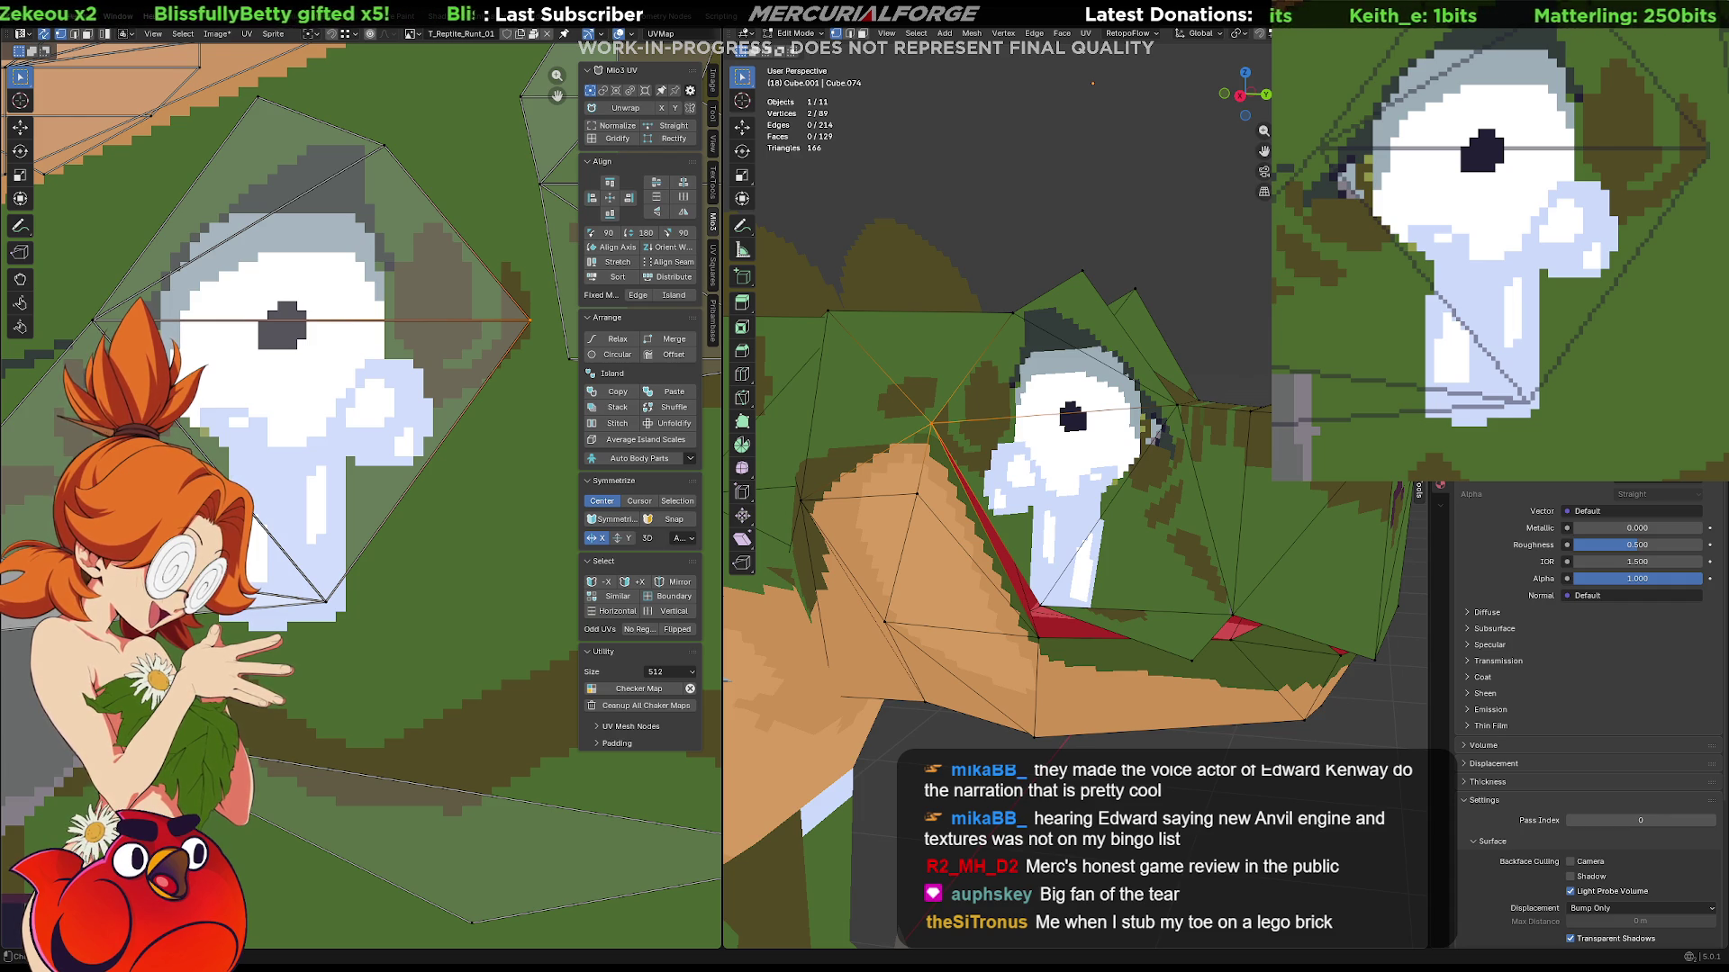
{"action": "scroll", "coordinate": [360, 505], "scroll_direction": "down", "scroll_amount": 3}
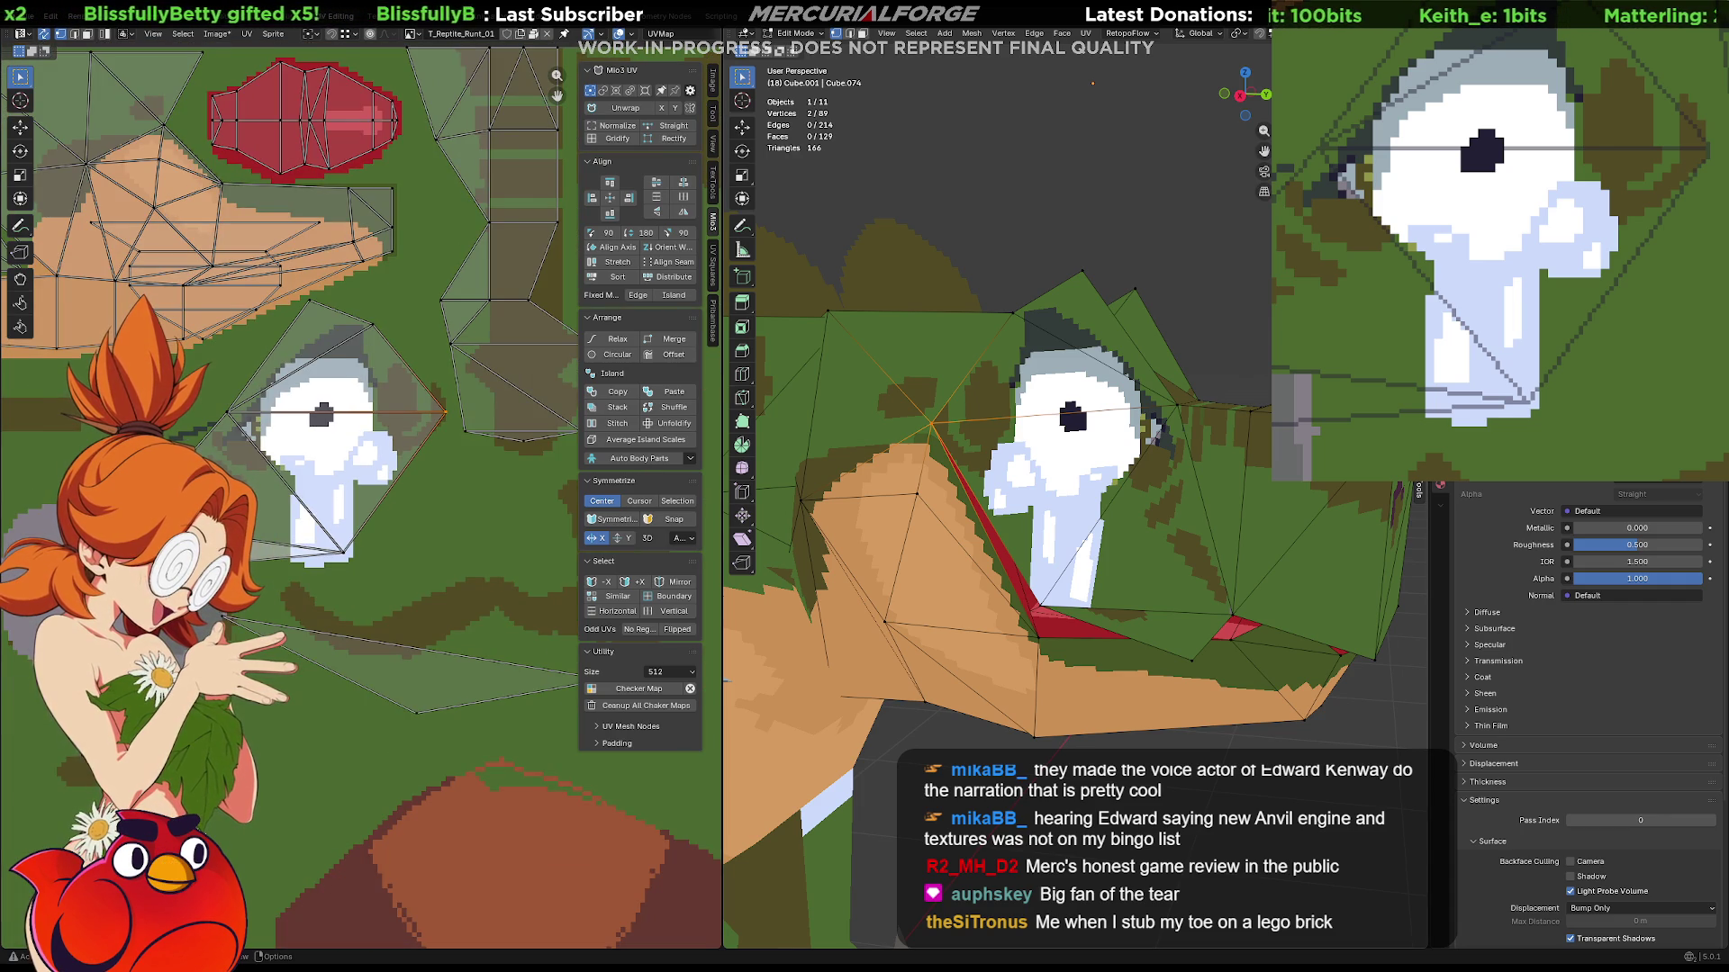
{"action": "scroll", "coordinate": [1027, 540], "scroll_direction": "down", "scroll_amount": 2}
{"action": "mouse_move", "coordinate": [946, 567]}
{"action": "middle_mouse_down"}
{"action": "mouse_move", "coordinate": [806, 634]}
{"action": "mouse_move", "coordinate": [1123, 525]}
{"action": "middle_mouse_up"}
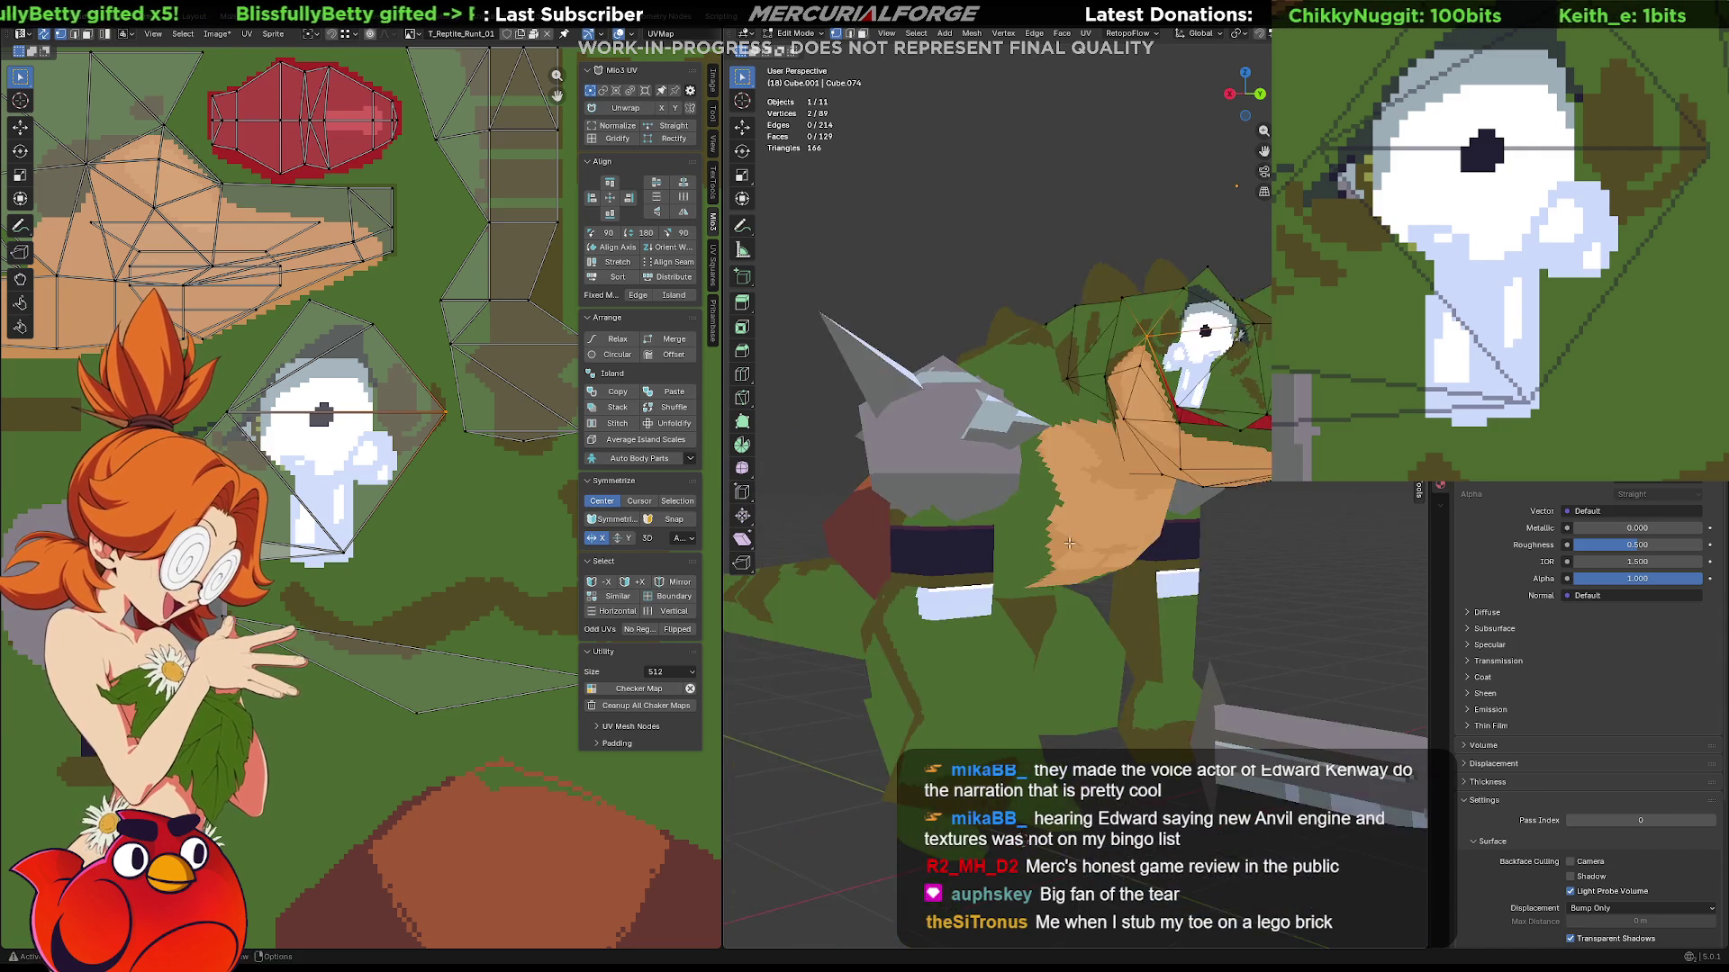
{"action": "mouse_move", "coordinate": [1125, 525]}
{"action": "middle_mouse_down"}
{"action": "mouse_move", "coordinate": [1006, 563]}
{"action": "mouse_move", "coordinate": [1029, 564]}
{"action": "middle_mouse_up"}
{"action": "mouse_move", "coordinate": [1145, 541]}
{"action": "middle_mouse_down"}
{"action": "mouse_move", "coordinate": [1126, 615]}
{"action": "mouse_move", "coordinate": [1130, 592]}
{"action": "middle_mouse_up"}
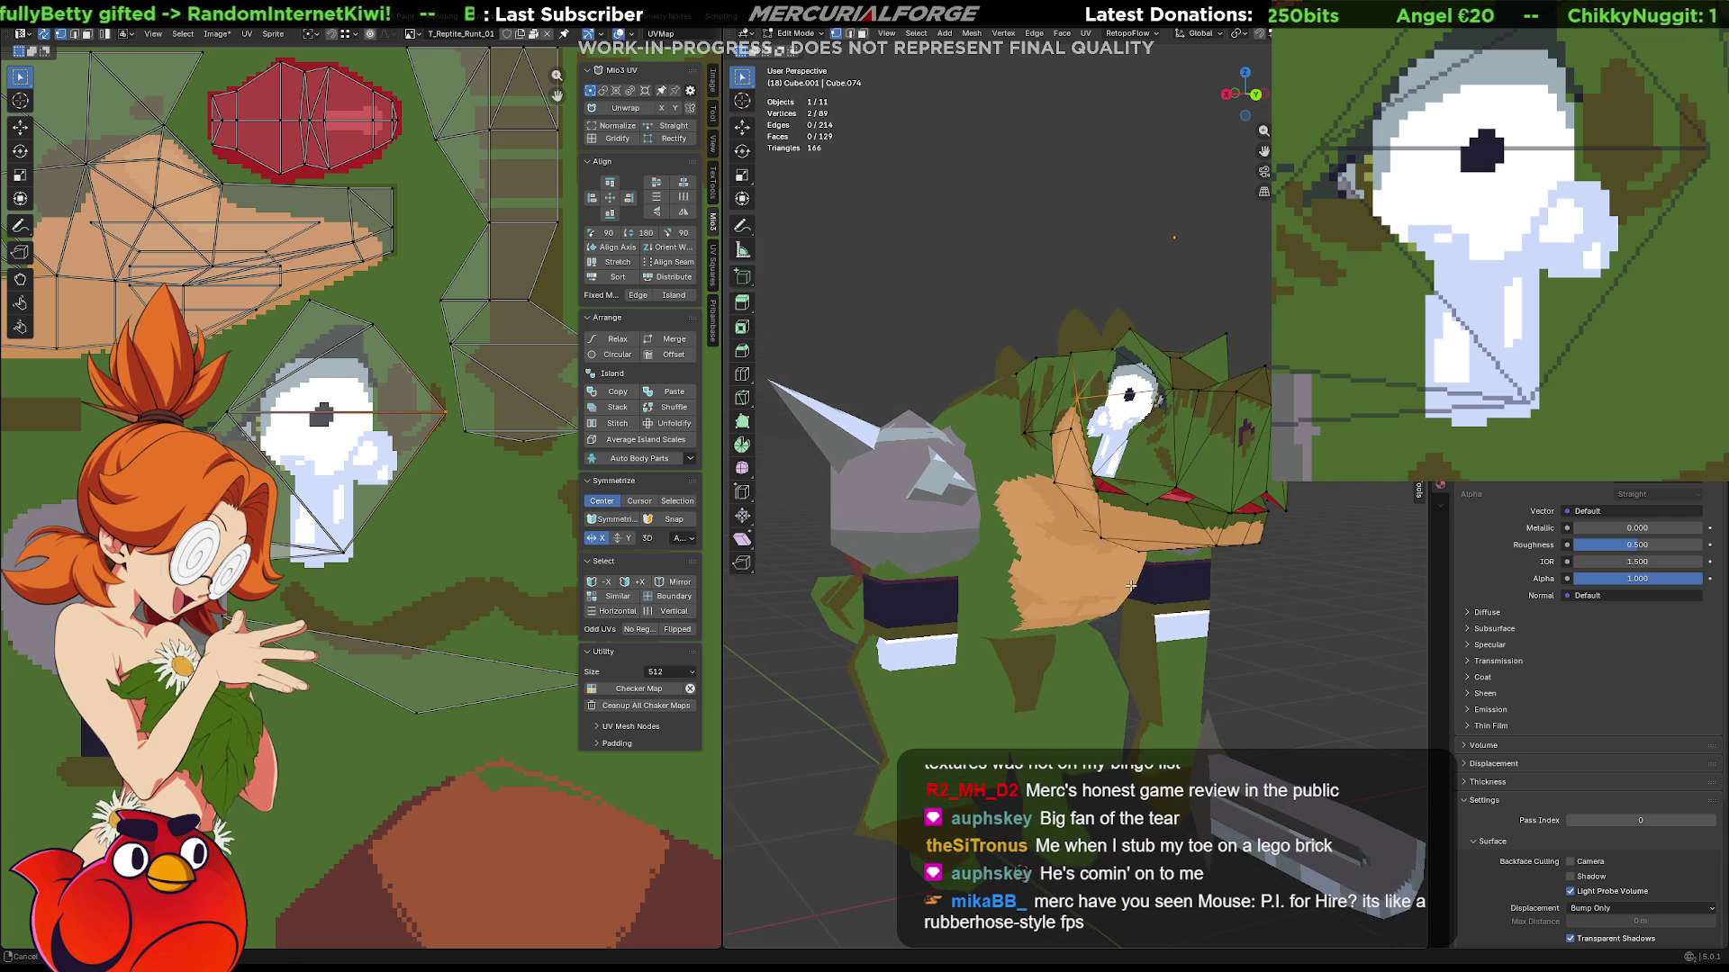
{"action": "key", "text": "Tab"}
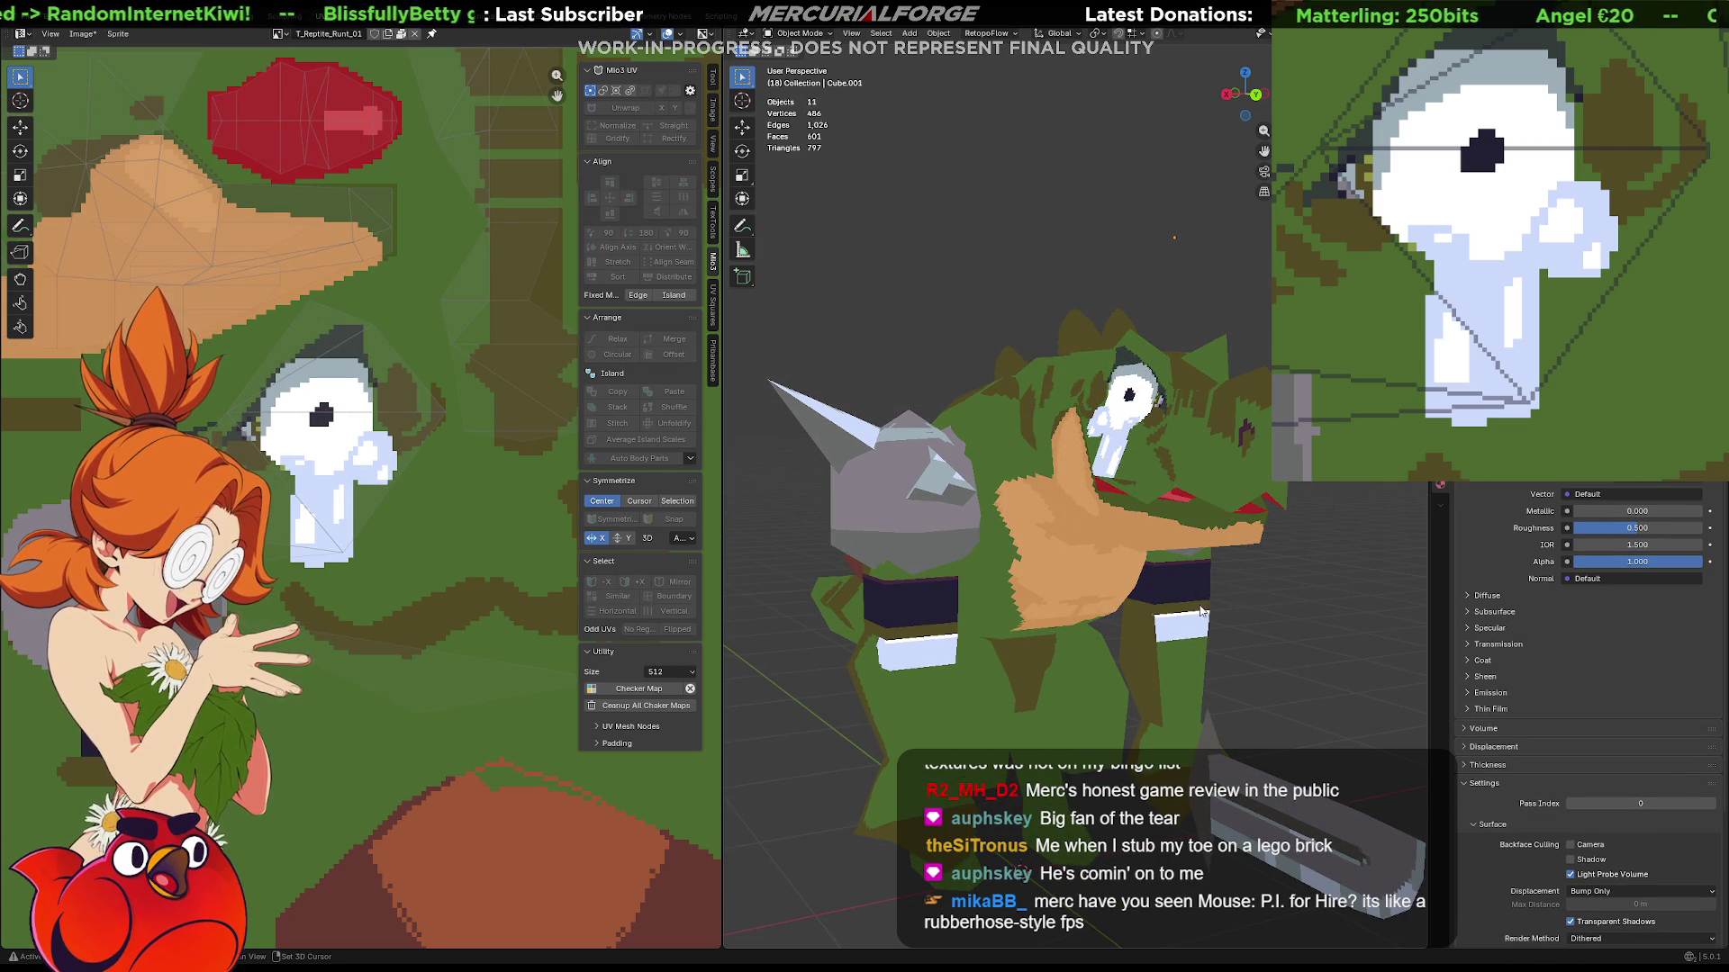
{"action": "middle_click_drag", "start_coordinate": [1268, 621], "coordinate": [1049, 688]}
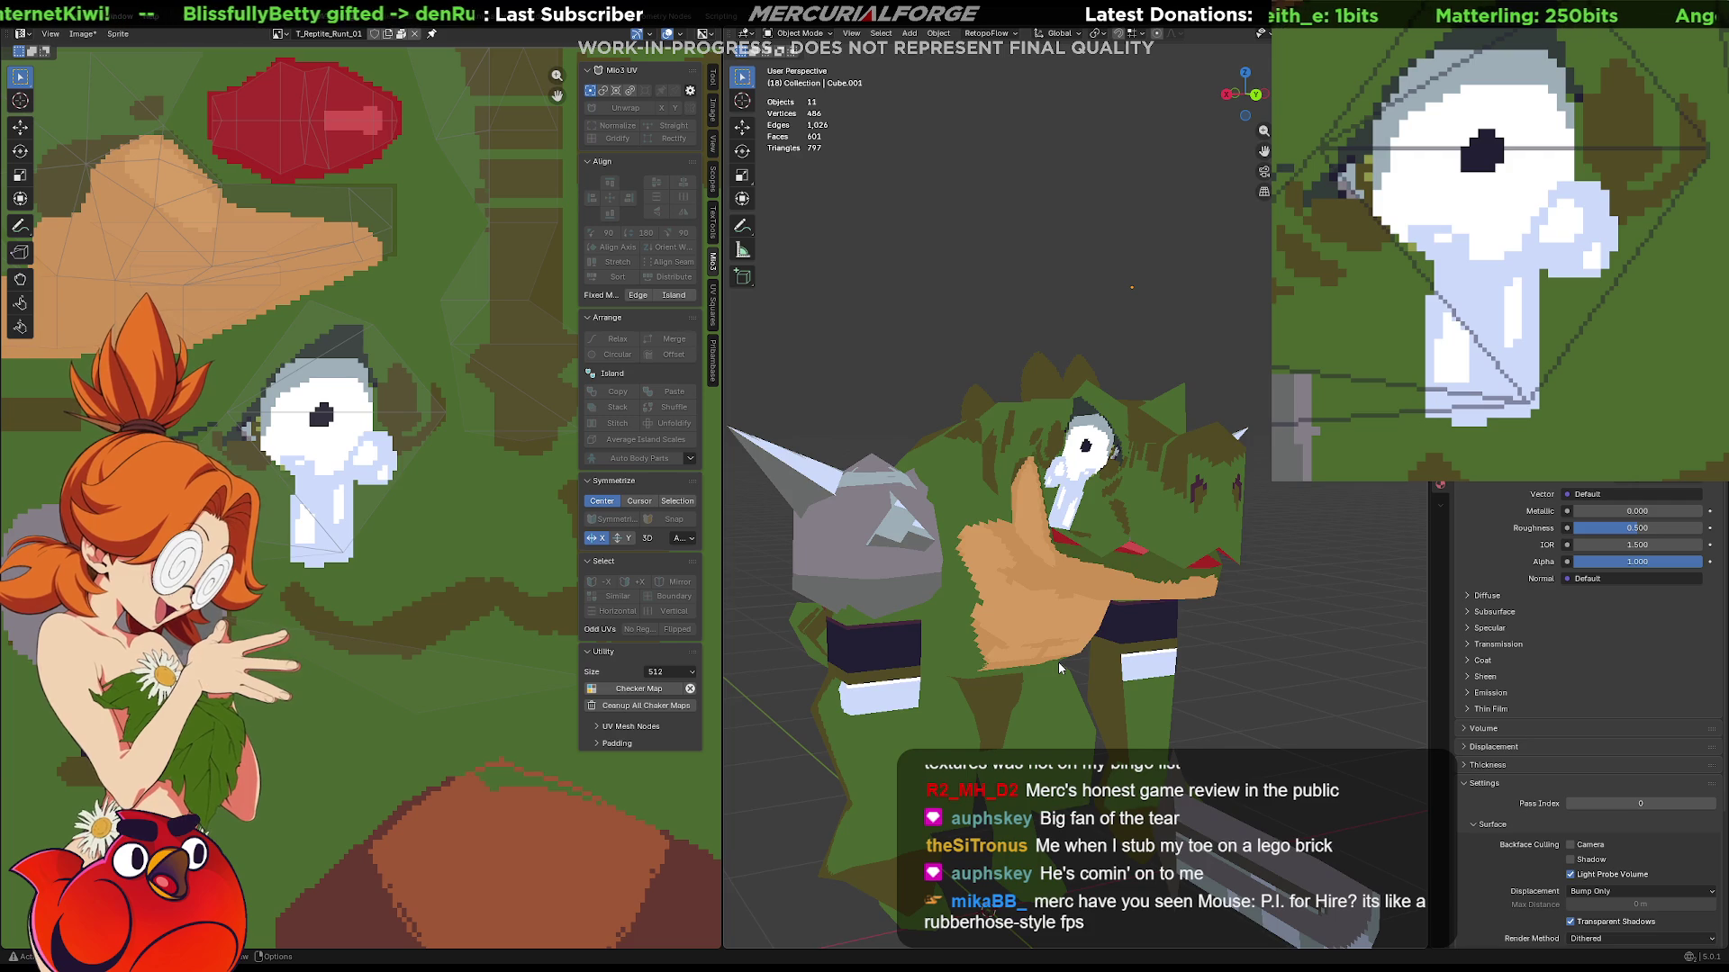
{"action": "scroll", "coordinate": [1058, 662], "scroll_direction": "up", "scroll_amount": 2}
{"action": "scroll", "coordinate": [1108, 648], "scroll_direction": "up", "scroll_amount": 2}
{"action": "scroll", "coordinate": [1159, 636], "scroll_direction": "up", "scroll_amount": 1}
{"action": "middle_click_drag", "start_coordinate": [1159, 636], "coordinate": [911, 620]}
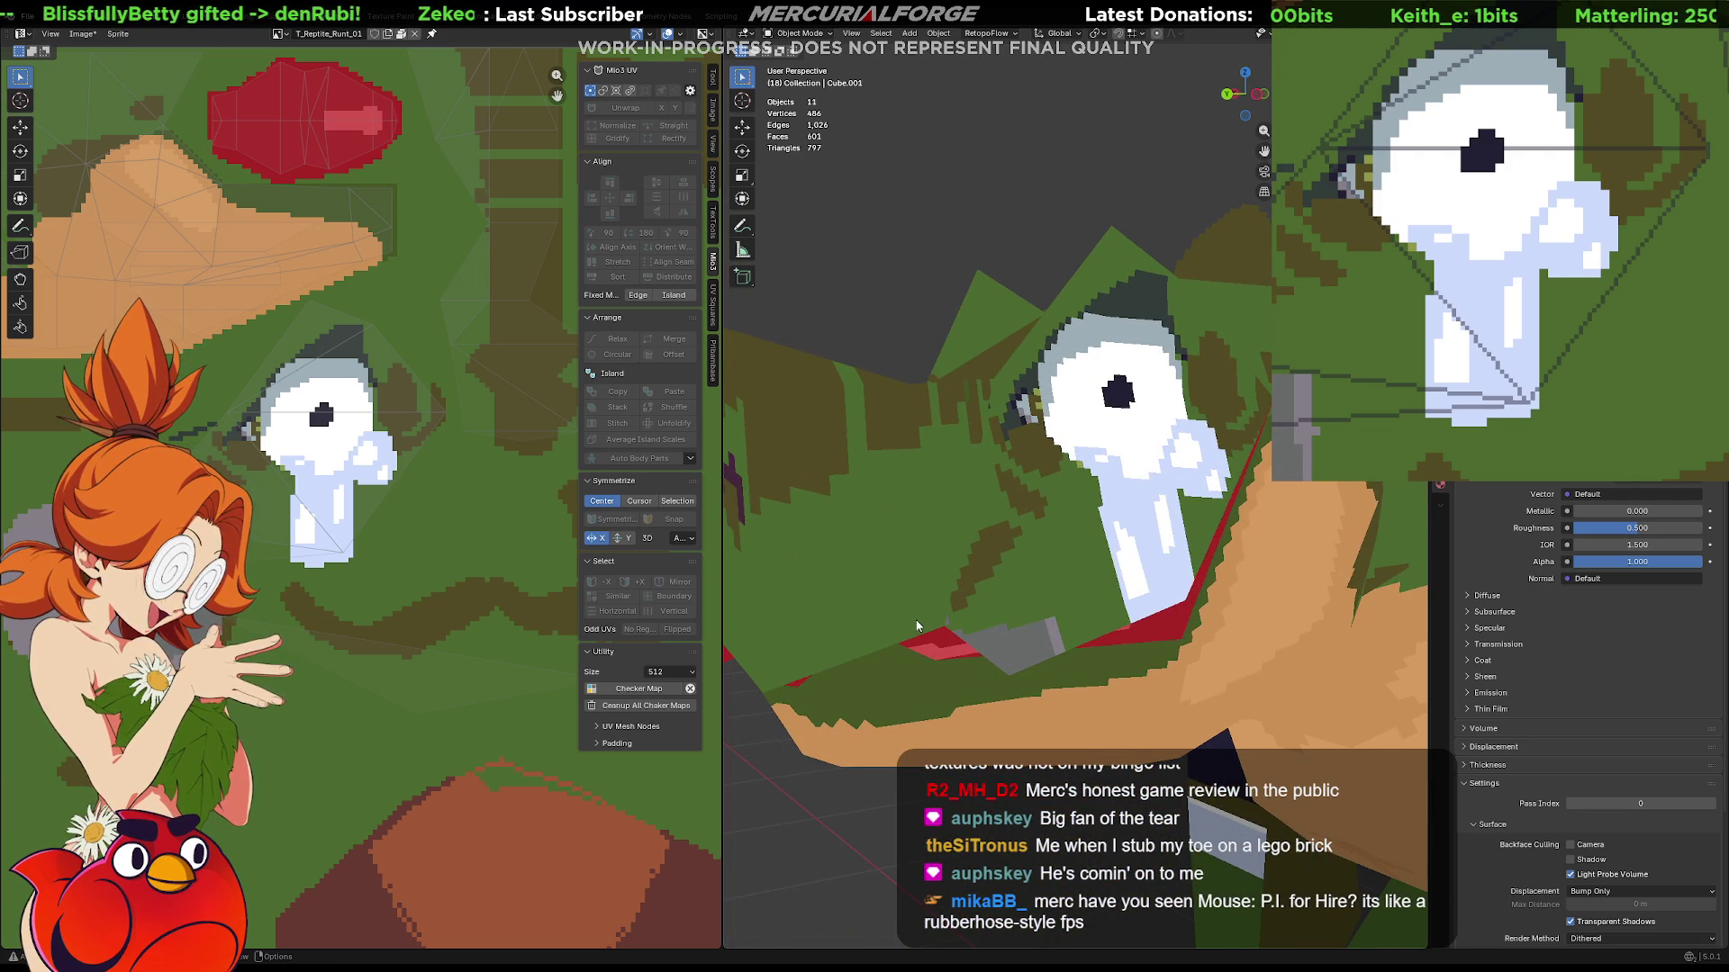
{"action": "key", "text": "Tab"}
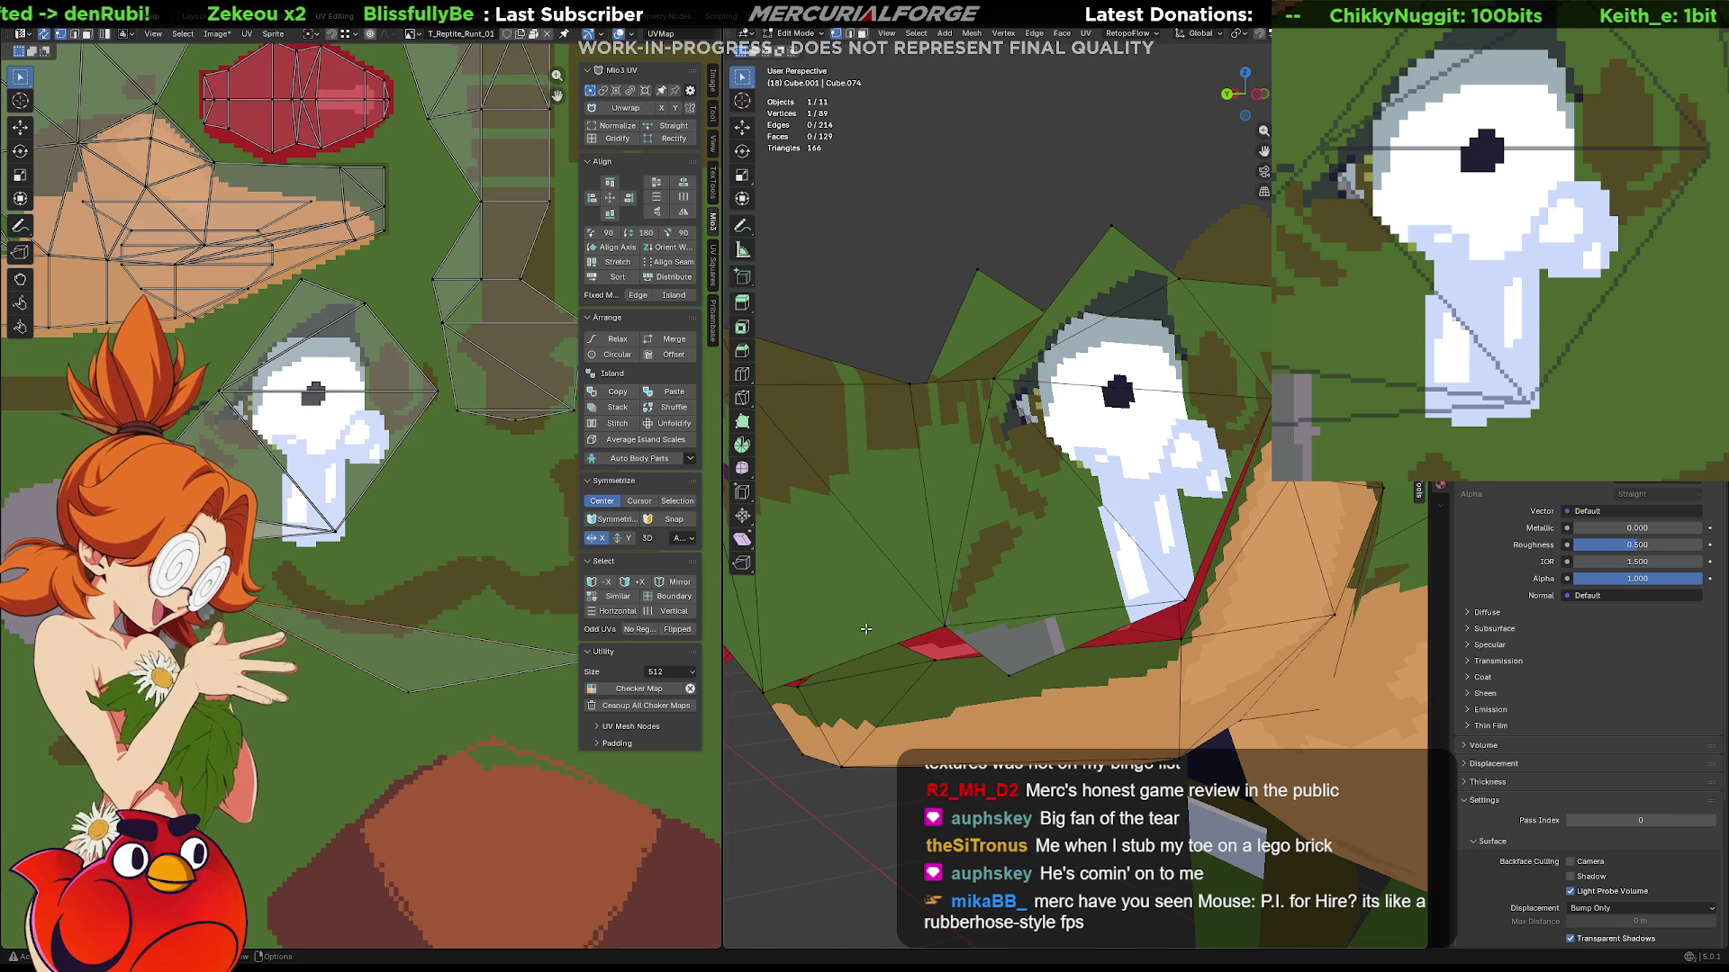
Move the lower eye UV points rightward one by one against the pixel eye texture.
{"action": "middle_click_drag", "start_coordinate": [892, 581], "coordinate": [990, 628]}
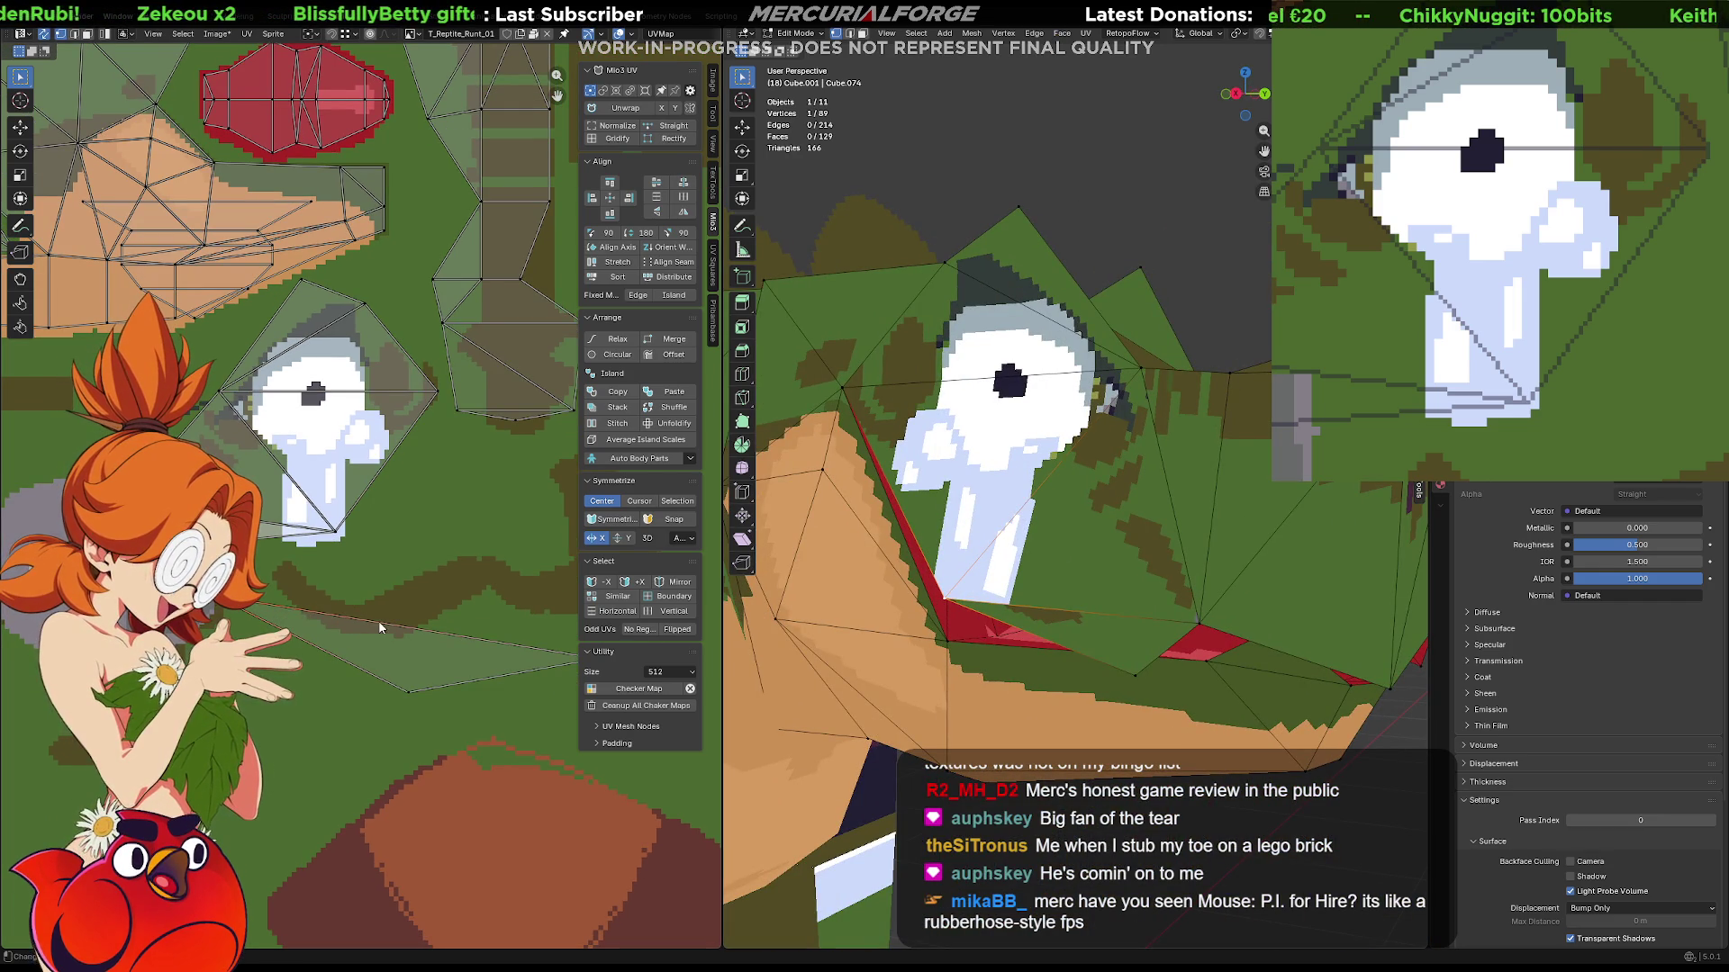
{"action": "key", "text": "g"}
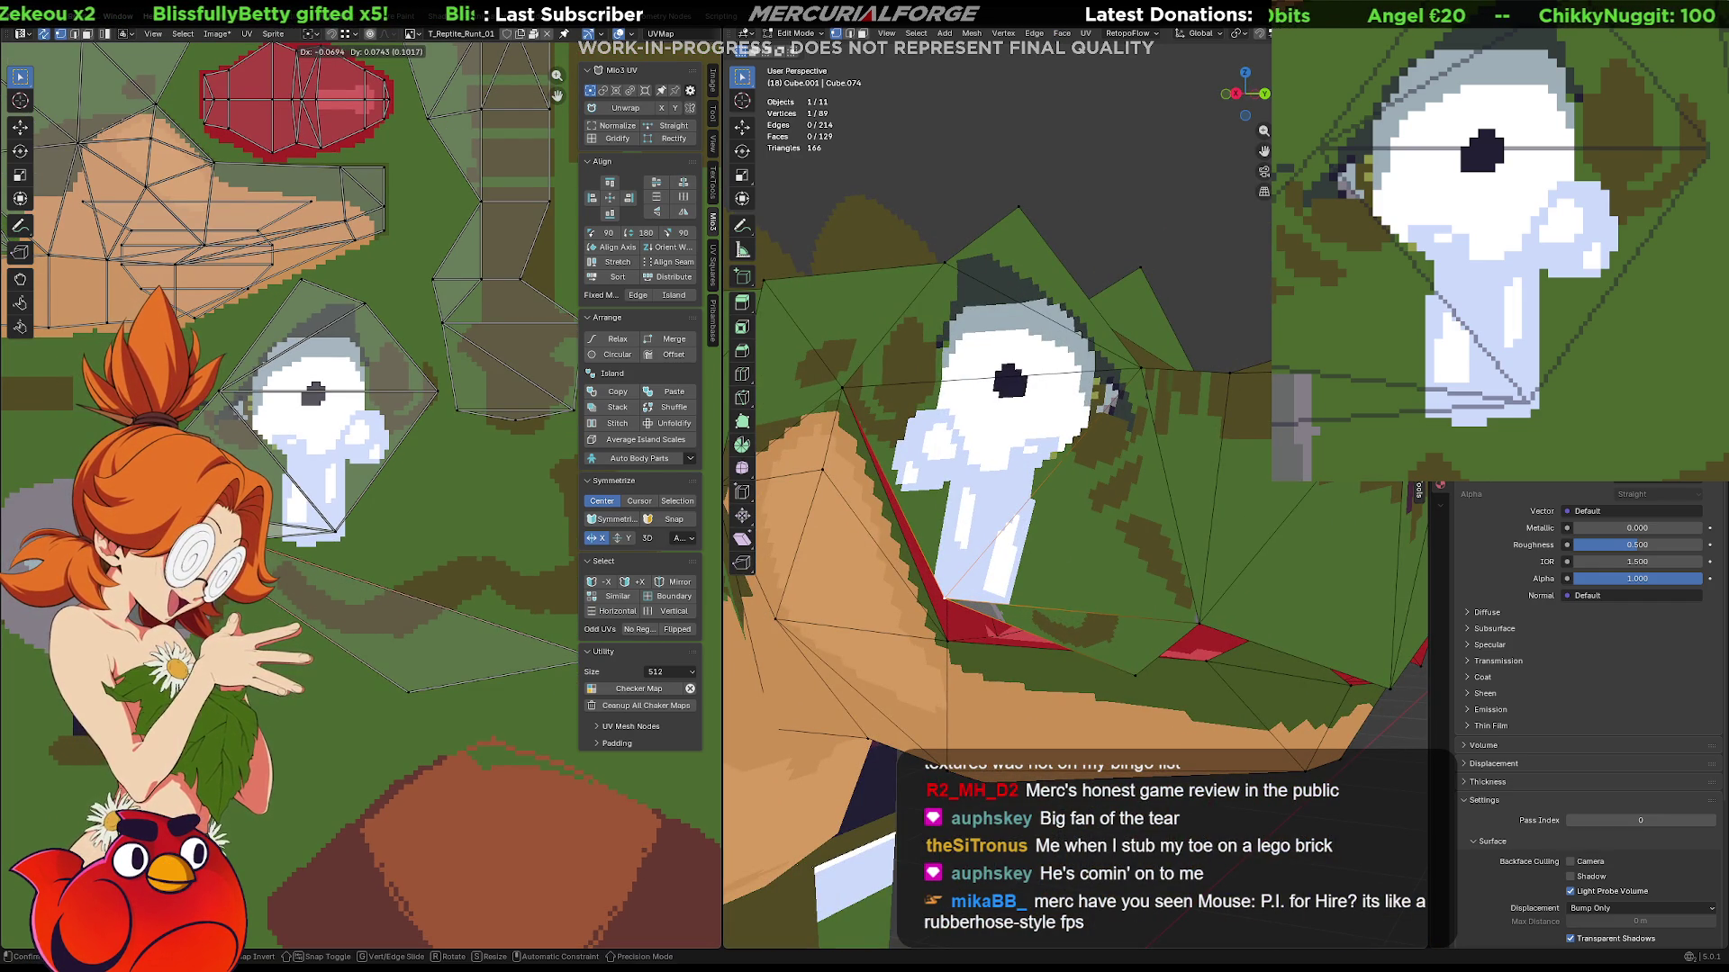
{"action": "left_click", "coordinate": [340, 582]}
{"action": "key", "text": "g"}
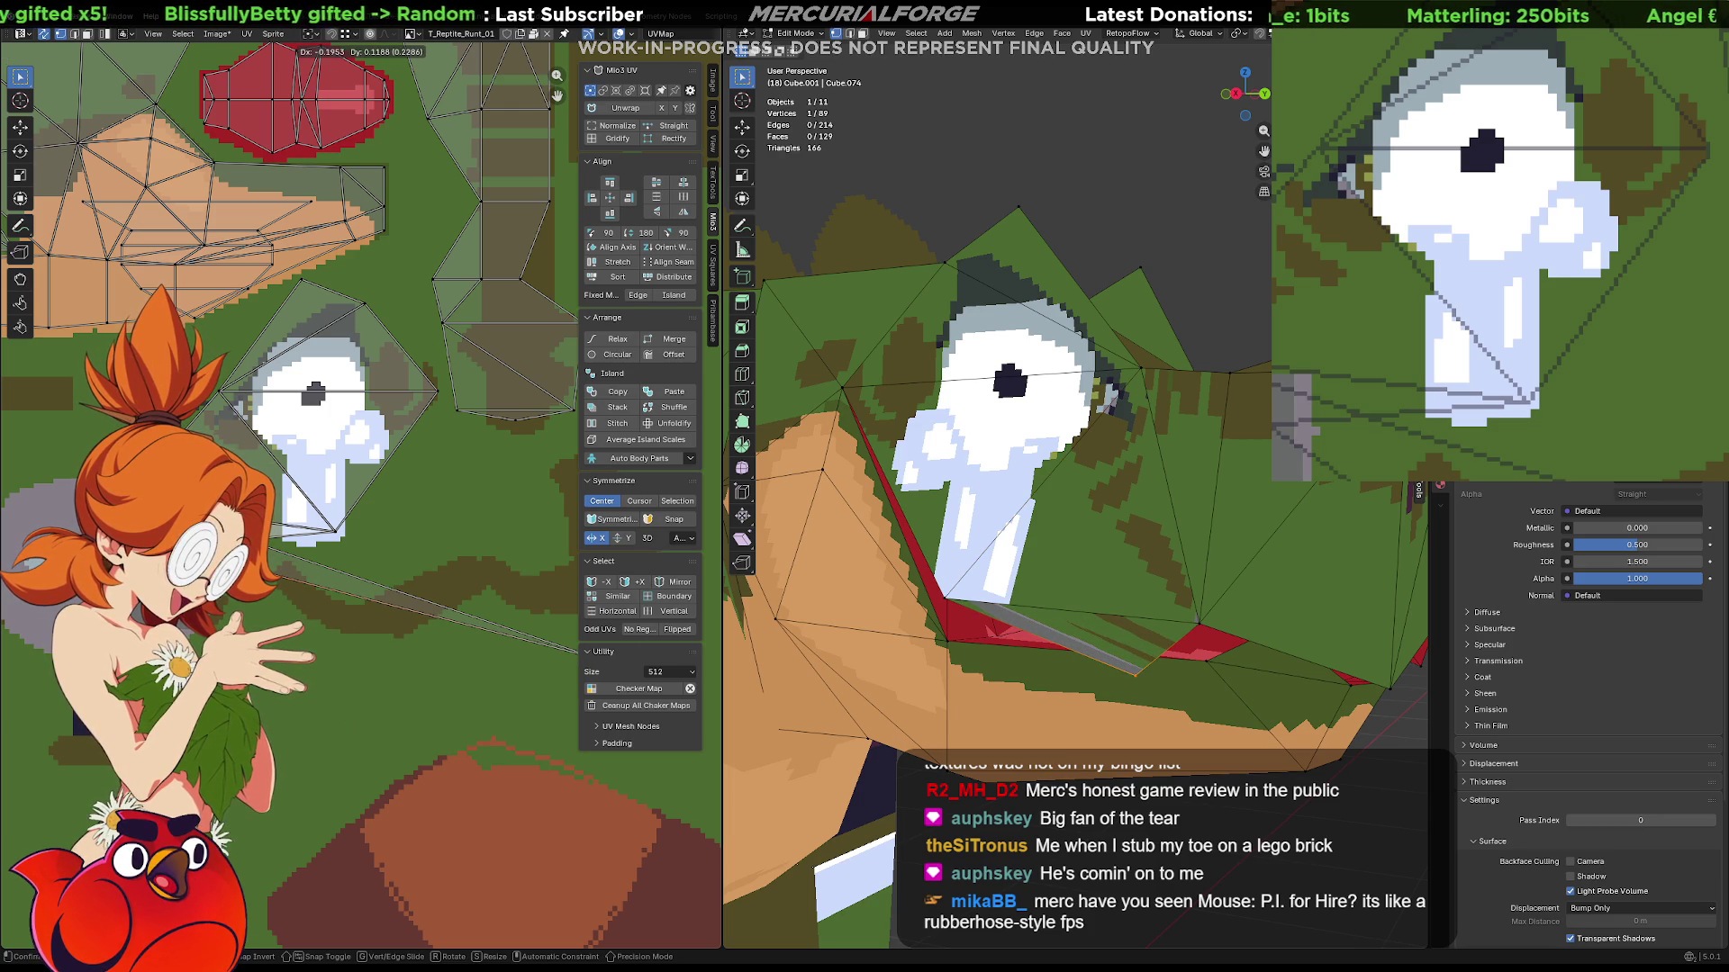
{"action": "key", "text": "Return"}
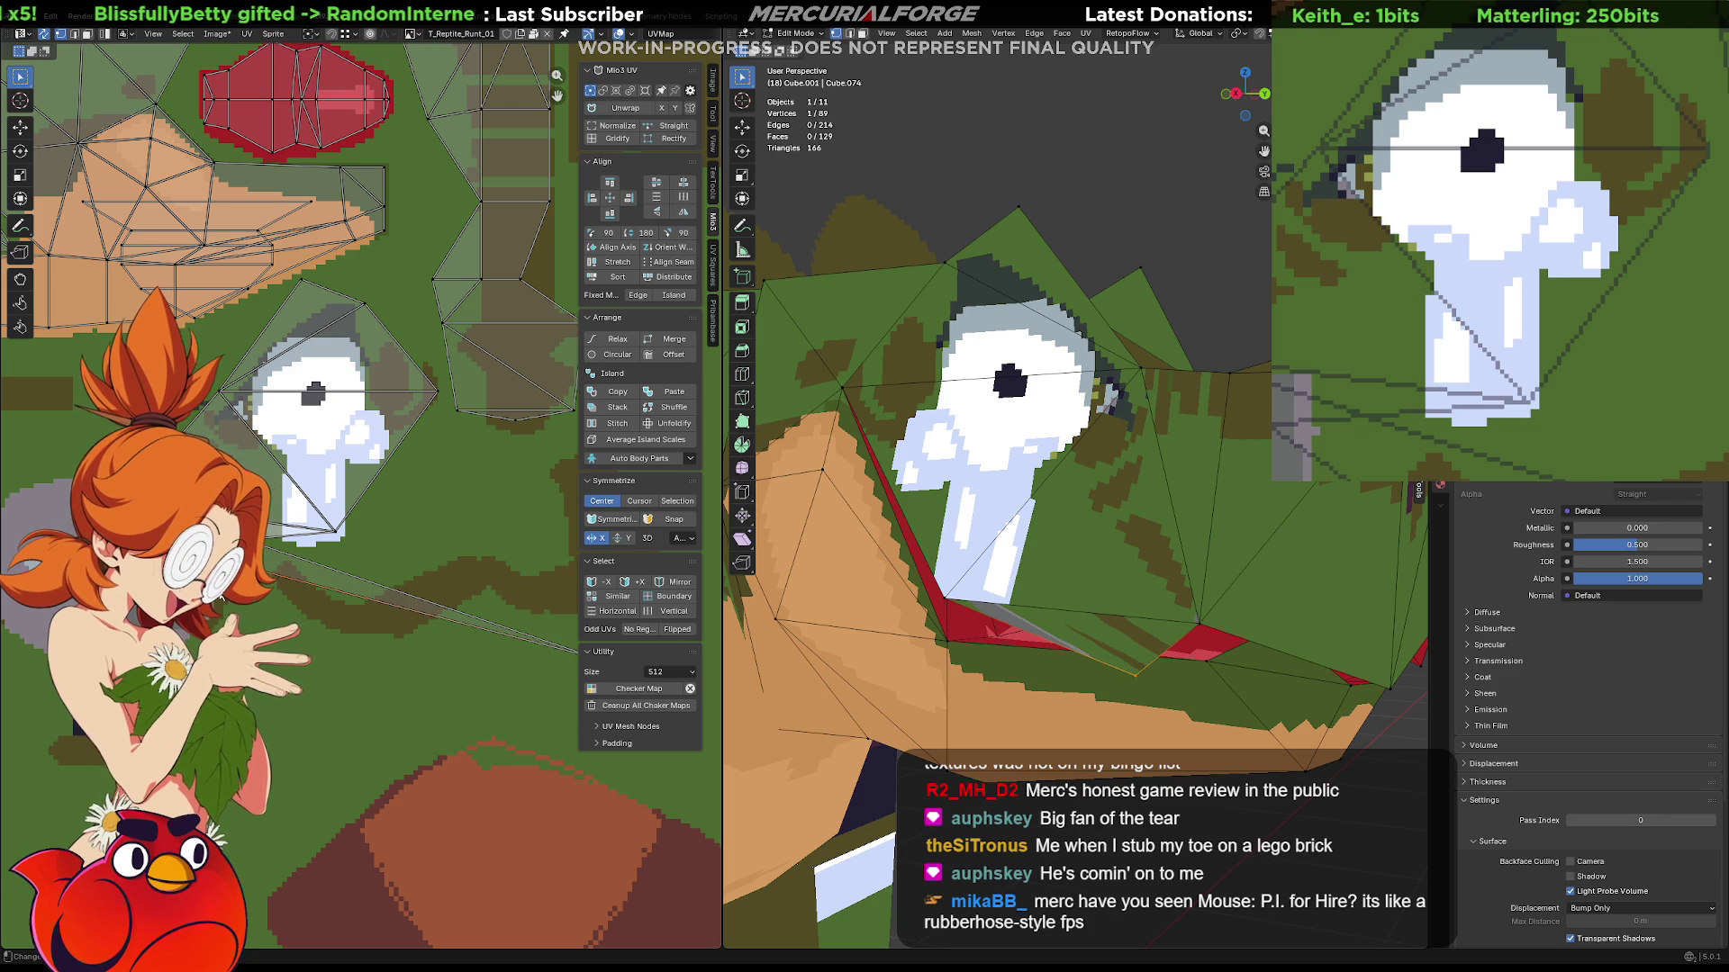
{"action": "key", "text": "g"}
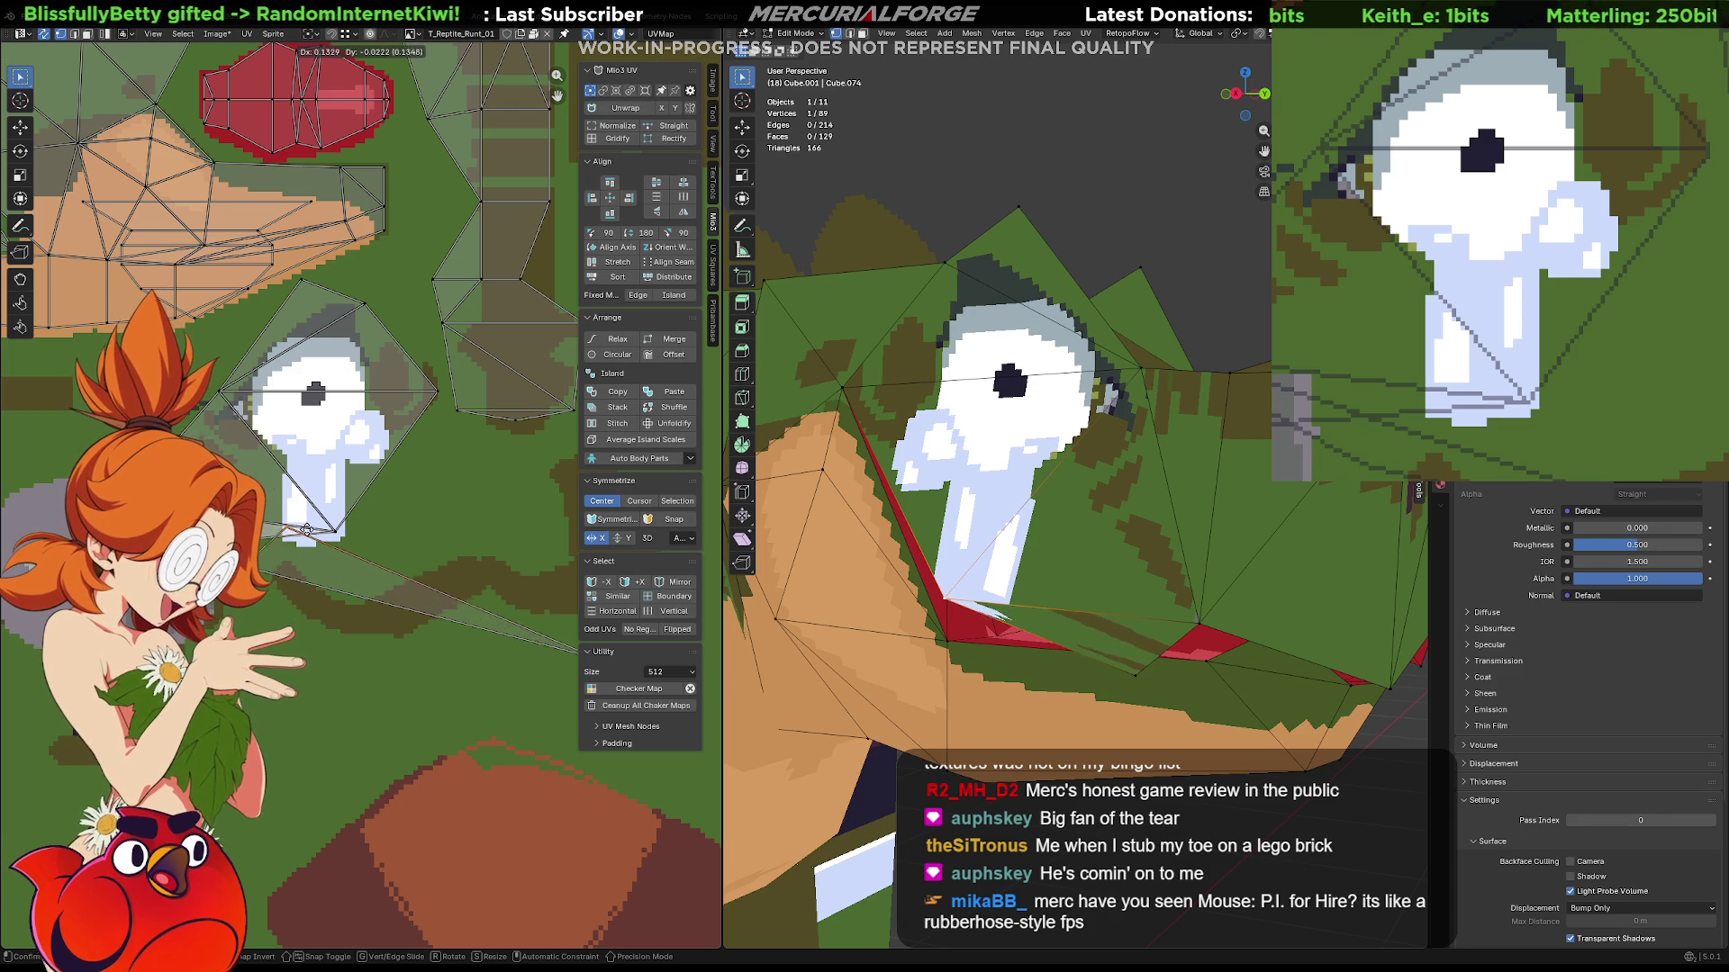
{"action": "left_click", "coordinate": [353, 536]}
{"action": "scroll", "coordinate": [356, 520], "scroll_direction": "down", "scroll_amount": 3}
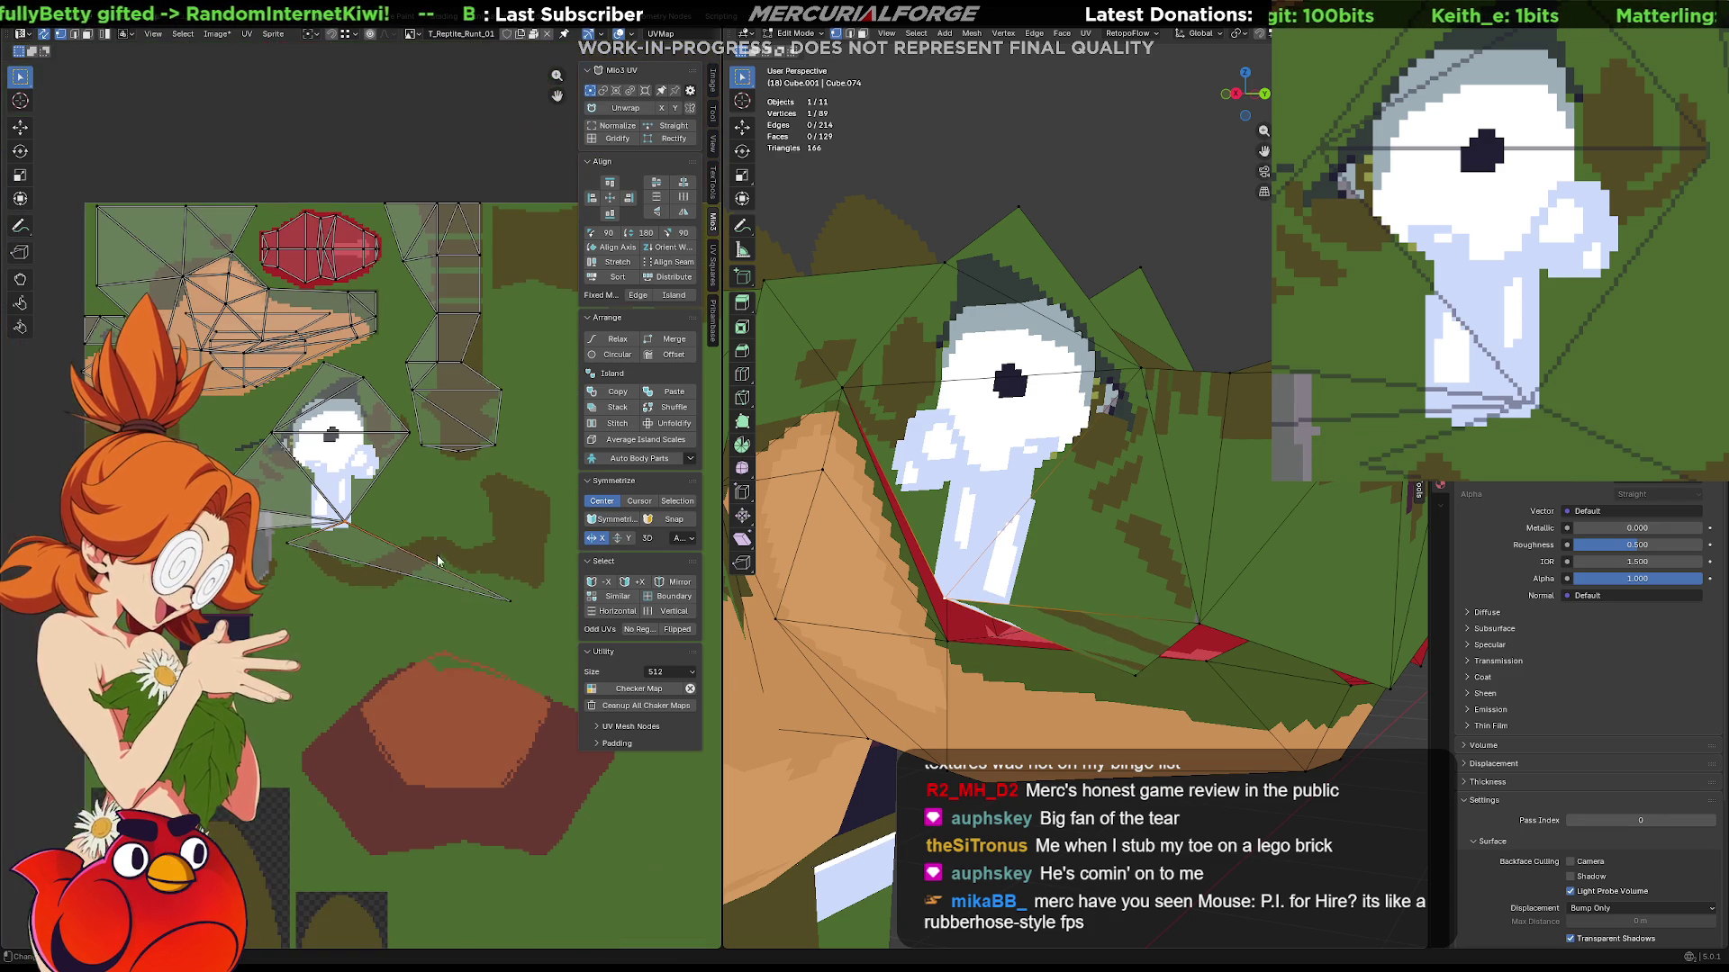
{"action": "key", "text": "g"}
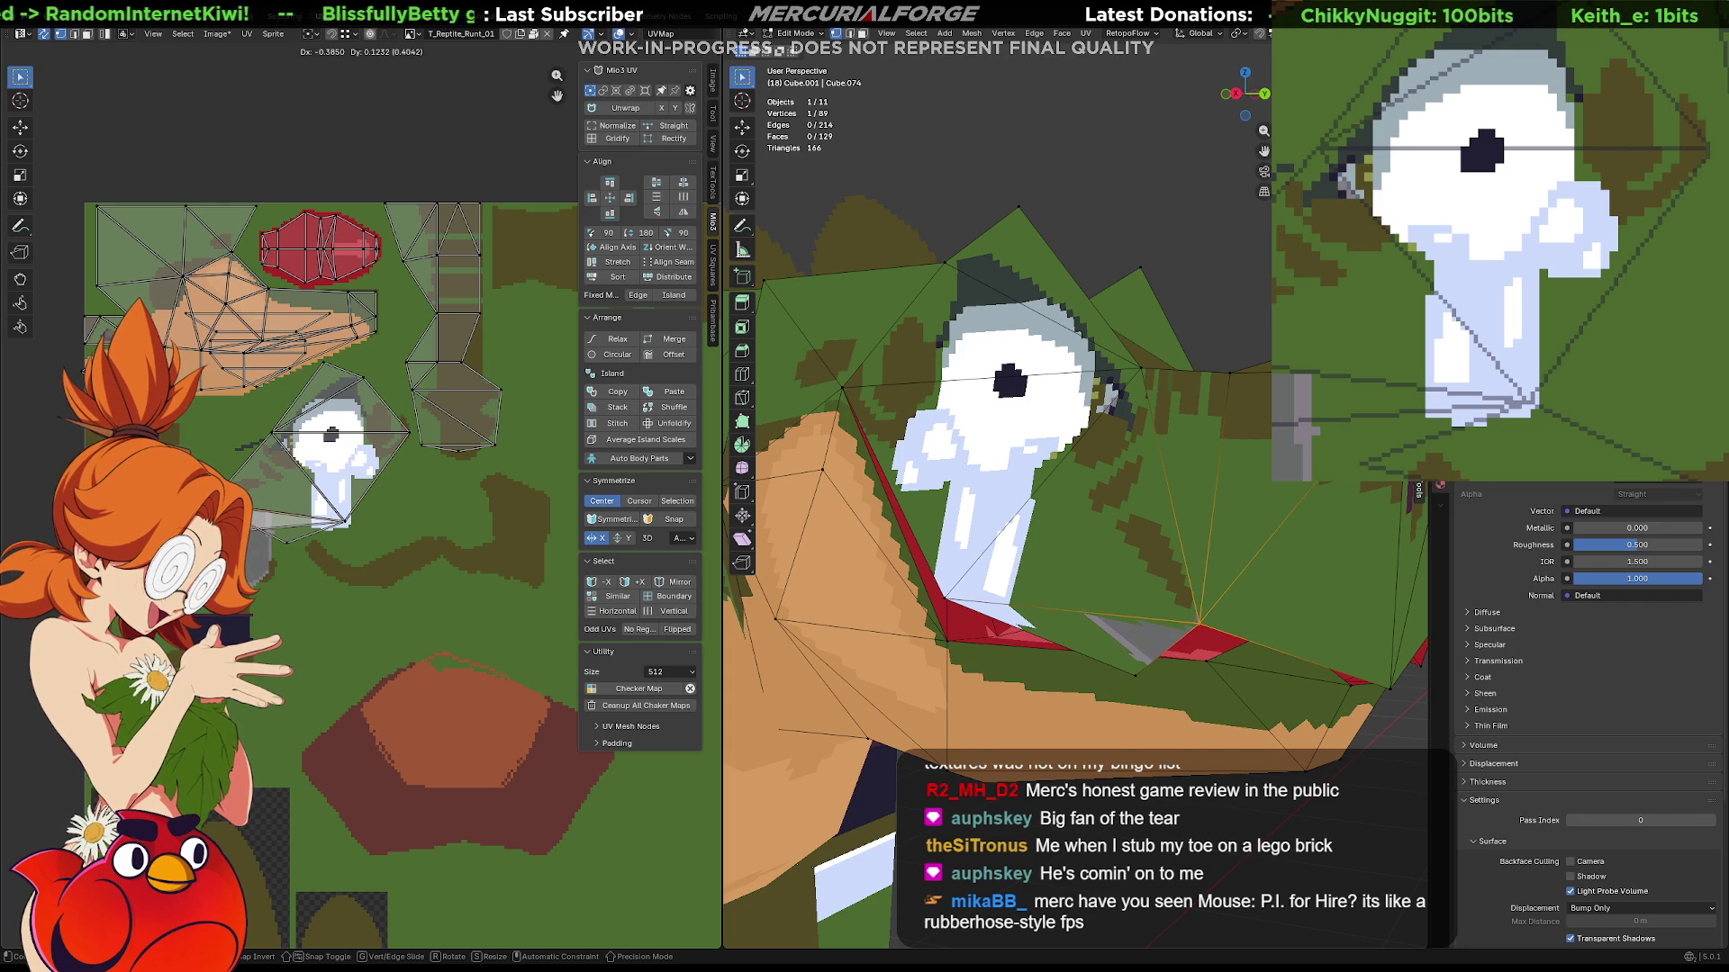
{"action": "scroll", "coordinate": [270, 500], "scroll_direction": "up", "scroll_amount": 2}
{"action": "scroll", "coordinate": [271, 500], "scroll_direction": "up", "scroll_amount": 2}
{"action": "scroll", "coordinate": [270, 500], "scroll_direction": "up", "scroll_amount": 1}
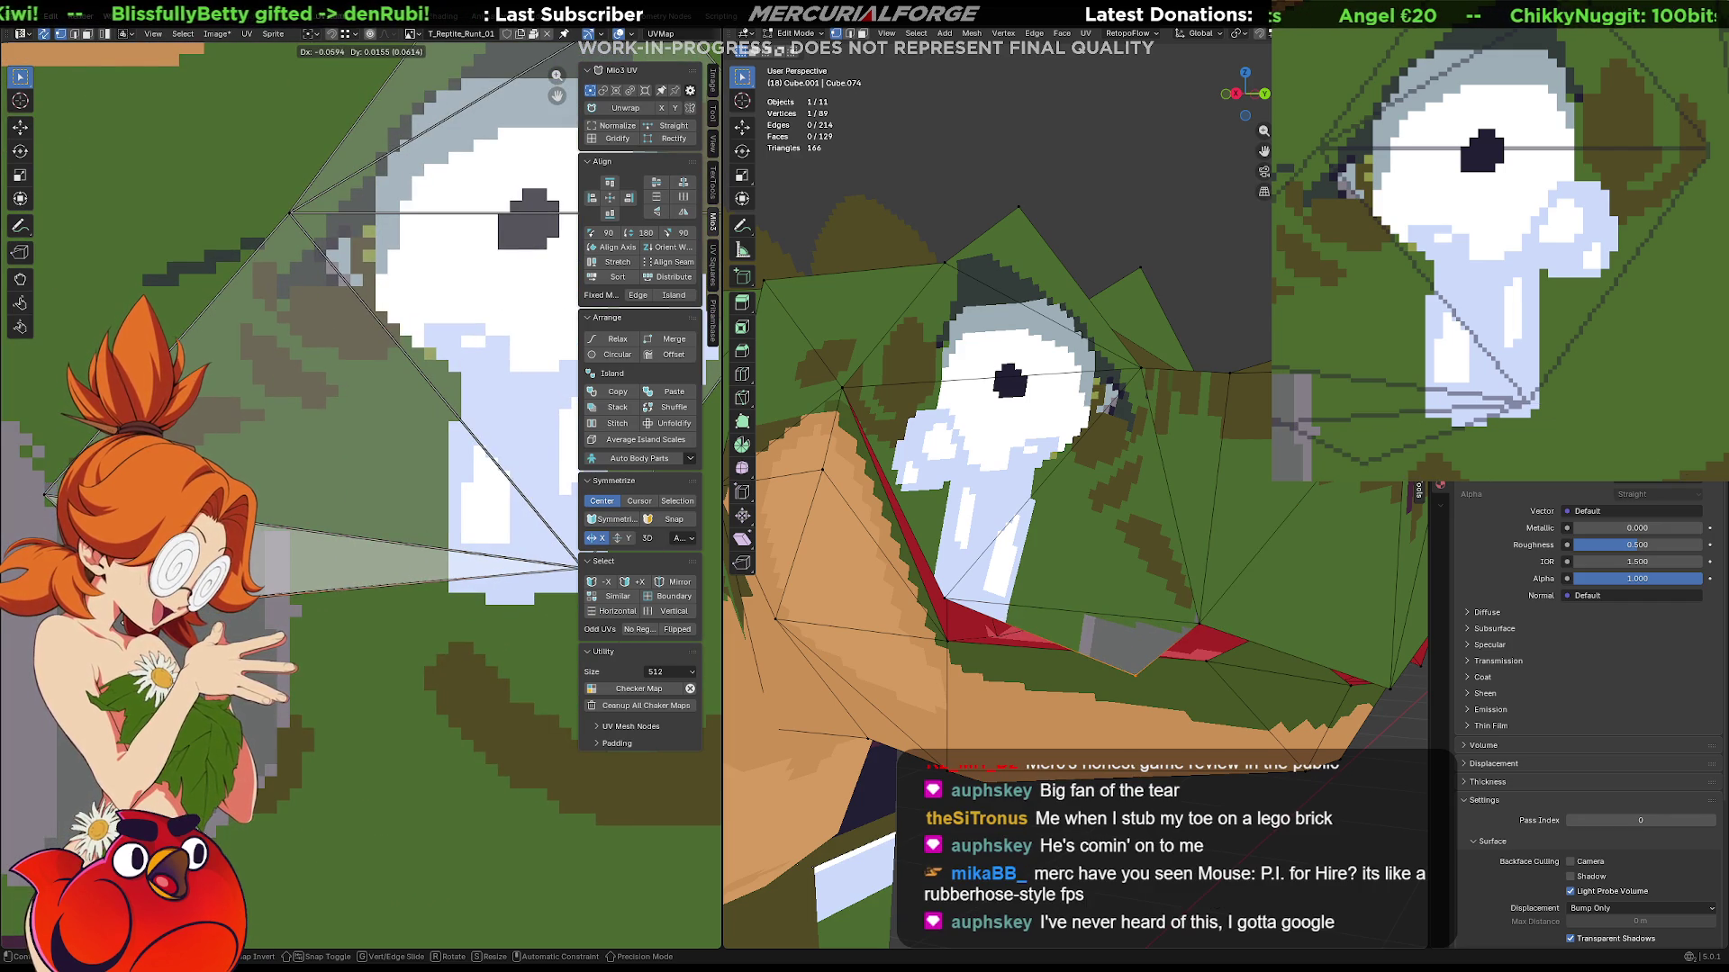
Confirm the new position of the eye island's stretched lower UV point.
{"action": "key", "text": "Return"}
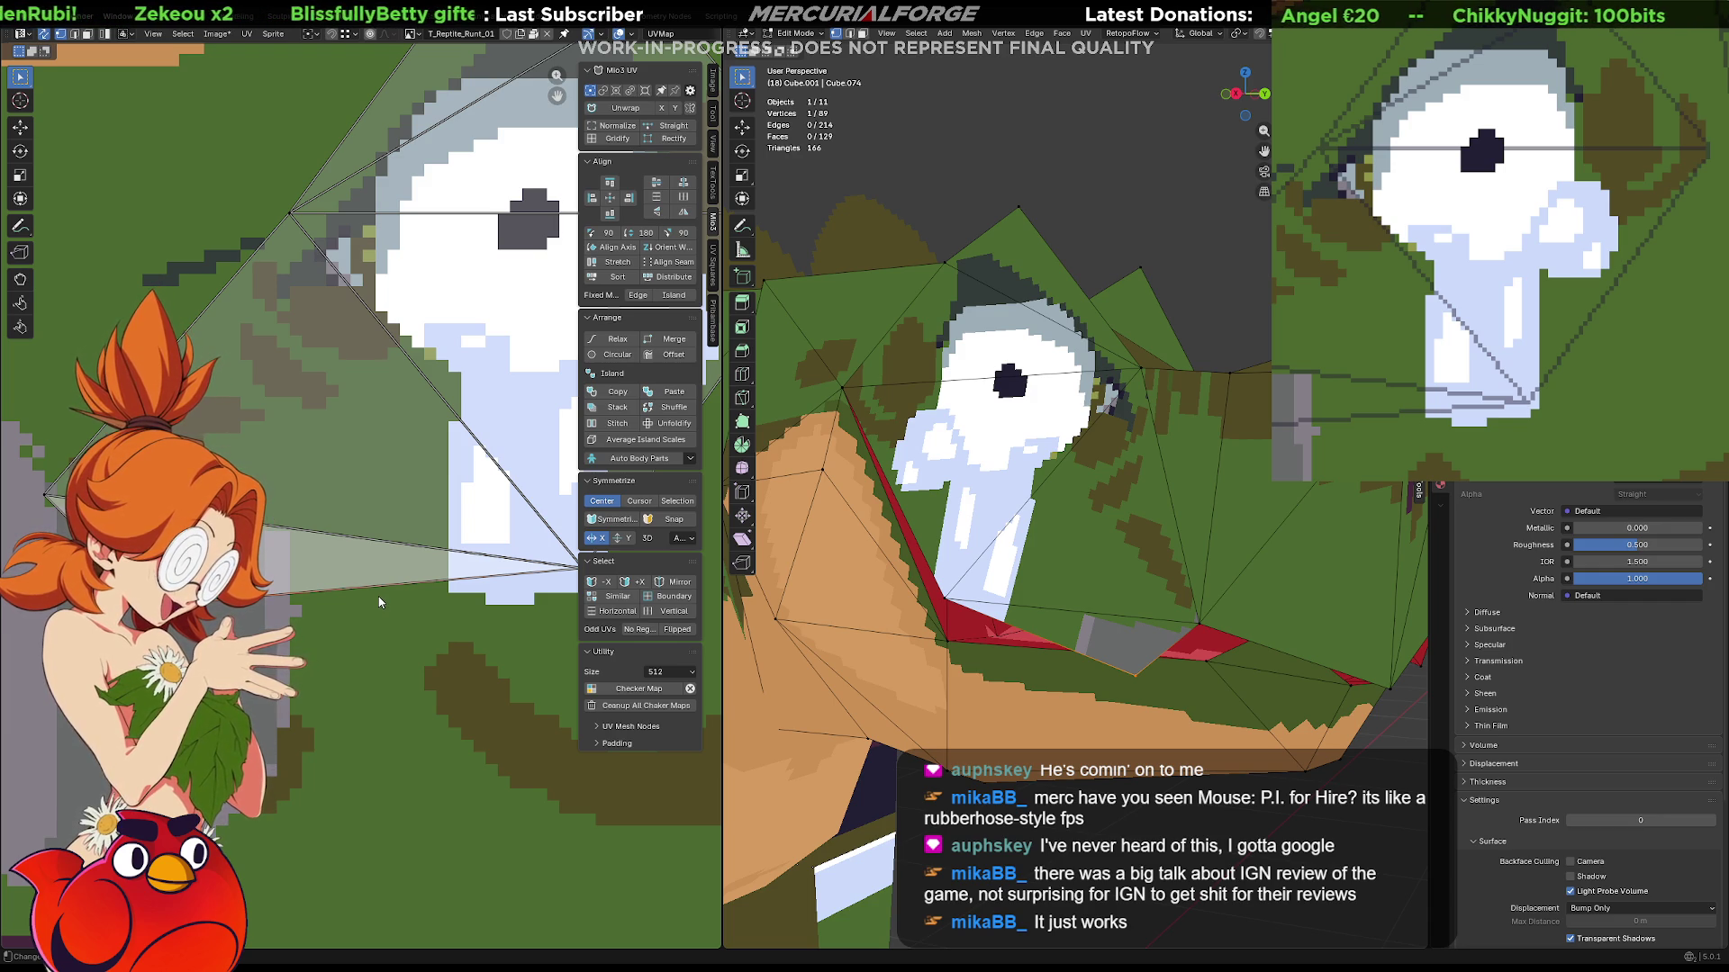
{"action": "scroll", "coordinate": [1006, 608], "scroll_direction": "down", "scroll_amount": 3}
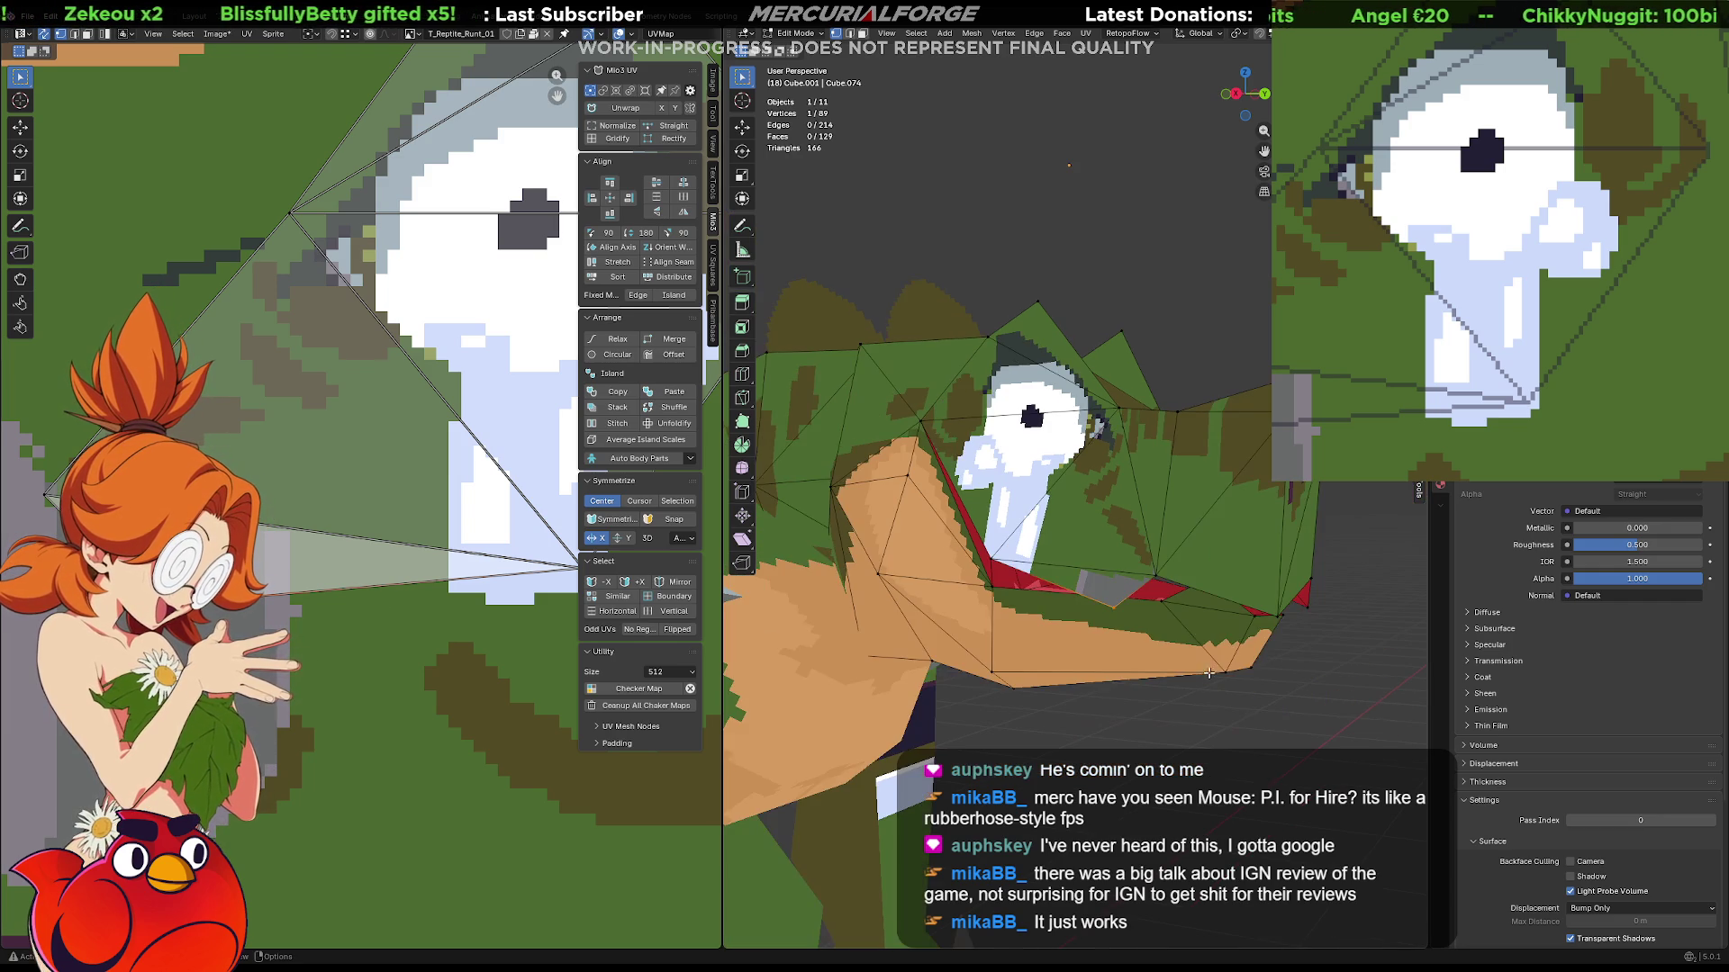
Inspect the head from several angles and start moving its top vertex up and outward.
{"action": "mouse_move", "coordinate": [945, 648]}
{"action": "middle_mouse_down"}
{"action": "mouse_move", "coordinate": [1006, 683]}
{"action": "mouse_move", "coordinate": [966, 673]}
{"action": "middle_mouse_up"}
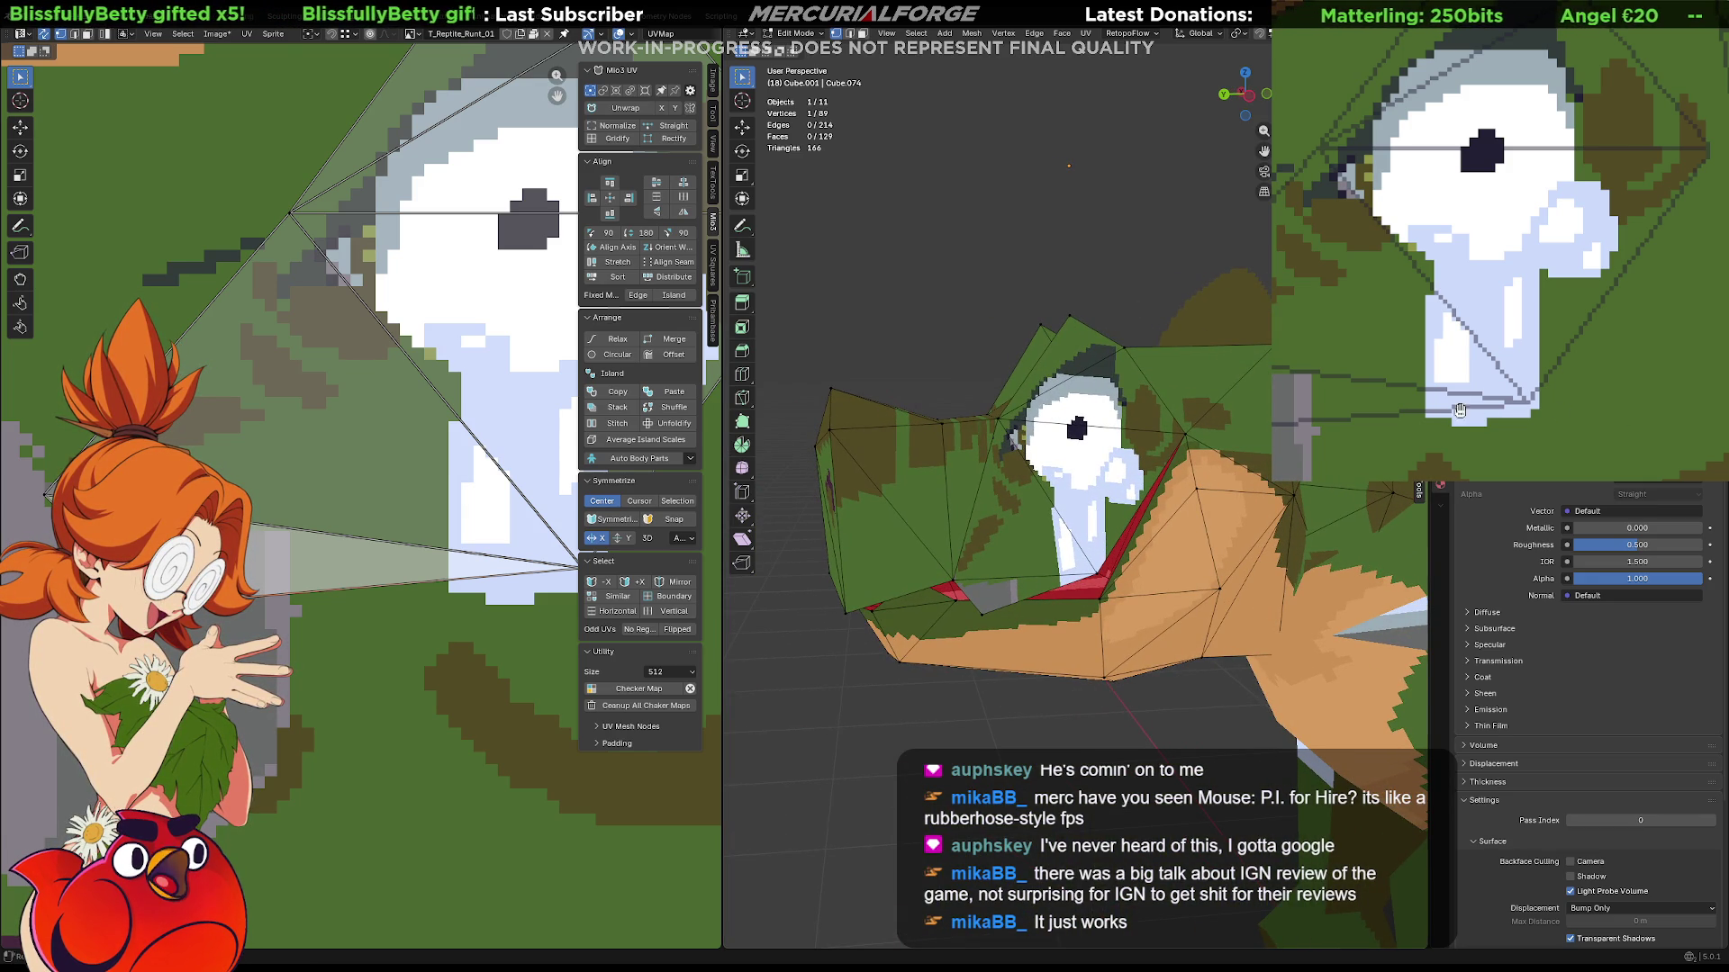
{"action": "scroll", "coordinate": [1602, 430], "scroll_direction": "up", "scroll_amount": 3}
{"action": "middle_click_drag", "start_coordinate": [1689, 323], "coordinate": [1719, 326]}
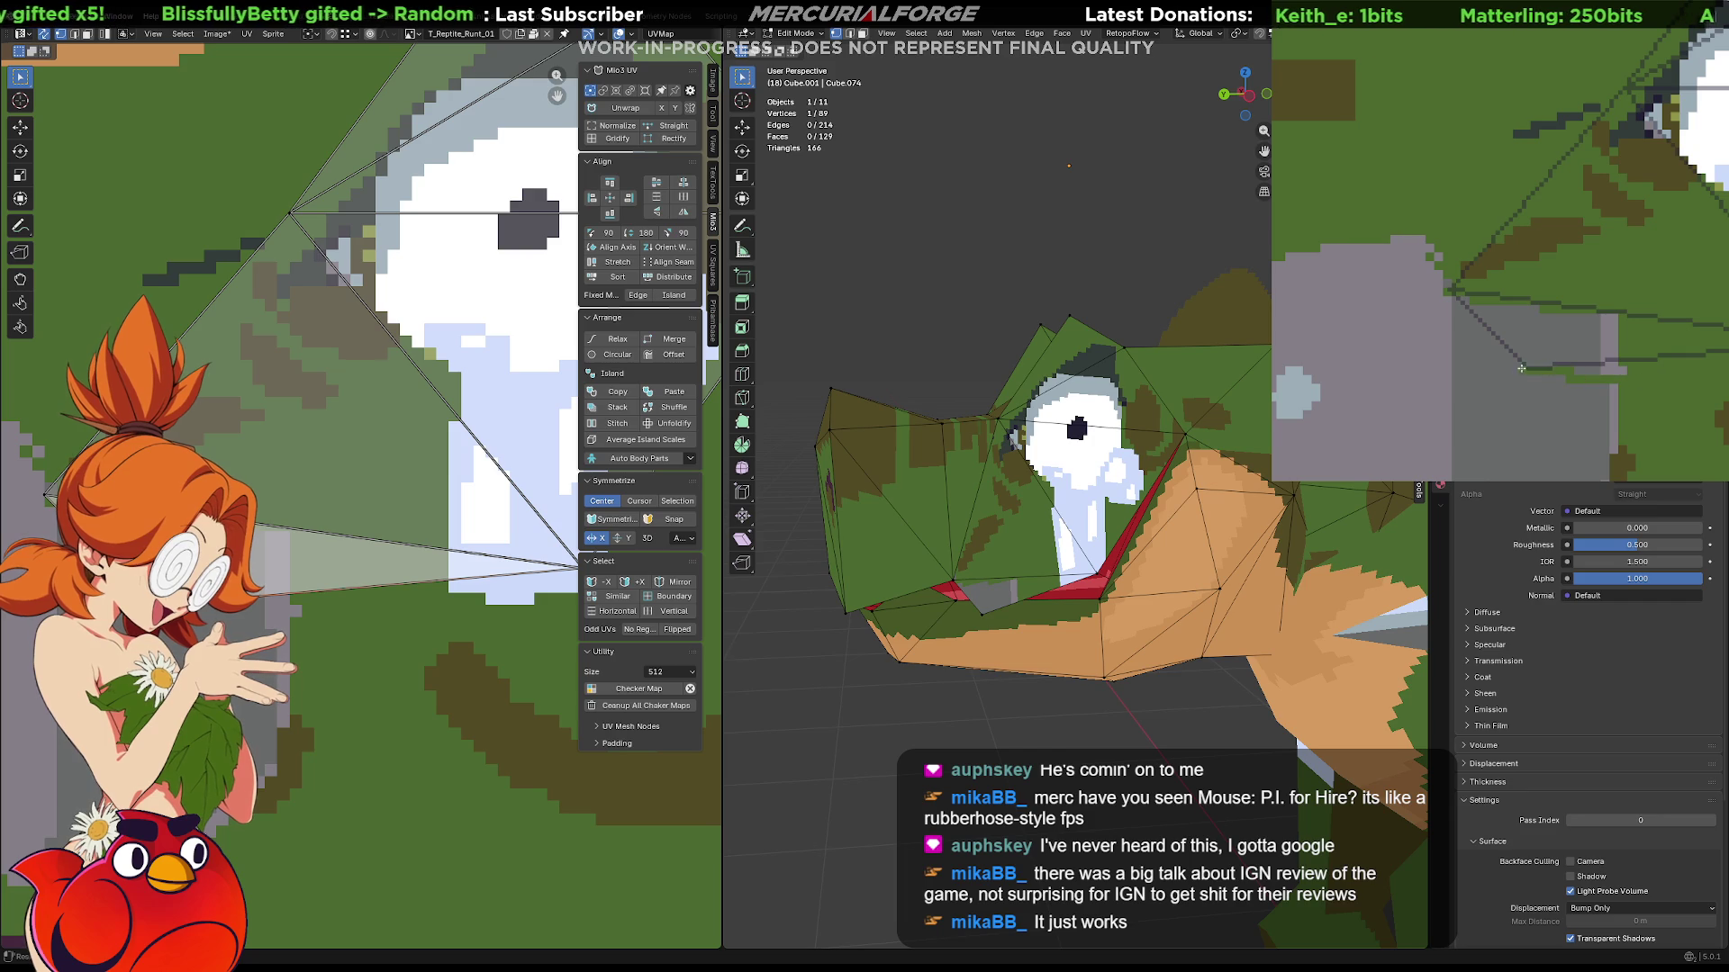
{"action": "left_click_drag", "start_coordinate": [1521, 306], "coordinate": [1708, 310]}
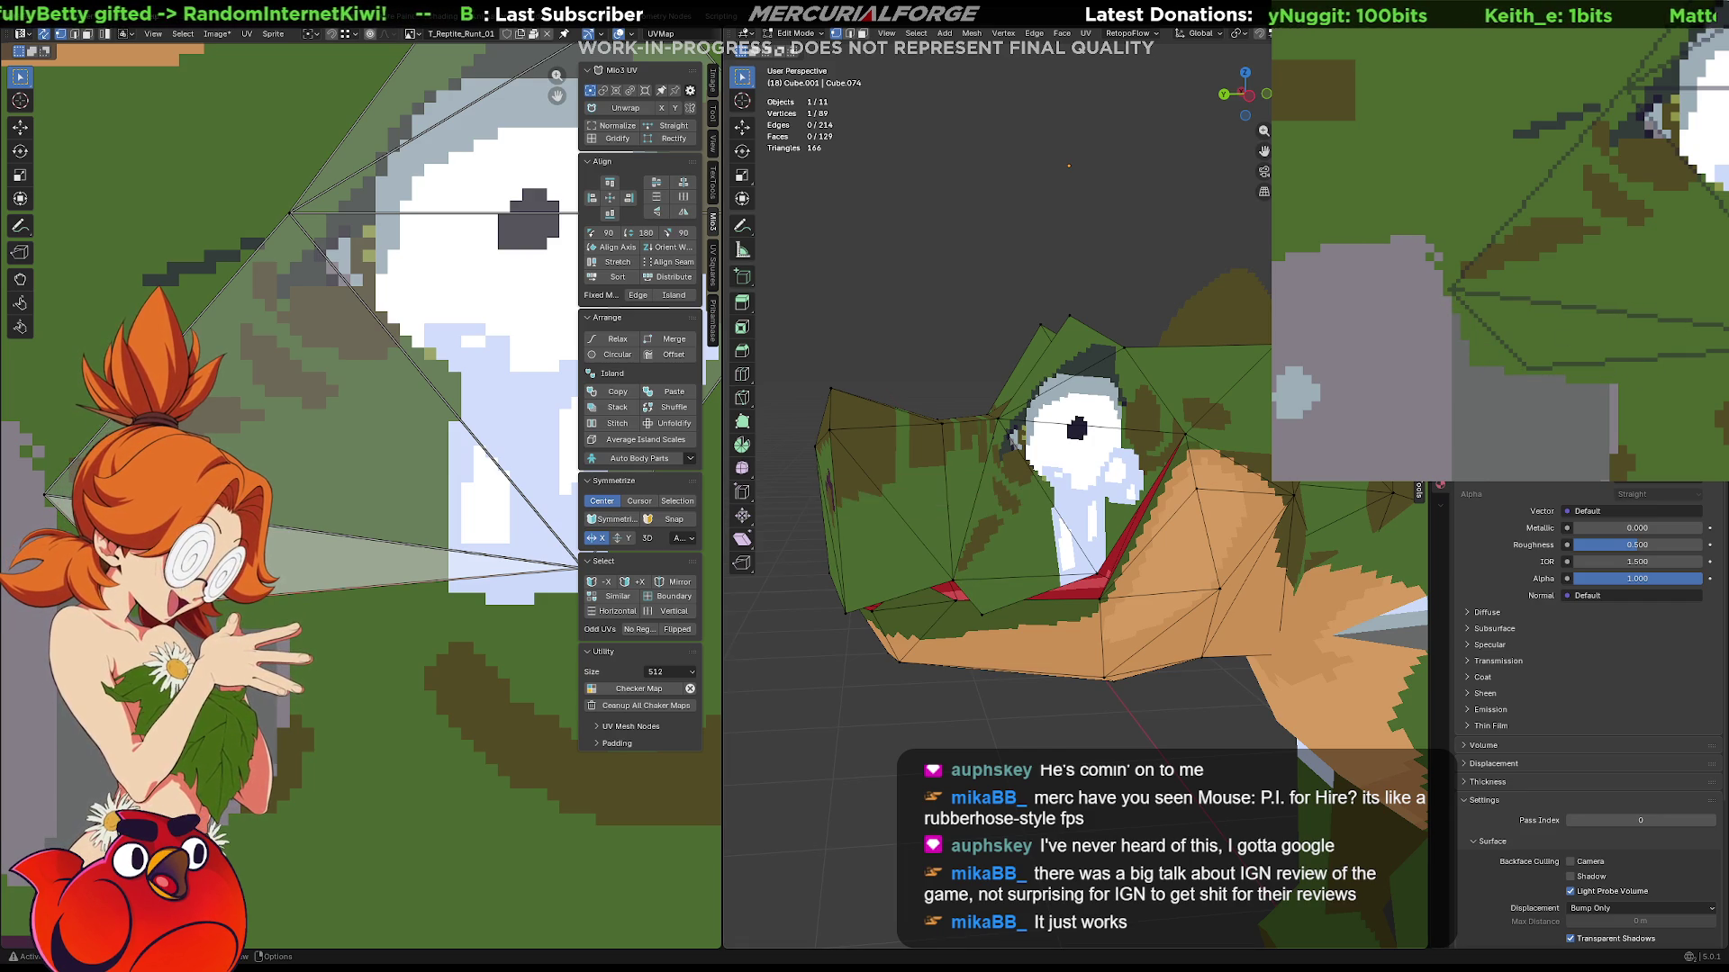
{"action": "middle_click_drag", "start_coordinate": [1081, 473], "coordinate": [945, 486]}
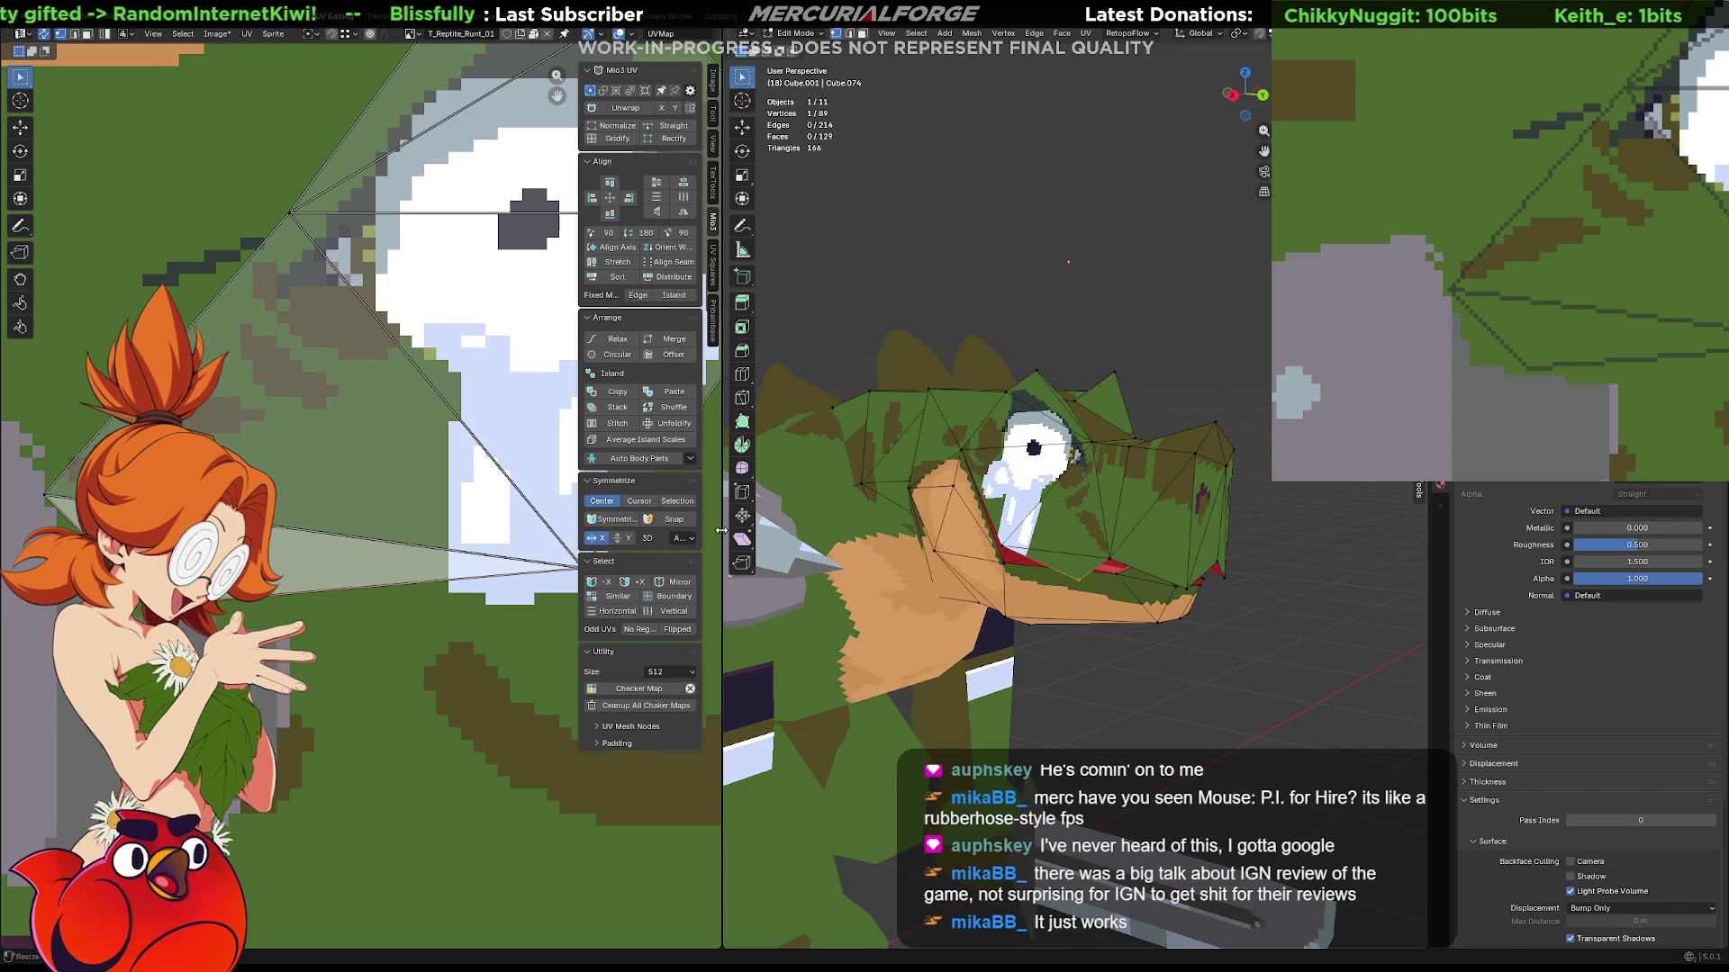
{"action": "middle_click_drag", "start_coordinate": [906, 575], "coordinate": [866, 574]}
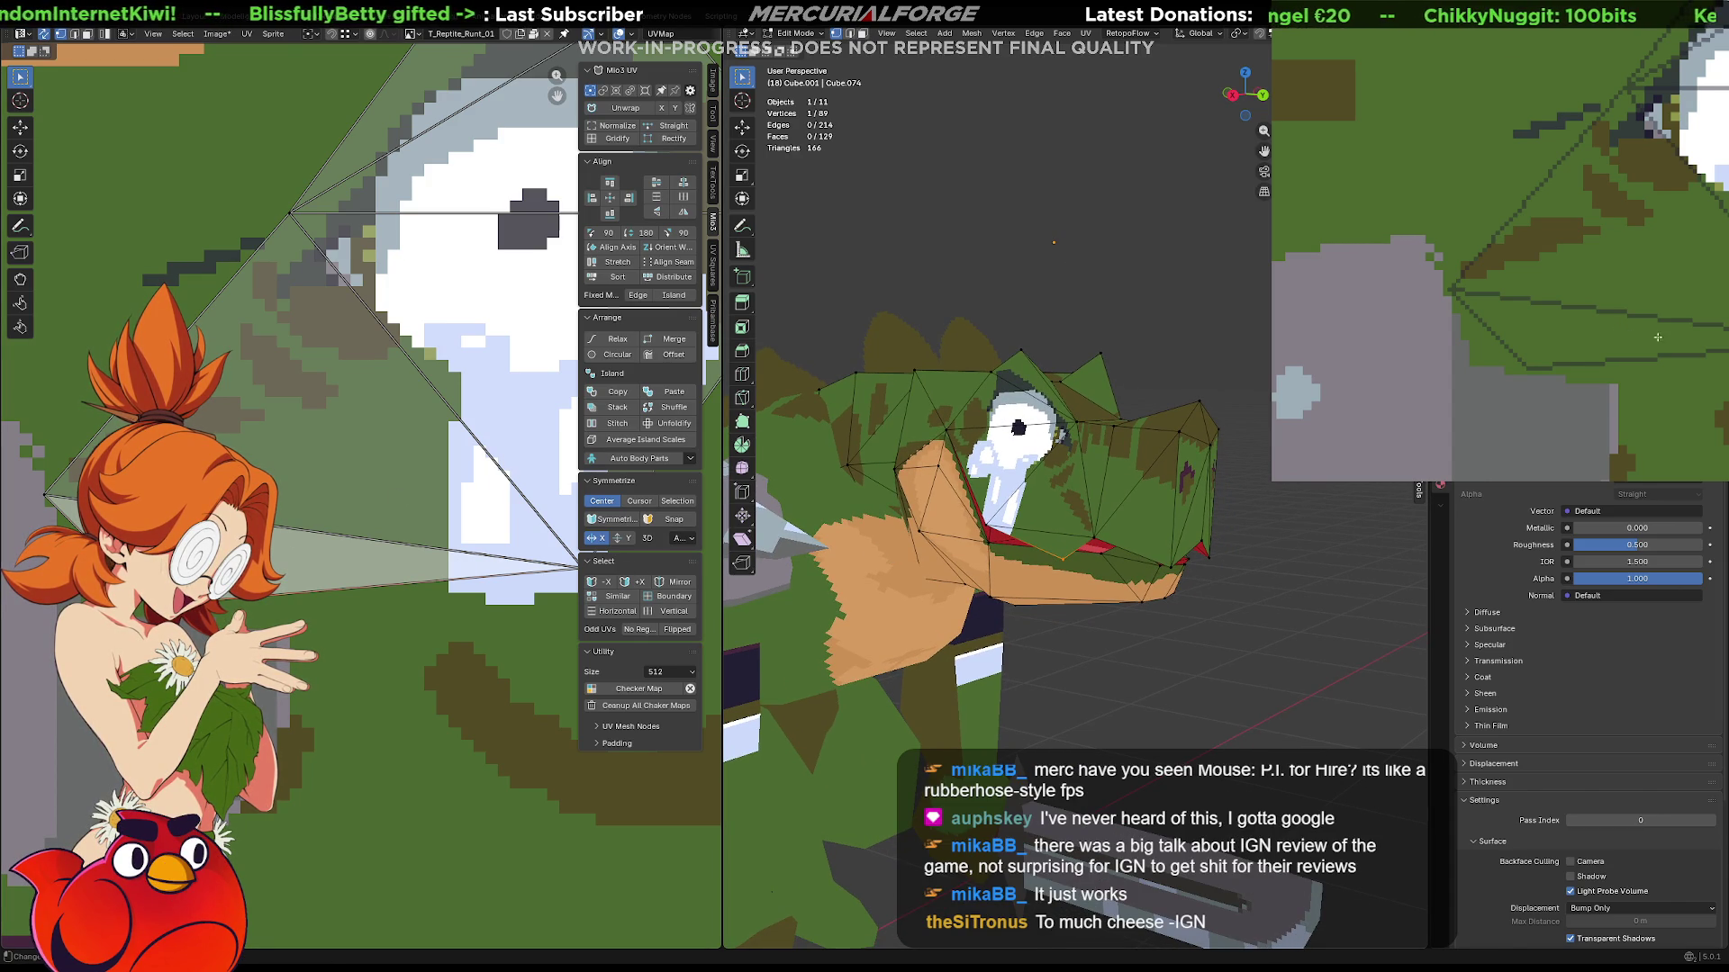
{"action": "middle_click_drag", "start_coordinate": [1657, 338], "coordinate": [1505, 192]}
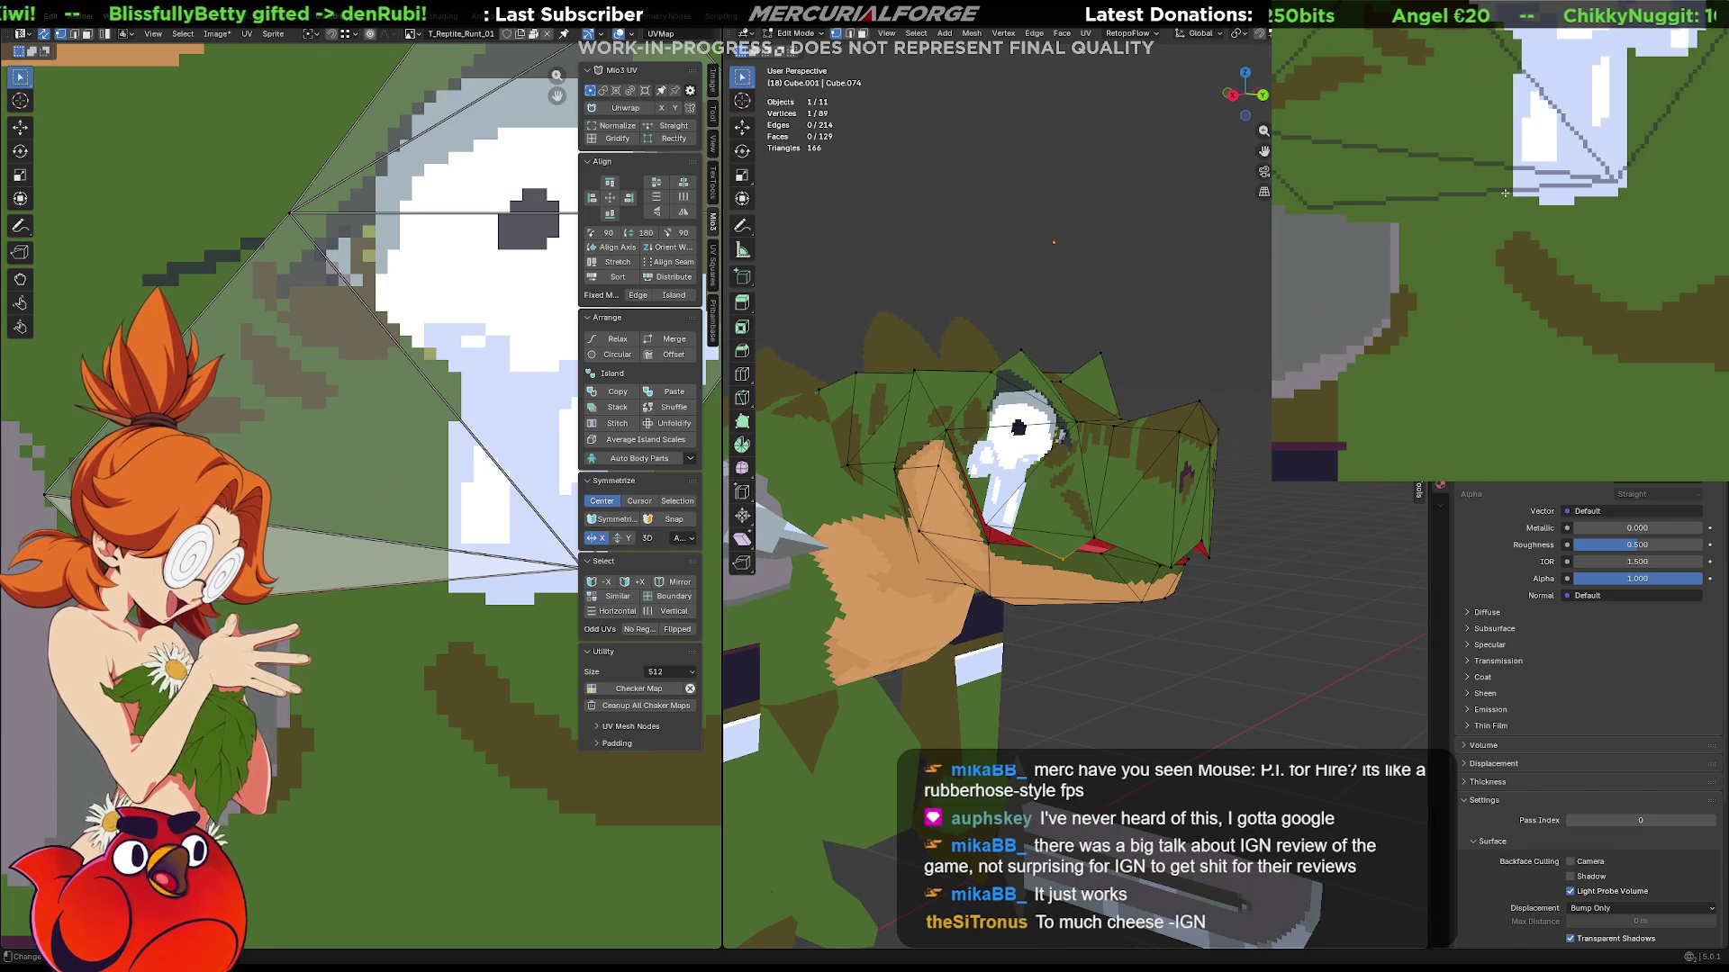
{"action": "mouse_move", "coordinate": [1055, 540]}
{"action": "middle_mouse_down"}
{"action": "mouse_move", "coordinate": [1144, 539]}
{"action": "mouse_move", "coordinate": [962, 484]}
{"action": "mouse_move", "coordinate": [1027, 490]}
{"action": "mouse_move", "coordinate": [1018, 515]}
{"action": "middle_mouse_up"}
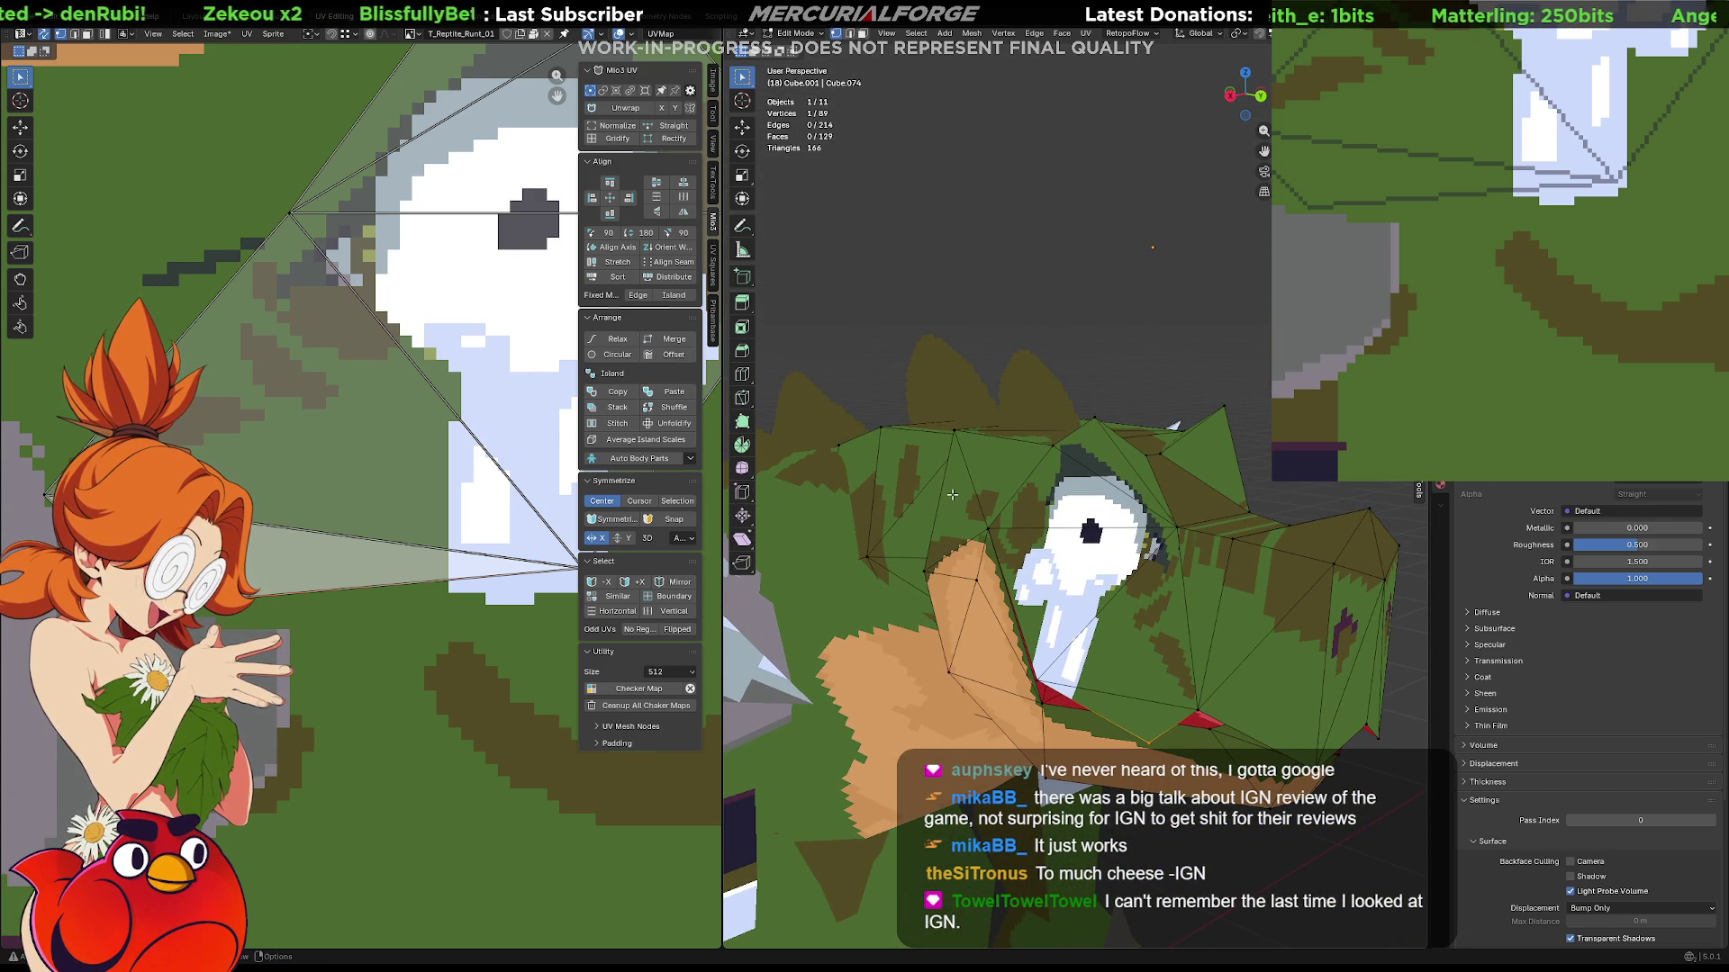
{"action": "middle_click_drag", "start_coordinate": [1023, 436], "coordinate": [1015, 399]}
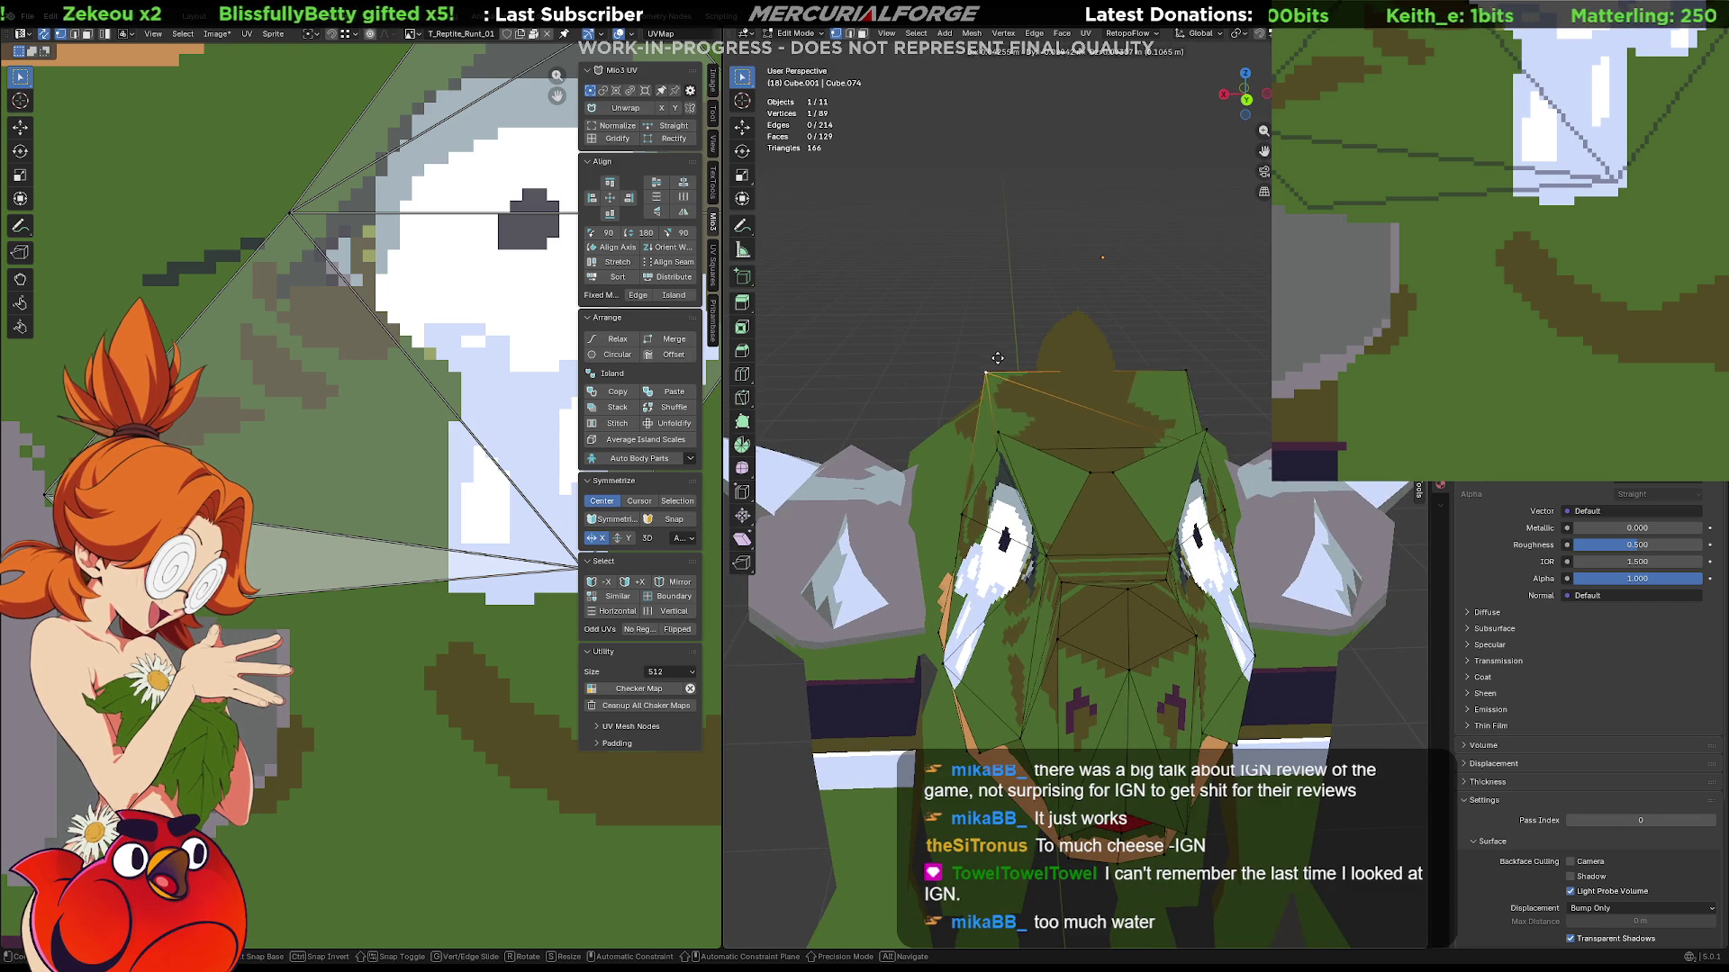
{"action": "key", "text": "g"}
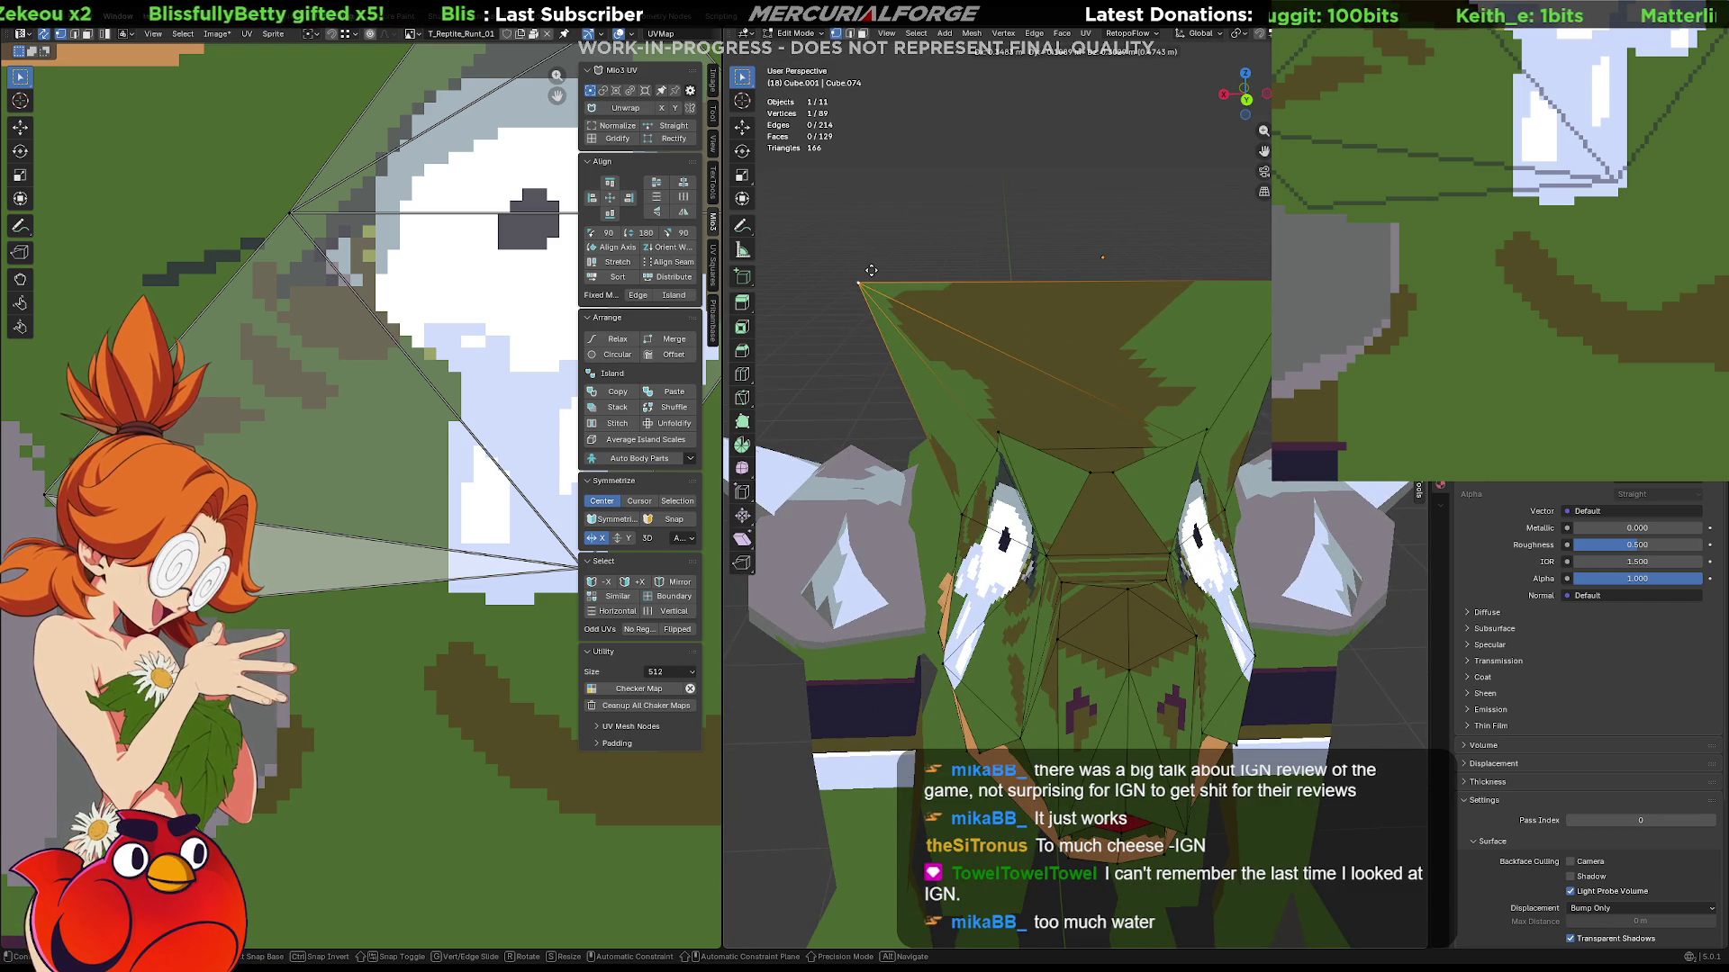
Place the head's top vertices to form a sharper peak, checking from side and front.
{"action": "left_click", "coordinate": [871, 277]}
{"action": "mouse_move", "coordinate": [871, 278]}
{"action": "middle_mouse_down"}
{"action": "mouse_move", "coordinate": [1018, 391]}
{"action": "mouse_move", "coordinate": [1117, 637]}
{"action": "middle_mouse_up"}
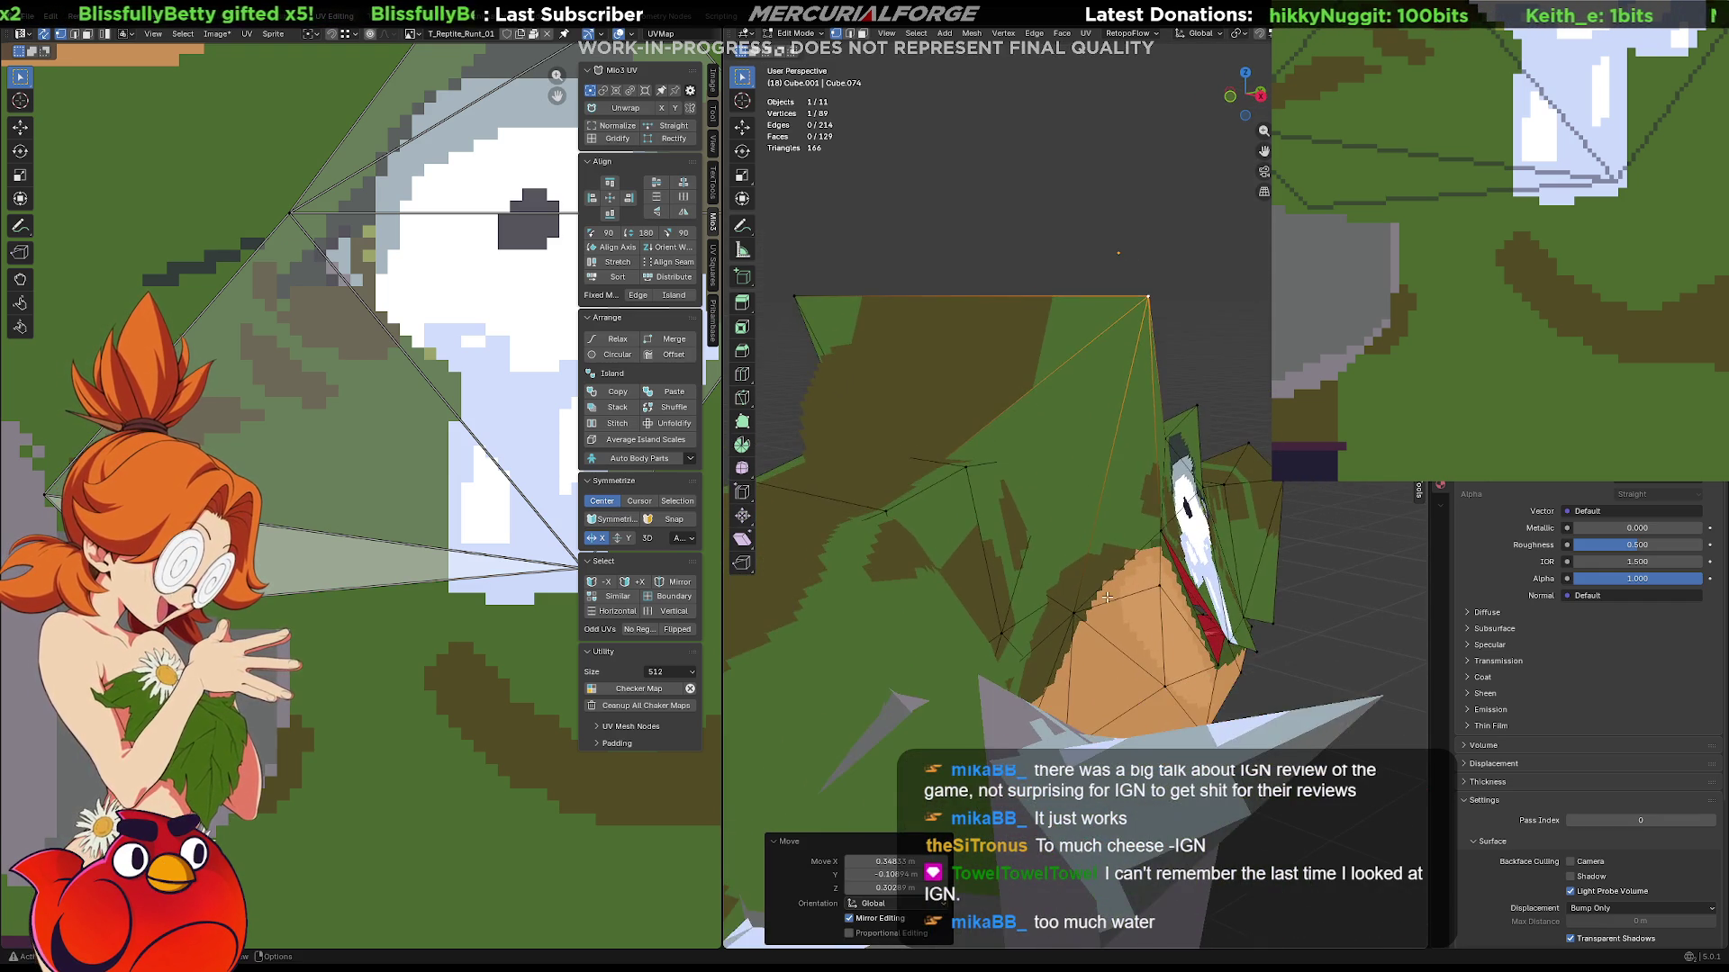
{"action": "key", "text": "g"}
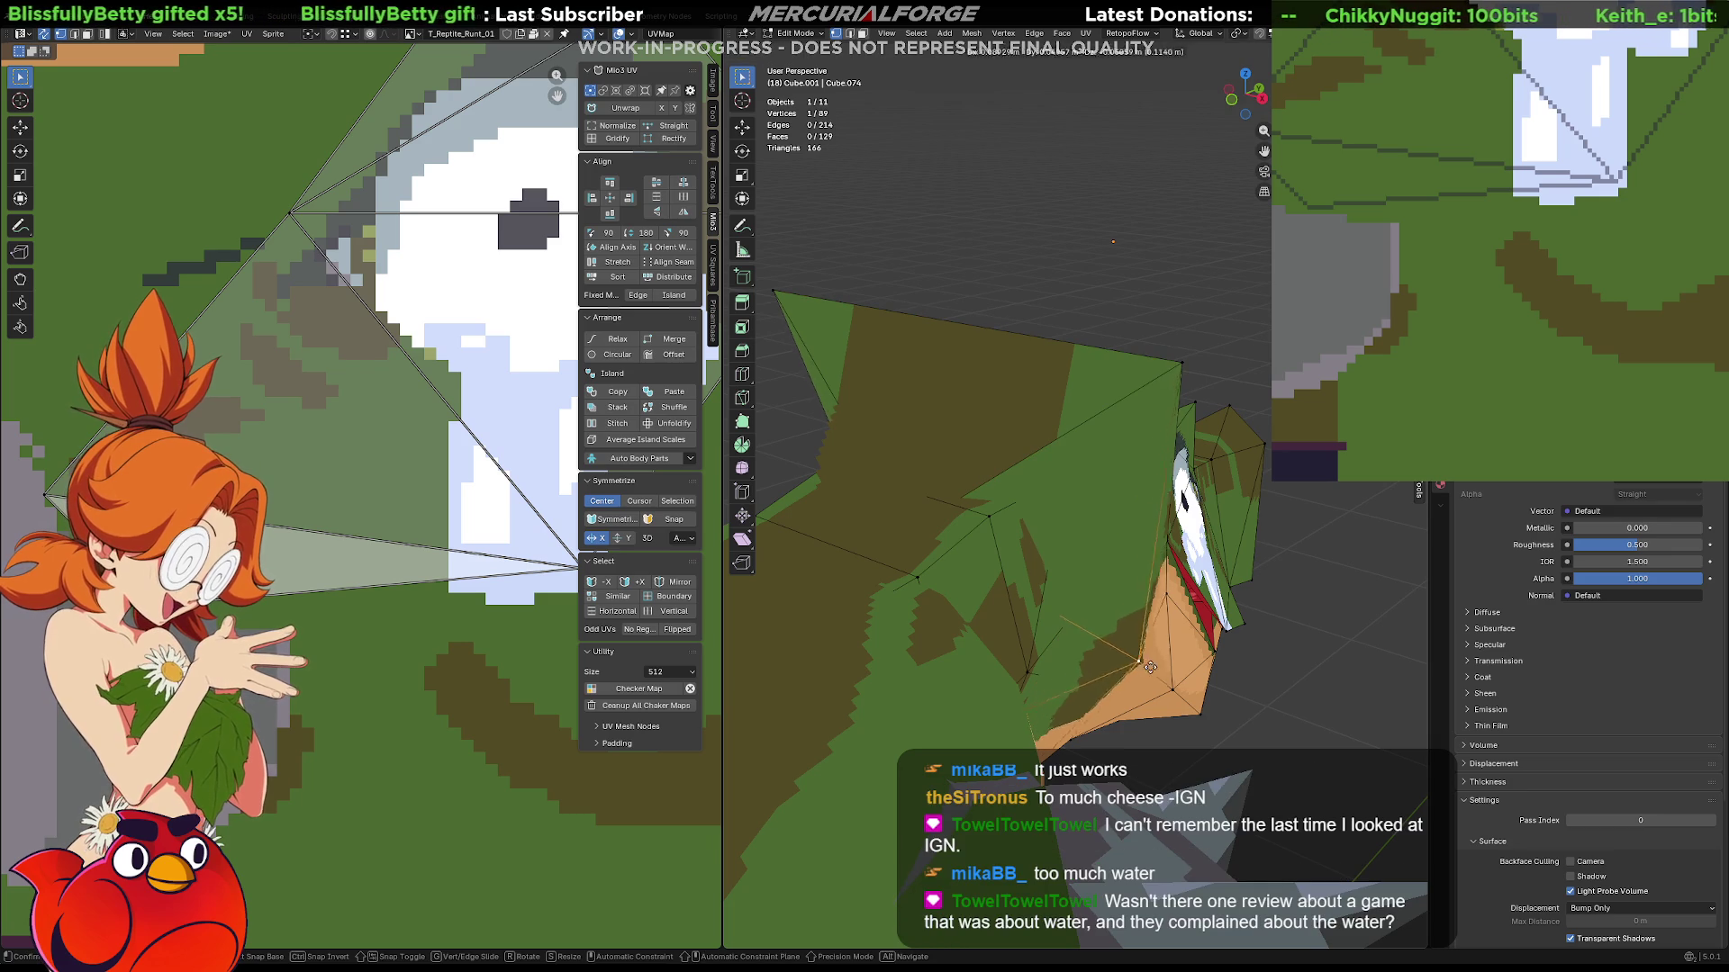
{"action": "left_click", "coordinate": [1247, 697]}
{"action": "mouse_move", "coordinate": [1247, 696]}
{"action": "middle_mouse_down"}
{"action": "mouse_move", "coordinate": [1110, 553]}
{"action": "mouse_move", "coordinate": [1161, 499]}
{"action": "mouse_move", "coordinate": [1004, 513]}
{"action": "mouse_move", "coordinate": [1241, 469]}
{"action": "mouse_move", "coordinate": [1099, 545]}
{"action": "mouse_move", "coordinate": [1096, 468]}
{"action": "middle_mouse_up"}
{"action": "scroll", "coordinate": [1146, 484], "scroll_direction": "up", "scroll_amount": 5}
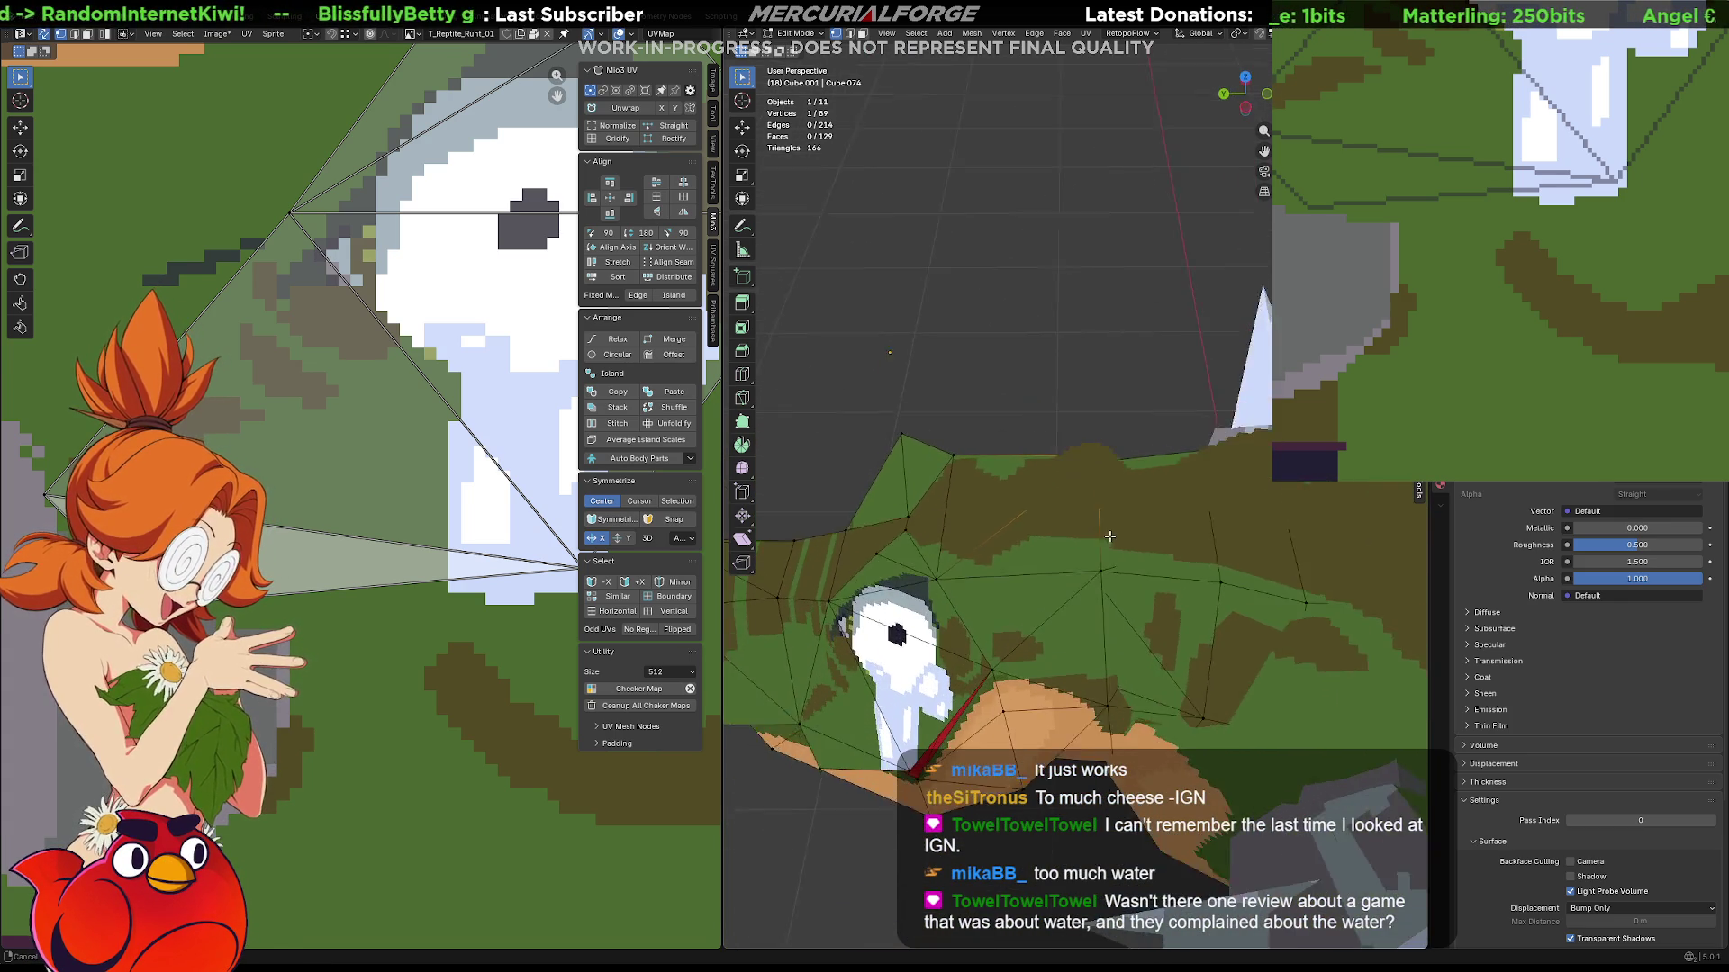
Leave mesh editing and select the spike piece above the head.
{"action": "key", "text": "Tab"}
{"action": "left_click", "coordinate": [1096, 469]}
{"action": "mouse_move", "coordinate": [1067, 481]}
{"action": "middle_mouse_down"}
{"action": "mouse_move", "coordinate": [1068, 518]}
{"action": "mouse_move", "coordinate": [1072, 489]}
{"action": "mouse_move", "coordinate": [1103, 474]}
{"action": "mouse_move", "coordinate": [1112, 499]}
{"action": "mouse_move", "coordinate": [1131, 472]}
{"action": "middle_mouse_up"}
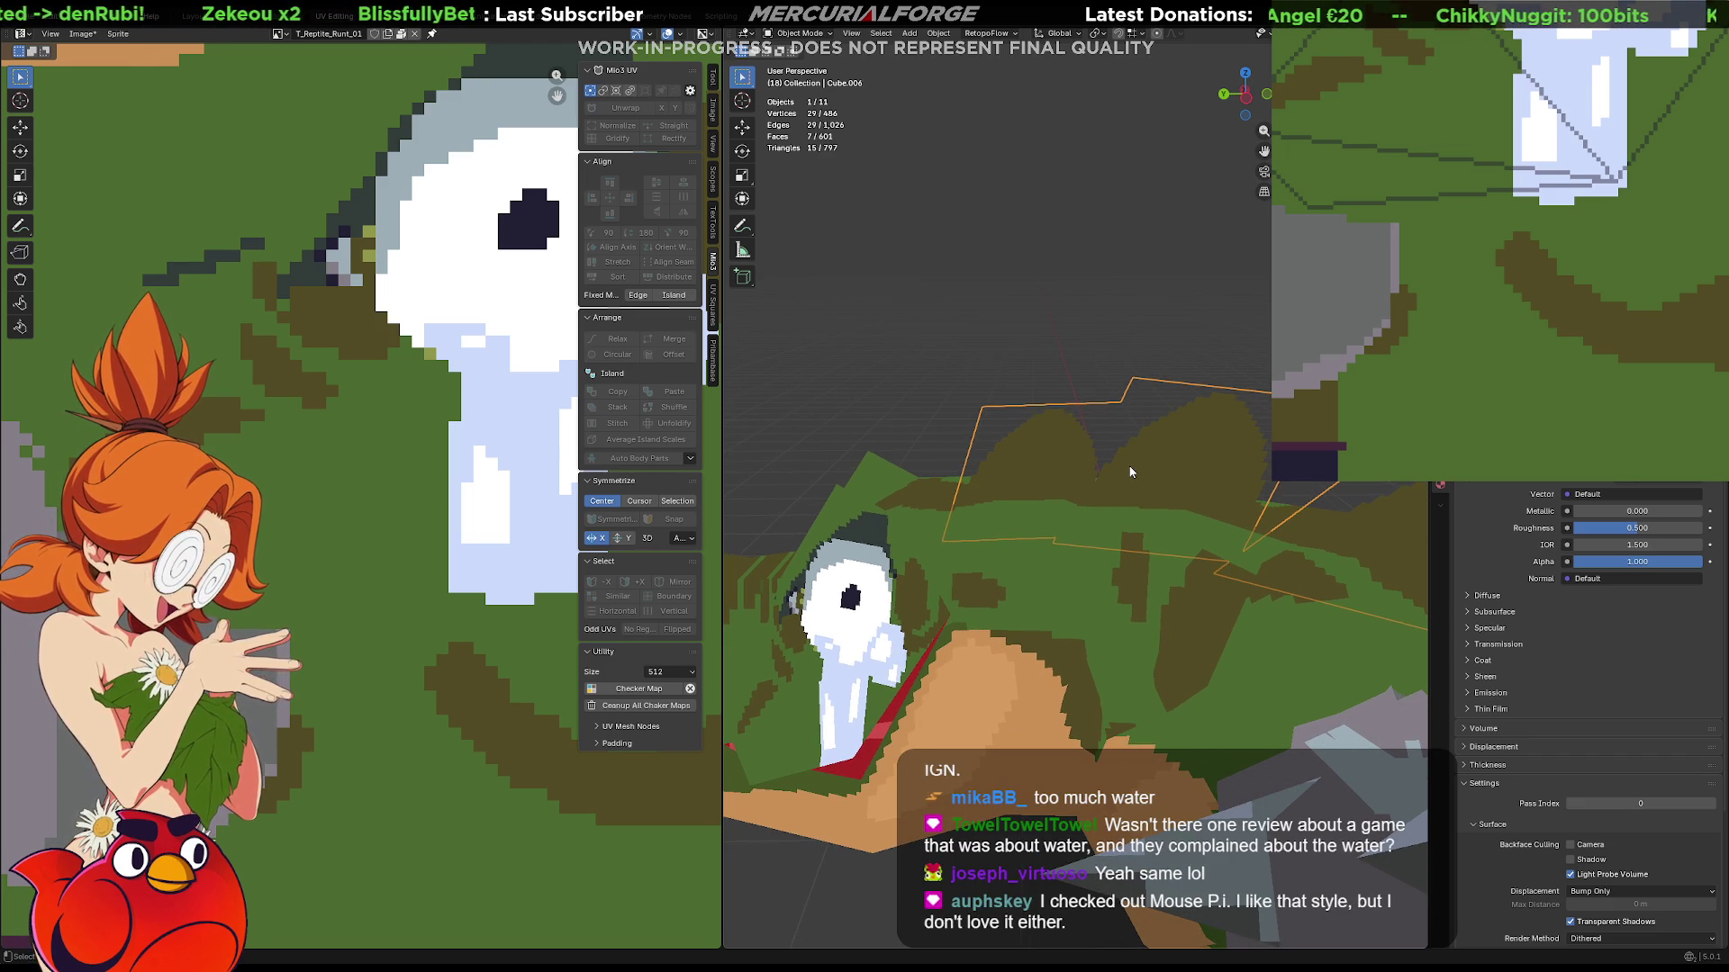
Edit the spike piece and slide its linked faces along Y, after cancelling a vertical move.
{"action": "key", "text": "Tab"}
{"action": "middle_click_drag", "start_coordinate": [1075, 474], "coordinate": [1131, 491]}
{"action": "left_click", "coordinate": [1056, 462]}
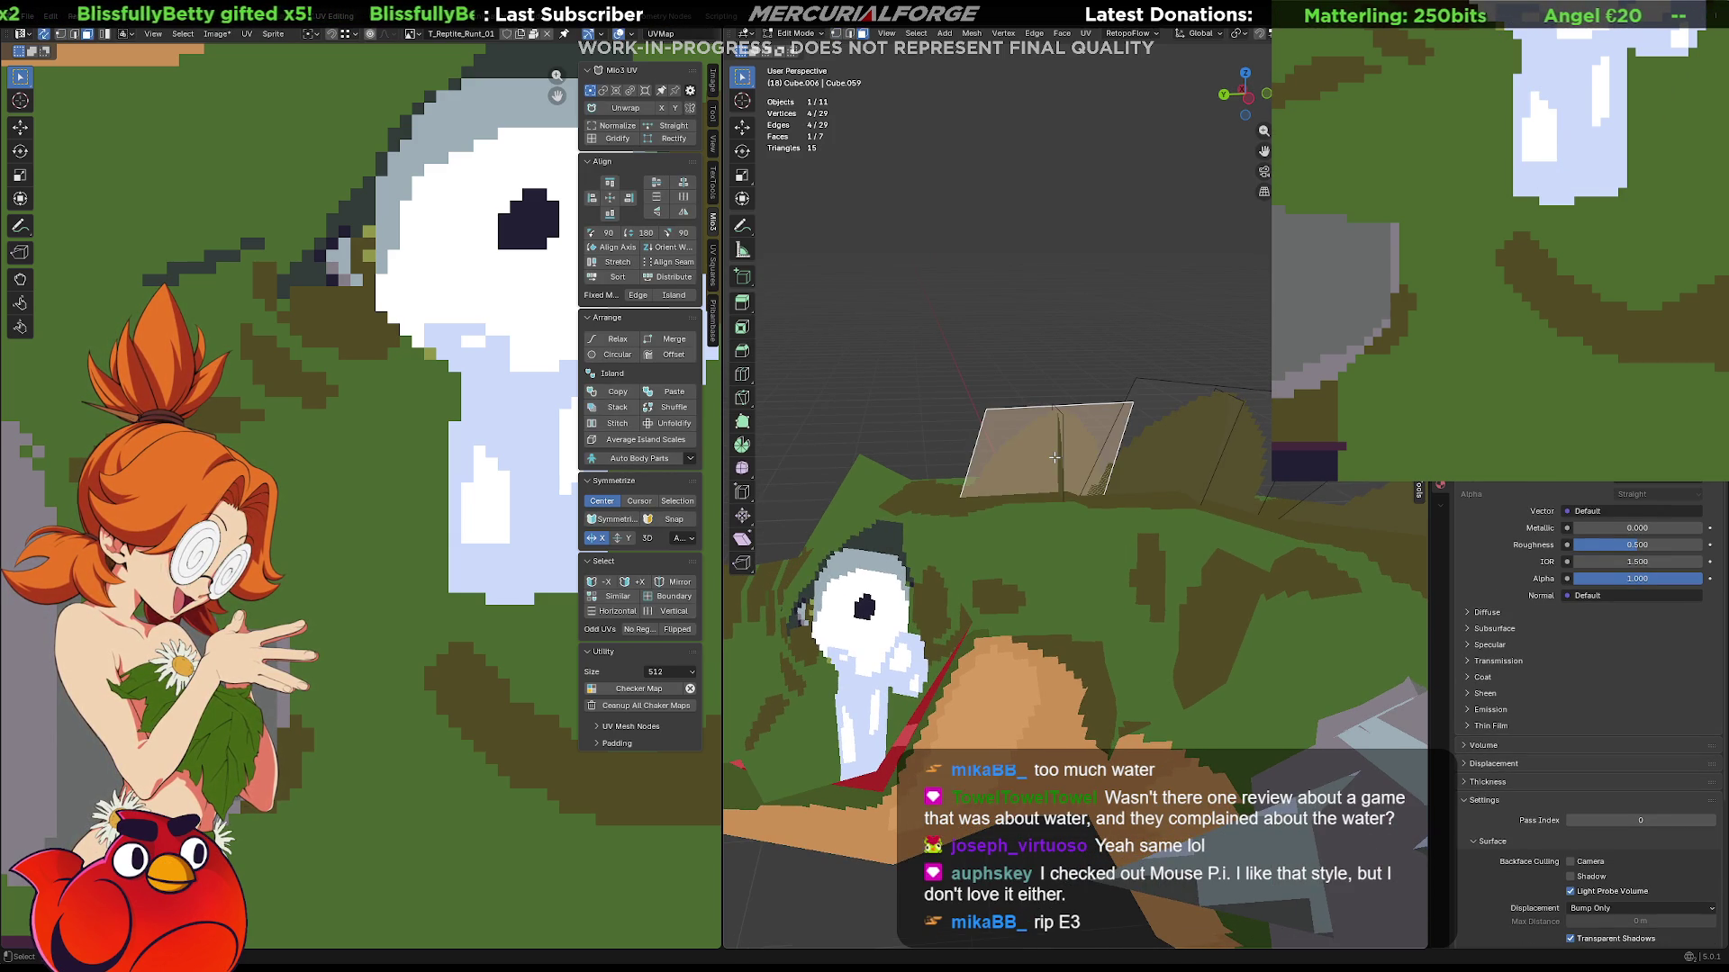
{"action": "key", "text": "l"}
{"action": "key", "text": "g"}
{"action": "key", "text": "z"}
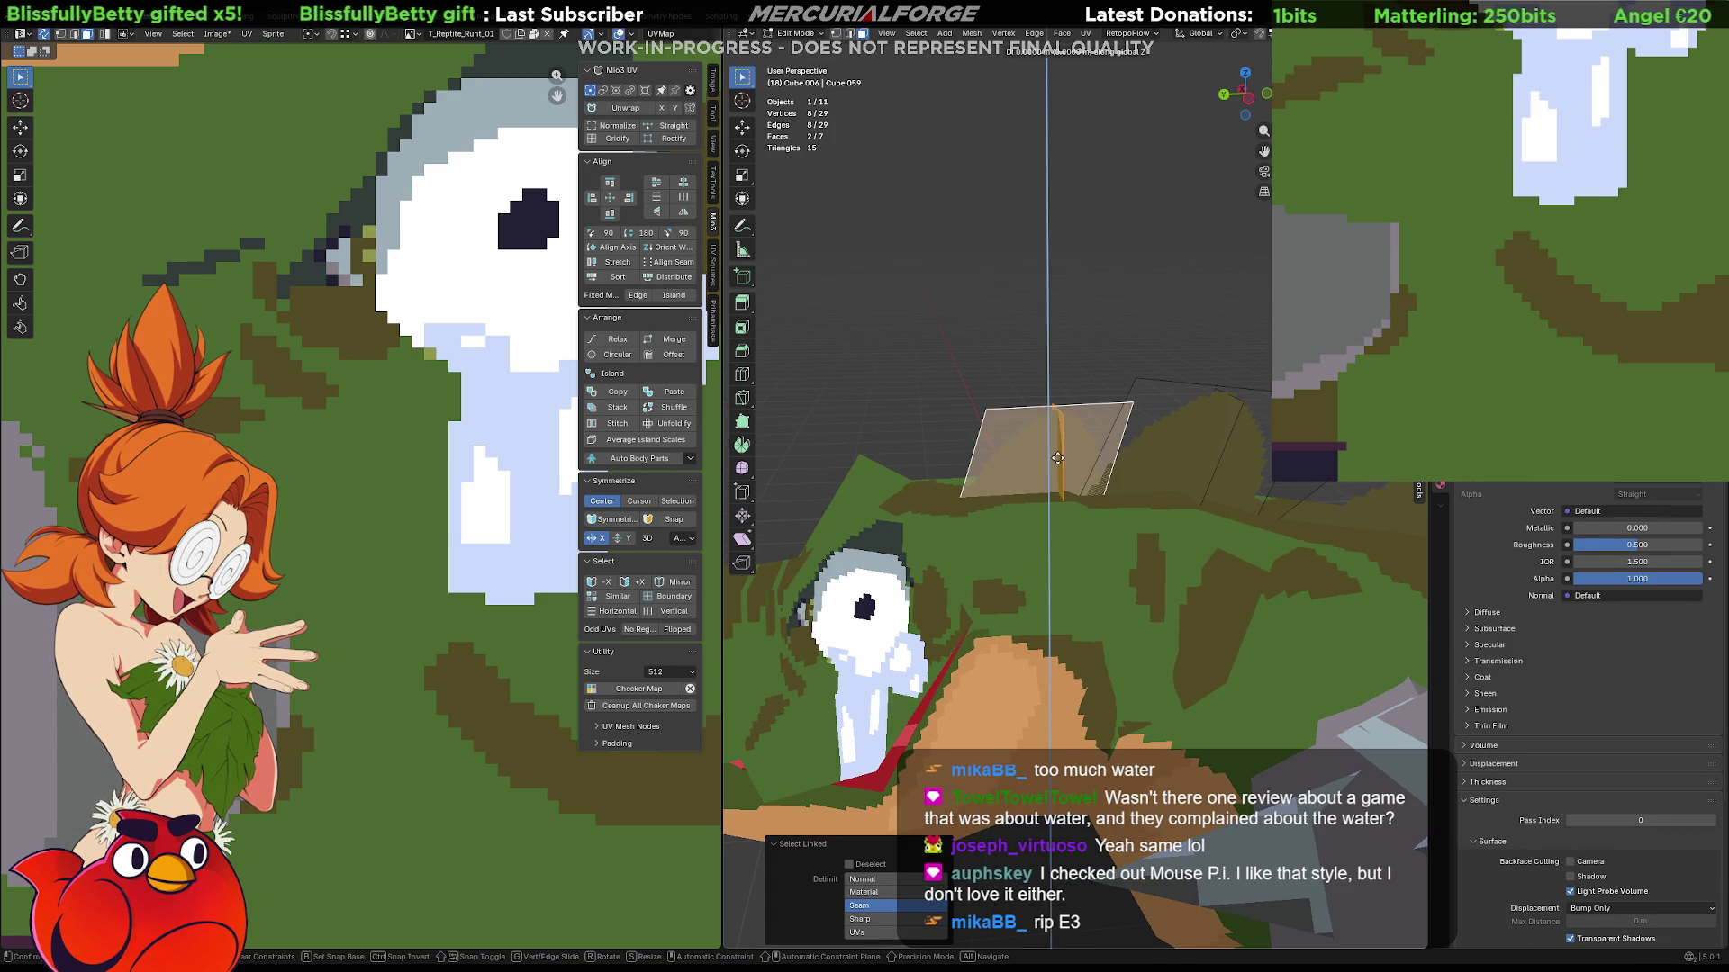
{"action": "right_click", "coordinate": [1041, 455]}
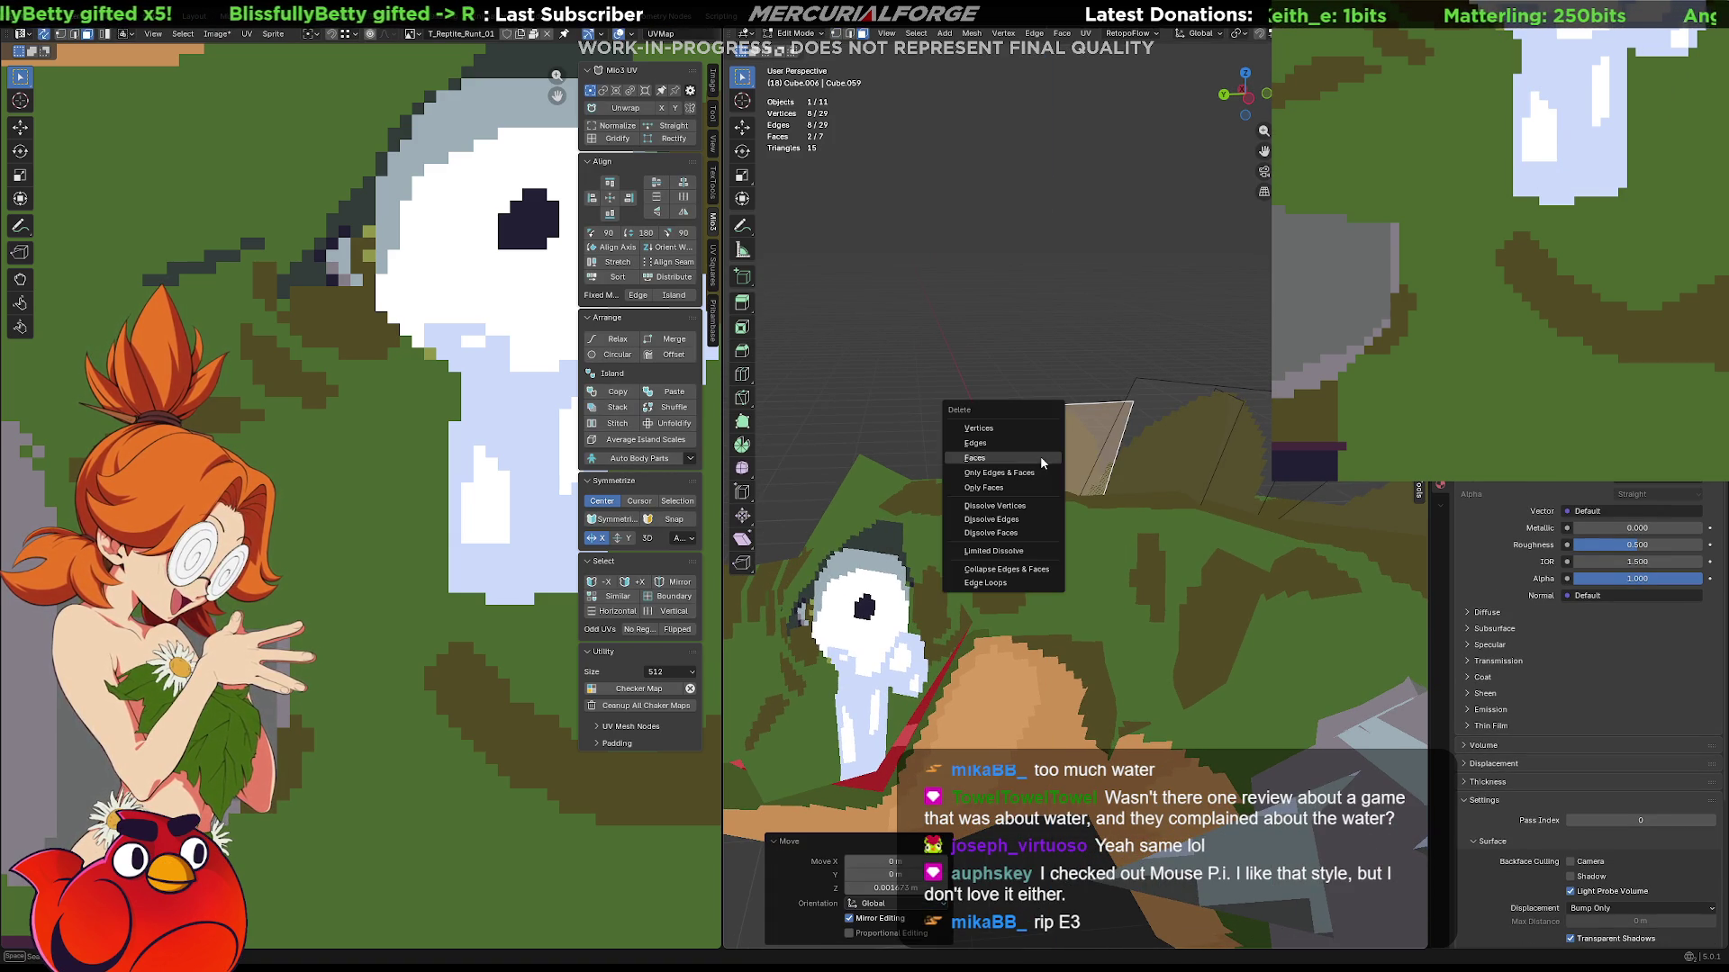
{"action": "key", "text": "g"}
{"action": "key", "text": "y"}
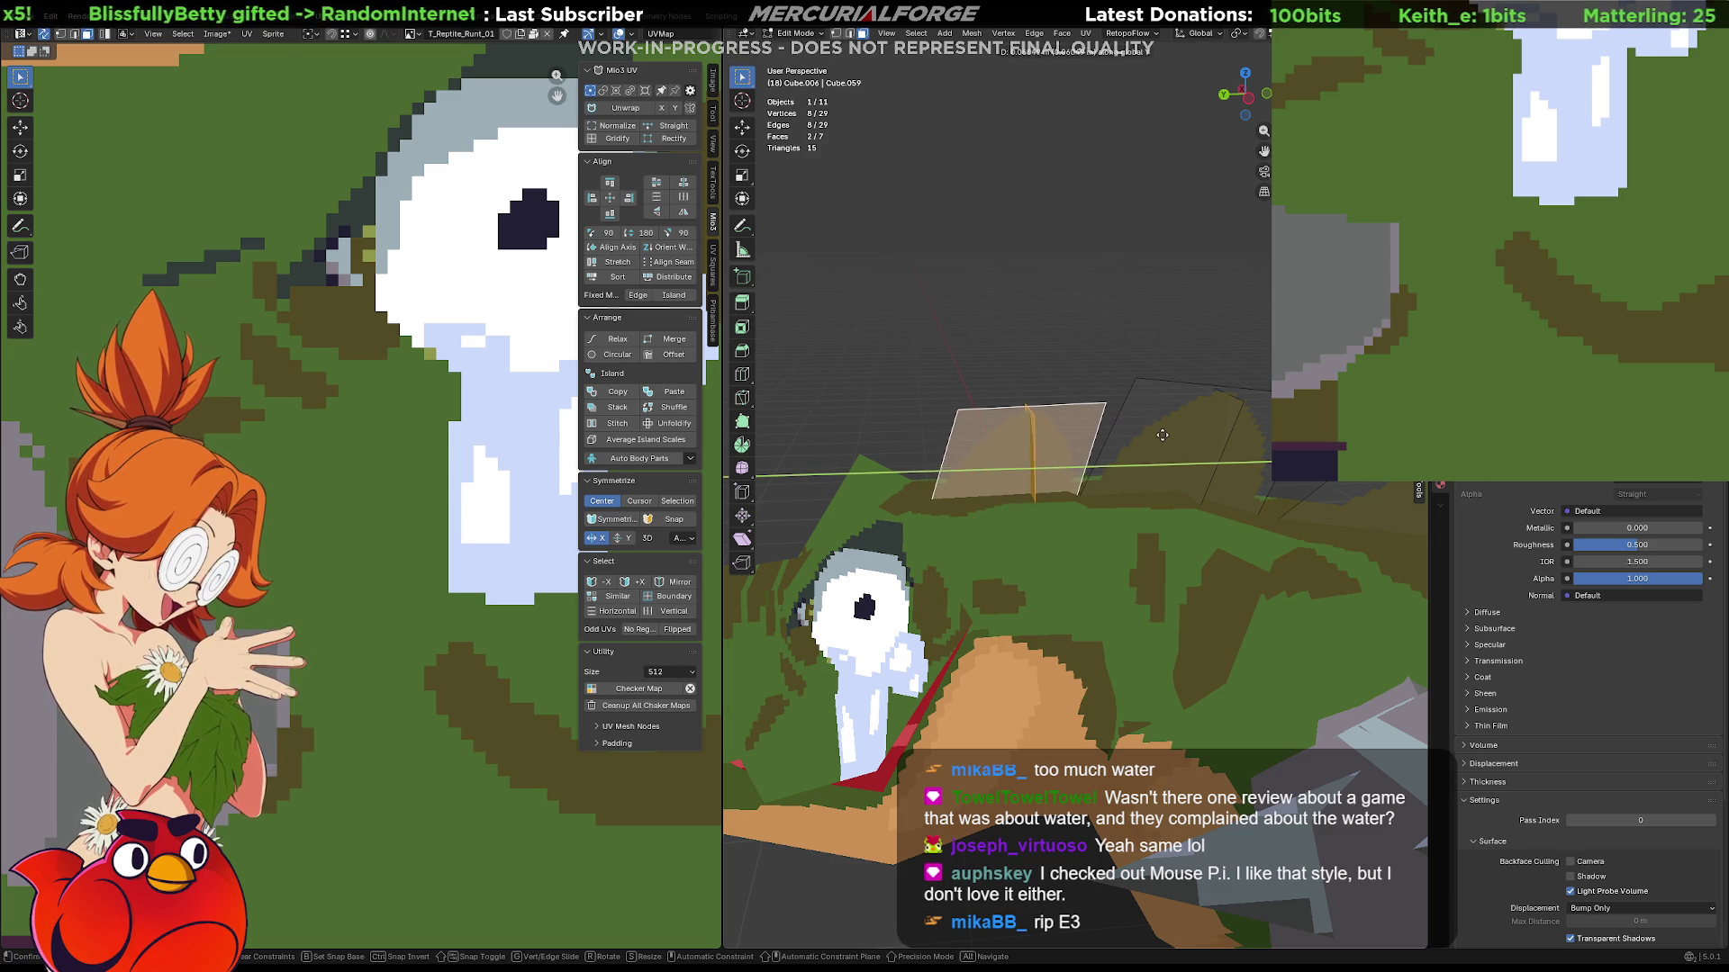
{"action": "left_click", "coordinate": [1162, 434]}
Slide the thin spike face and the left spike faces along Y, then deselect all.
{"action": "middle_click_drag", "start_coordinate": [1163, 434], "coordinate": [1161, 446]}
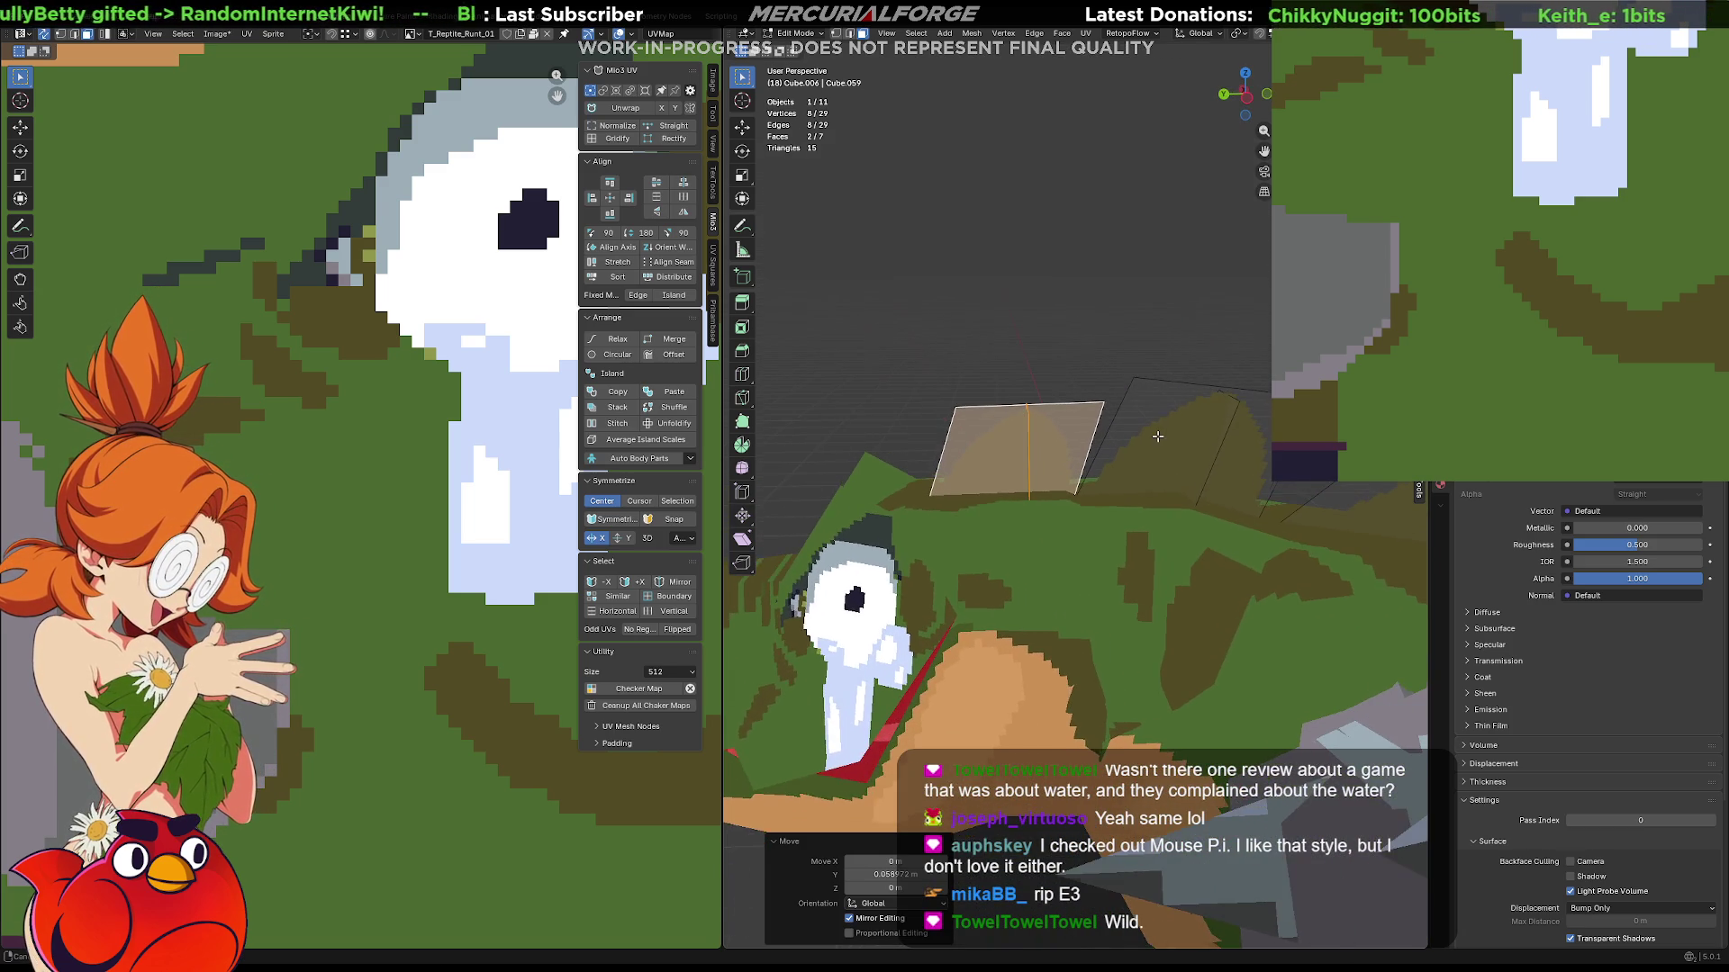
{"action": "middle_click_drag", "start_coordinate": [1160, 447], "coordinate": [1049, 439]}
{"action": "left_click", "coordinate": [1048, 438]}
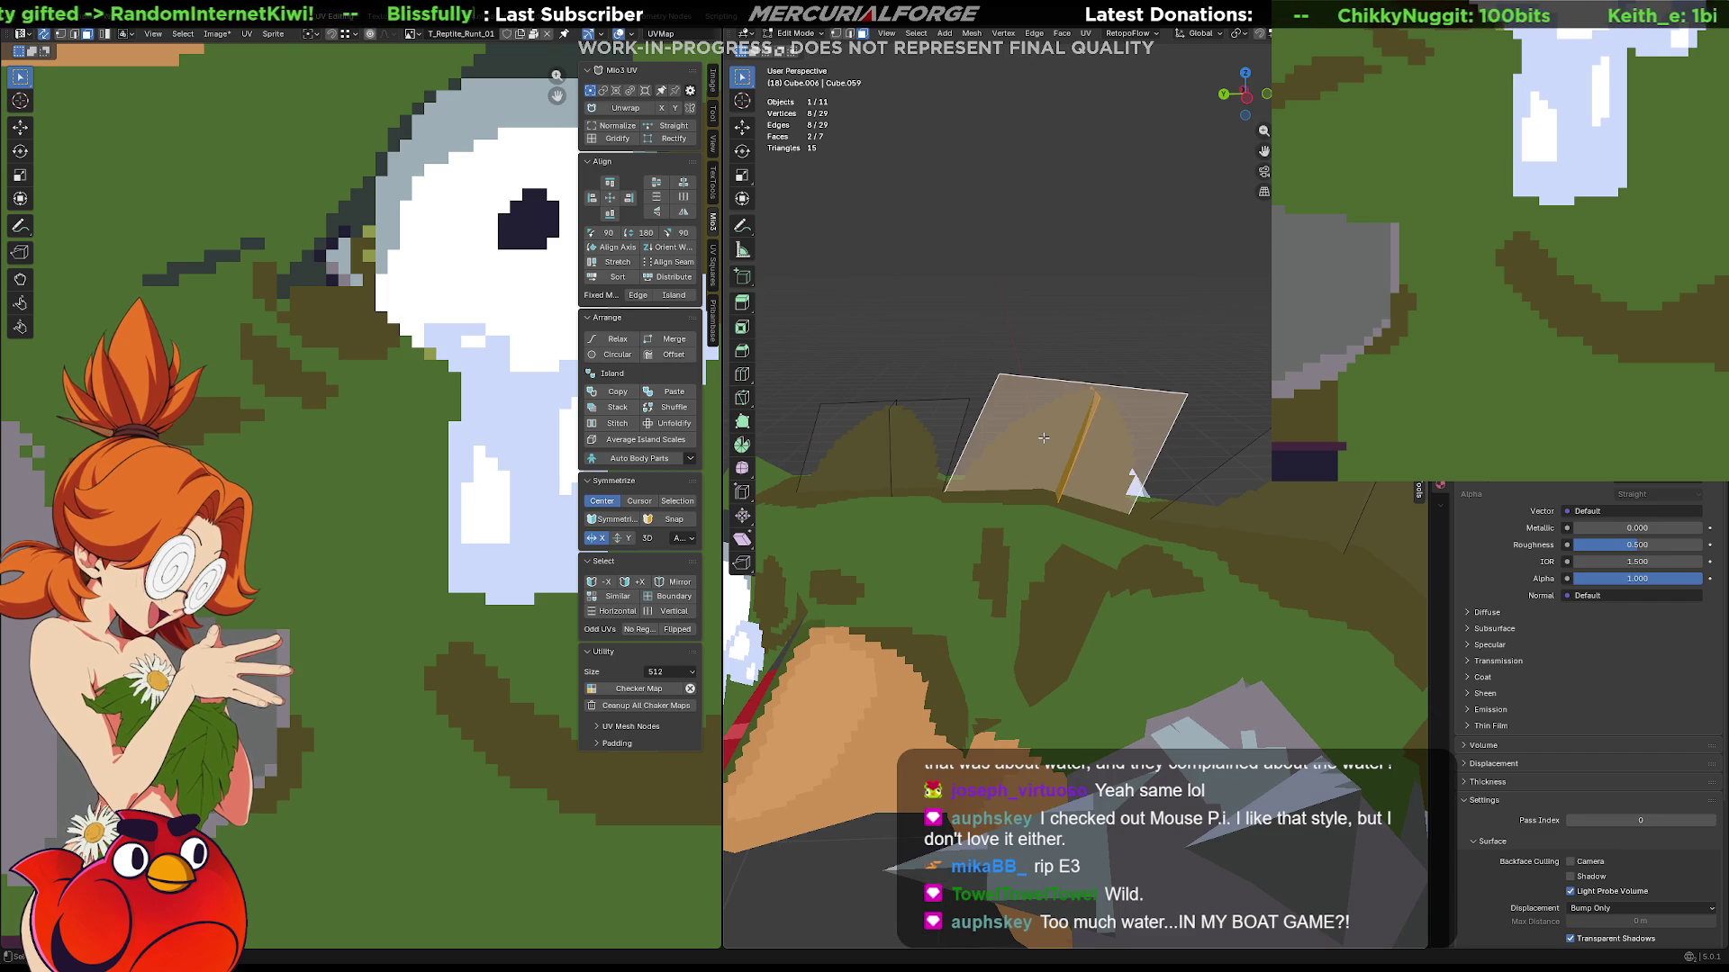
{"action": "key", "text": "g"}
{"action": "key", "text": "y"}
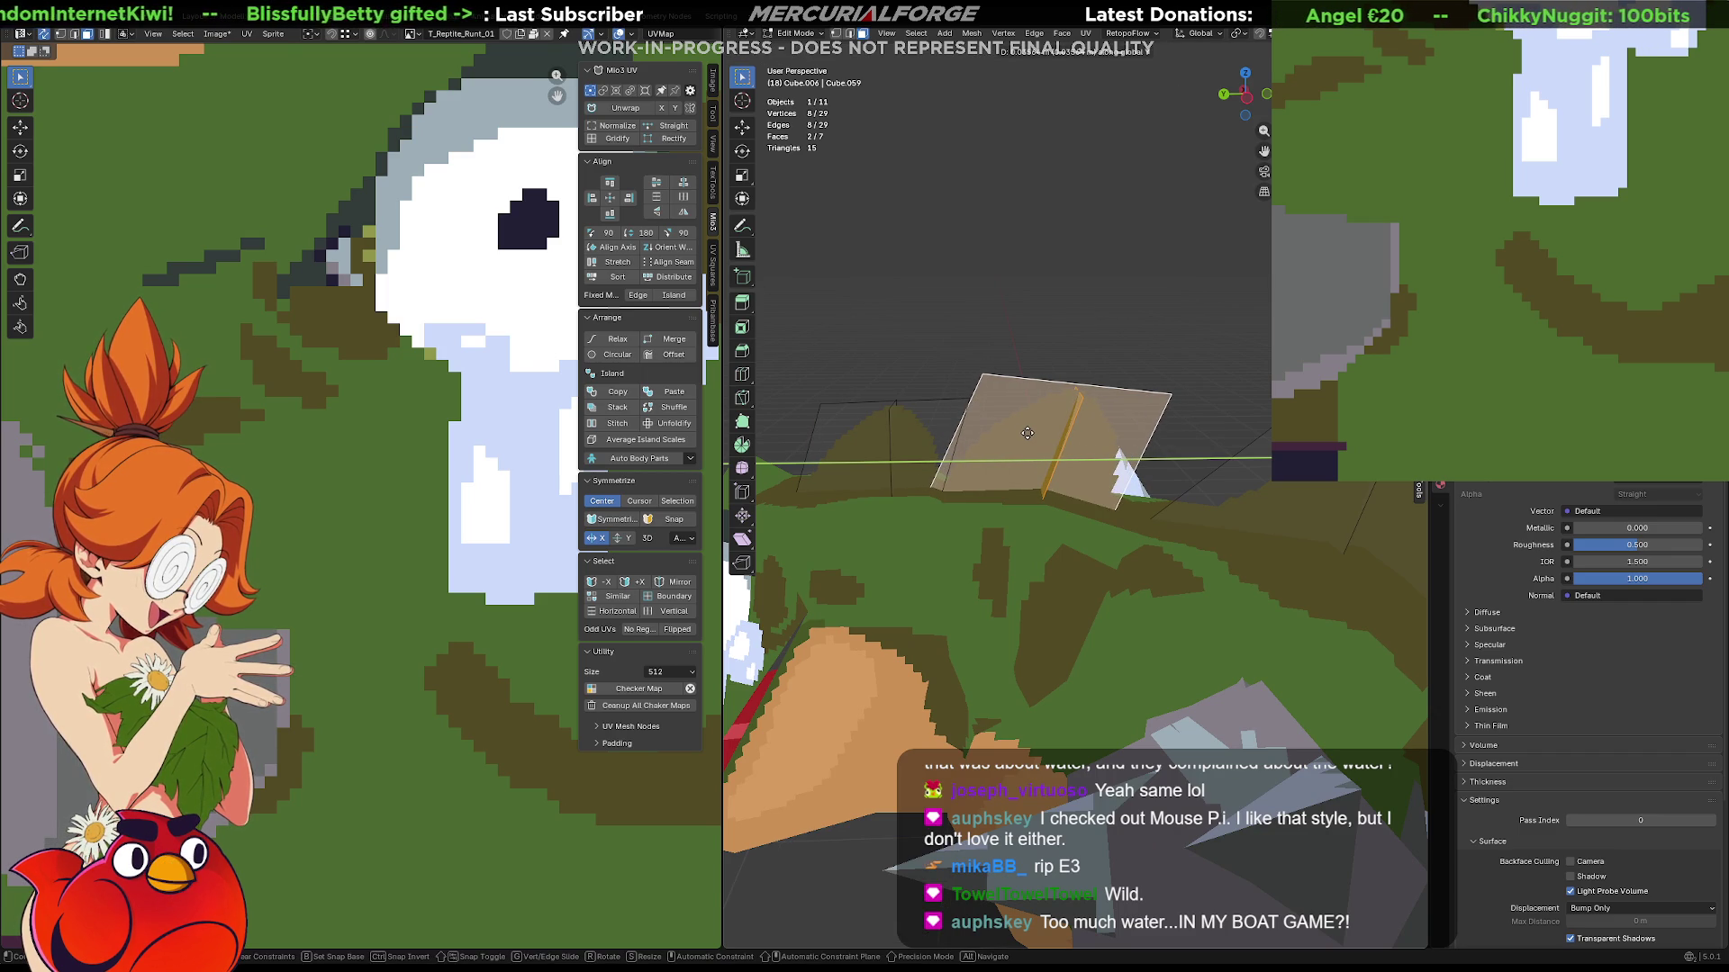
{"action": "left_click", "coordinate": [961, 449]}
{"action": "left_click", "coordinate": [904, 437]}
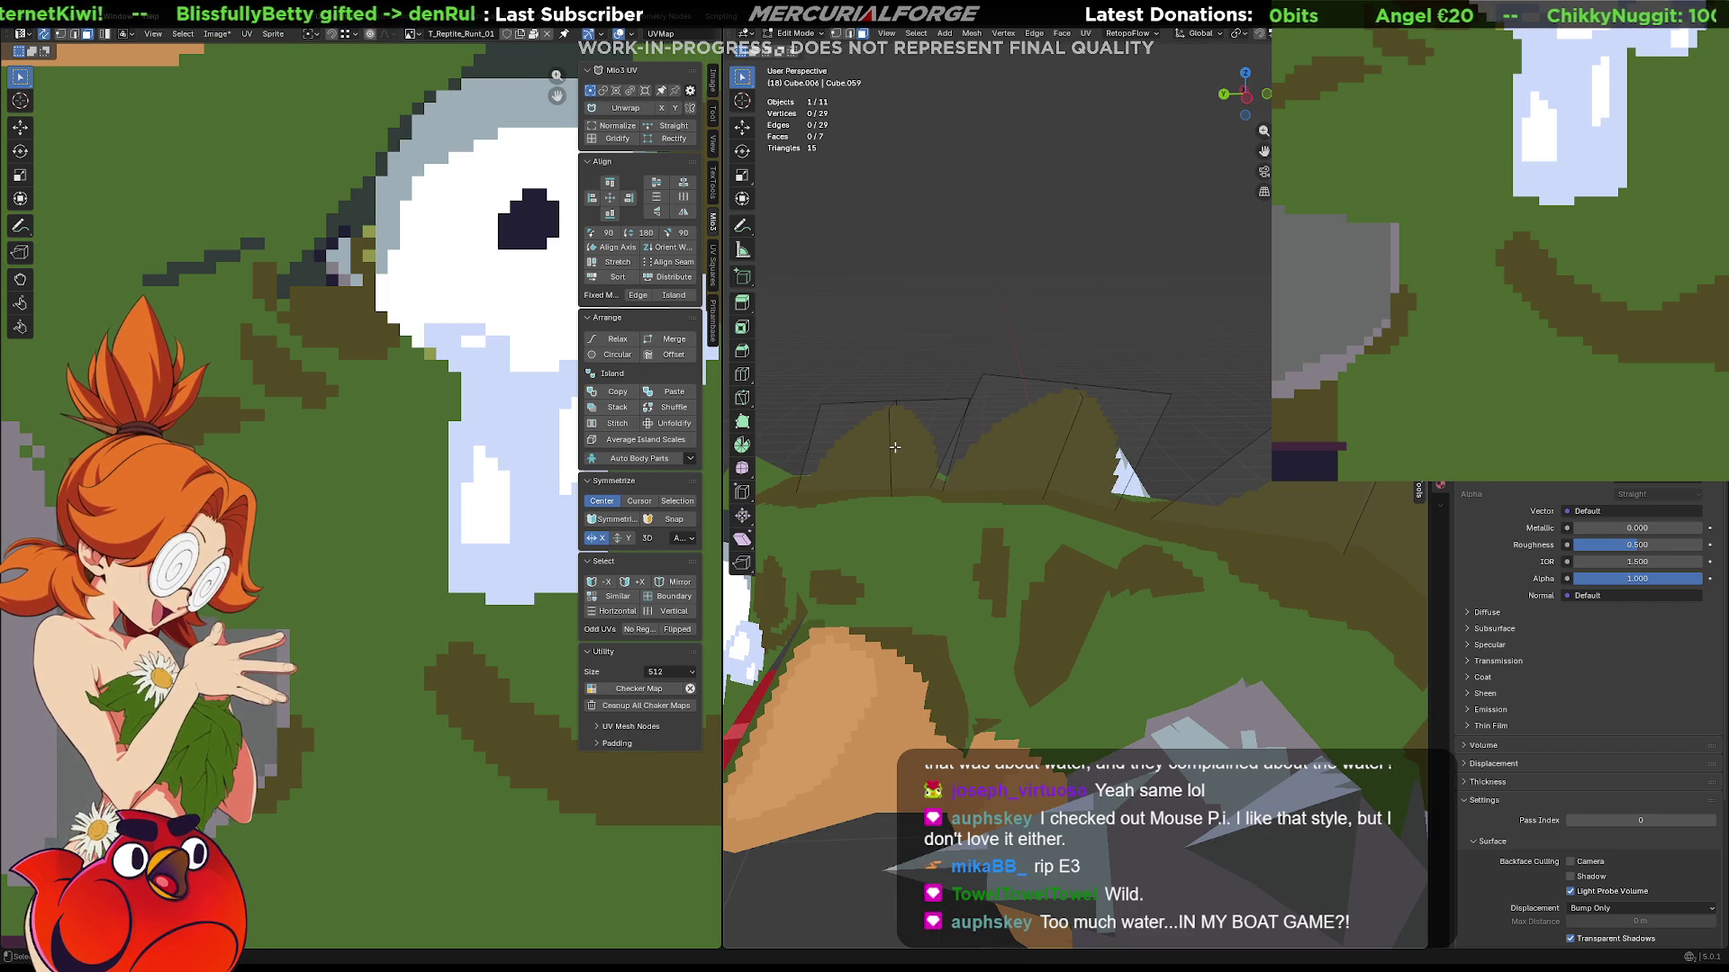
{"action": "left_click", "coordinate": [895, 431]}
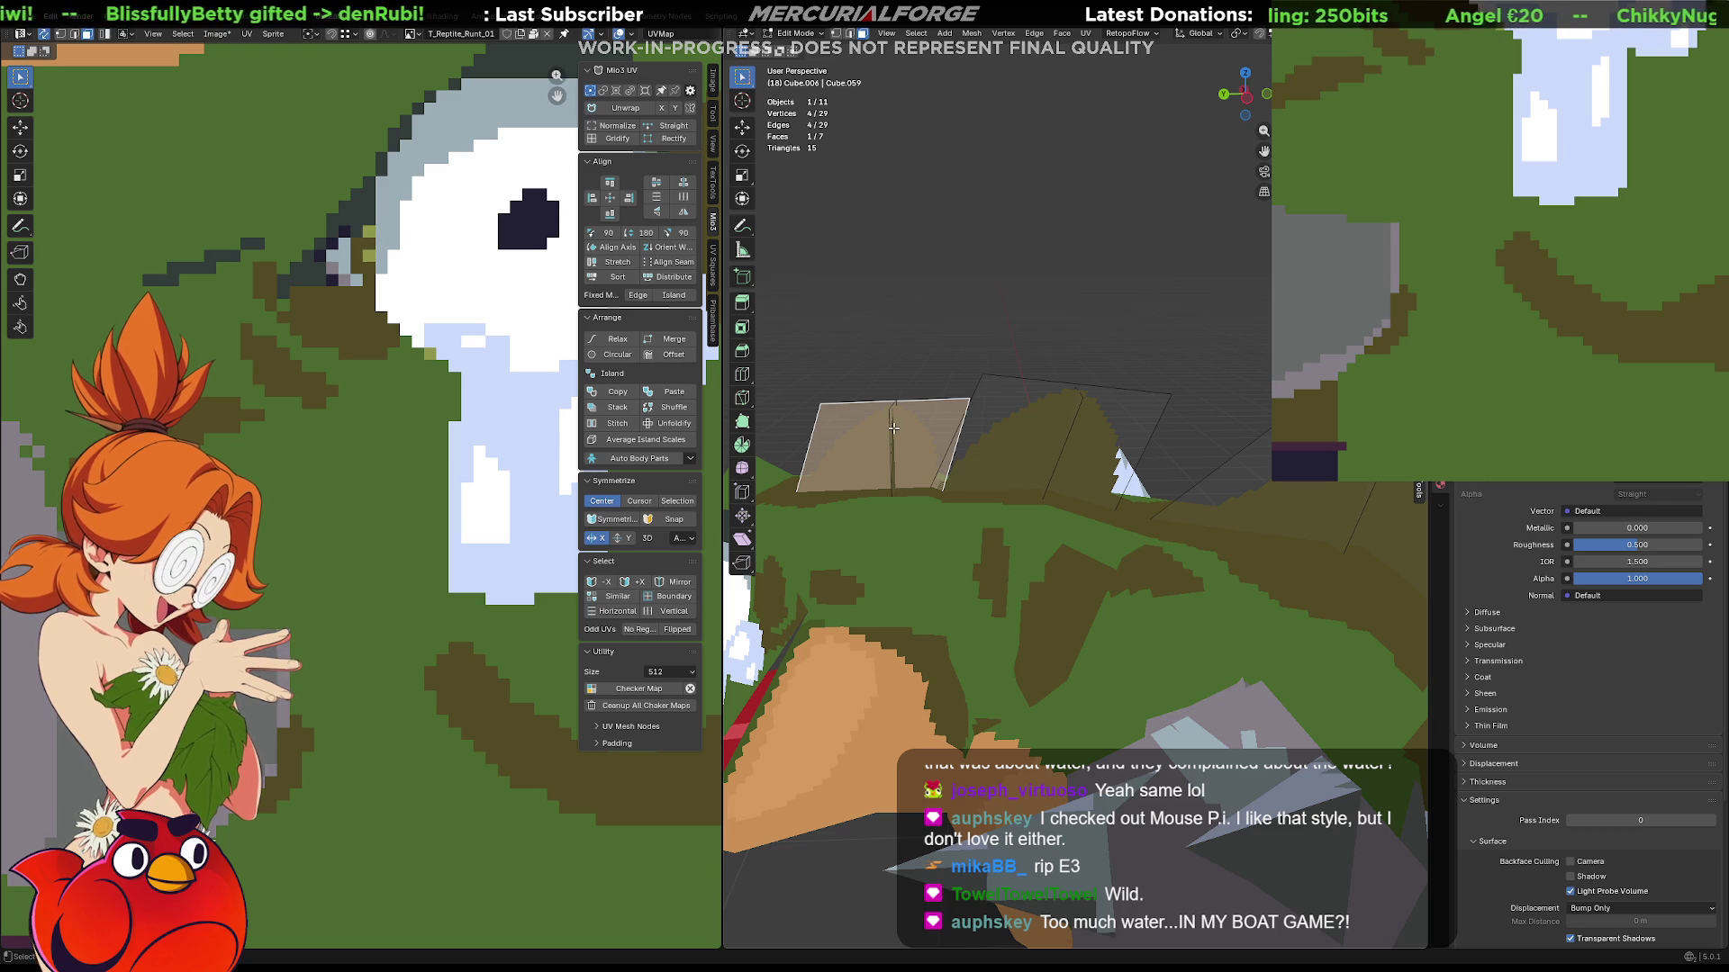
{"action": "left_click", "coordinate": [892, 424], "text": "shift"}
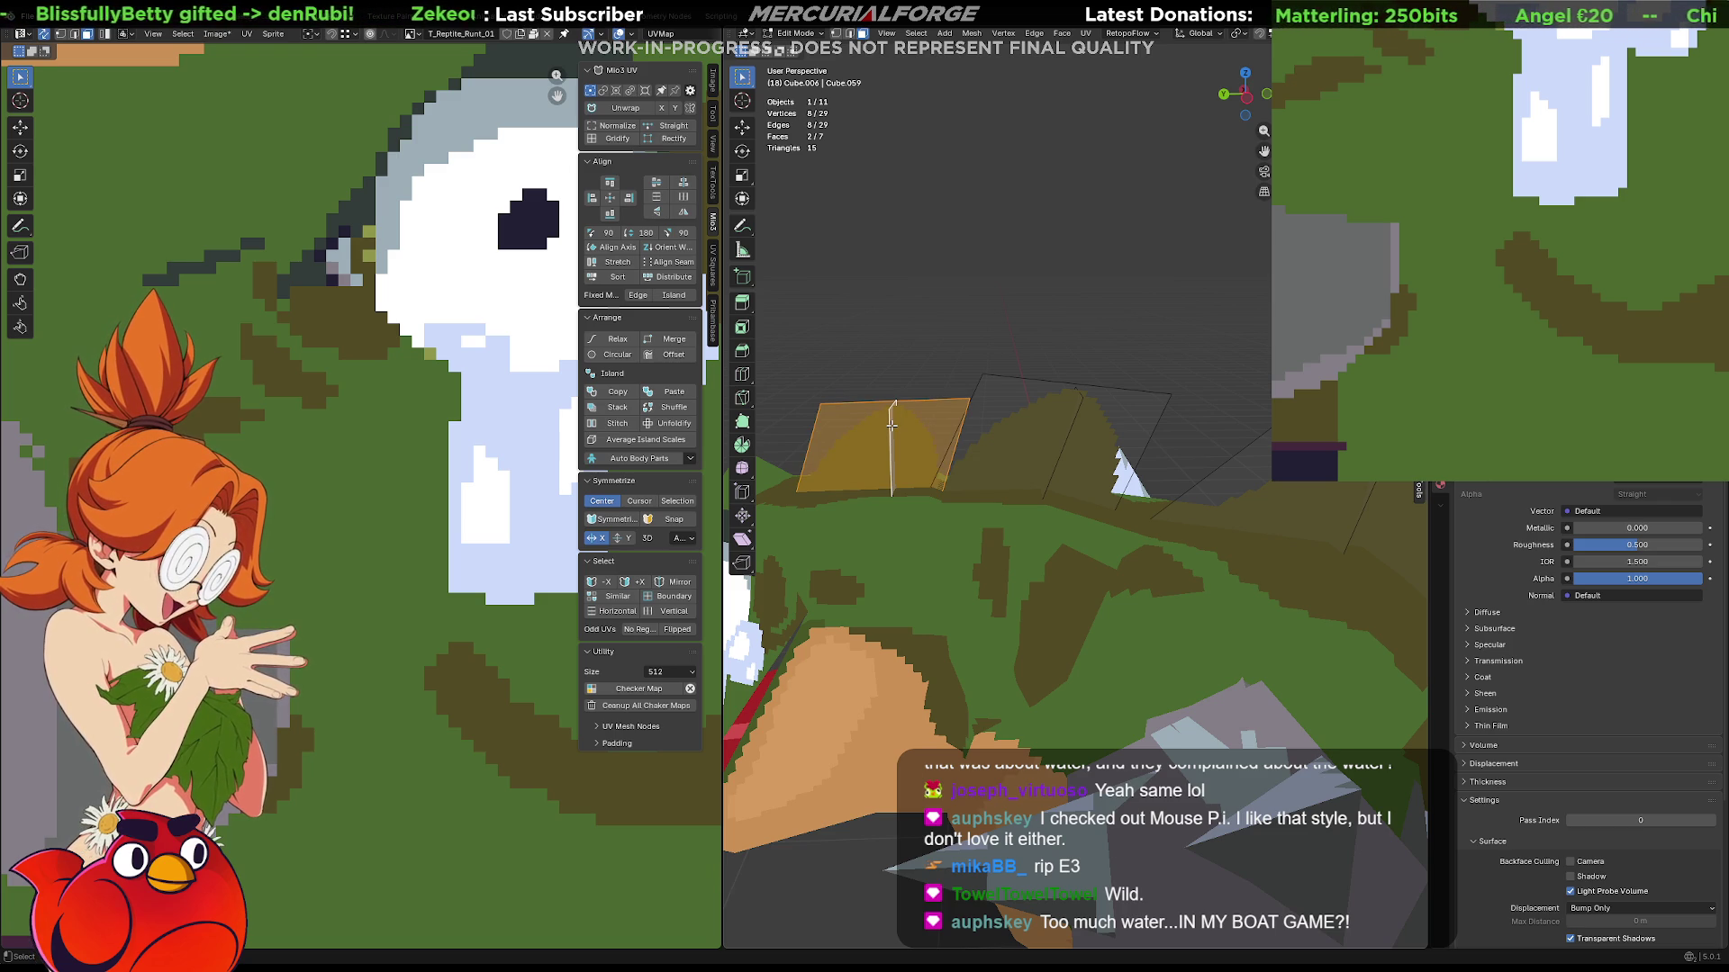
{"action": "key", "text": "g"}
{"action": "key", "text": "y"}
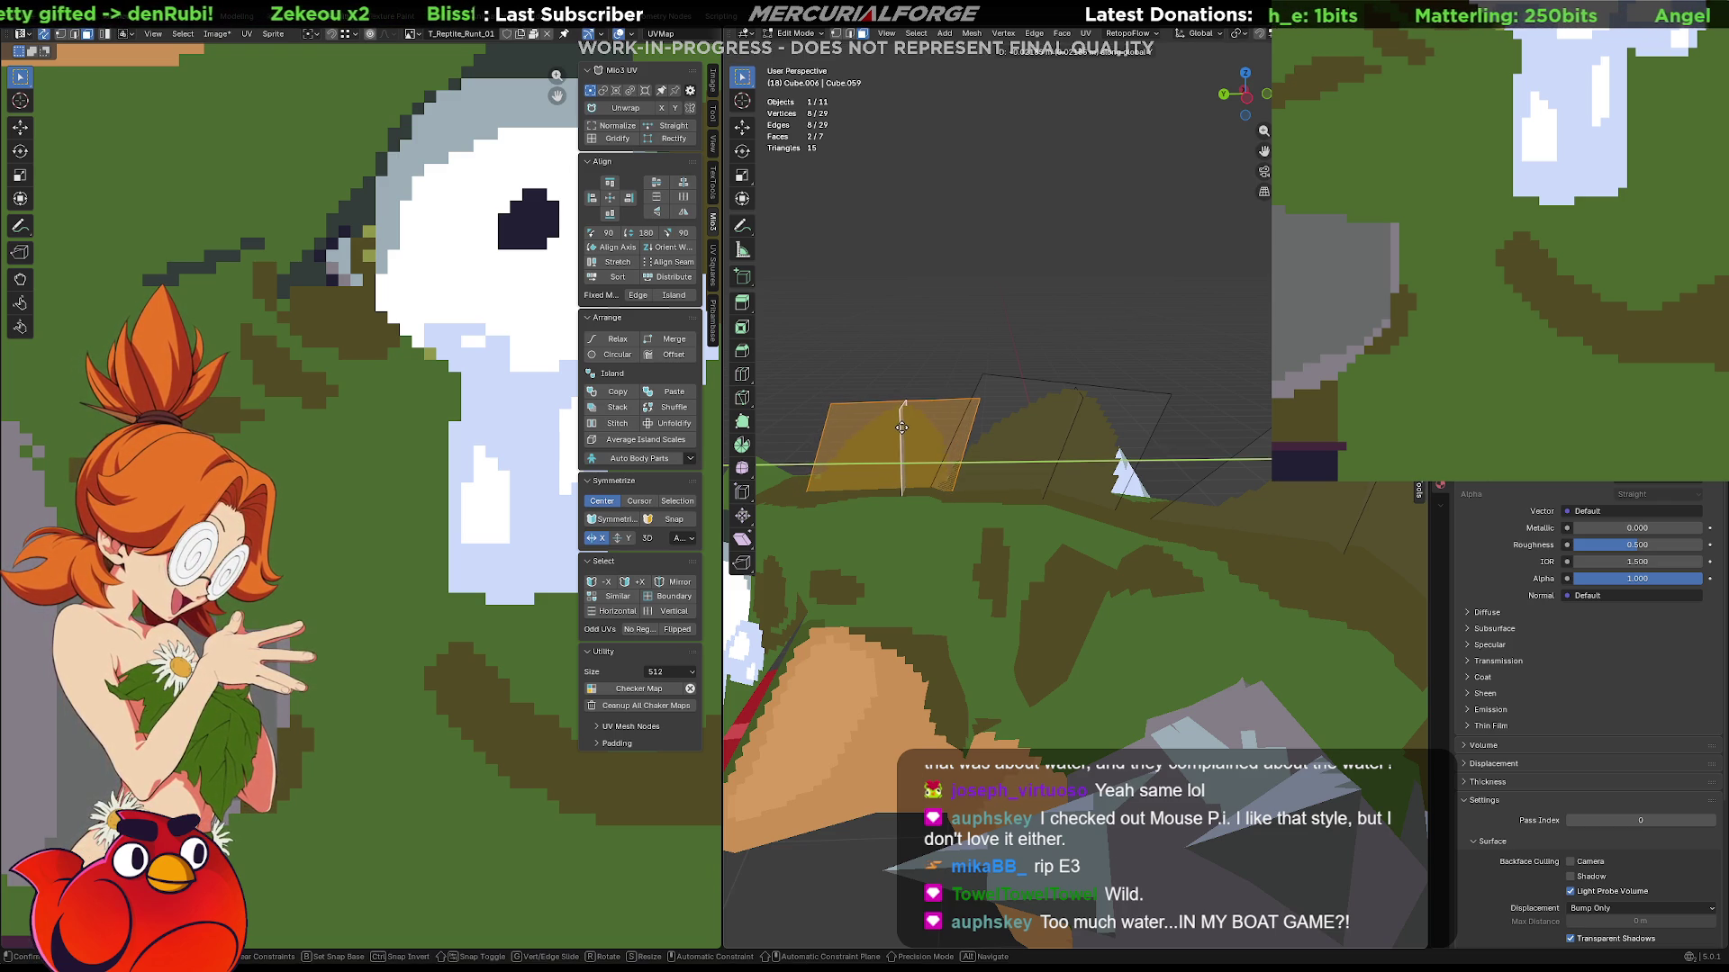
{"action": "left_click", "coordinate": [903, 427]}
{"action": "key", "text": "alt+a"}
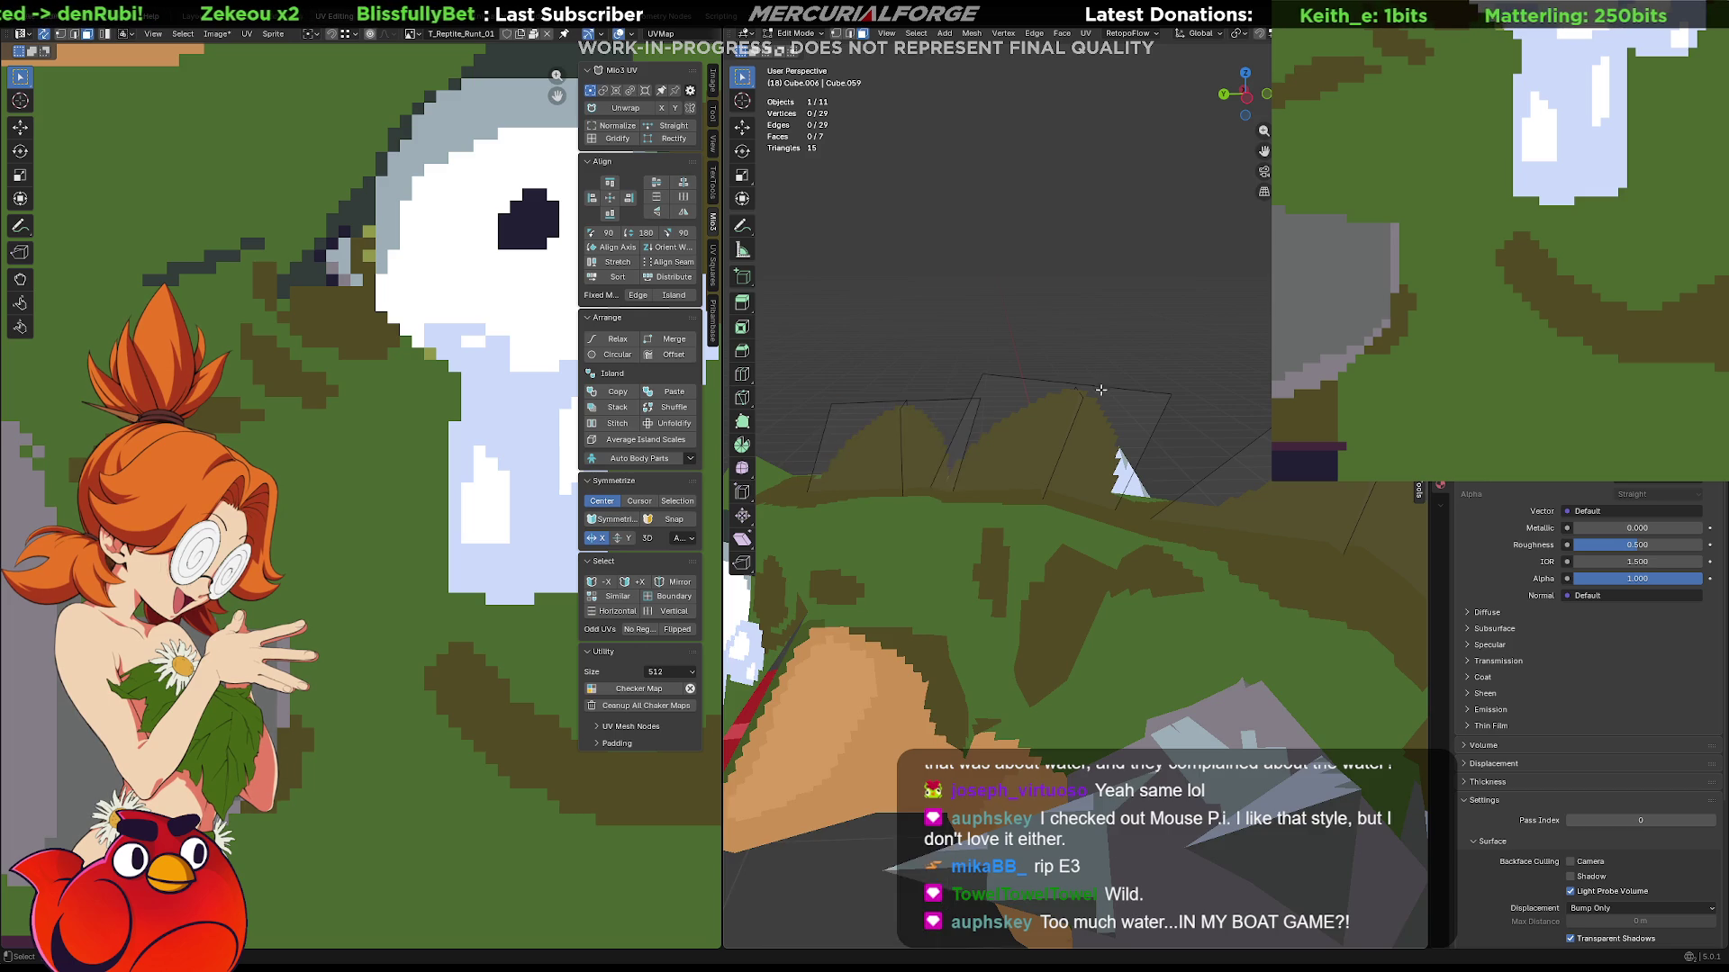
{"action": "scroll", "coordinate": [993, 593], "scroll_direction": "down", "scroll_amount": 3}
{"action": "scroll", "coordinate": [1001, 585], "scroll_direction": "down", "scroll_amount": 2}
Return to object mode and start editing another part of the reptile model.
{"action": "key", "text": "Tab"}
{"action": "left_click", "coordinate": [994, 398]}
{"action": "mouse_move", "coordinate": [1057, 440]}
{"action": "middle_mouse_down"}
{"action": "mouse_move", "coordinate": [1115, 473]}
{"action": "mouse_move", "coordinate": [1060, 466]}
{"action": "middle_mouse_up"}
{"action": "left_click", "coordinate": [1067, 465]}
{"action": "key", "text": "Tab"}
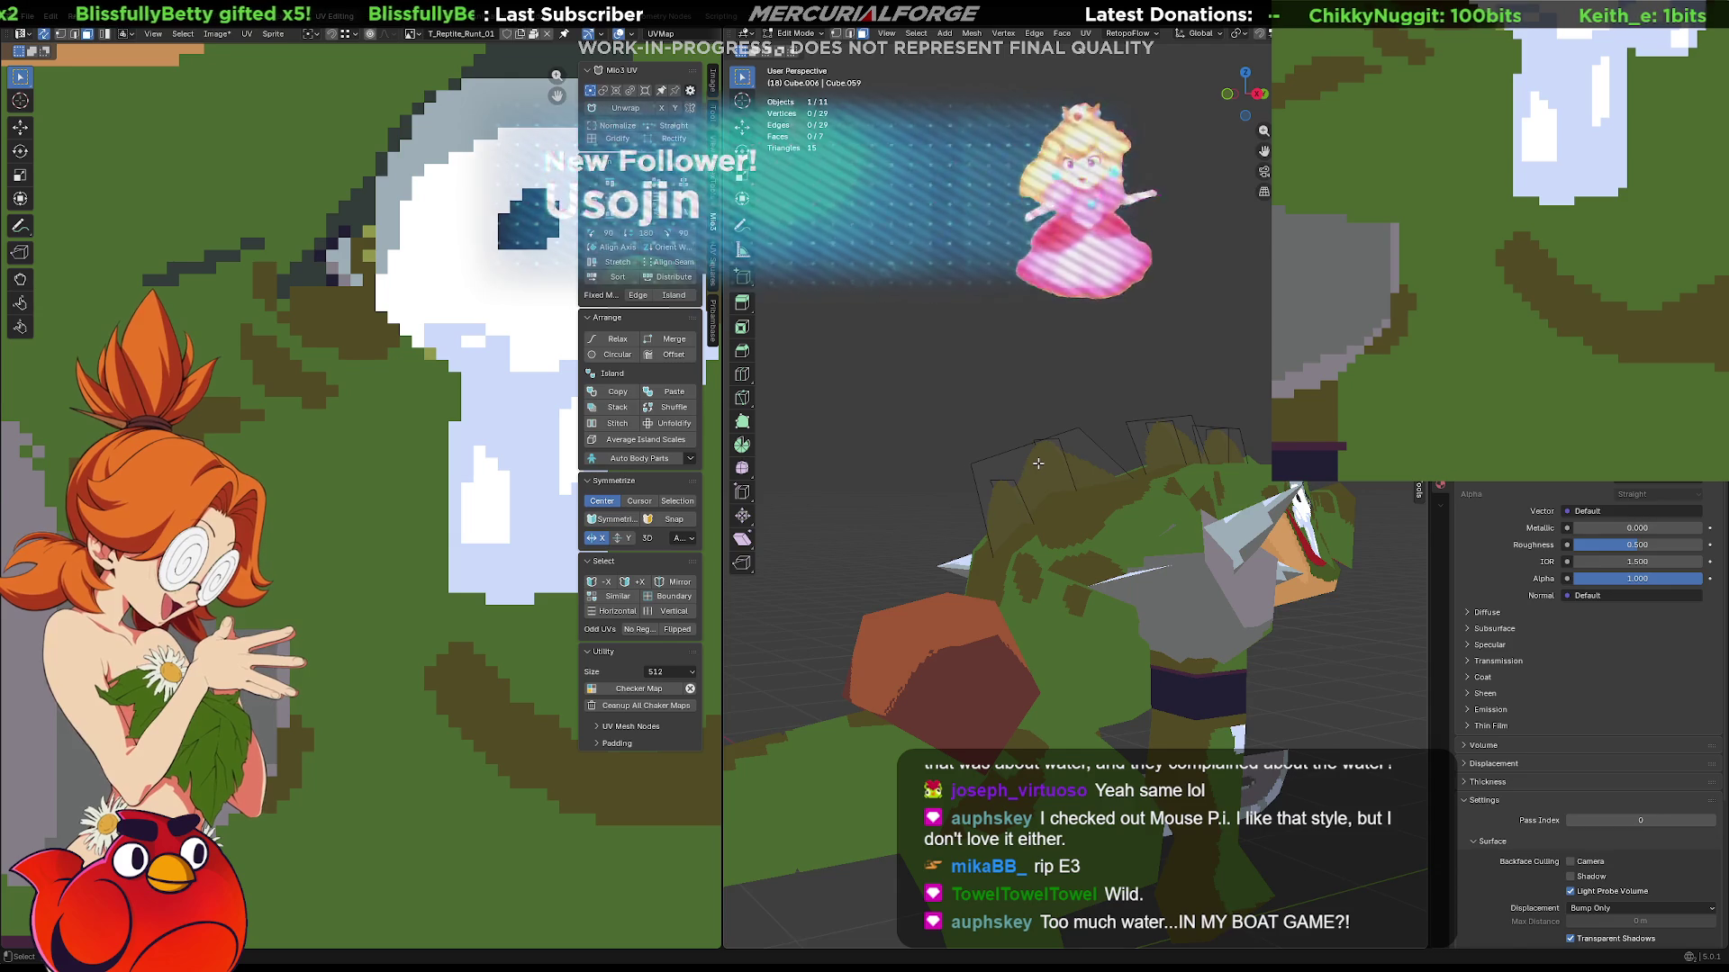
Select the three linked crest faces and move them to a new position.
{"action": "key", "text": "l"}
{"action": "key", "text": "l"}
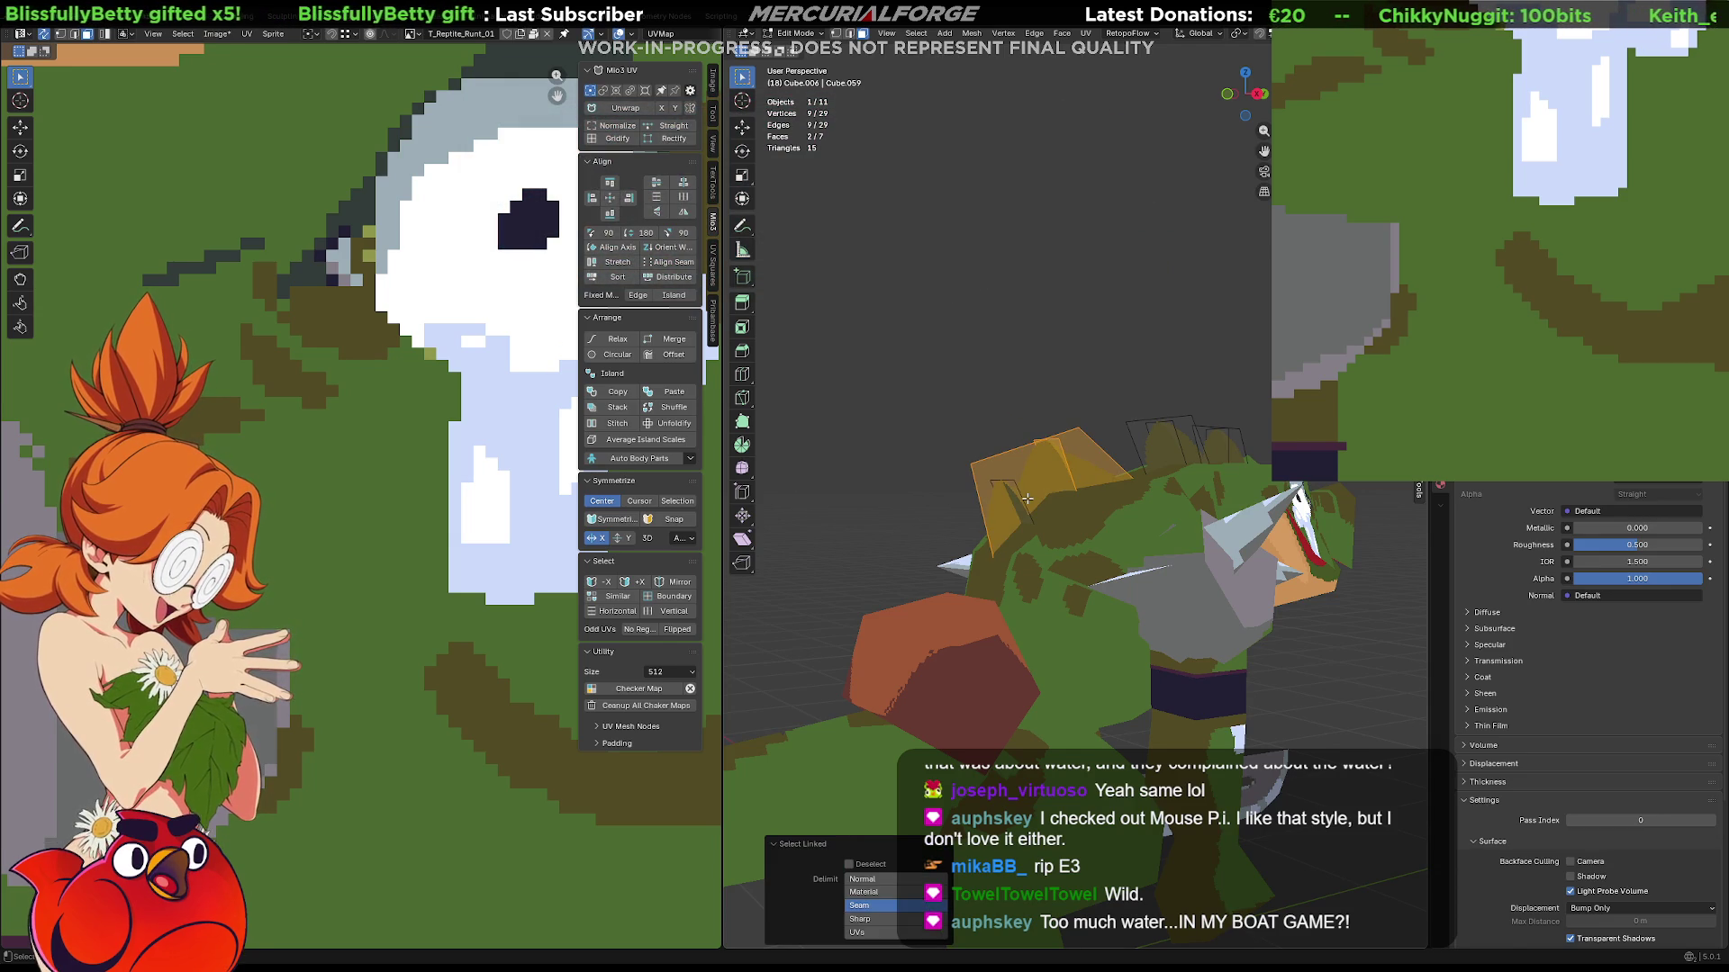
{"action": "key", "text": "l"}
{"action": "middle_click_drag", "start_coordinate": [1015, 510], "coordinate": [985, 513]}
{"action": "key", "text": "g"}
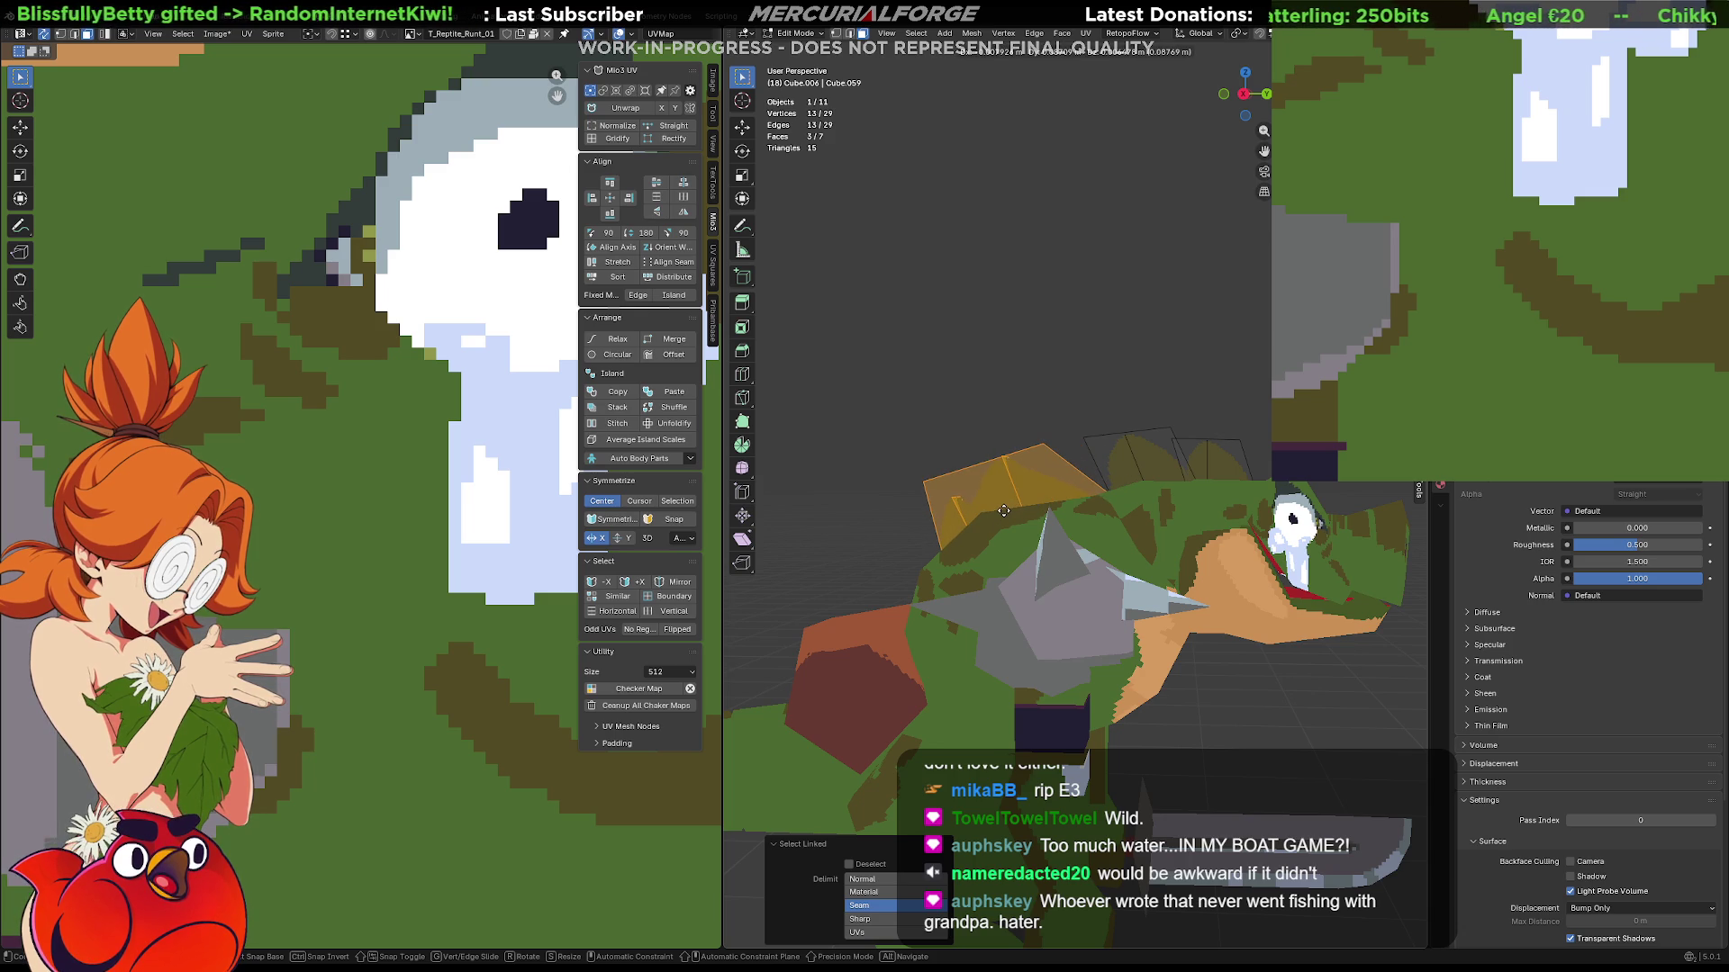
{"action": "left_click", "coordinate": [1020, 510]}
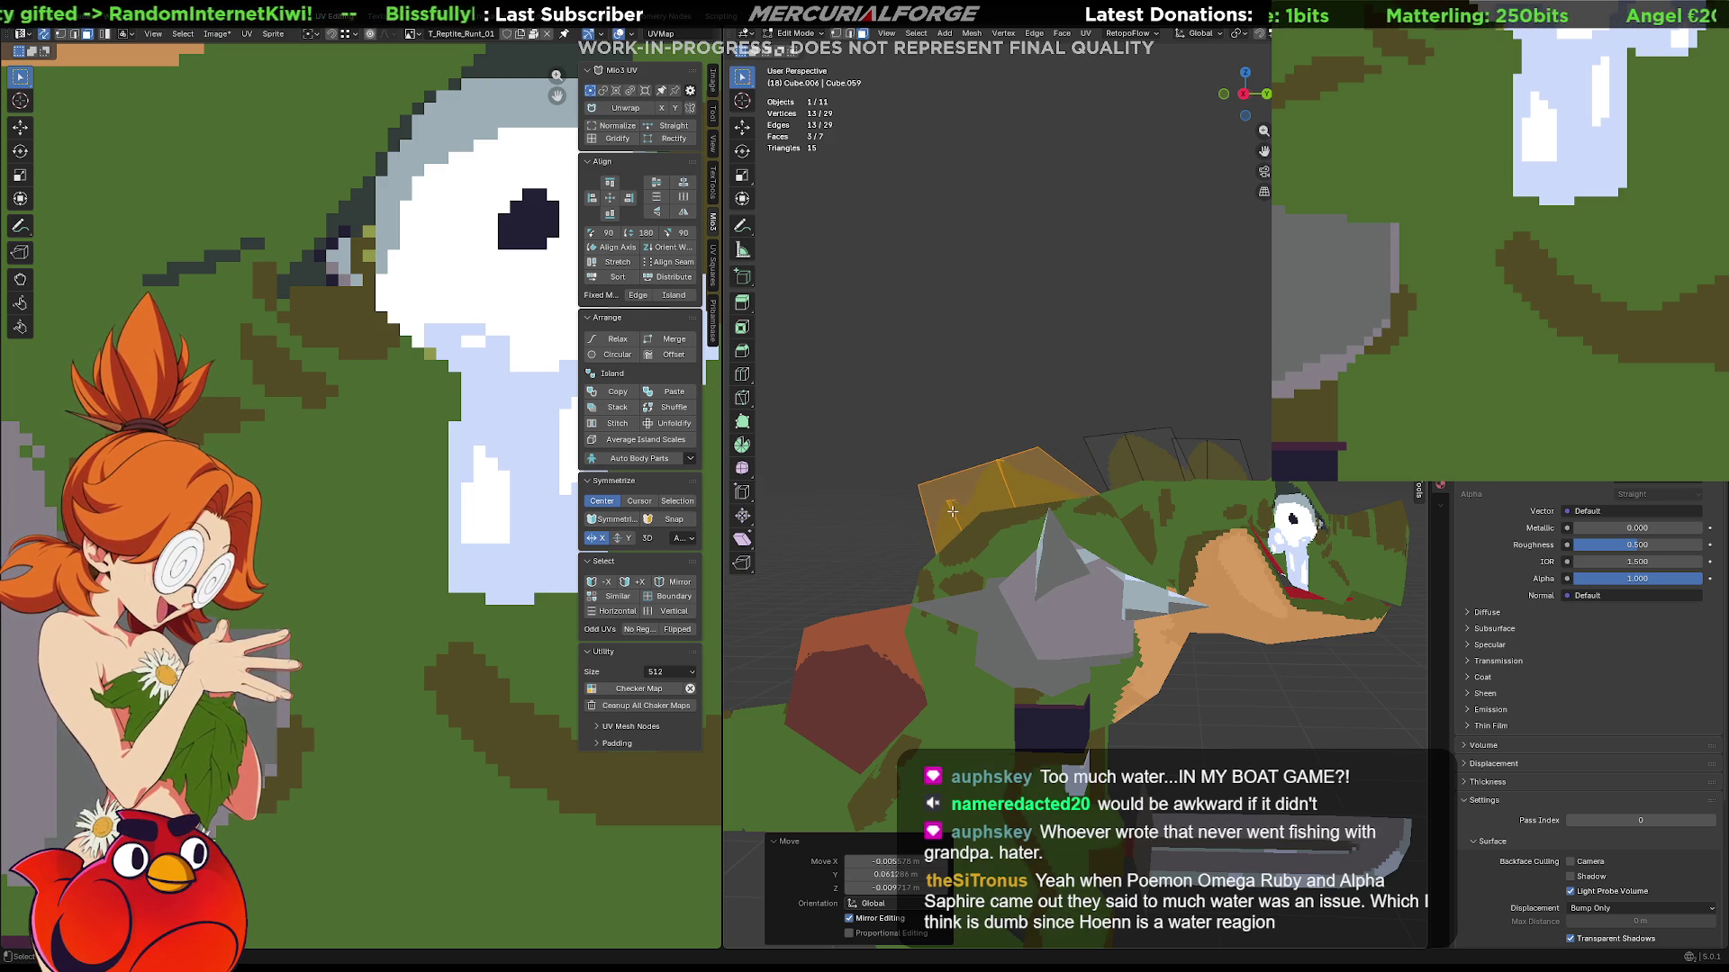
{"action": "scroll", "coordinate": [952, 510], "scroll_direction": "up", "scroll_amount": 3}
Check the crest from several angles and select the single thin crest face.
{"action": "mouse_move", "coordinate": [951, 511]}
{"action": "middle_mouse_down"}
{"action": "mouse_move", "coordinate": [1065, 512]}
{"action": "mouse_move", "coordinate": [837, 536]}
{"action": "mouse_move", "coordinate": [1396, 526]}
{"action": "mouse_move", "coordinate": [743, 541]}
{"action": "mouse_move", "coordinate": [1015, 514]}
{"action": "middle_mouse_up"}
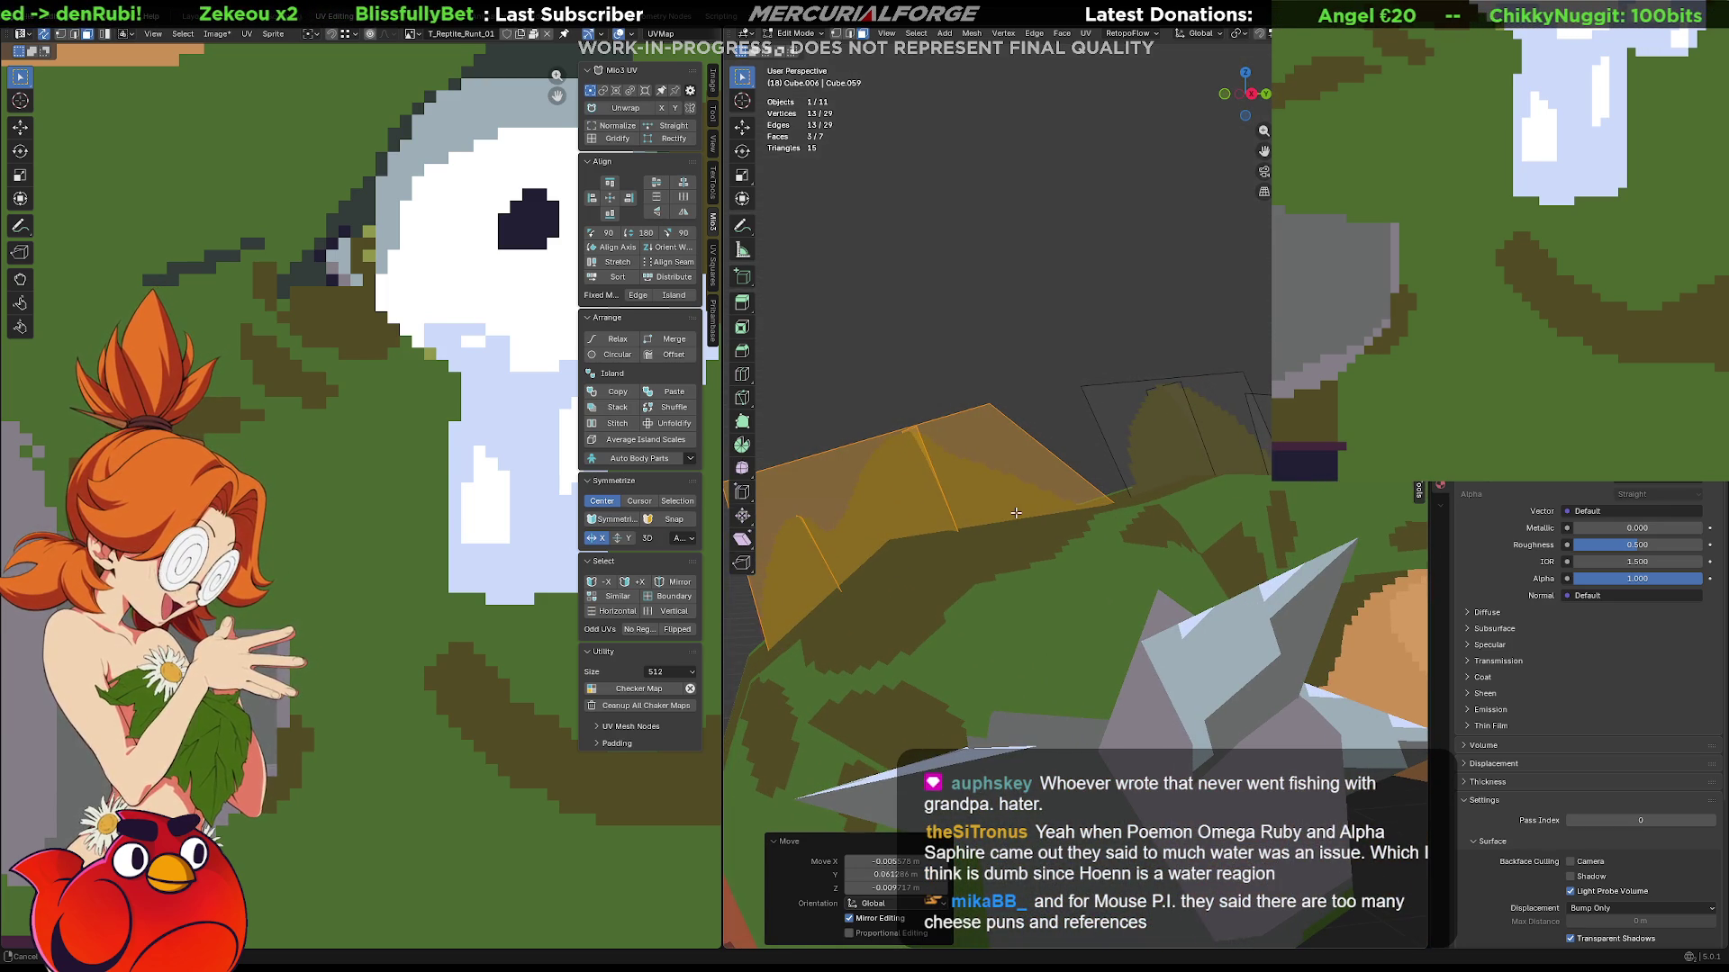
{"action": "mouse_move", "coordinate": [1016, 514]}
{"action": "middle_mouse_down"}
{"action": "mouse_move", "coordinate": [1003, 548]}
{"action": "mouse_move", "coordinate": [957, 549]}
{"action": "mouse_move", "coordinate": [1553, 515]}
{"action": "middle_mouse_up"}
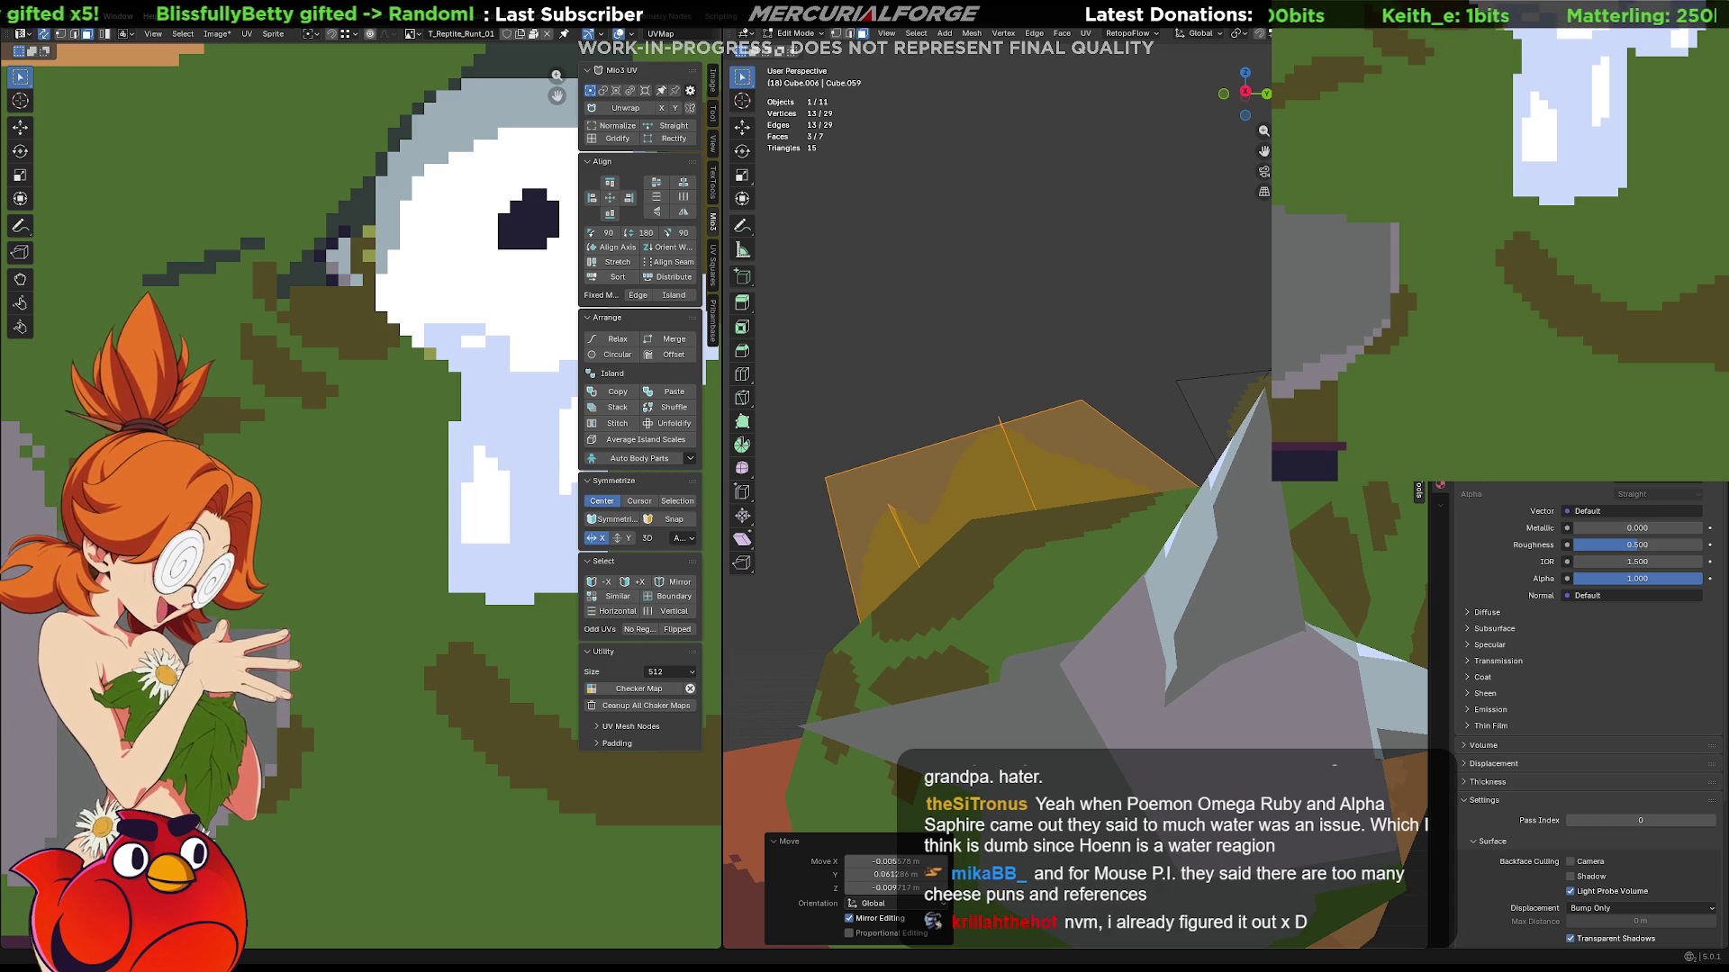
{"action": "mouse_move", "coordinate": [1000, 445]}
{"action": "middle_mouse_down"}
{"action": "mouse_move", "coordinate": [1052, 500]}
{"action": "mouse_move", "coordinate": [992, 470]}
{"action": "middle_mouse_up"}
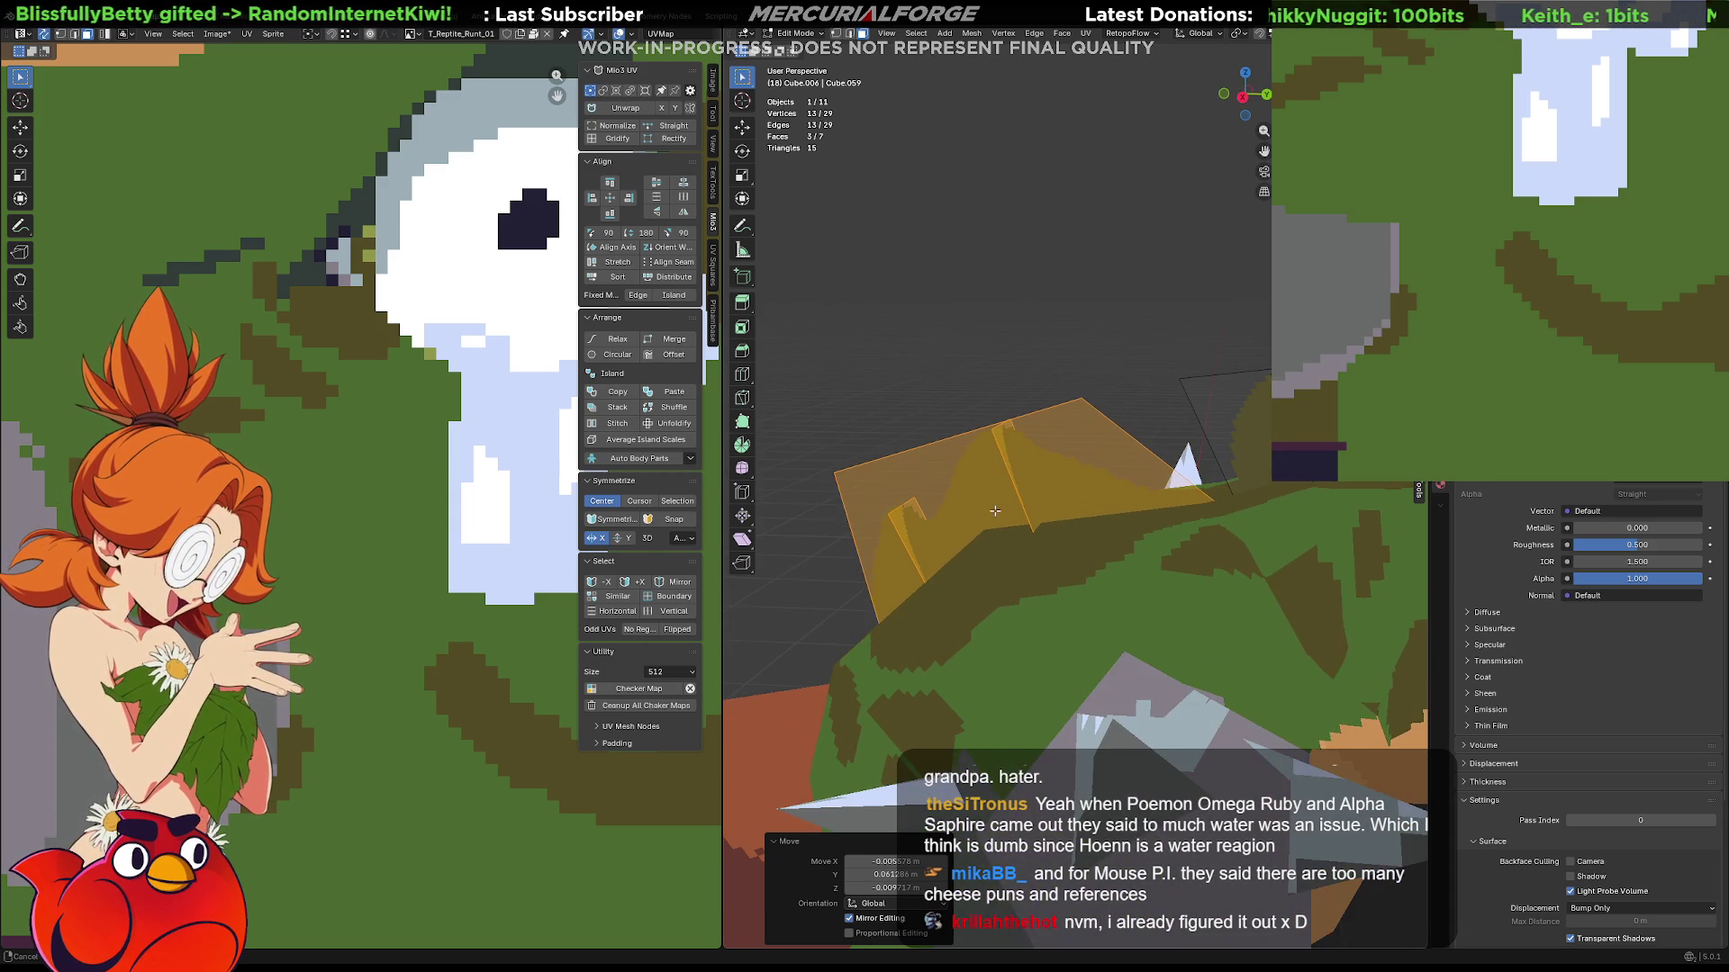
{"action": "left_click", "coordinate": [1000, 453]}
Reposition the thin crest face along Z then Y, reverting an earlier Y shift.
{"action": "middle_click_drag", "start_coordinate": [999, 452], "coordinate": [1078, 490]}
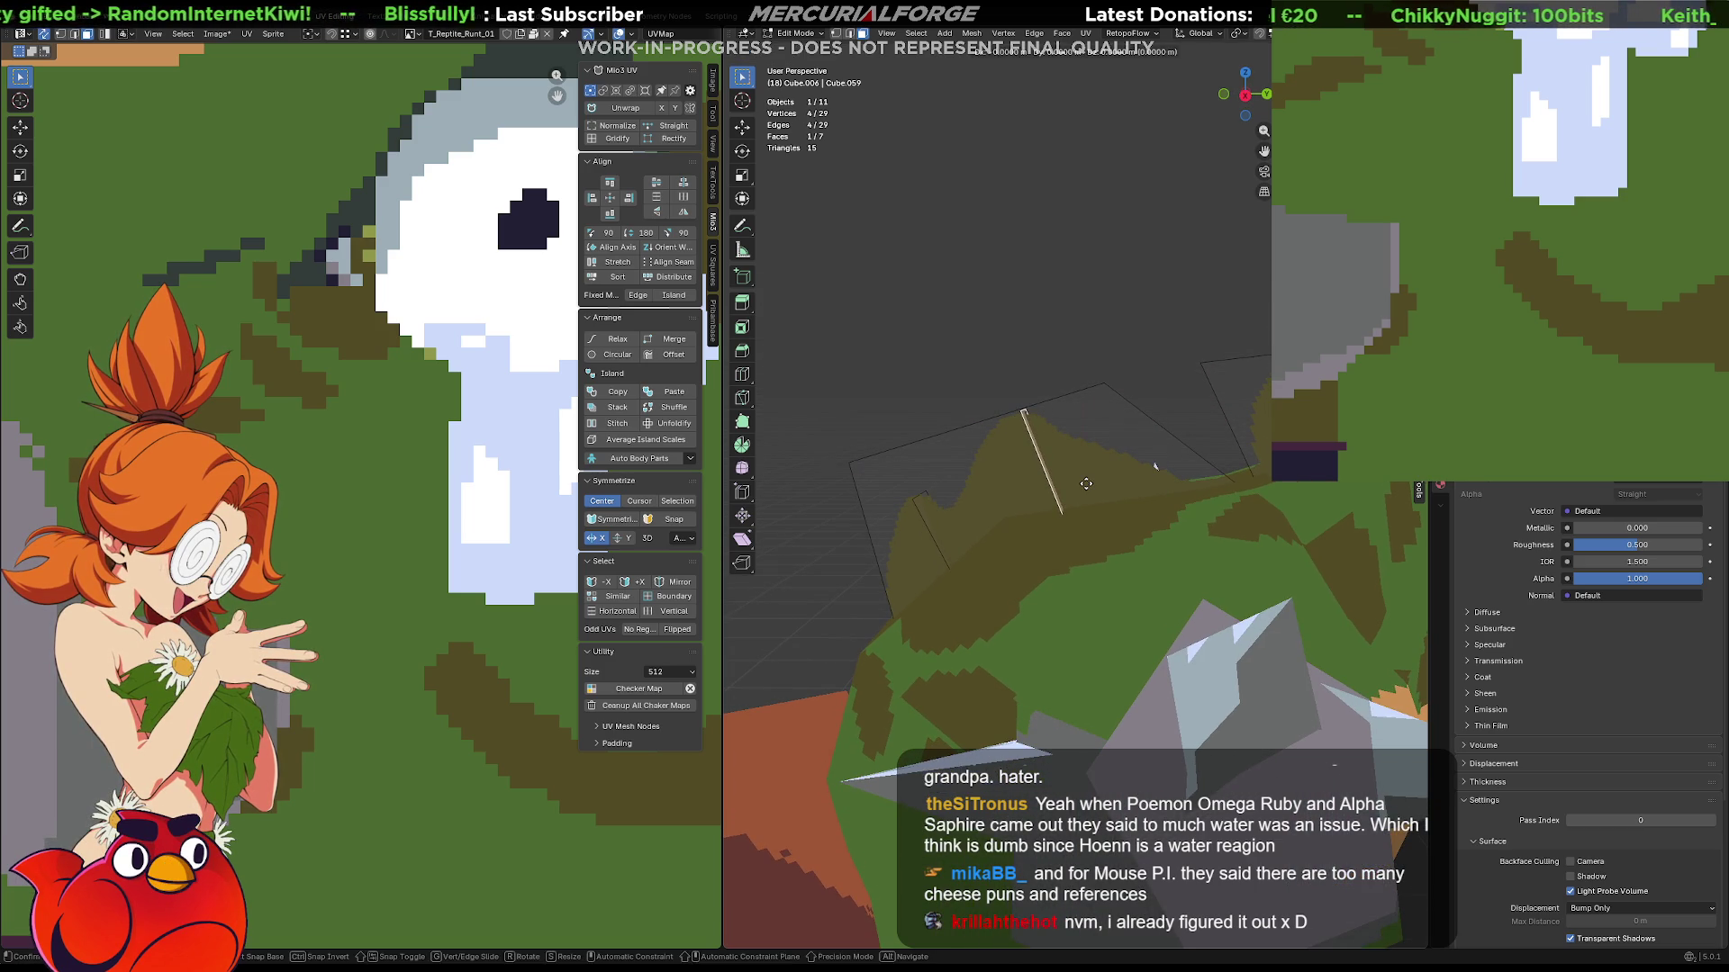
{"action": "key", "text": "g"}
{"action": "key", "text": "y"}
{"action": "left_click", "coordinate": [1058, 497]}
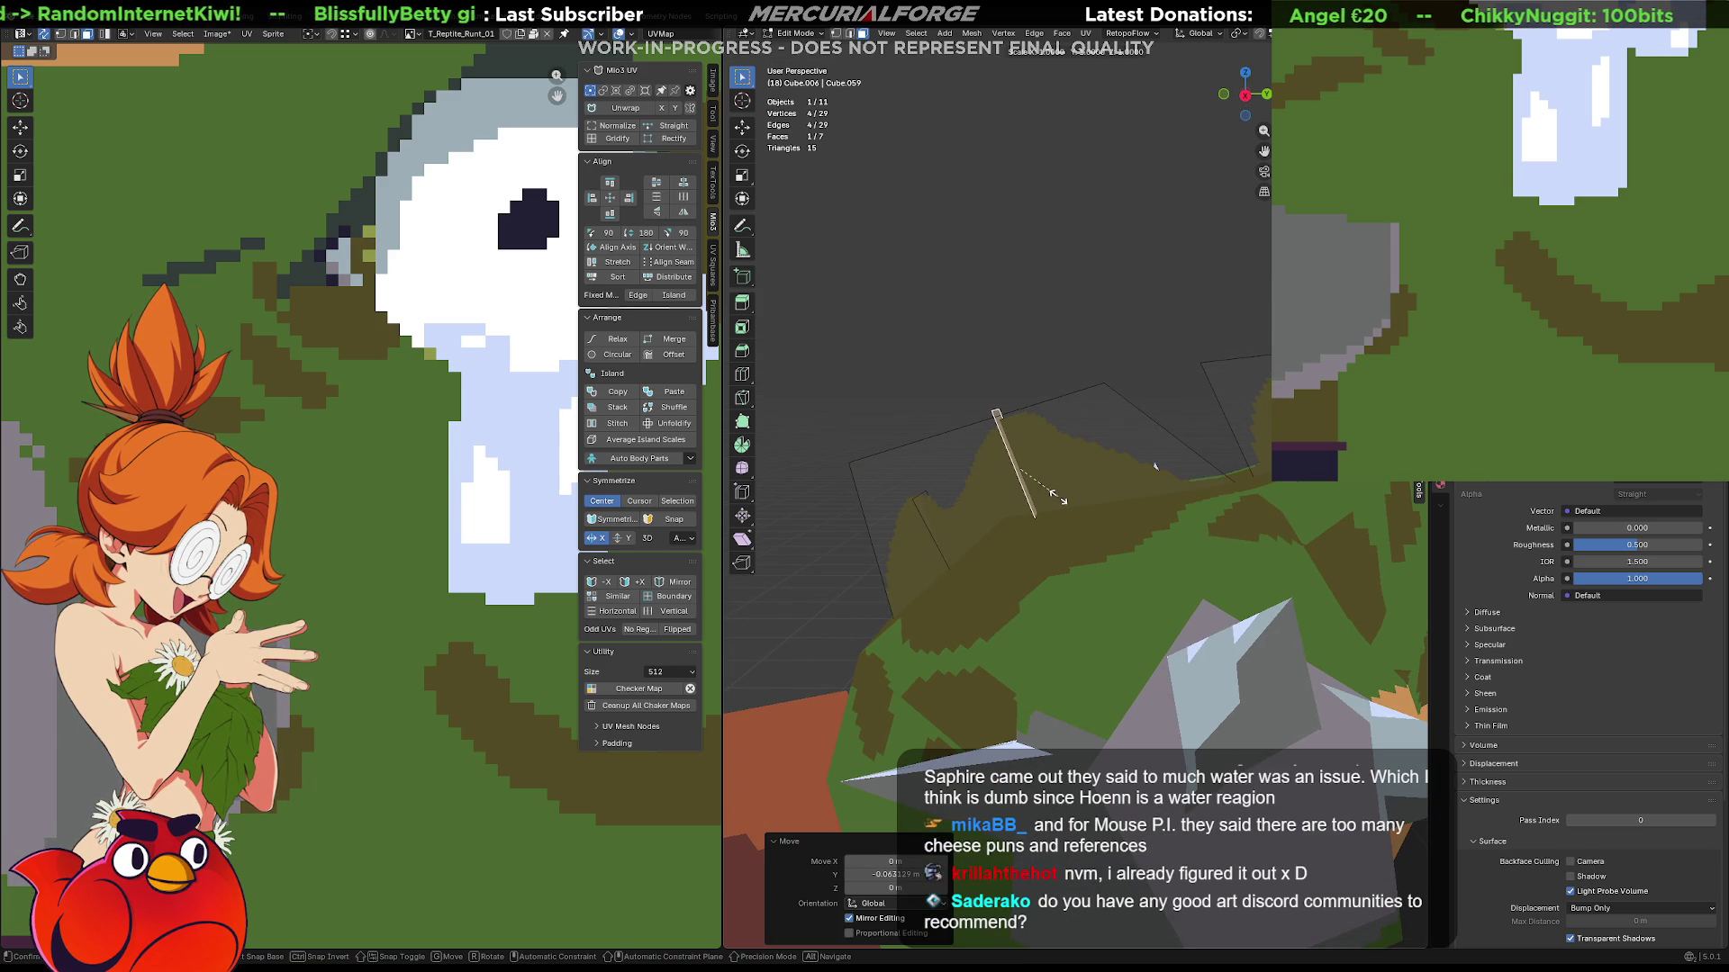
{"action": "key", "text": "Escape"}
{"action": "key", "text": "g"}
{"action": "key", "text": "z"}
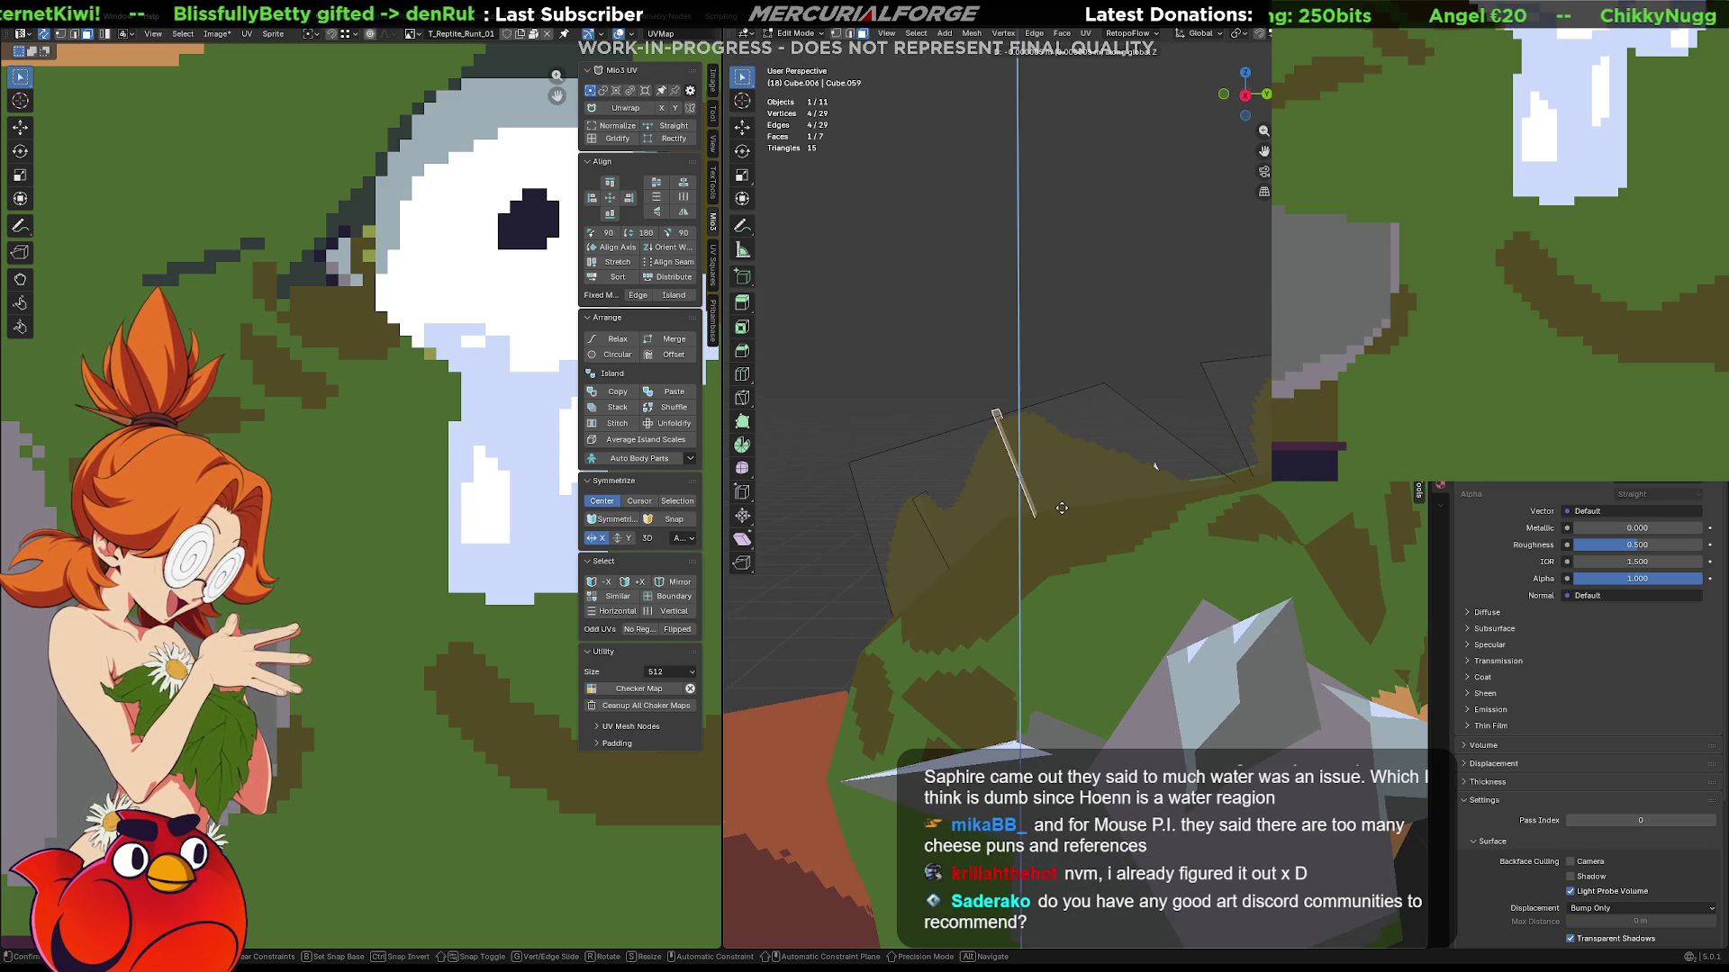
{"action": "left_click", "coordinate": [1065, 515]}
{"action": "key", "text": "g"}
{"action": "key", "text": "y"}
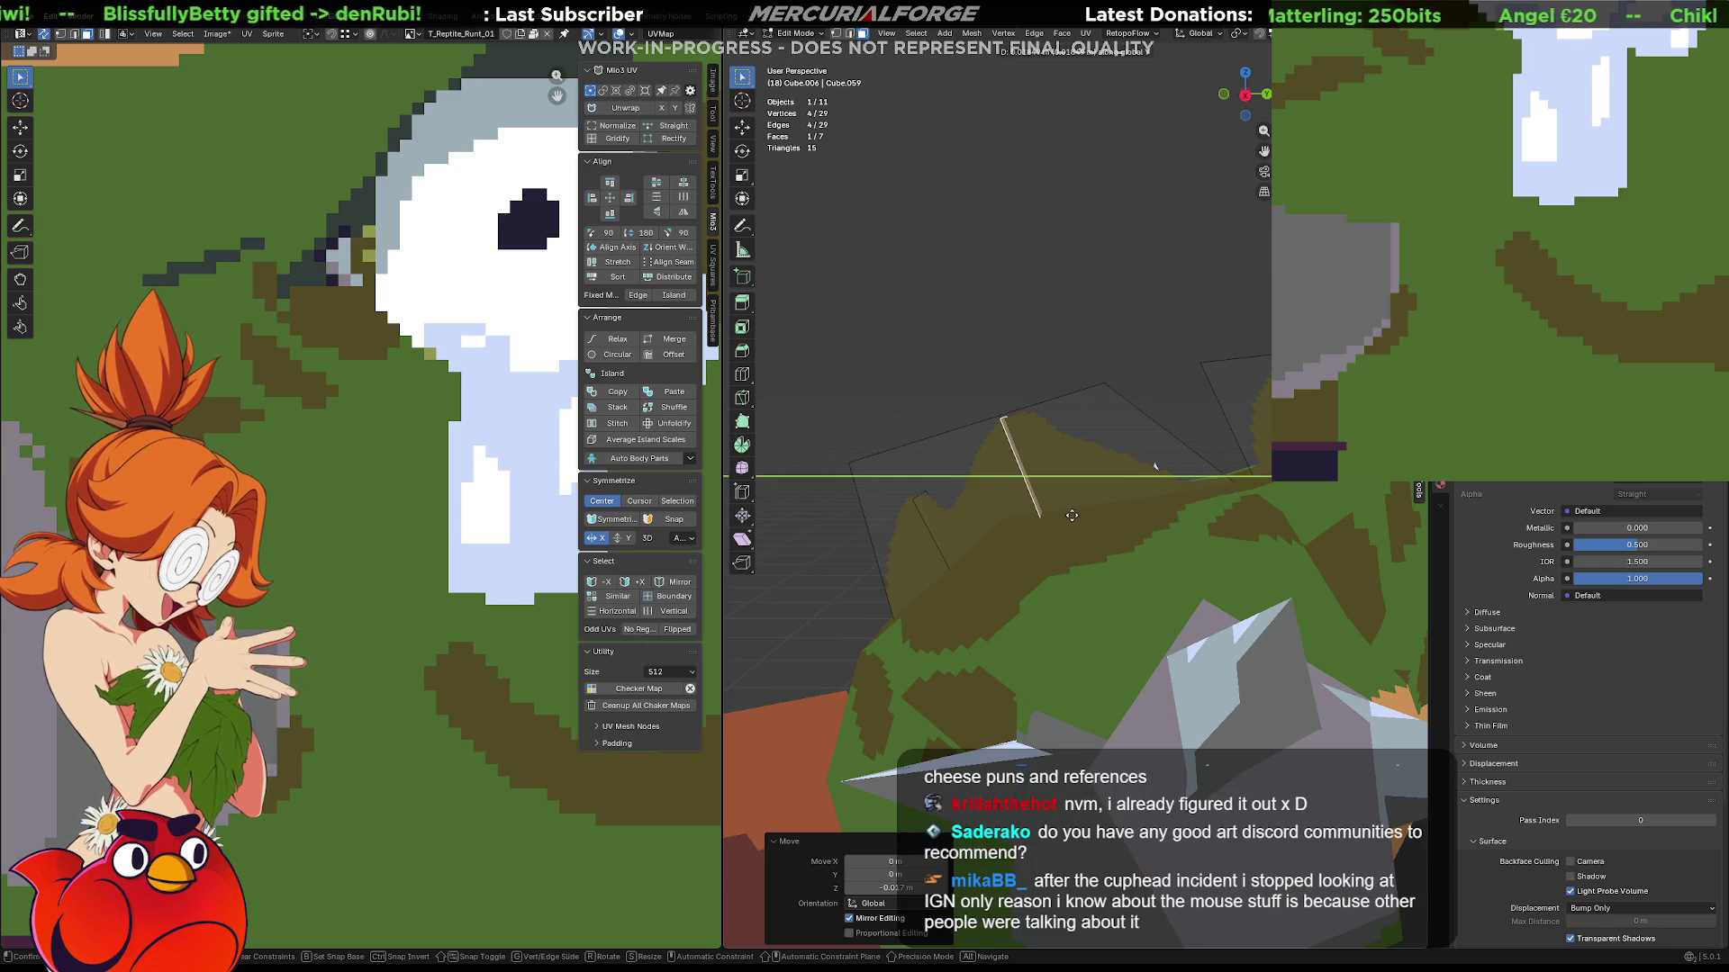
{"action": "left_click", "coordinate": [1075, 512]}
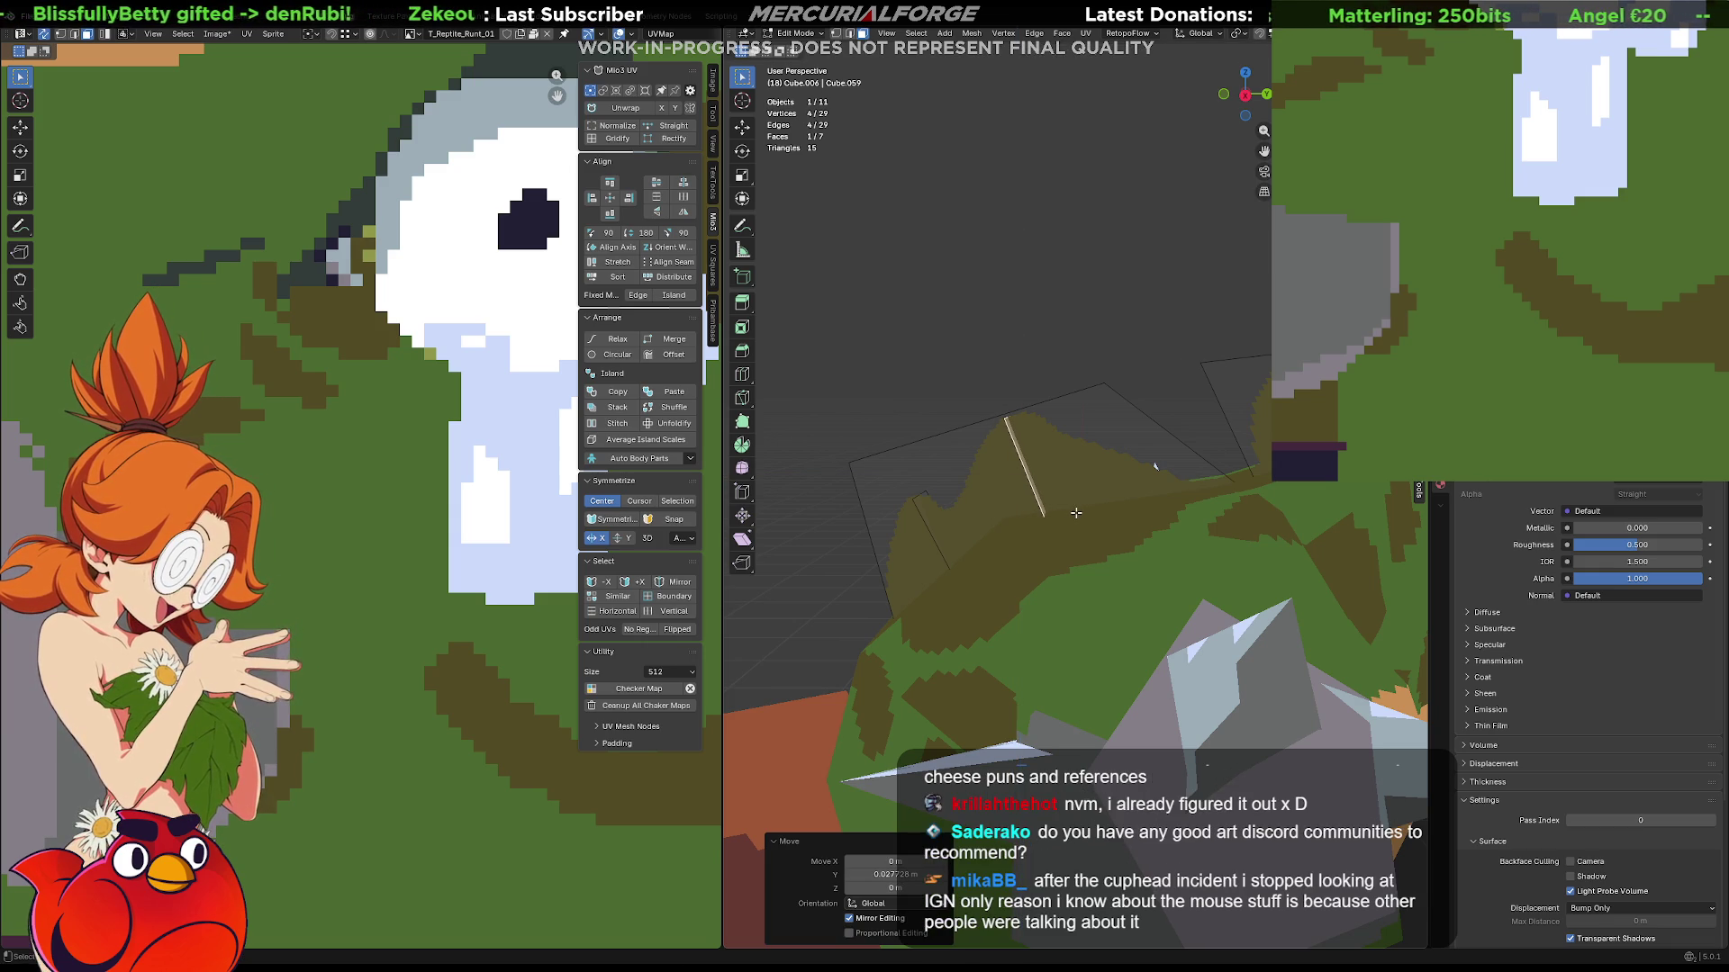
Deselect the face and orbit to view the model upright from behind.
{"action": "left_click", "coordinate": [1069, 329]}
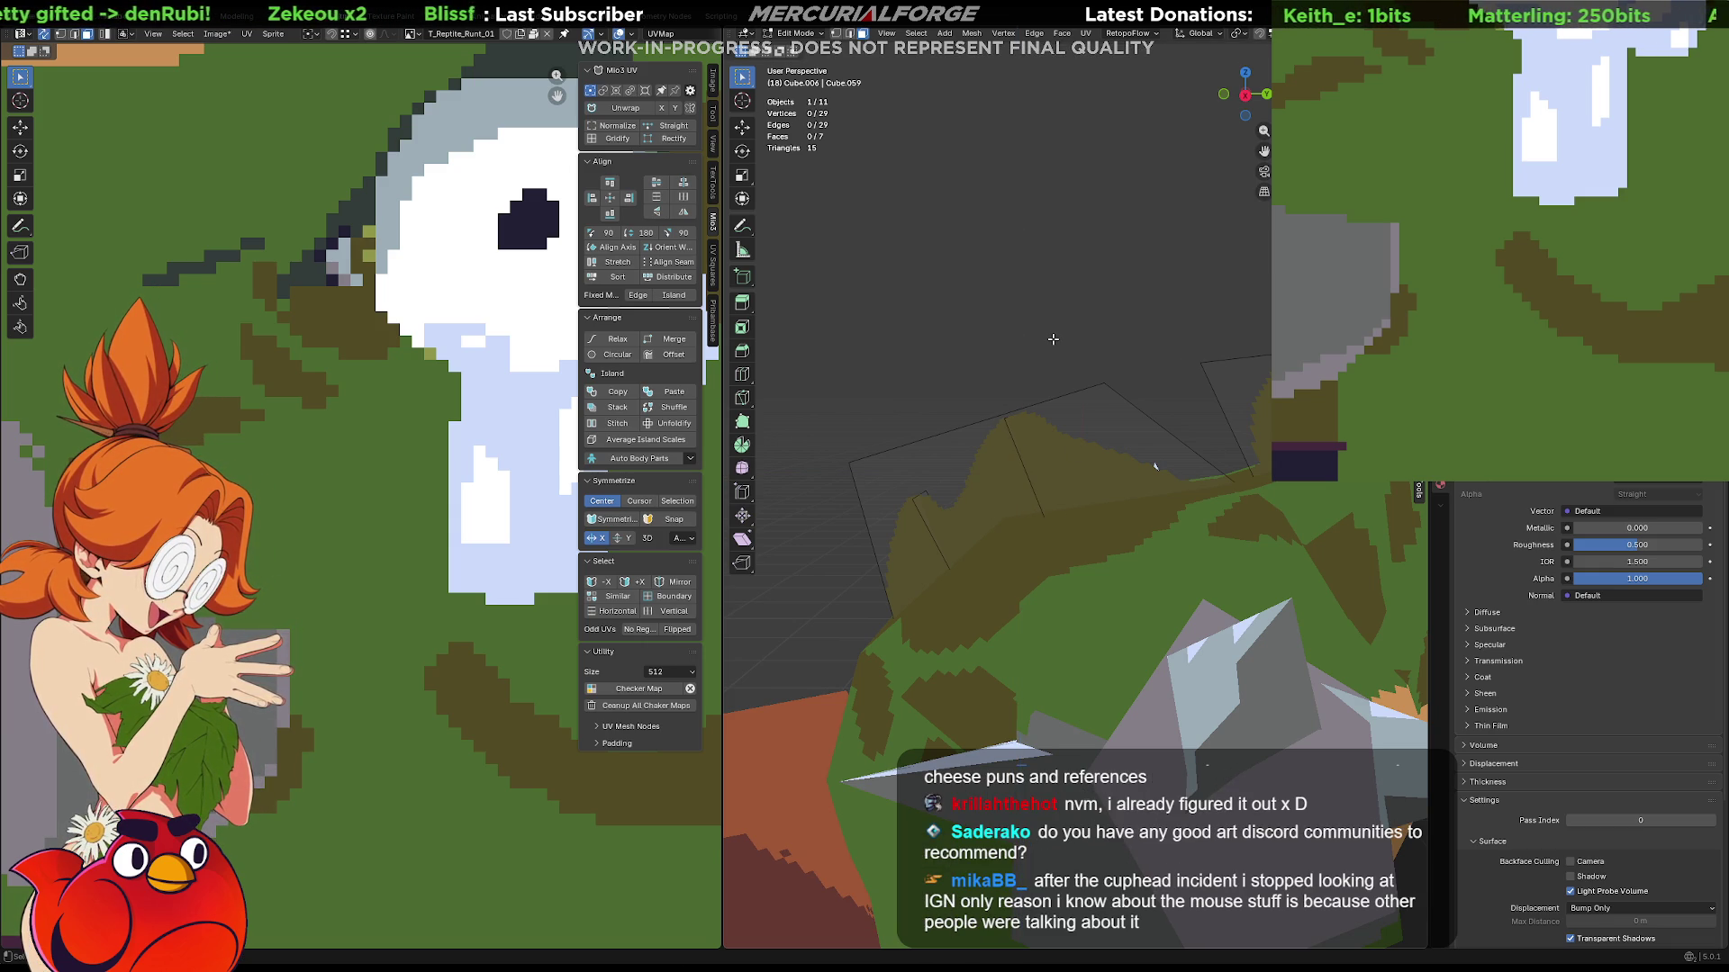
{"action": "mouse_move", "coordinate": [1014, 356]}
{"action": "middle_mouse_down"}
{"action": "mouse_move", "coordinate": [1157, 350]}
{"action": "mouse_move", "coordinate": [1107, 405]}
{"action": "mouse_move", "coordinate": [1214, 444]}
{"action": "middle_mouse_up"}
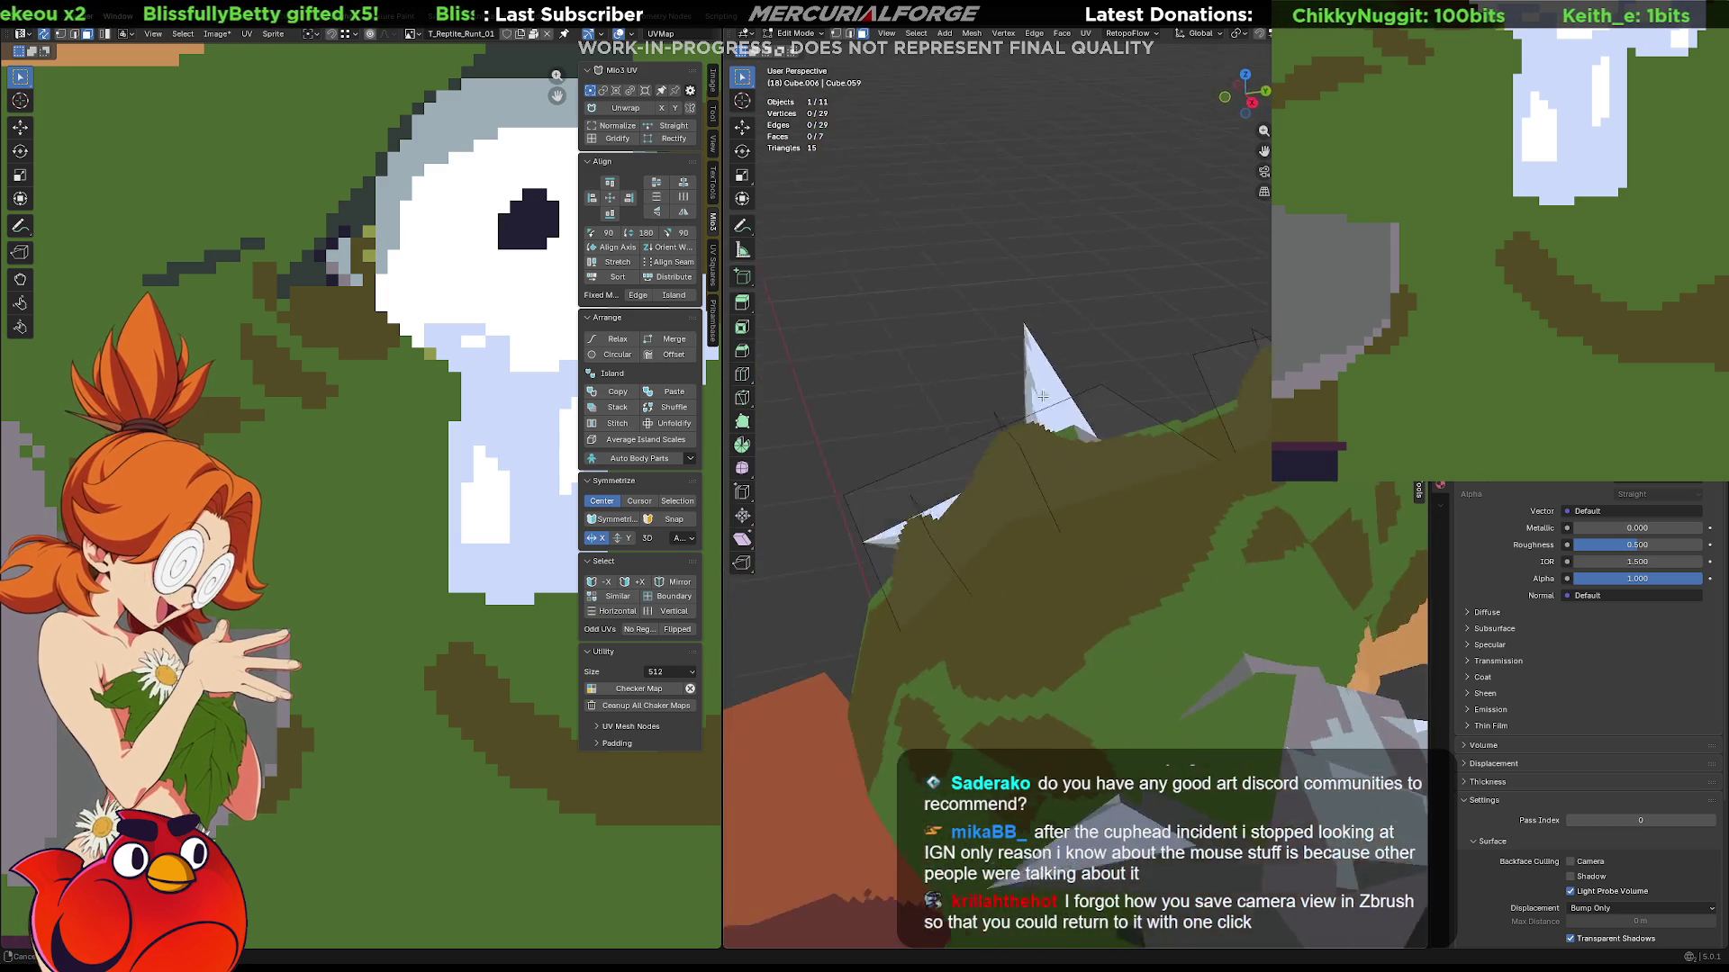
{"action": "mouse_move", "coordinate": [1215, 445]}
{"action": "middle_mouse_down"}
{"action": "mouse_move", "coordinate": [927, 438]}
{"action": "mouse_move", "coordinate": [1154, 478]}
{"action": "middle_mouse_up"}
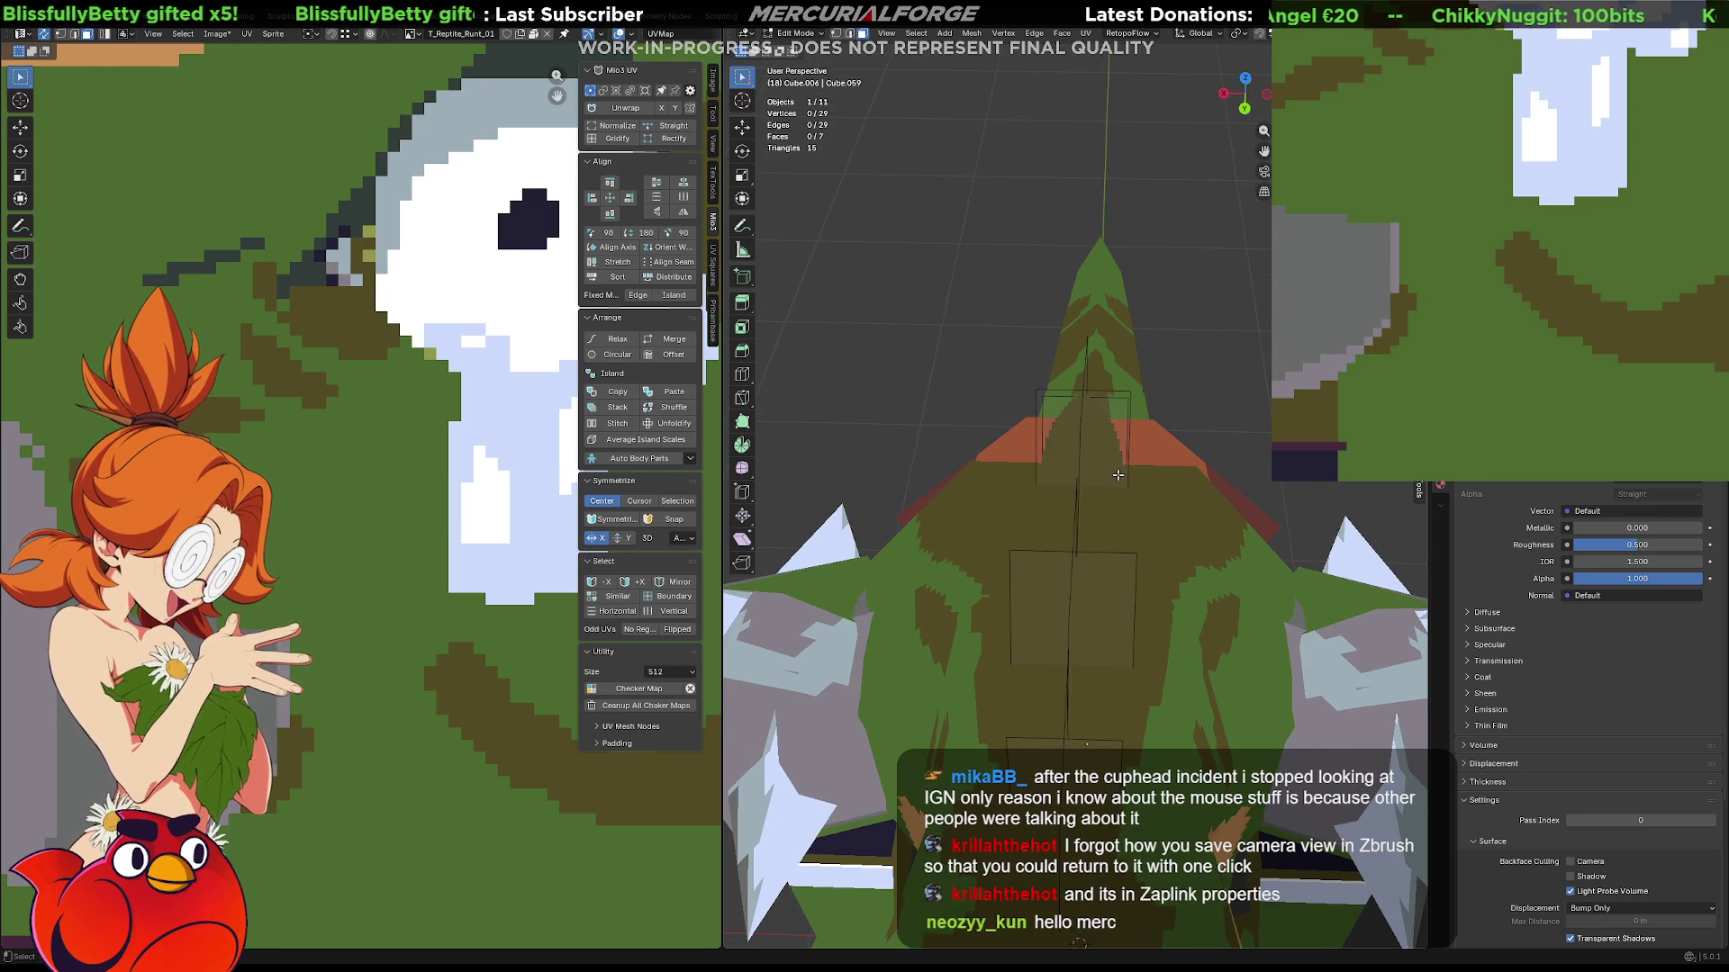
Shift the selected top head face sideways along X in two constrained moves, then deselect it.
{"action": "left_click", "coordinate": [1109, 443]}
{"action": "key", "text": "g"}
{"action": "key", "text": "x"}
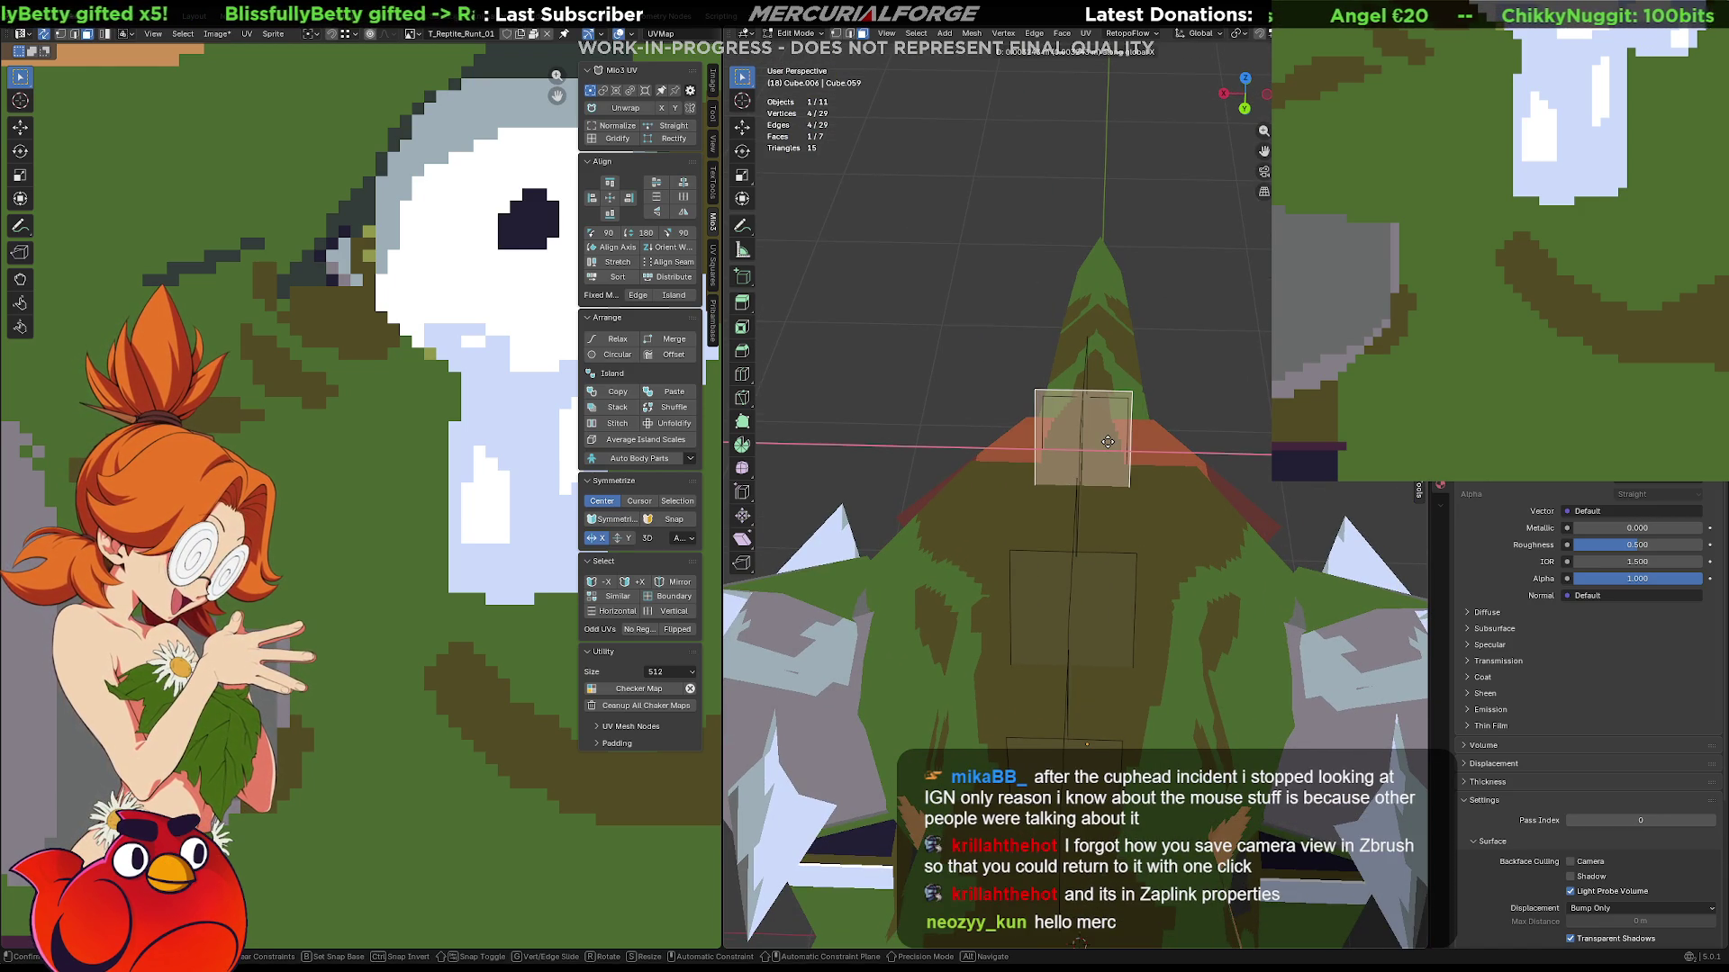
{"action": "left_click", "coordinate": [1108, 442]}
{"action": "key", "text": "s"}
{"action": "key", "text": "x"}
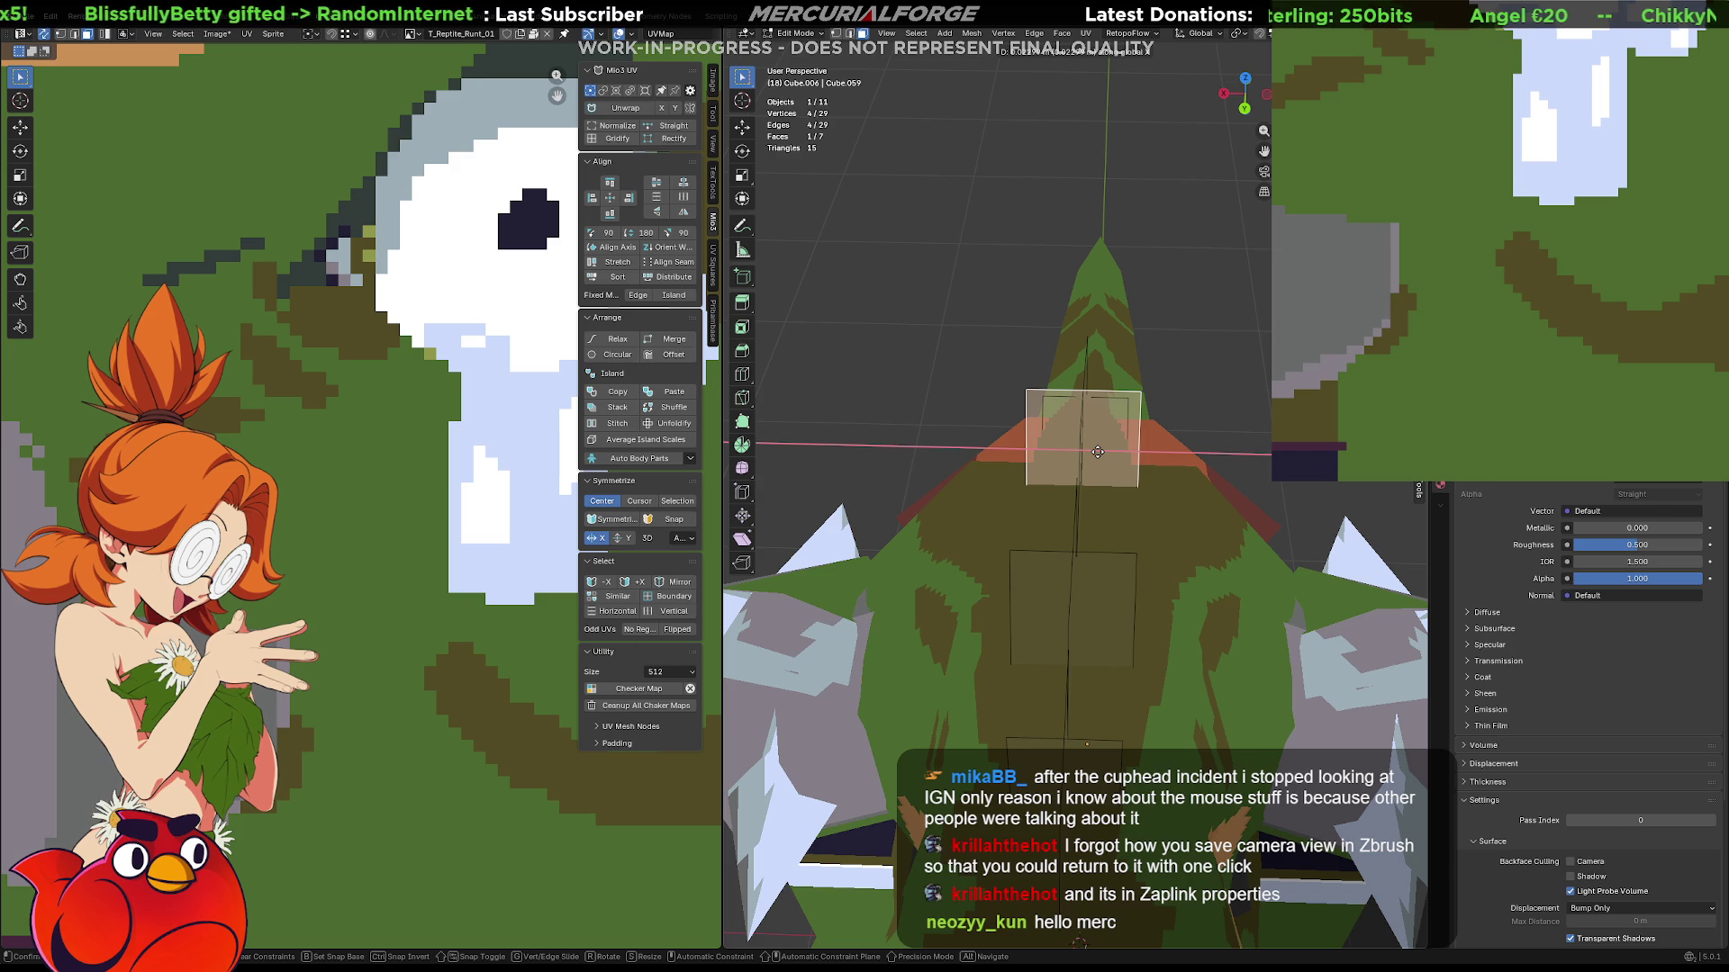
{"action": "left_click", "coordinate": [1096, 452]}
{"action": "mouse_move", "coordinate": [1025, 433]}
{"action": "middle_mouse_down"}
{"action": "mouse_move", "coordinate": [973, 447]}
{"action": "mouse_move", "coordinate": [949, 535]}
{"action": "mouse_move", "coordinate": [1041, 523]}
{"action": "middle_mouse_up"}
{"action": "left_click", "coordinate": [1004, 539]}
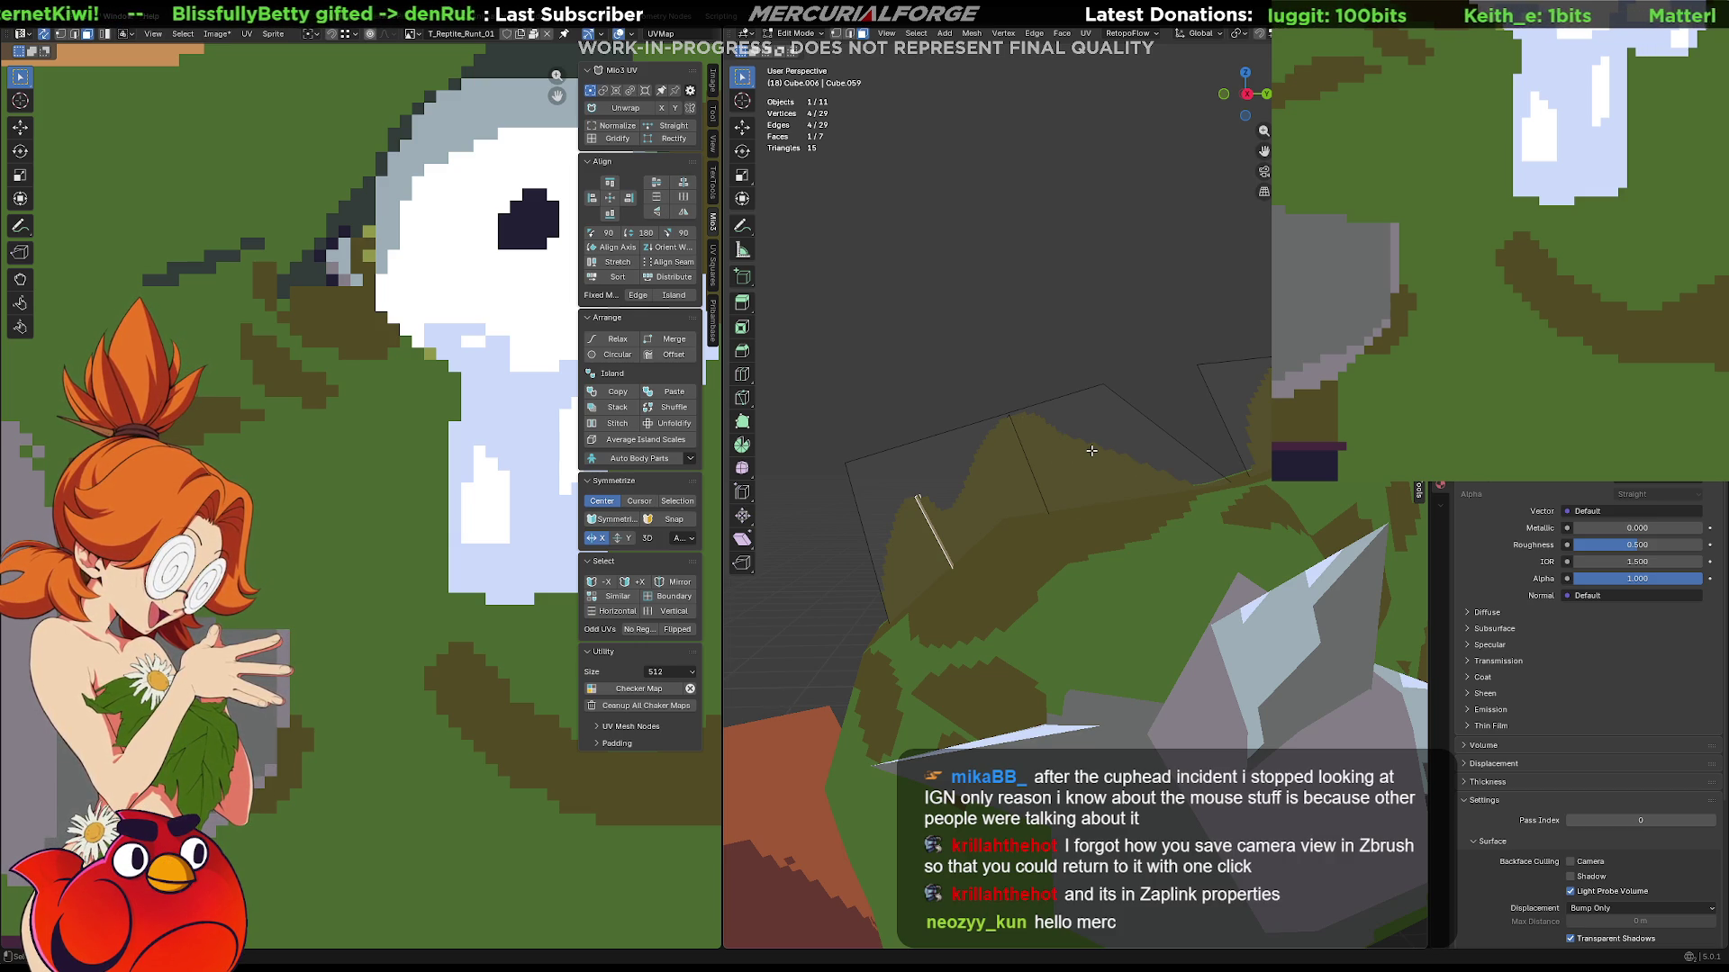
Rotate the thin crest edge, then move it along Y and up along Z into place.
{"action": "key", "text": "r"}
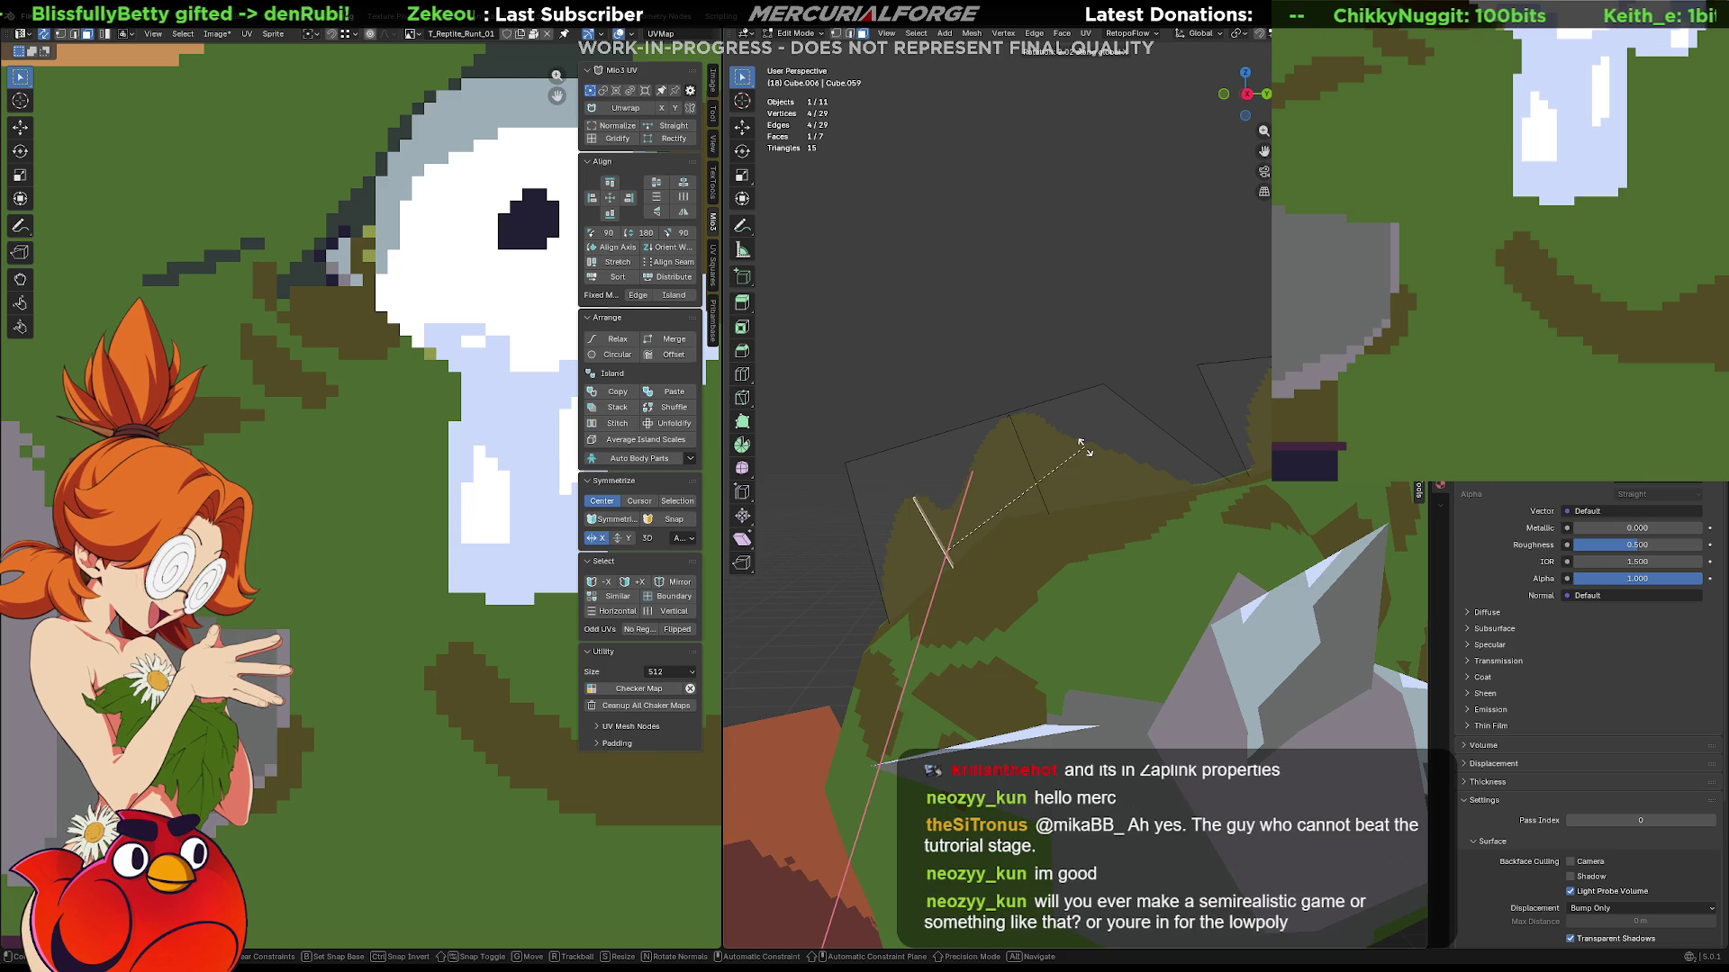
{"action": "left_click", "coordinate": [1087, 447]}
{"action": "key", "text": "g"}
{"action": "key", "text": "y"}
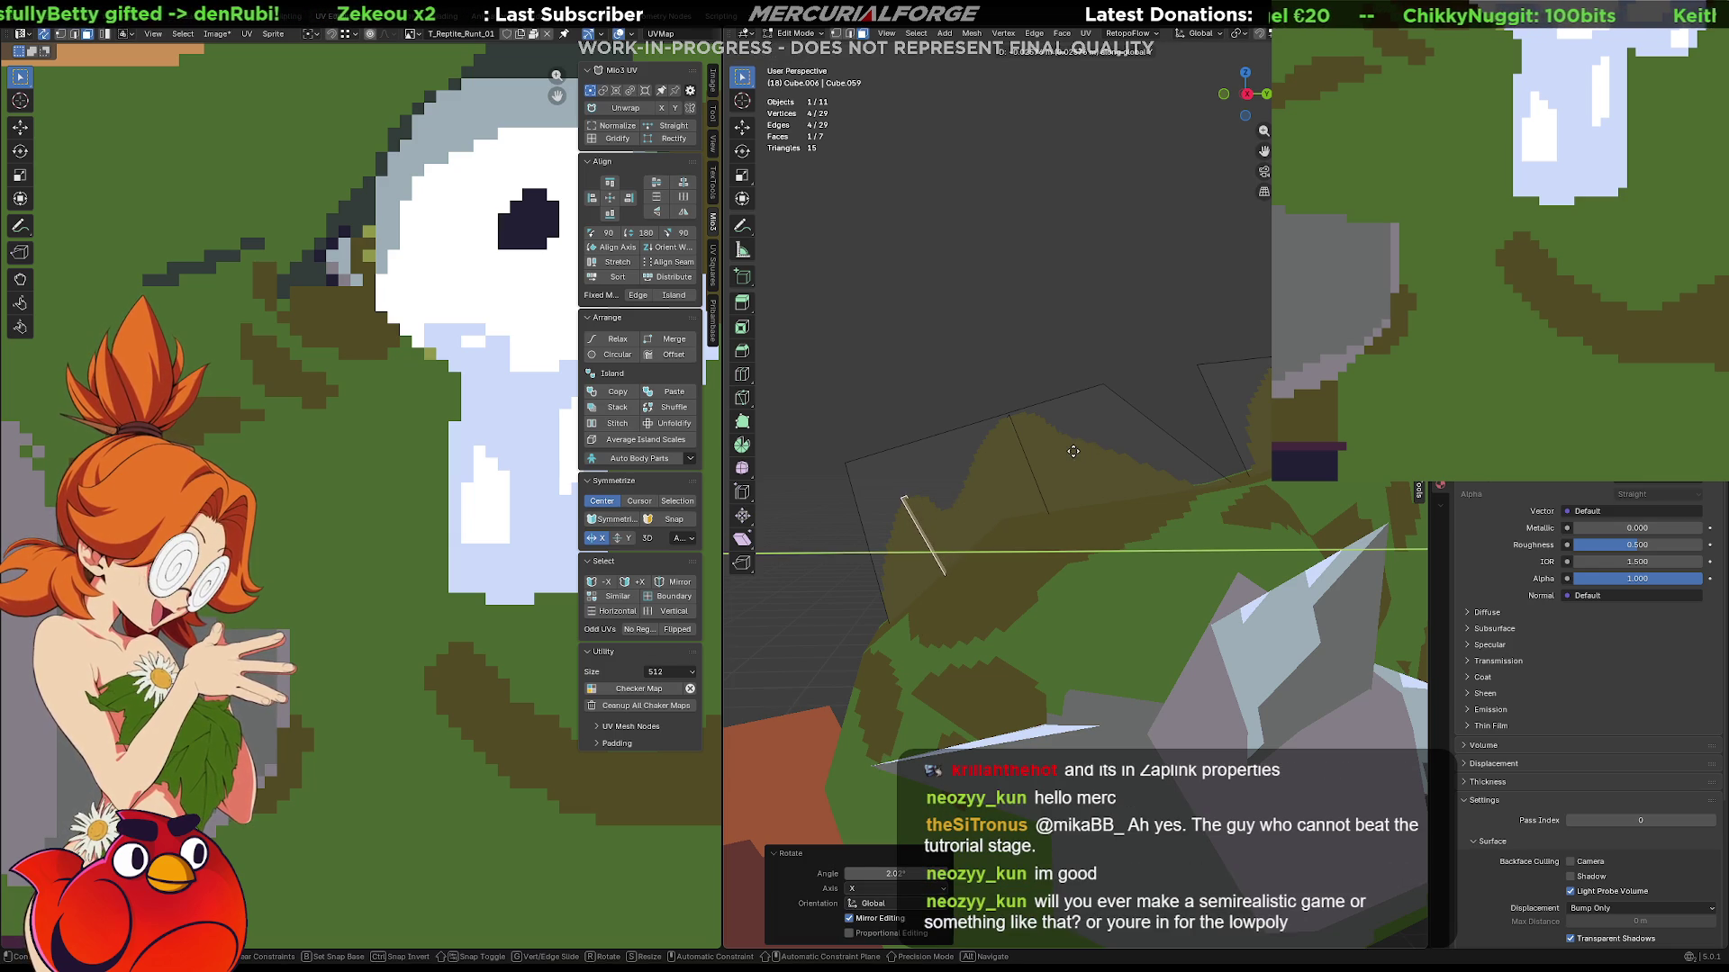
{"action": "left_click", "coordinate": [1072, 450]}
{"action": "key", "text": "g"}
{"action": "key", "text": "z"}
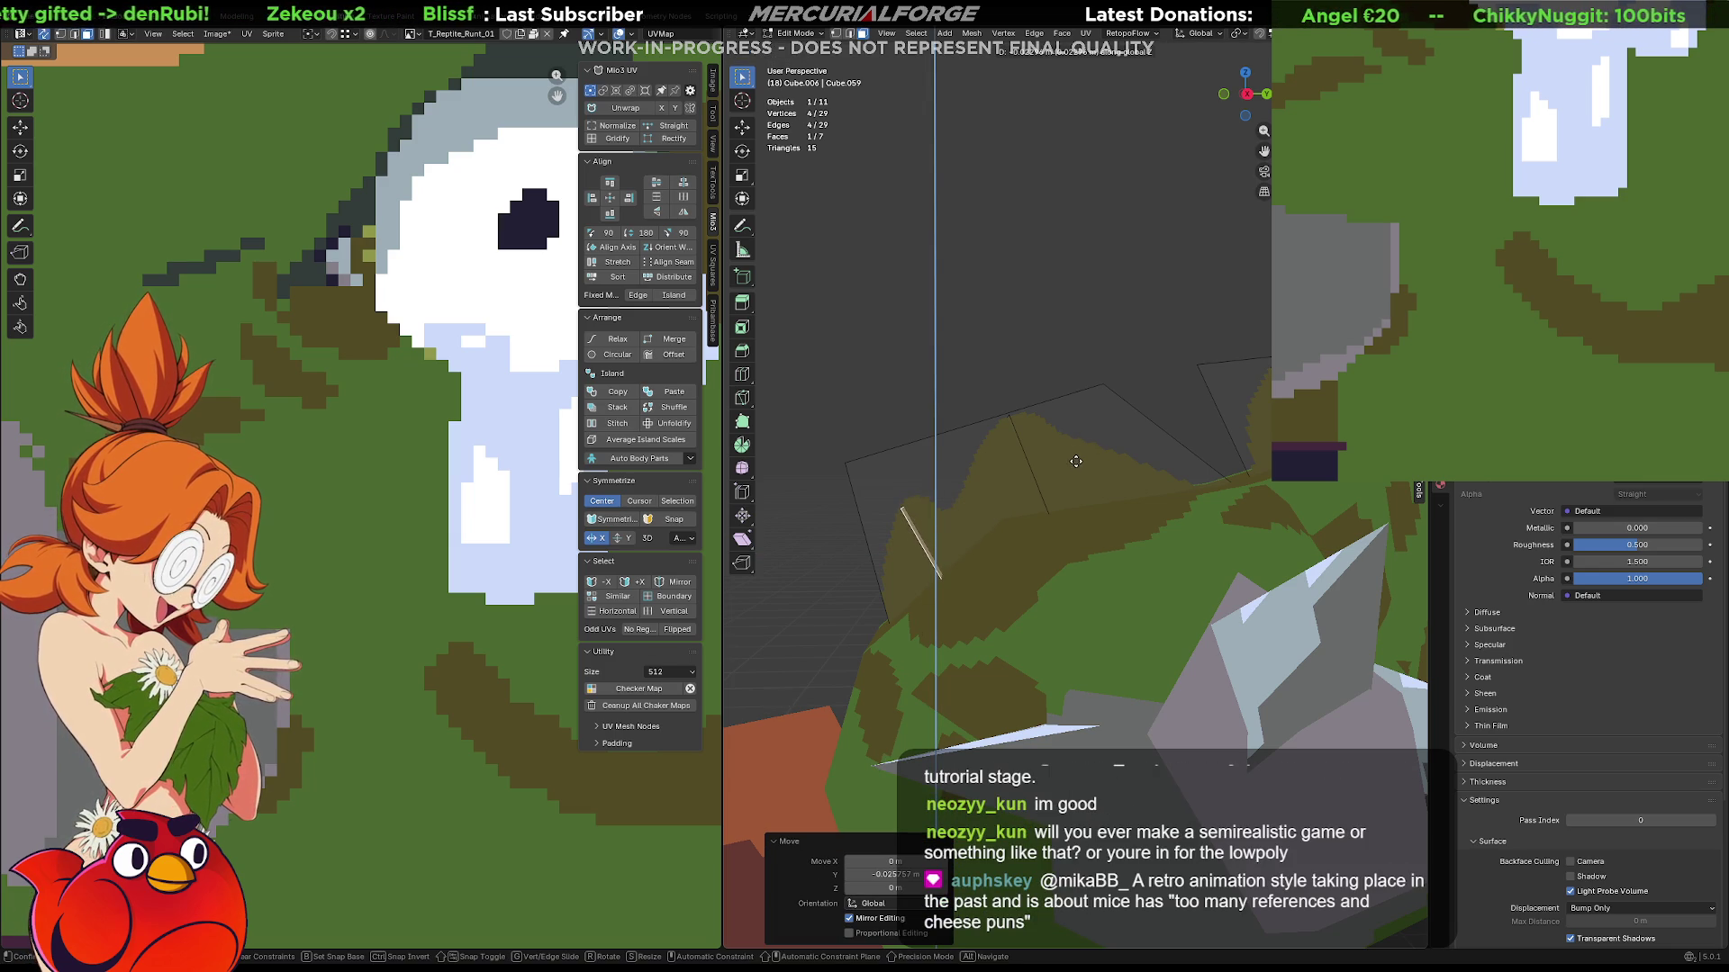
{"action": "left_click", "coordinate": [1077, 458]}
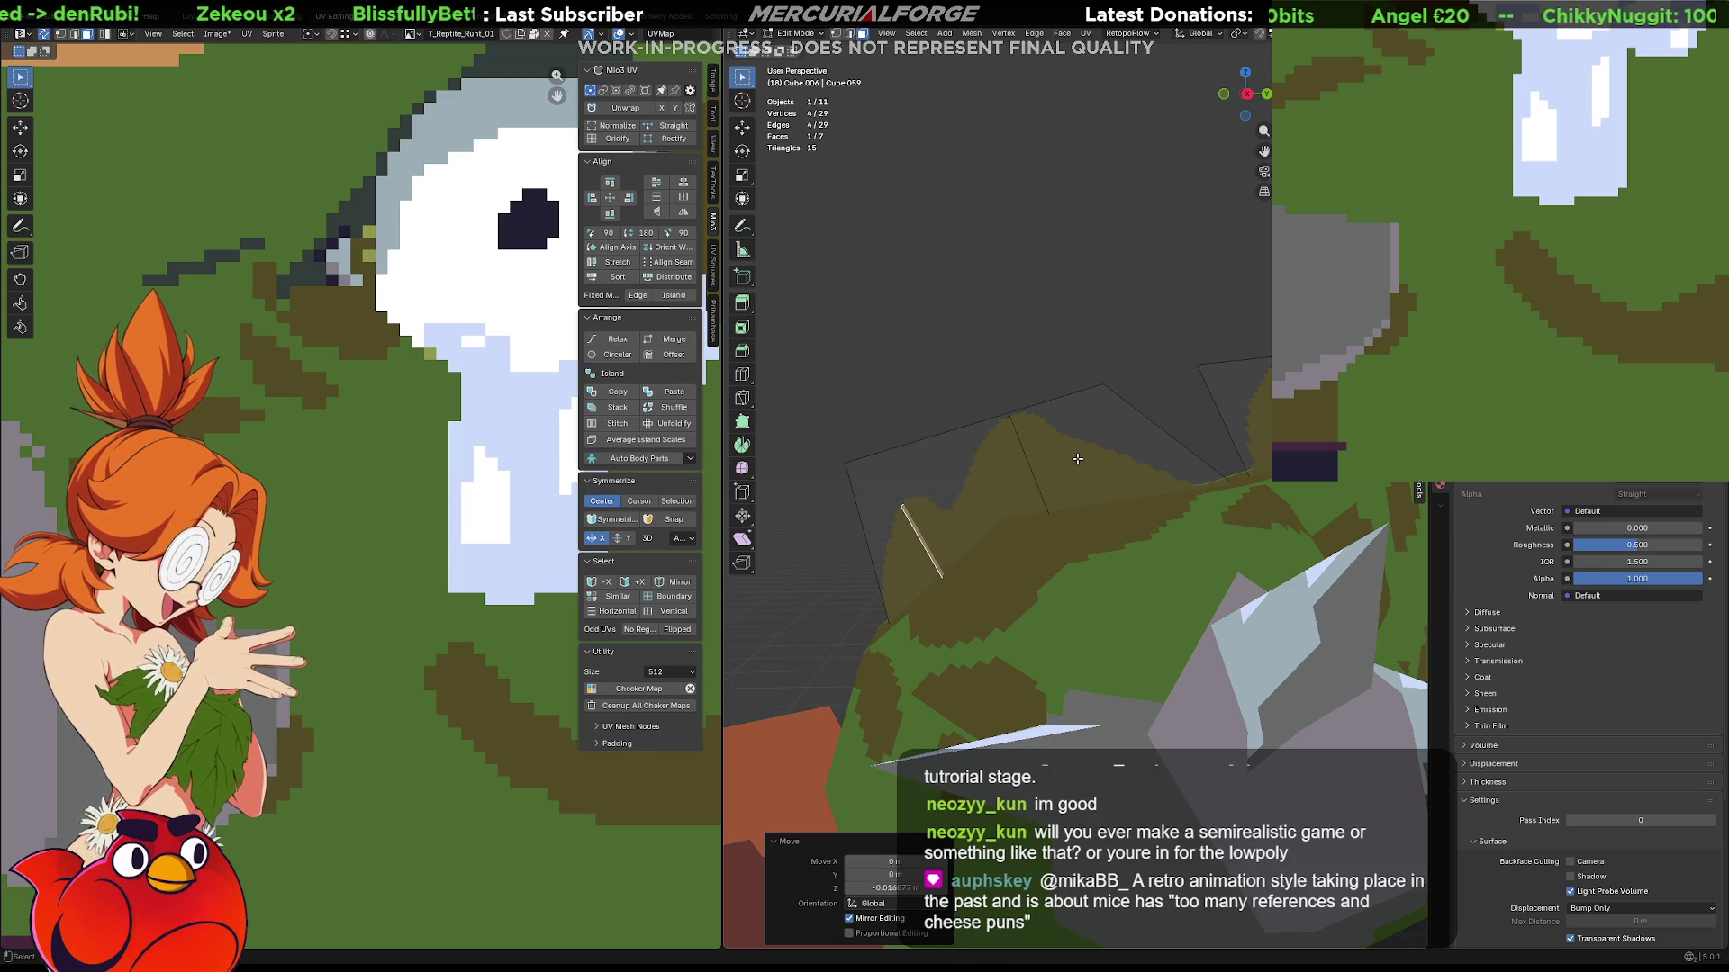
Deselect the edge, return to Object Mode and orbit to review the reshaped crest.
{"action": "middle_click_drag", "start_coordinate": [988, 495], "coordinate": [1316, 515]}
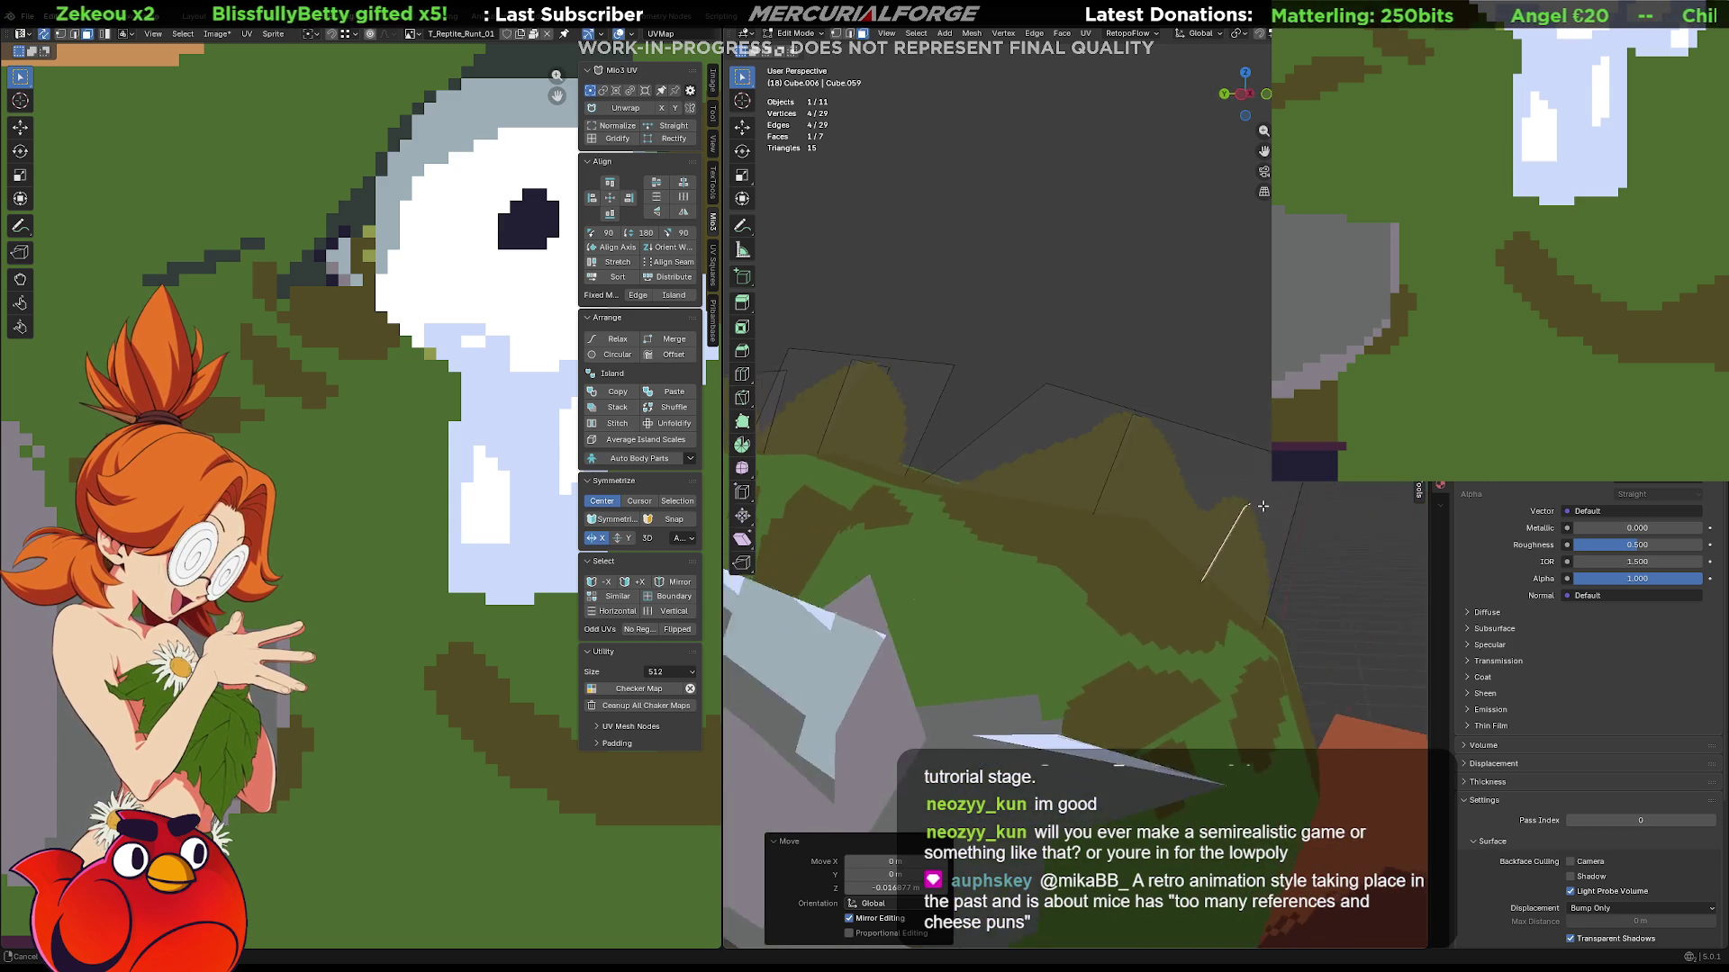
{"action": "left_click", "coordinate": [1317, 514]}
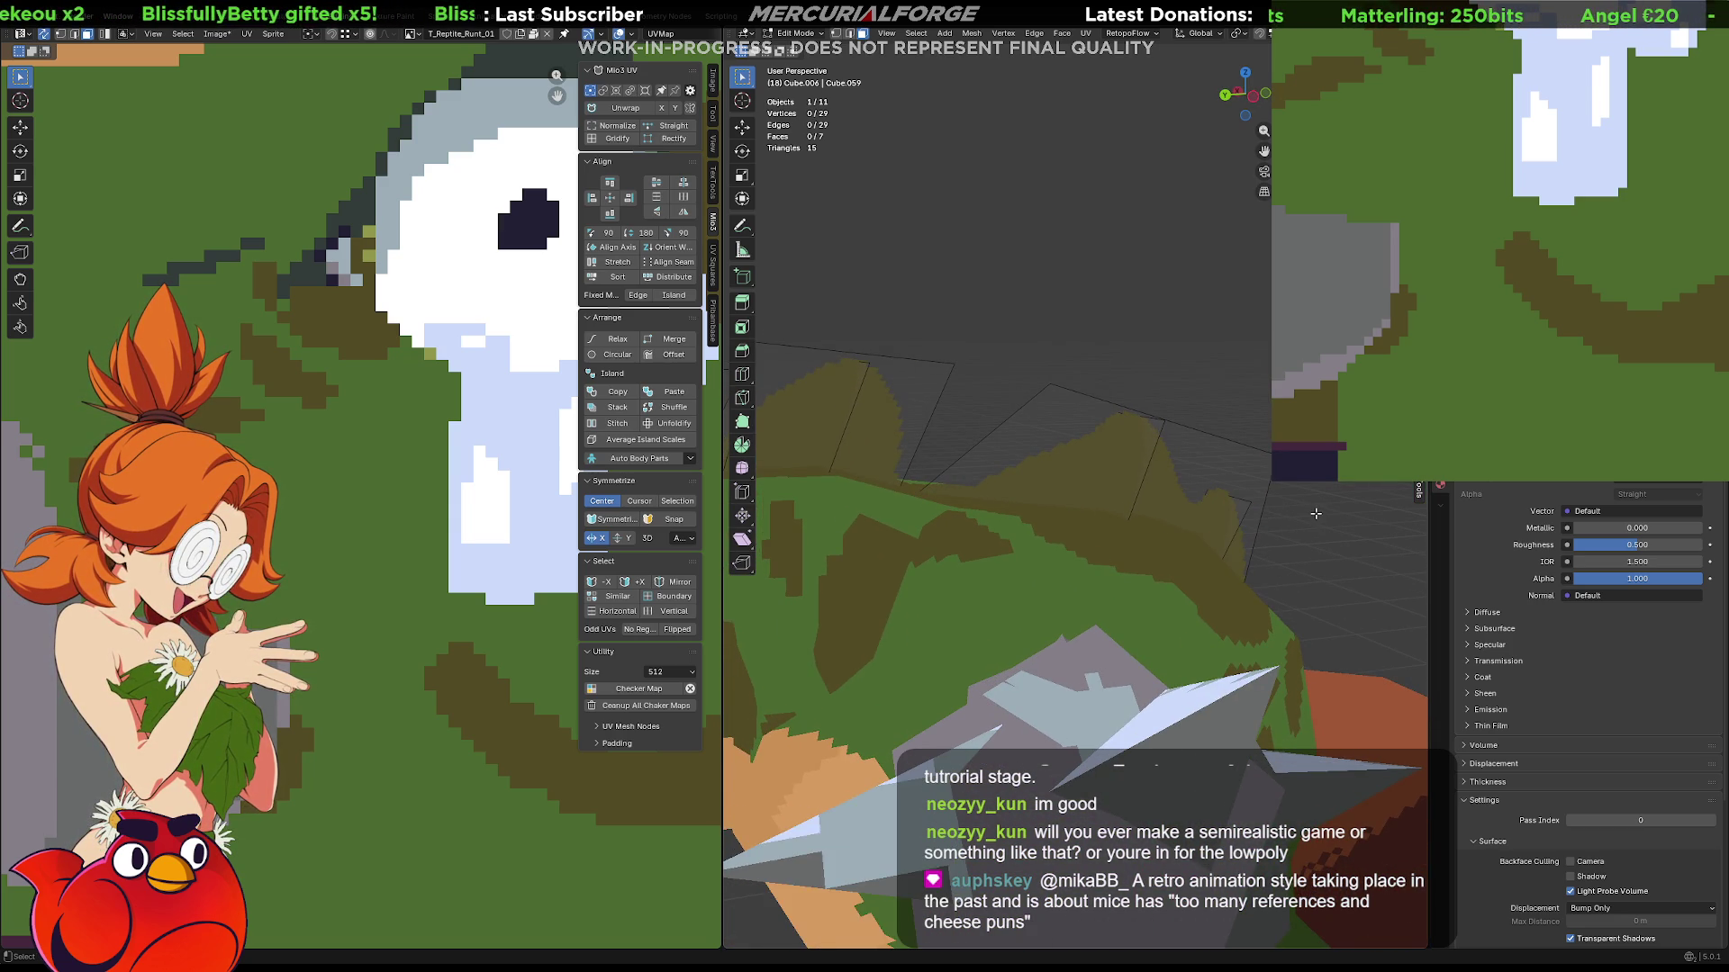
{"action": "mouse_move", "coordinate": [1318, 515]}
{"action": "middle_mouse_down"}
{"action": "mouse_move", "coordinate": [1128, 518]}
{"action": "mouse_move", "coordinate": [1103, 583]}
{"action": "mouse_move", "coordinate": [919, 482]}
{"action": "middle_mouse_up"}
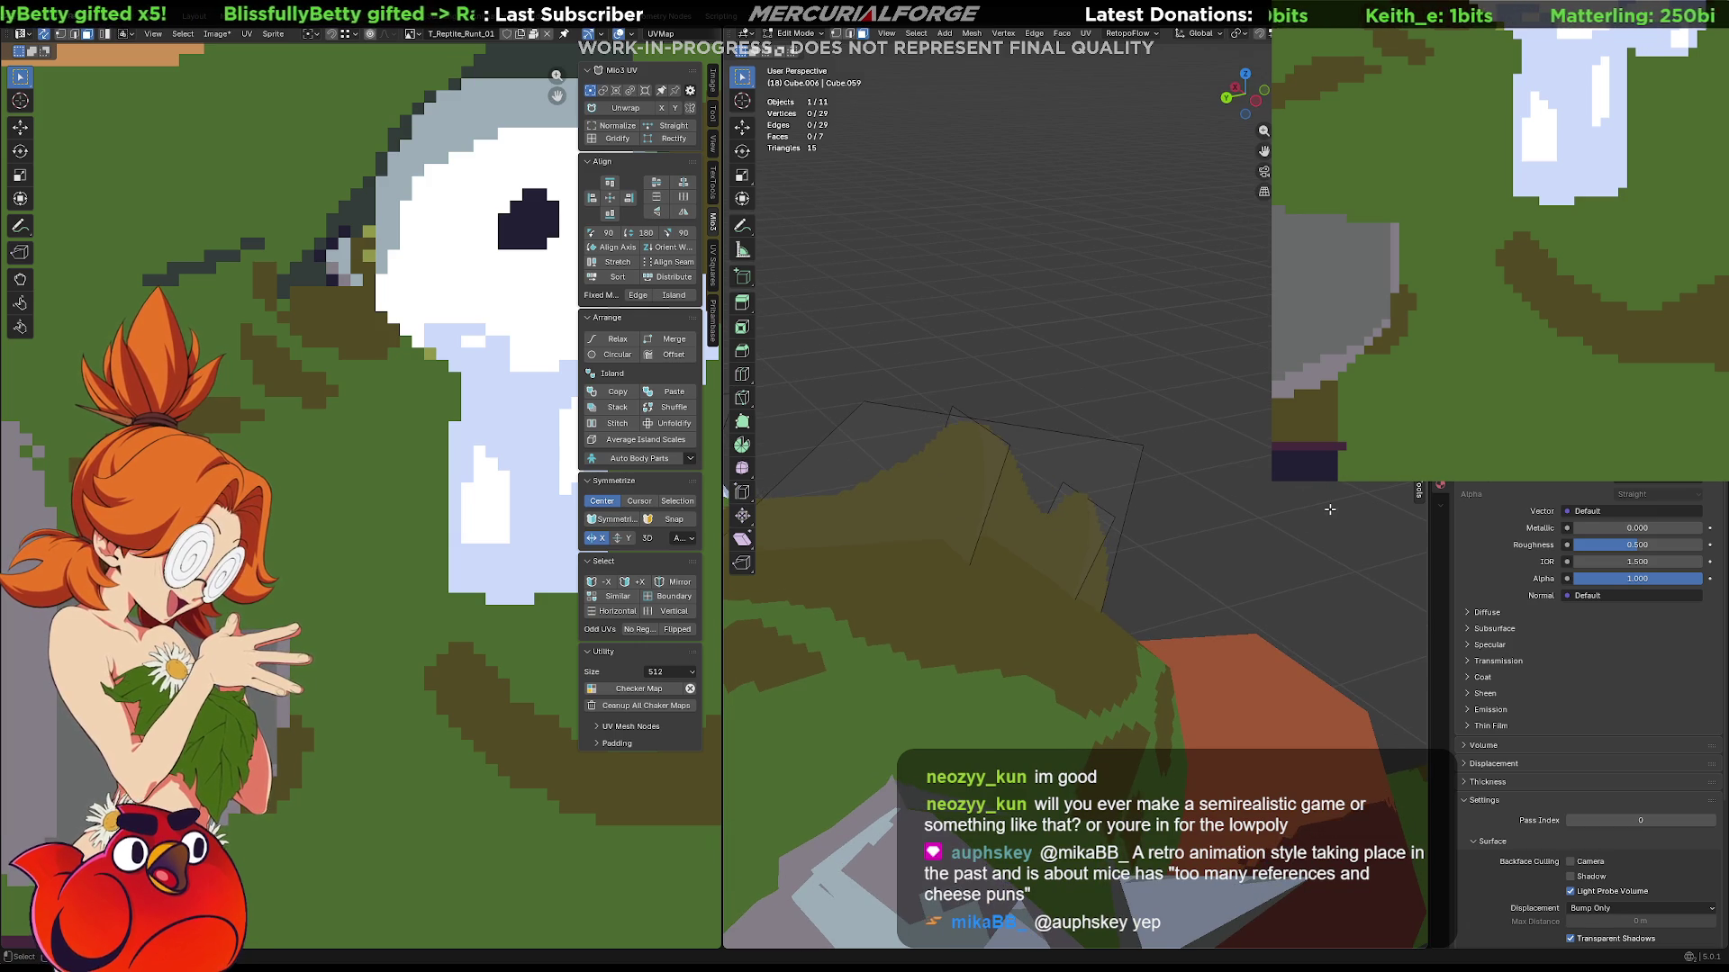
{"action": "key", "text": "Tab"}
{"action": "mouse_move", "coordinate": [1104, 525]}
{"action": "middle_mouse_down"}
{"action": "mouse_move", "coordinate": [1029, 517]}
{"action": "mouse_move", "coordinate": [1185, 525]}
{"action": "mouse_move", "coordinate": [1147, 490]}
{"action": "mouse_move", "coordinate": [984, 558]}
{"action": "mouse_move", "coordinate": [895, 653]}
{"action": "mouse_move", "coordinate": [986, 525]}
{"action": "mouse_move", "coordinate": [1071, 481]}
{"action": "mouse_move", "coordinate": [929, 516]}
{"action": "mouse_move", "coordinate": [1017, 545]}
{"action": "middle_mouse_up"}
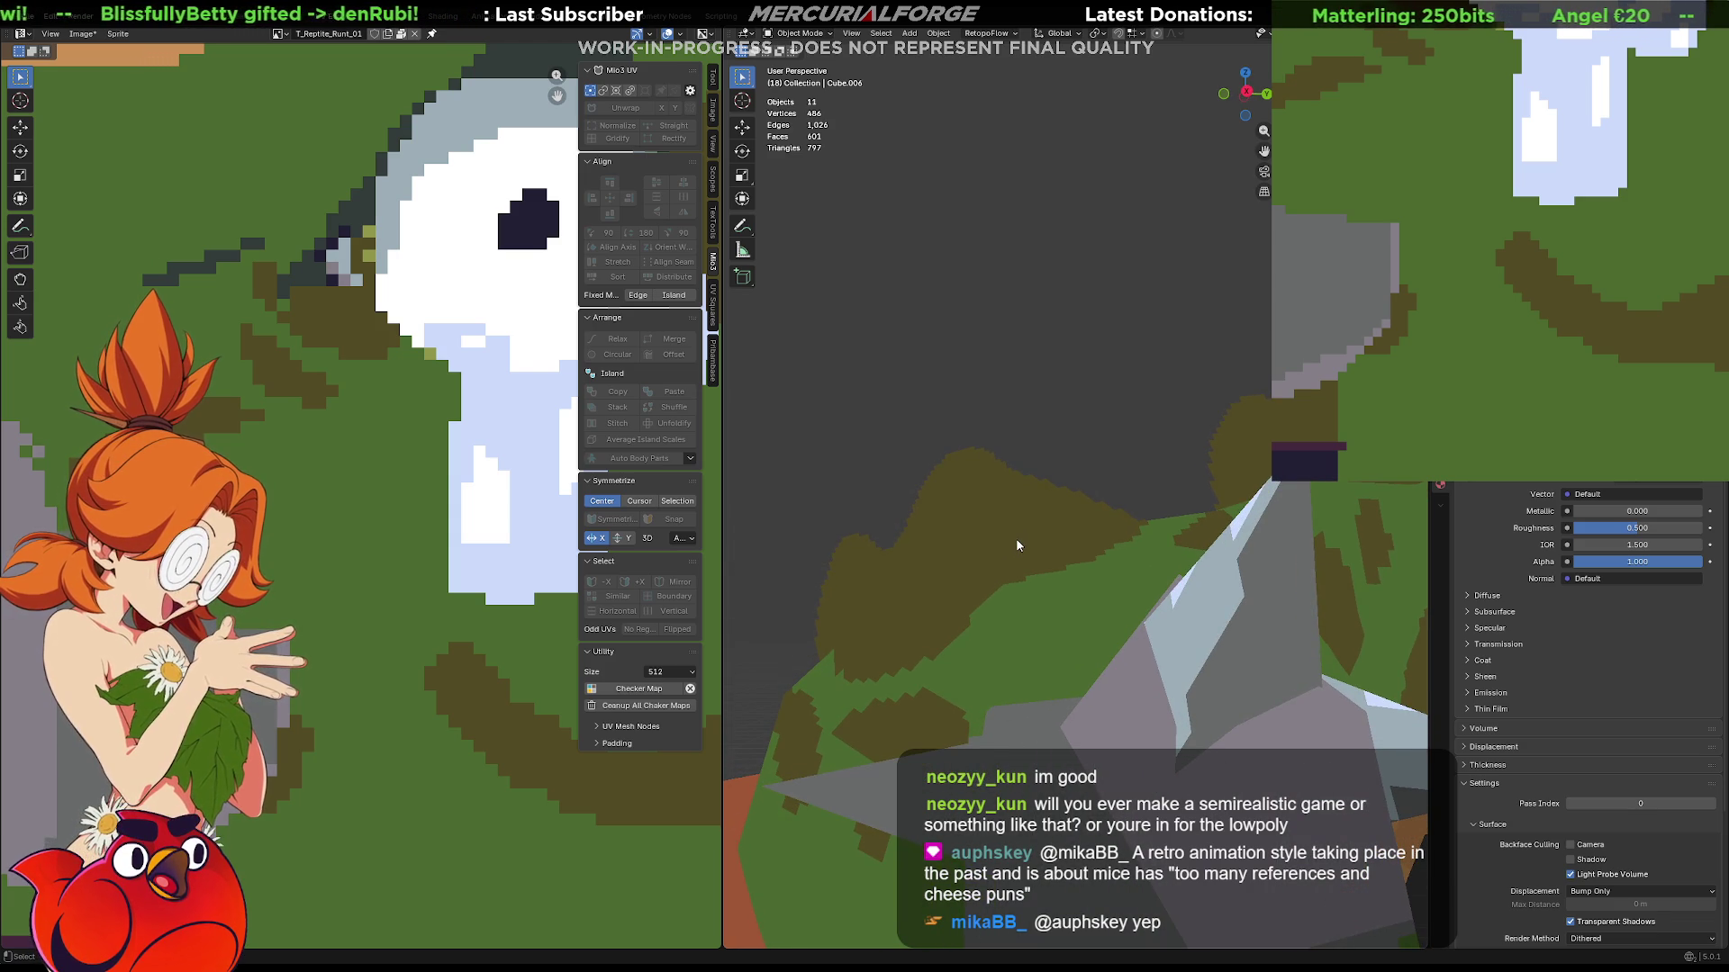
{"action": "scroll", "coordinate": [1642, 353], "scroll_direction": "down", "scroll_amount": 5}
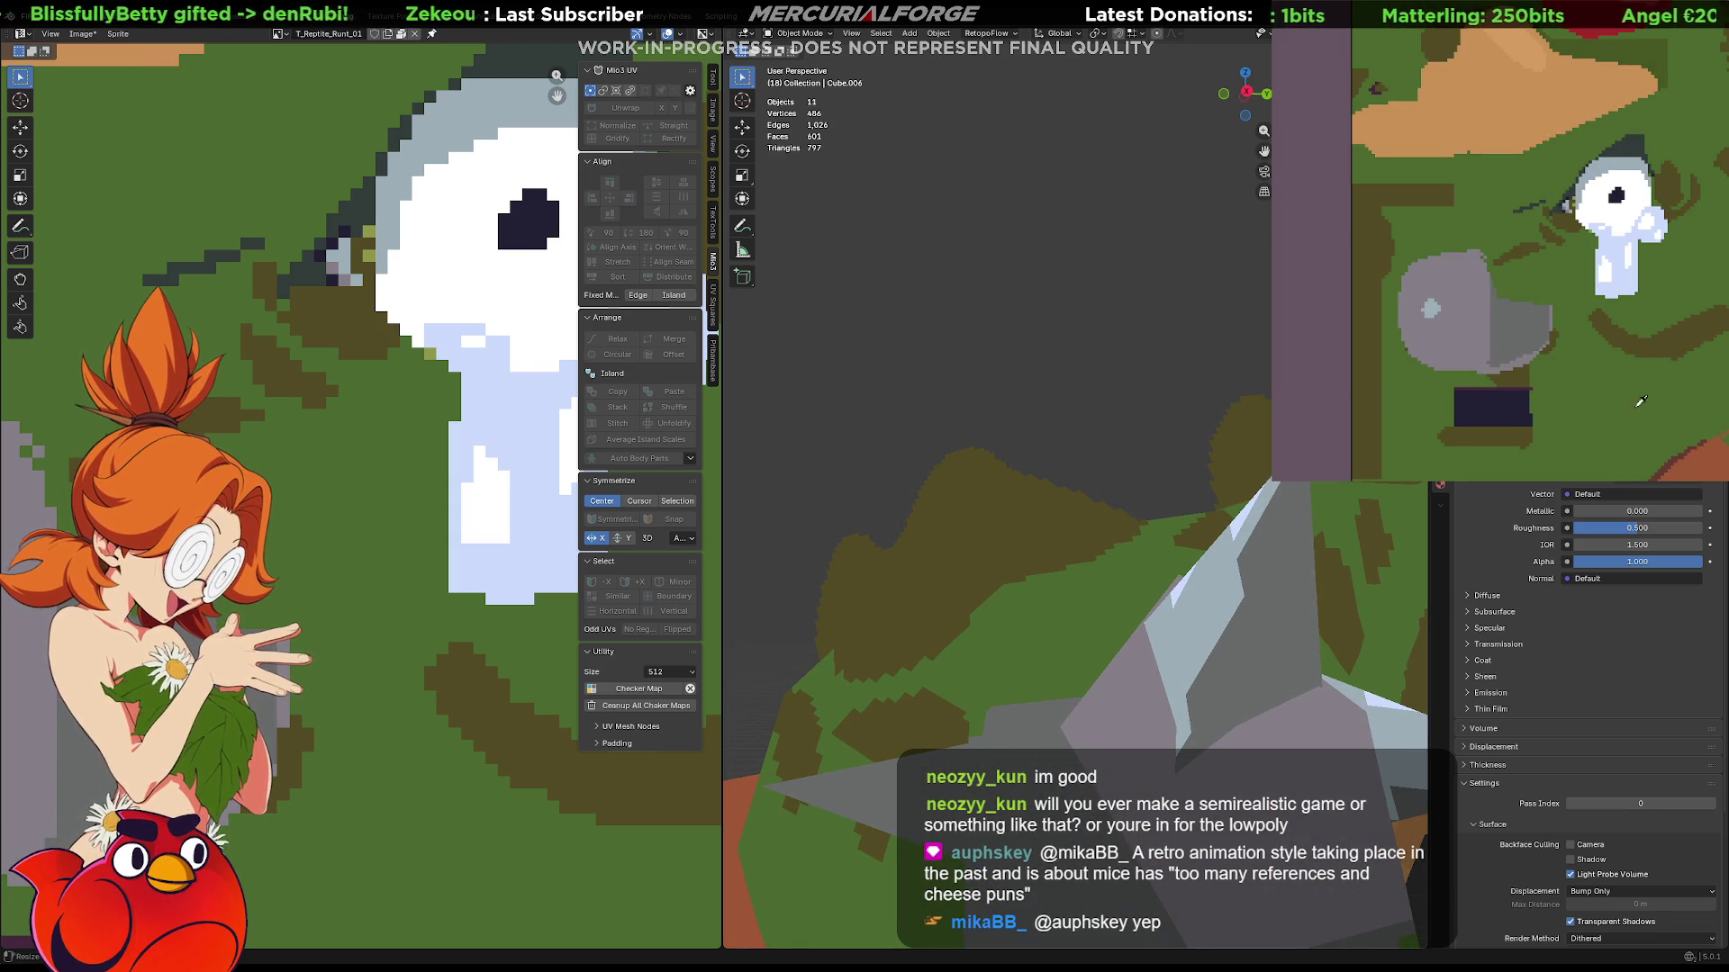
{"action": "scroll", "coordinate": [1639, 401], "scroll_direction": "up", "scroll_amount": 3}
{"action": "scroll", "coordinate": [1601, 257], "scroll_direction": "up", "scroll_amount": 2}
{"action": "scroll", "coordinate": [1585, 221], "scroll_direction": "up", "scroll_amount": 2}
Box-select the checkered strip at the texture's top and fill it solid green, then drop the selection.
{"action": "middle_click_drag", "start_coordinate": [1585, 220], "coordinate": [1626, 252]}
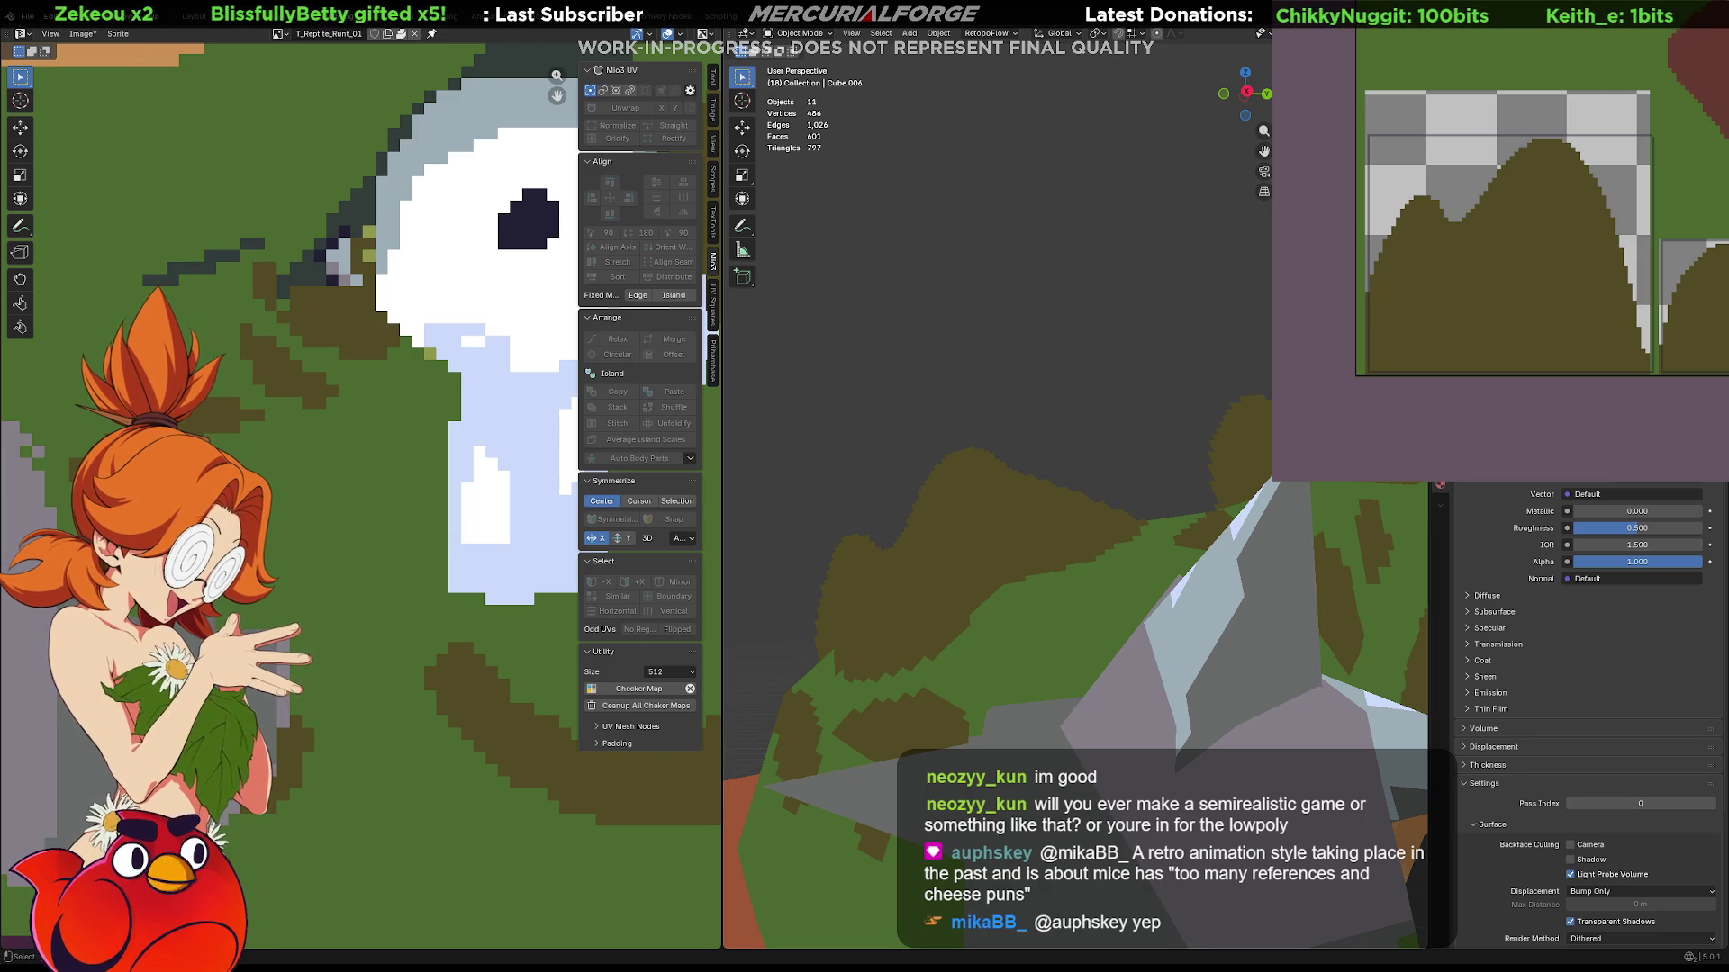
{"action": "scroll", "coordinate": [495, 512], "scroll_direction": "down", "scroll_amount": 5}
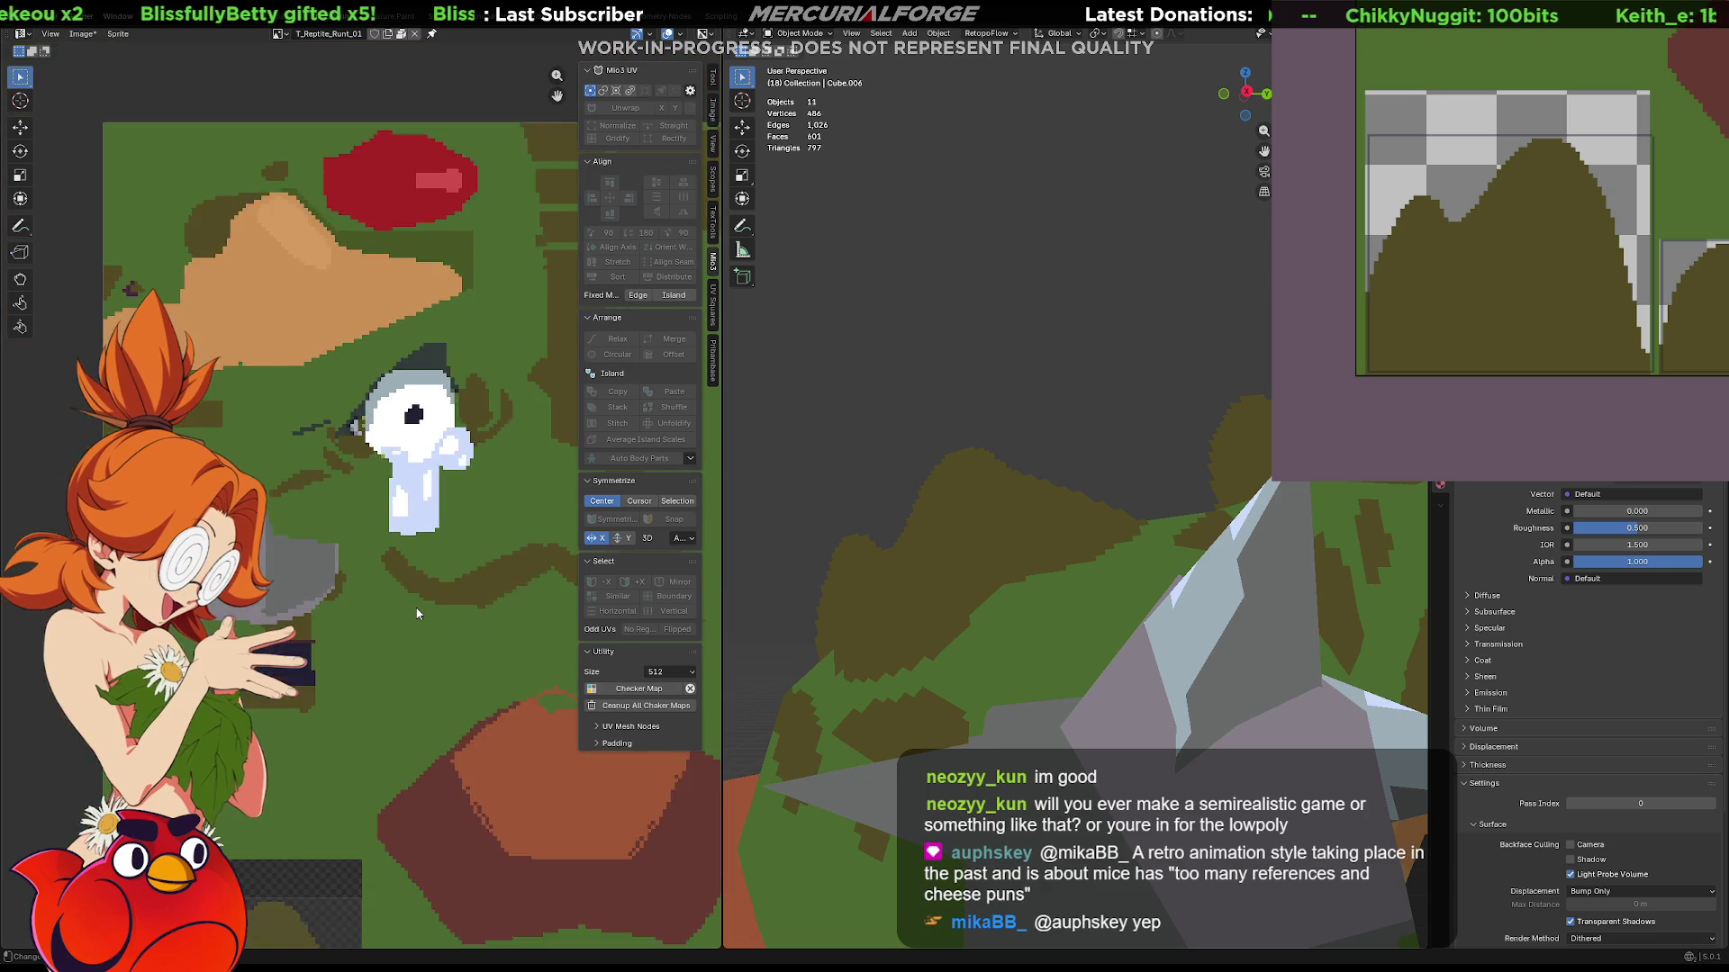
{"action": "scroll", "coordinate": [380, 746], "scroll_direction": "up", "scroll_amount": 3}
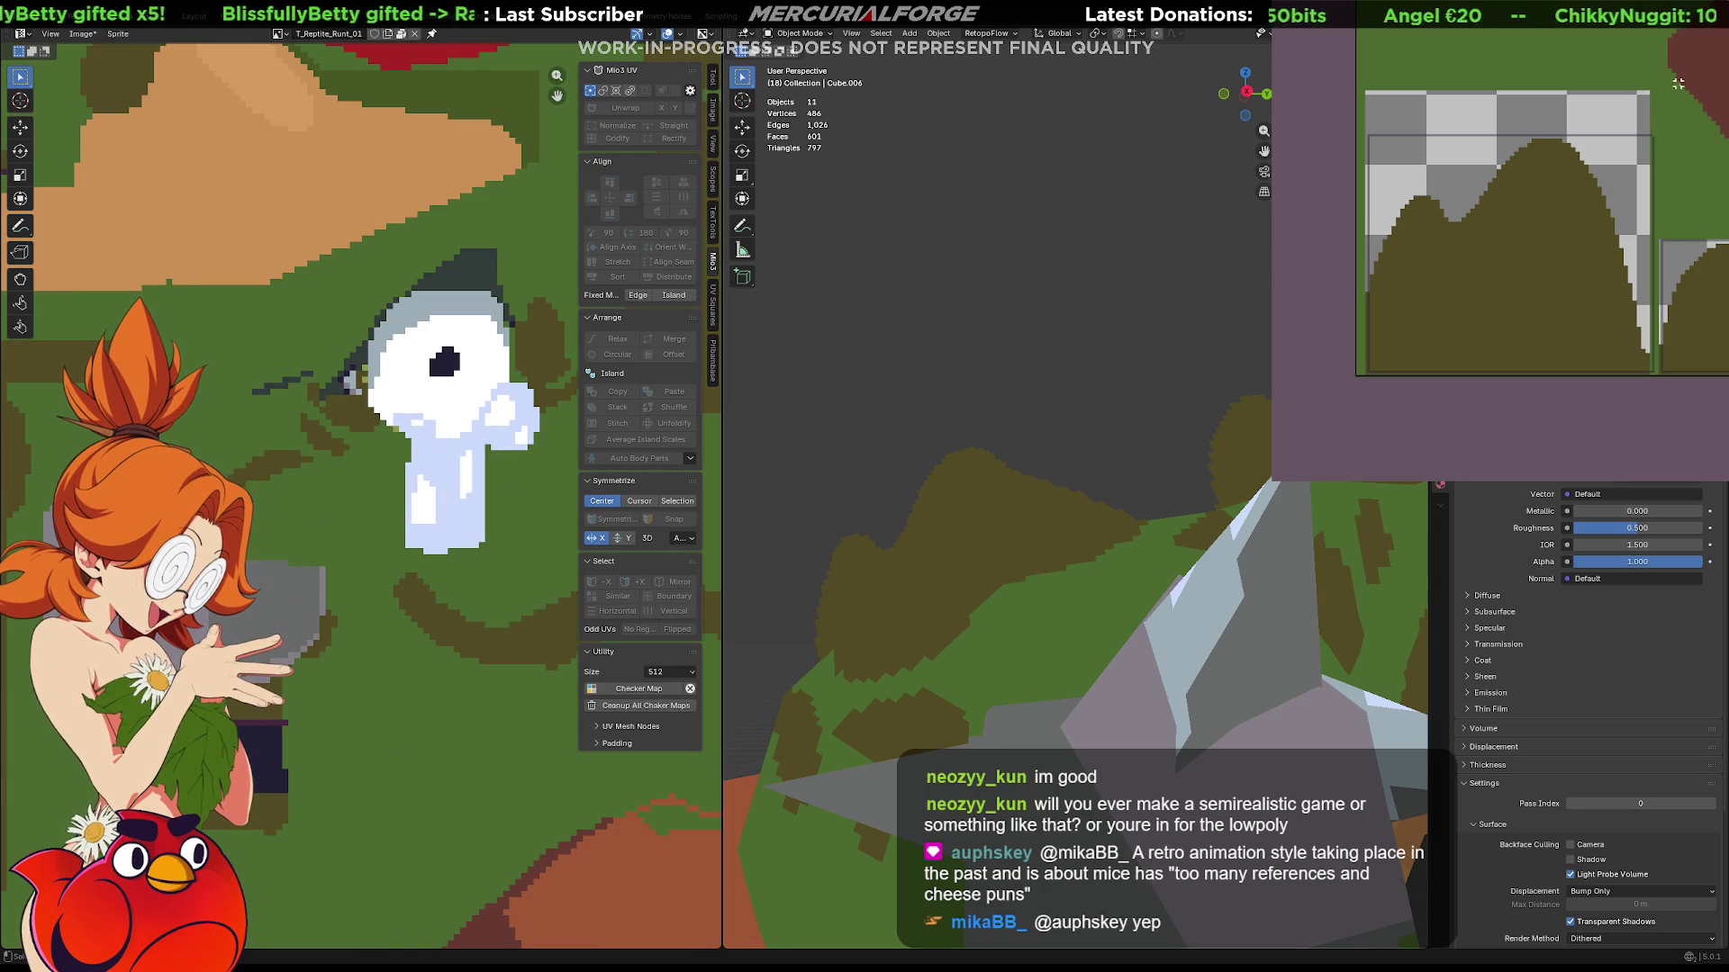
{"action": "left_click_drag", "start_coordinate": [1661, 75], "coordinate": [1359, 131]}
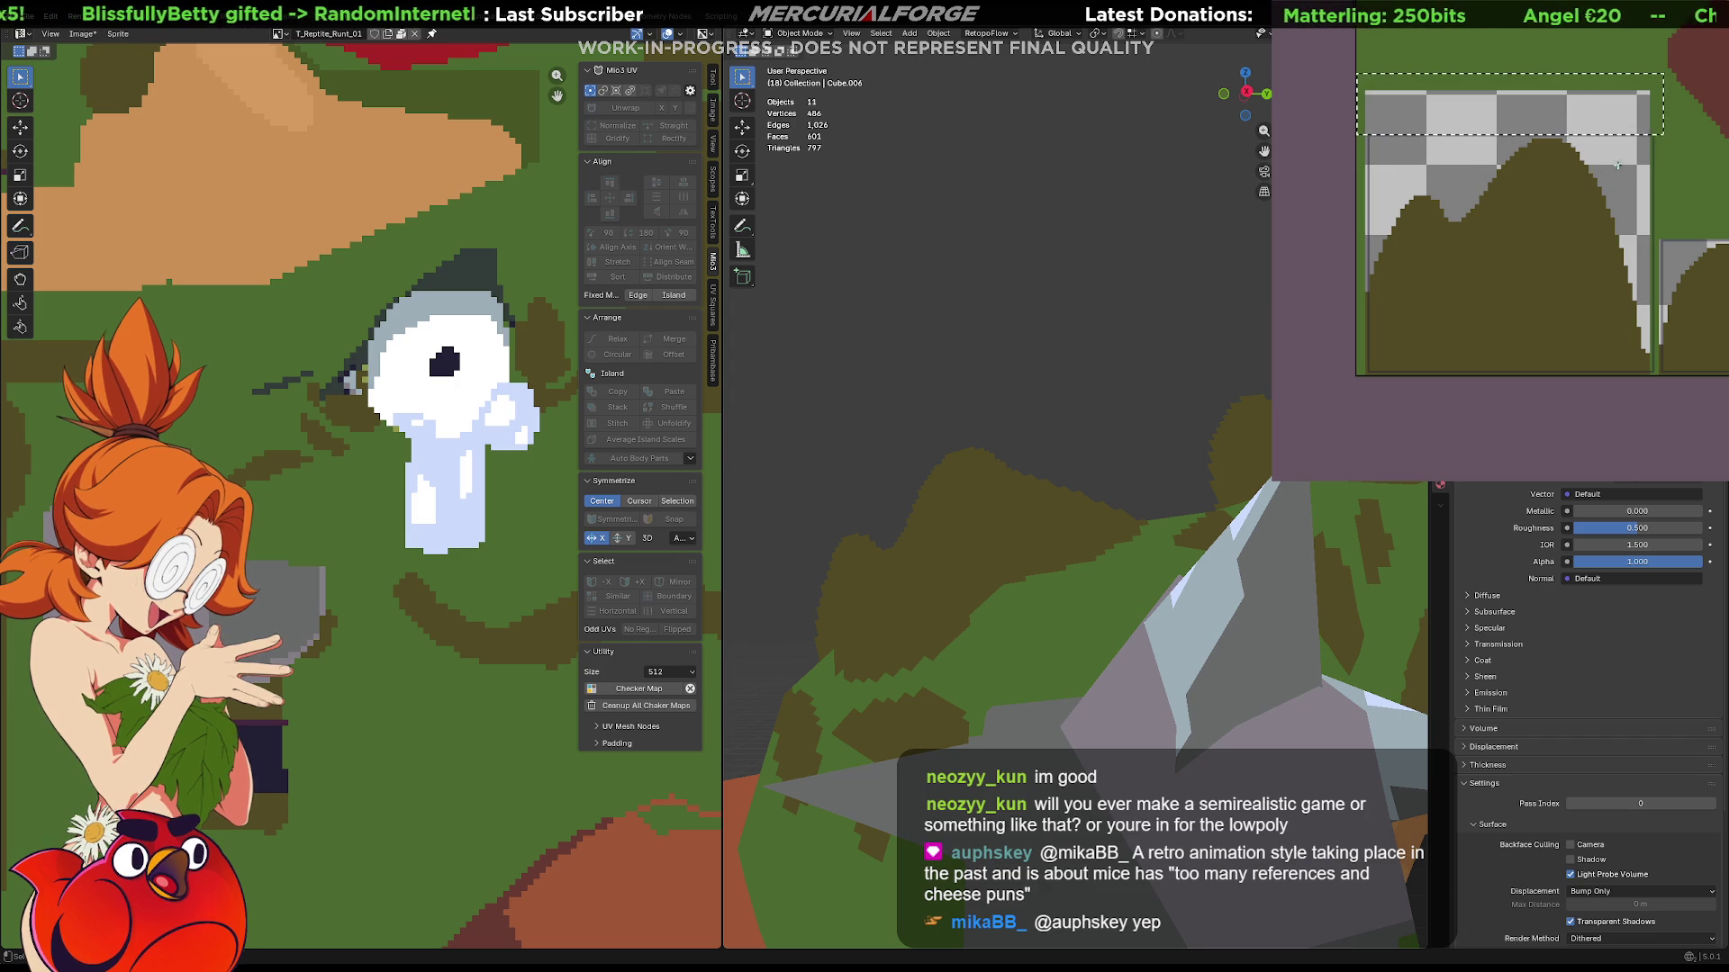
{"action": "key", "text": "Delete"}
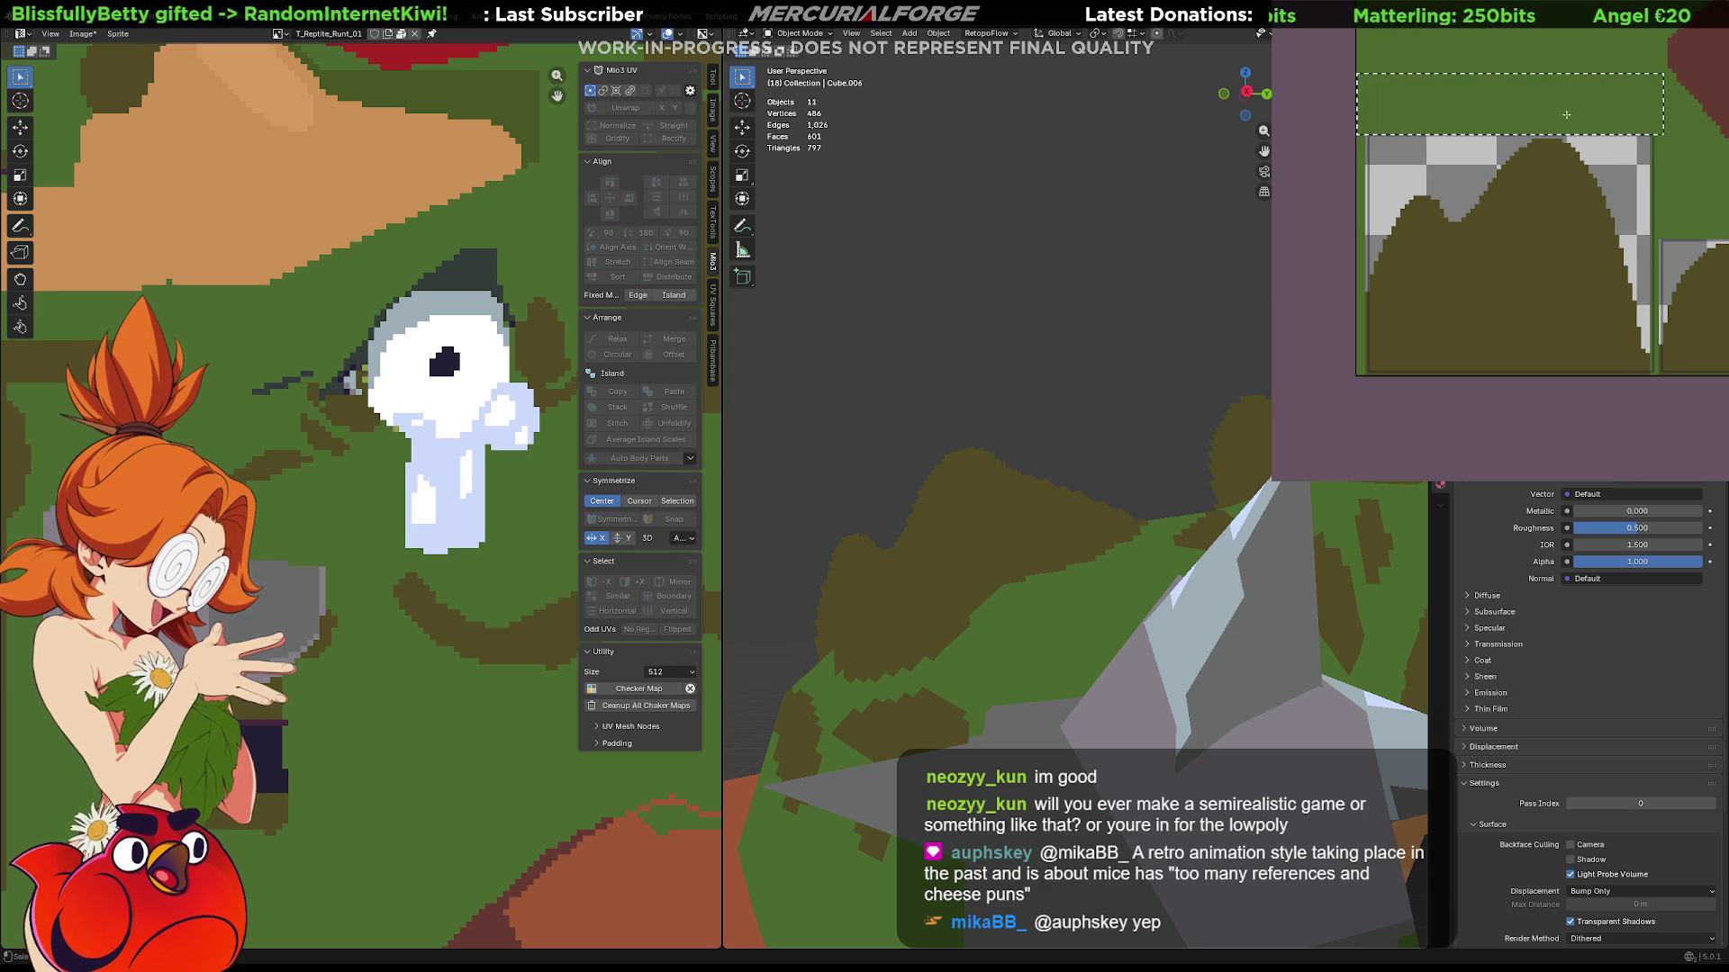
{"action": "key", "text": "ctrl+d"}
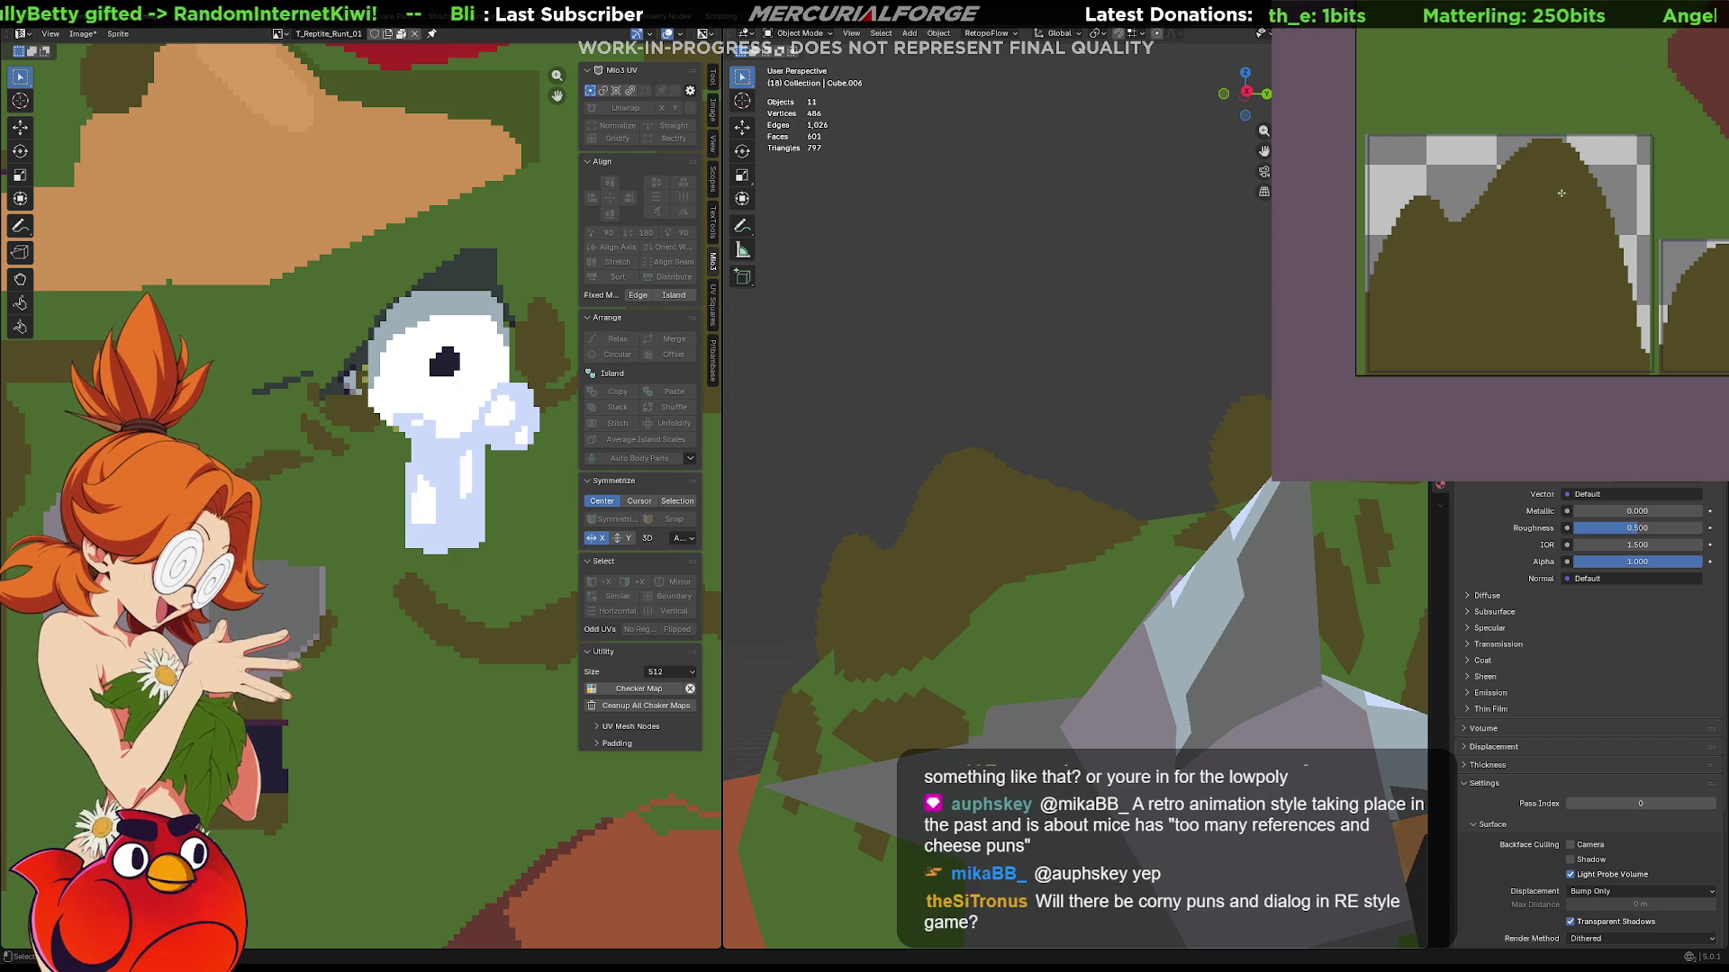
{"action": "mouse_move", "coordinate": [1647, 186]}
{"action": "middle_mouse_down"}
{"action": "mouse_move", "coordinate": [1630, 256]}
{"action": "mouse_move", "coordinate": [1603, 236]}
{"action": "middle_mouse_up"}
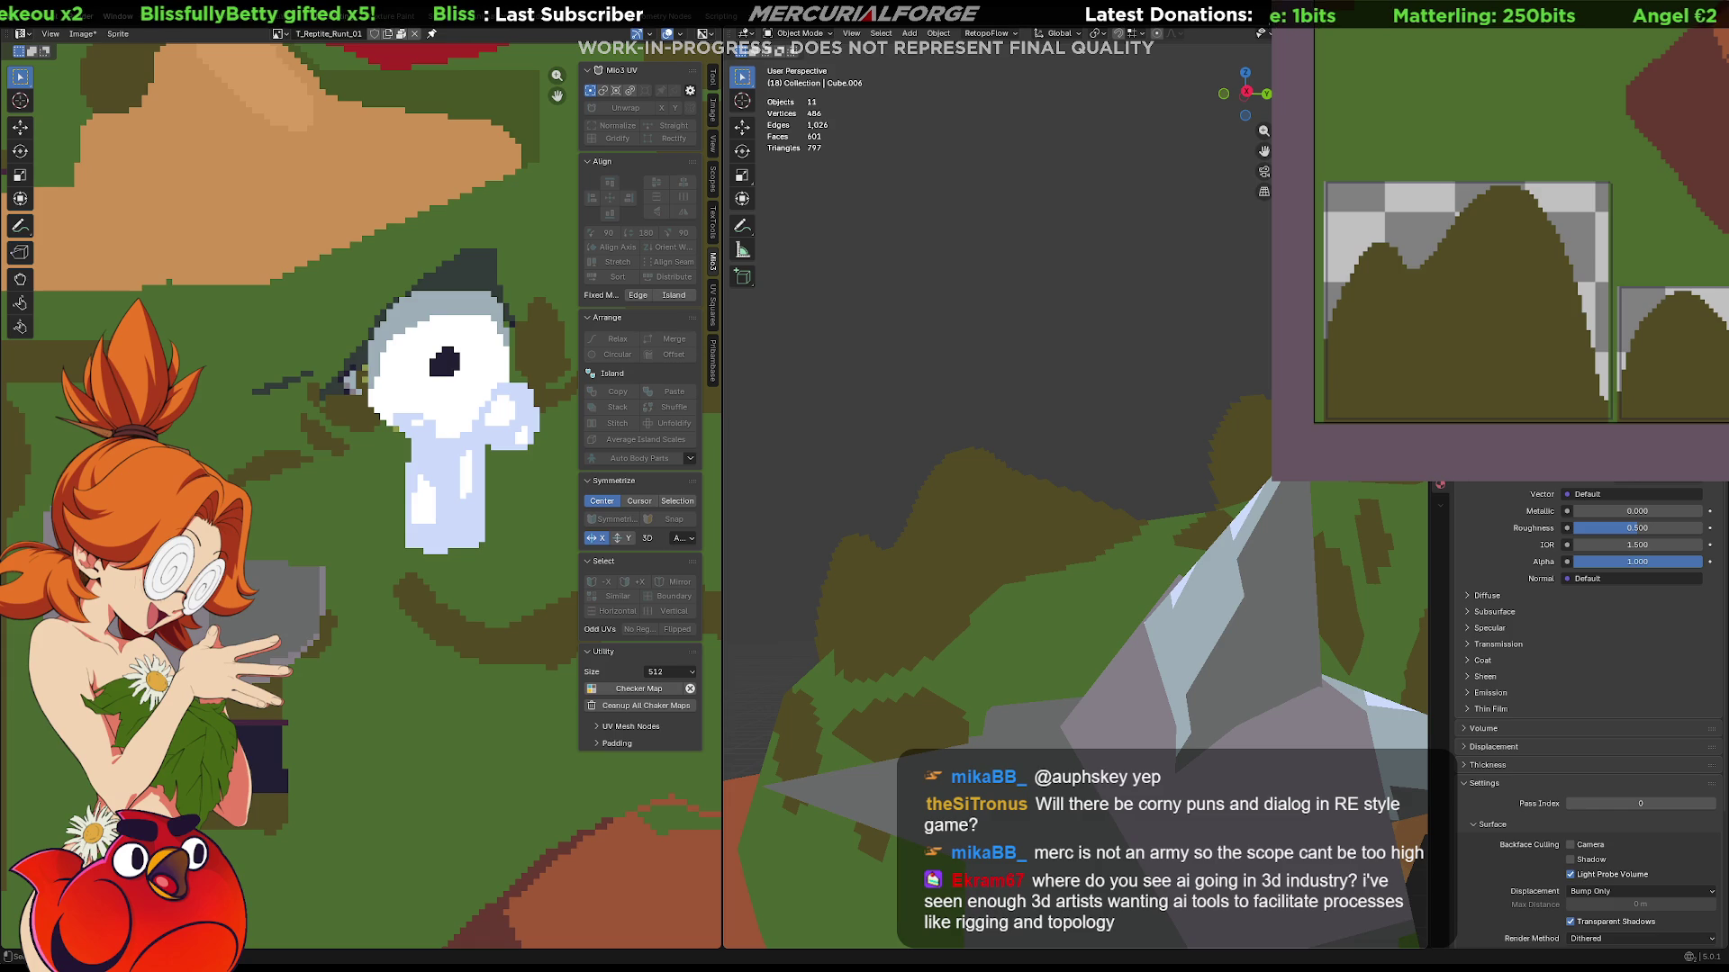
{"action": "left_click", "coordinate": [1017, 495]}
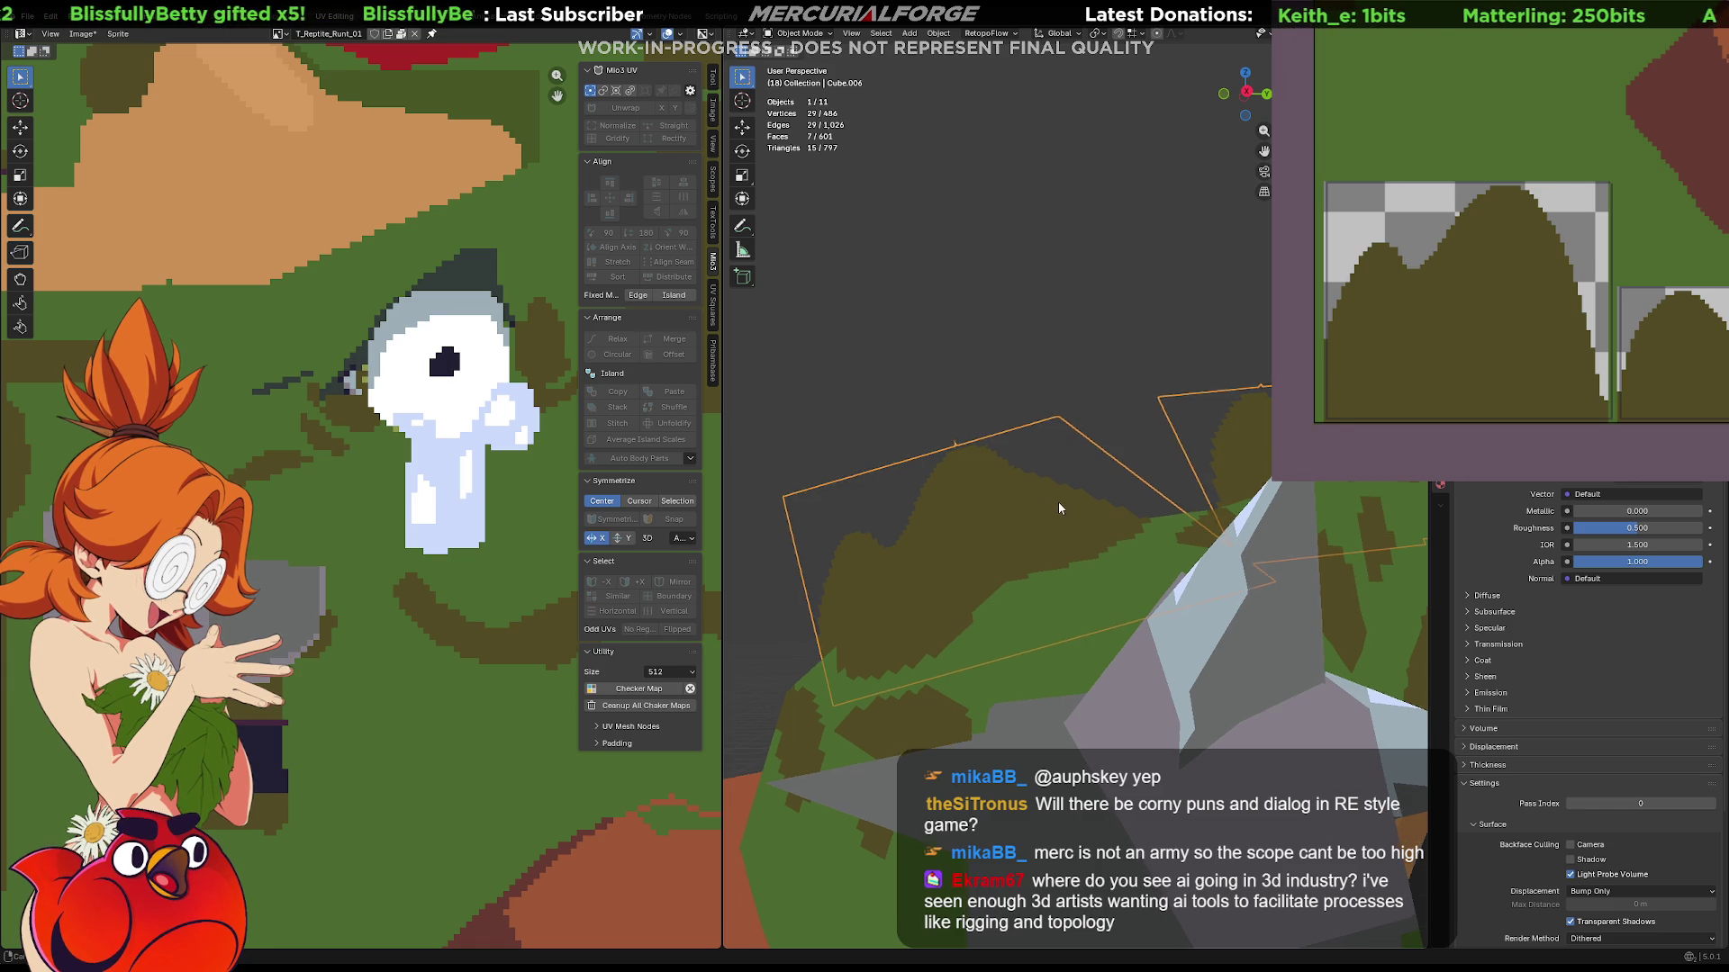
Edit the terrain piece, select all its faces and triangulate them with Ctrl+T, then clear the selection.
{"action": "middle_click_drag", "start_coordinate": [1057, 504], "coordinate": [1051, 426], "text": "shift"}
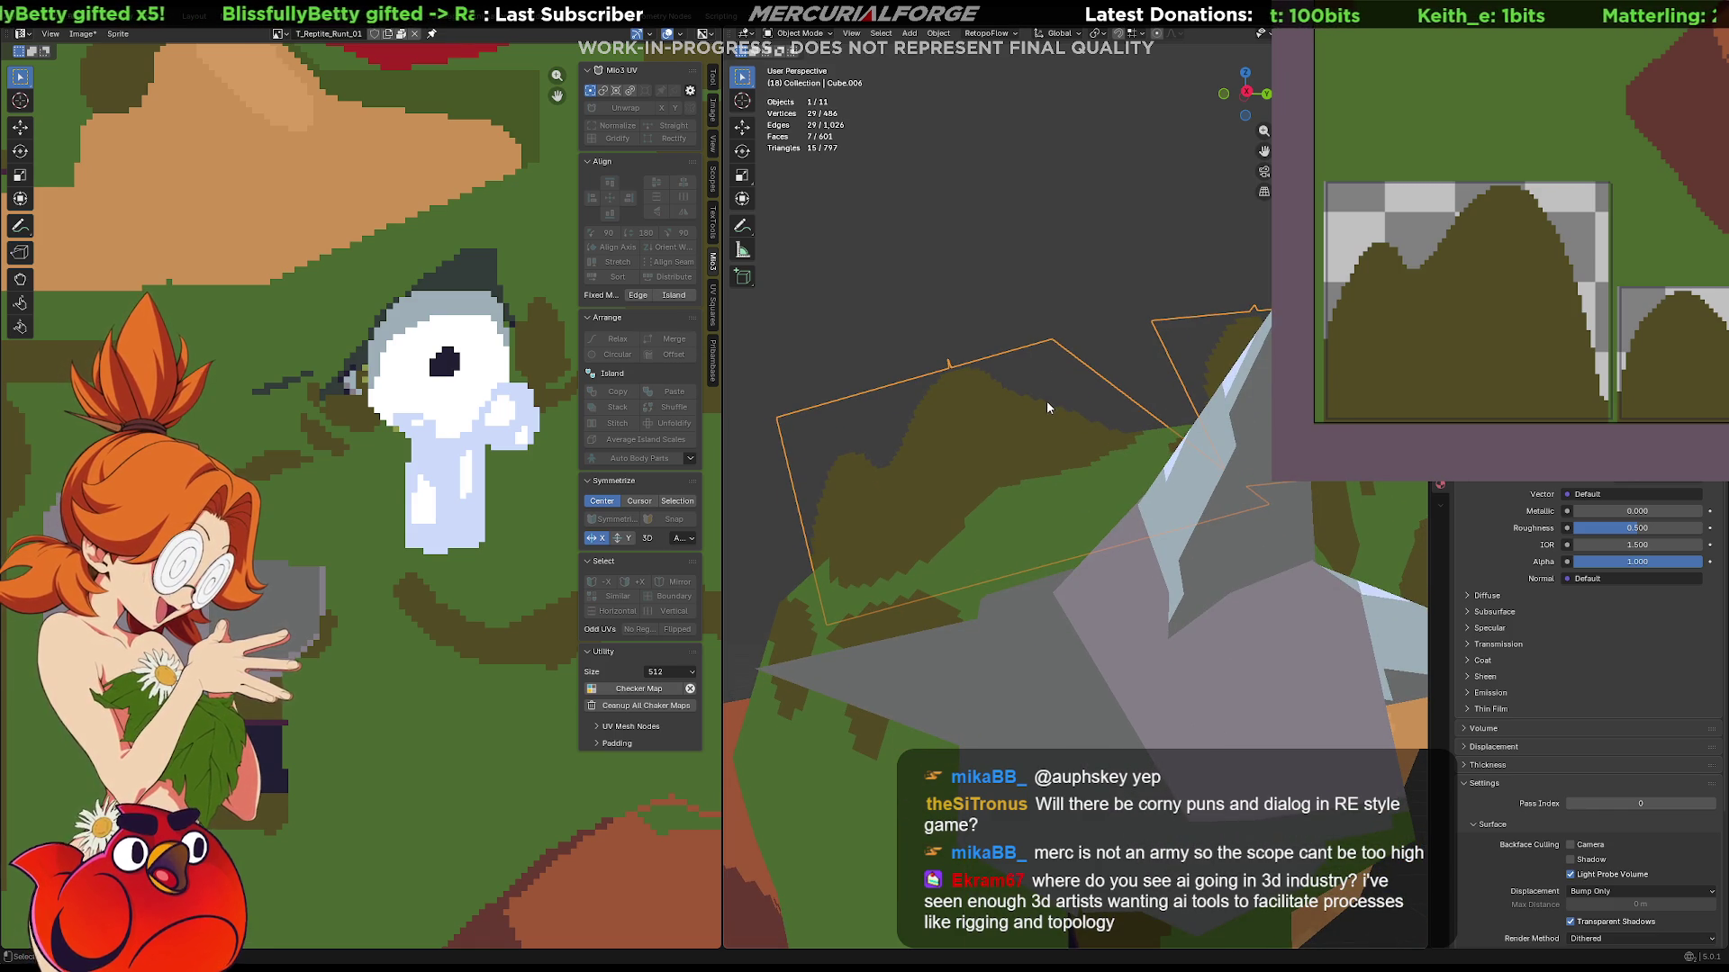
{"action": "key", "text": "Tab"}
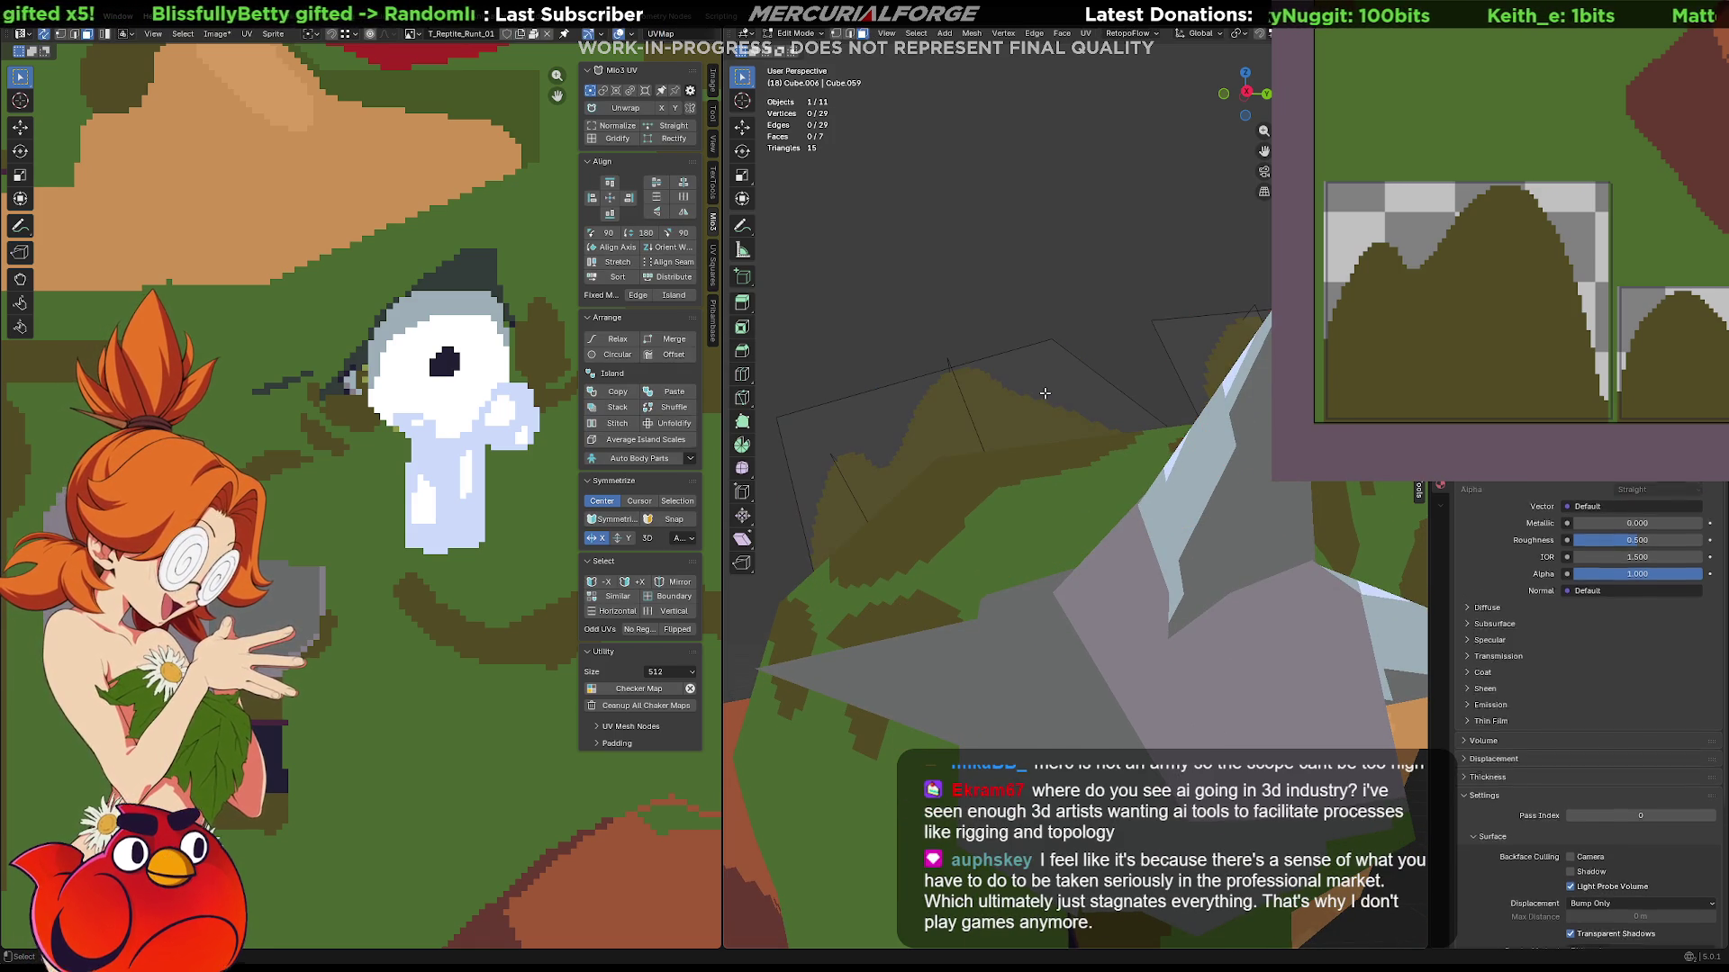
{"action": "key", "text": "a"}
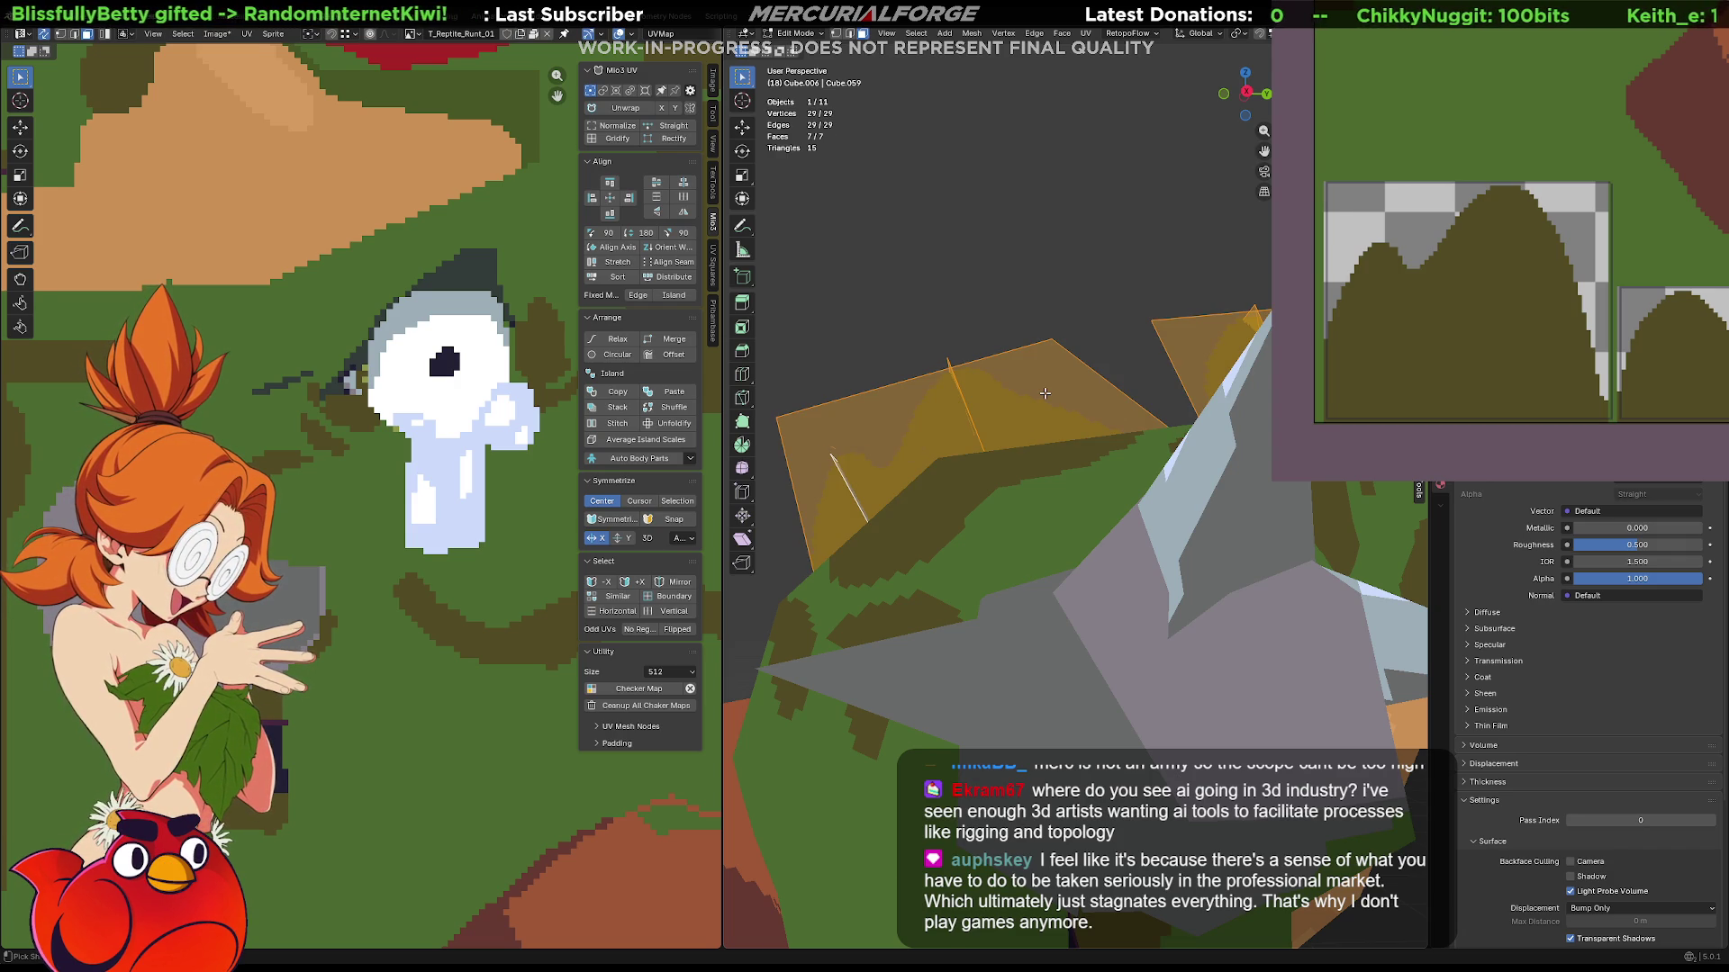
{"action": "key", "text": "ctrl+t"}
{"action": "key", "text": "alt+a"}
{"action": "mouse_move", "coordinate": [1006, 332]}
{"action": "middle_mouse_down"}
{"action": "mouse_move", "coordinate": [1169, 346]}
{"action": "mouse_move", "coordinate": [1216, 406]}
{"action": "middle_mouse_up"}
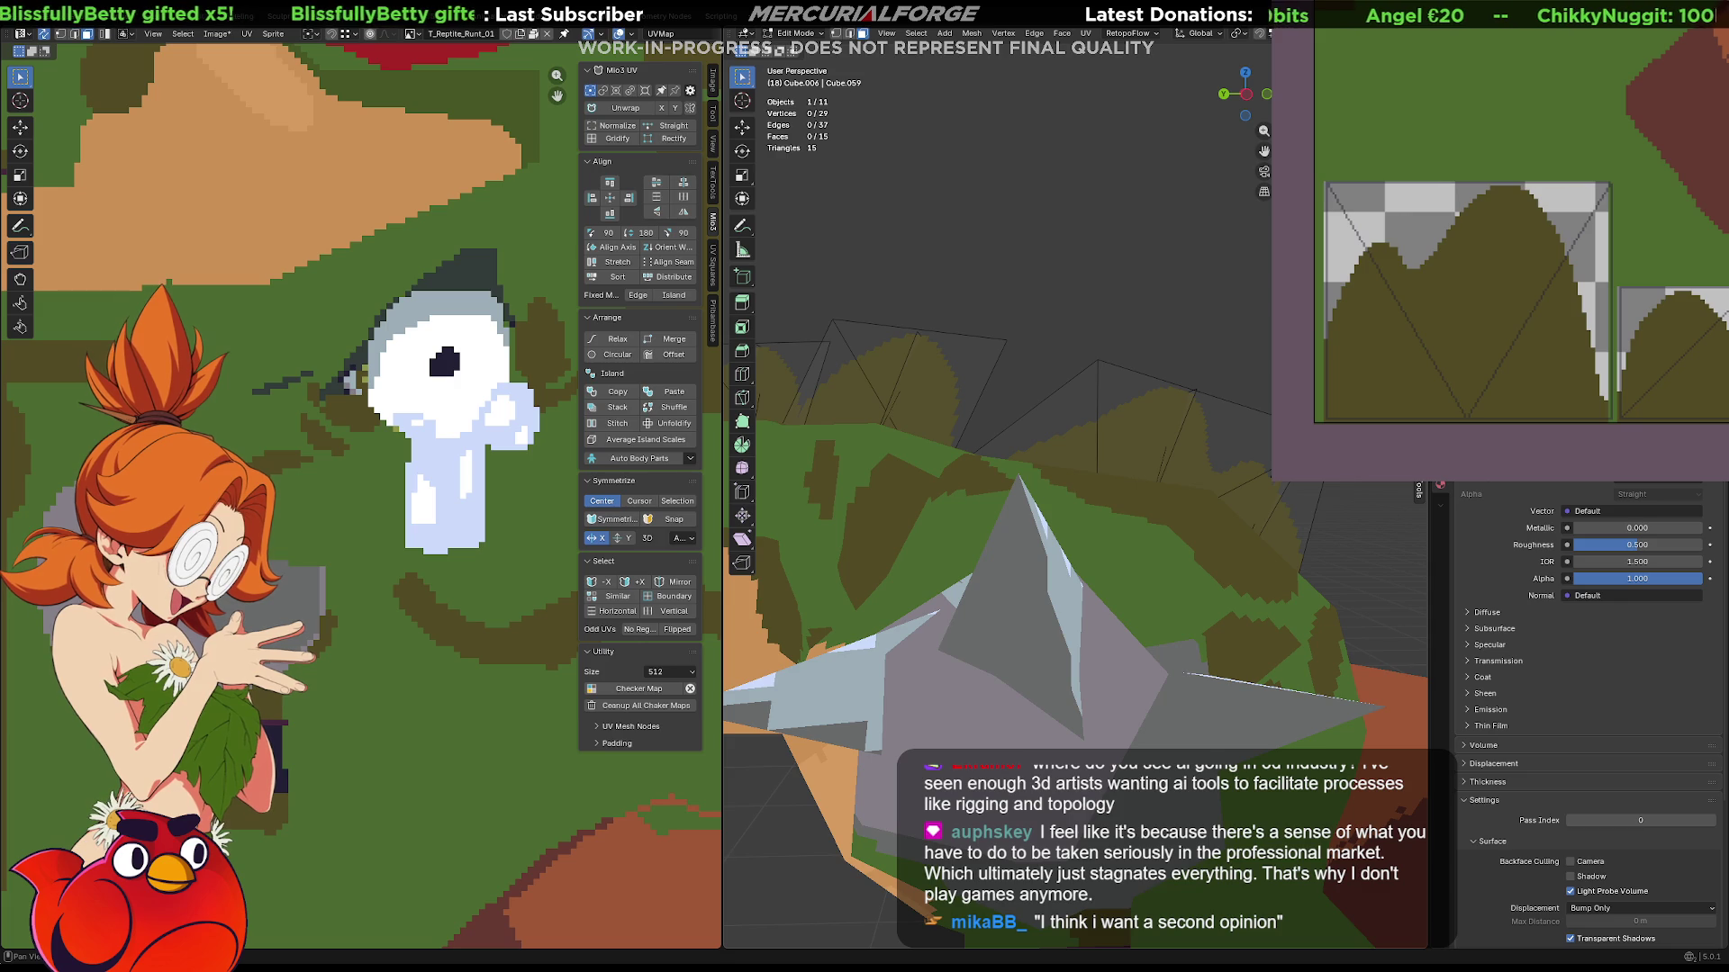
{"action": "mouse_move", "coordinate": [1176, 349]}
{"action": "middle_mouse_down"}
{"action": "mouse_move", "coordinate": [1093, 383]}
{"action": "mouse_move", "coordinate": [1041, 316]}
{"action": "middle_mouse_up"}
Return to Object Mode, orbit onto the reptile's head and eye, and select the head mesh.
{"action": "key", "text": "Tab"}
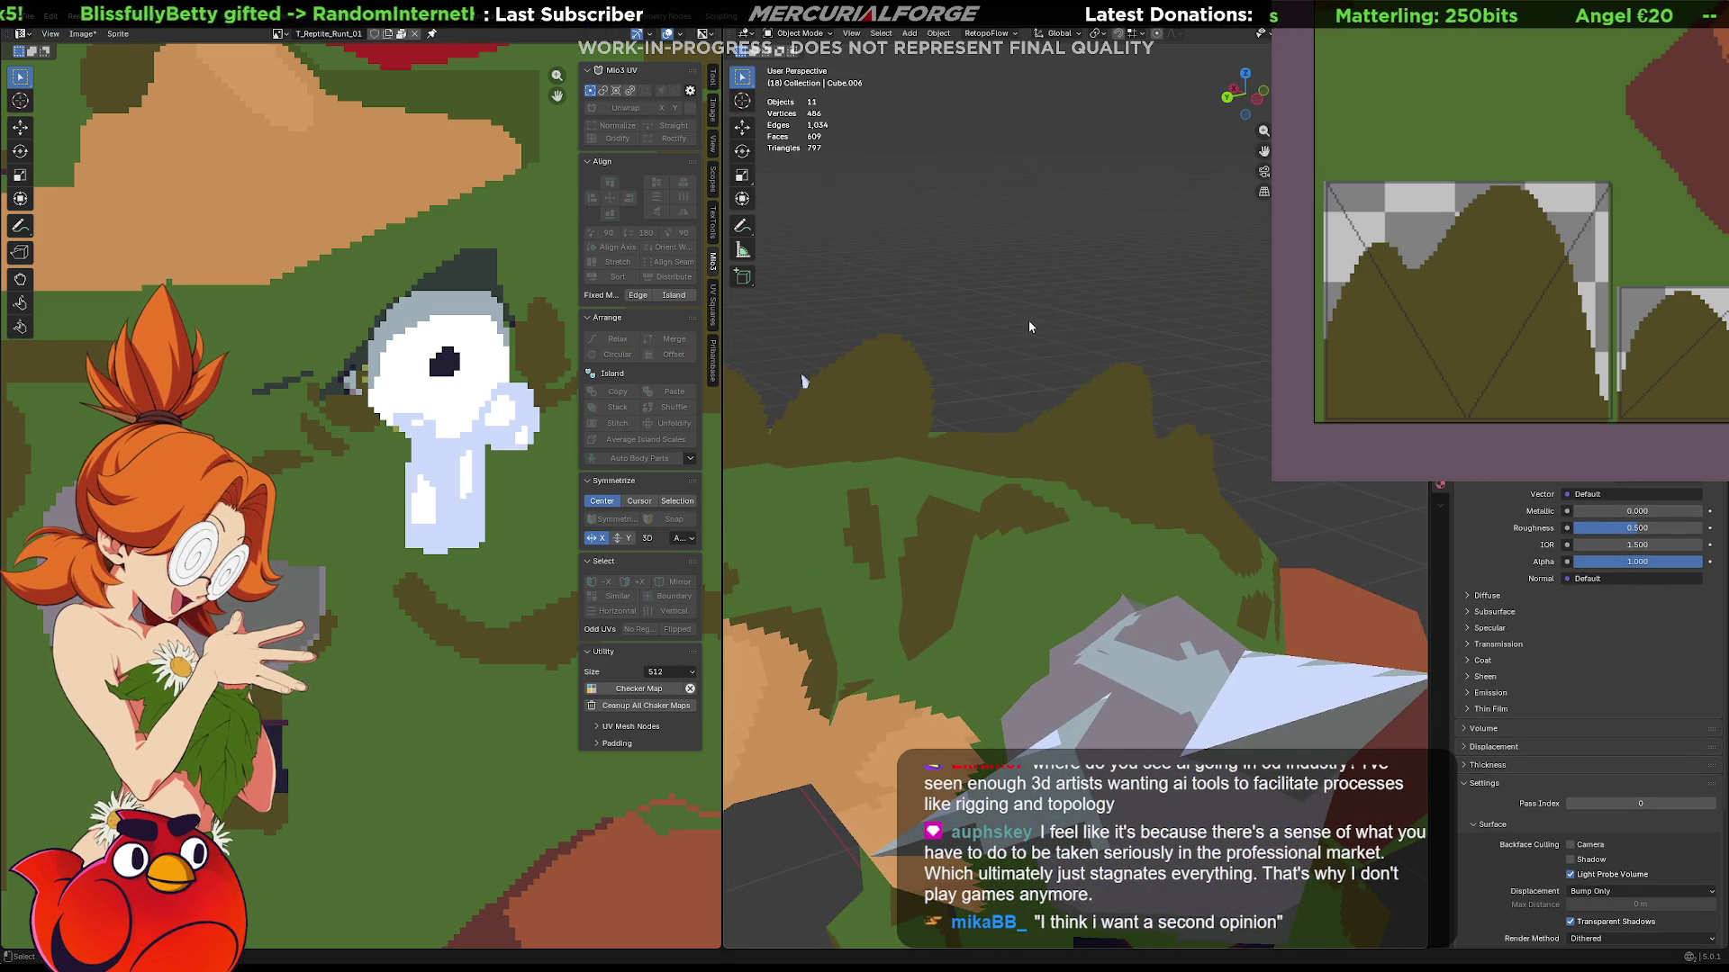
{"action": "scroll", "coordinate": [1044, 316], "scroll_direction": "down", "scroll_amount": 5}
{"action": "mouse_move", "coordinate": [1011, 410]}
{"action": "middle_mouse_down"}
{"action": "mouse_move", "coordinate": [1152, 401]}
{"action": "mouse_move", "coordinate": [1084, 407]}
{"action": "mouse_move", "coordinate": [1101, 411]}
{"action": "middle_mouse_up"}
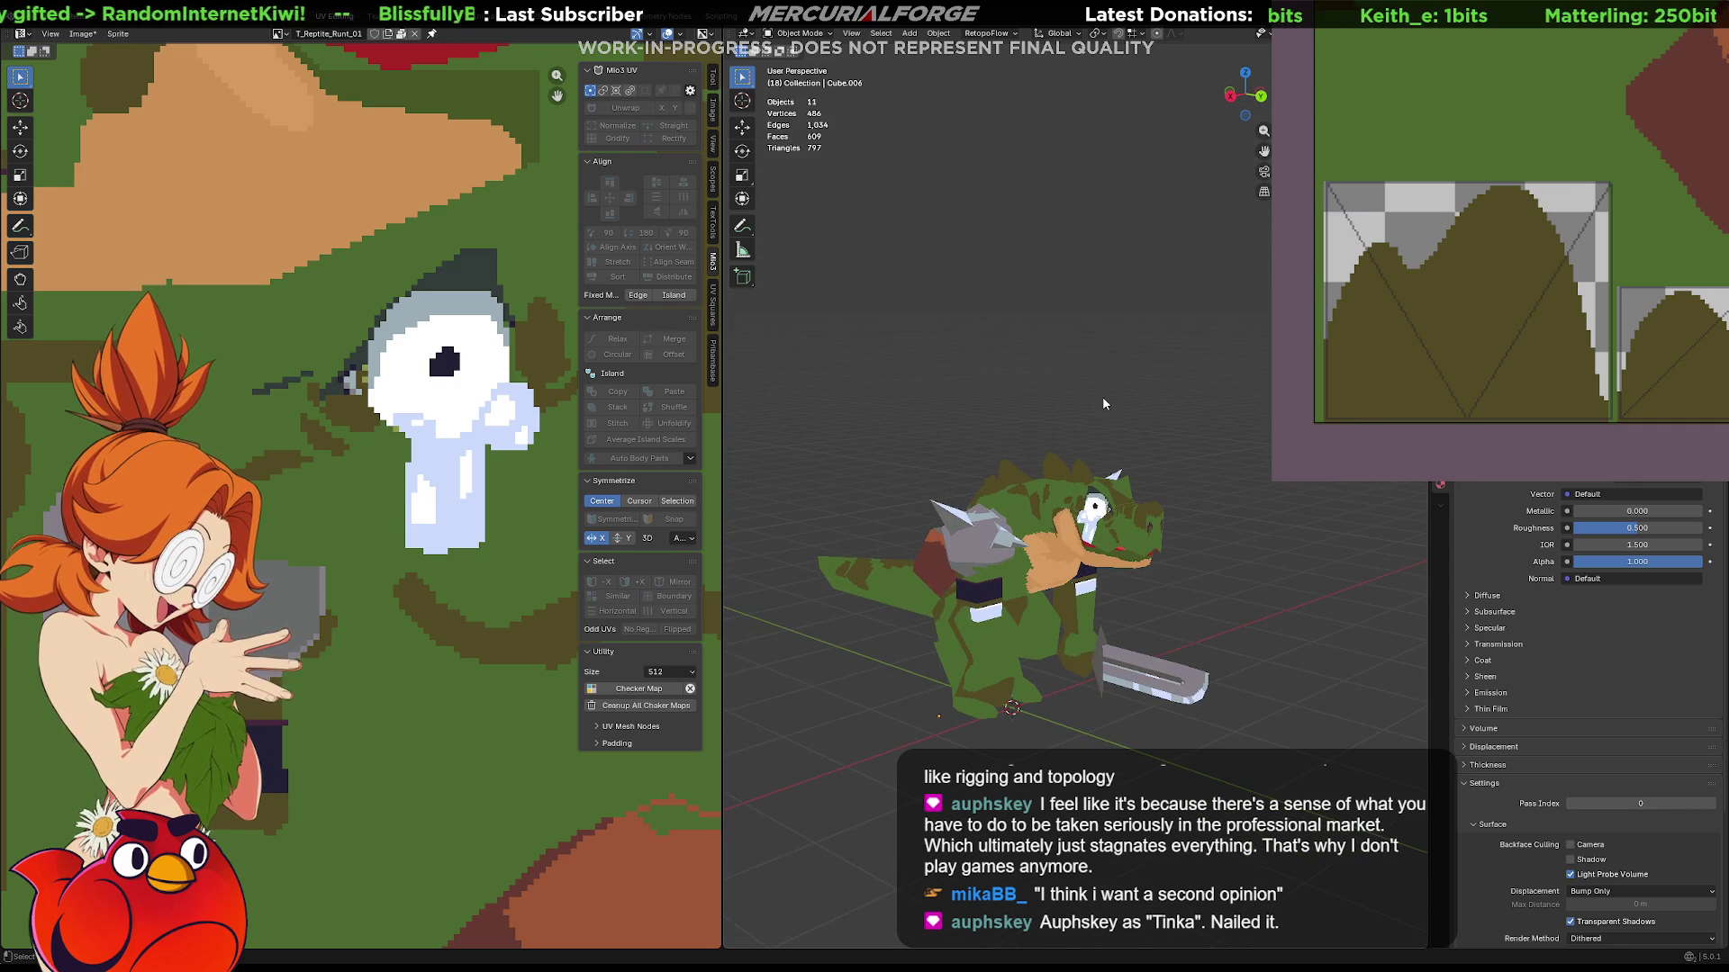
{"action": "scroll", "coordinate": [1102, 397], "scroll_direction": "up", "scroll_amount": 1}
{"action": "scroll", "coordinate": [1096, 422], "scroll_direction": "up", "scroll_amount": 2}
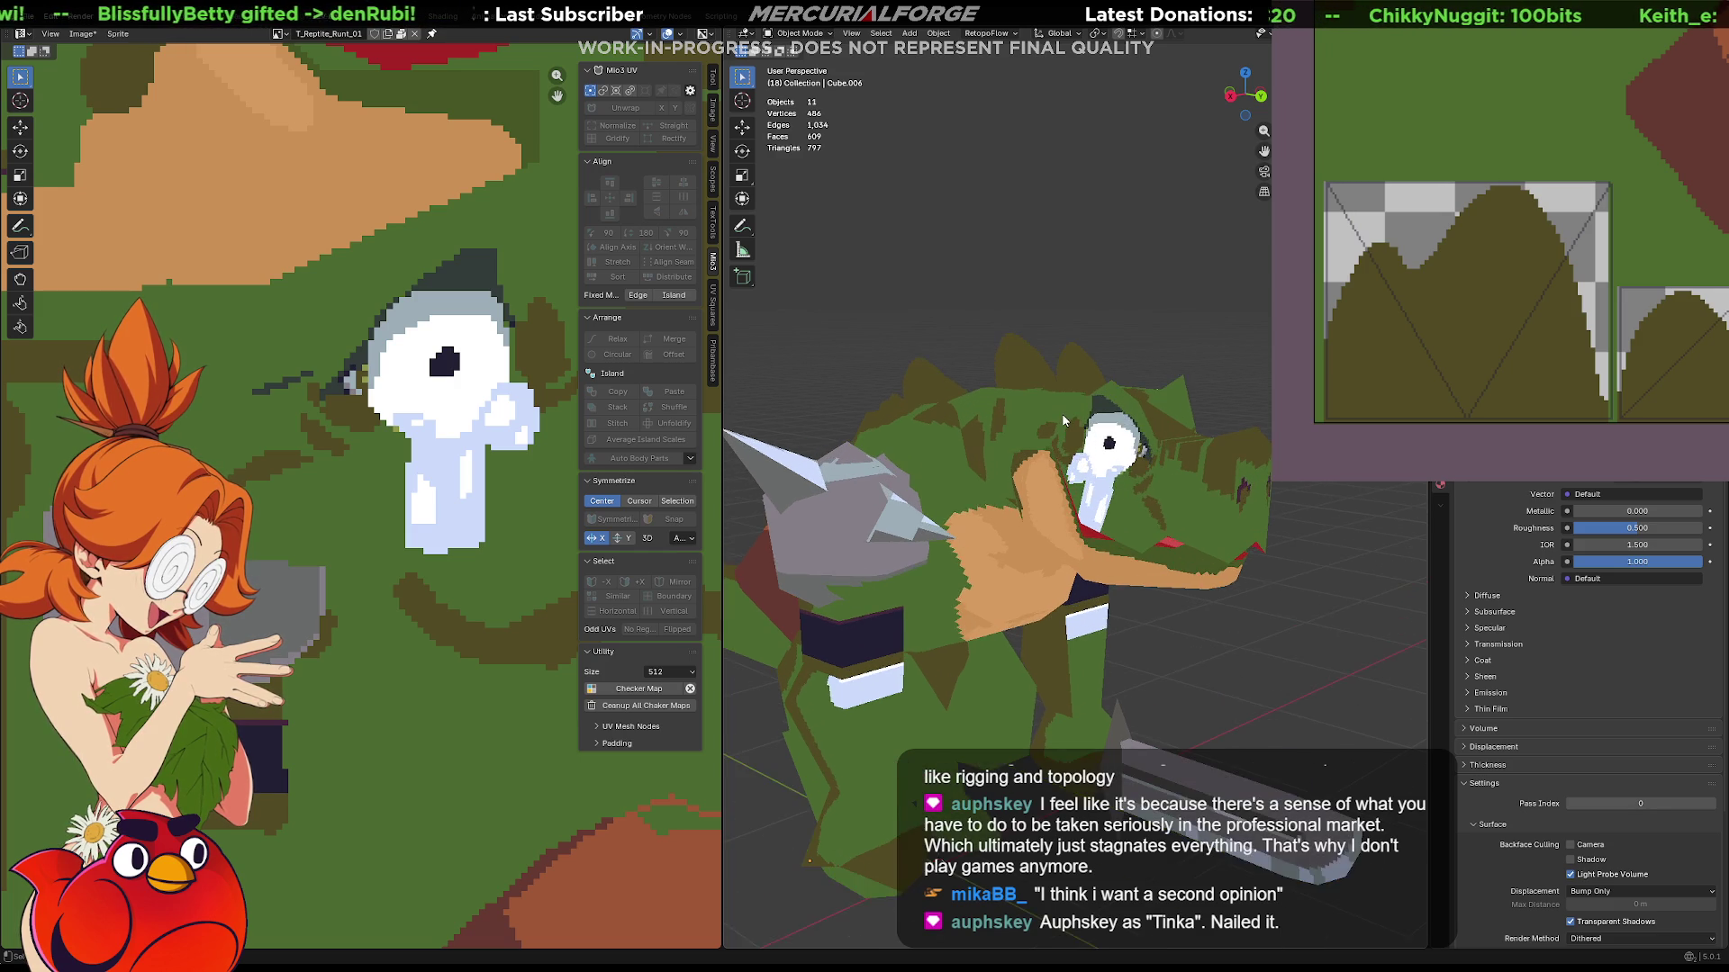
{"action": "scroll", "coordinate": [1062, 412], "scroll_direction": "up", "scroll_amount": 1}
{"action": "scroll", "coordinate": [1062, 418], "scroll_direction": "up", "scroll_amount": 1}
{"action": "key", "text": "ctrl+z"}
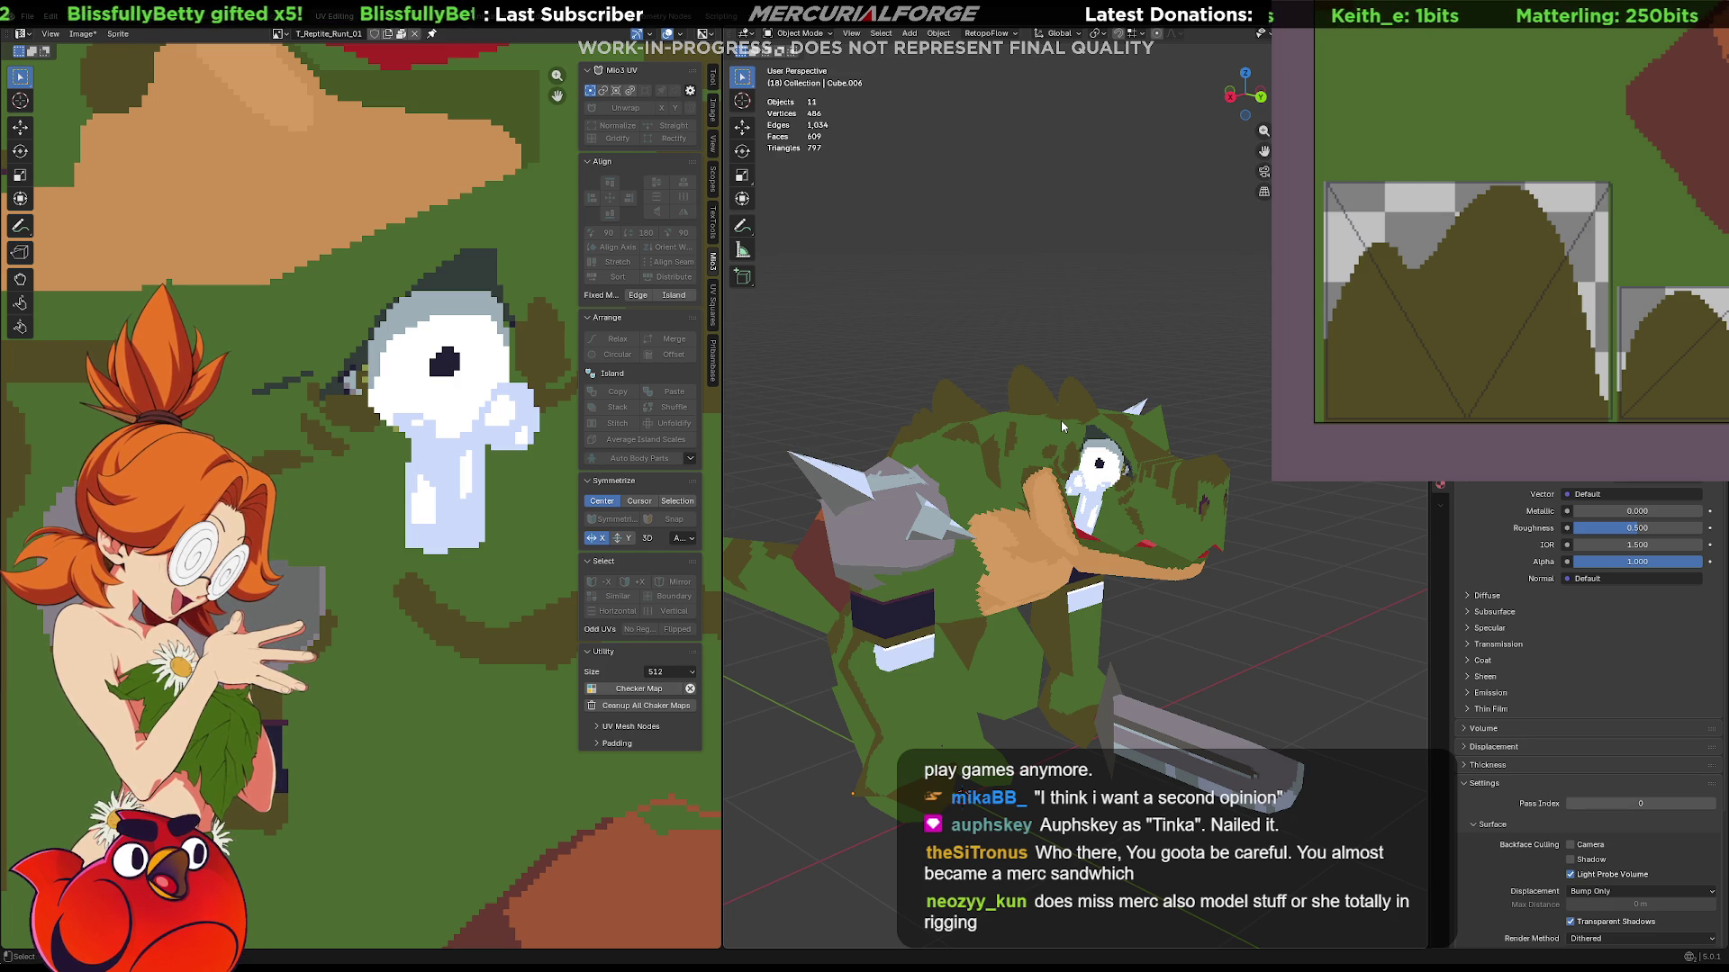
{"action": "mouse_move", "coordinate": [1075, 430]}
{"action": "middle_mouse_down"}
{"action": "mouse_move", "coordinate": [1148, 424]}
{"action": "mouse_move", "coordinate": [1034, 448]}
{"action": "mouse_move", "coordinate": [1039, 468]}
{"action": "middle_mouse_up"}
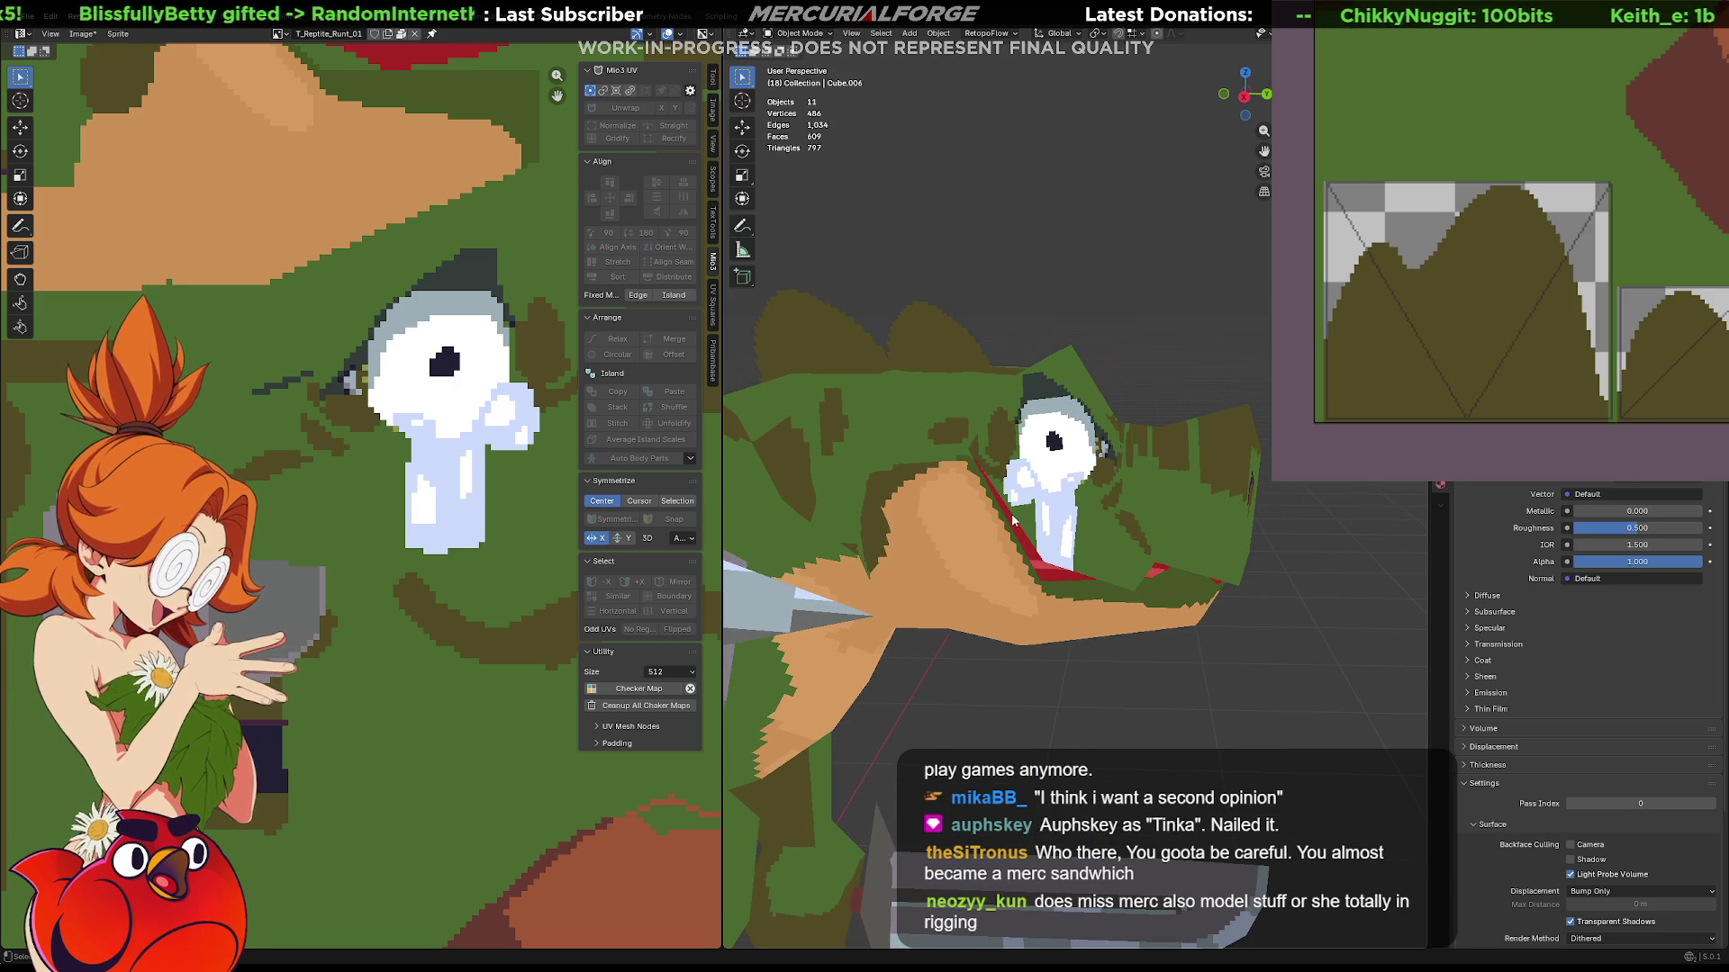
{"action": "left_click", "coordinate": [1101, 449]}
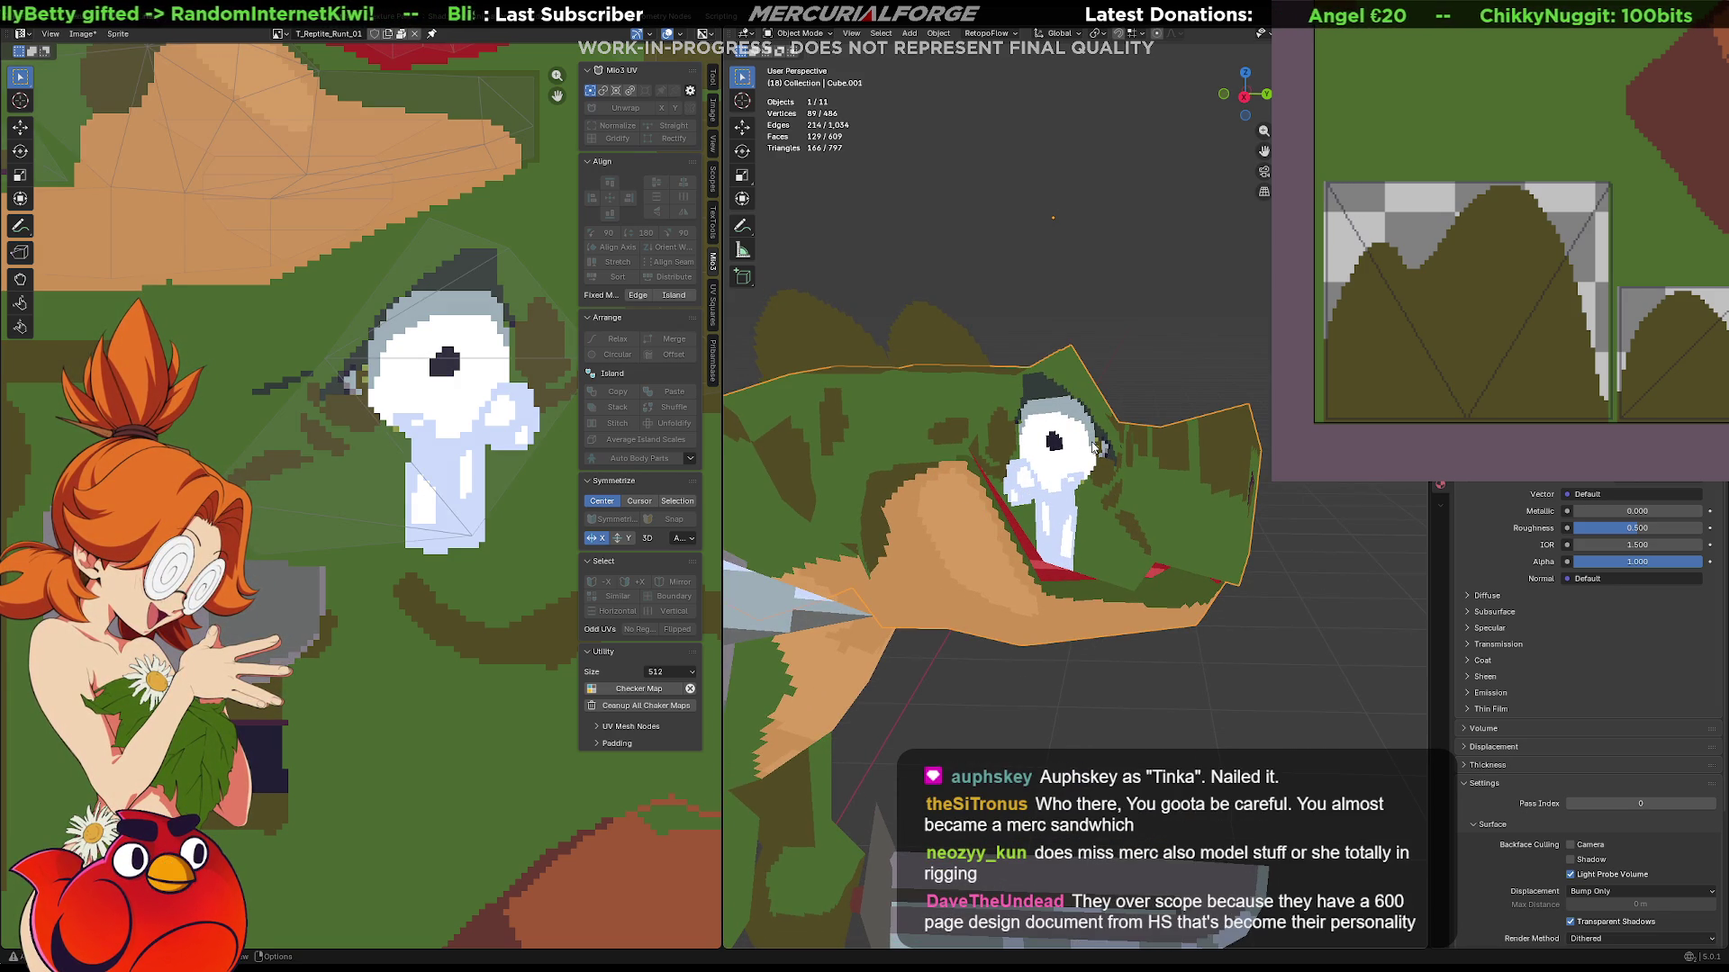
Bring the eye area of the texture into view, edit the head mesh and select the eye UV faces.
{"action": "middle_click_drag", "start_coordinate": [1624, 122], "coordinate": [1589, 309]}
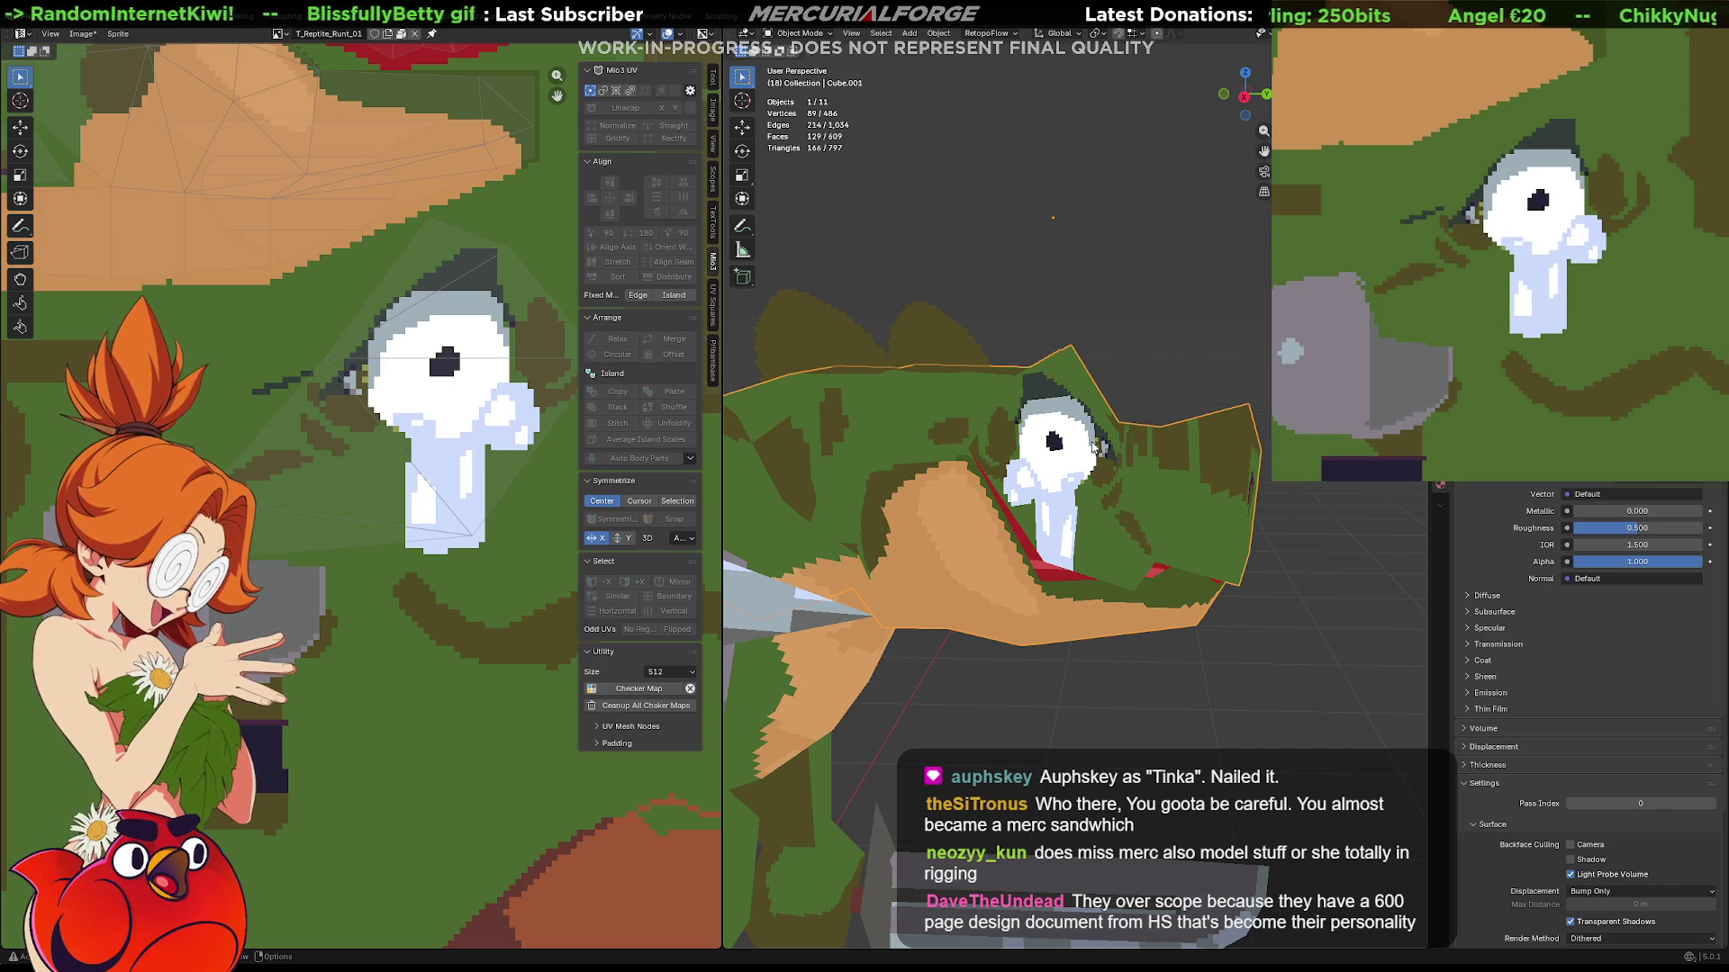
{"action": "middle_click_drag", "start_coordinate": [416, 393], "coordinate": [328, 417]}
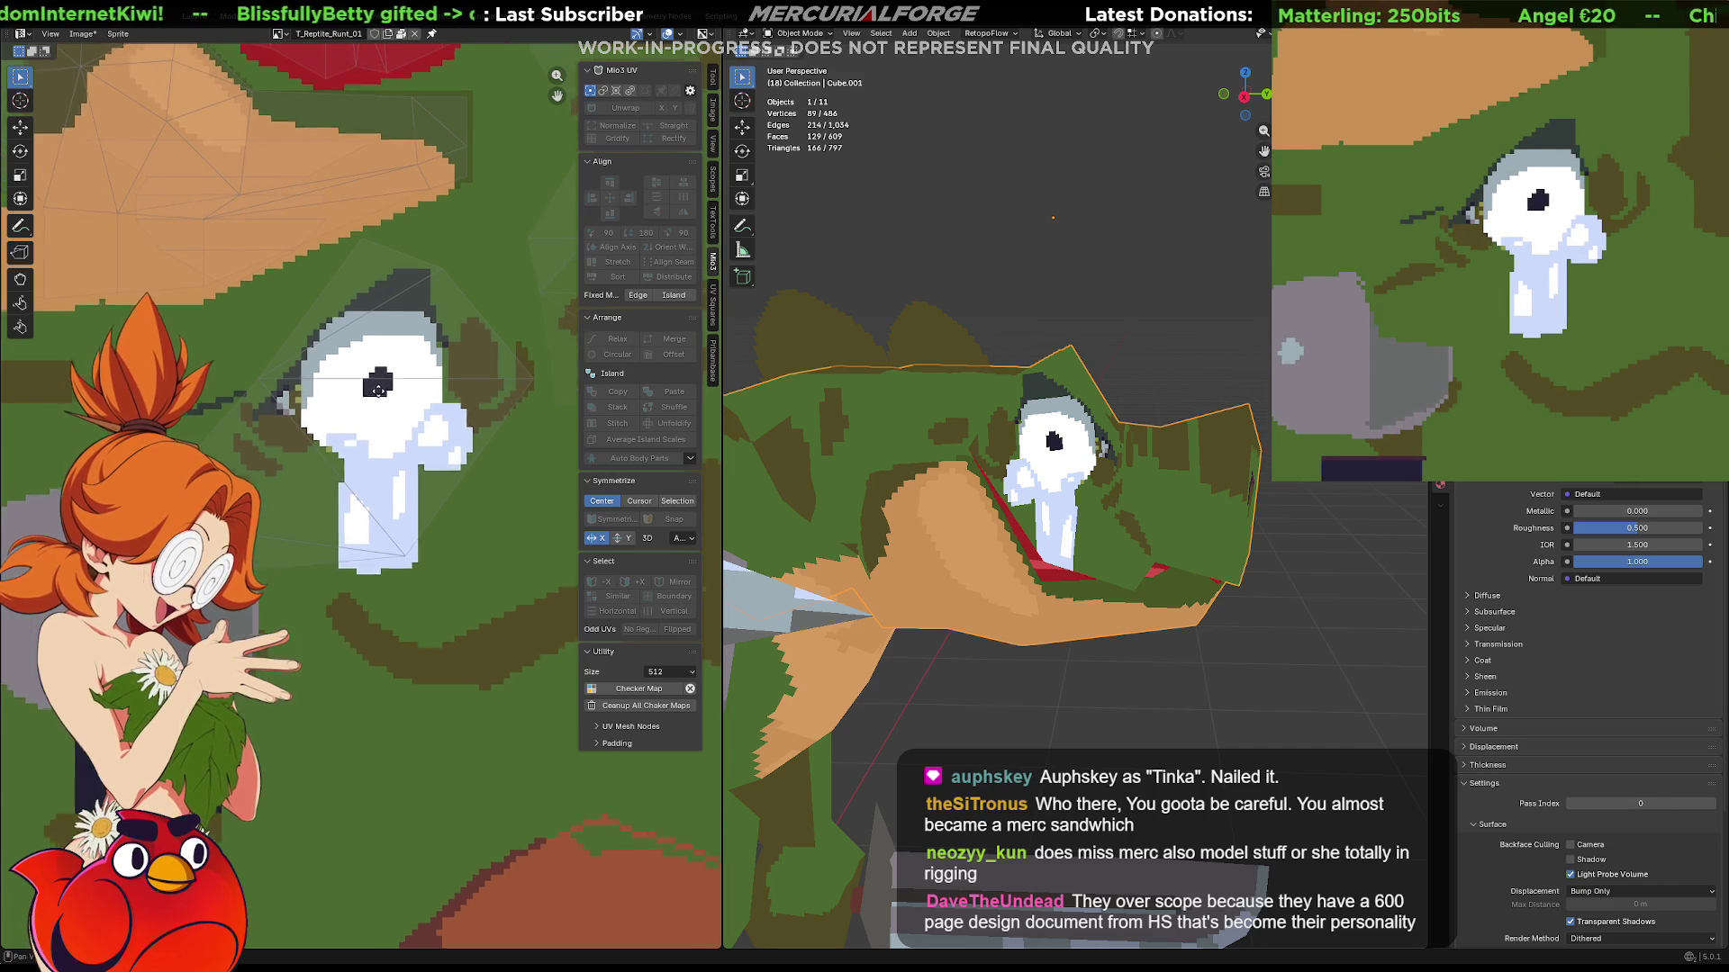
{"action": "key", "text": "Tab"}
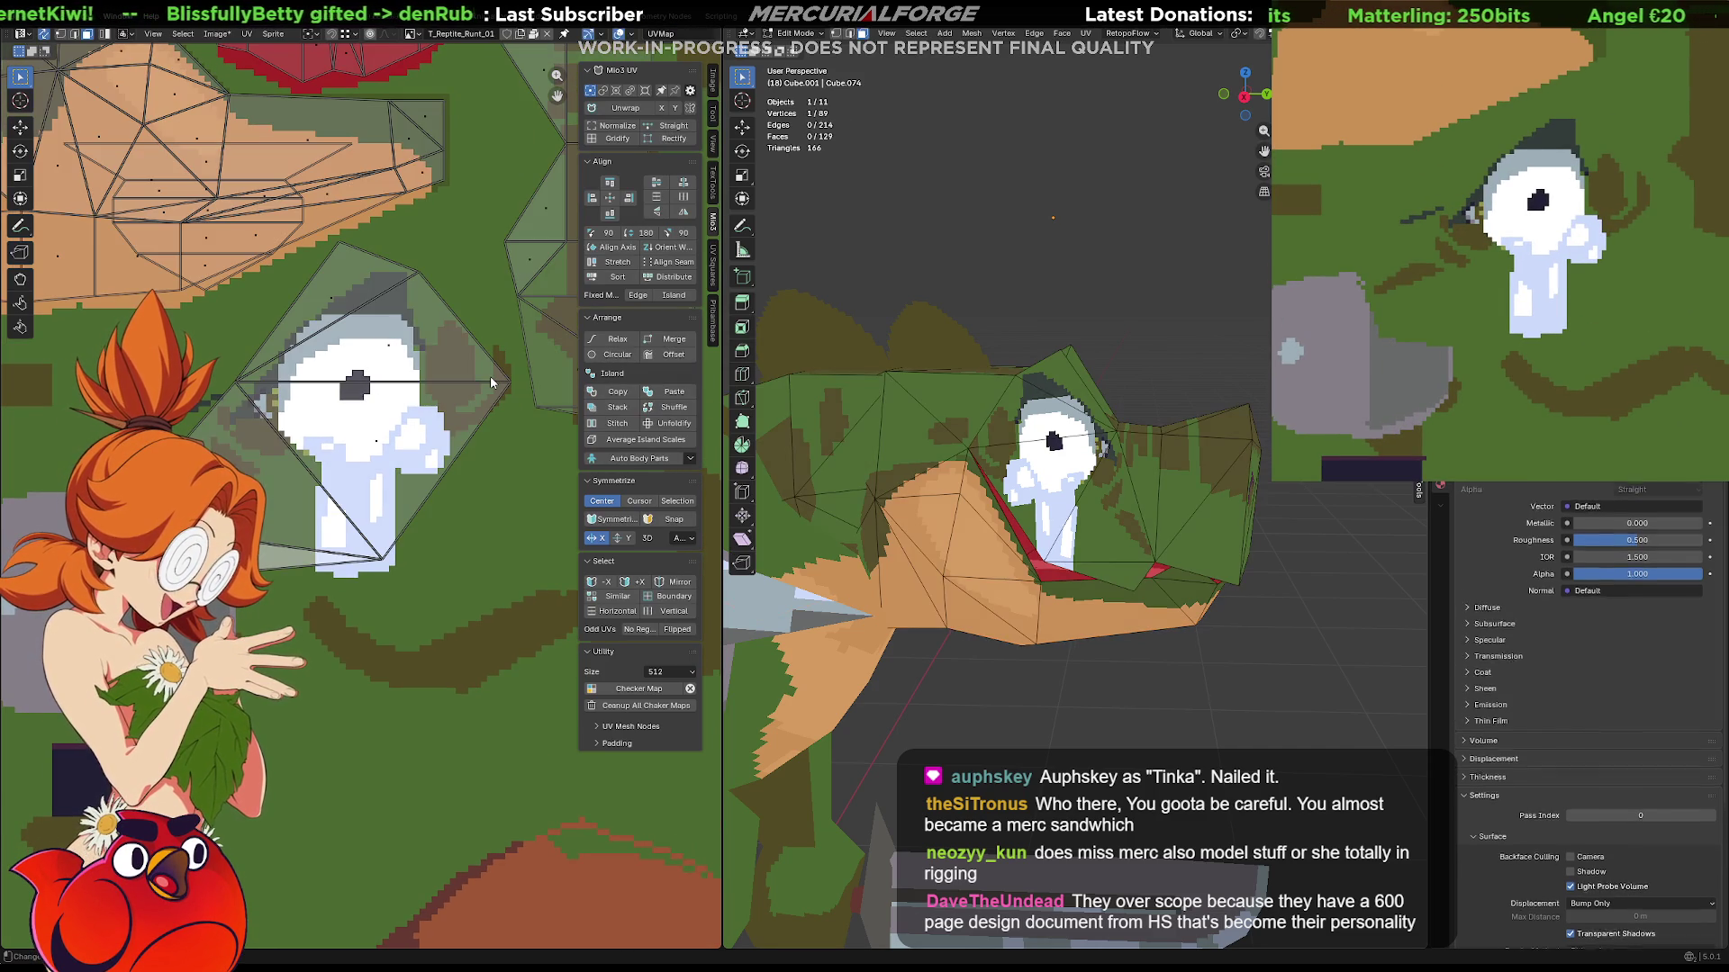
{"action": "left_click", "coordinate": [498, 386]}
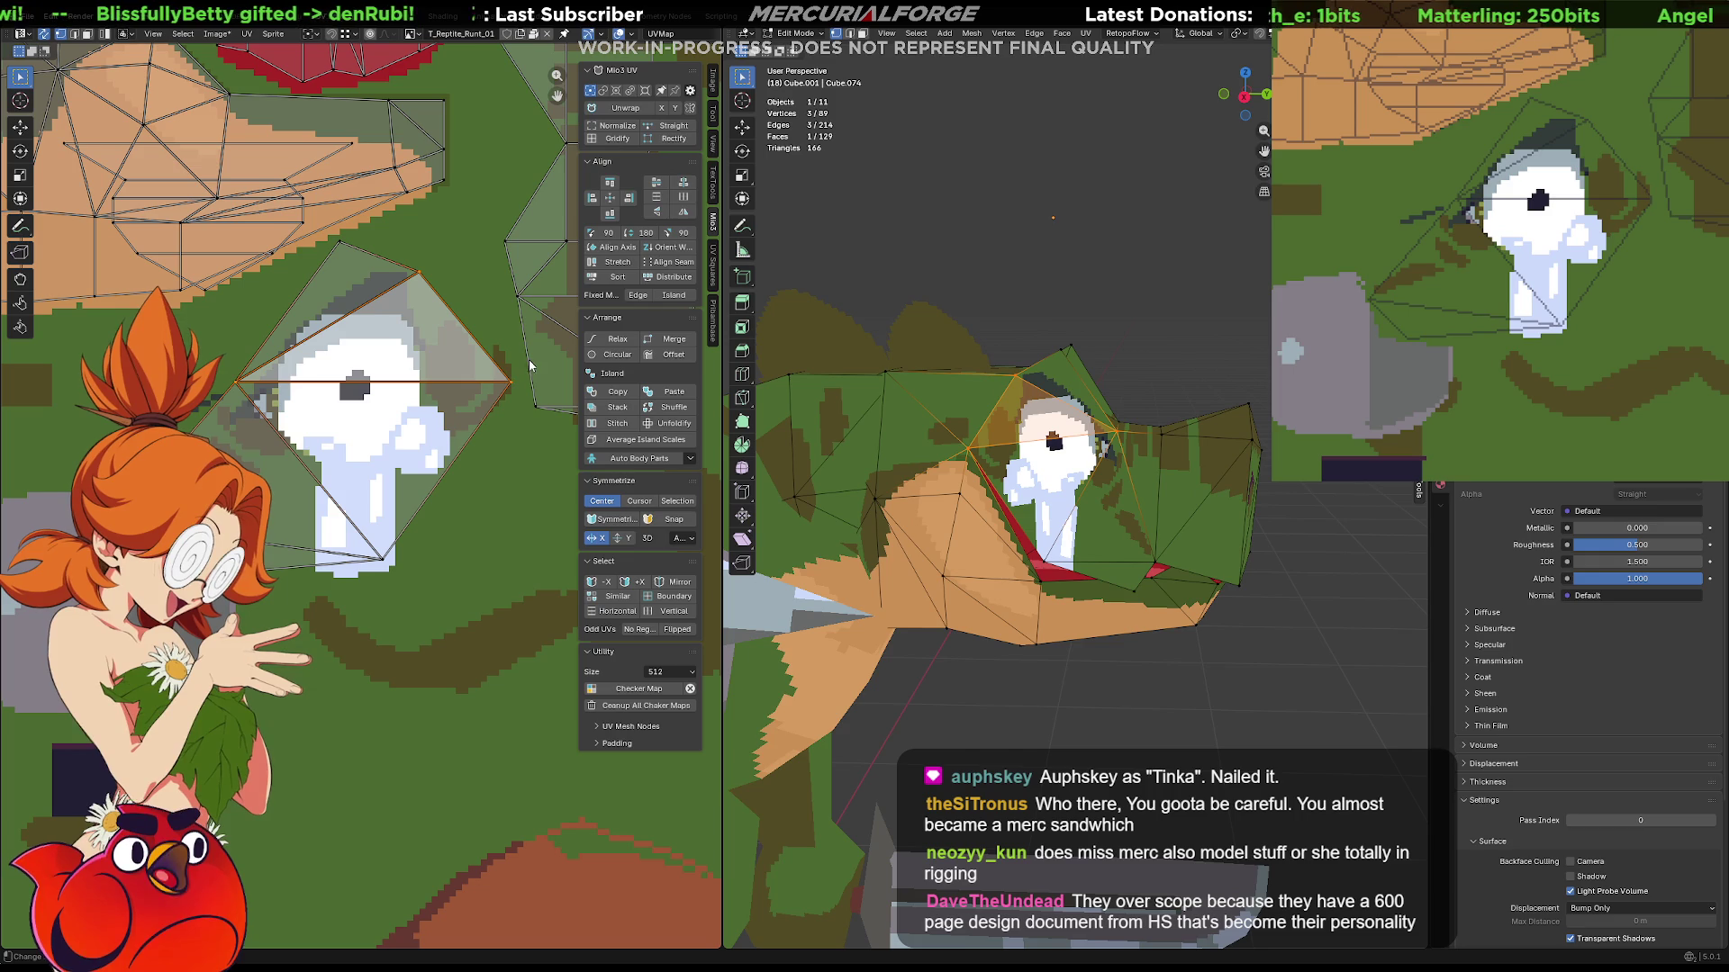
{"action": "left_click", "coordinate": [506, 408]}
Shift the selected eye UVs slightly along X to line up with the white pixel eye.
{"action": "key", "text": "g"}
{"action": "key", "text": "y"}
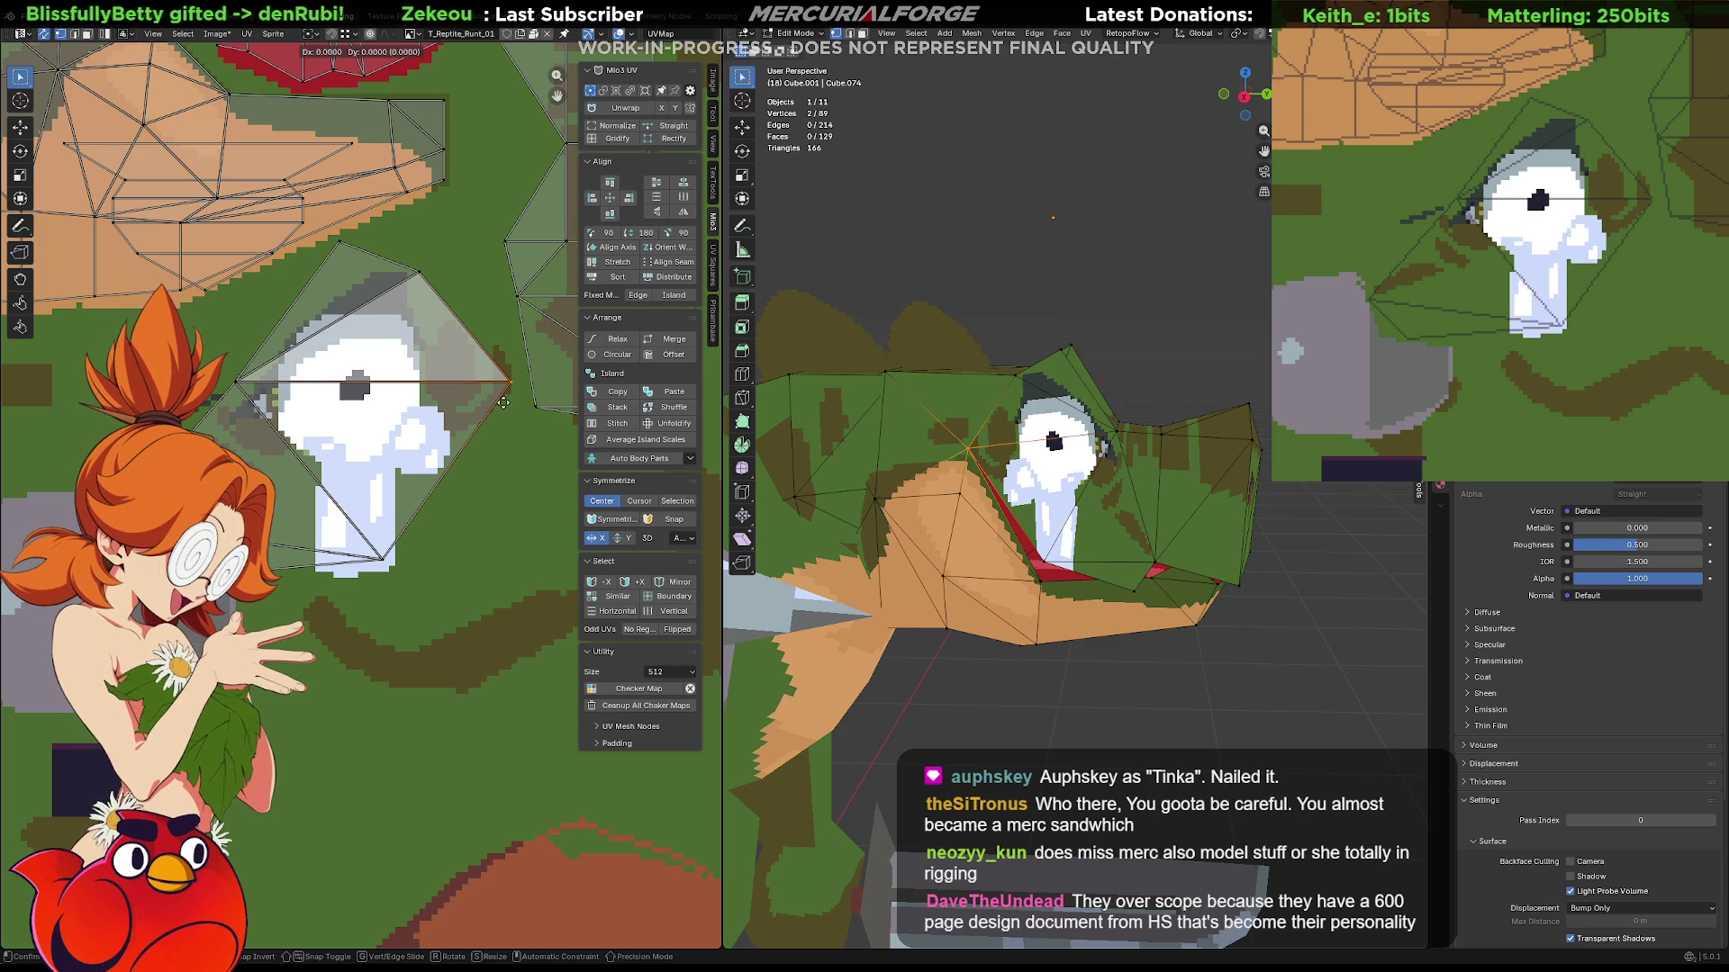
{"action": "key", "text": "x"}
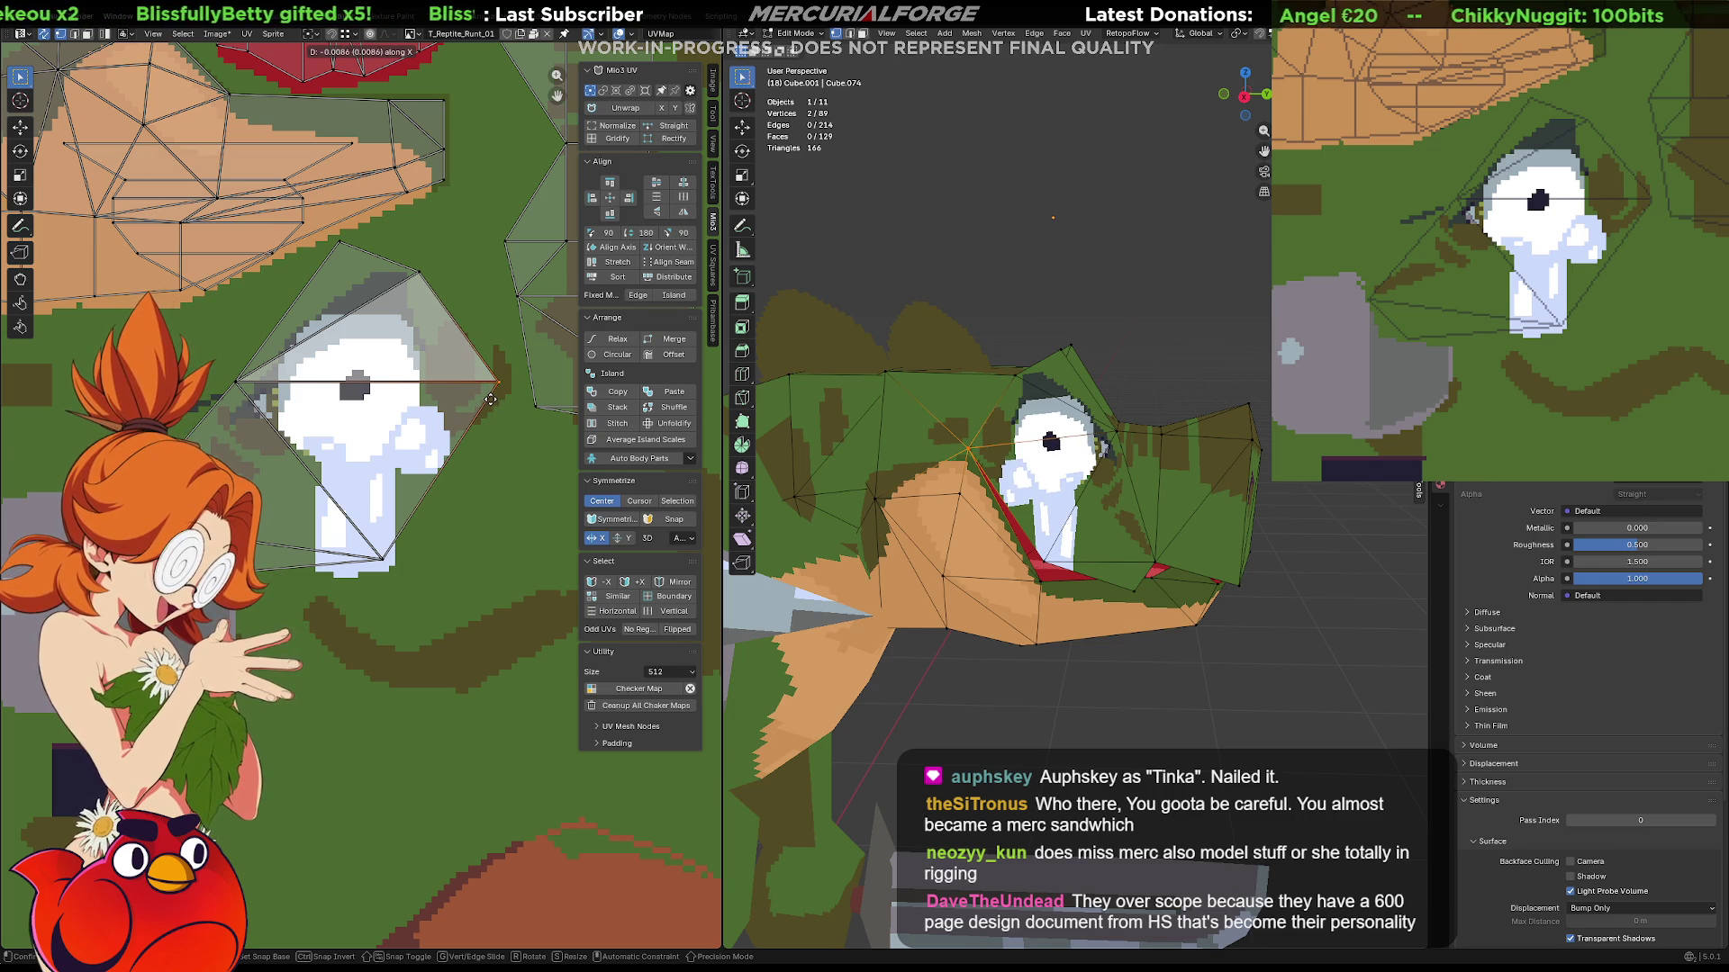
{"action": "left_click", "coordinate": [496, 400]}
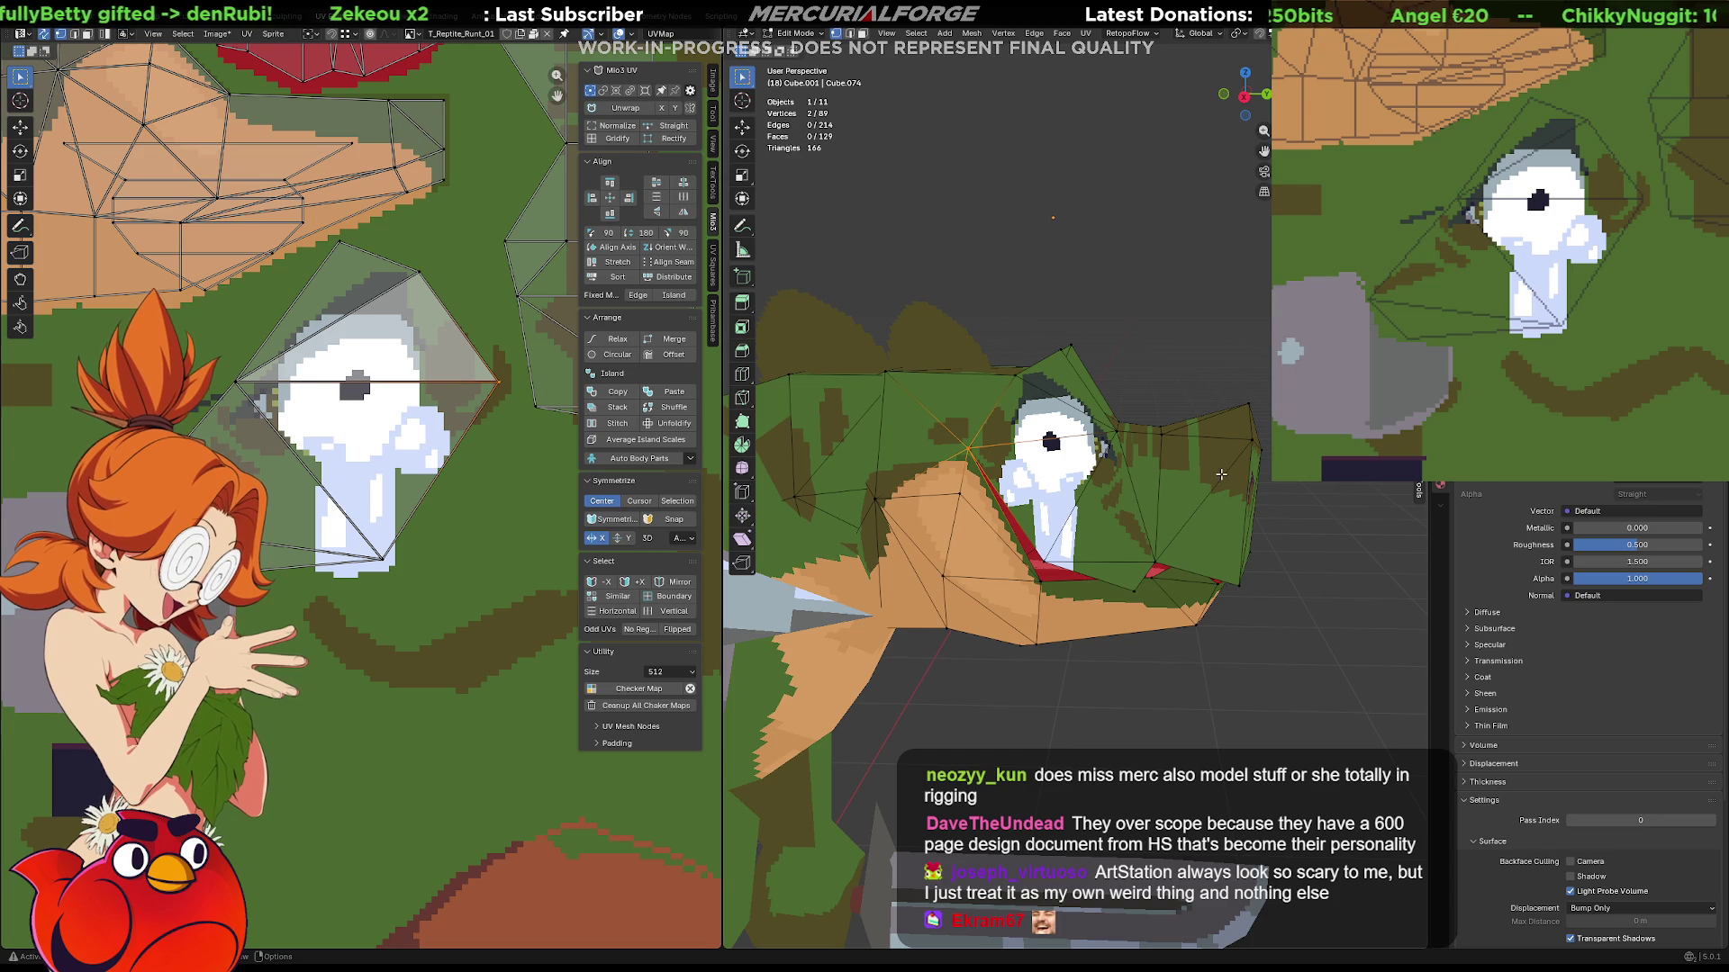
Move the edge along the top of the head slightly along Y and check it from another angle.
{"action": "middle_click_drag", "start_coordinate": [1176, 413], "coordinate": [853, 436]}
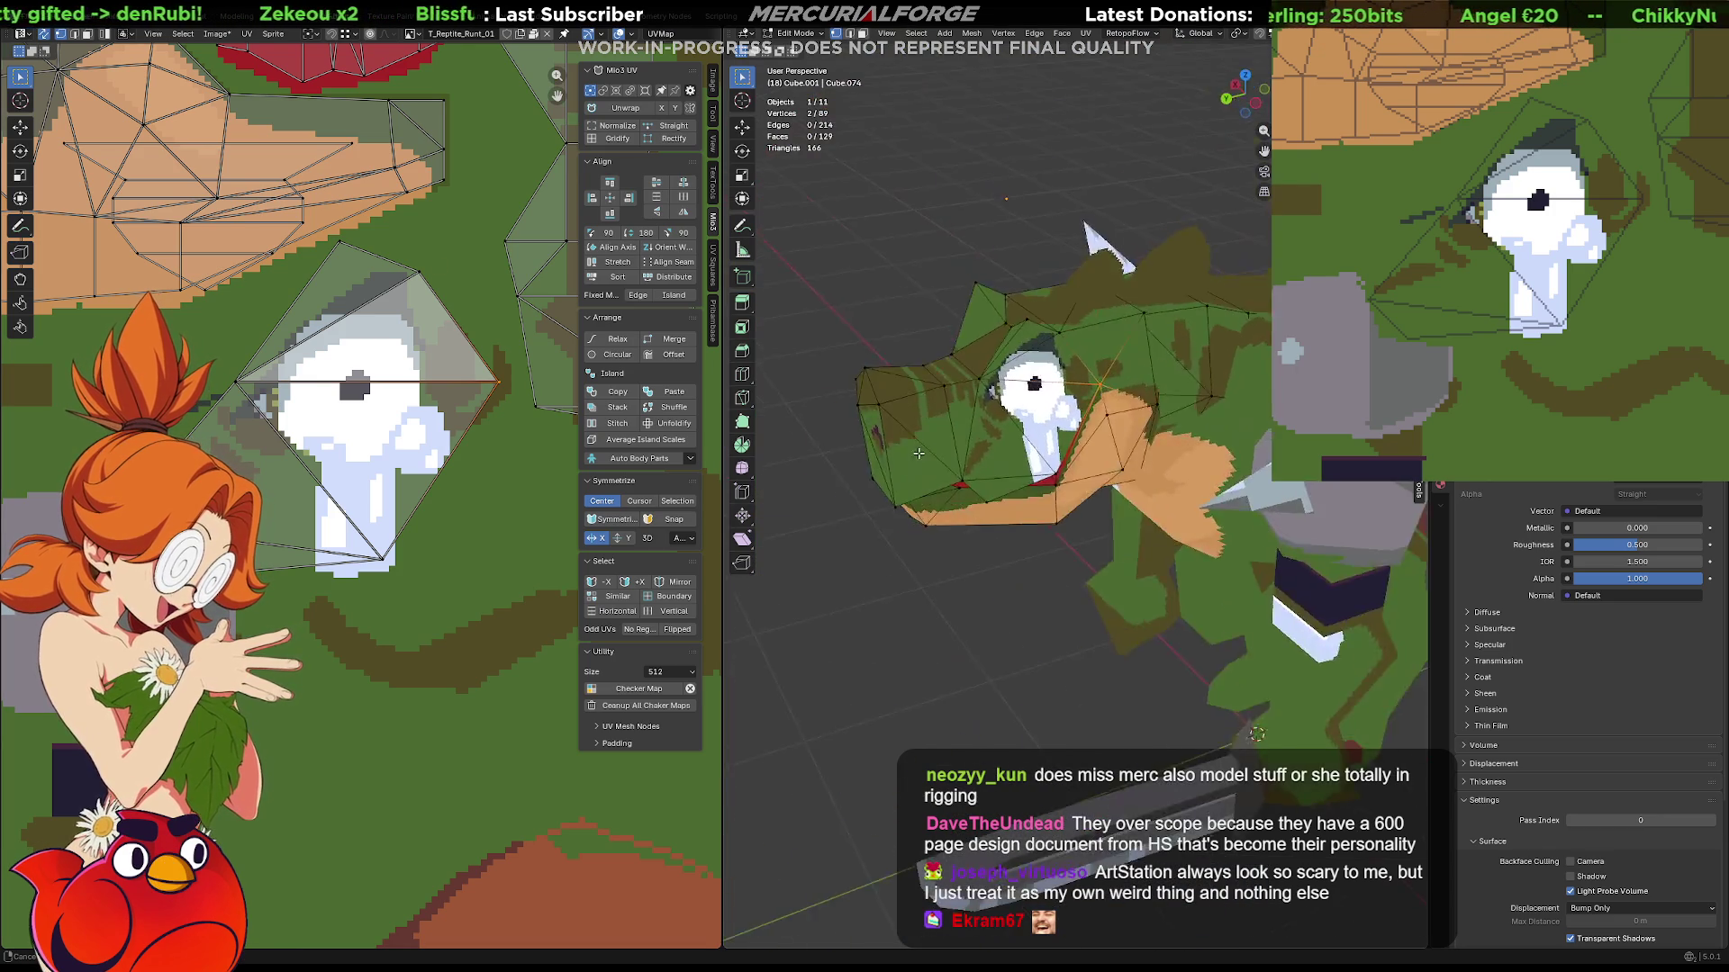
{"action": "middle_click_drag", "start_coordinate": [854, 437], "coordinate": [994, 353]}
{"action": "scroll", "coordinate": [995, 353], "scroll_direction": "up", "scroll_amount": 2}
{"action": "scroll", "coordinate": [995, 352], "scroll_direction": "up", "scroll_amount": 1}
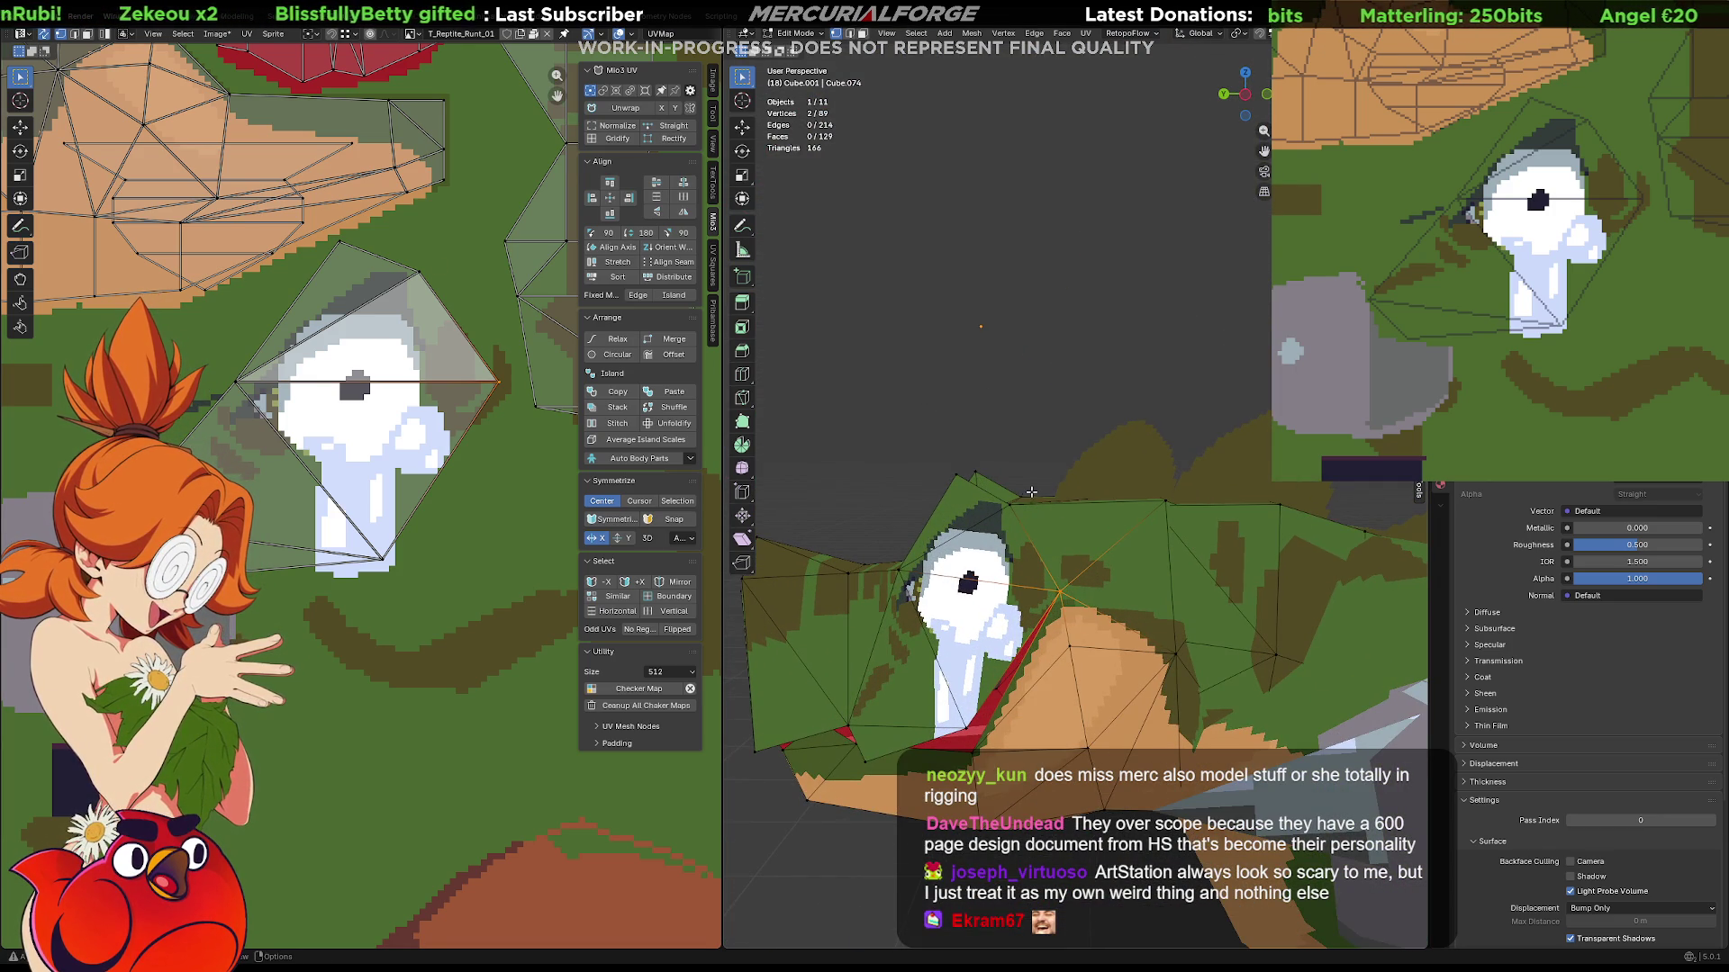
{"action": "left_click", "coordinate": [1021, 500], "text": "shift"}
{"action": "key", "text": "g"}
{"action": "key", "text": "y"}
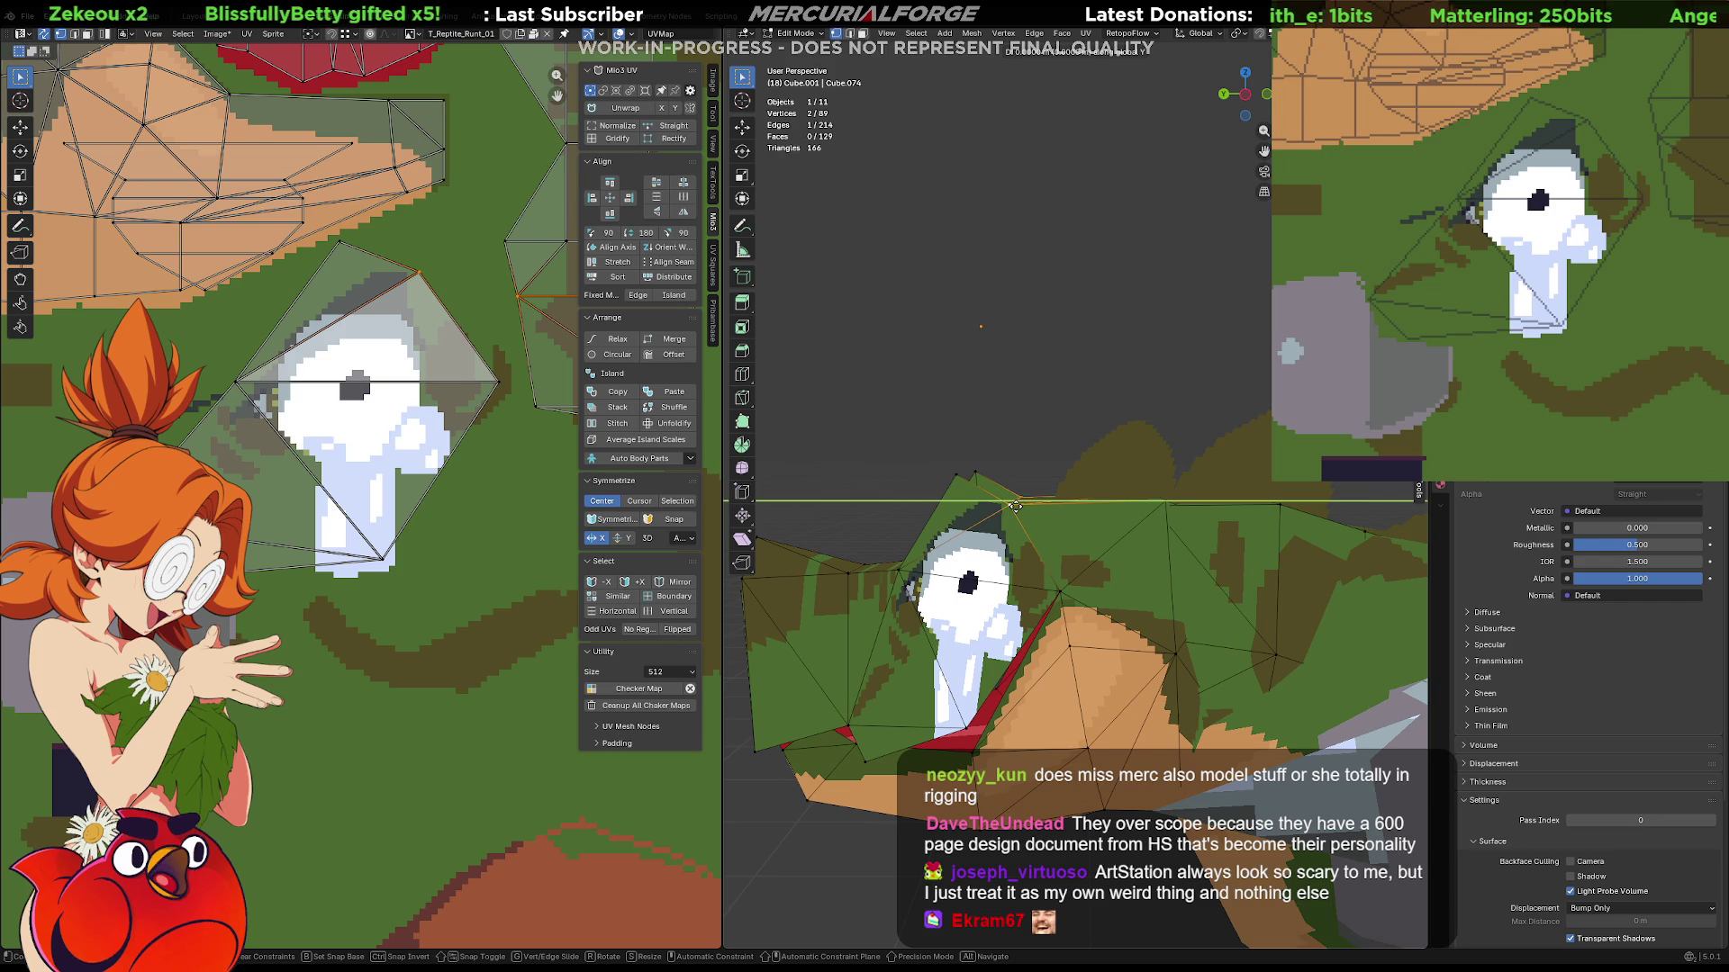
{"action": "left_click", "coordinate": [1036, 510]}
{"action": "mouse_move", "coordinate": [1036, 511]}
{"action": "middle_mouse_down"}
{"action": "mouse_move", "coordinate": [940, 600]}
{"action": "mouse_move", "coordinate": [1374, 537]}
{"action": "mouse_move", "coordinate": [930, 552]}
{"action": "mouse_move", "coordinate": [947, 538]}
{"action": "middle_mouse_up"}
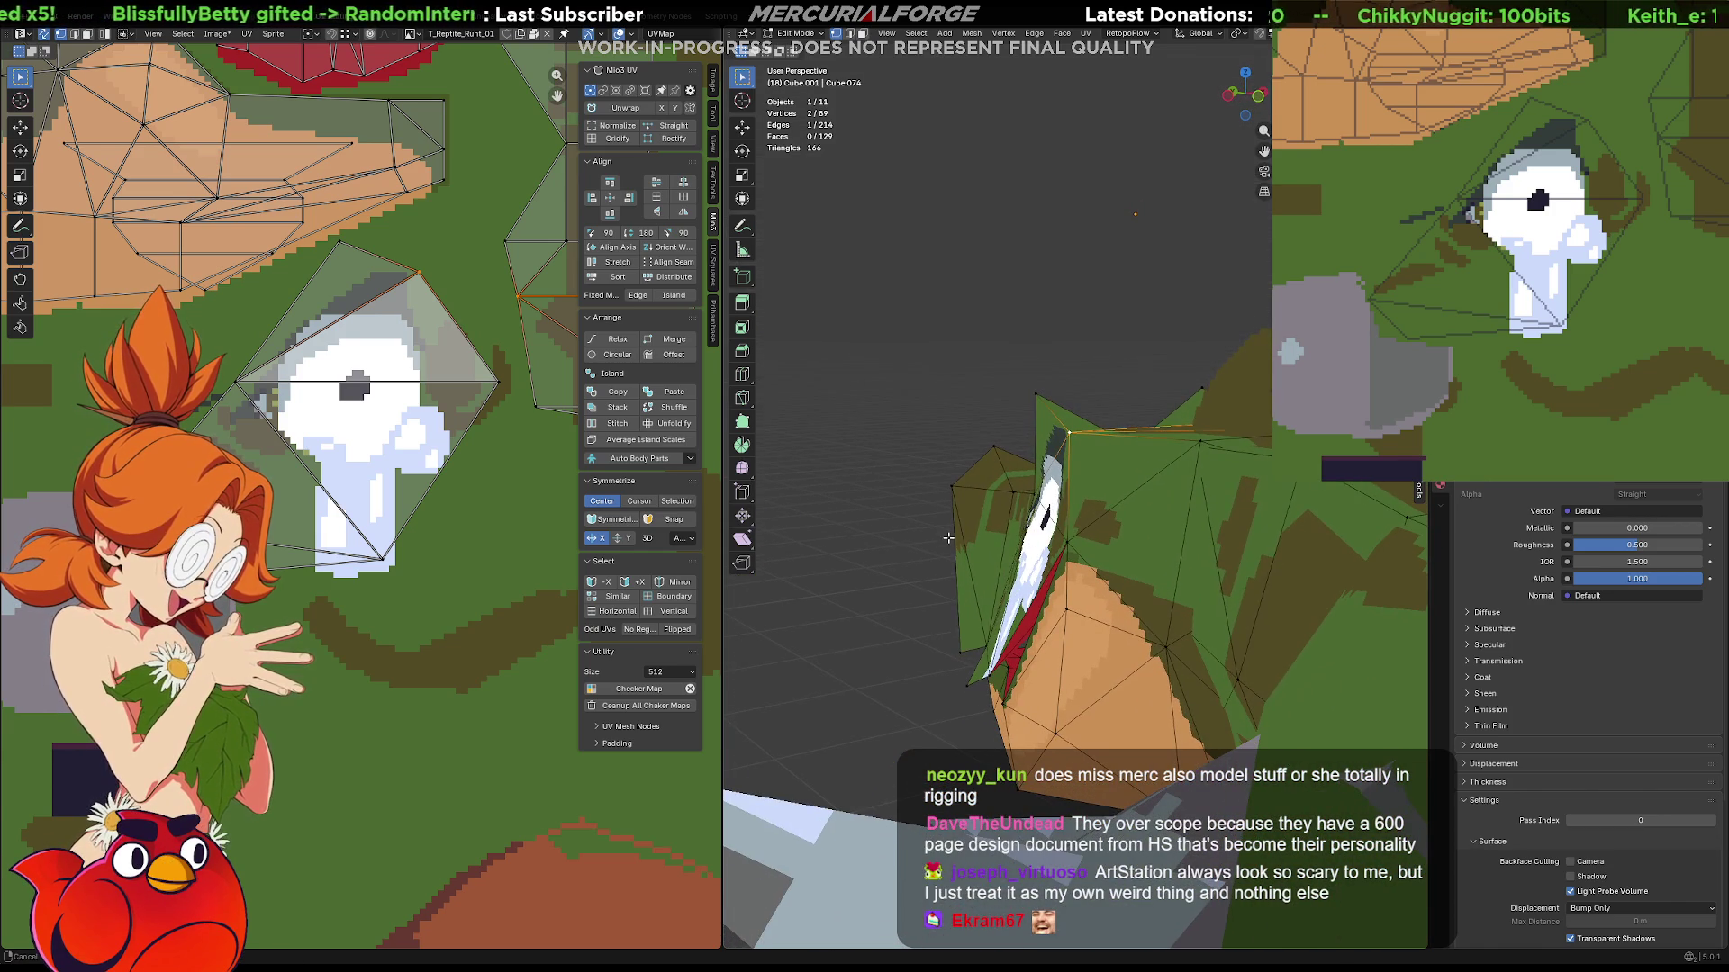
{"action": "left_click", "coordinate": [1063, 500]}
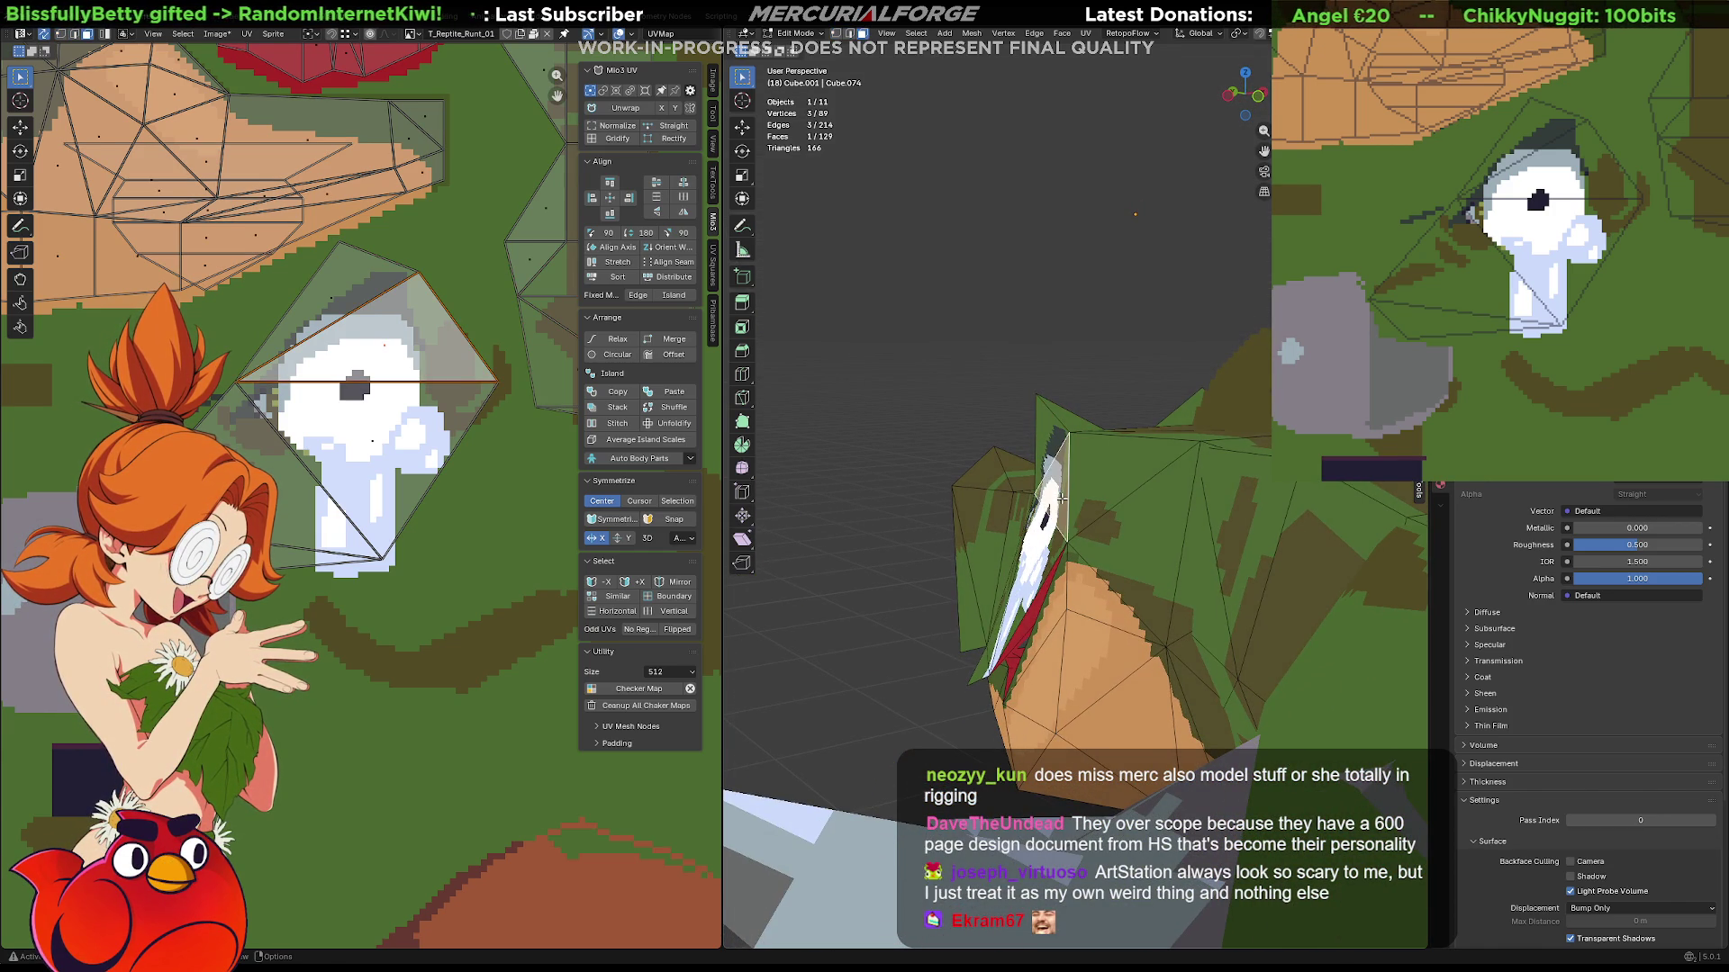
Flatten the selected blade faces with Mesh > Clean Up > Make Planar Faces.
{"action": "left_click", "coordinate": [1039, 541], "text": "shift"}
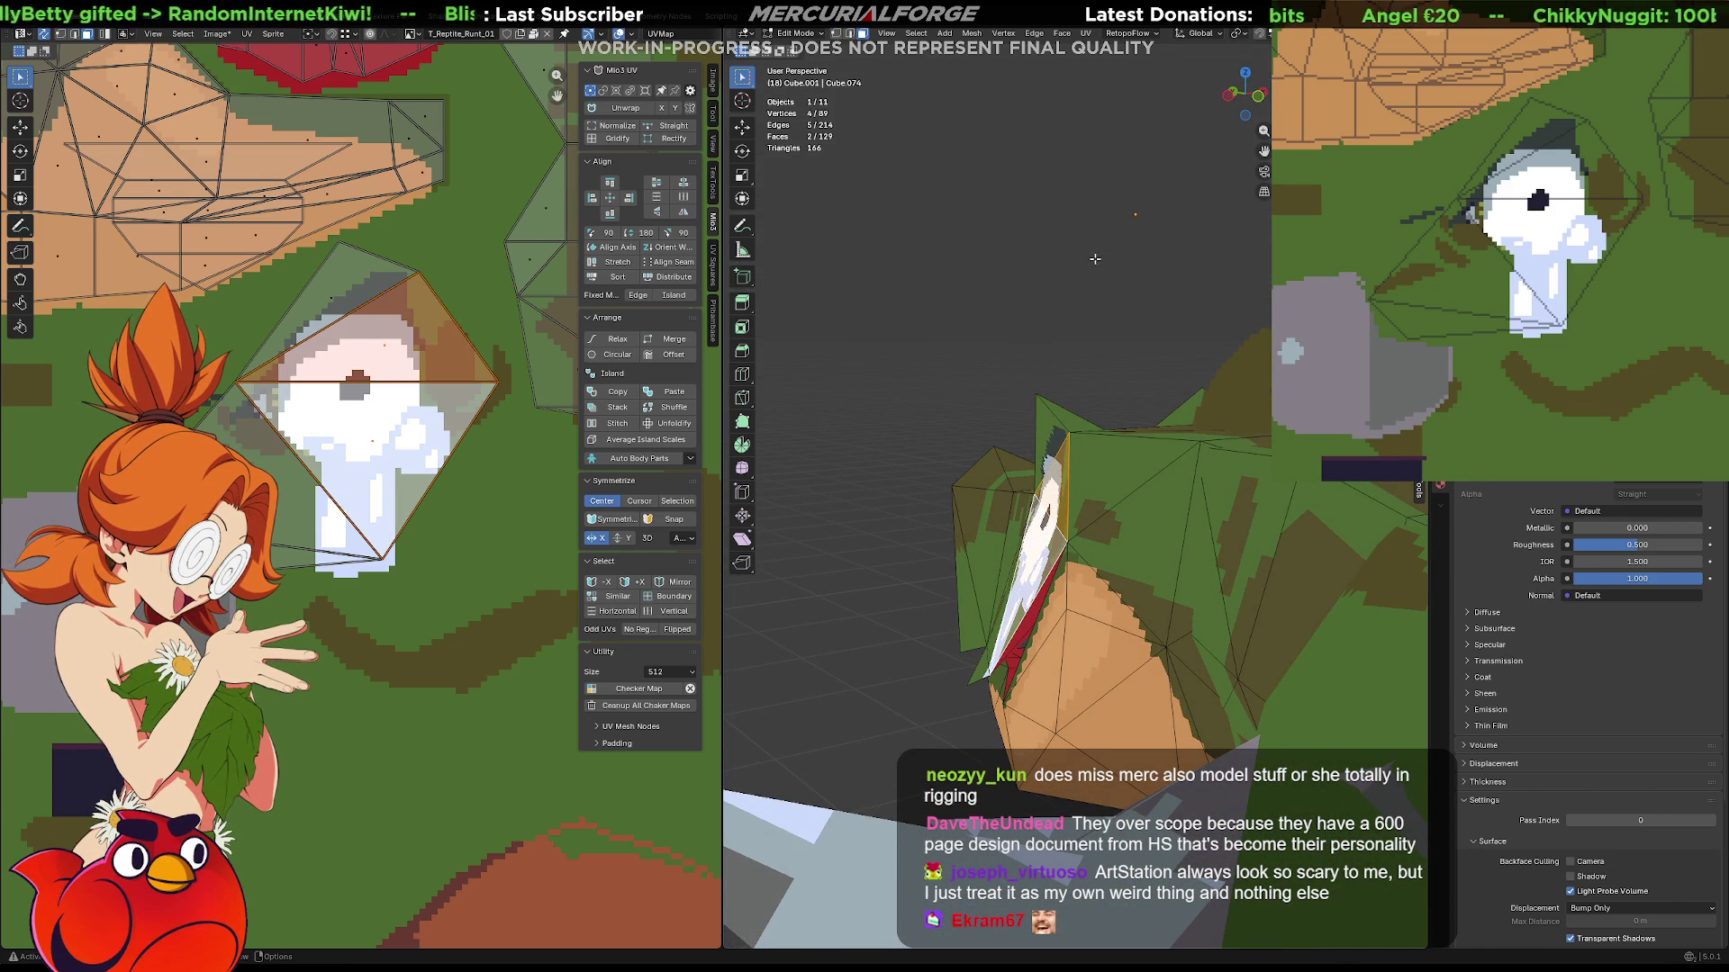
{"action": "left_click", "coordinate": [1041, 40]}
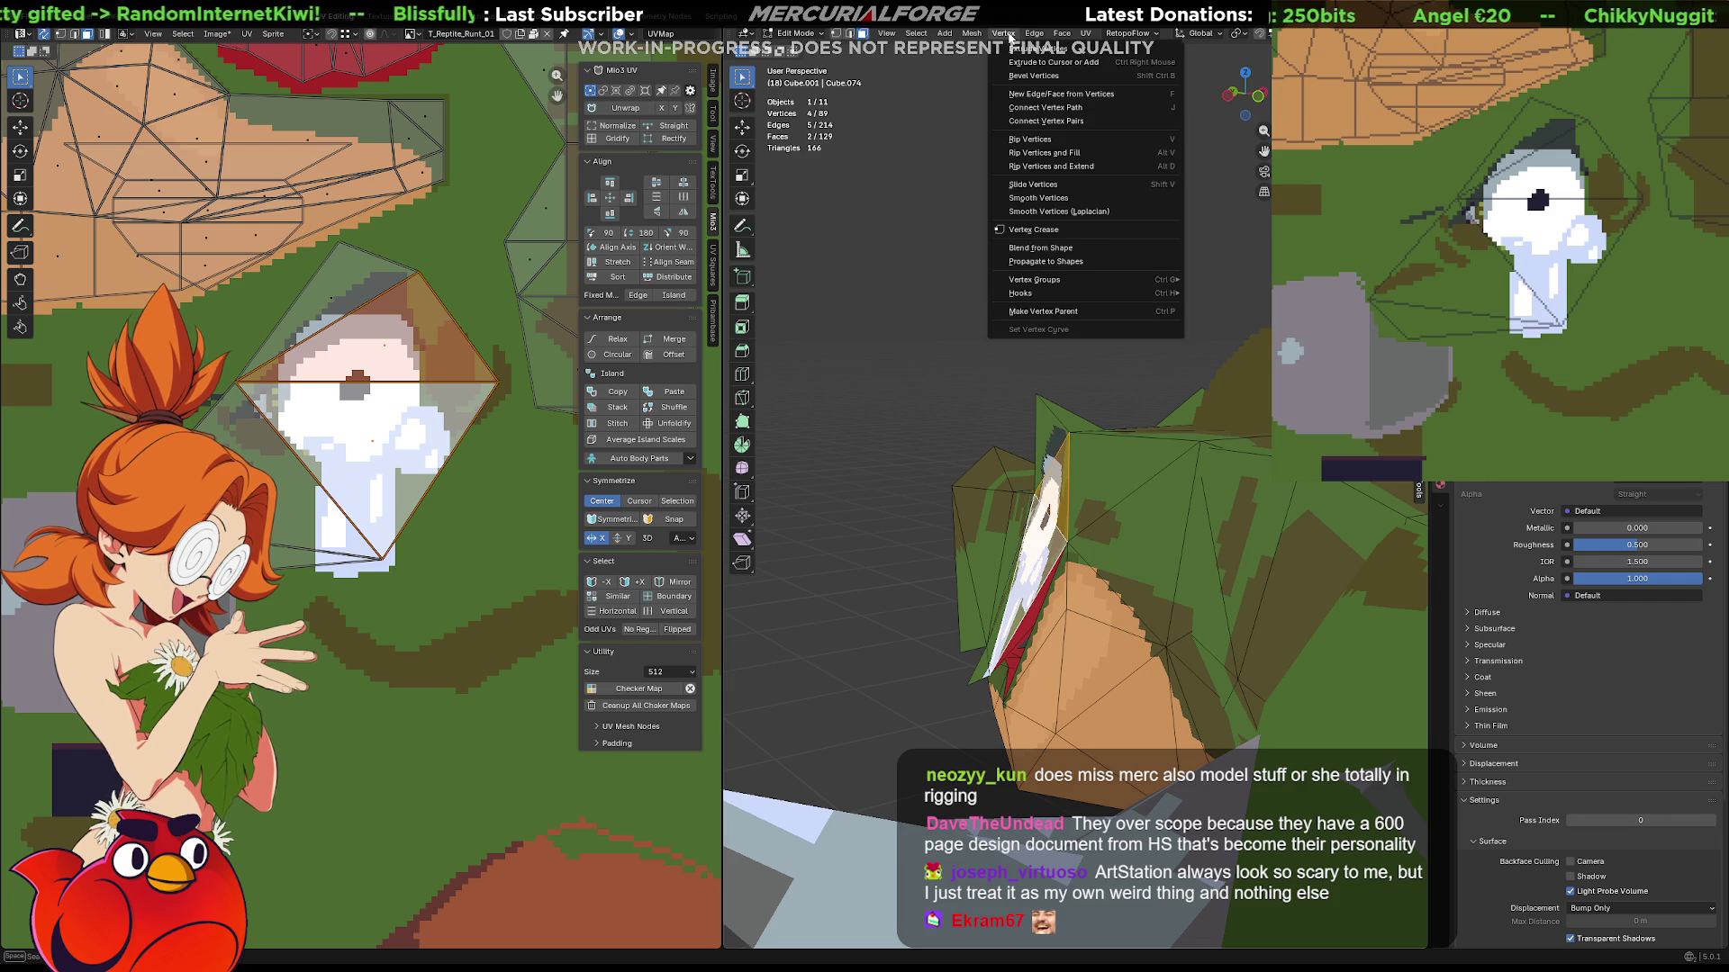
{"action": "left_click", "coordinate": [963, 36]}
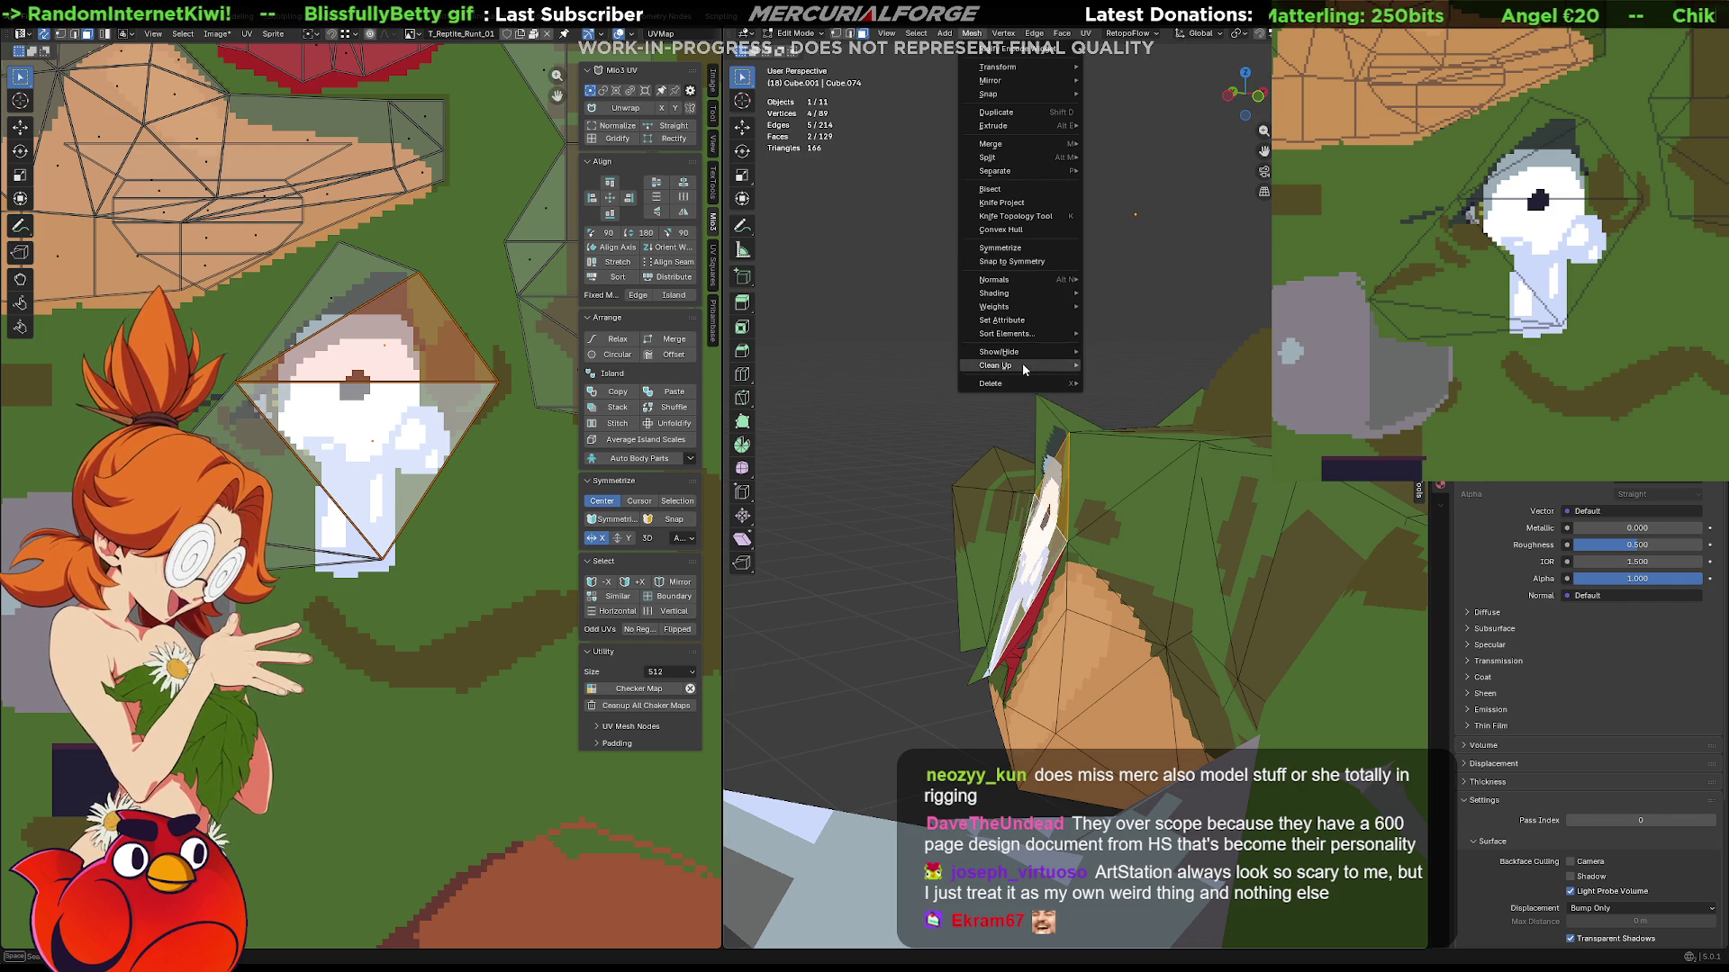
{"action": "mouse_move", "coordinate": [1000, 364]}
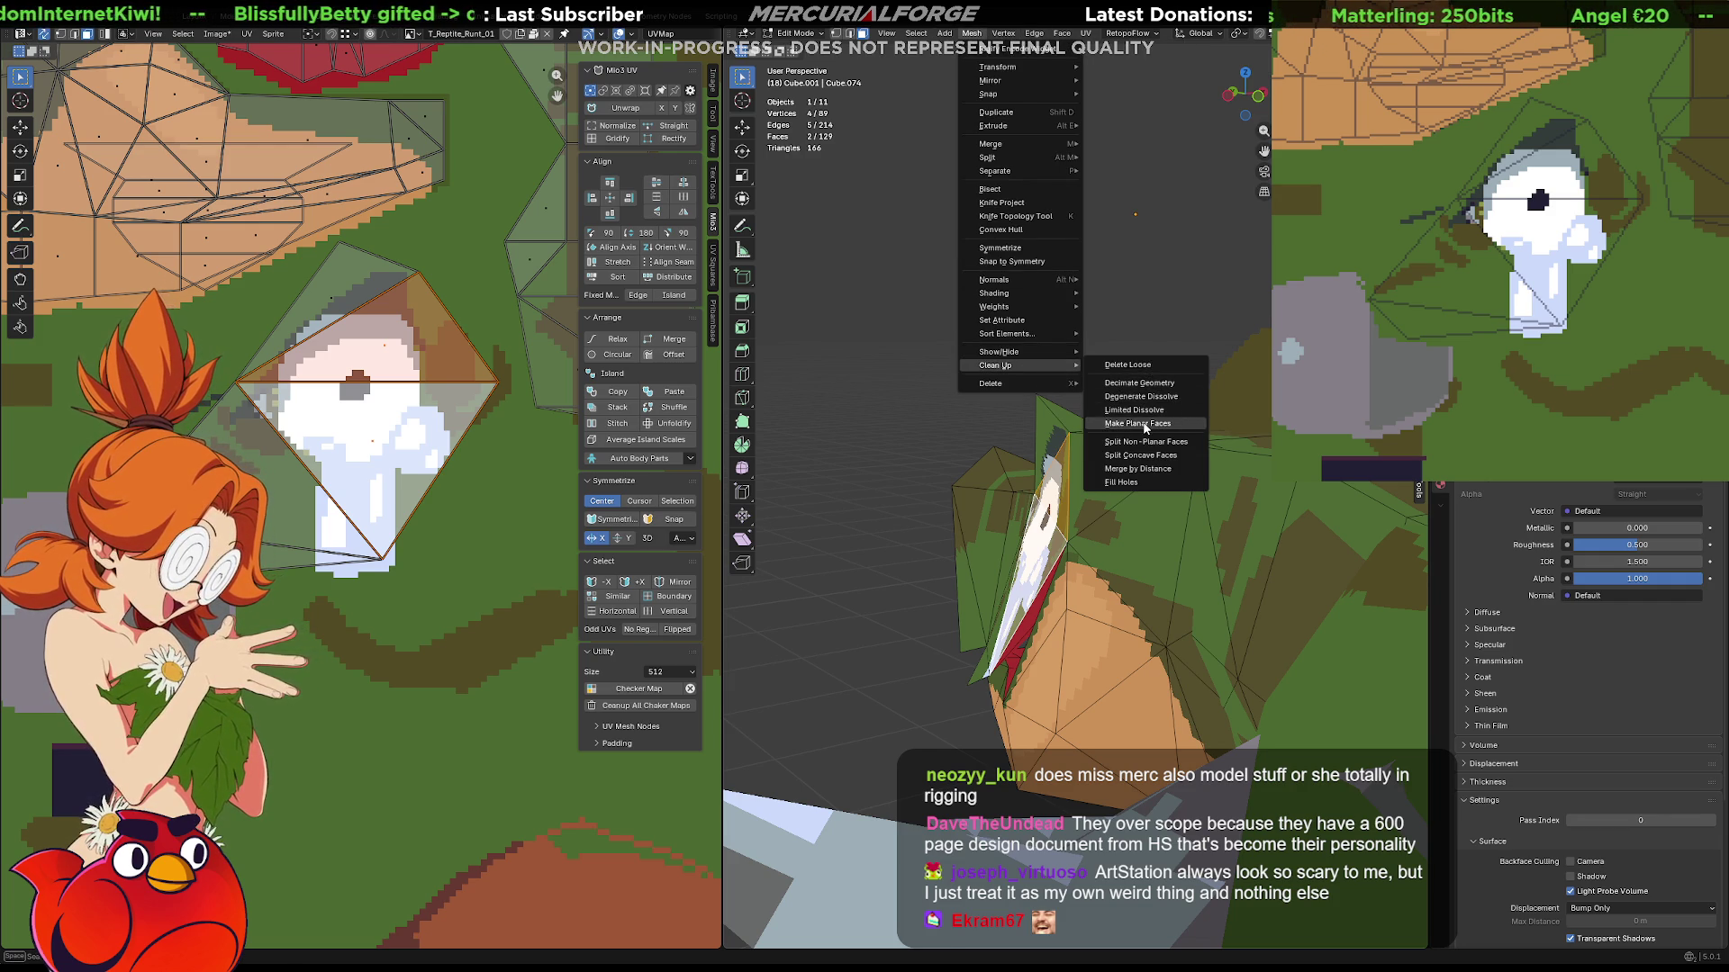
{"action": "left_click", "coordinate": [1145, 426]}
Dissolve the stray edge on the blade, flatten the merged face and clear the selection.
{"action": "left_click", "coordinate": [1045, 526]}
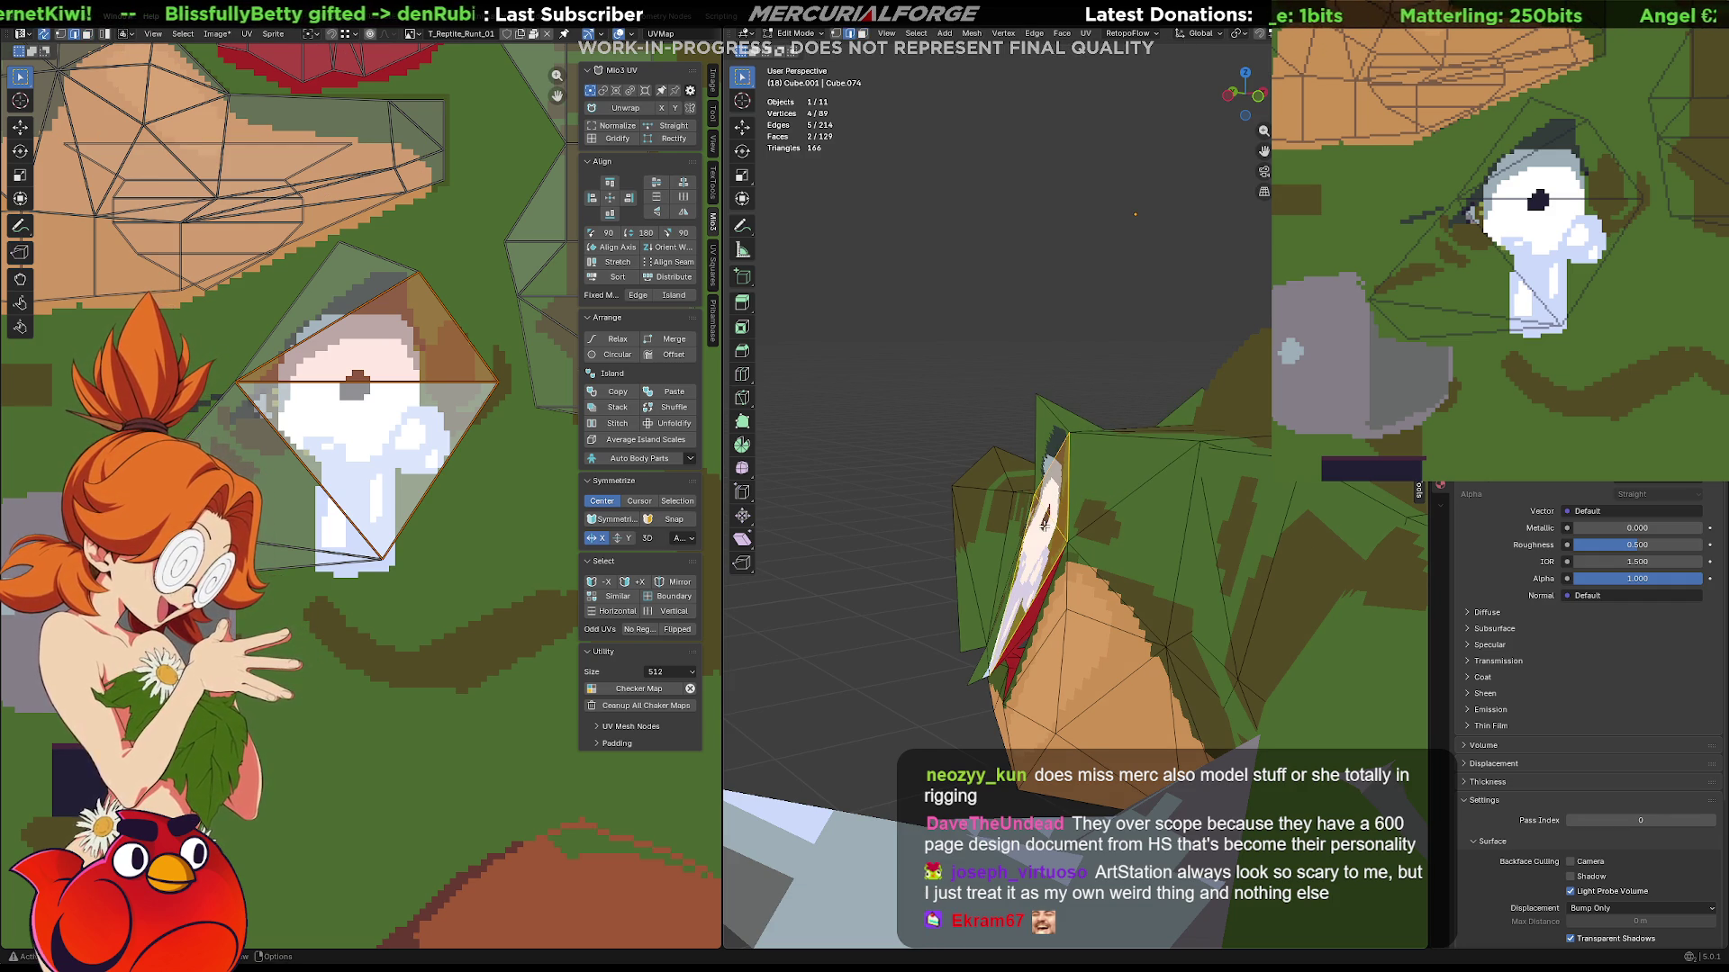
{"action": "left_click", "coordinate": [1045, 526]}
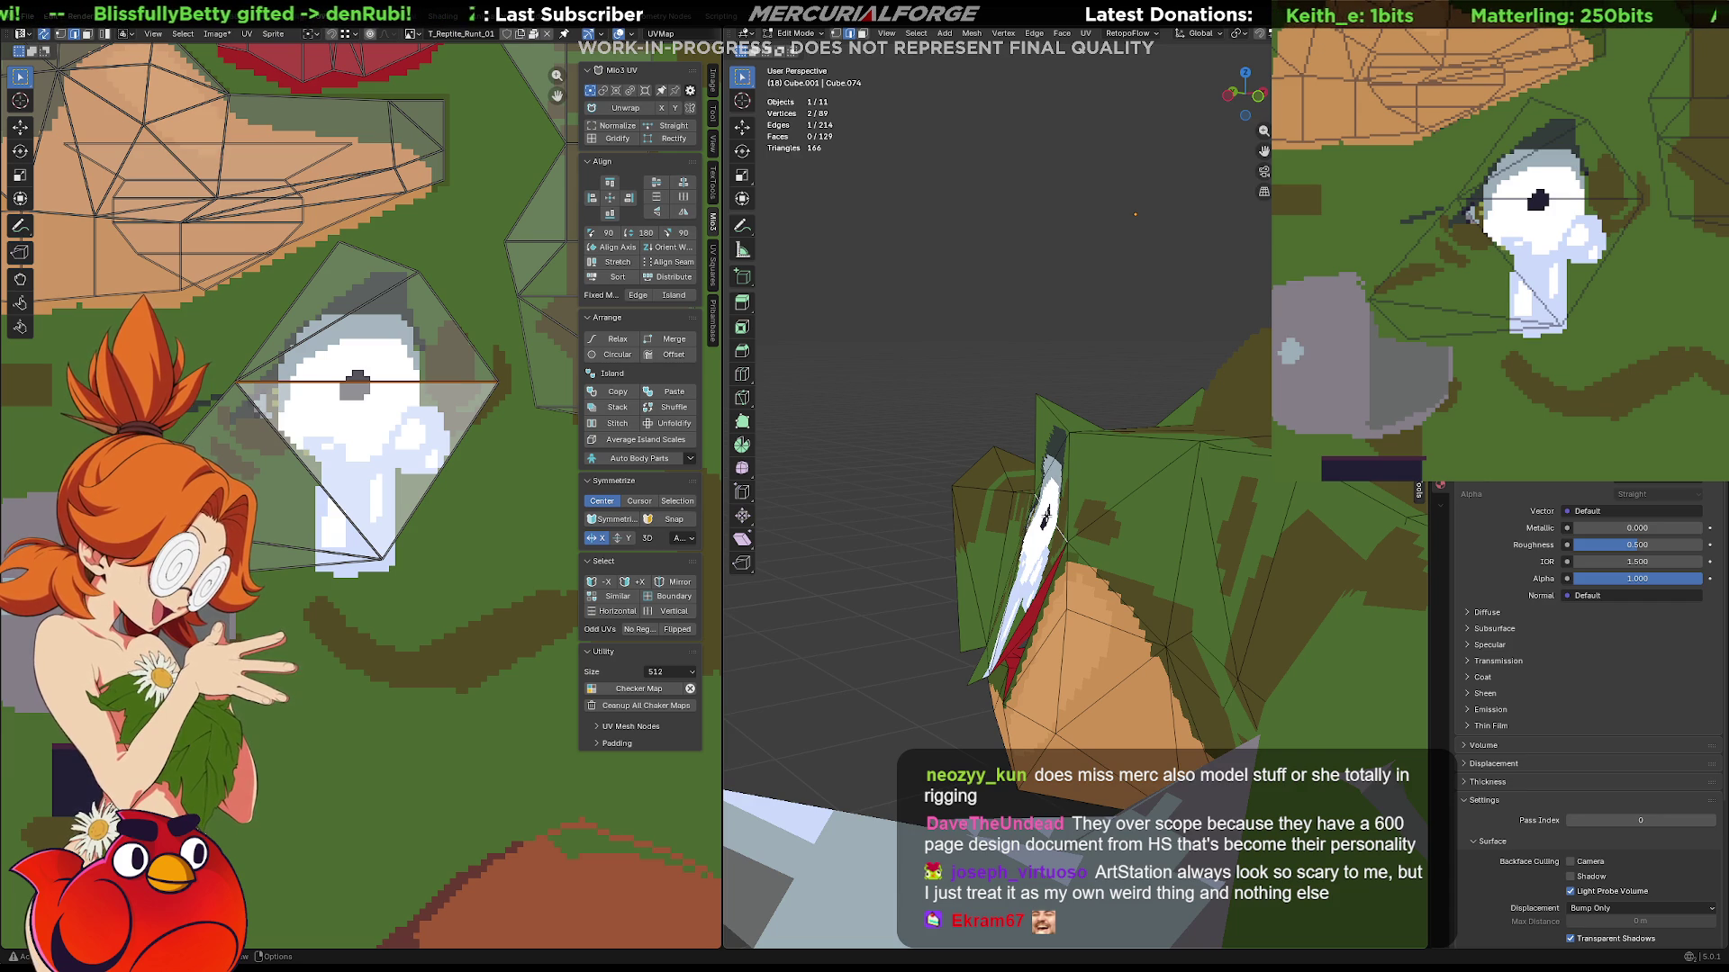
{"action": "key", "text": "ctrl+x"}
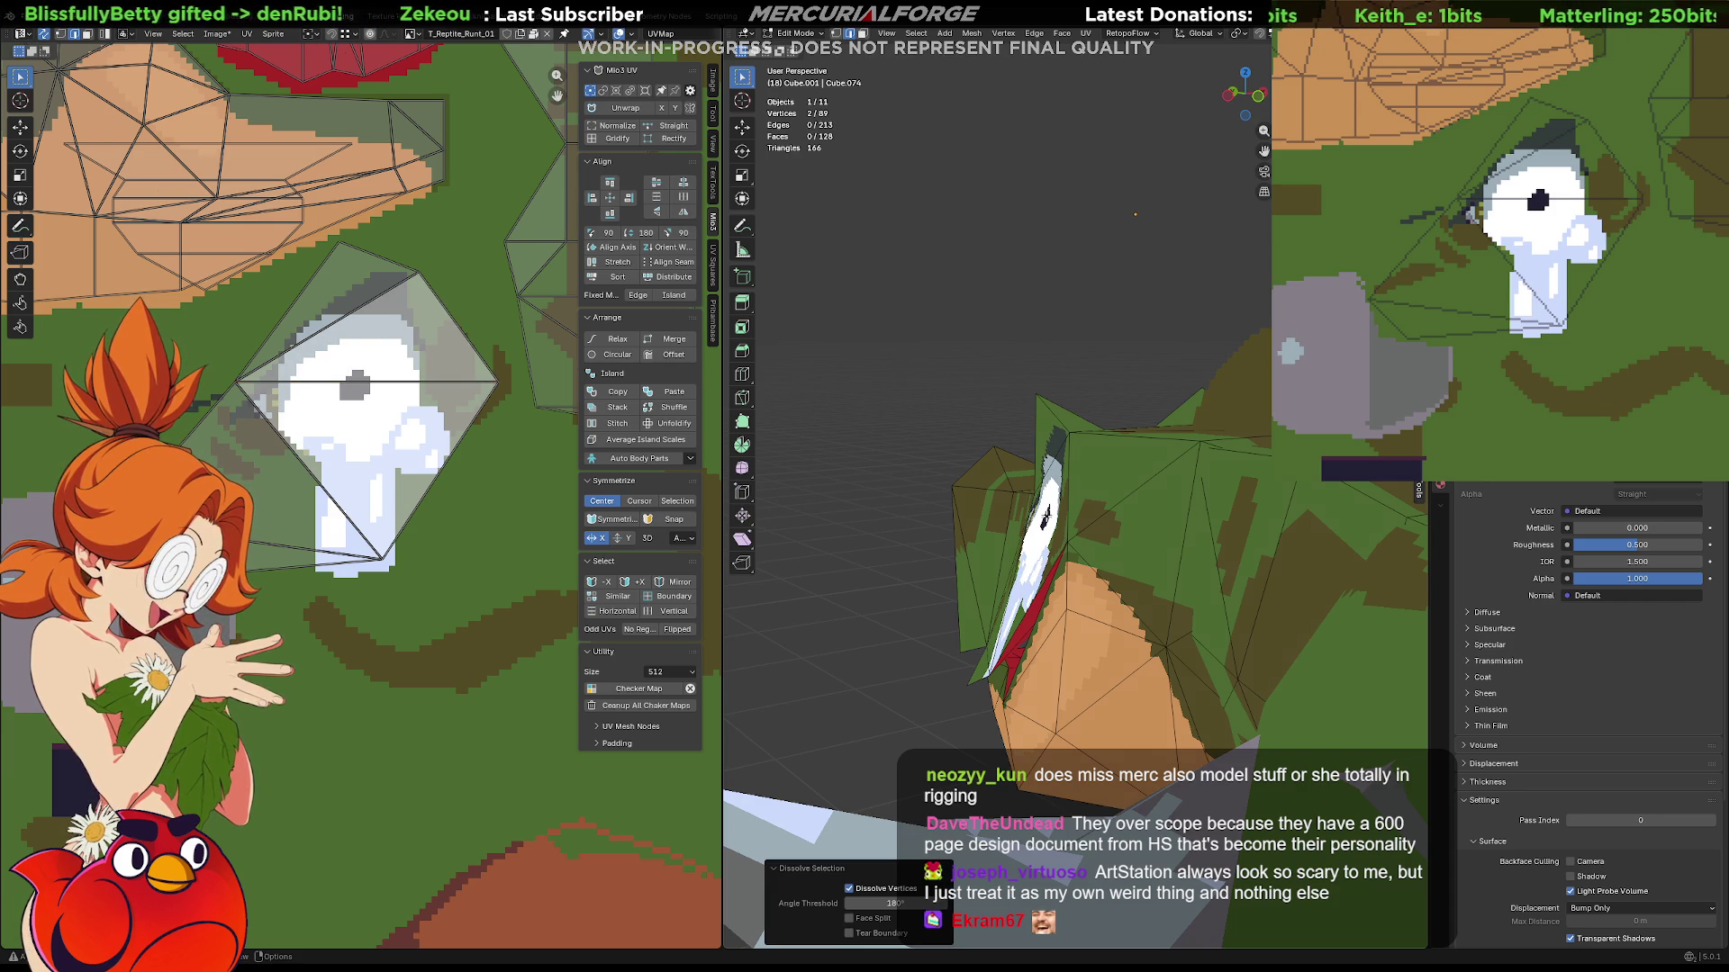
{"action": "left_click", "coordinate": [1047, 526]}
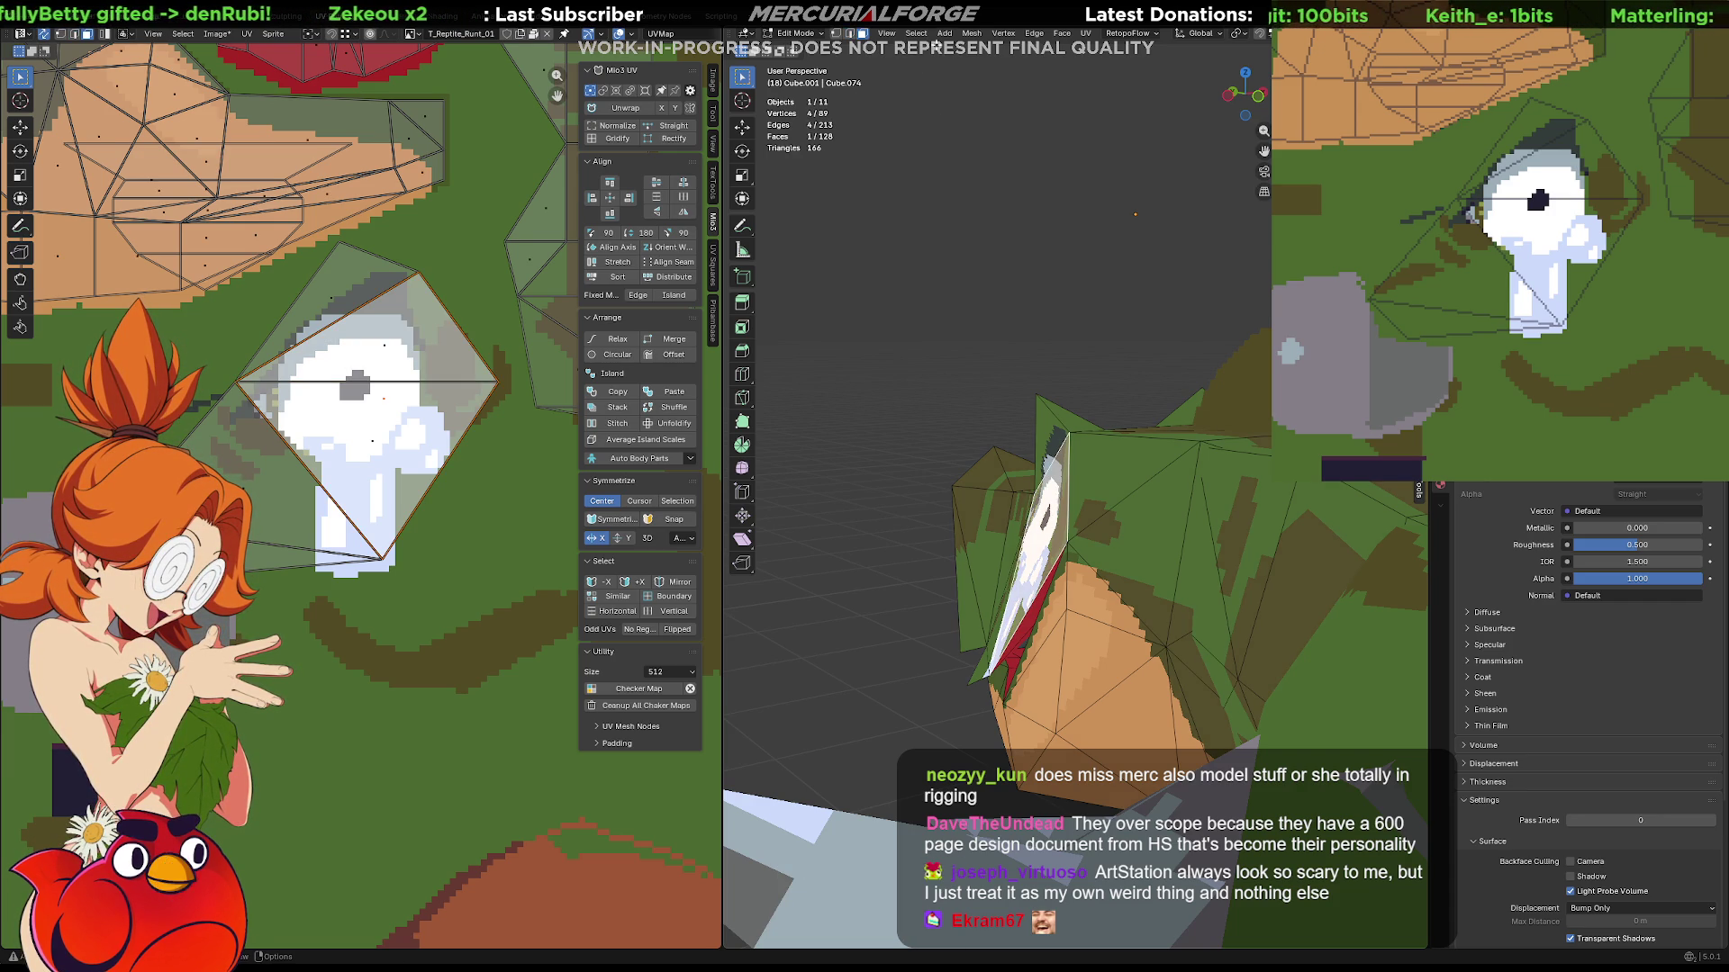
{"action": "left_click", "coordinate": [972, 33]}
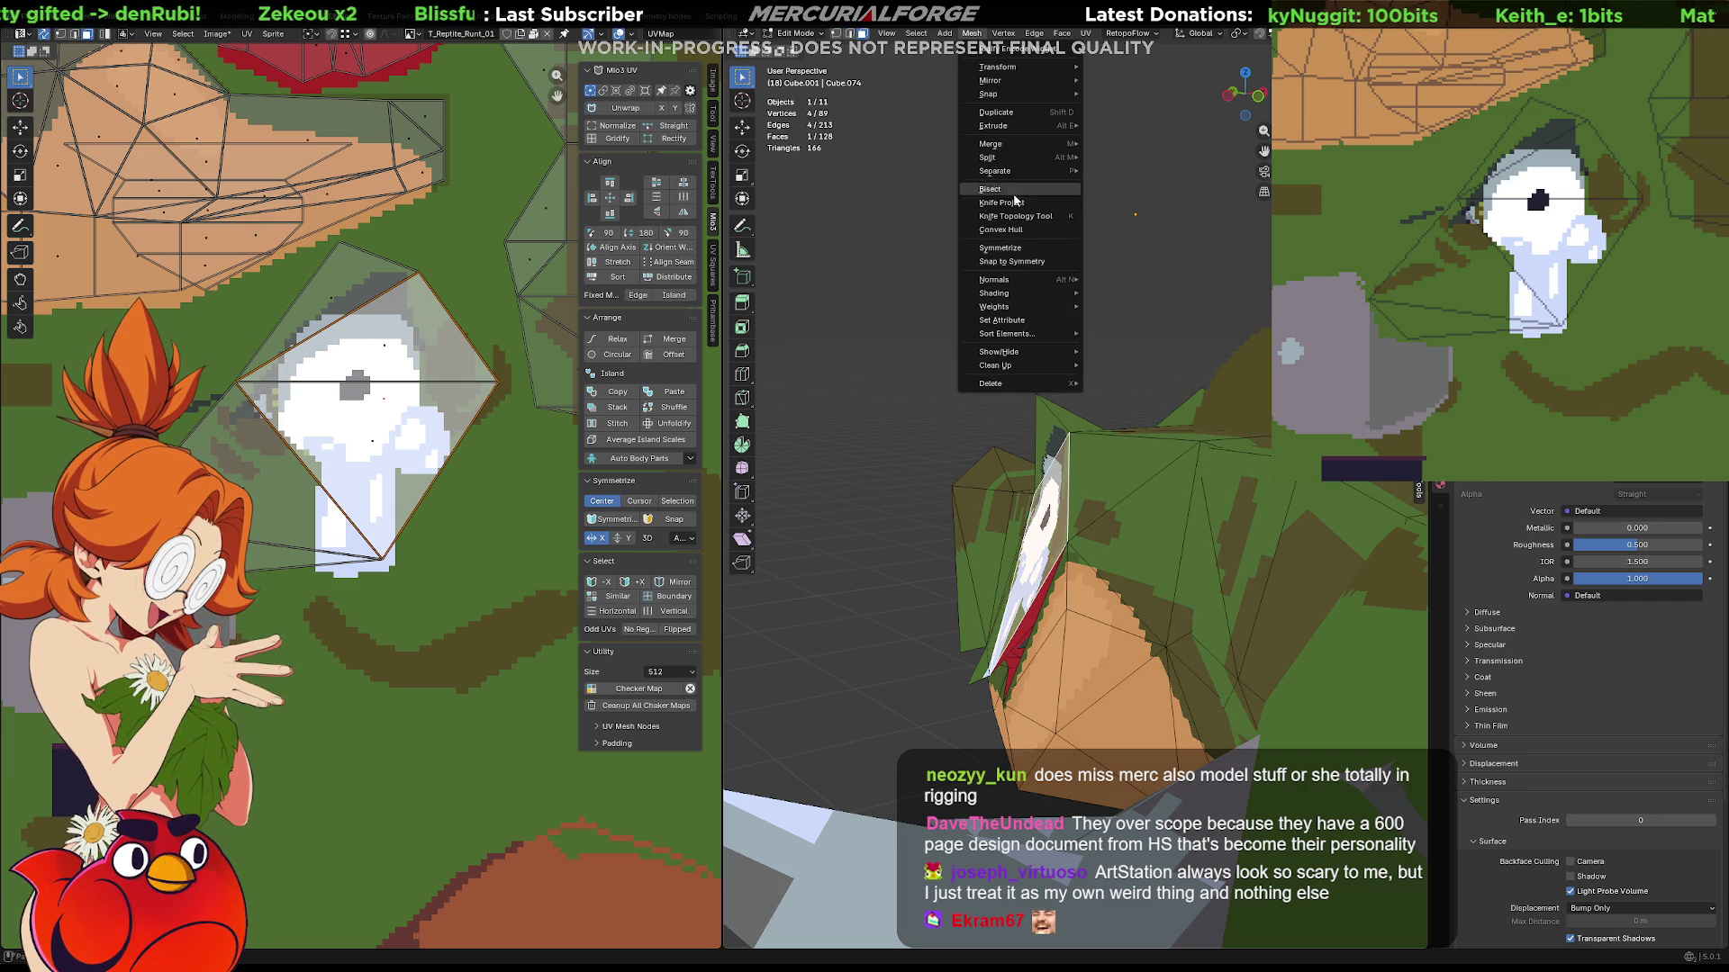
{"action": "mouse_move", "coordinate": [1000, 364]}
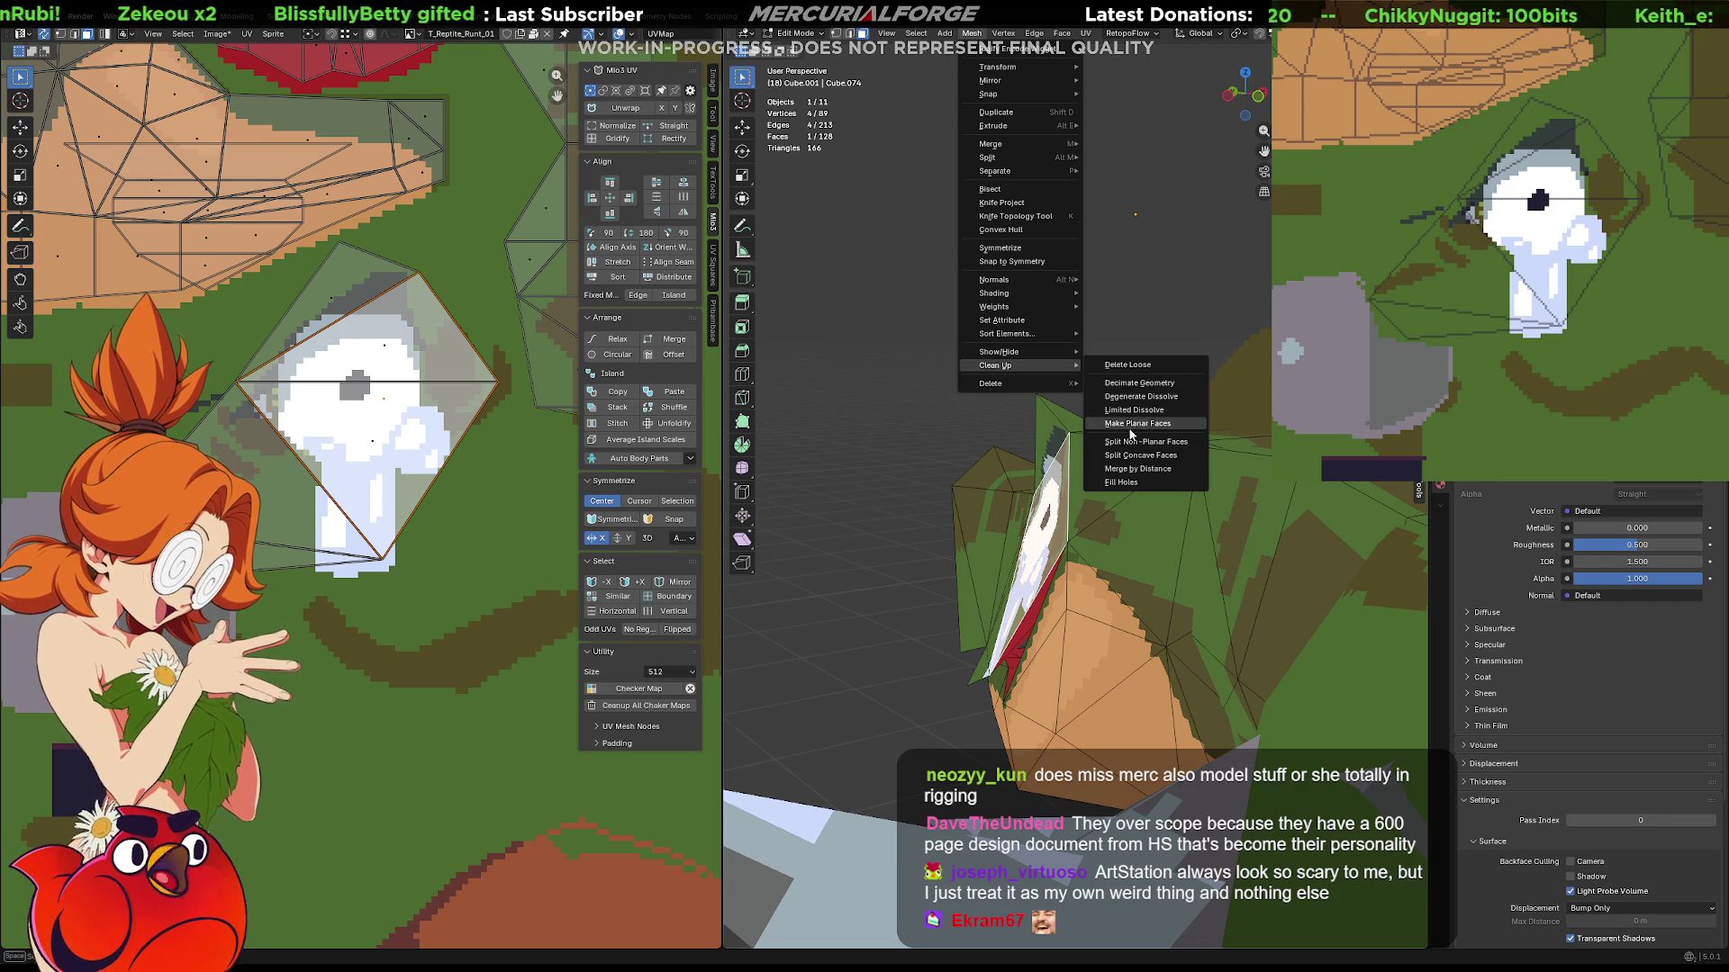
{"action": "left_click", "coordinate": [1137, 423]}
{"action": "key", "text": "alt+a"}
{"action": "mouse_move", "coordinate": [1069, 438]}
{"action": "middle_mouse_down"}
{"action": "mouse_move", "coordinate": [1179, 377]}
{"action": "mouse_move", "coordinate": [919, 358]}
{"action": "mouse_move", "coordinate": [884, 391]}
{"action": "middle_mouse_up"}
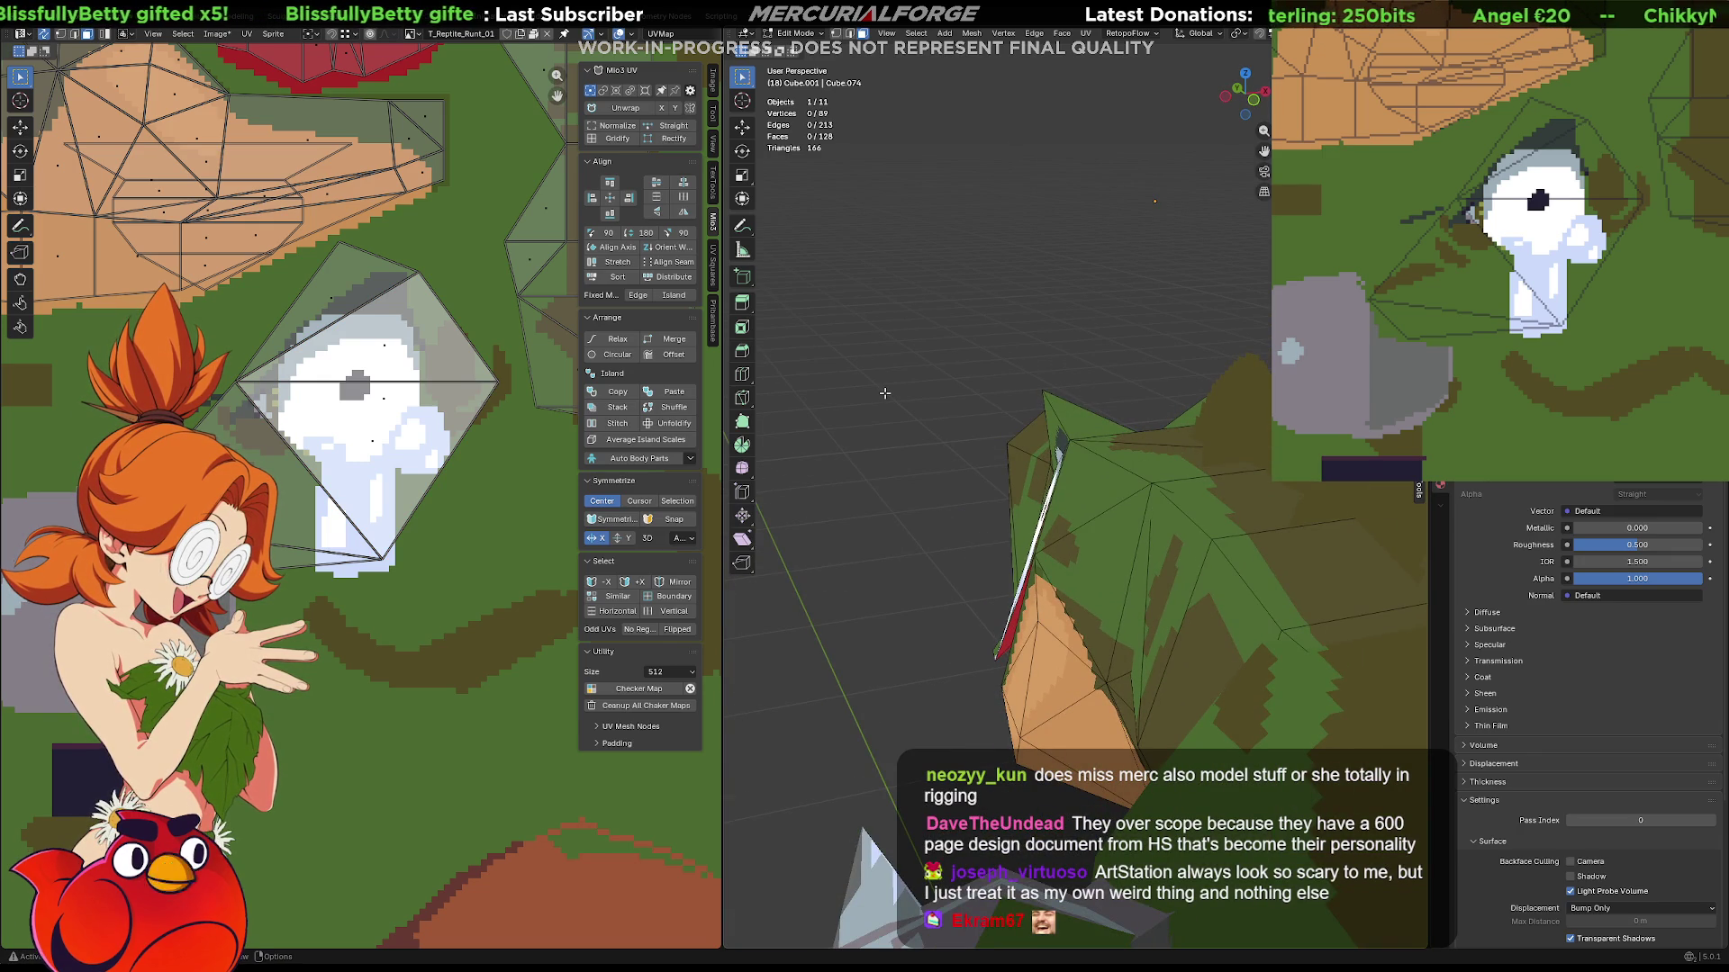
Reshape the thin sliver face beside the eye by adjusting its vertices.
{"action": "key", "text": "ctrl+z"}
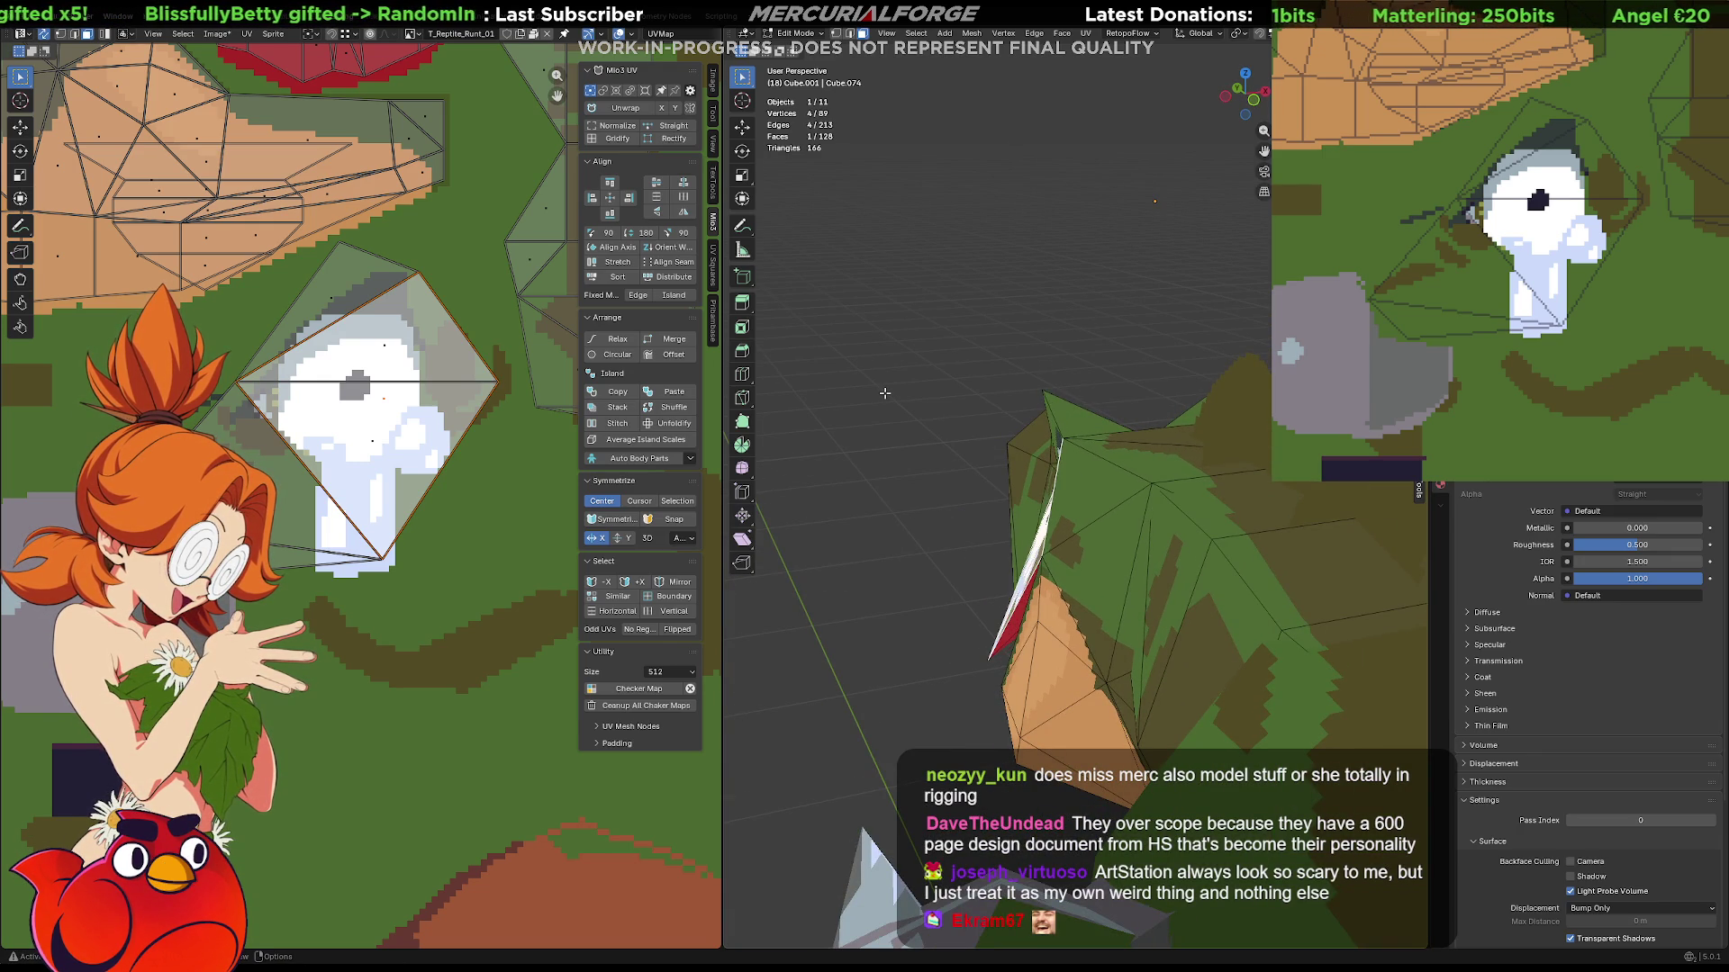
{"action": "key", "text": "ctrl+z"}
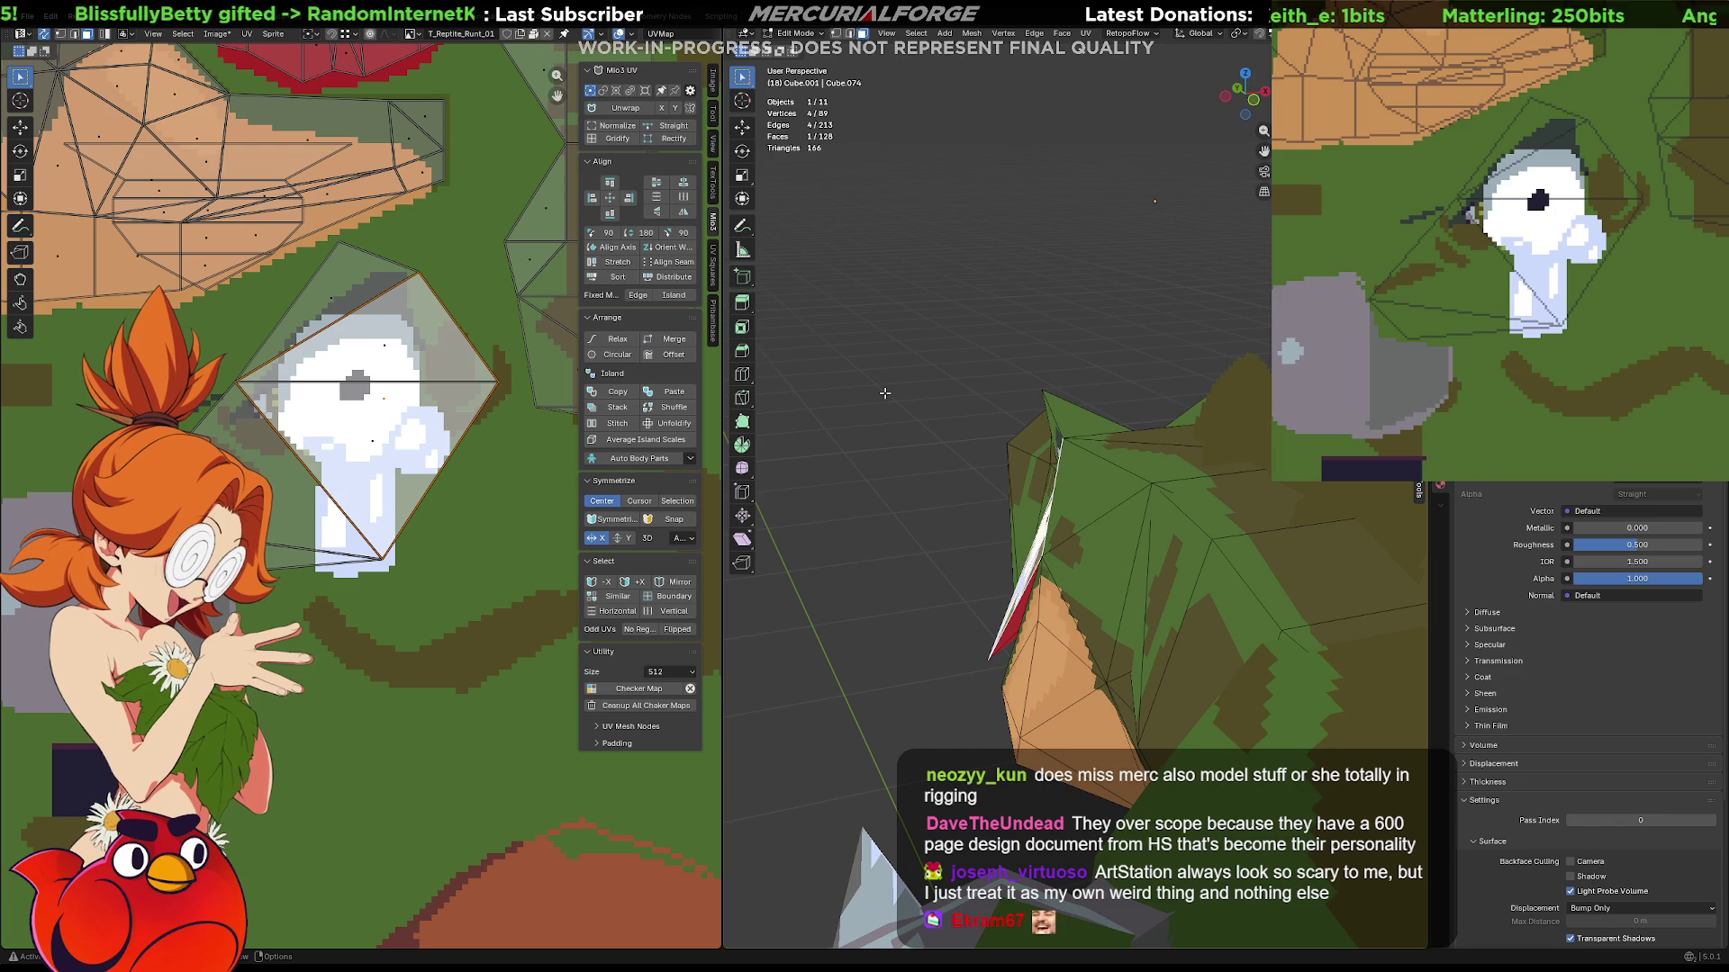
{"action": "key", "text": "ctrl+z"}
{"action": "middle_click_drag", "start_coordinate": [941, 458], "coordinate": [1209, 440]}
{"action": "key", "text": "ctrl+z"}
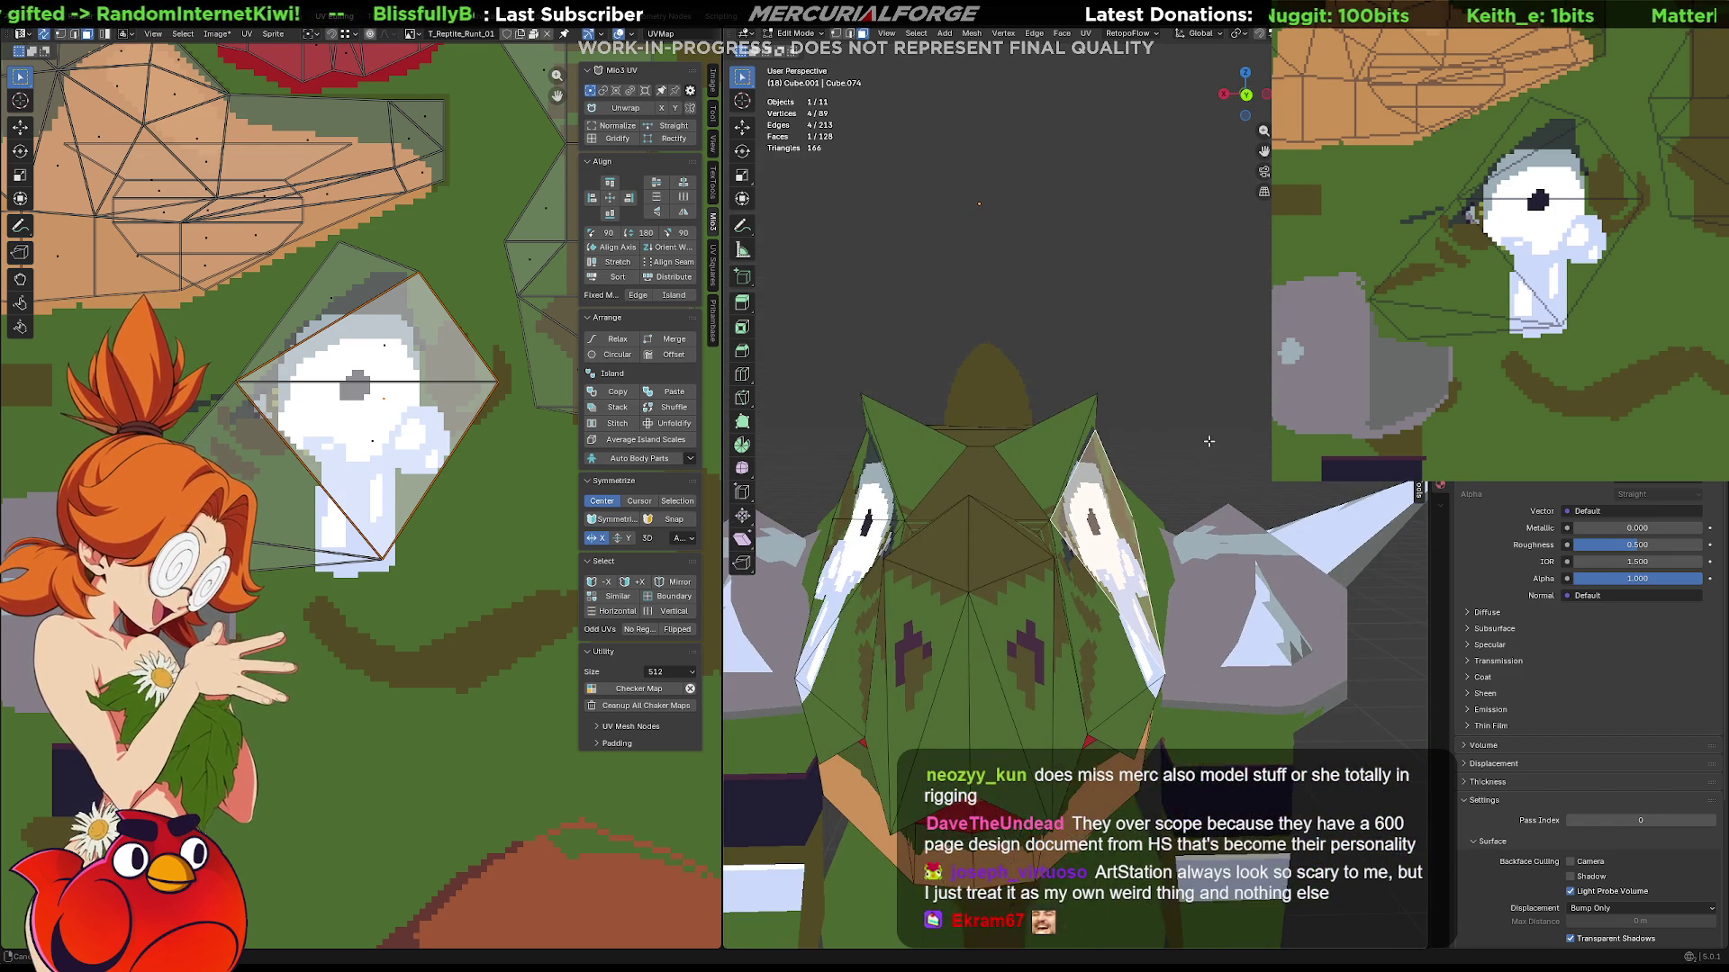
Dissolve the edge across the left eye and flatten the merged face with Make Planar Faces.
{"action": "key", "text": "alt+a"}
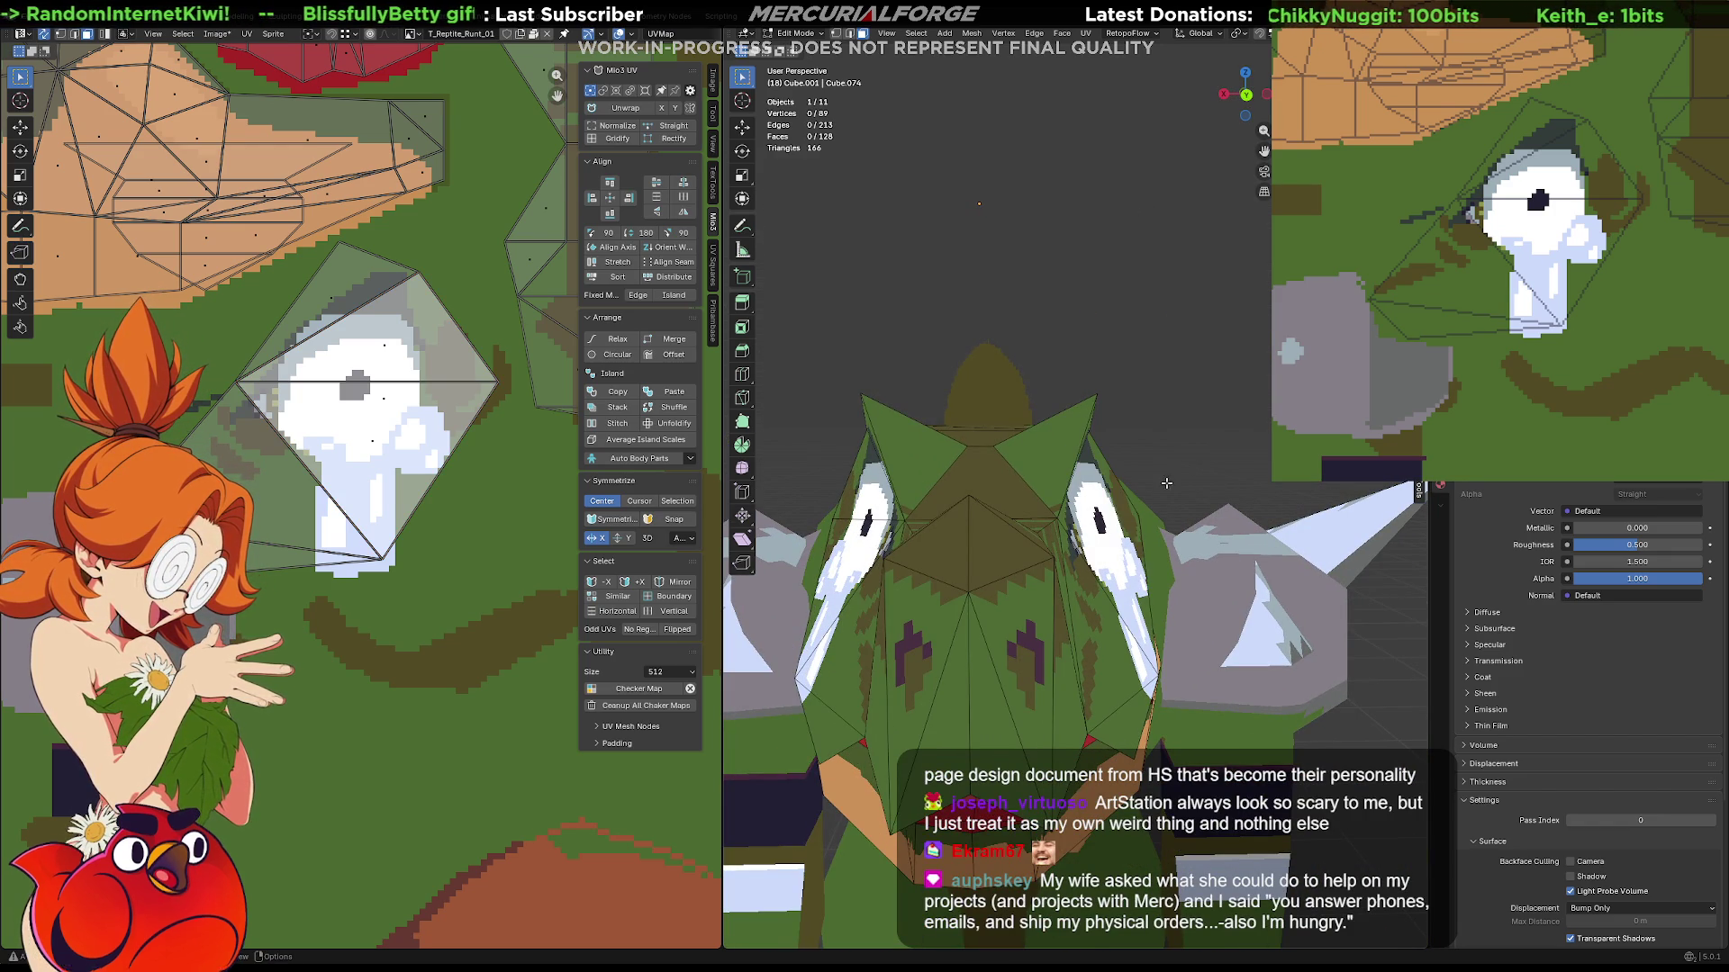
{"action": "left_click", "coordinate": [875, 514]}
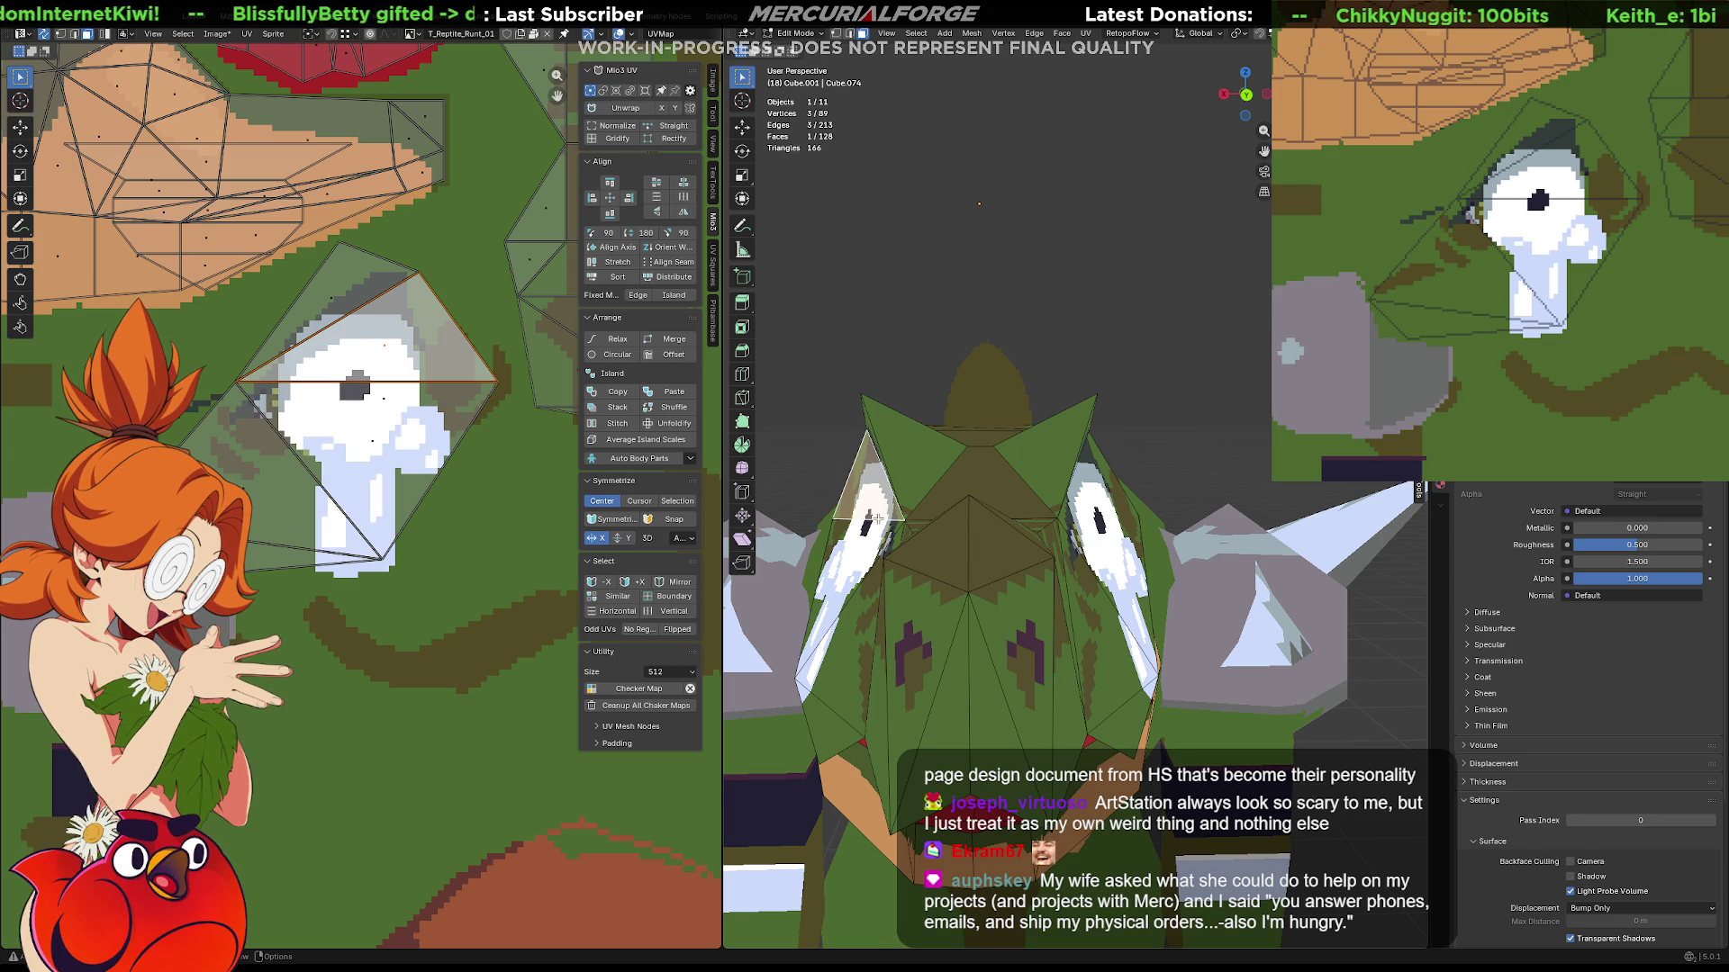
{"action": "key", "text": "ctrl+x"}
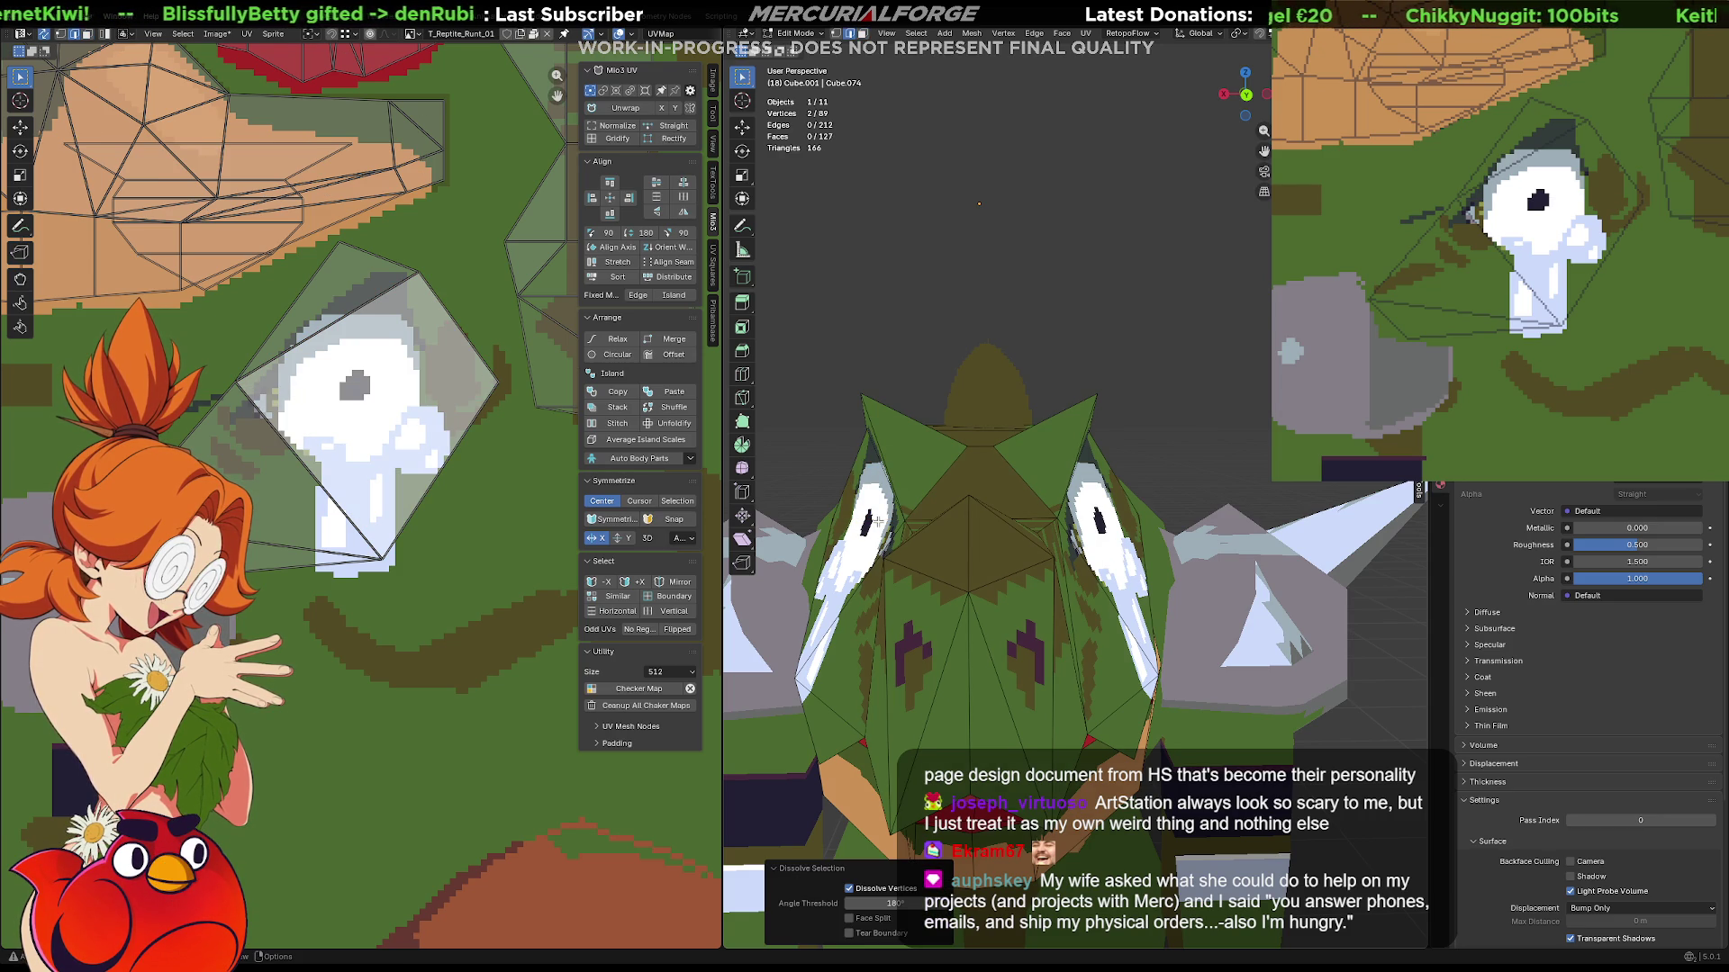
{"action": "key", "text": "alt+a"}
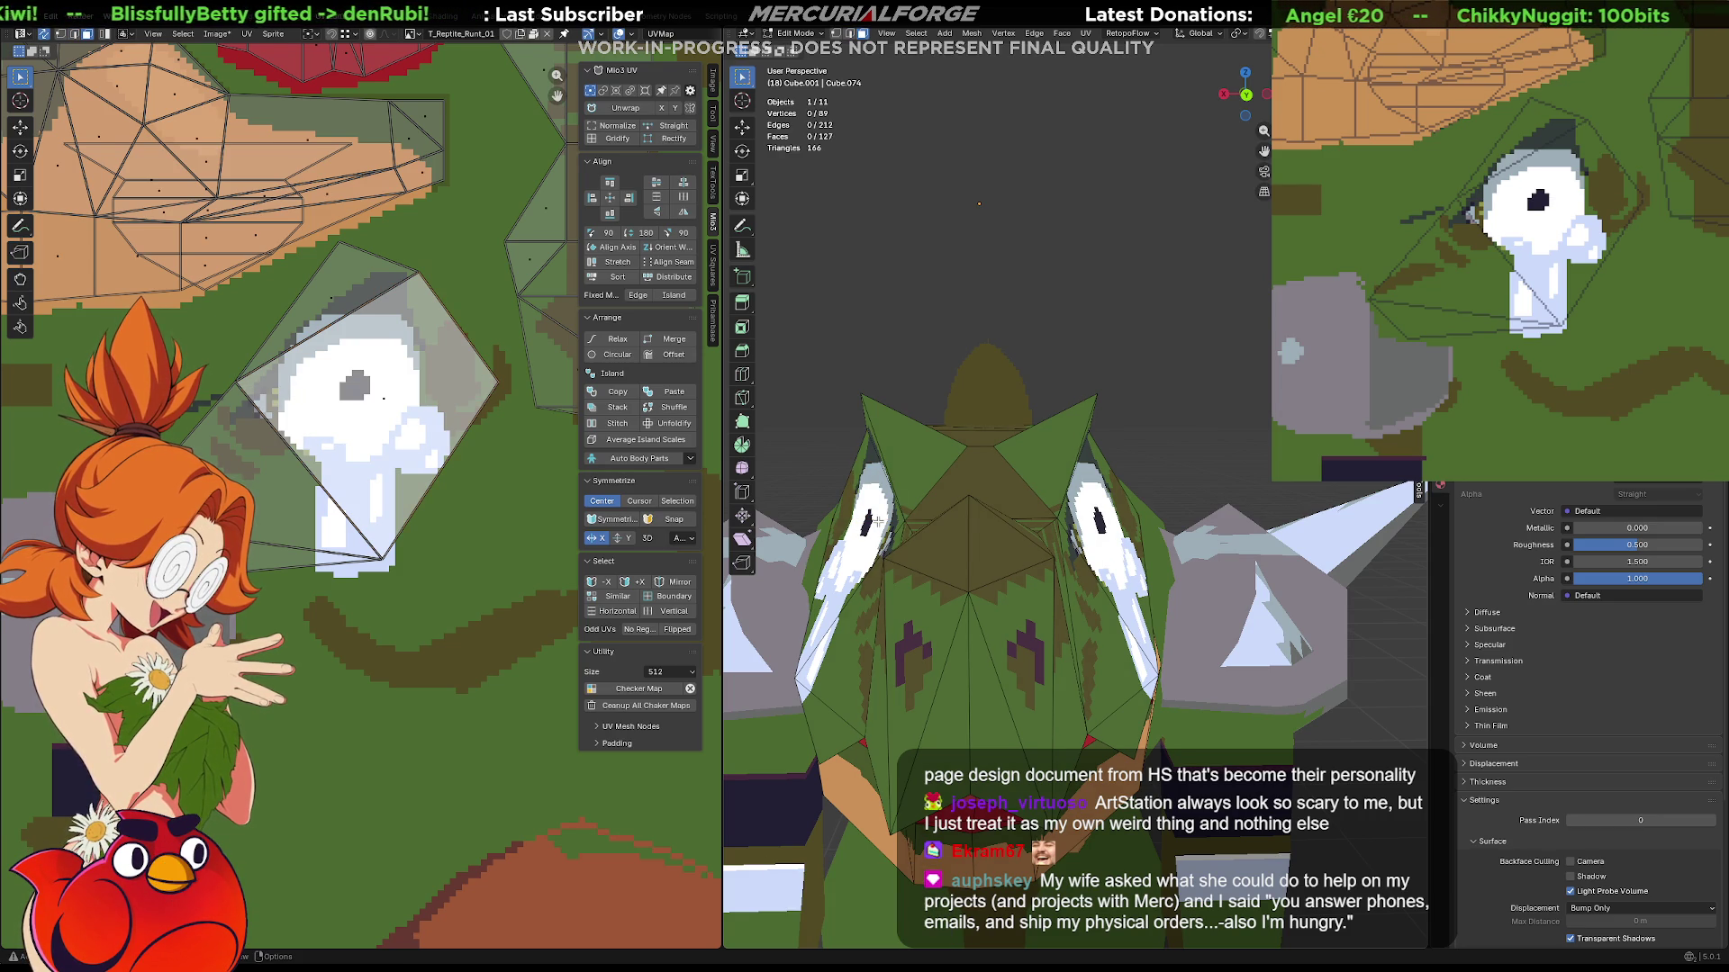
{"action": "left_click", "coordinate": [876, 523]}
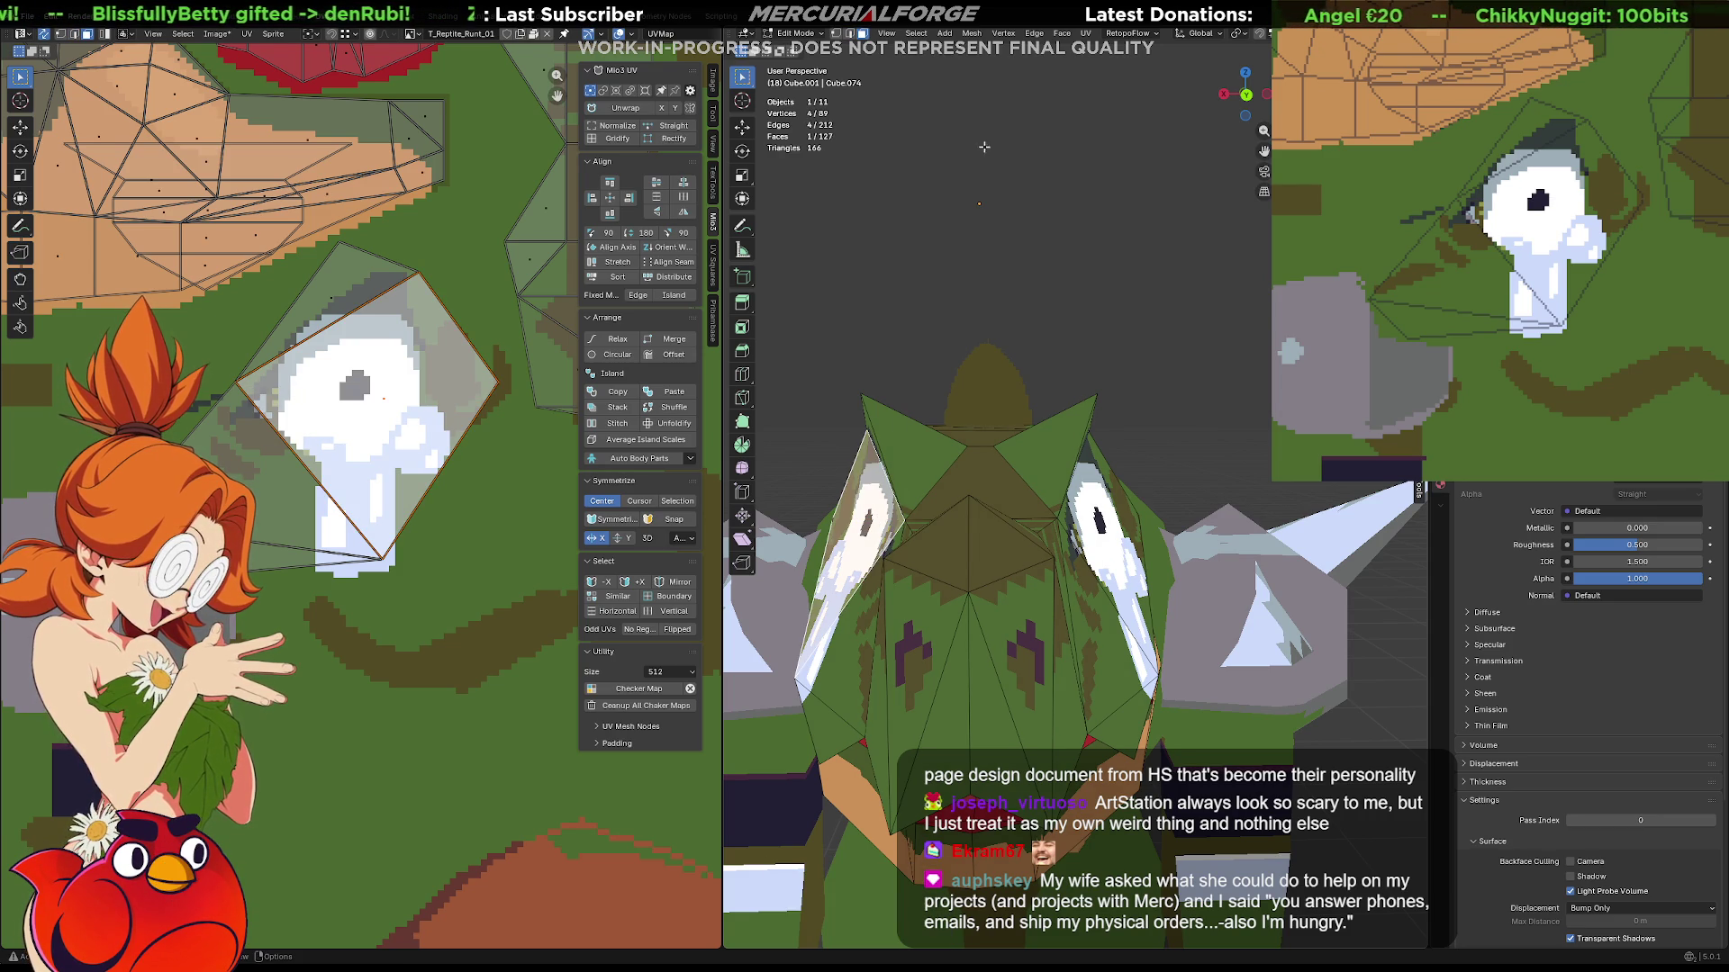
{"action": "left_click", "coordinate": [980, 41]}
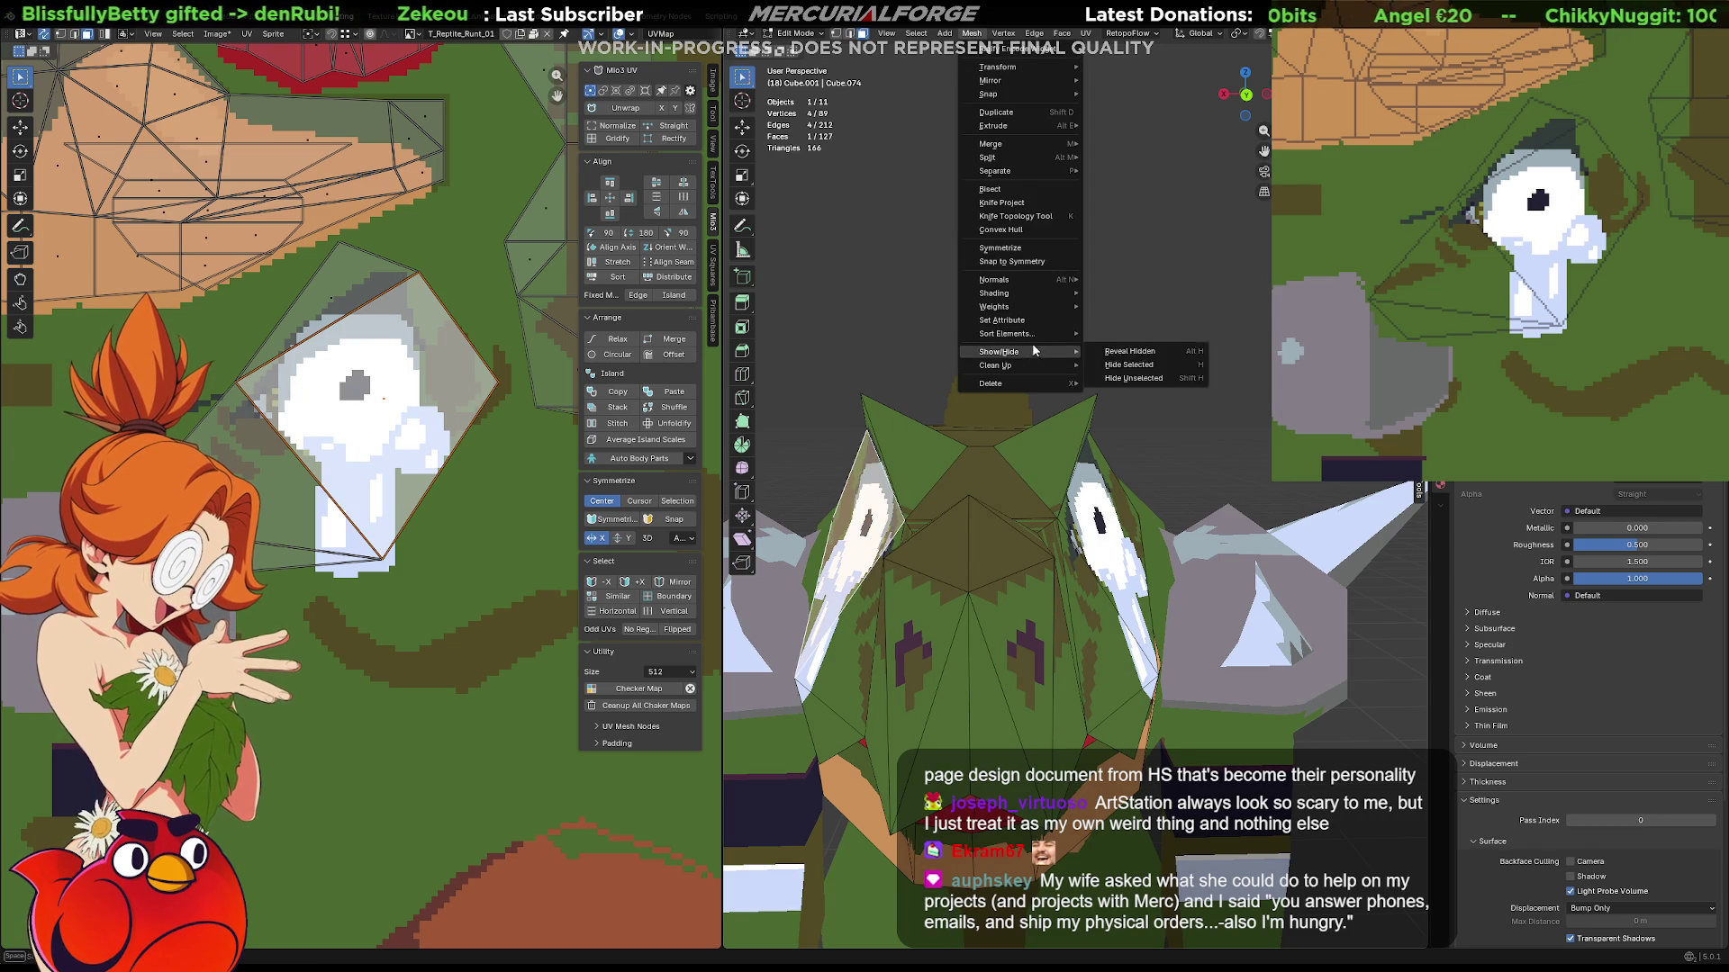
{"action": "mouse_move", "coordinate": [996, 365]}
{"action": "left_click", "coordinate": [1149, 424]}
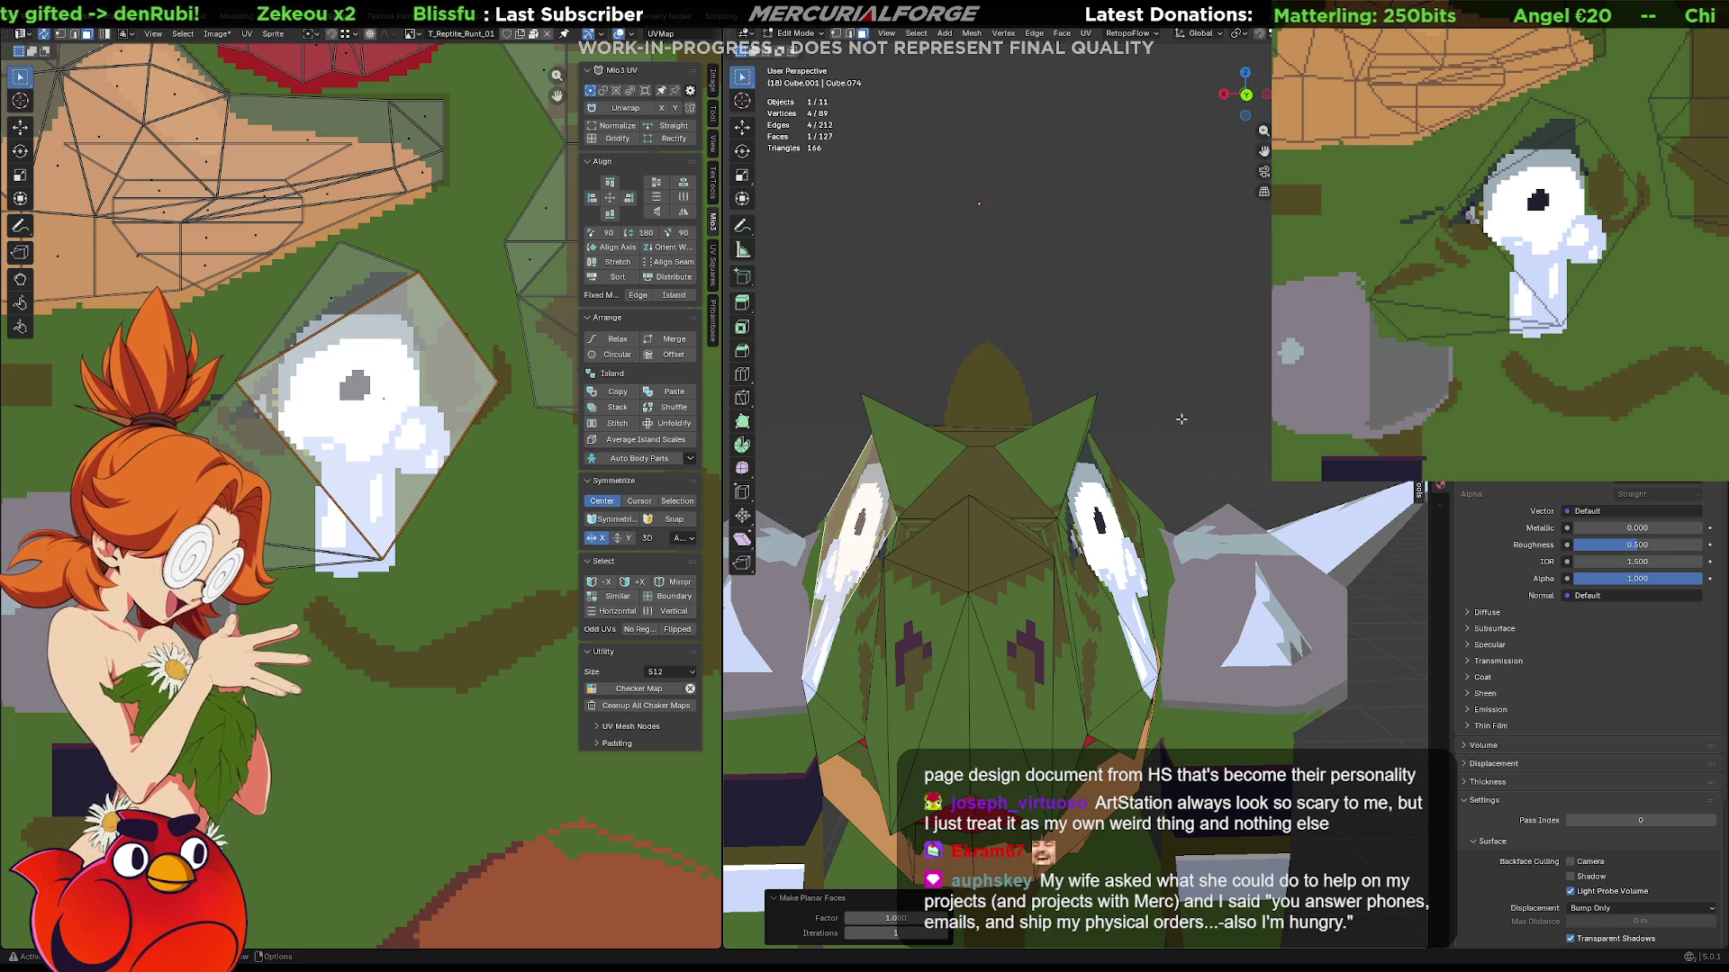
Toggle out of and back into Edit Mode, then pick a vertex on the eye face.
{"action": "key", "text": "Tab"}
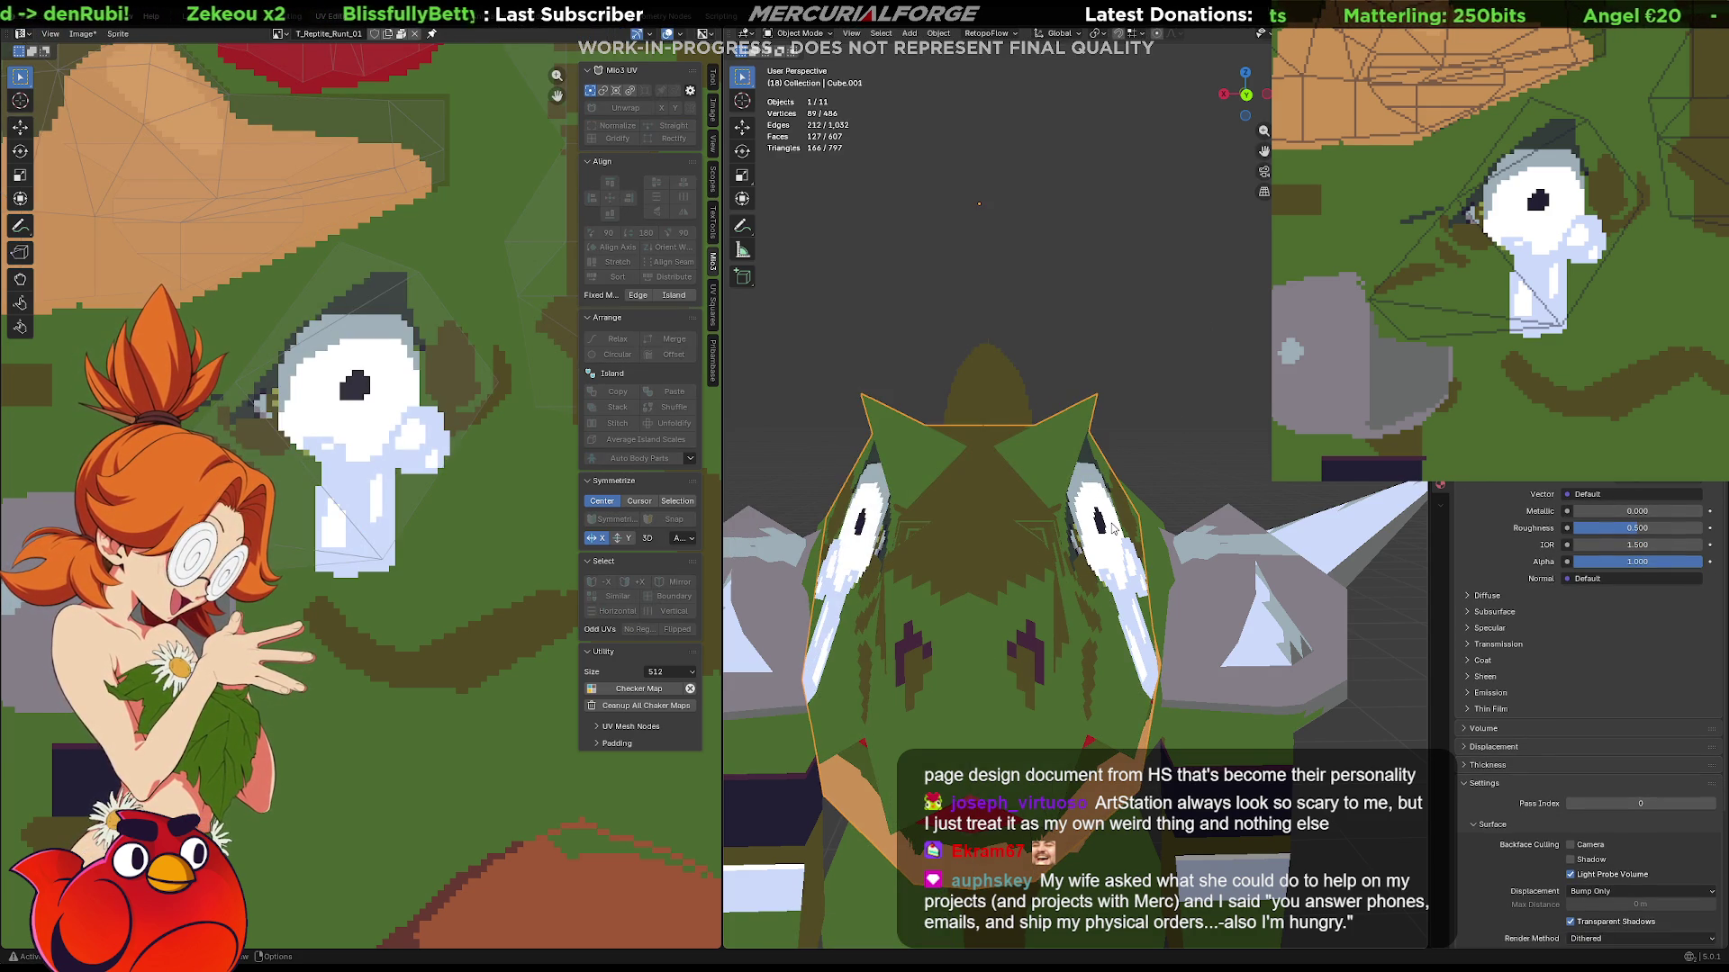
{"action": "key", "text": "Tab"}
{"action": "left_click", "coordinate": [1091, 524]}
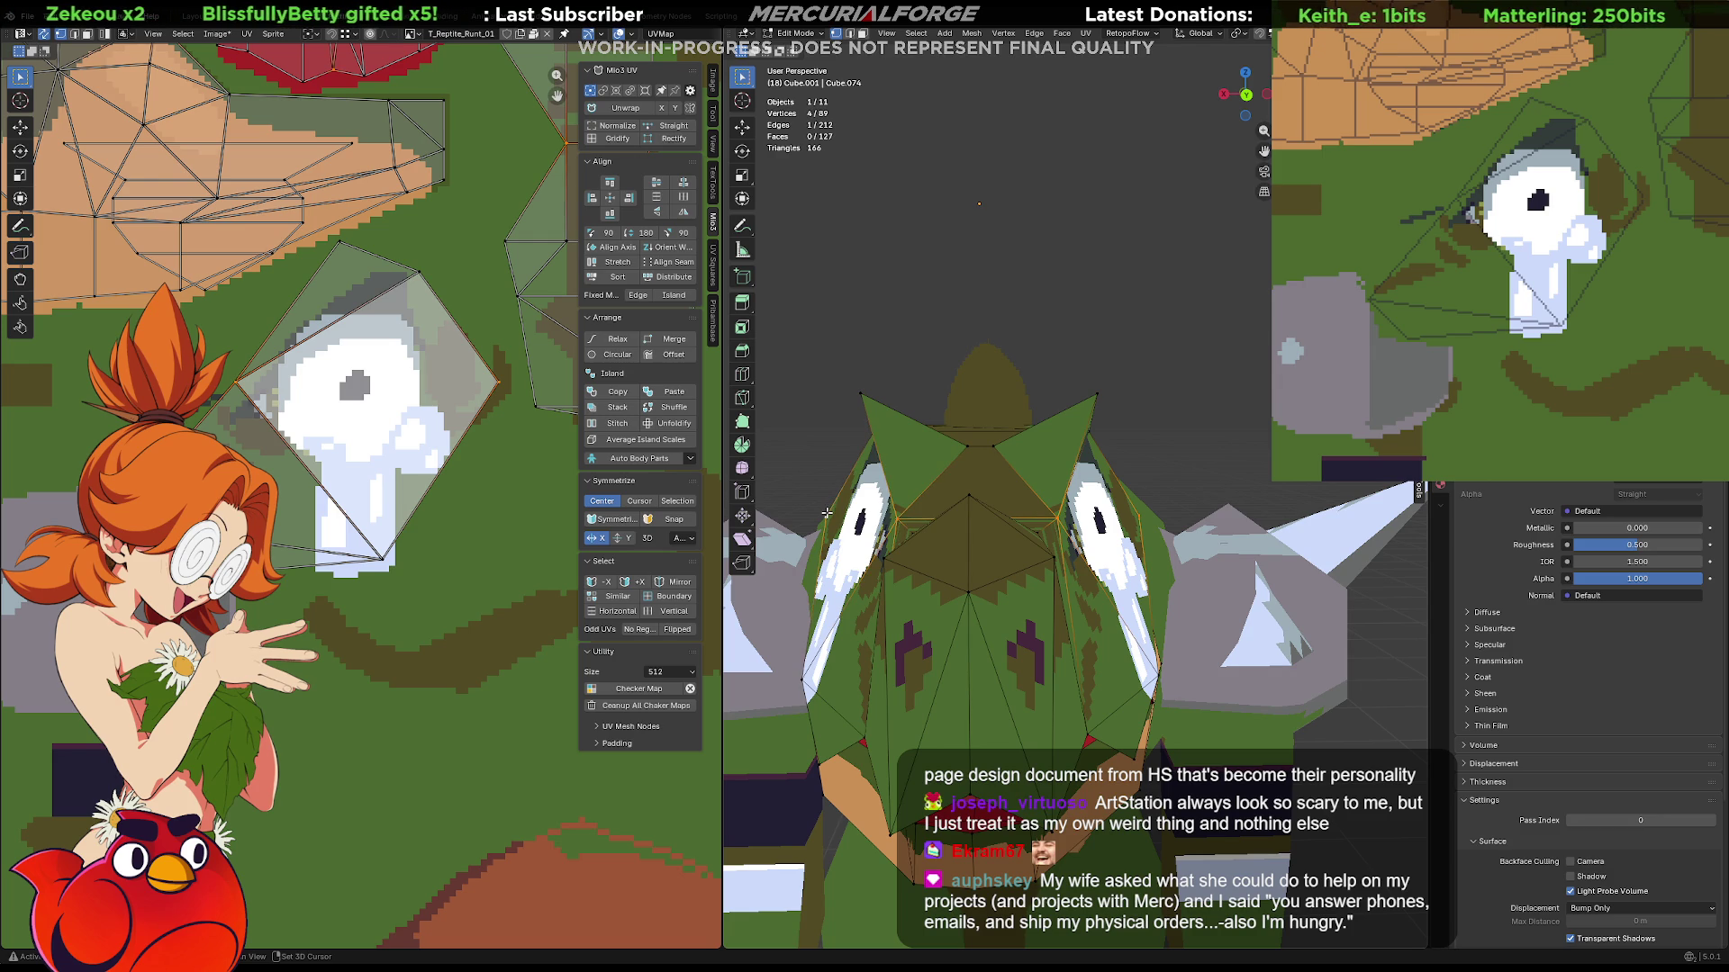
Join the selected vertices with a new edge across the eye face, then review the head in Object Mode.
{"action": "key", "text": "j"}
{"action": "mouse_move", "coordinate": [1195, 445]}
{"action": "middle_mouse_down"}
{"action": "mouse_move", "coordinate": [957, 451]}
{"action": "mouse_move", "coordinate": [1040, 343]}
{"action": "mouse_move", "coordinate": [1110, 393]}
{"action": "mouse_move", "coordinate": [1183, 389]}
{"action": "mouse_move", "coordinate": [1214, 443]}
{"action": "mouse_move", "coordinate": [1111, 486]}
{"action": "mouse_move", "coordinate": [995, 365]}
{"action": "mouse_move", "coordinate": [1247, 339]}
{"action": "mouse_move", "coordinate": [1120, 496]}
{"action": "mouse_move", "coordinate": [1013, 425]}
{"action": "mouse_move", "coordinate": [1101, 420]}
{"action": "mouse_move", "coordinate": [1107, 393]}
{"action": "mouse_move", "coordinate": [1098, 412]}
{"action": "mouse_move", "coordinate": [1208, 424]}
{"action": "mouse_move", "coordinate": [1128, 413]}
{"action": "mouse_move", "coordinate": [1266, 406]}
{"action": "middle_mouse_up"}
{"action": "key", "text": "Tab"}
{"action": "scroll", "coordinate": [1041, 343], "scroll_direction": "down", "scroll_amount": 3}
{"action": "scroll", "coordinate": [1013, 425], "scroll_direction": "up", "scroll_amount": 1}
{"action": "scroll", "coordinate": [1053, 432], "scroll_direction": "up", "scroll_amount": 2}
{"action": "scroll", "coordinate": [1085, 446], "scroll_direction": "up", "scroll_amount": 3}
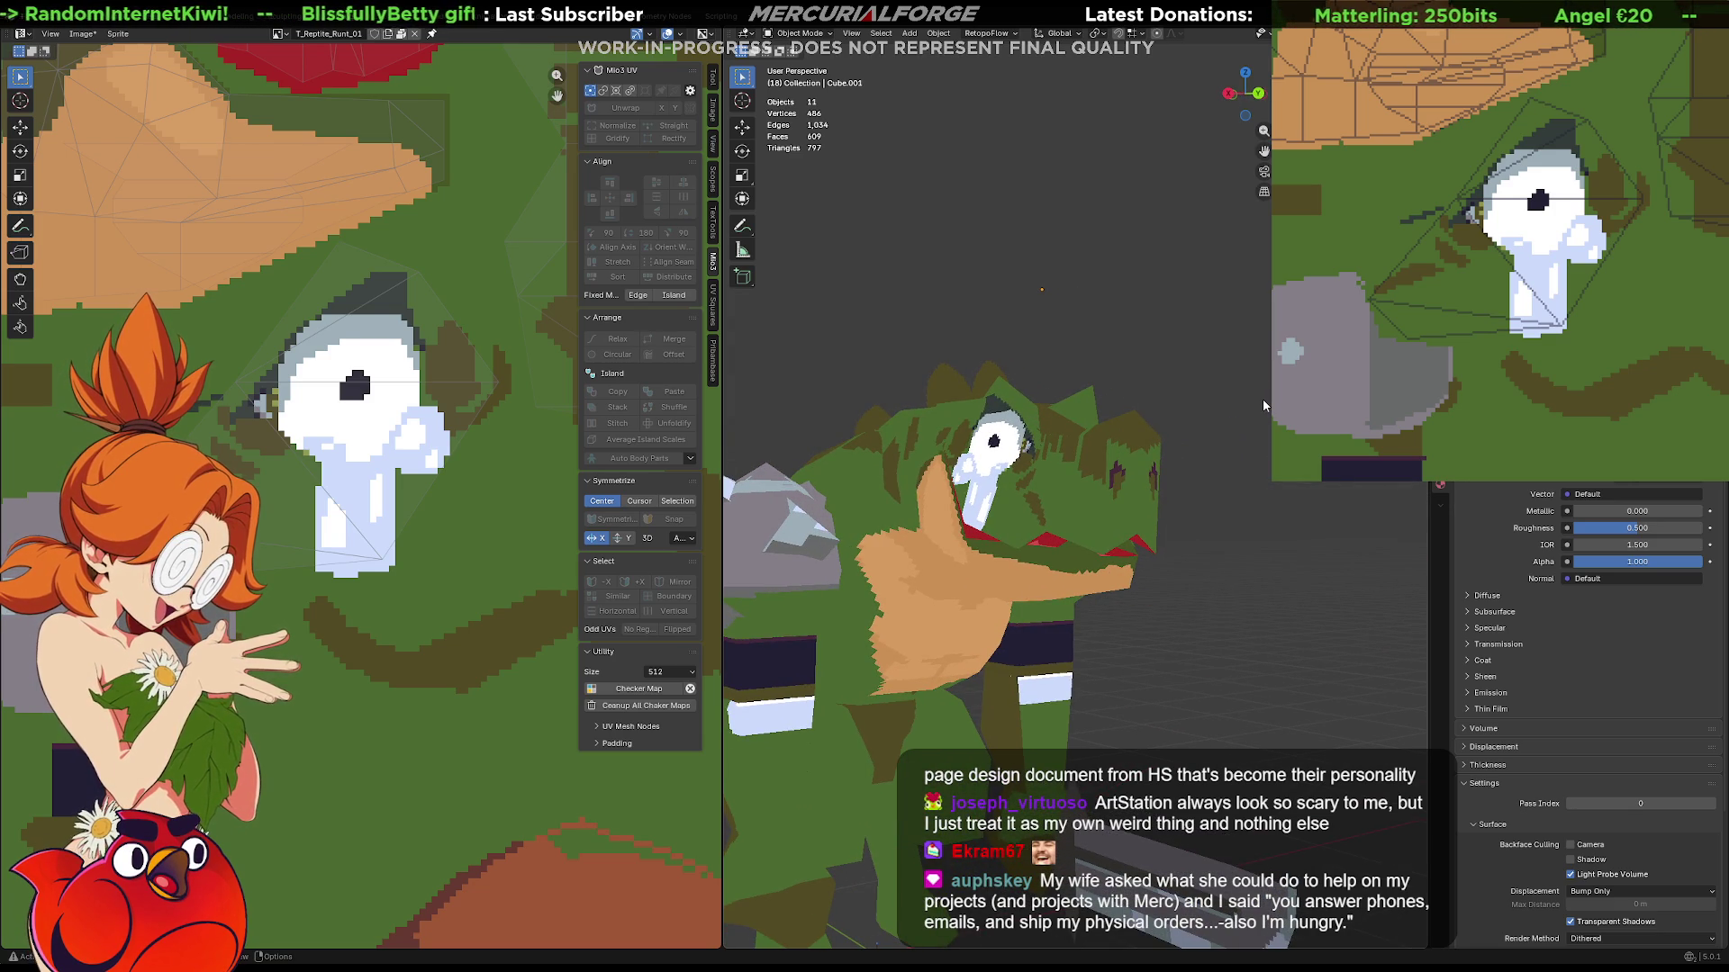
{"action": "scroll", "coordinate": [1220, 444], "scroll_direction": "up", "scroll_amount": 4}
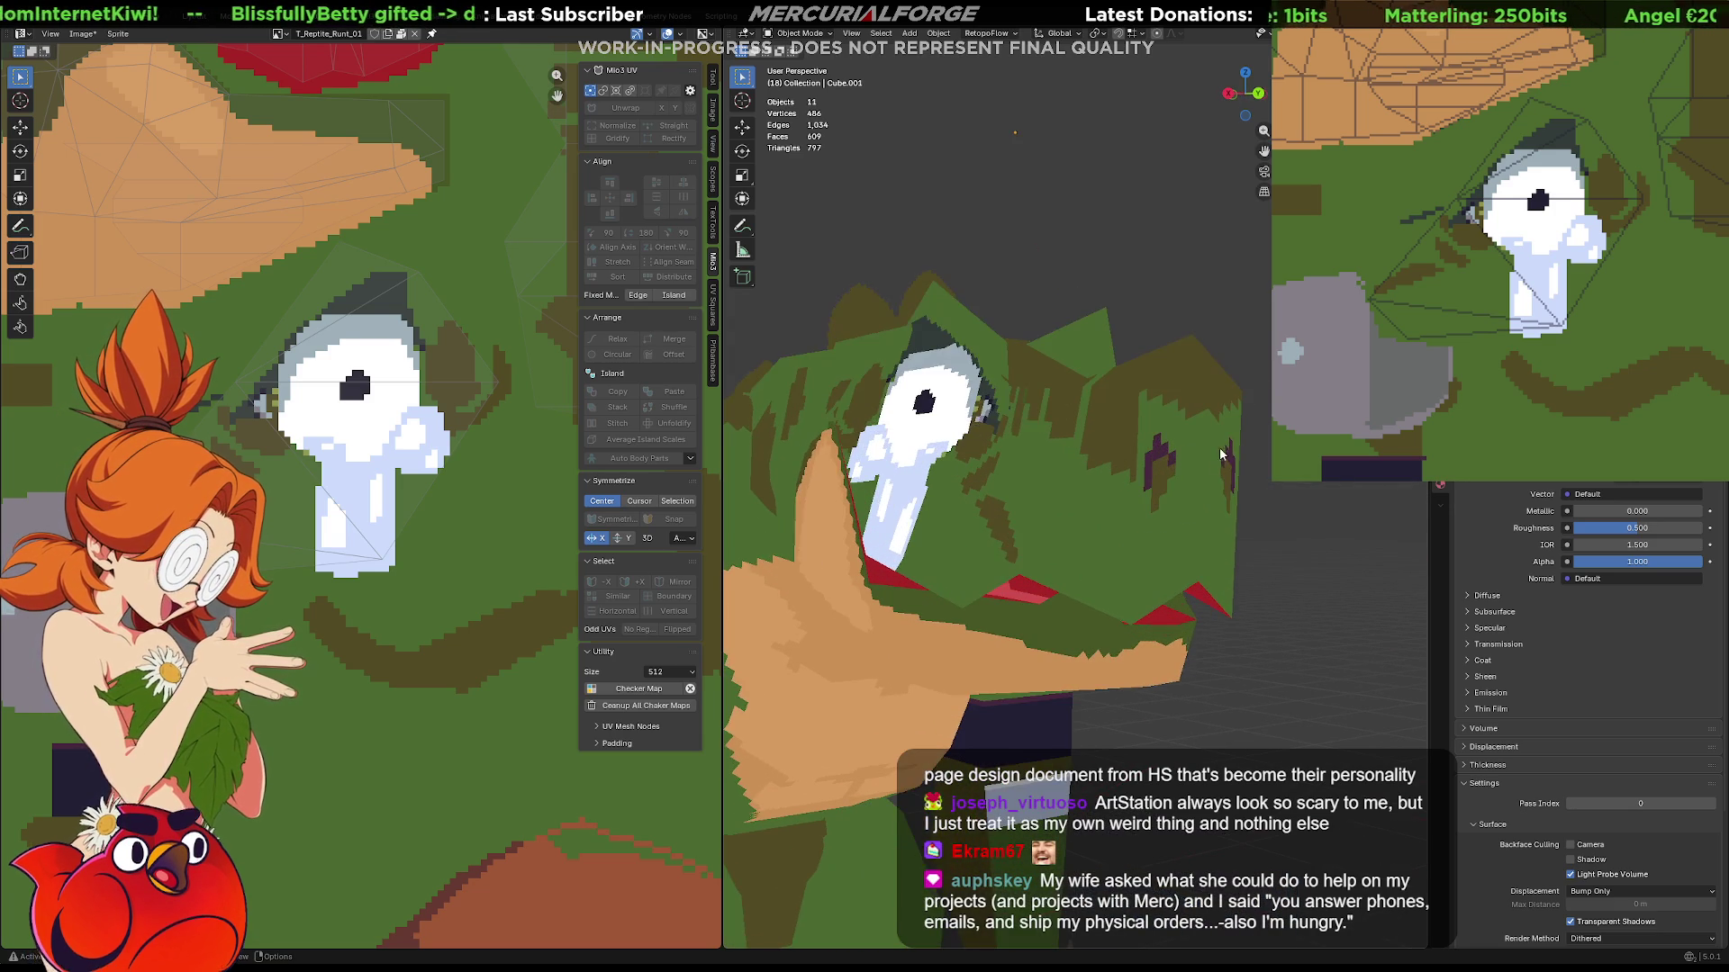
{"action": "mouse_move", "coordinate": [1220, 444]}
{"action": "middle_mouse_down"}
{"action": "mouse_move", "coordinate": [1111, 667]}
{"action": "mouse_move", "coordinate": [1128, 588]}
{"action": "mouse_move", "coordinate": [1047, 550]}
{"action": "mouse_move", "coordinate": [928, 536]}
{"action": "middle_mouse_up"}
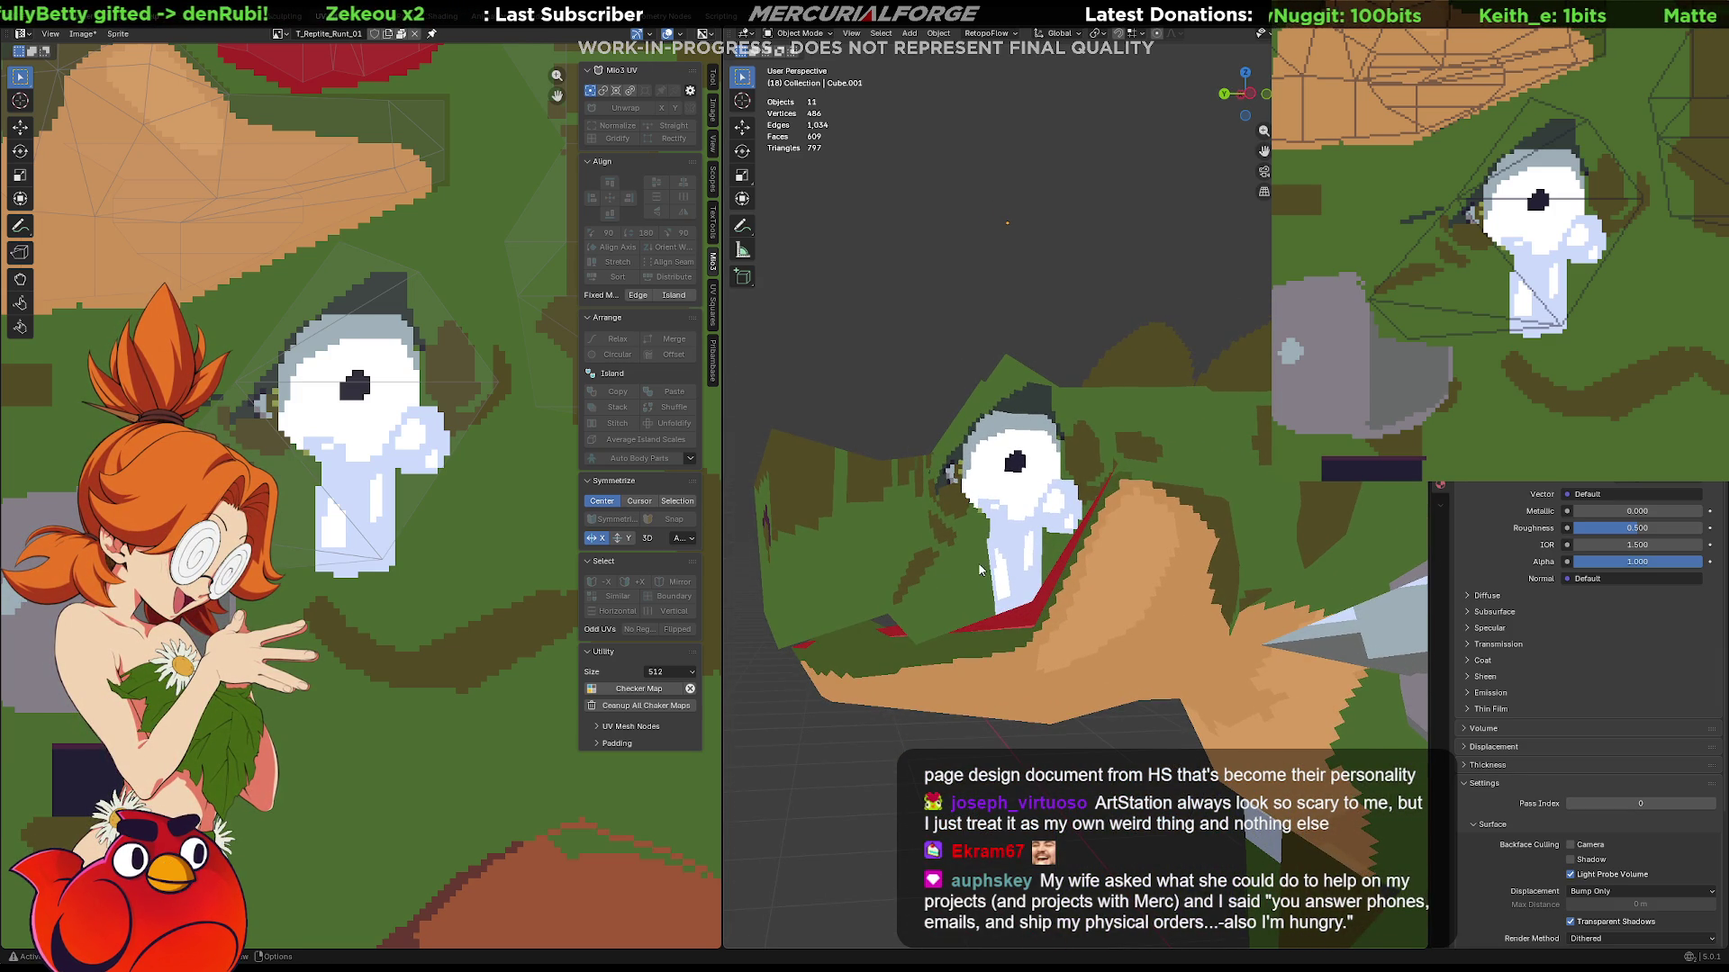
{"action": "key", "text": "Tab"}
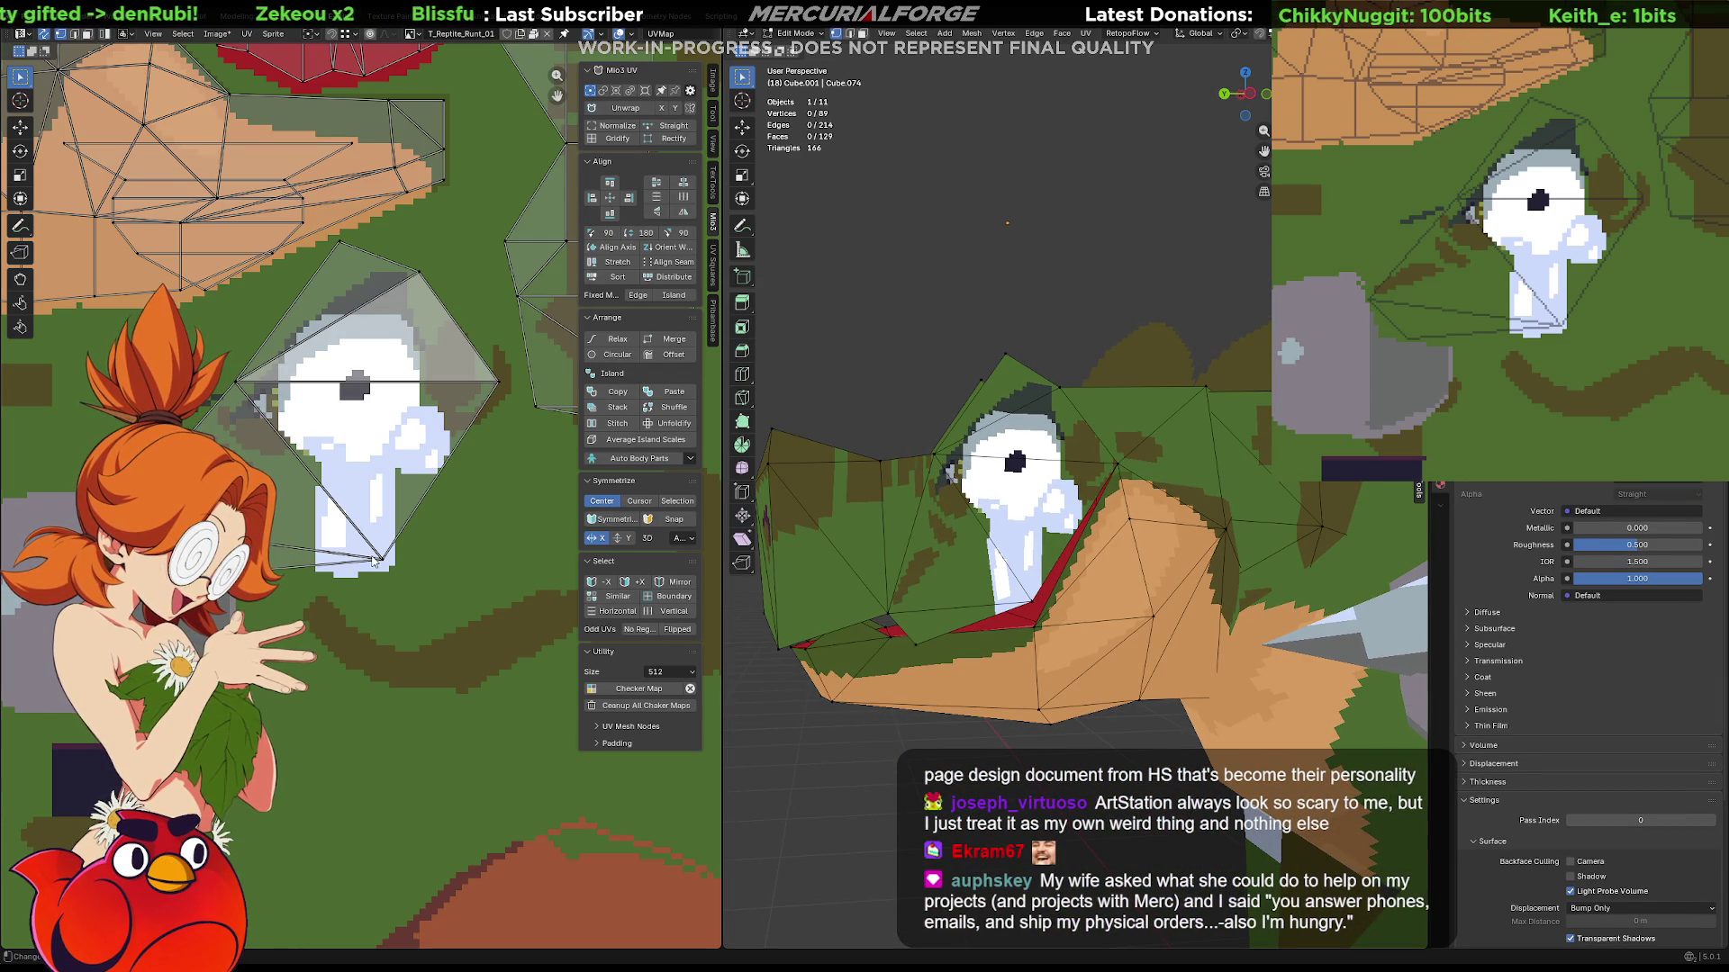
Select the triangle face below the eye and shift two of its UV vertices into place.
{"action": "key", "text": "Tab"}
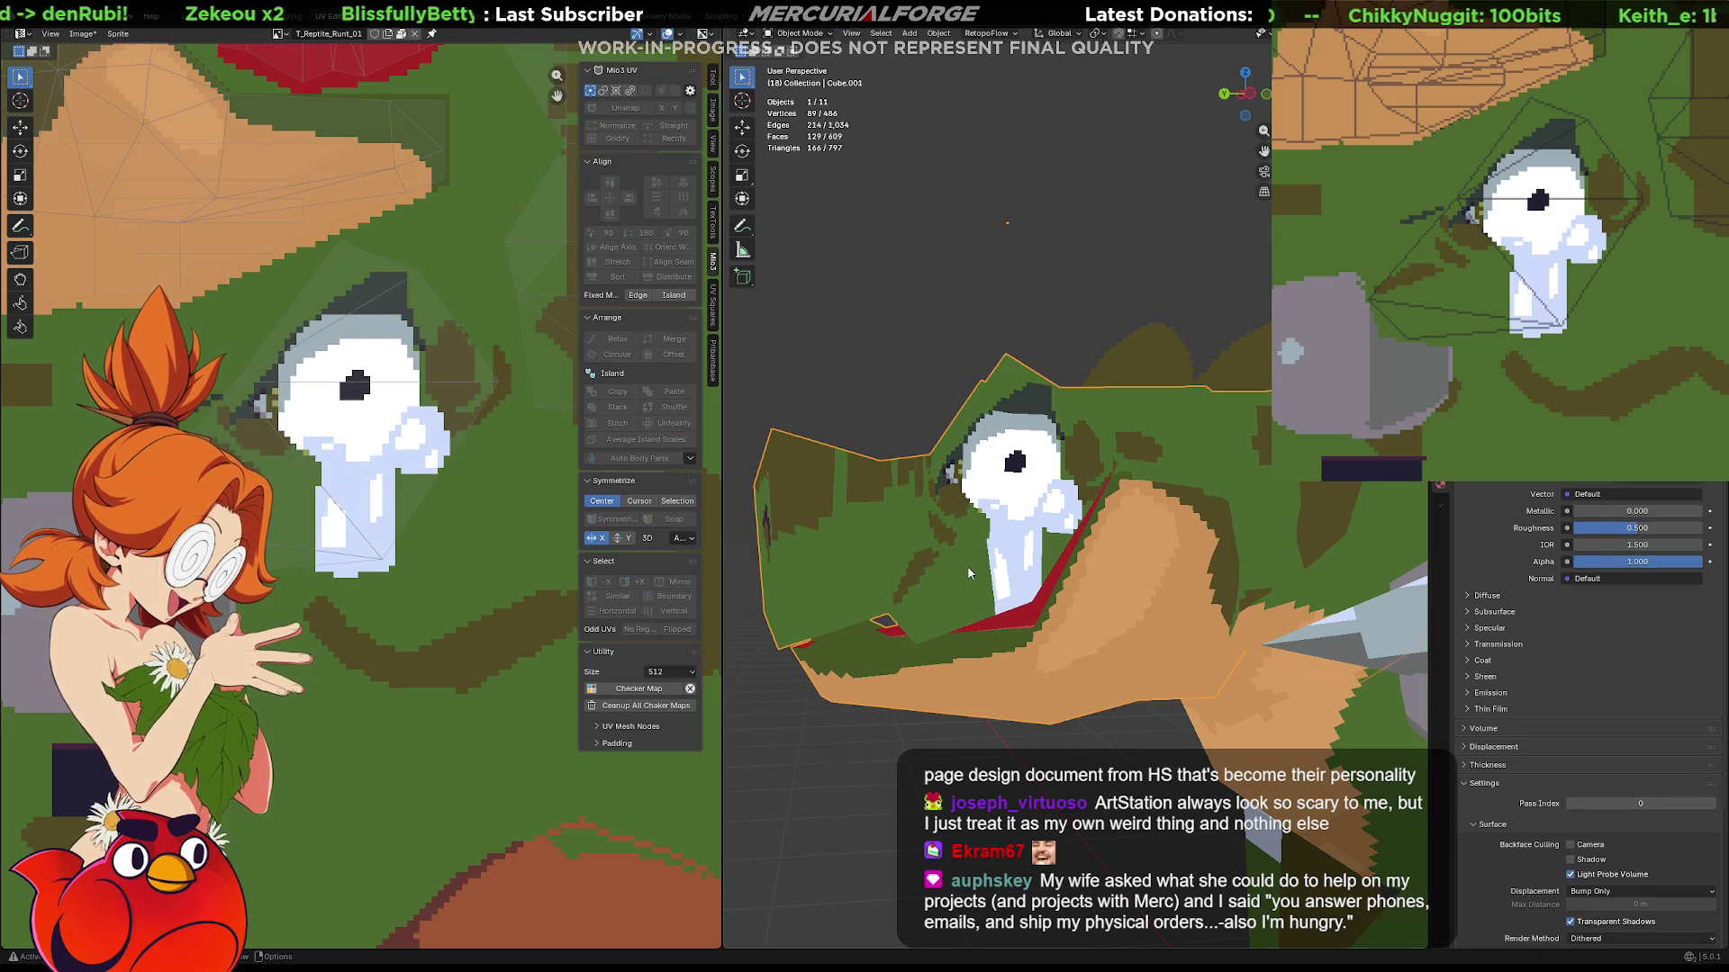
{"action": "key", "text": "a"}
{"action": "key", "text": "alt+a"}
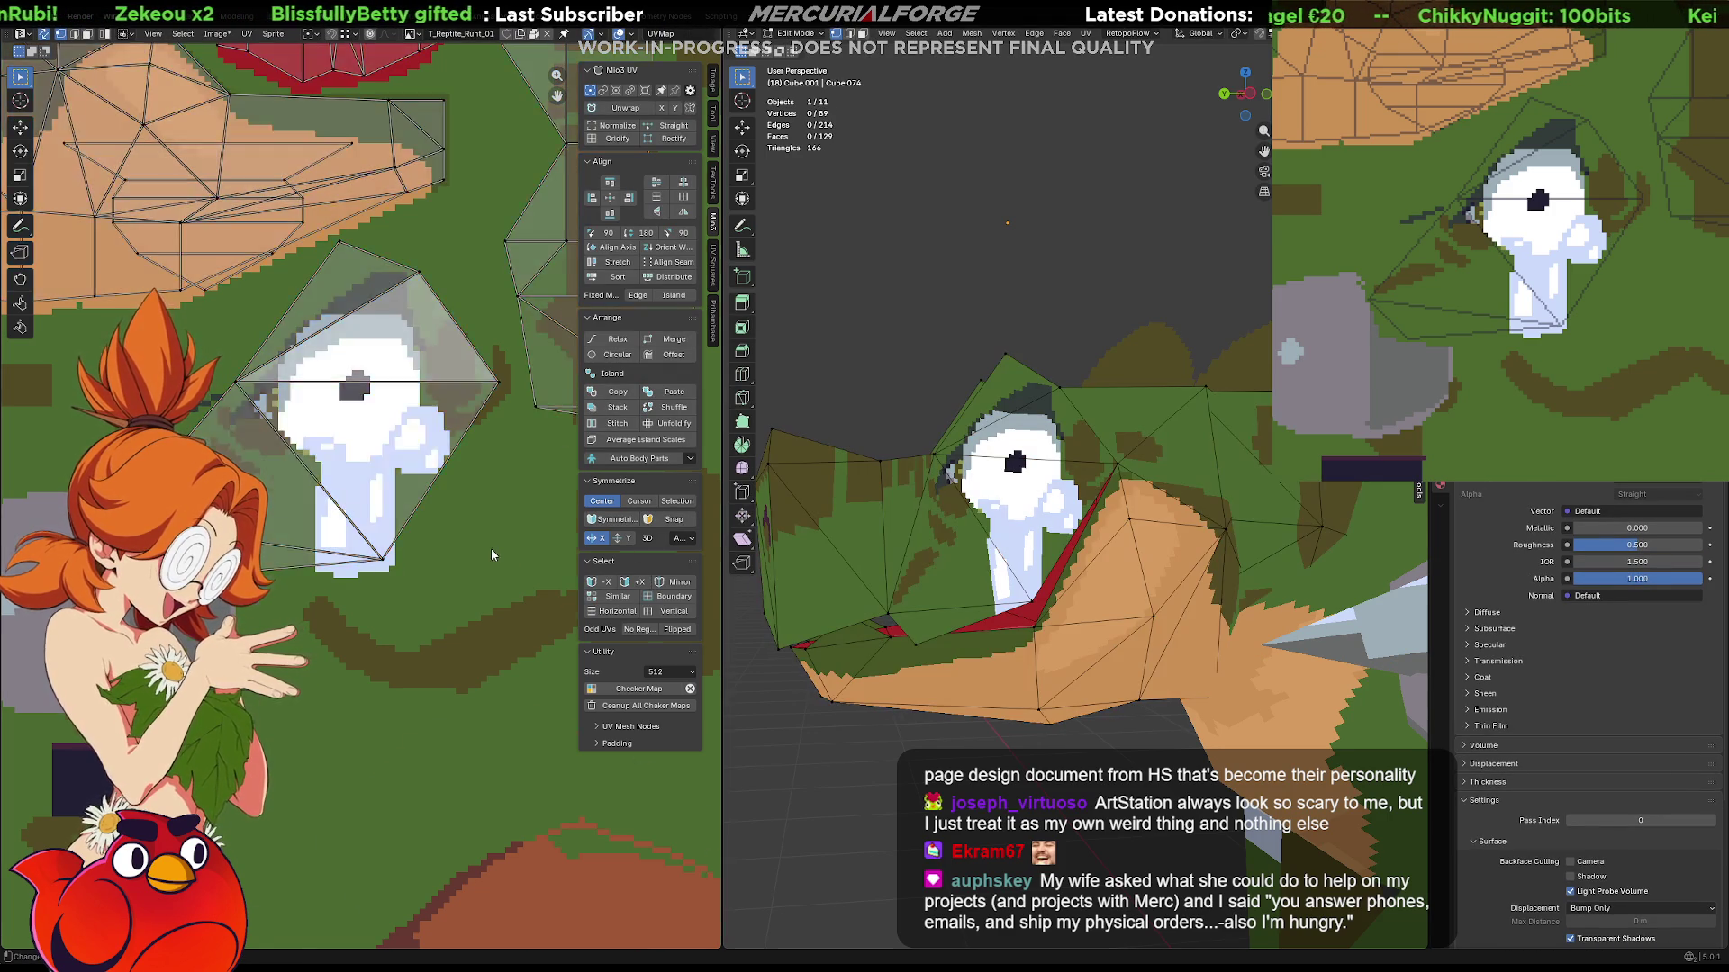
{"action": "scroll", "coordinate": [496, 557], "scroll_direction": "down", "scroll_amount": 4}
{"action": "middle_click_drag", "start_coordinate": [496, 556], "coordinate": [455, 565]}
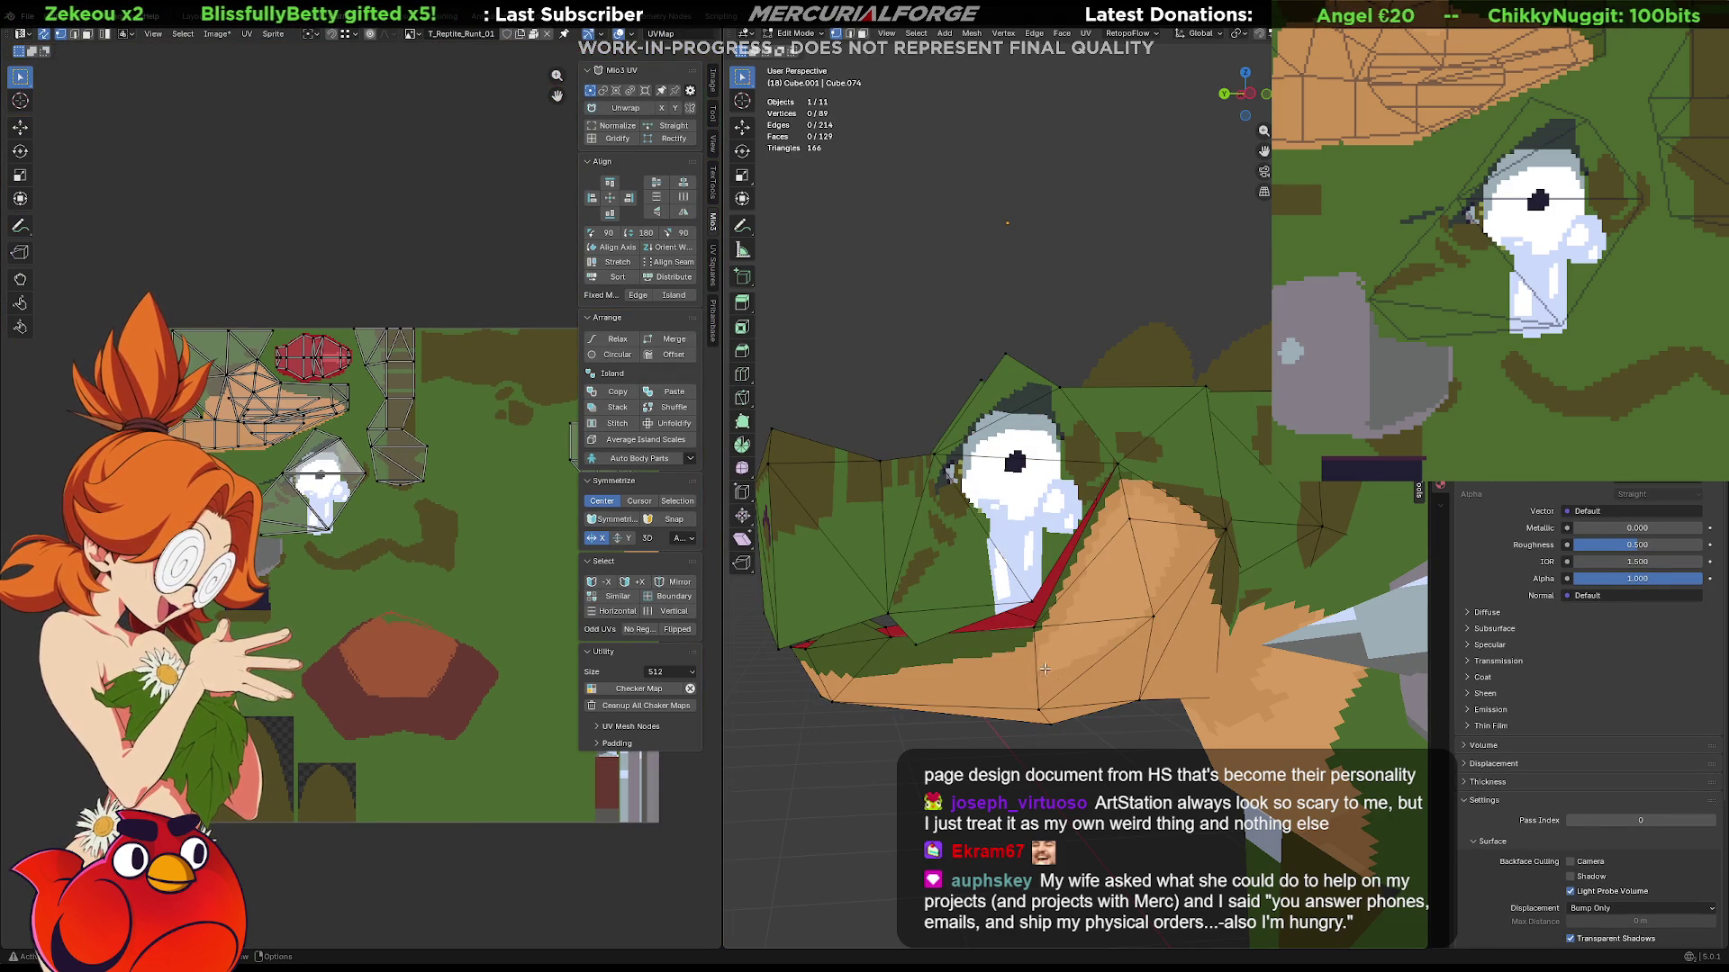
{"action": "left_click", "coordinate": [927, 623]}
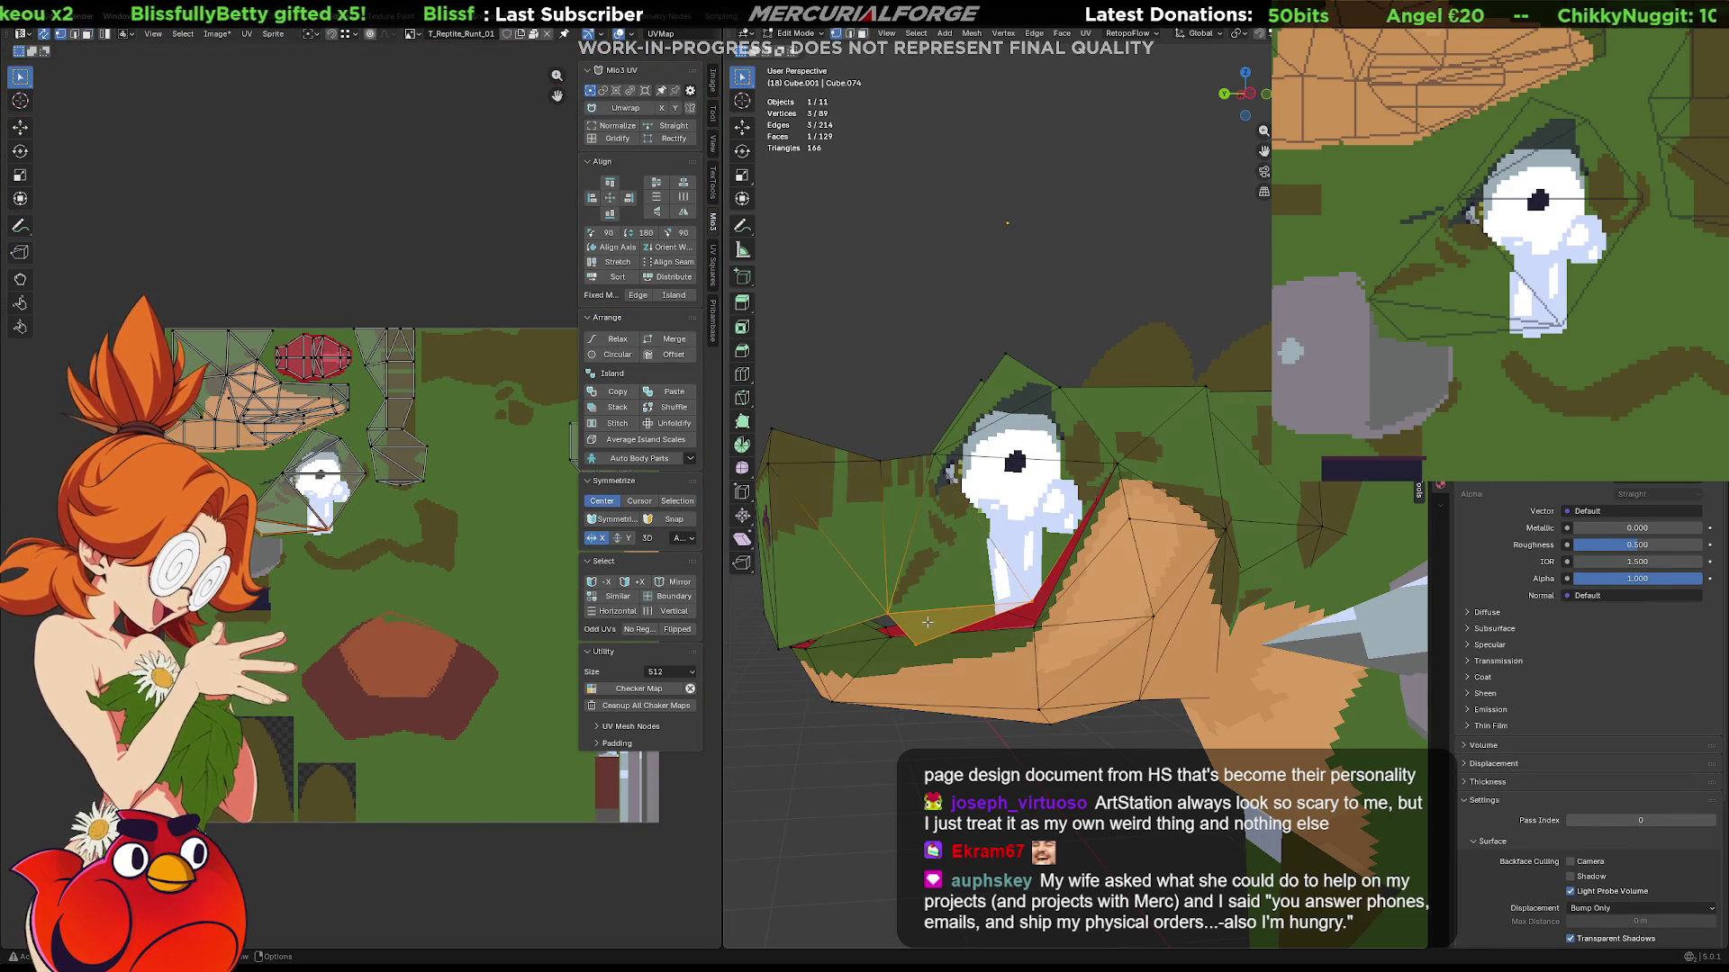
{"action": "scroll", "coordinate": [923, 628], "scroll_direction": "up", "scroll_amount": 2}
{"action": "scroll", "coordinate": [913, 640], "scroll_direction": "up", "scroll_amount": 2}
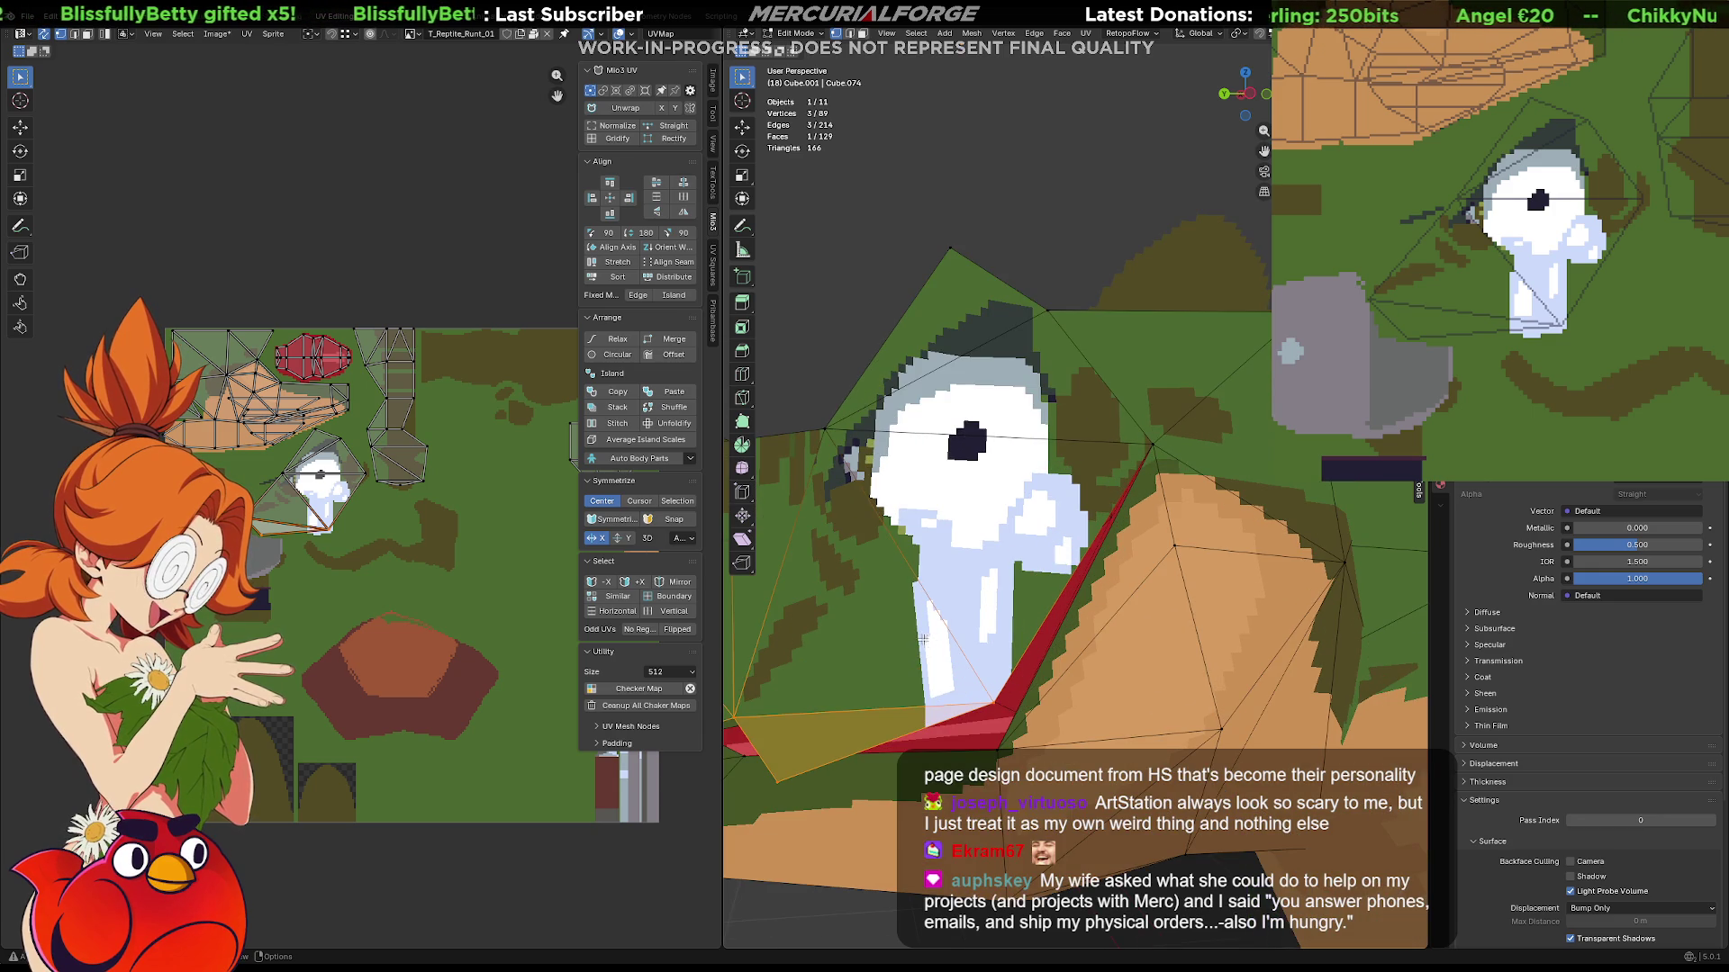
{"action": "scroll", "coordinate": [956, 673], "scroll_direction": "up", "scroll_amount": 1}
{"action": "scroll", "coordinate": [956, 672], "scroll_direction": "up", "scroll_amount": 1}
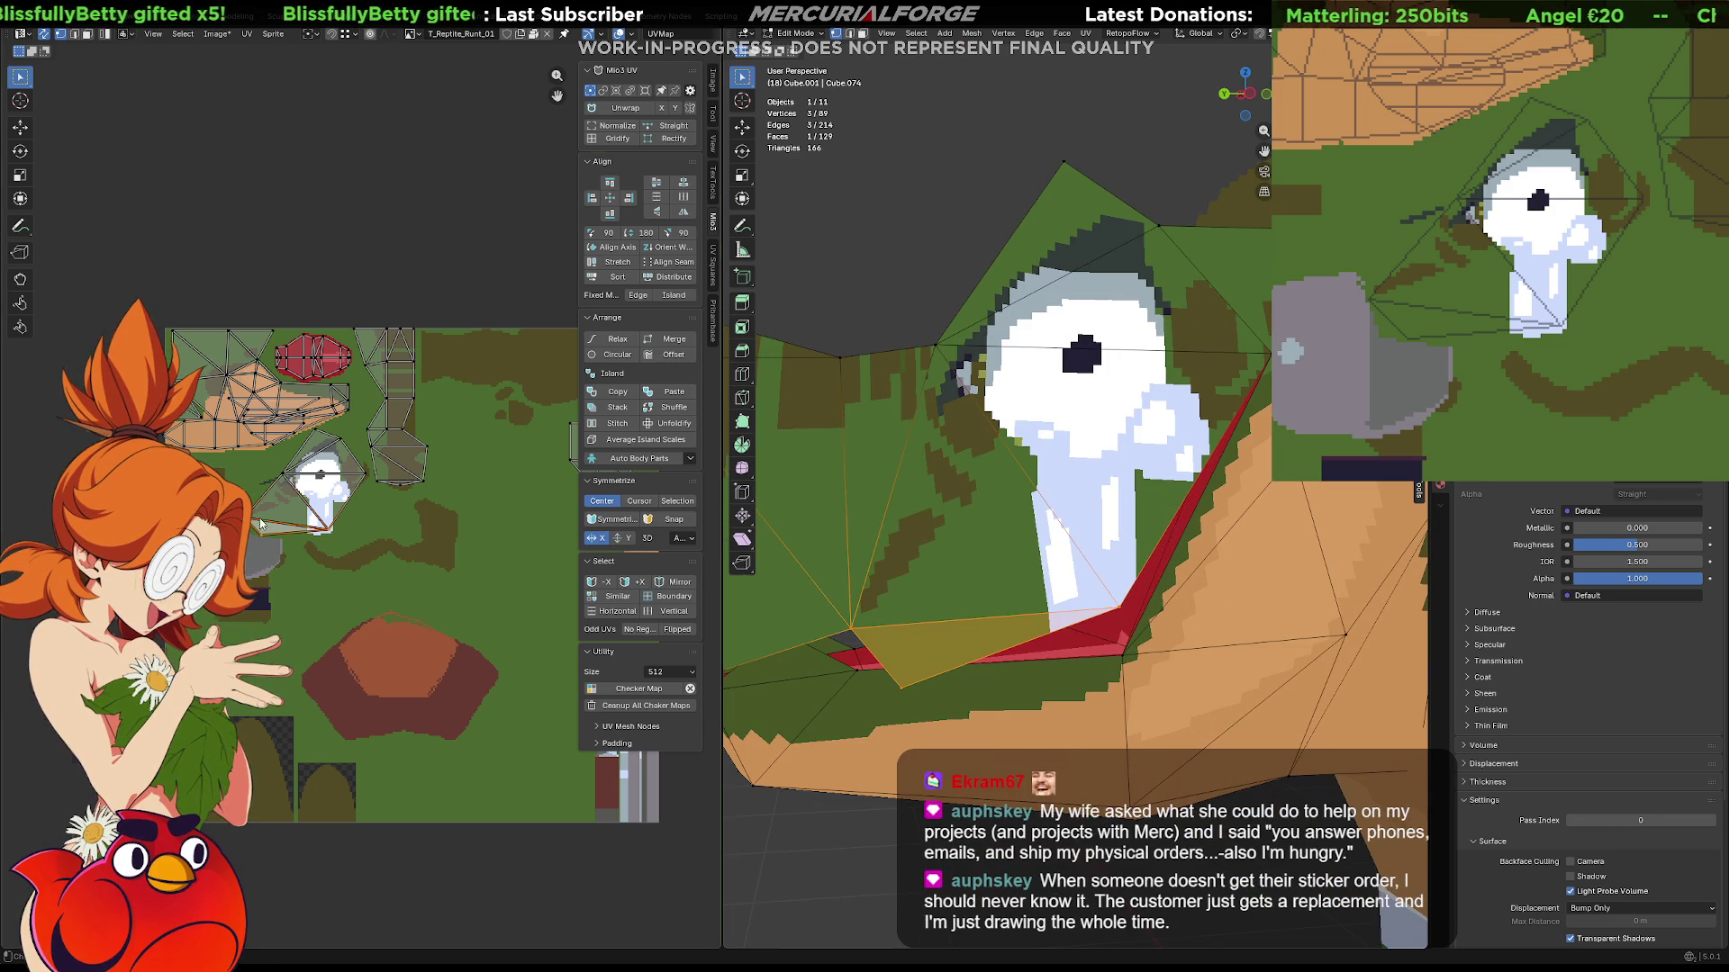
{"action": "scroll", "coordinate": [303, 547], "scroll_direction": "up", "scroll_amount": 3}
{"action": "left_click_drag", "start_coordinate": [308, 532], "coordinate": [255, 599]}
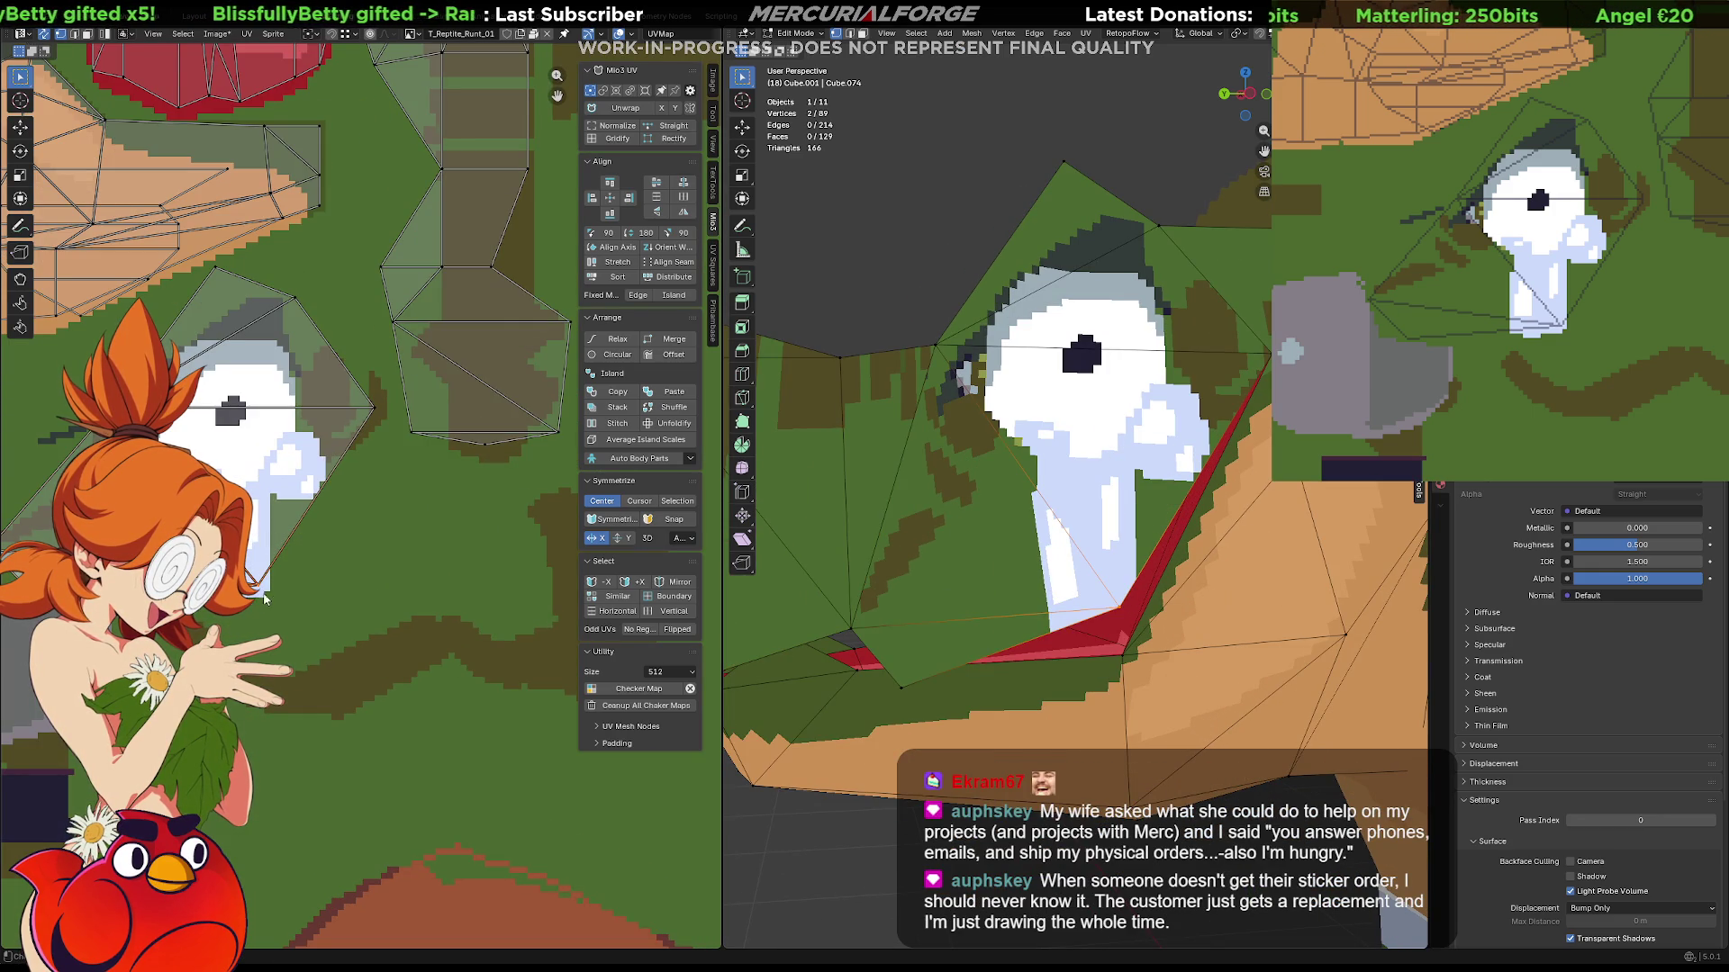
{"action": "key", "text": "g"}
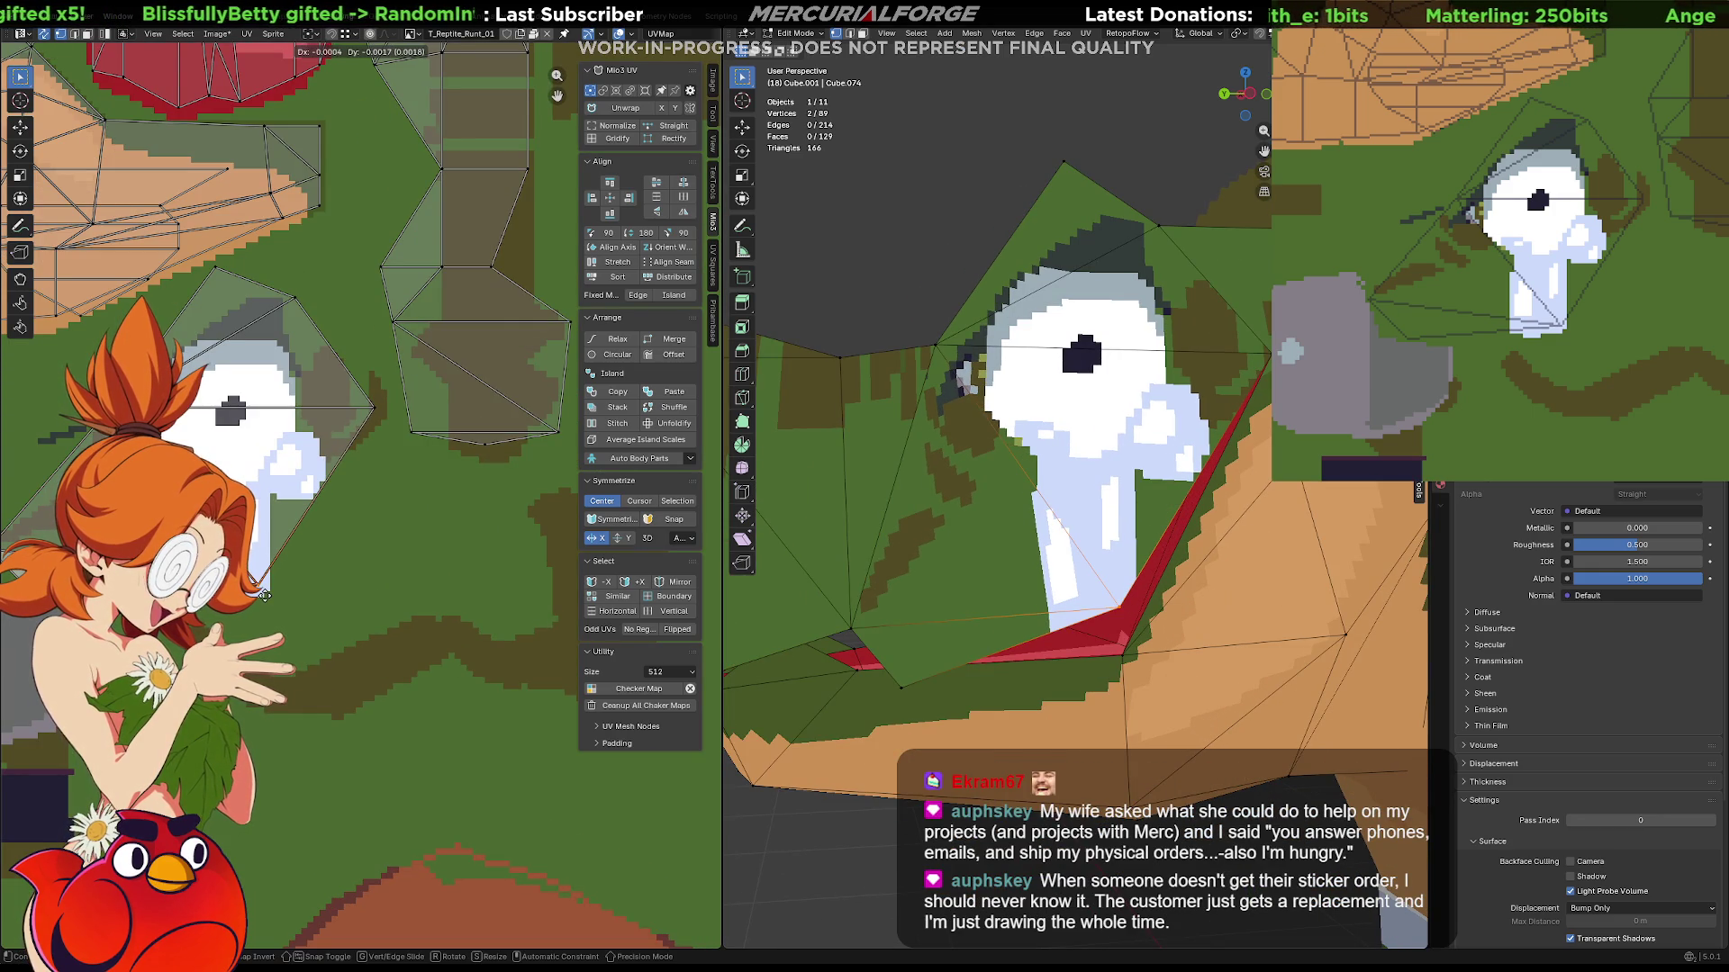
{"action": "left_click", "coordinate": [262, 596]}
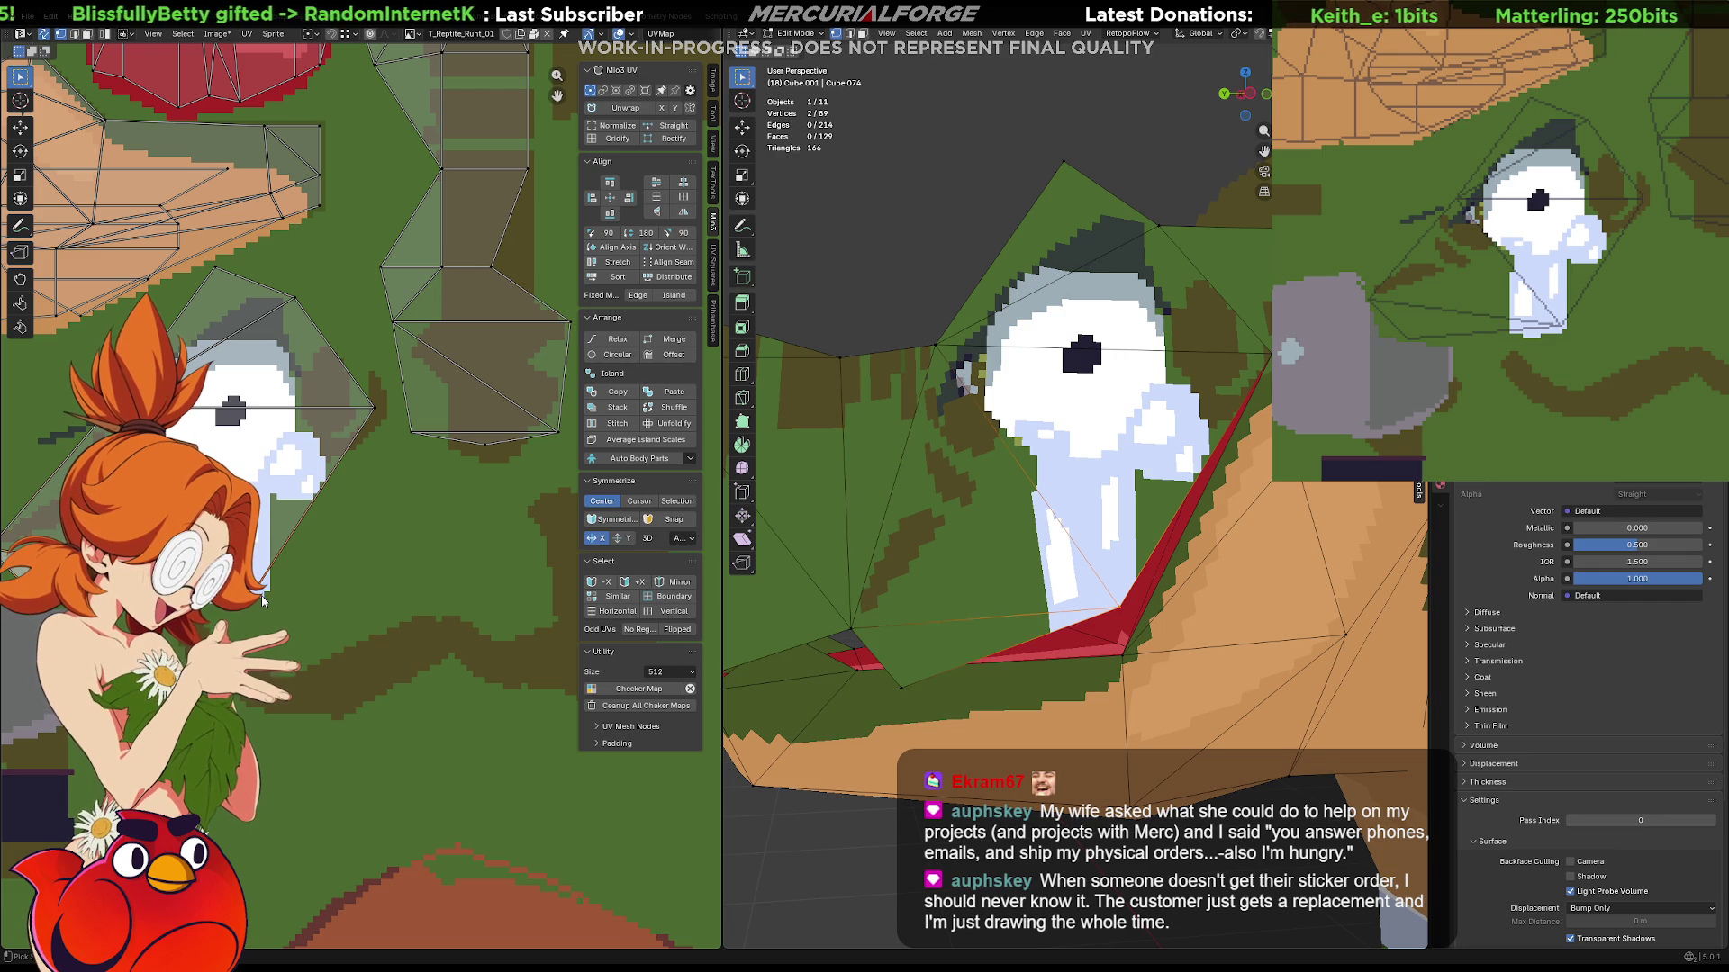
{"action": "scroll", "coordinate": [3, 663], "scroll_direction": "left", "scroll_amount": 3, "text": "ctrl"}
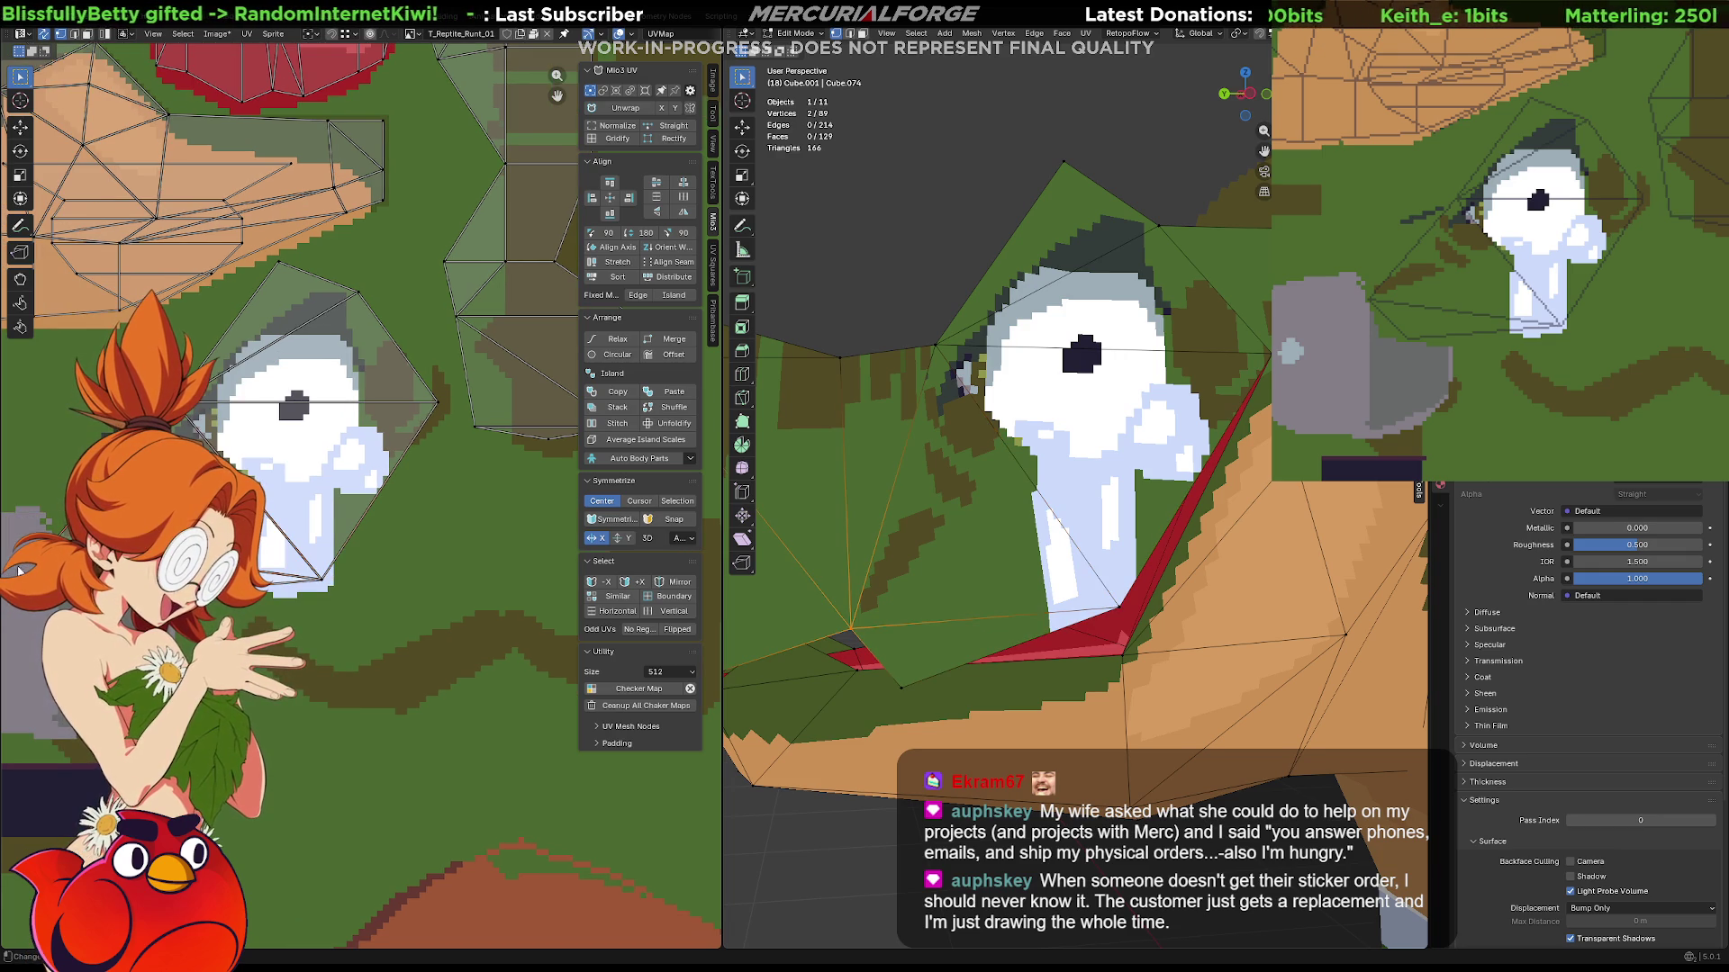
Slide the selected eye UVs horizontally along X to line up with the pixel eye.
{"action": "key", "text": "g"}
{"action": "key", "text": "x"}
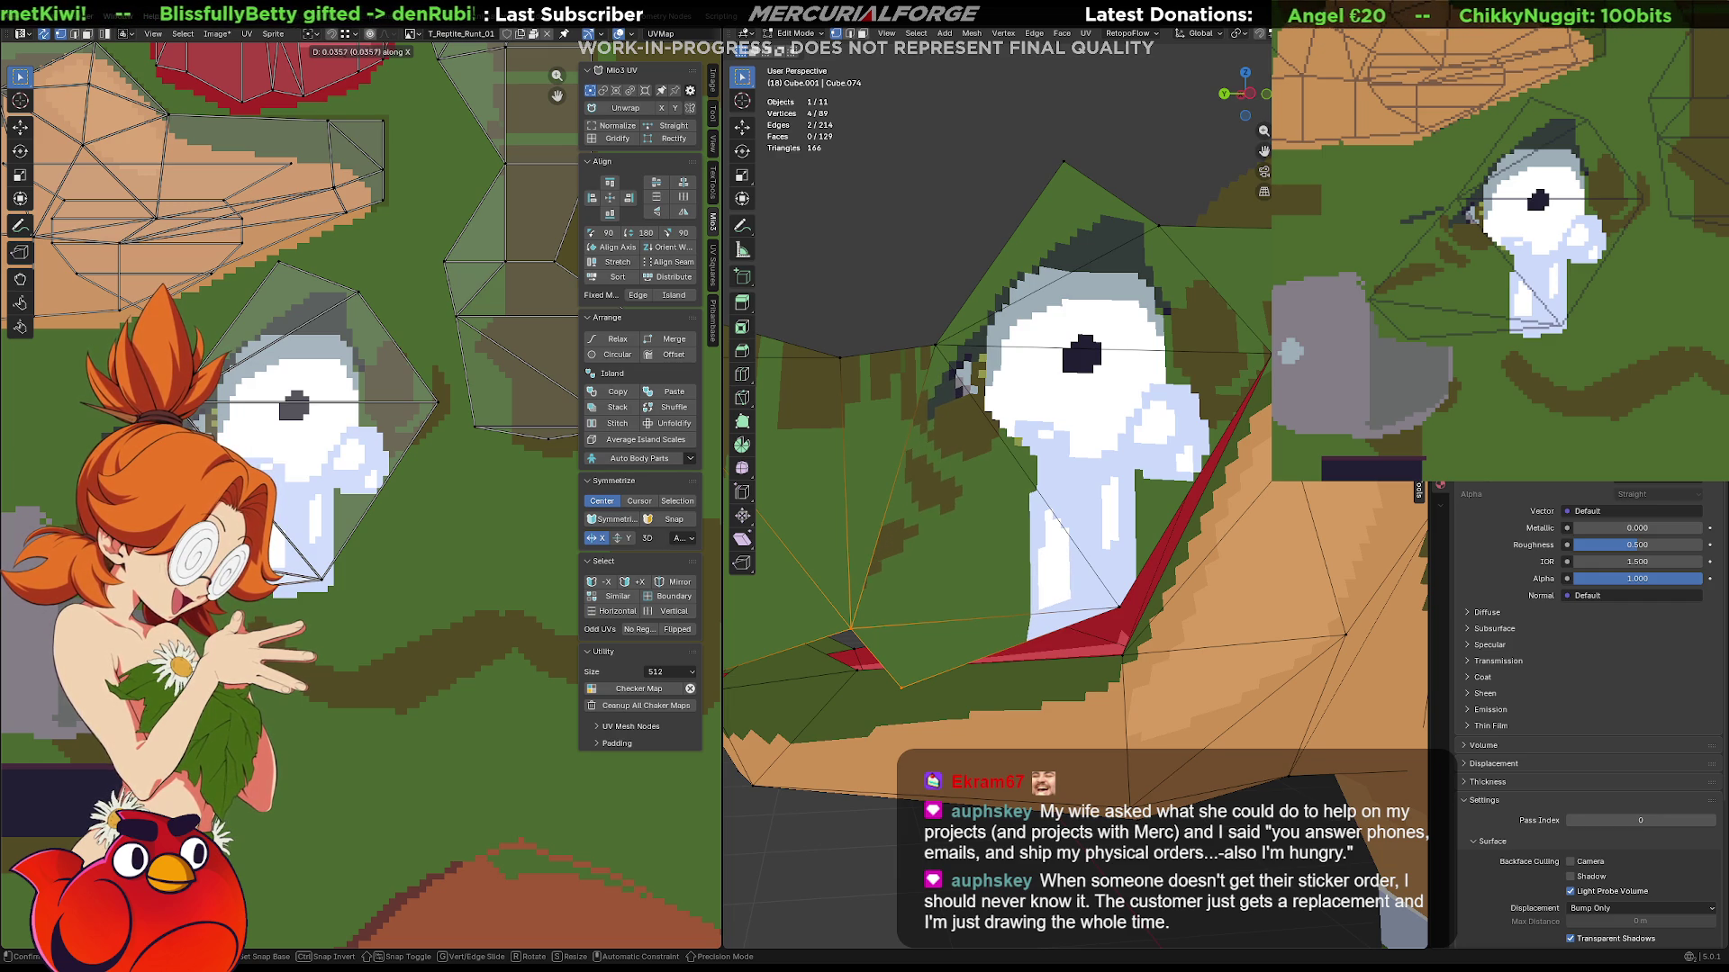
{"action": "key", "text": "Return"}
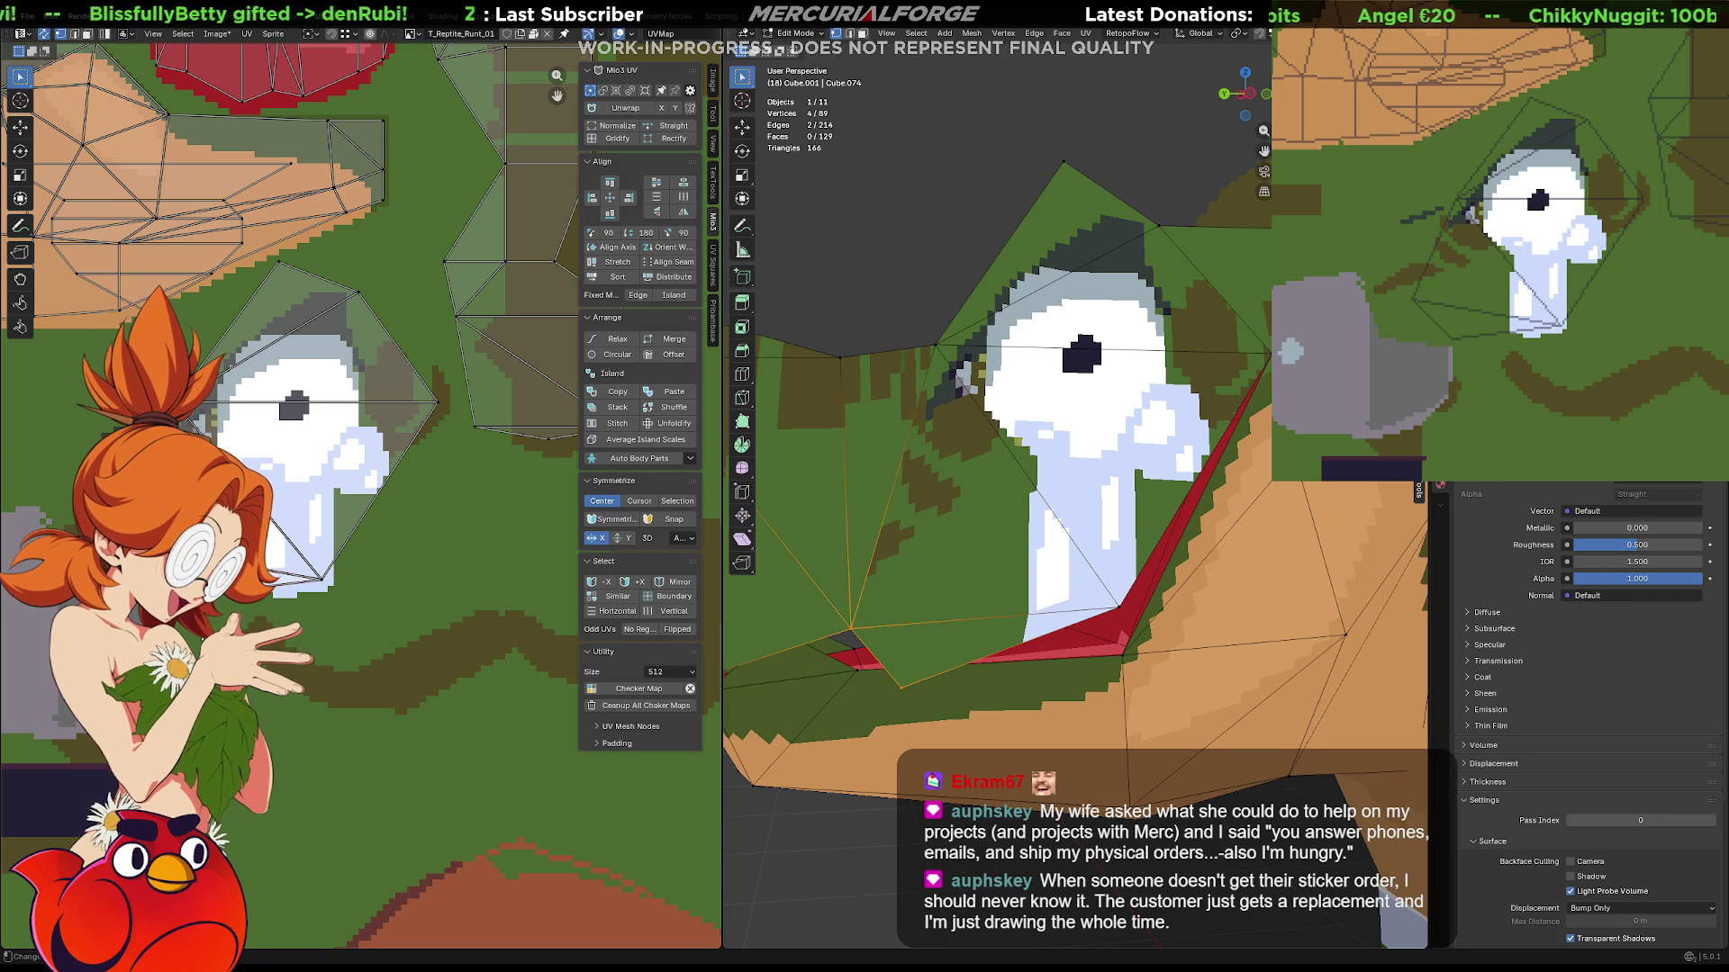
Fine-tune the eye UVs along X then Y against the texture, then switch to the Tombone board.
{"action": "key", "text": "g"}
{"action": "key", "text": "x"}
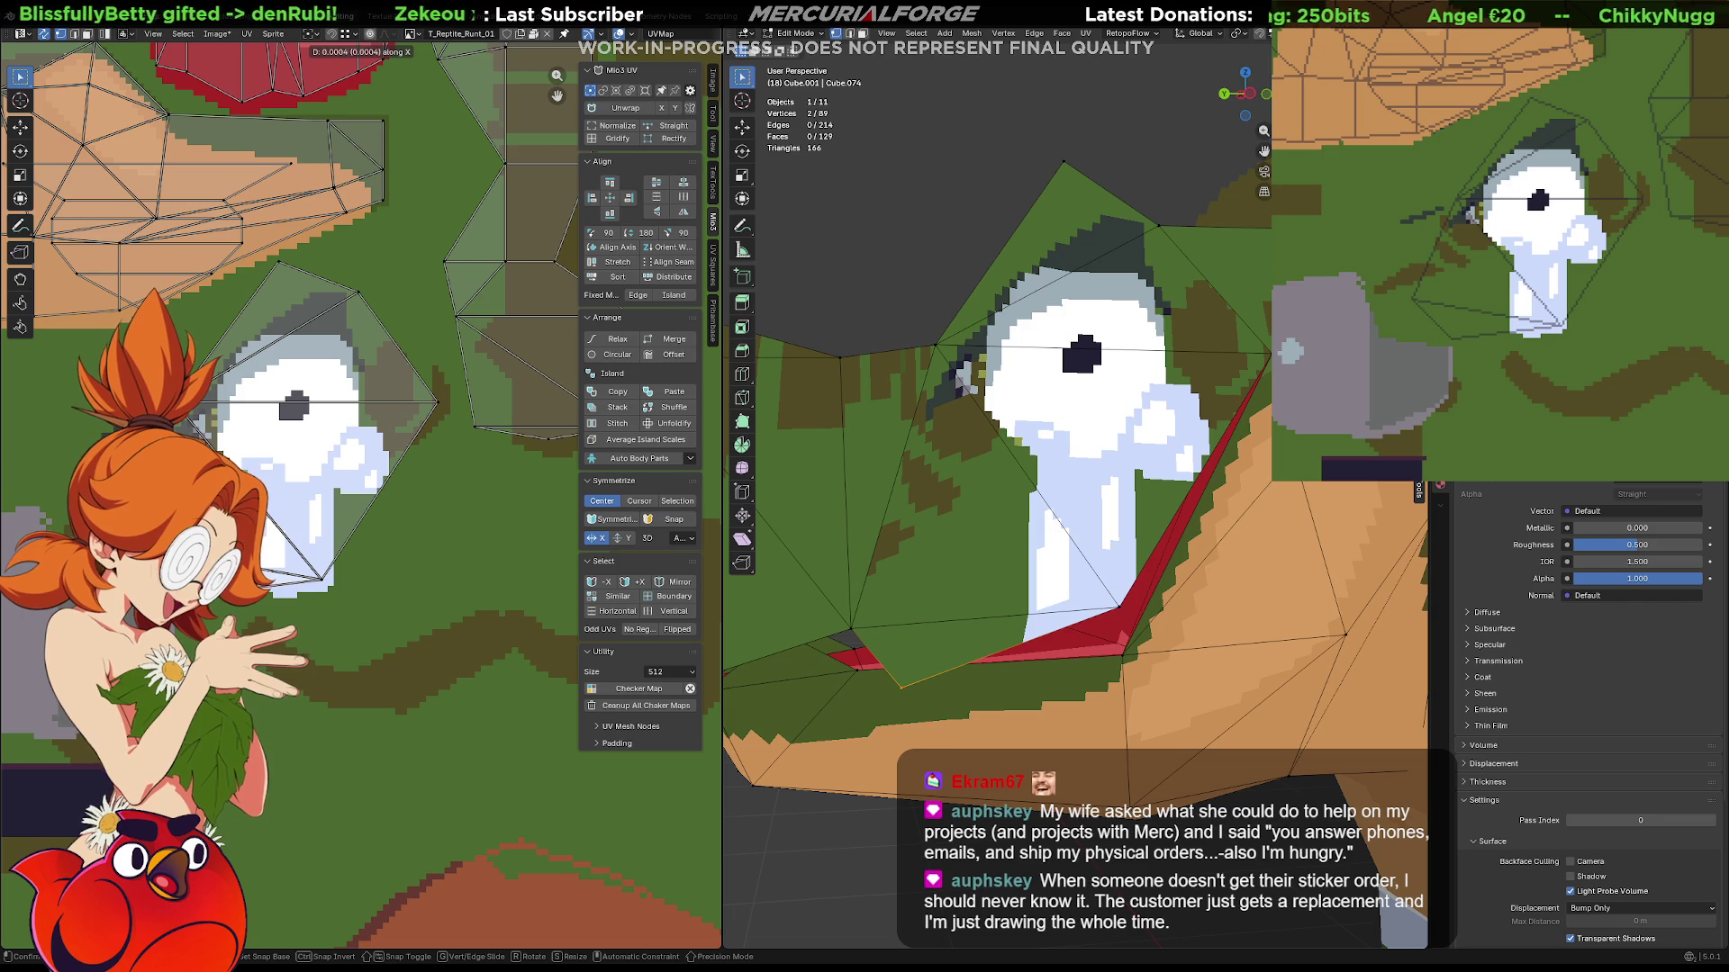
{"action": "key", "text": "Return"}
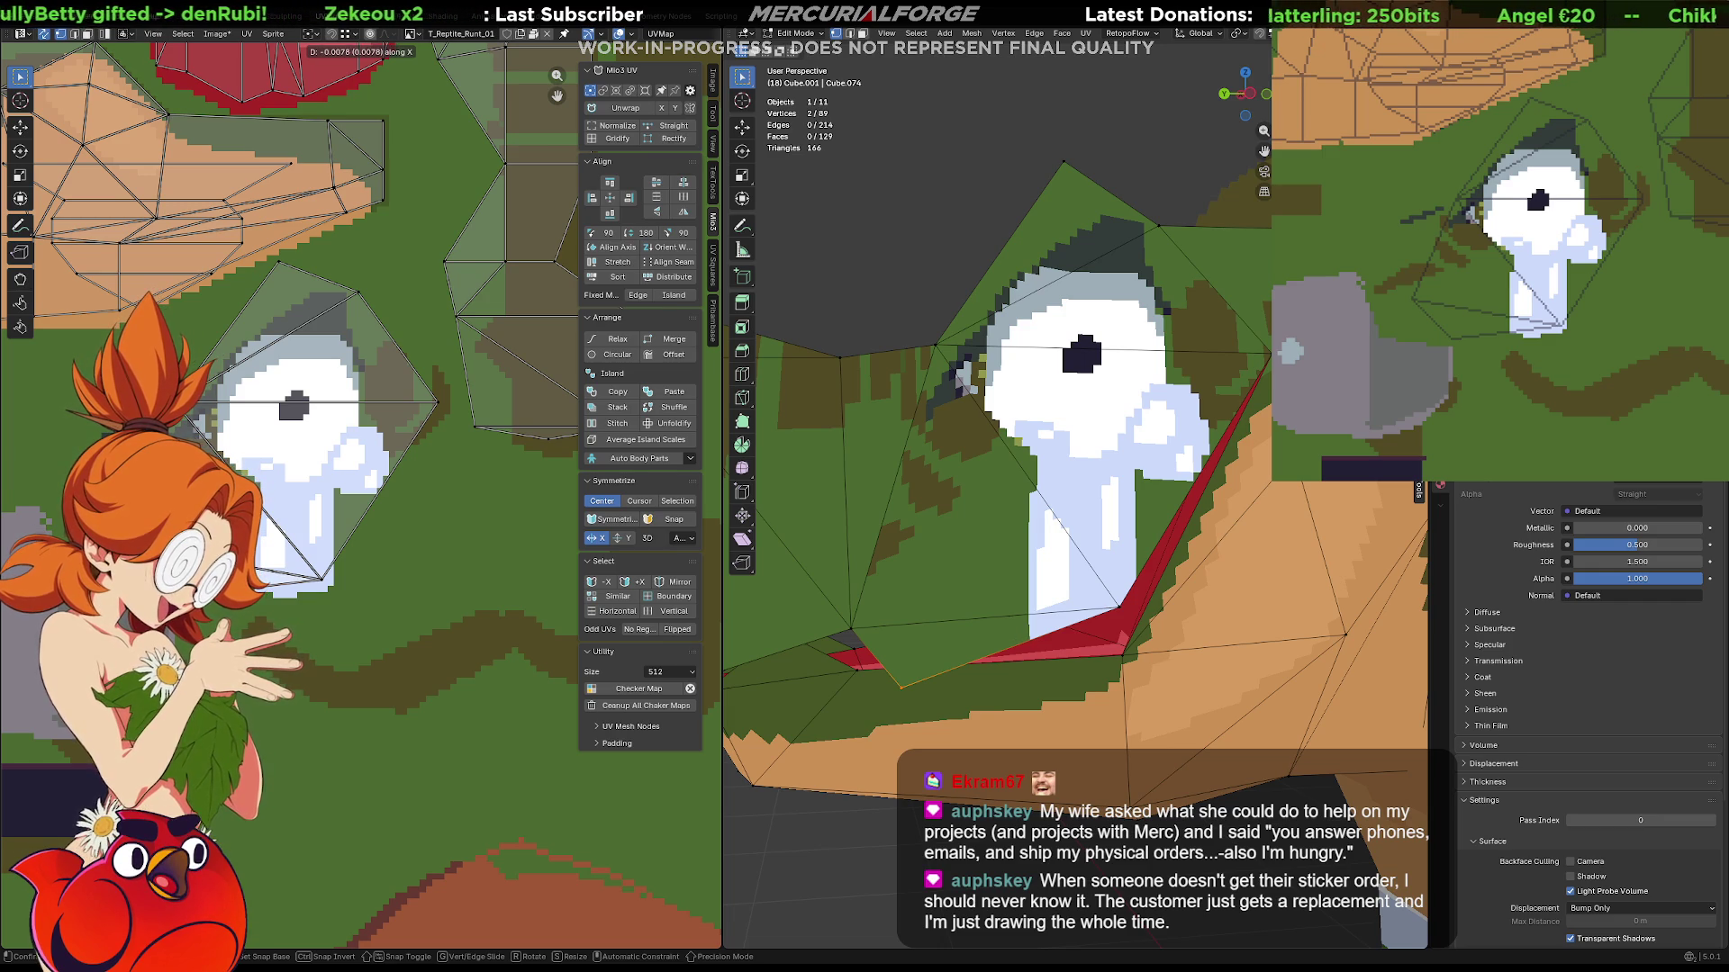
{"action": "key", "text": "g"}
{"action": "key", "text": "y"}
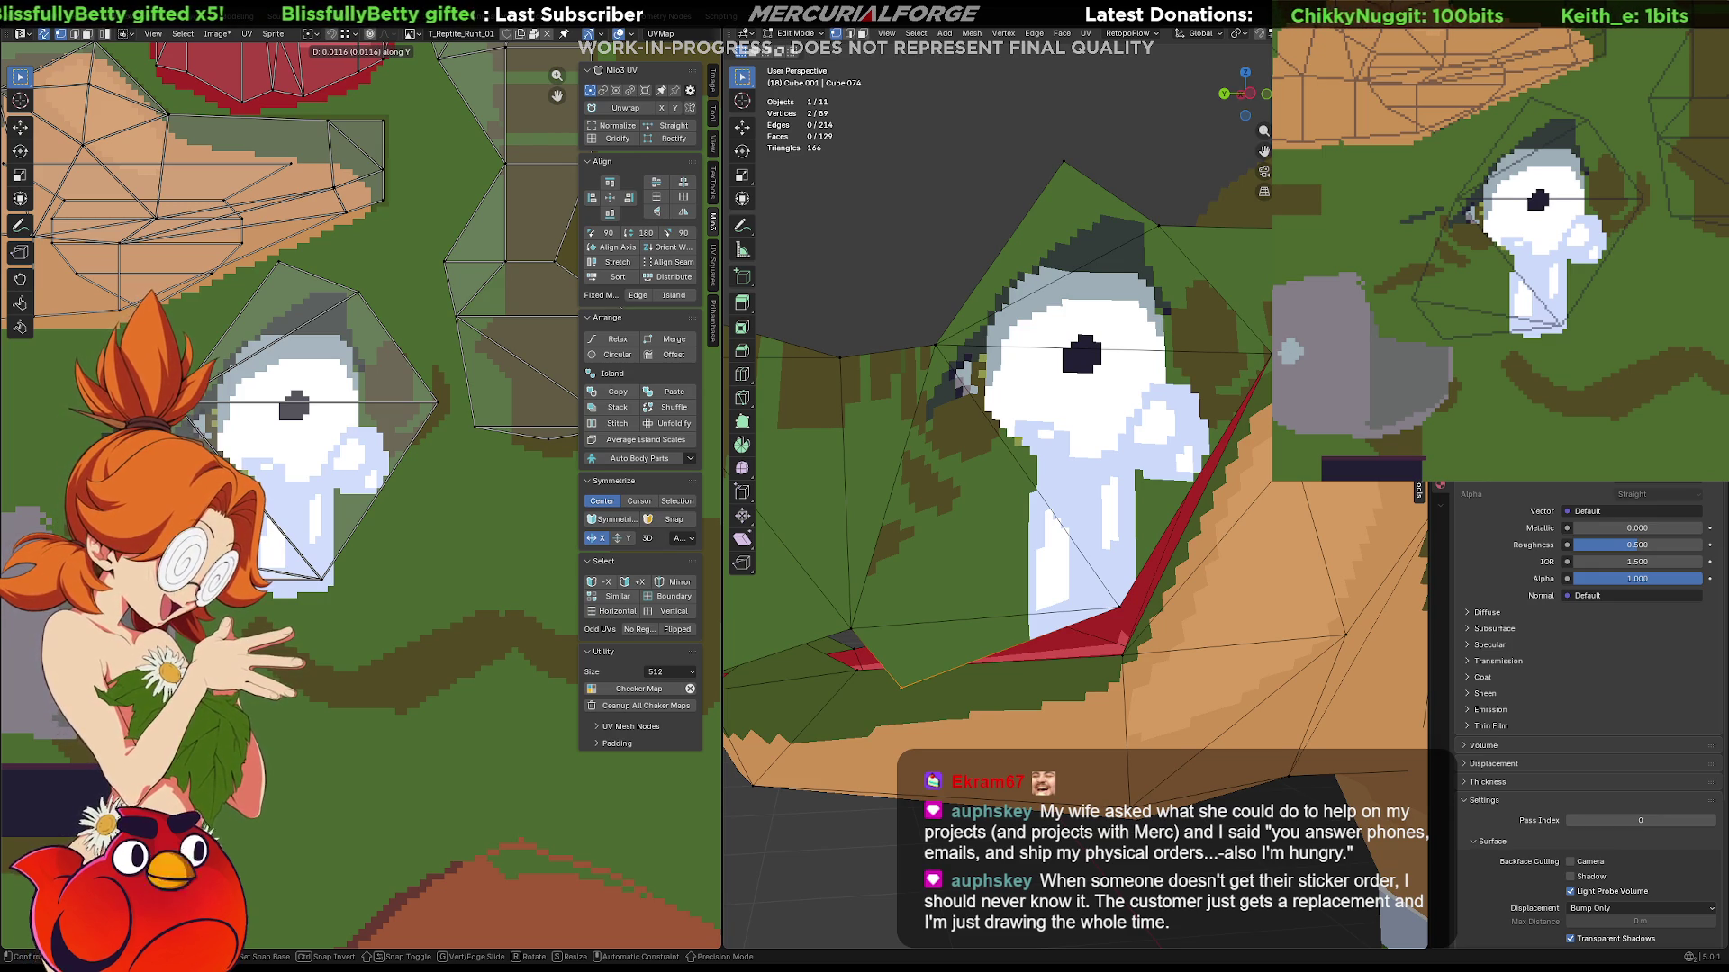
{"action": "key", "text": "Return"}
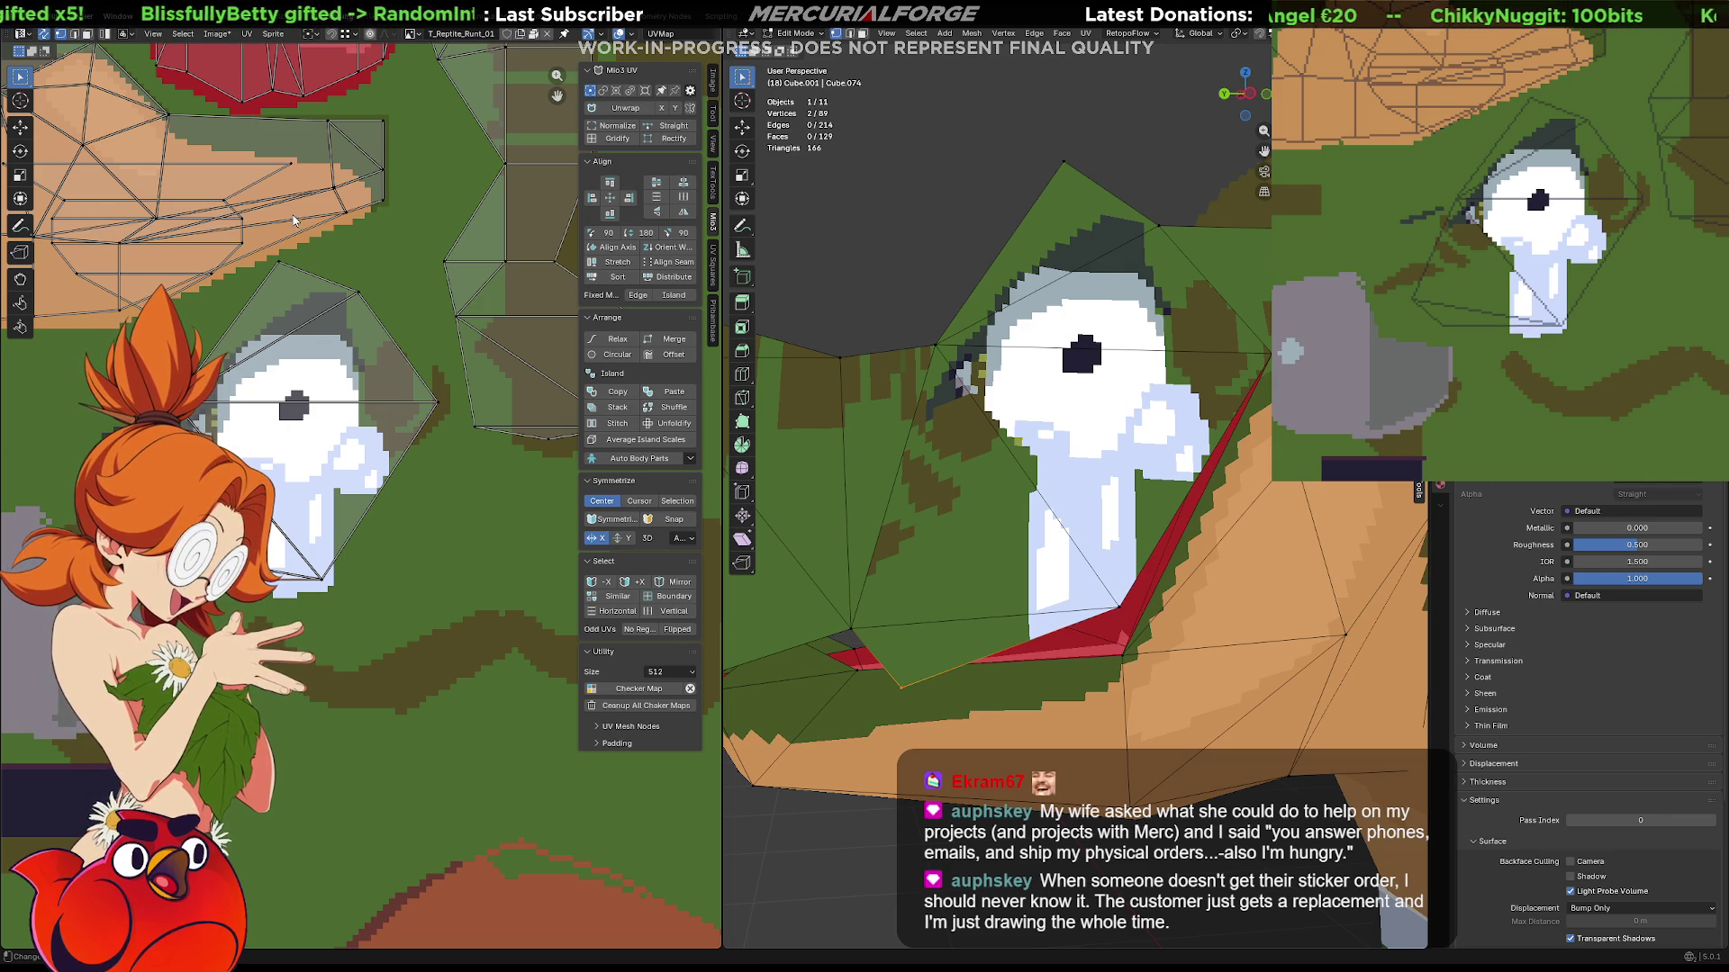
{"action": "scroll", "coordinate": [283, 277], "scroll_direction": "up", "scroll_amount": 2}
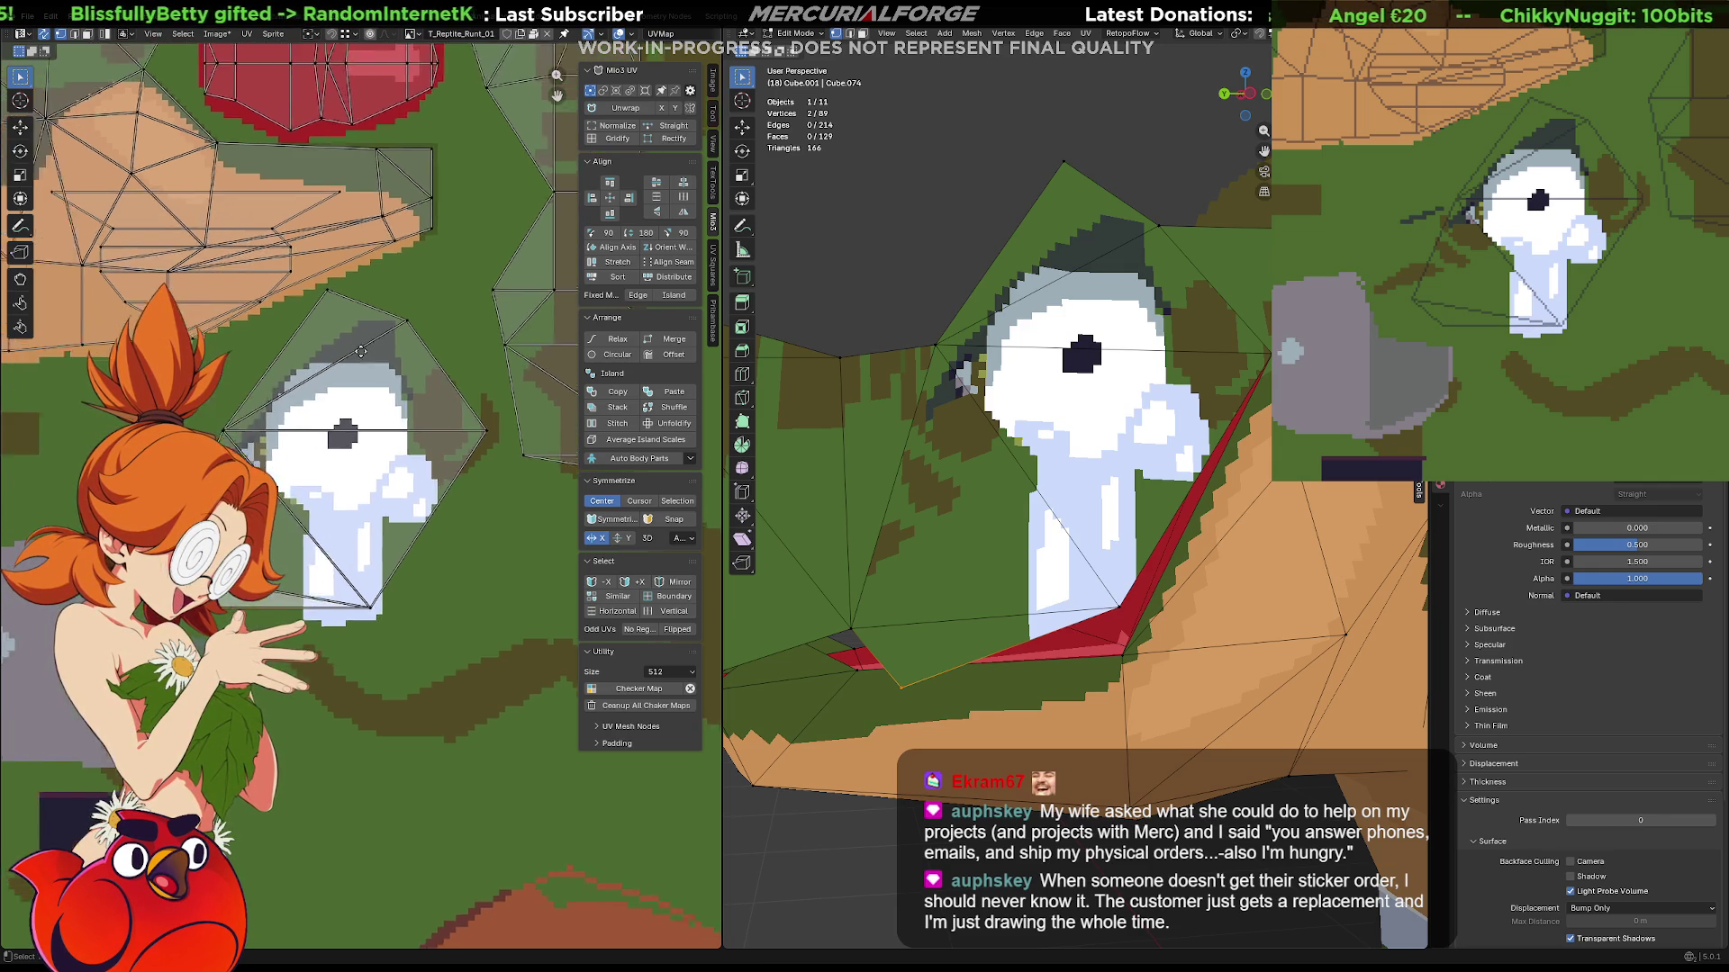
{"action": "scroll", "coordinate": [406, 339], "scroll_direction": "down", "scroll_amount": 4}
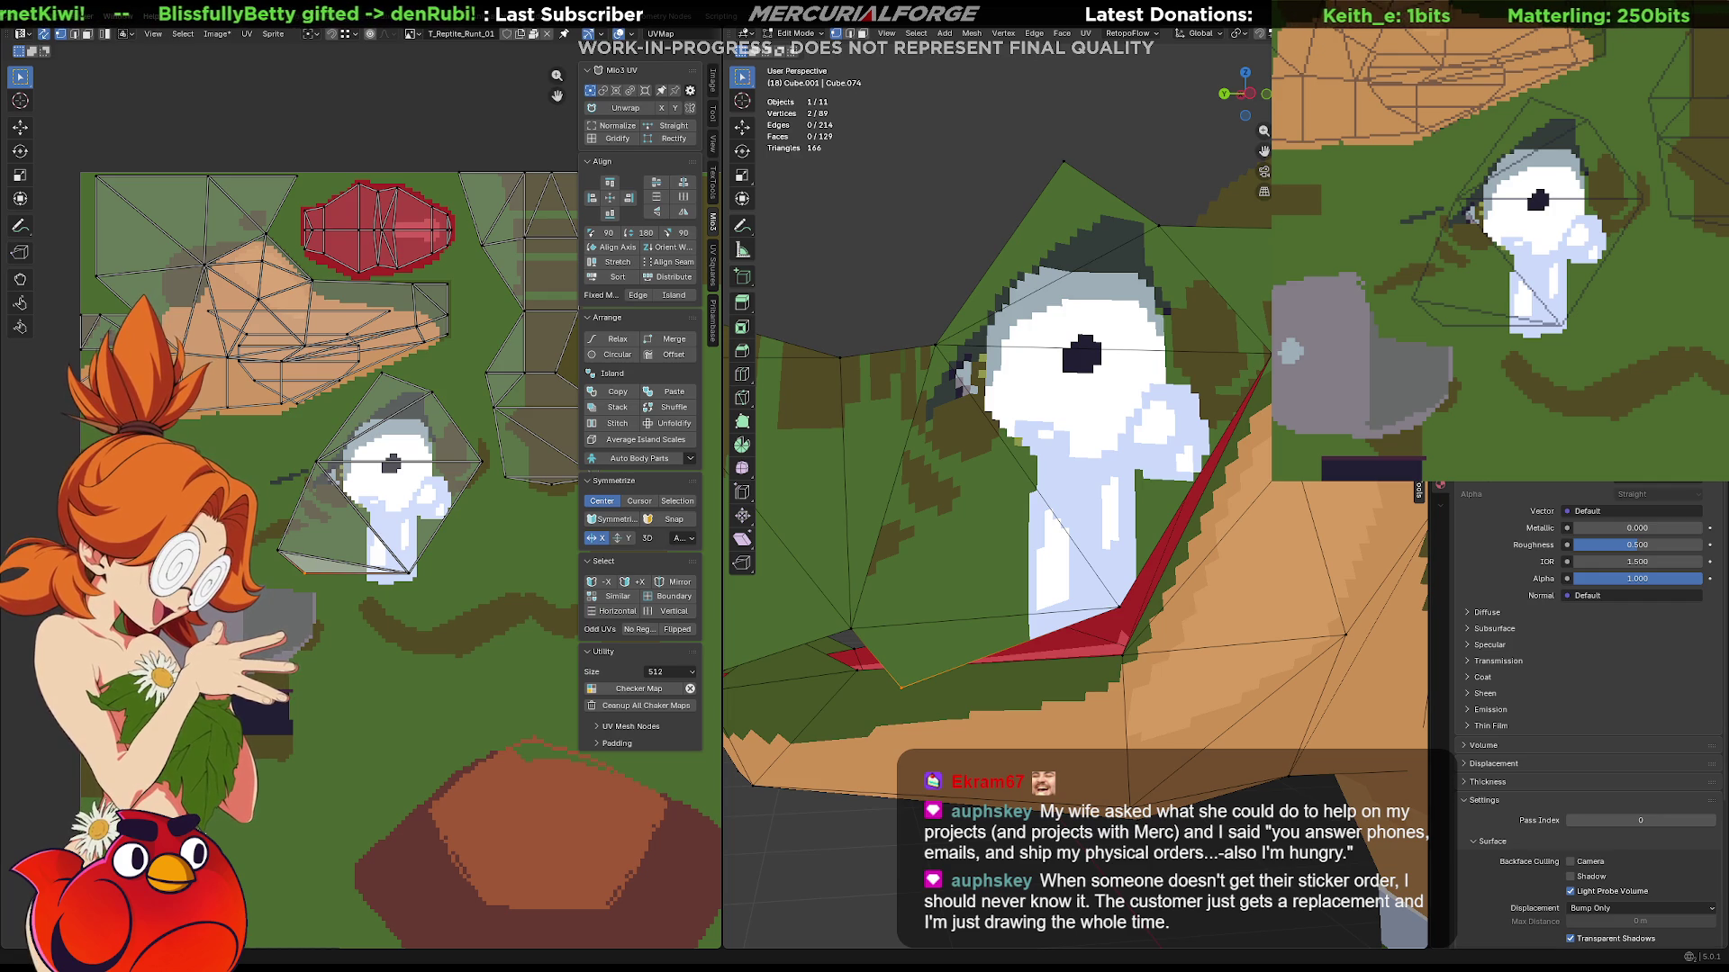
{"action": "key", "text": "alt+Tab"}
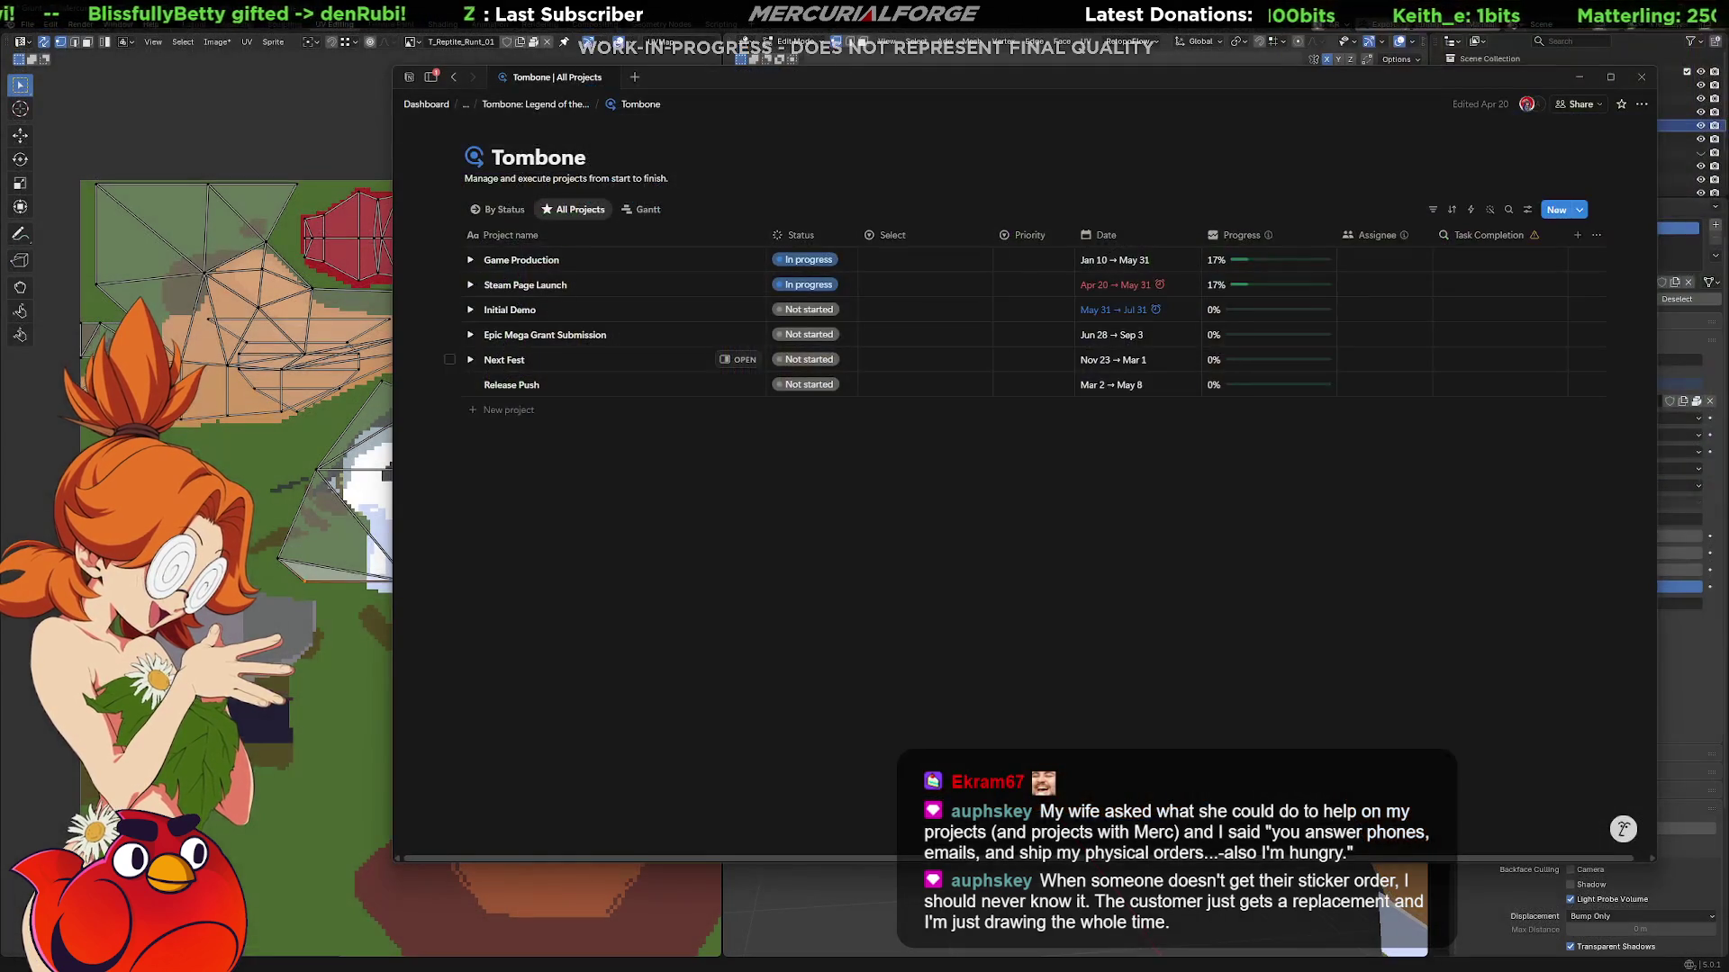
Expand Game Production and its Enemies list, then bring up the Grunt enemy page.
{"action": "left_click_drag", "start_coordinate": [1215, 77], "coordinate": [1137, 105]}
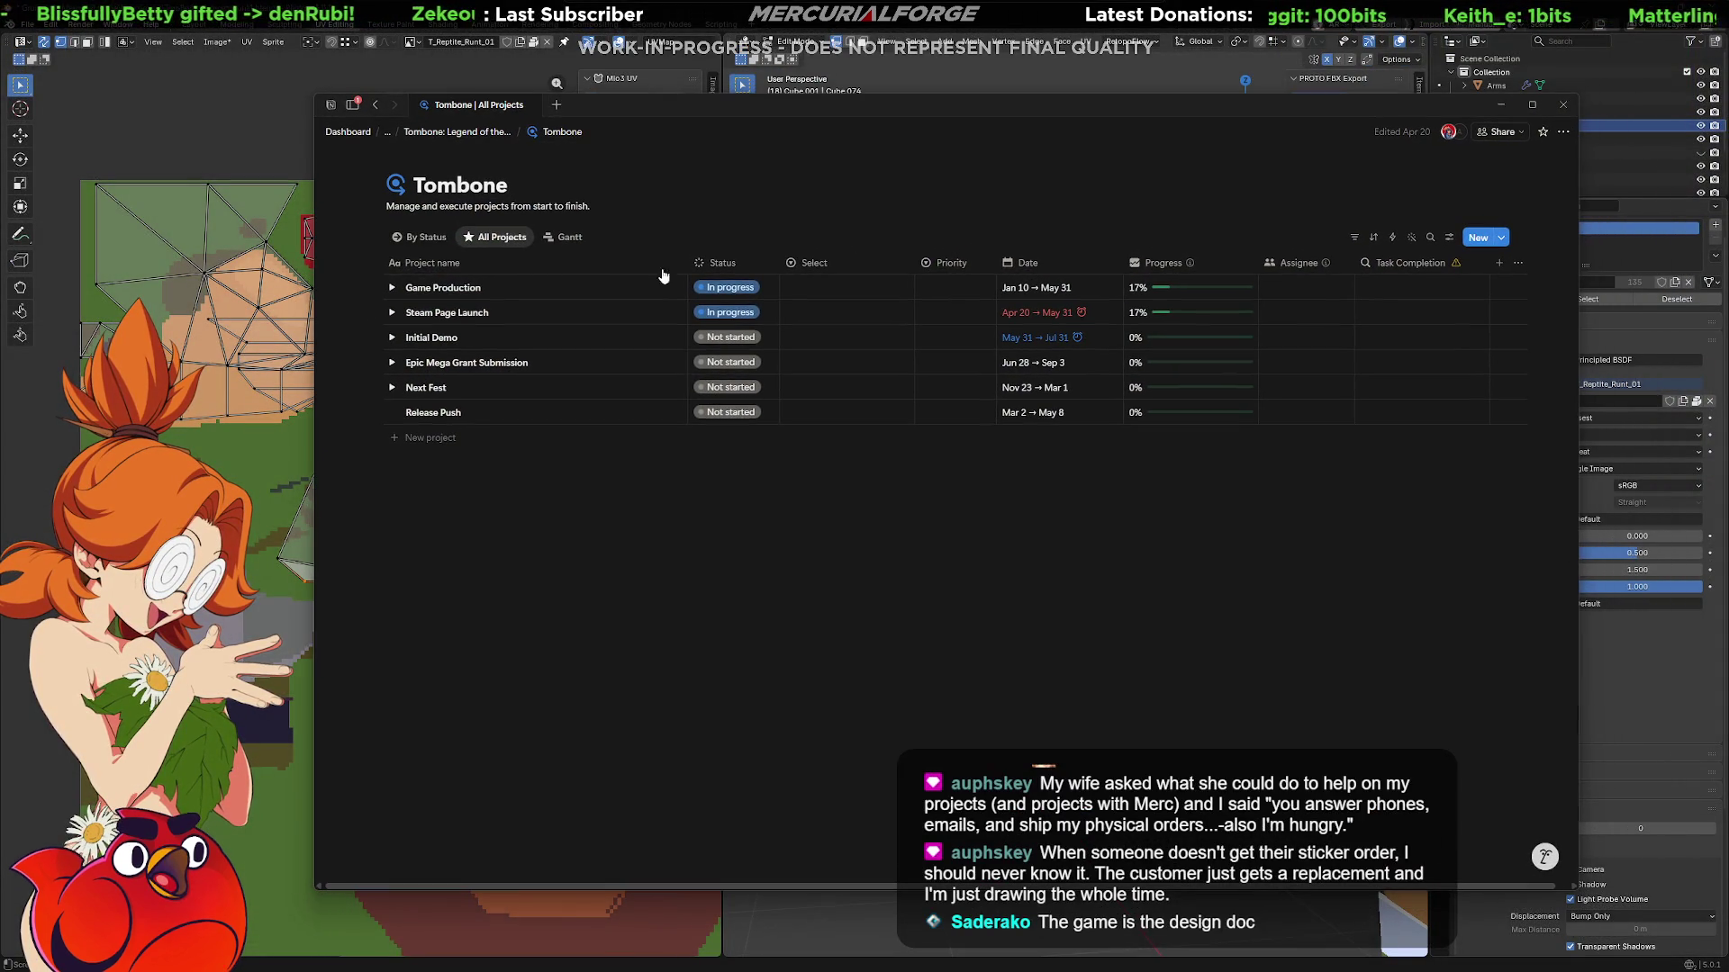
{"action": "left_click", "coordinate": [392, 288]}
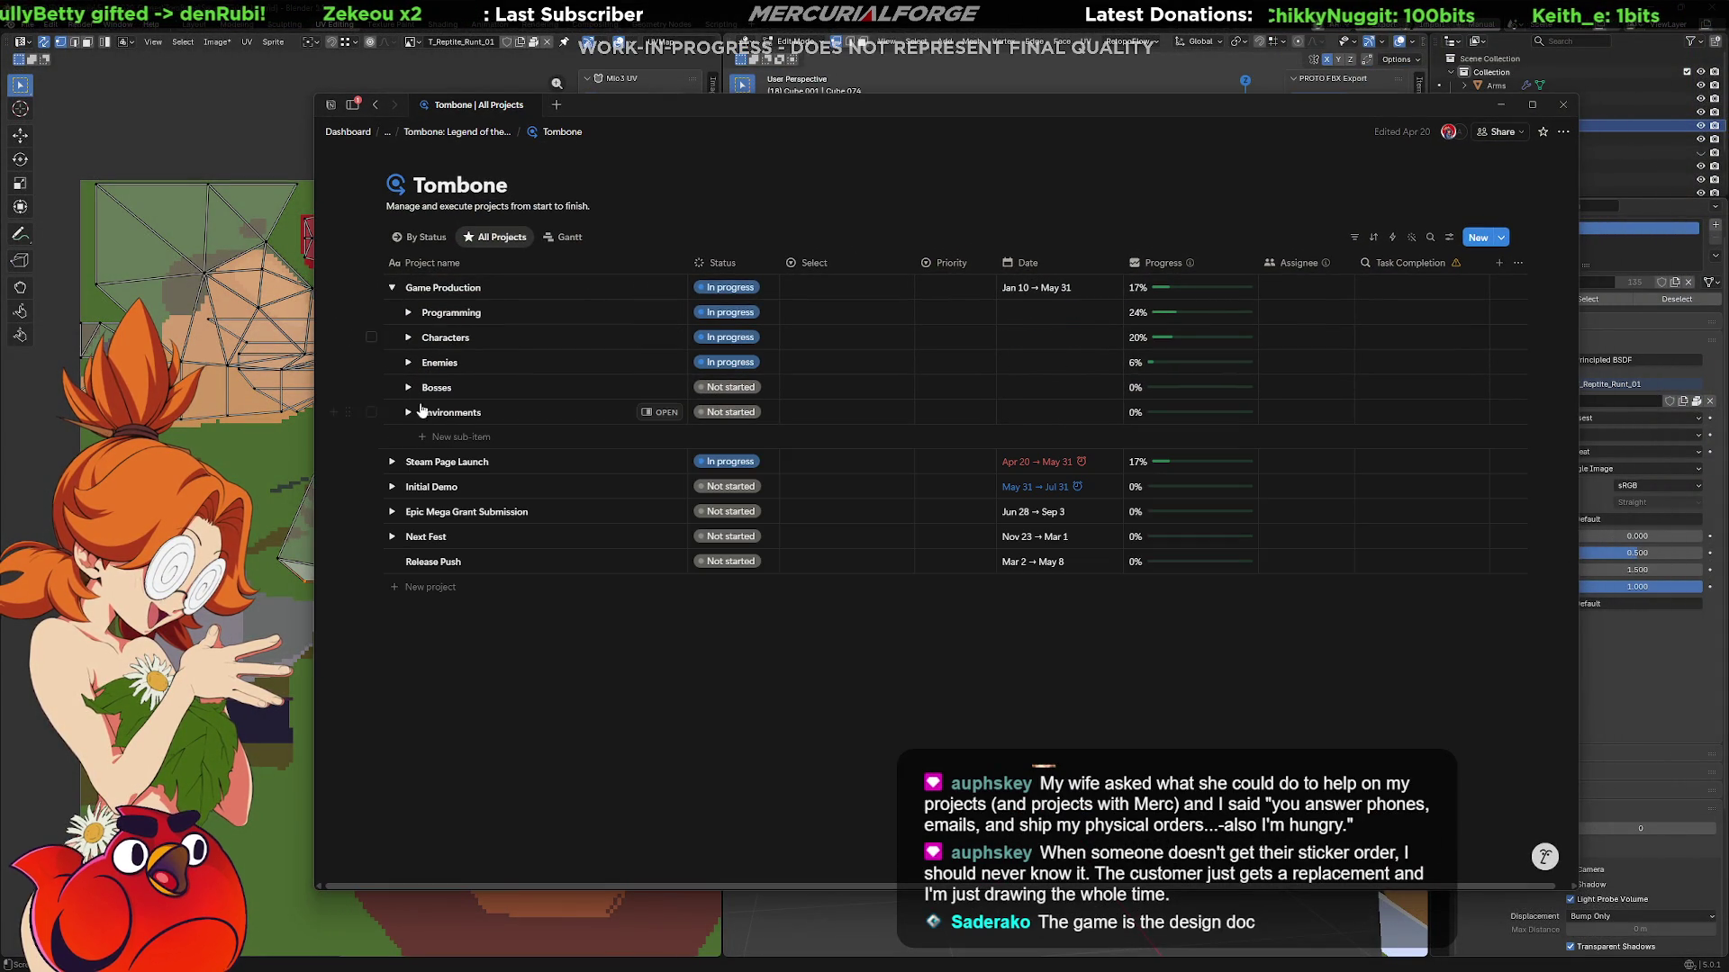
{"action": "left_click", "coordinate": [408, 364]}
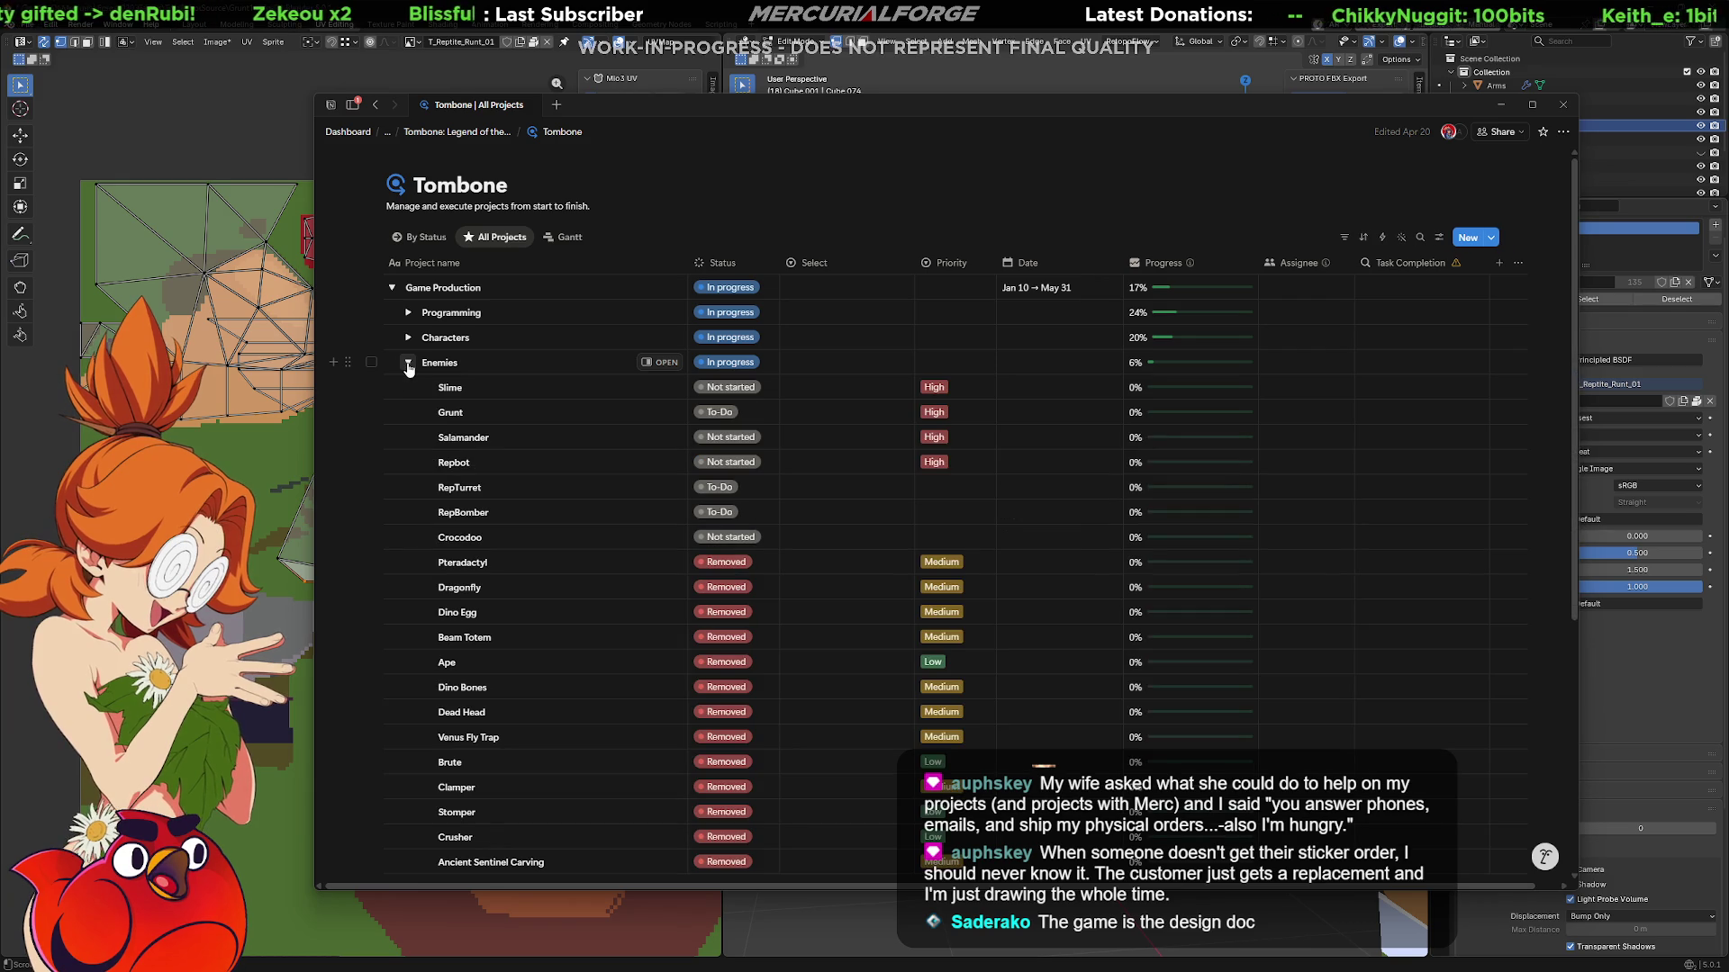
{"action": "left_click", "coordinate": [663, 412]}
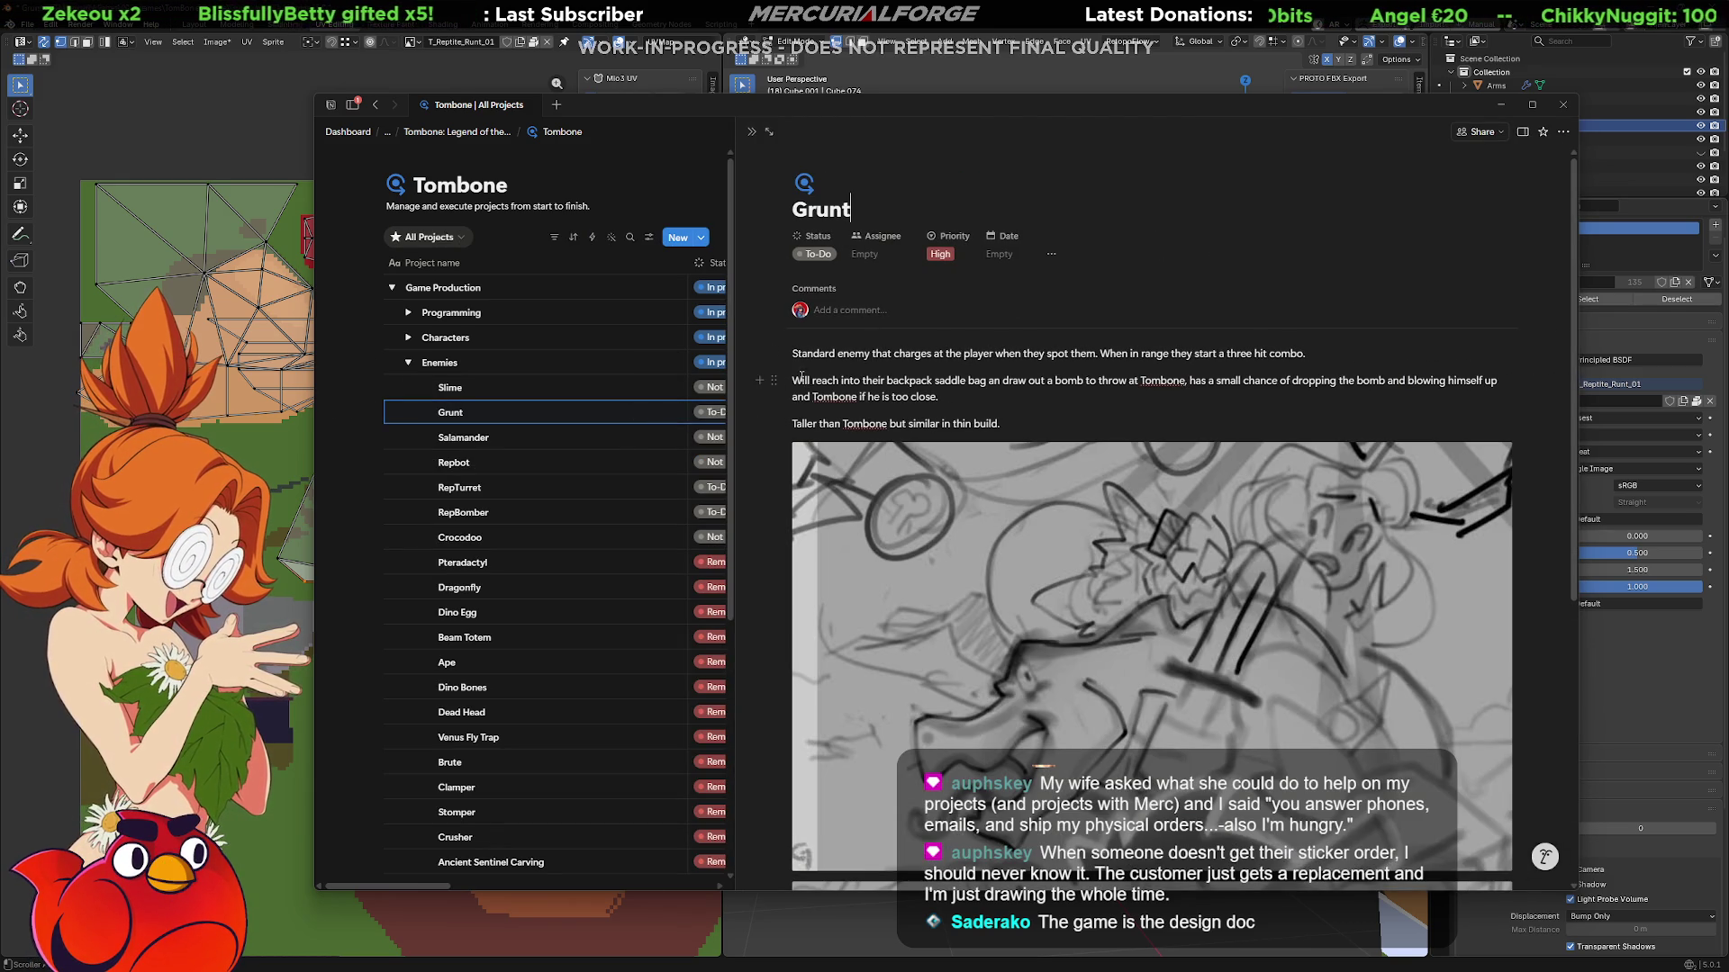
Read the Grunt's bomb-attack paragraph, then close the Grunt panel and the project board.
{"action": "mouse_move", "coordinate": [794, 380]}
{"action": "left_mouse_down"}
{"action": "mouse_move", "coordinate": [1466, 383]}
{"action": "mouse_move", "coordinate": [953, 405]}
{"action": "left_mouse_up"}
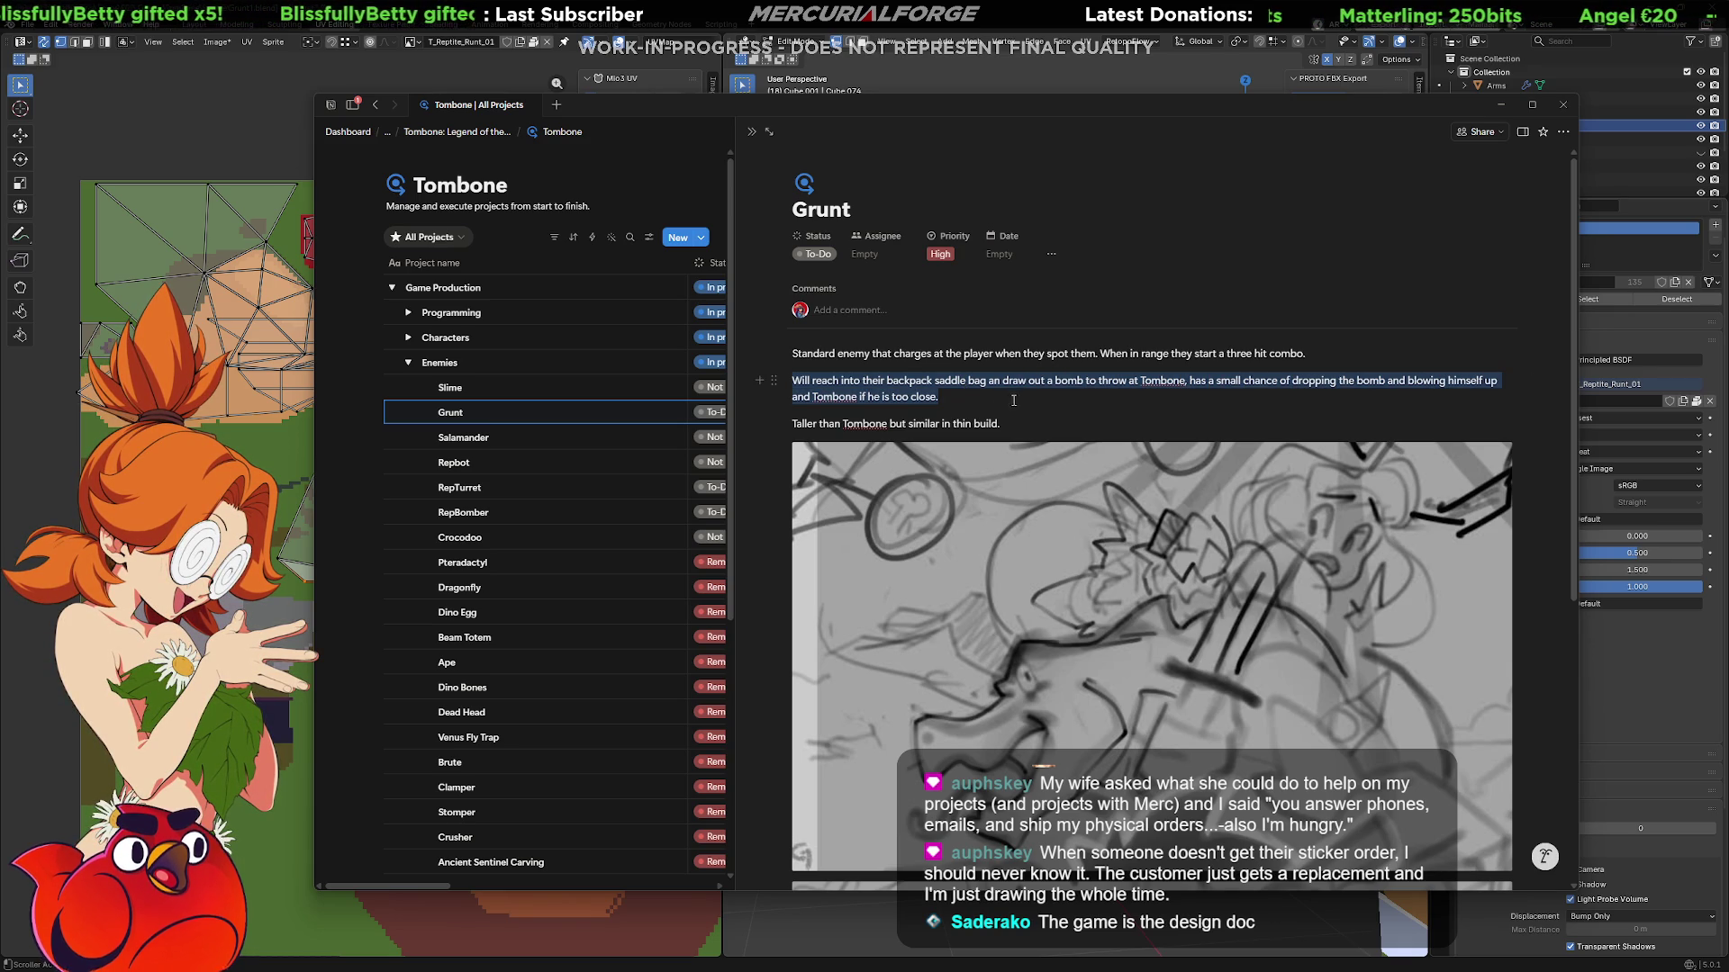
{"action": "left_click", "coordinate": [953, 404]}
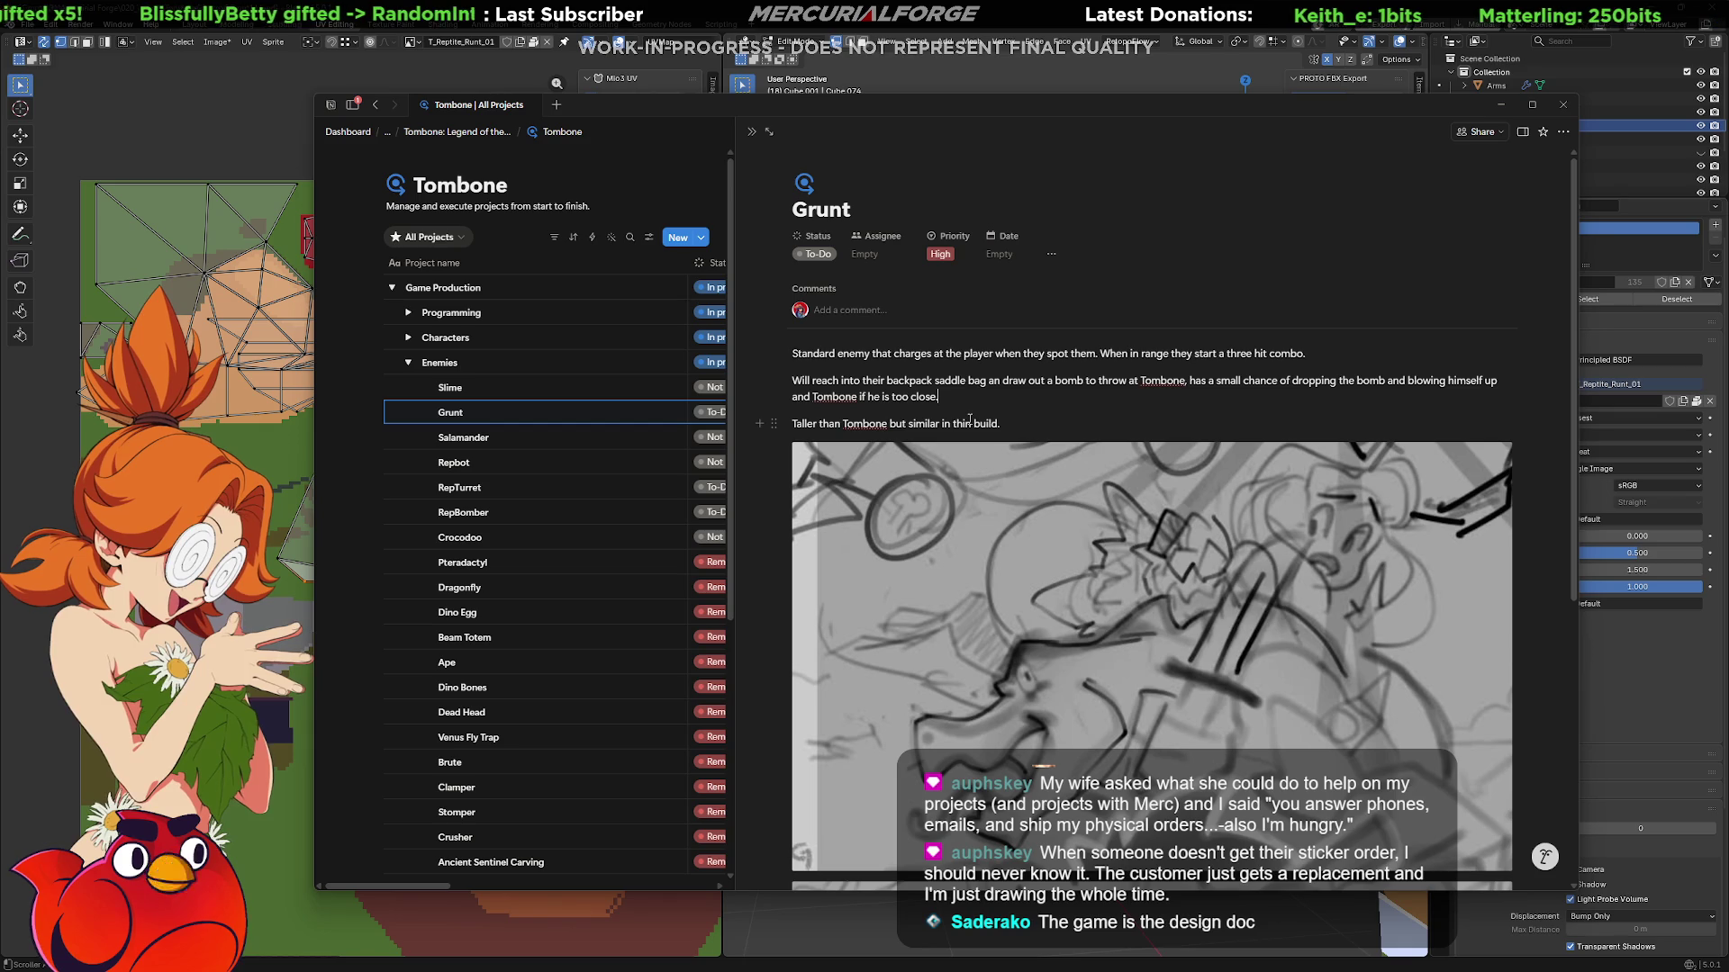
{"action": "scroll", "coordinate": [987, 433], "scroll_direction": "down", "scroll_amount": 2}
{"action": "scroll", "coordinate": [999, 445], "scroll_direction": "down", "scroll_amount": 3}
{"action": "scroll", "coordinate": [1019, 461], "scroll_direction": "up", "scroll_amount": 5}
{"action": "scroll", "coordinate": [1017, 458], "scroll_direction": "down", "scroll_amount": 3}
{"action": "scroll", "coordinate": [1016, 459], "scroll_direction": "down", "scroll_amount": 1}
{"action": "scroll", "coordinate": [1018, 461], "scroll_direction": "up", "scroll_amount": 4}
{"action": "scroll", "coordinate": [1017, 462], "scroll_direction": "up", "scroll_amount": 1}
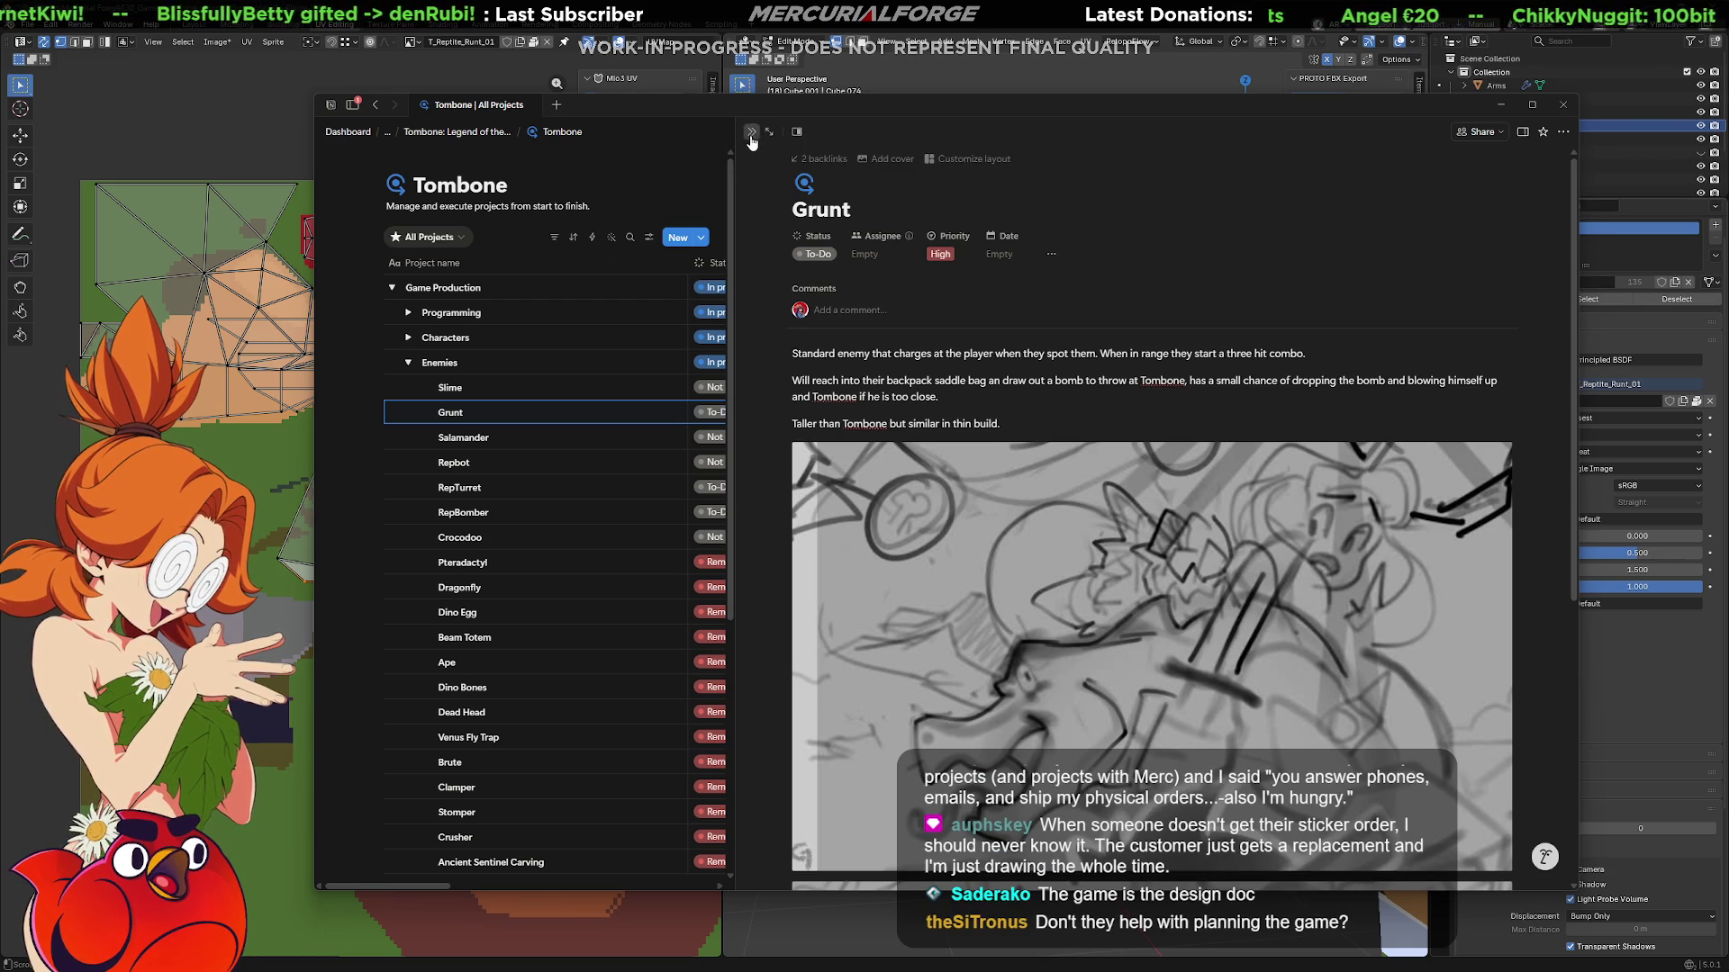
{"action": "left_click", "coordinate": [751, 135]}
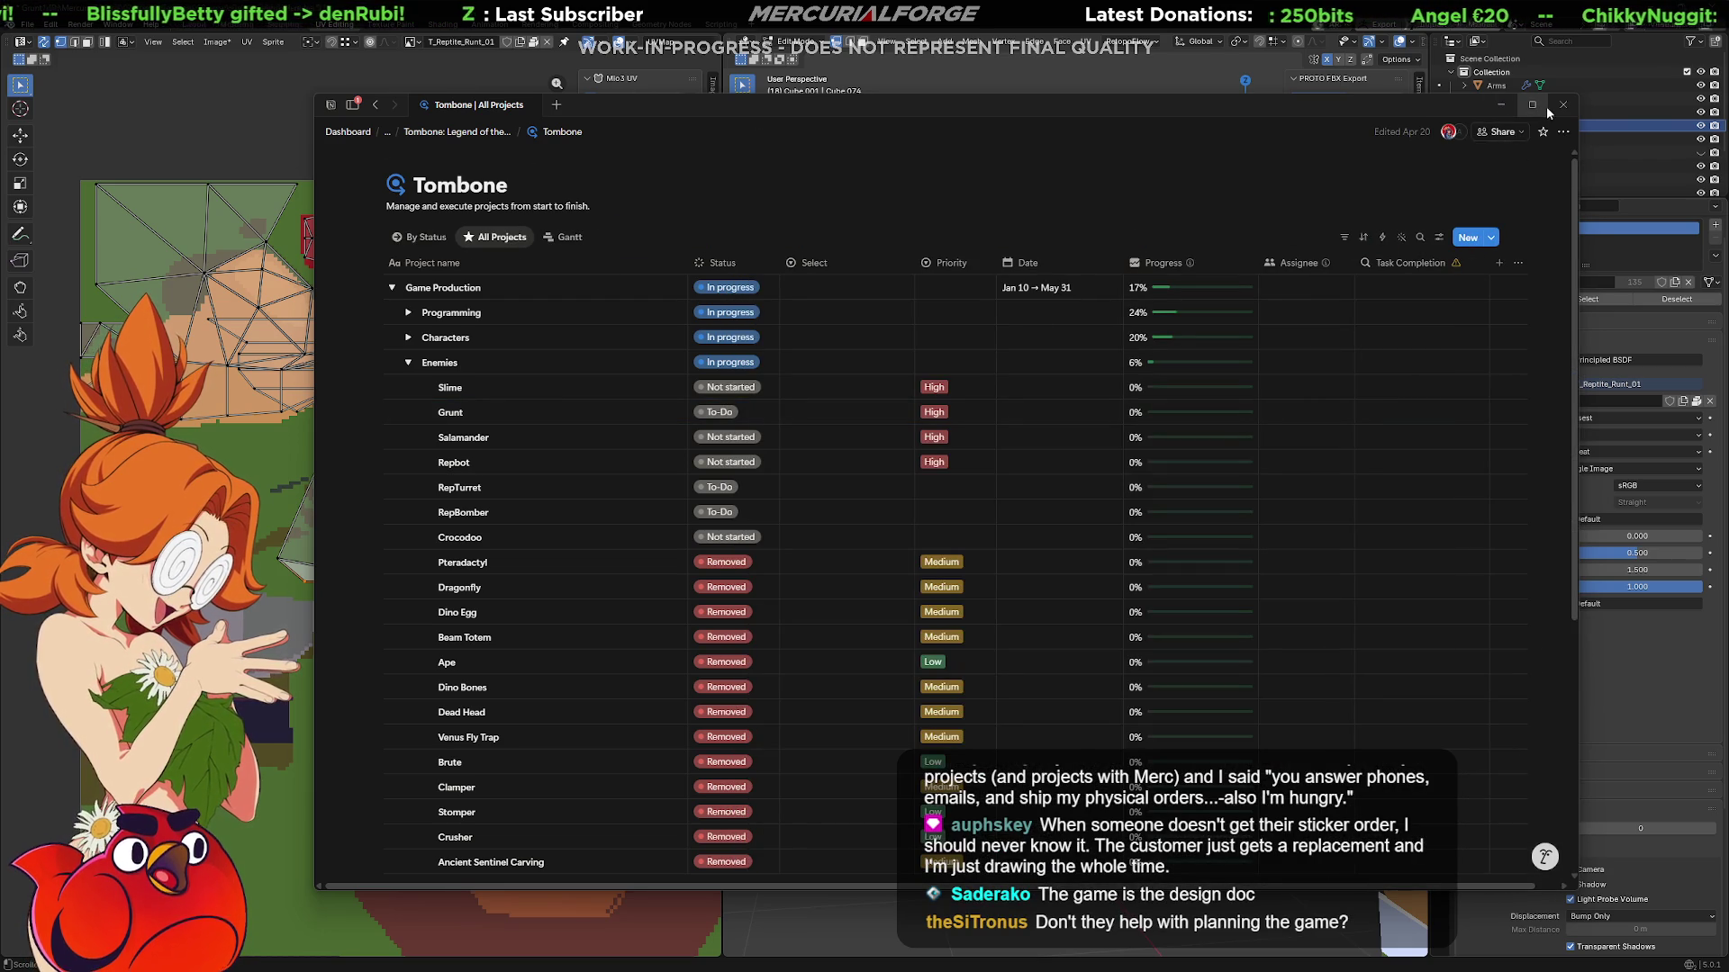
{"action": "left_click", "coordinate": [1501, 107]}
{"action": "scroll", "coordinate": [925, 401], "scroll_direction": "up", "scroll_amount": 2}
Orbit to the head's top and box-select its UV faces over the pixel texture.
{"action": "mouse_move", "coordinate": [925, 401]}
{"action": "middle_mouse_down"}
{"action": "mouse_move", "coordinate": [1047, 422]}
{"action": "mouse_move", "coordinate": [1129, 480]}
{"action": "middle_mouse_up"}
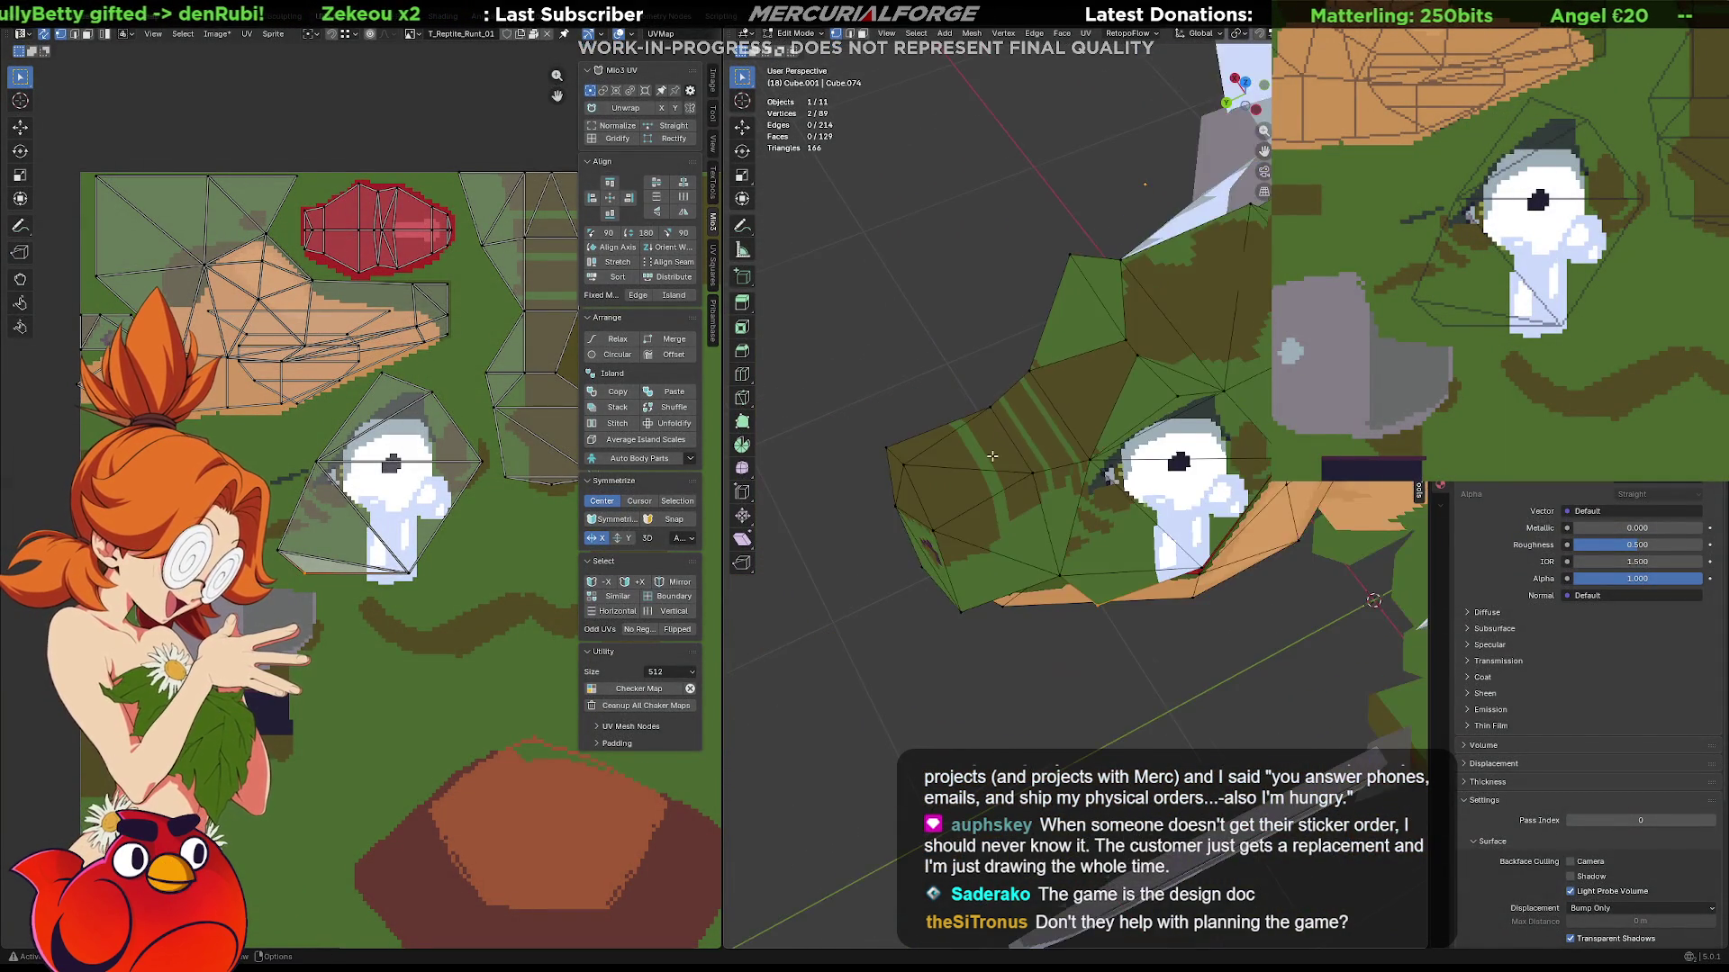
{"action": "scroll", "coordinate": [1130, 479], "scroll_direction": "up", "scroll_amount": 2}
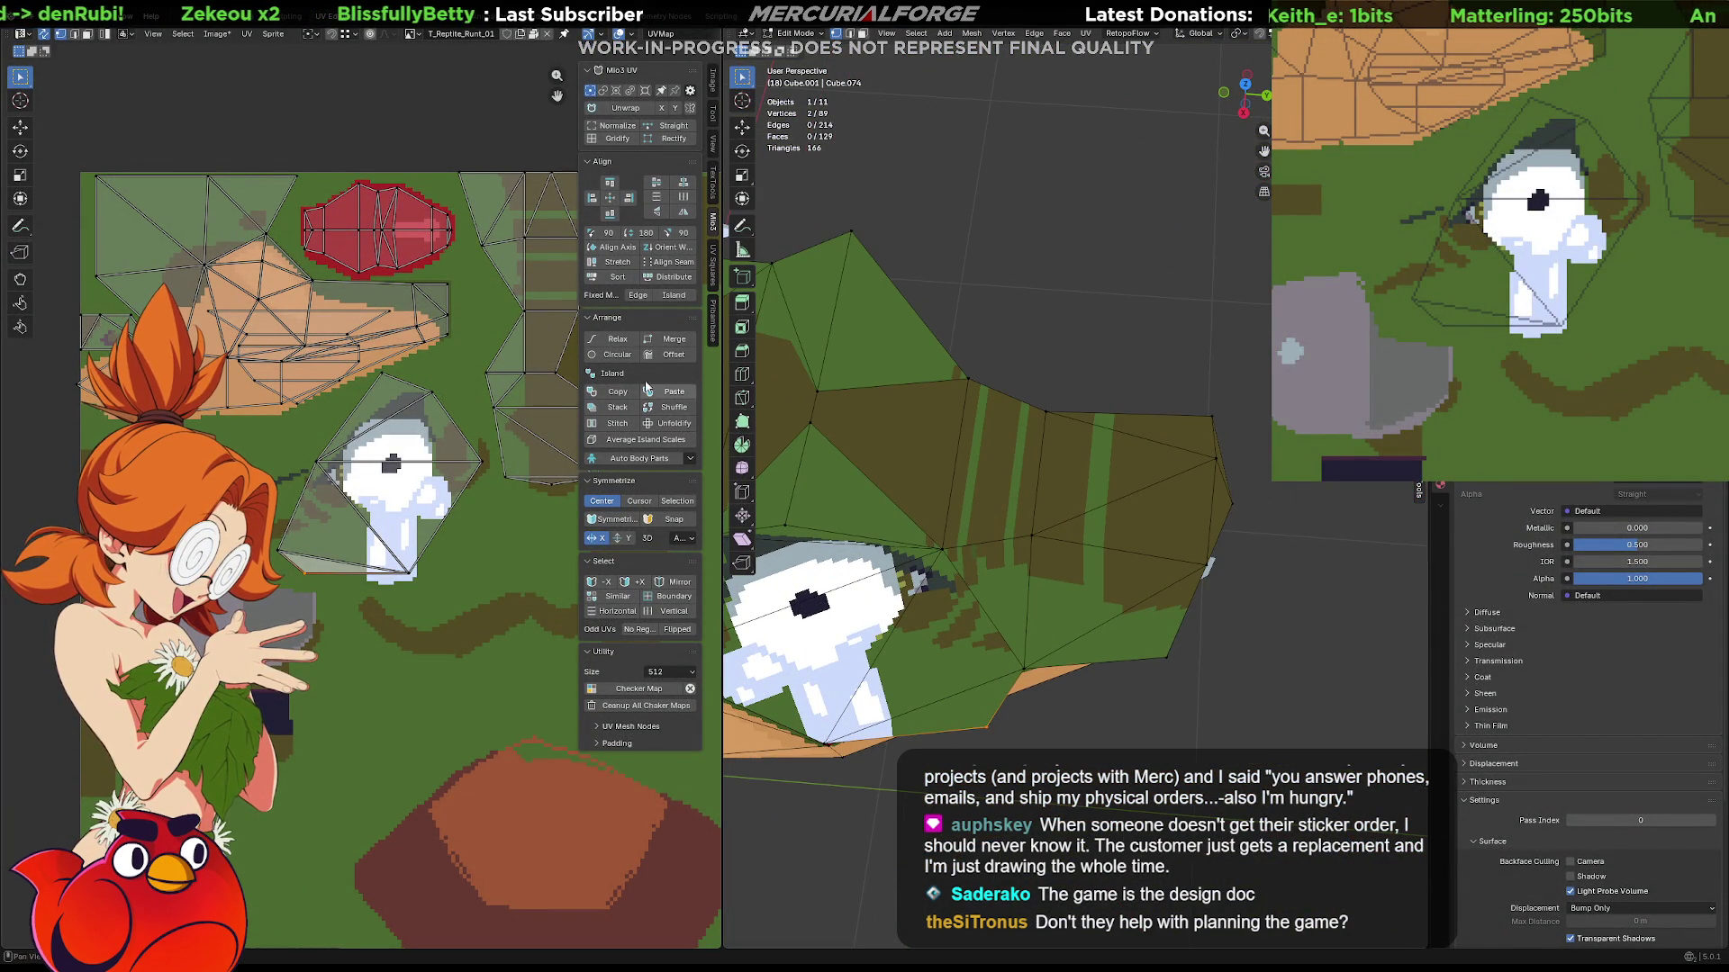
{"action": "scroll", "coordinate": [427, 285], "scroll_direction": "up", "scroll_amount": 2}
{"action": "scroll", "coordinate": [427, 285], "scroll_direction": "up", "scroll_amount": 2}
{"action": "middle_click_drag", "start_coordinate": [438, 345], "coordinate": [412, 382]}
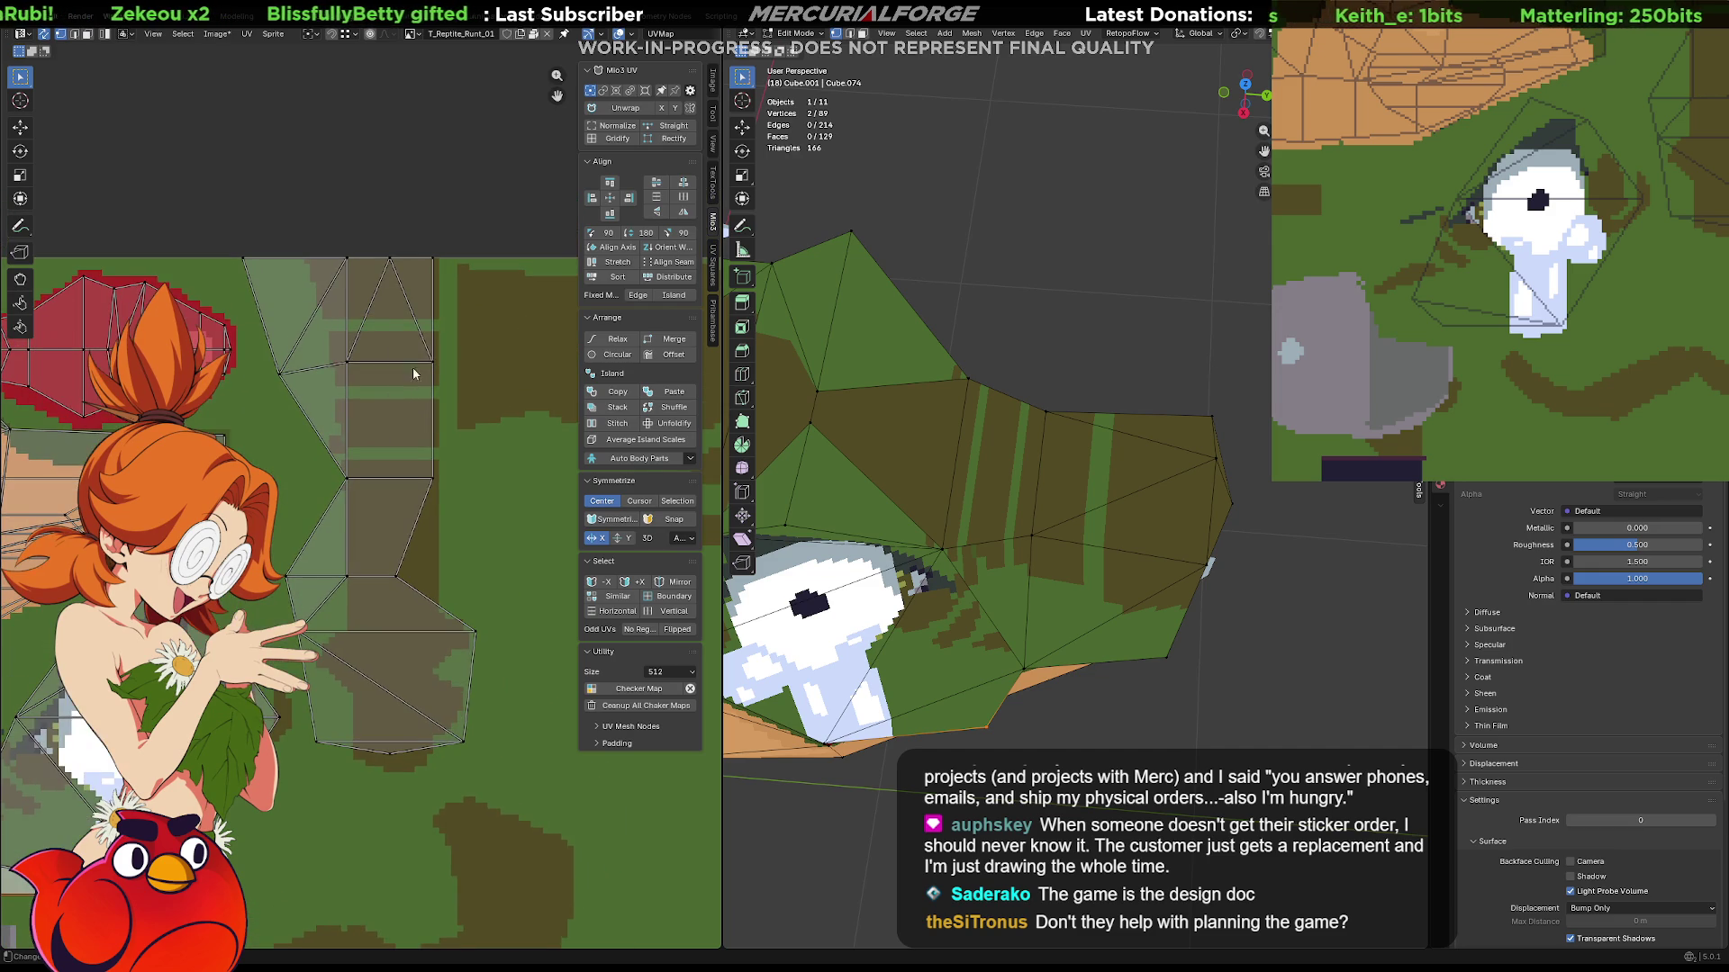
{"action": "left_click_drag", "start_coordinate": [454, 246], "coordinate": [240, 403]}
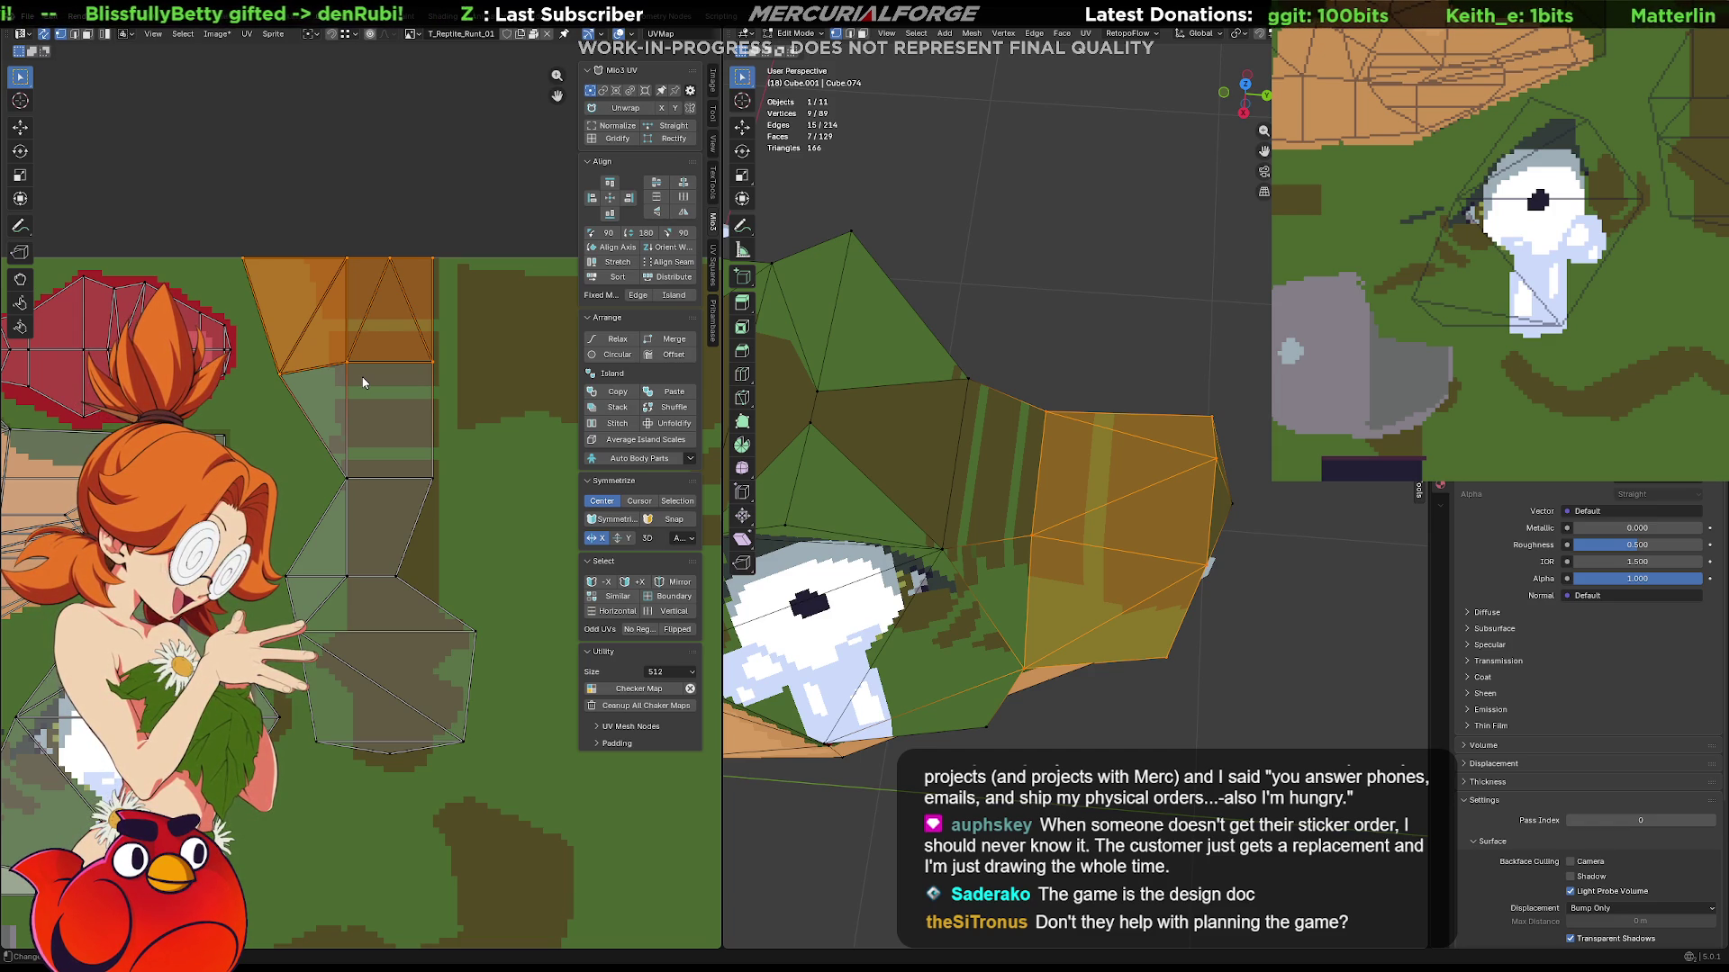
Try moving rows of head-top UV points, cancelling each move to settle on the right selection.
{"action": "left_click", "coordinate": [275, 347]}
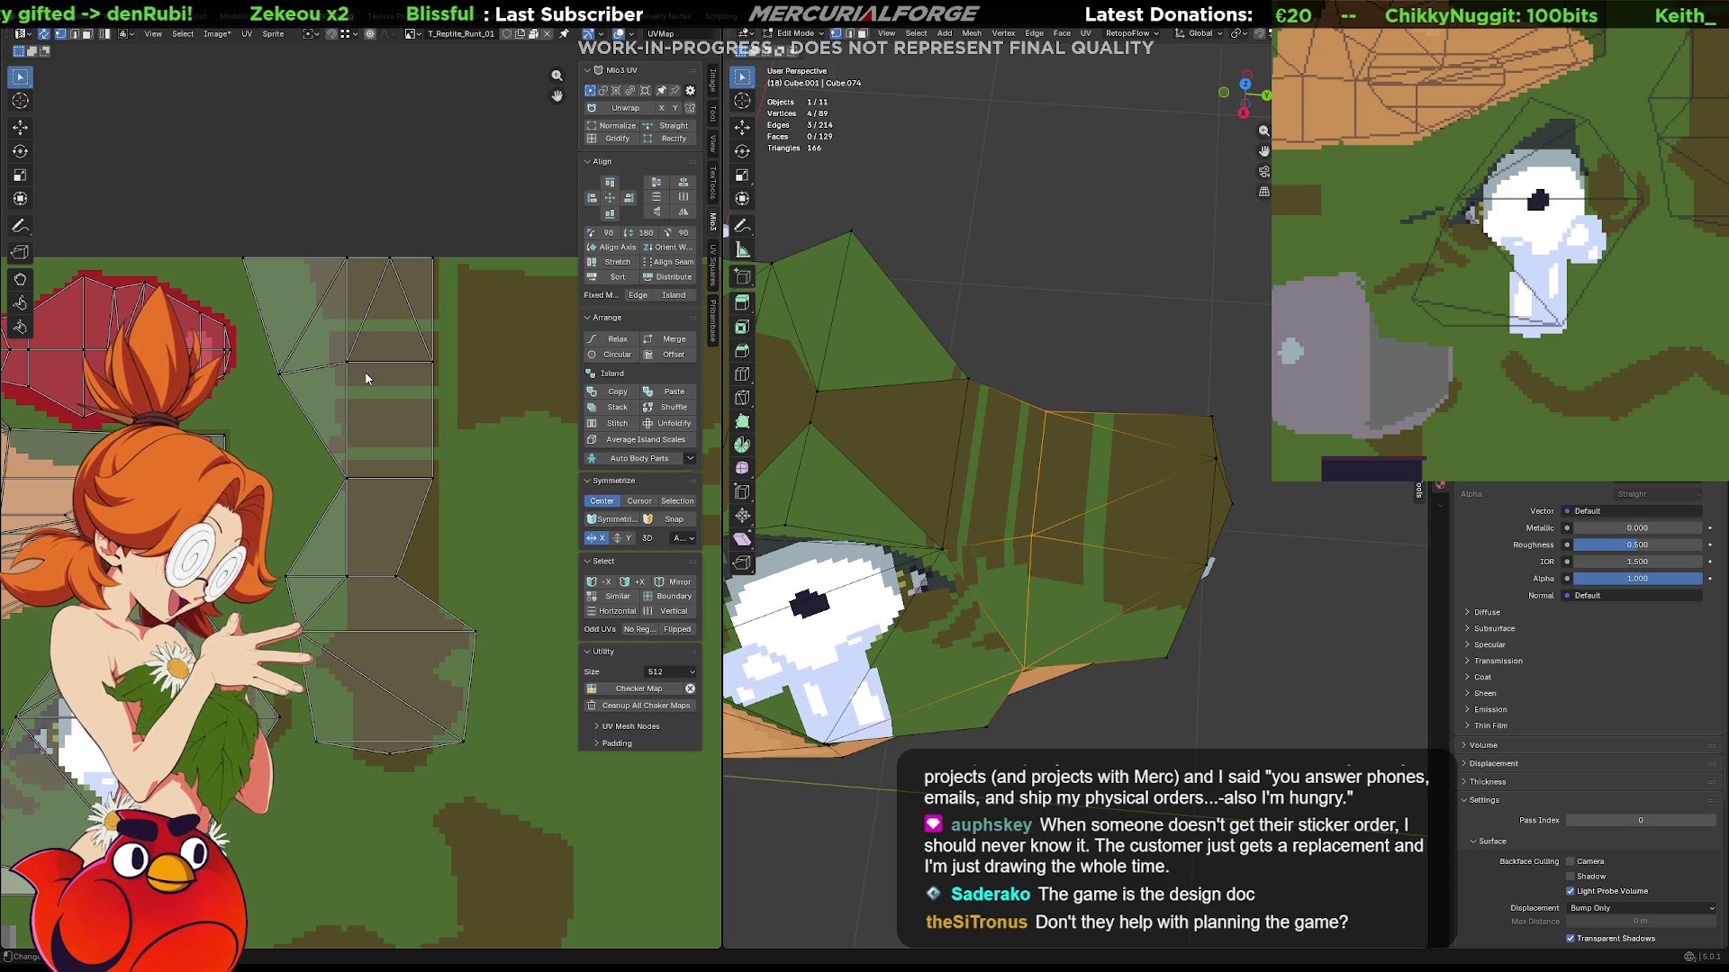
{"action": "left_click_drag", "start_coordinate": [459, 338], "coordinate": [267, 400]}
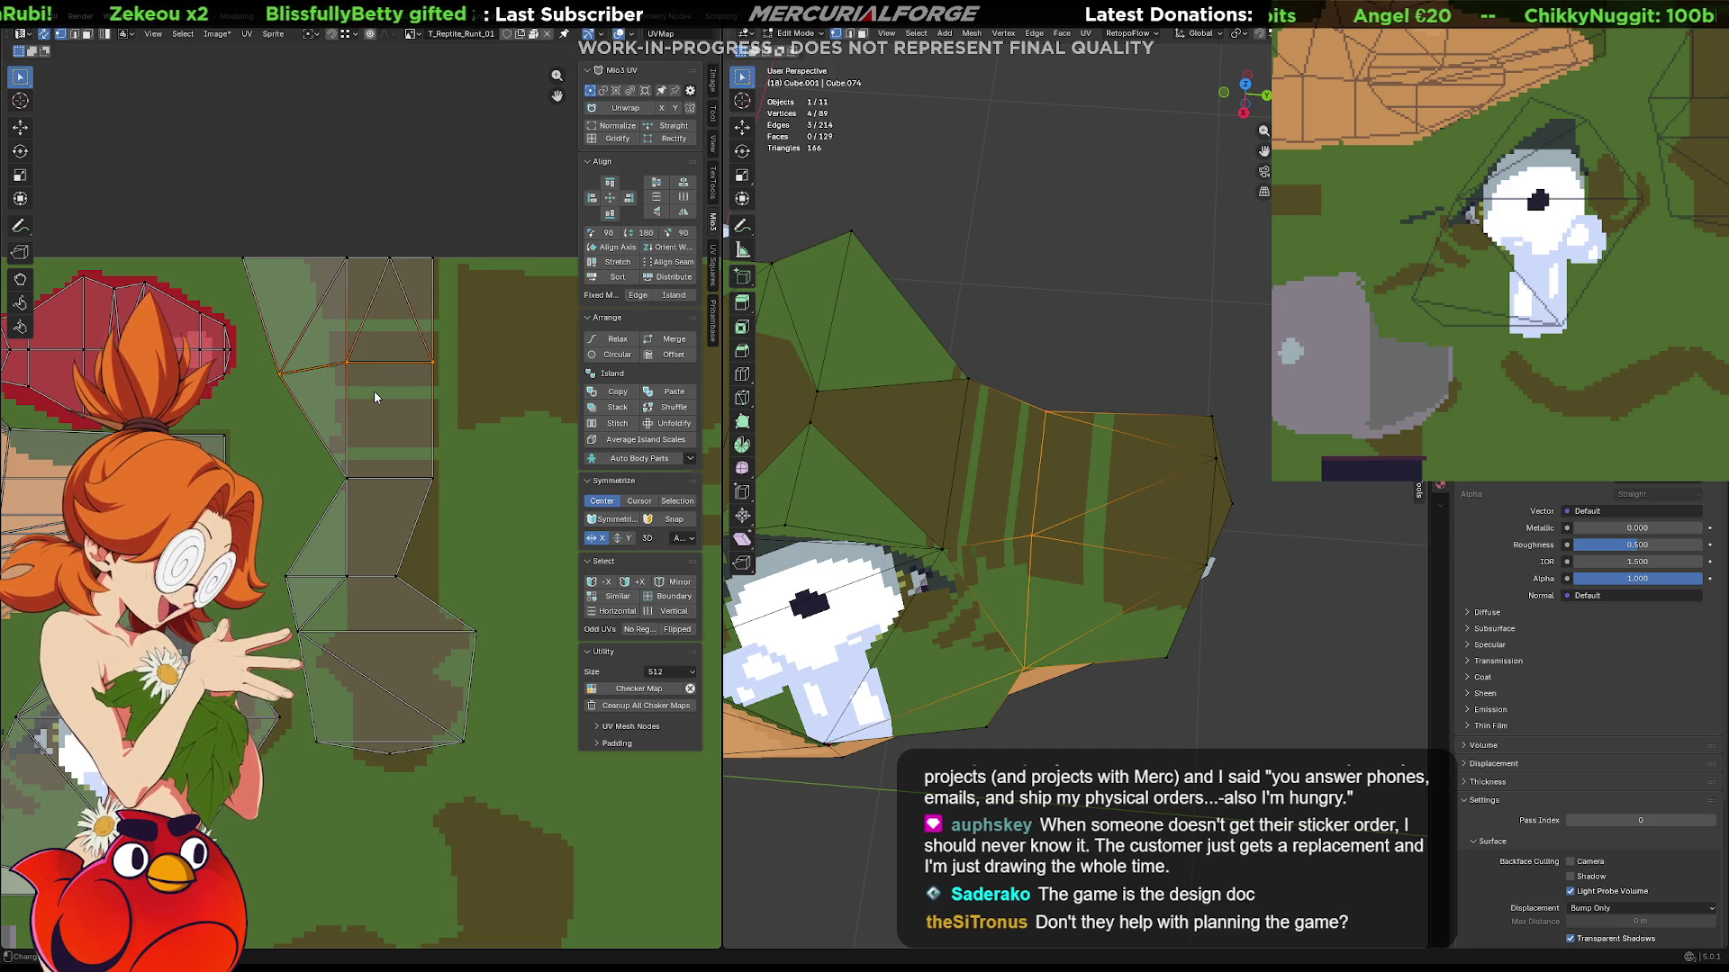
{"action": "key", "text": "g"}
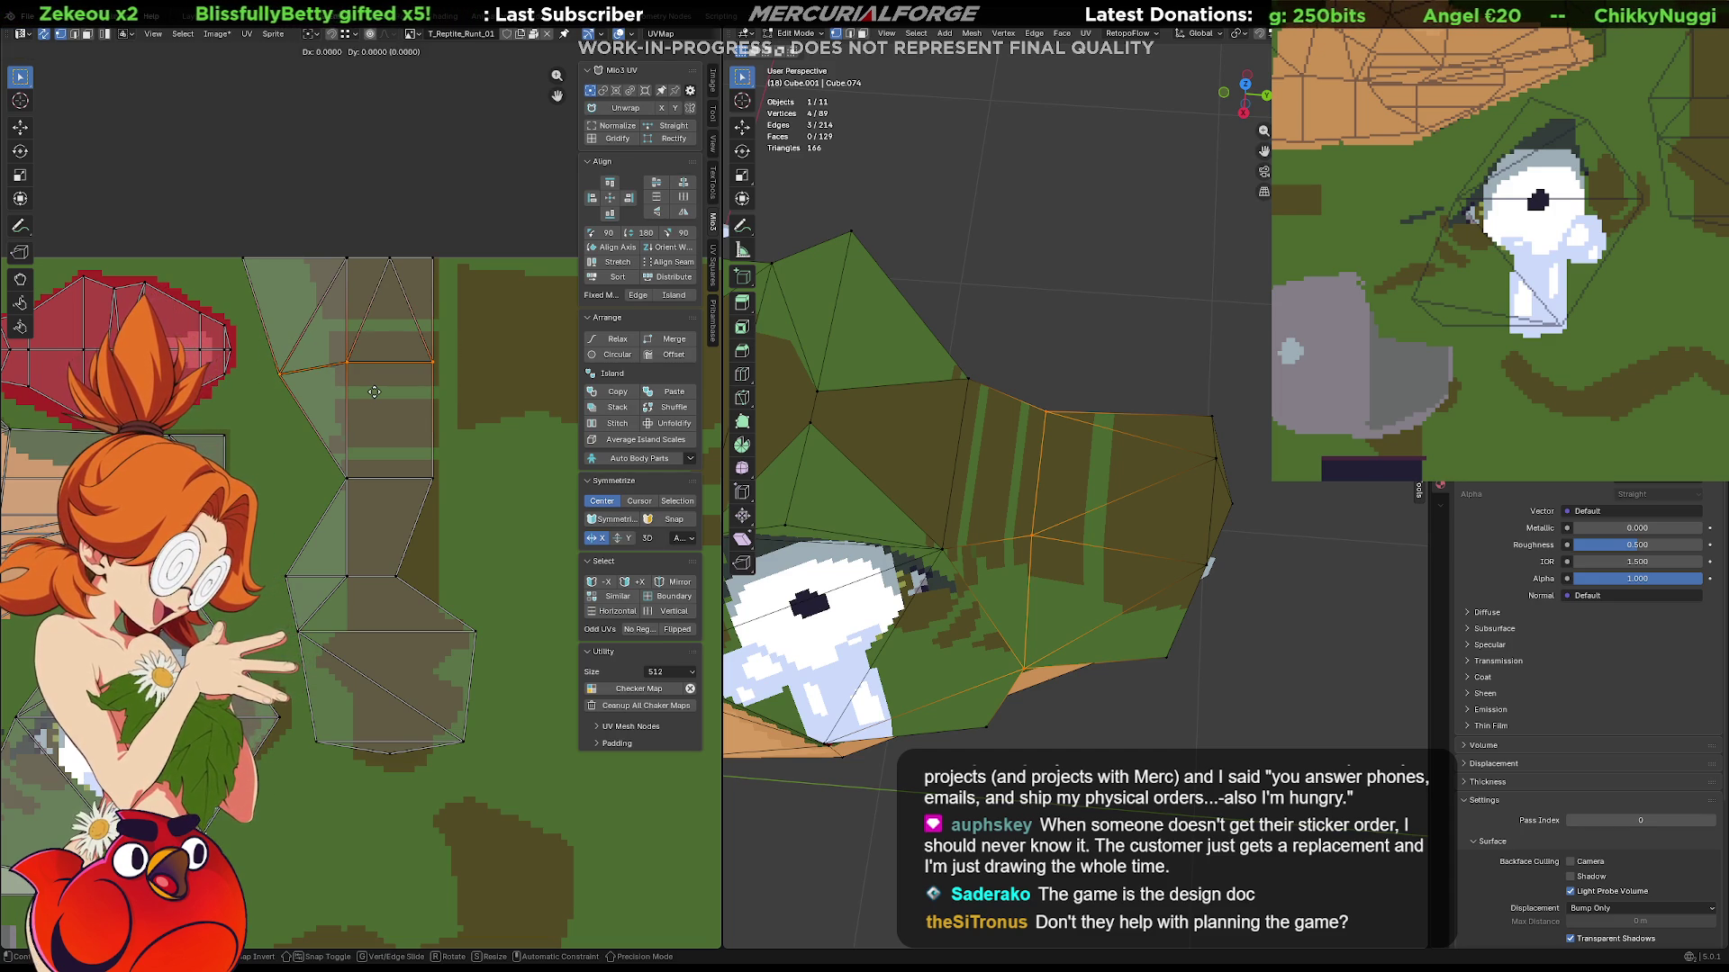
{"action": "right_click", "coordinate": [435, 380]}
{"action": "left_click_drag", "start_coordinate": [459, 338], "coordinate": [350, 366]}
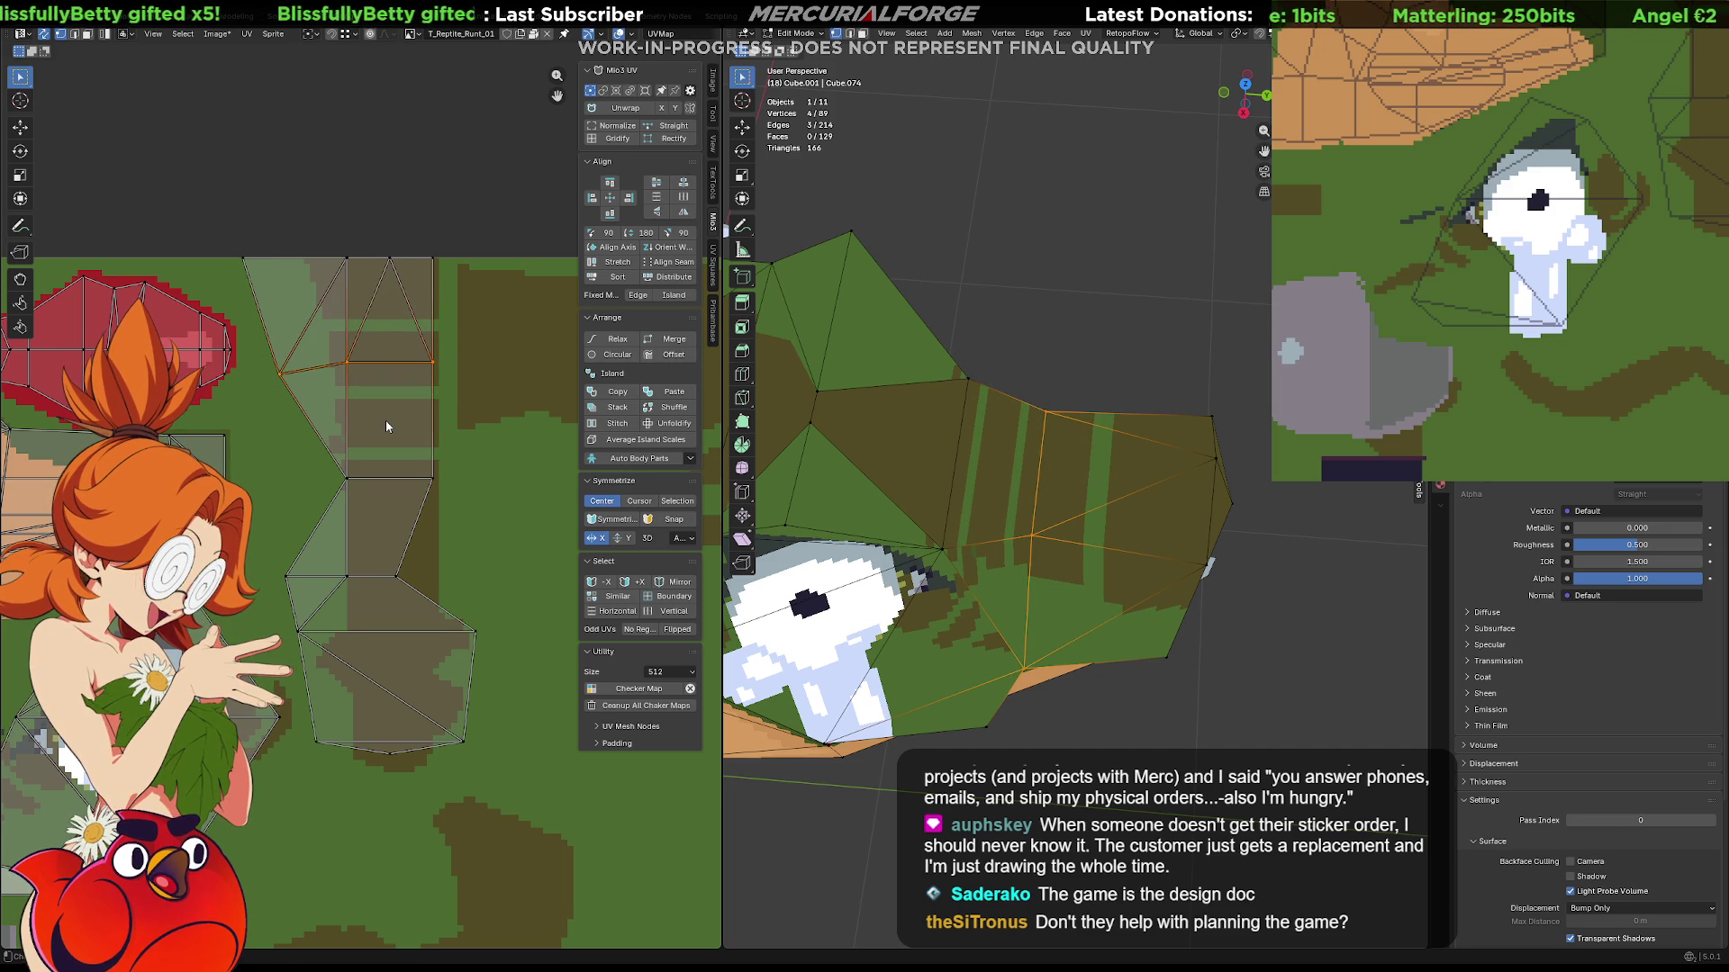
{"action": "key", "text": "g"}
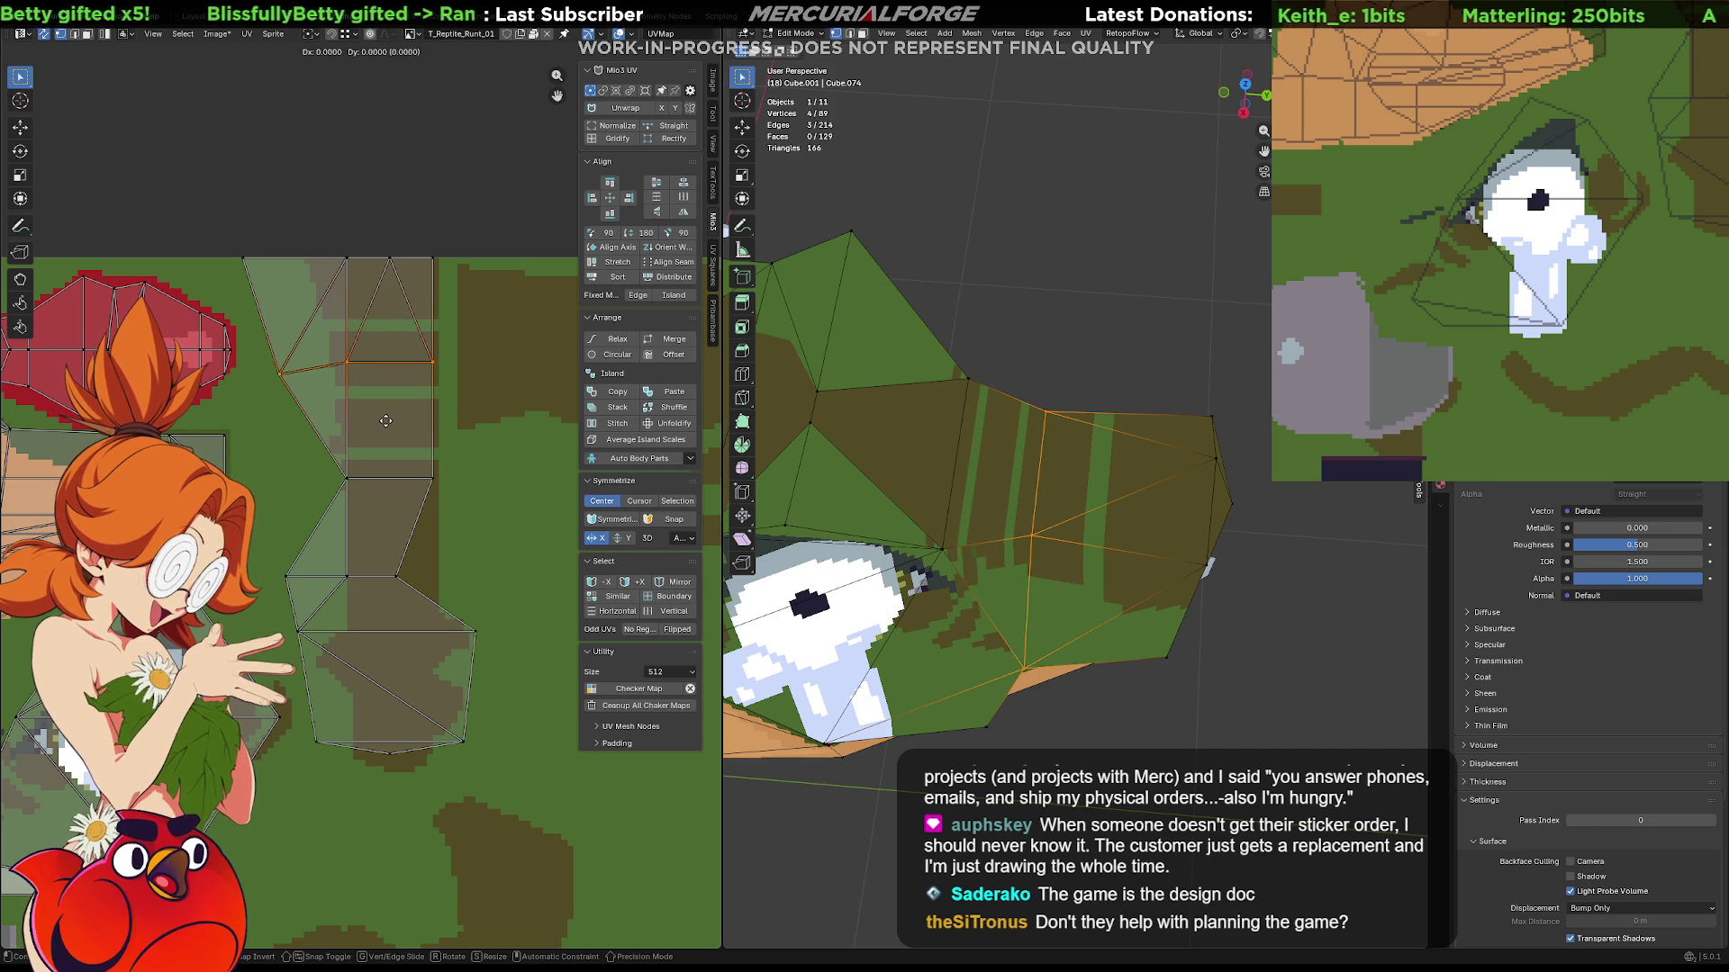
{"action": "key", "text": "Escape"}
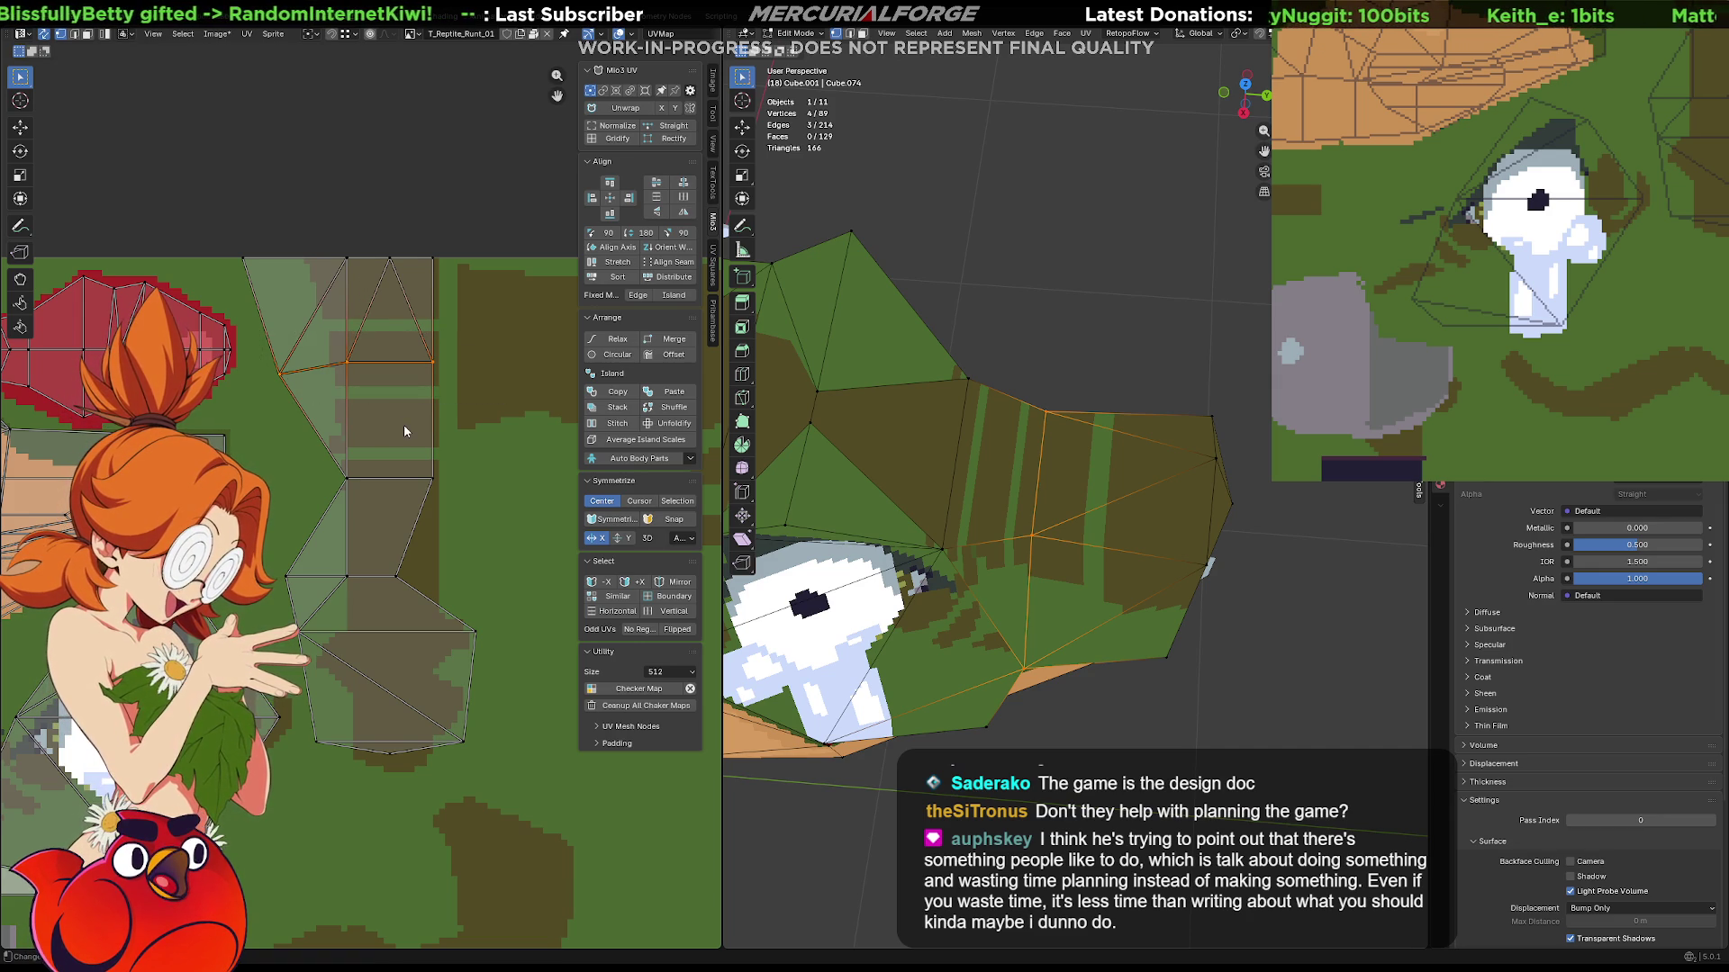
Scale the selected UV row to 0 along Y so the points sit on one horizontal line.
{"action": "key", "text": "s"}
{"action": "key", "text": "y"}
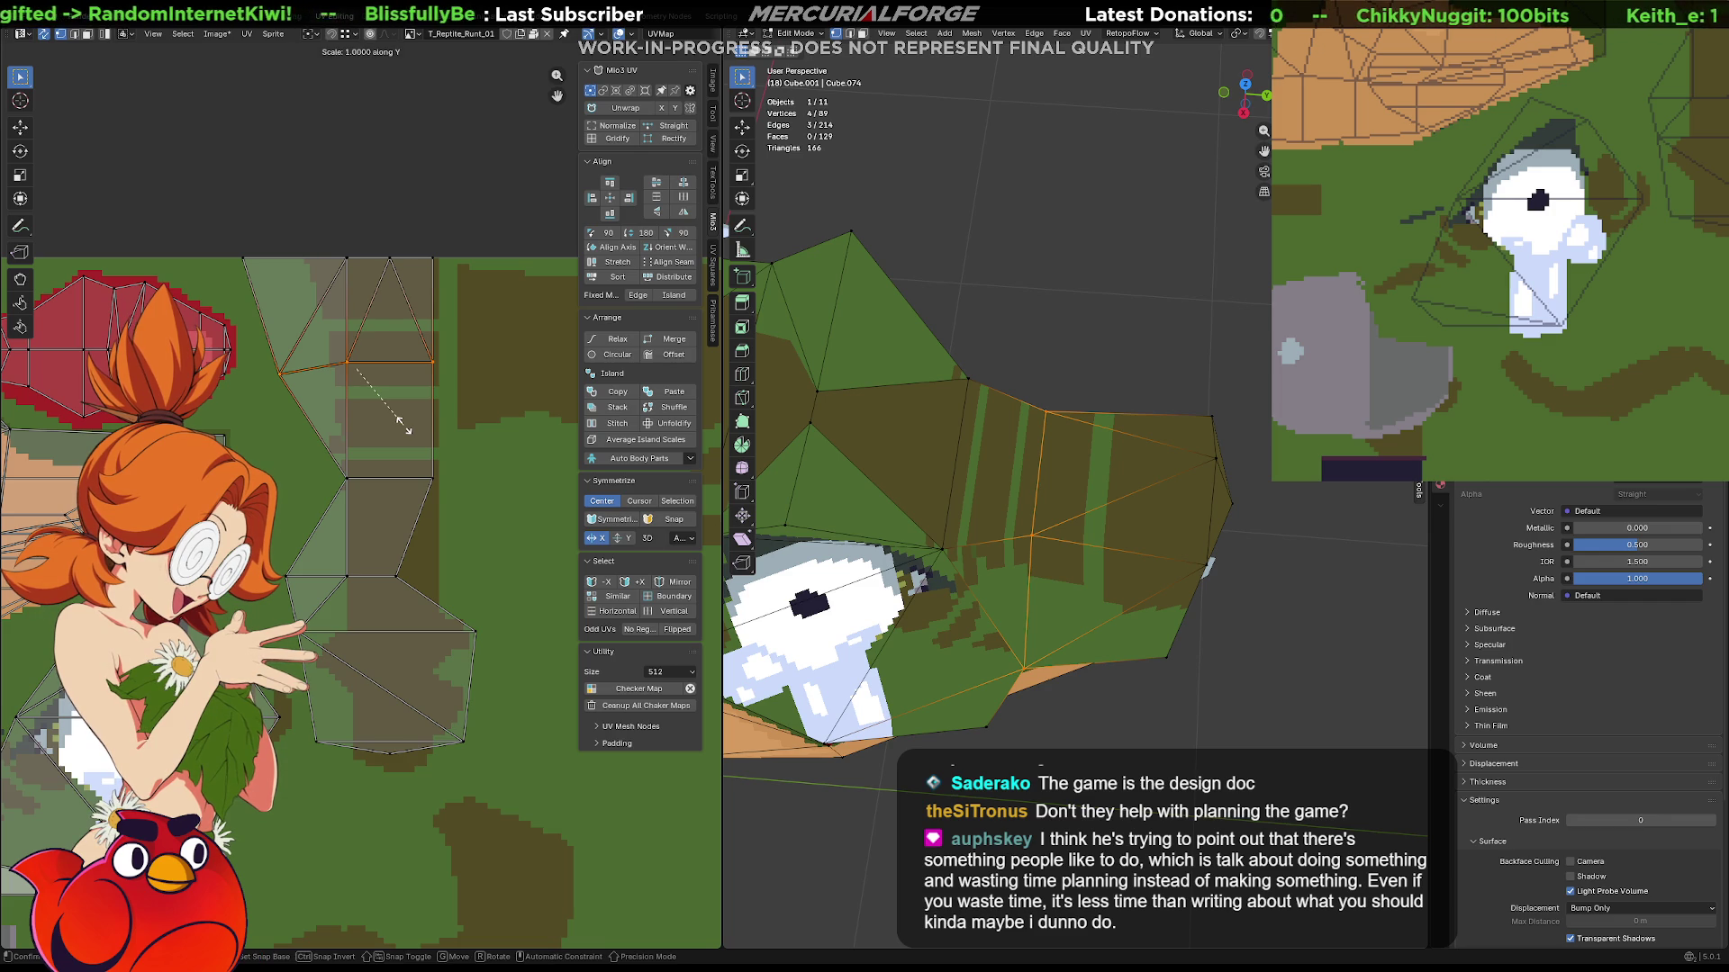
{"action": "key", "text": "0"}
{"action": "key", "text": "Return"}
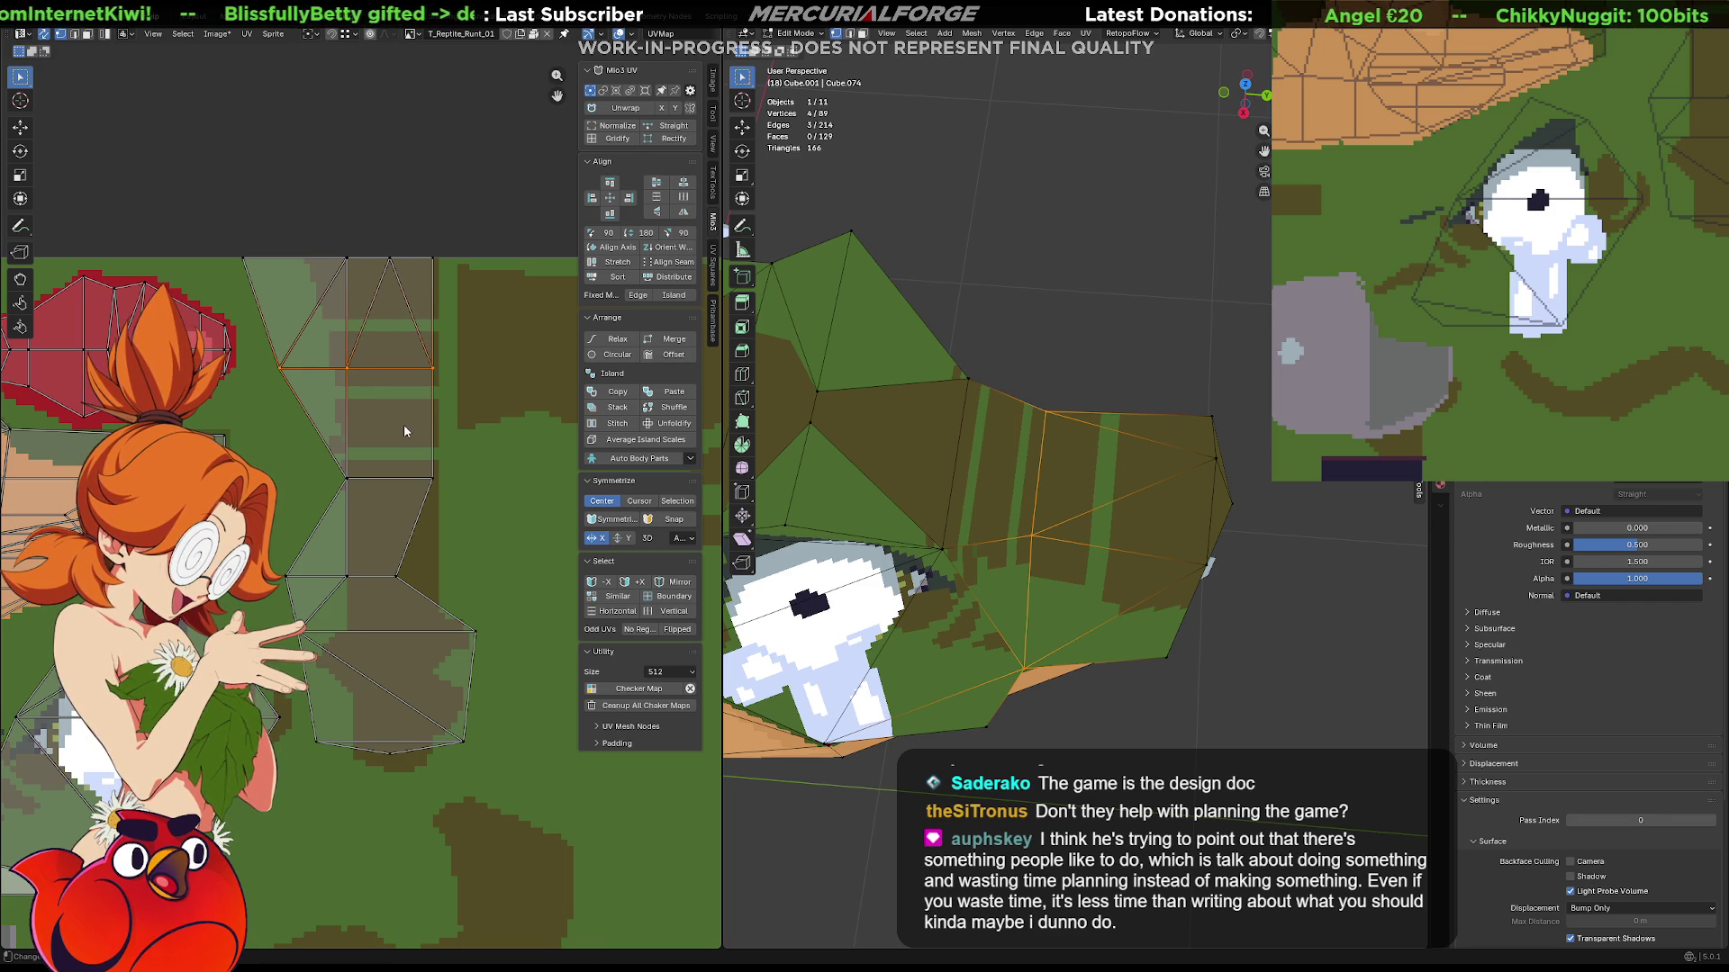
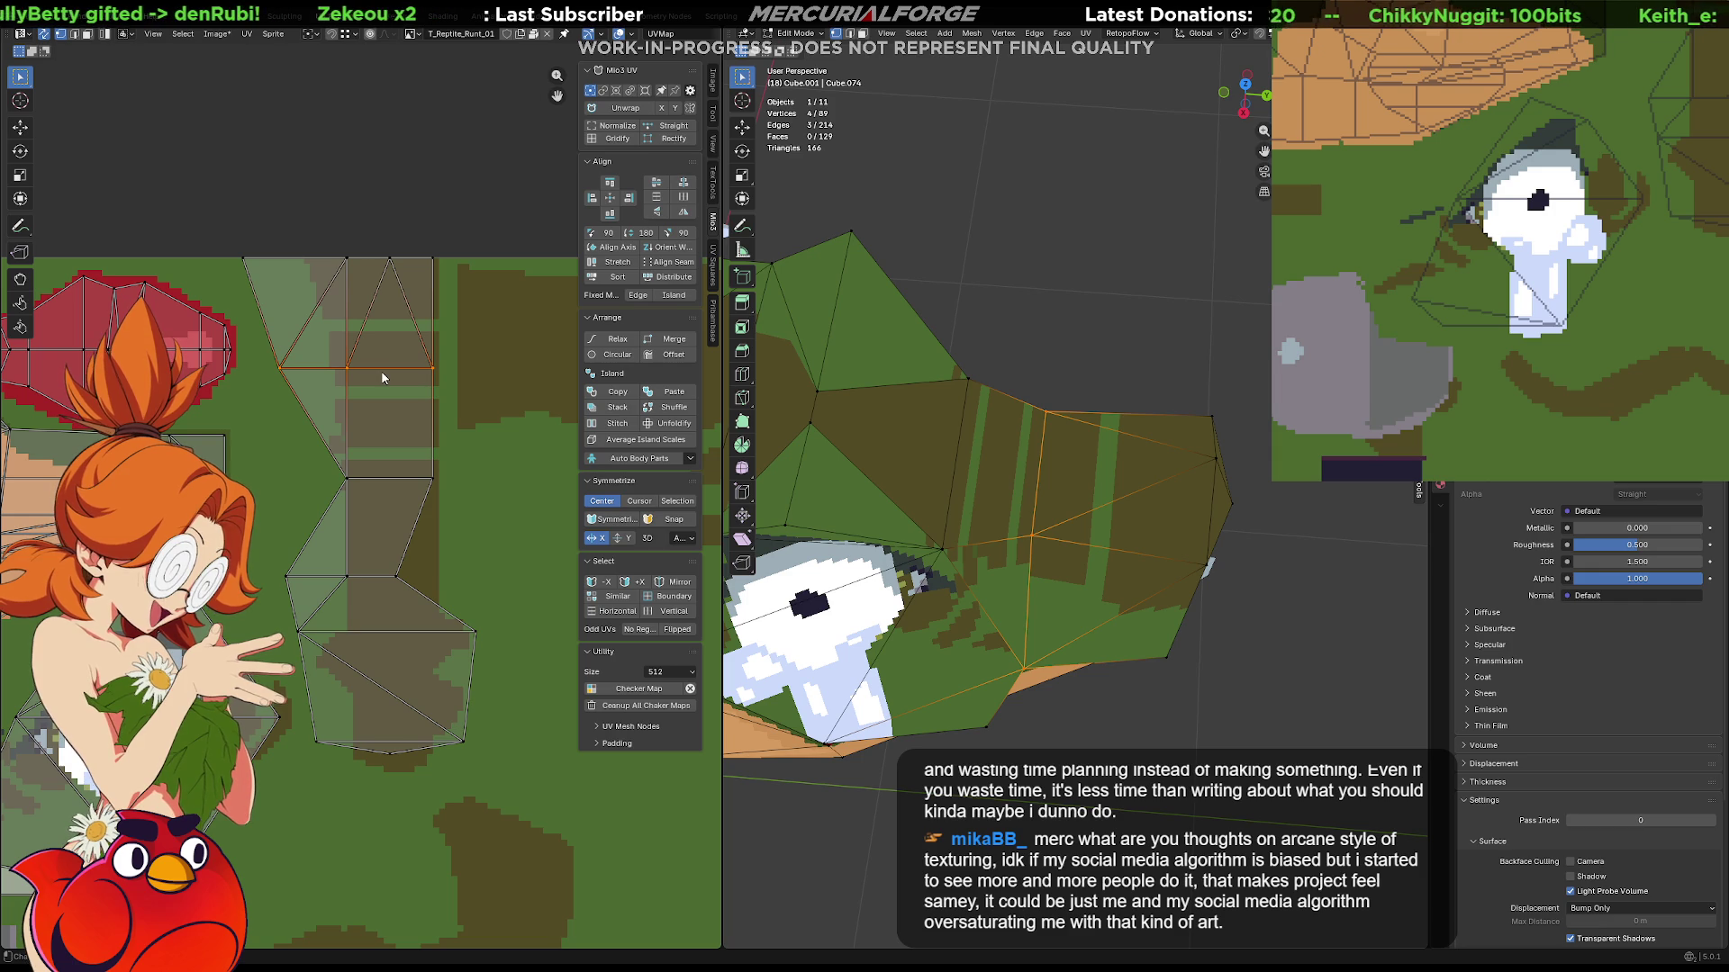
Move the selected upper UV island to a new spot on the pixel texture and deselect it.
{"action": "left_click_drag", "start_coordinate": [482, 245], "coordinate": [241, 382]}
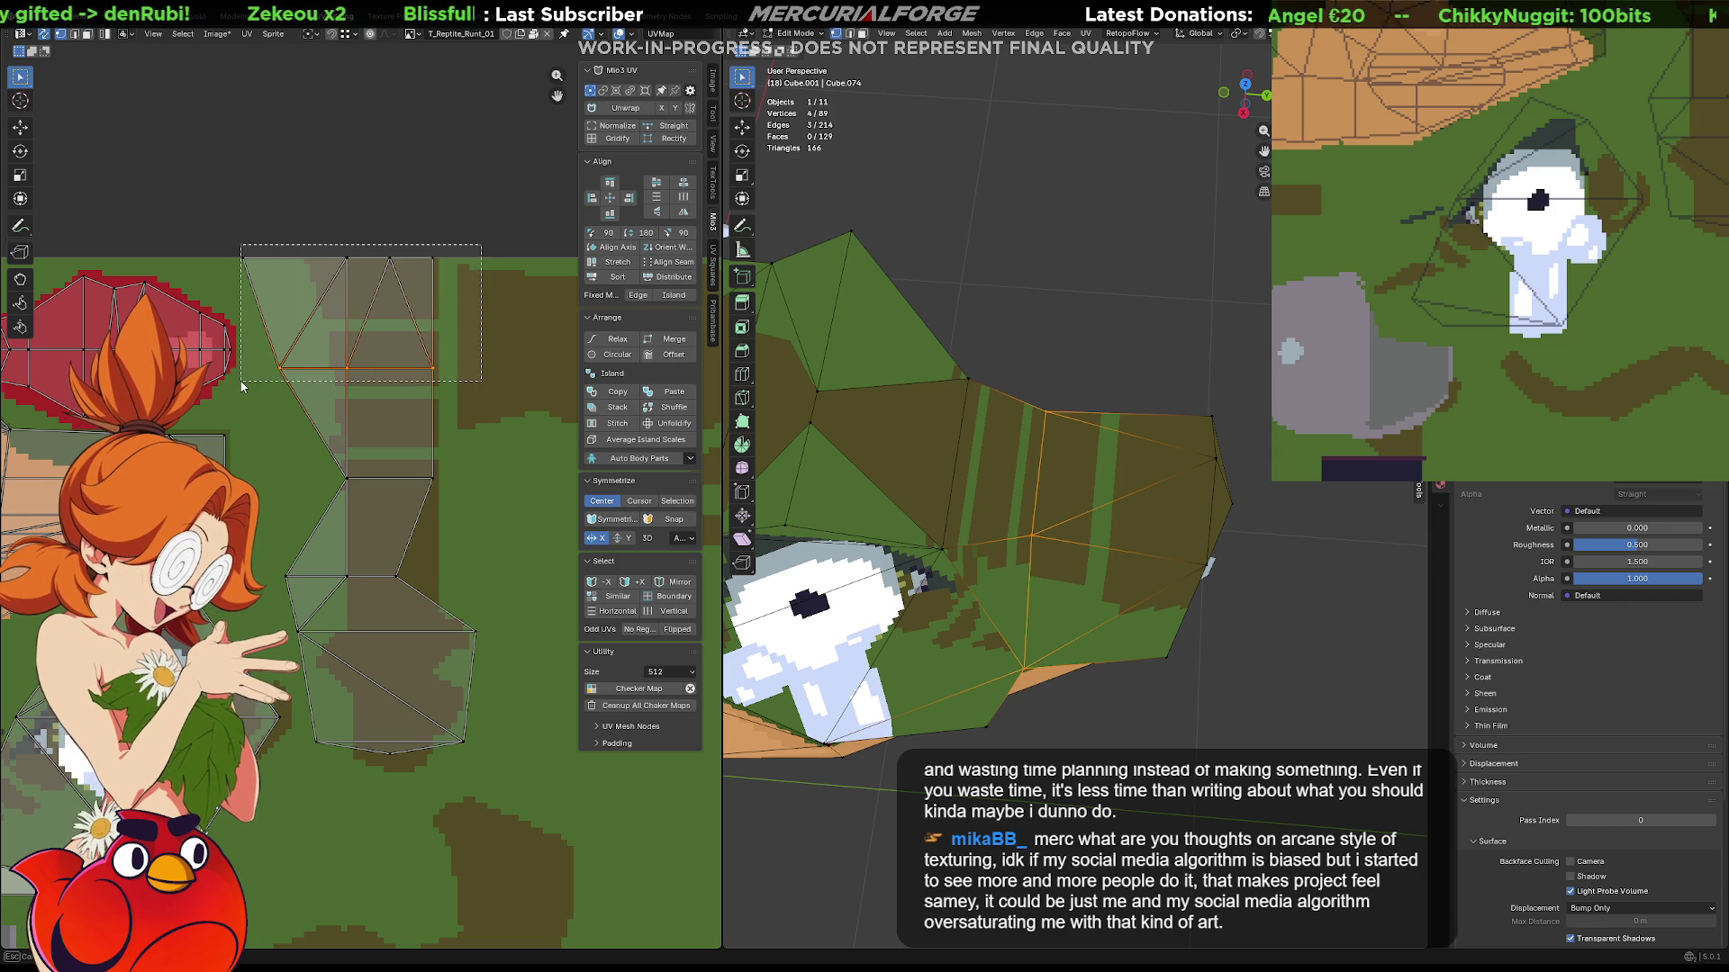
{"action": "key", "text": "g"}
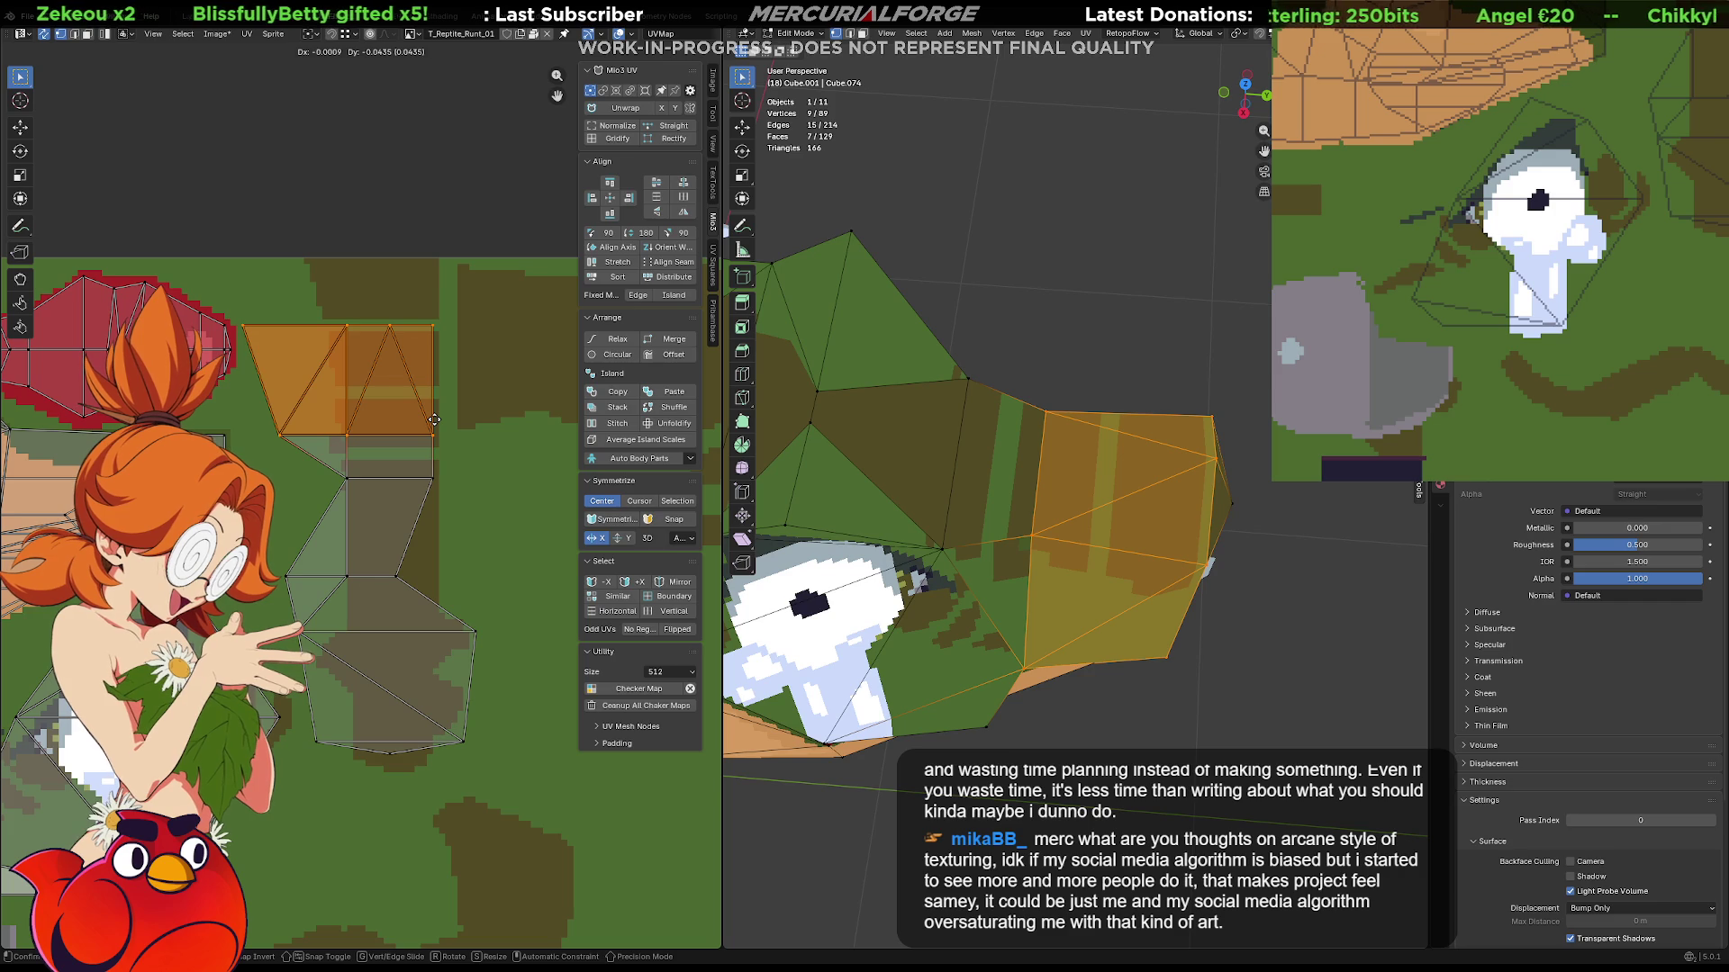
{"action": "left_click", "coordinate": [434, 429]}
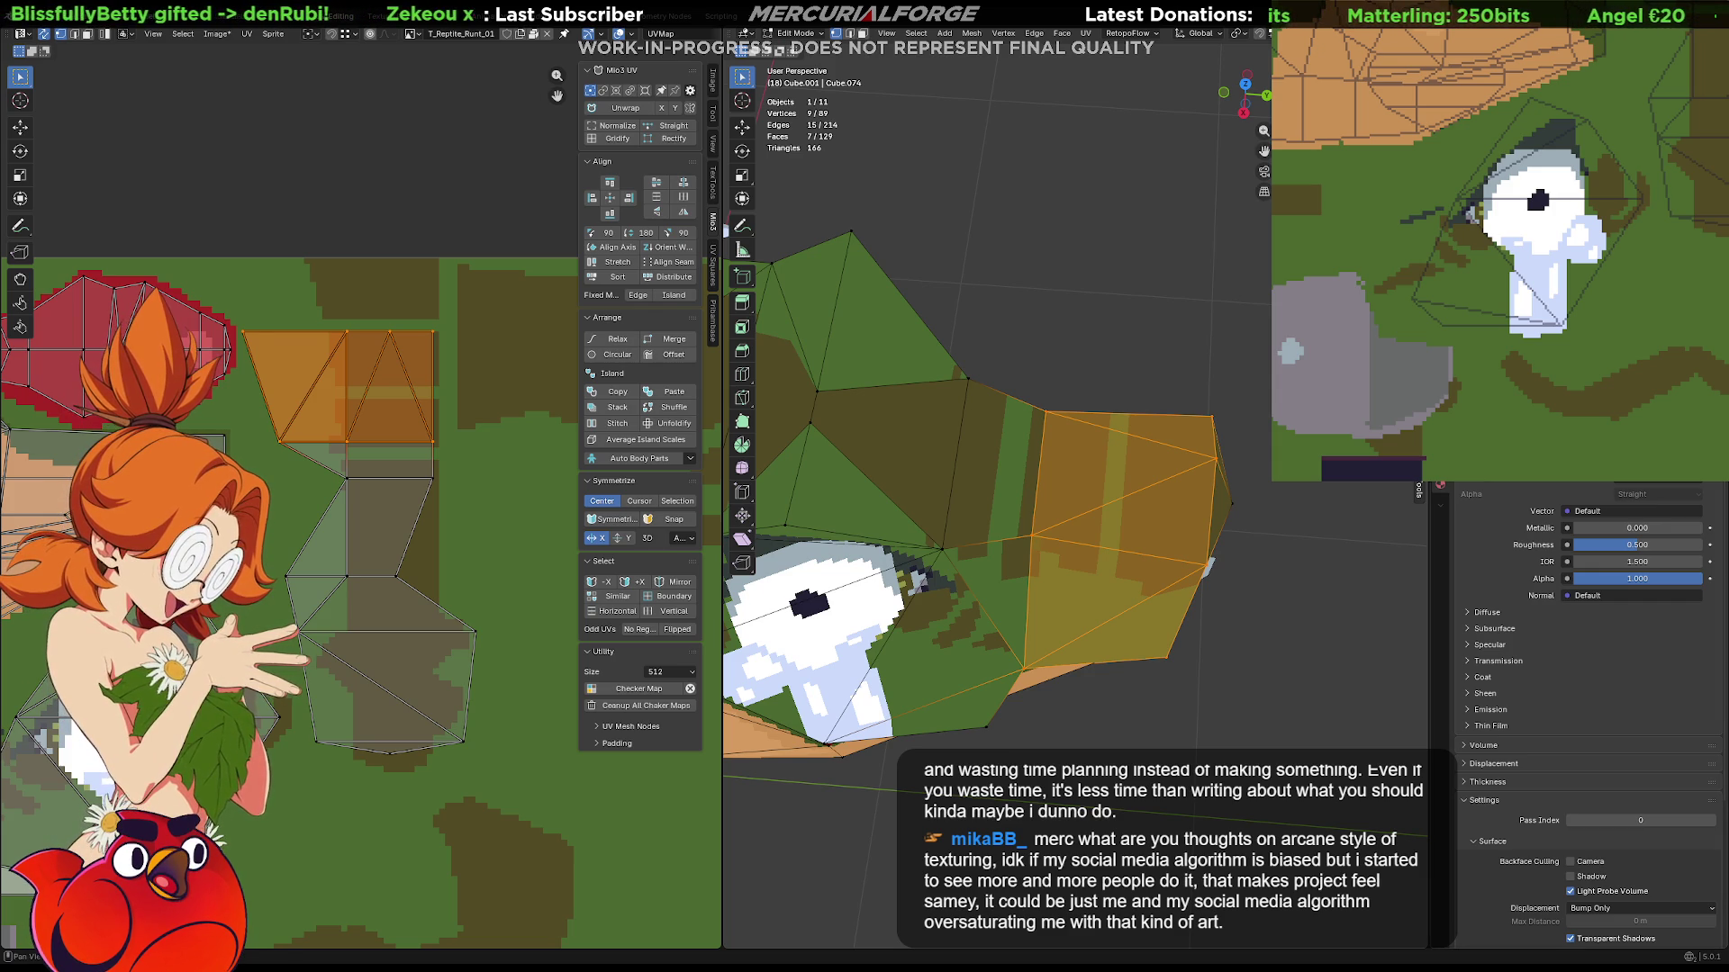
{"action": "left_click", "coordinate": [1206, 567]}
{"action": "middle_click_drag", "start_coordinate": [1205, 567], "coordinate": [1238, 592]}
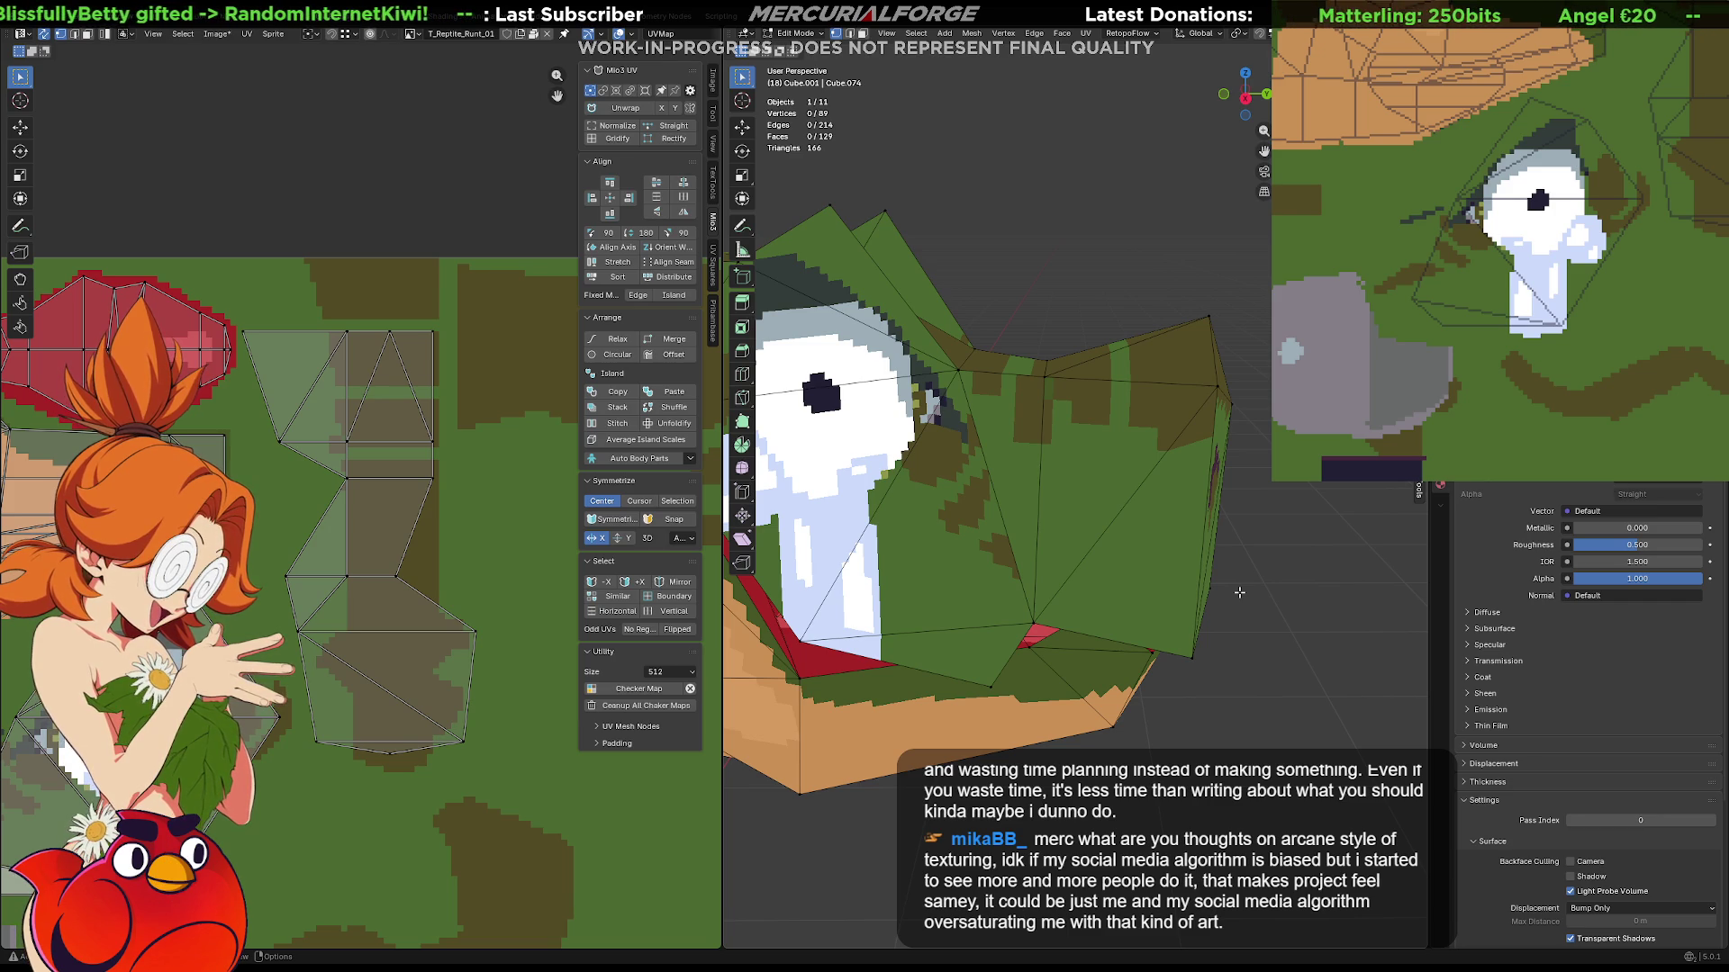
{"action": "mouse_move", "coordinate": [1239, 592]}
{"action": "middle_mouse_down"}
{"action": "mouse_move", "coordinate": [1024, 657]}
{"action": "mouse_move", "coordinate": [1062, 434]}
{"action": "middle_mouse_up"}
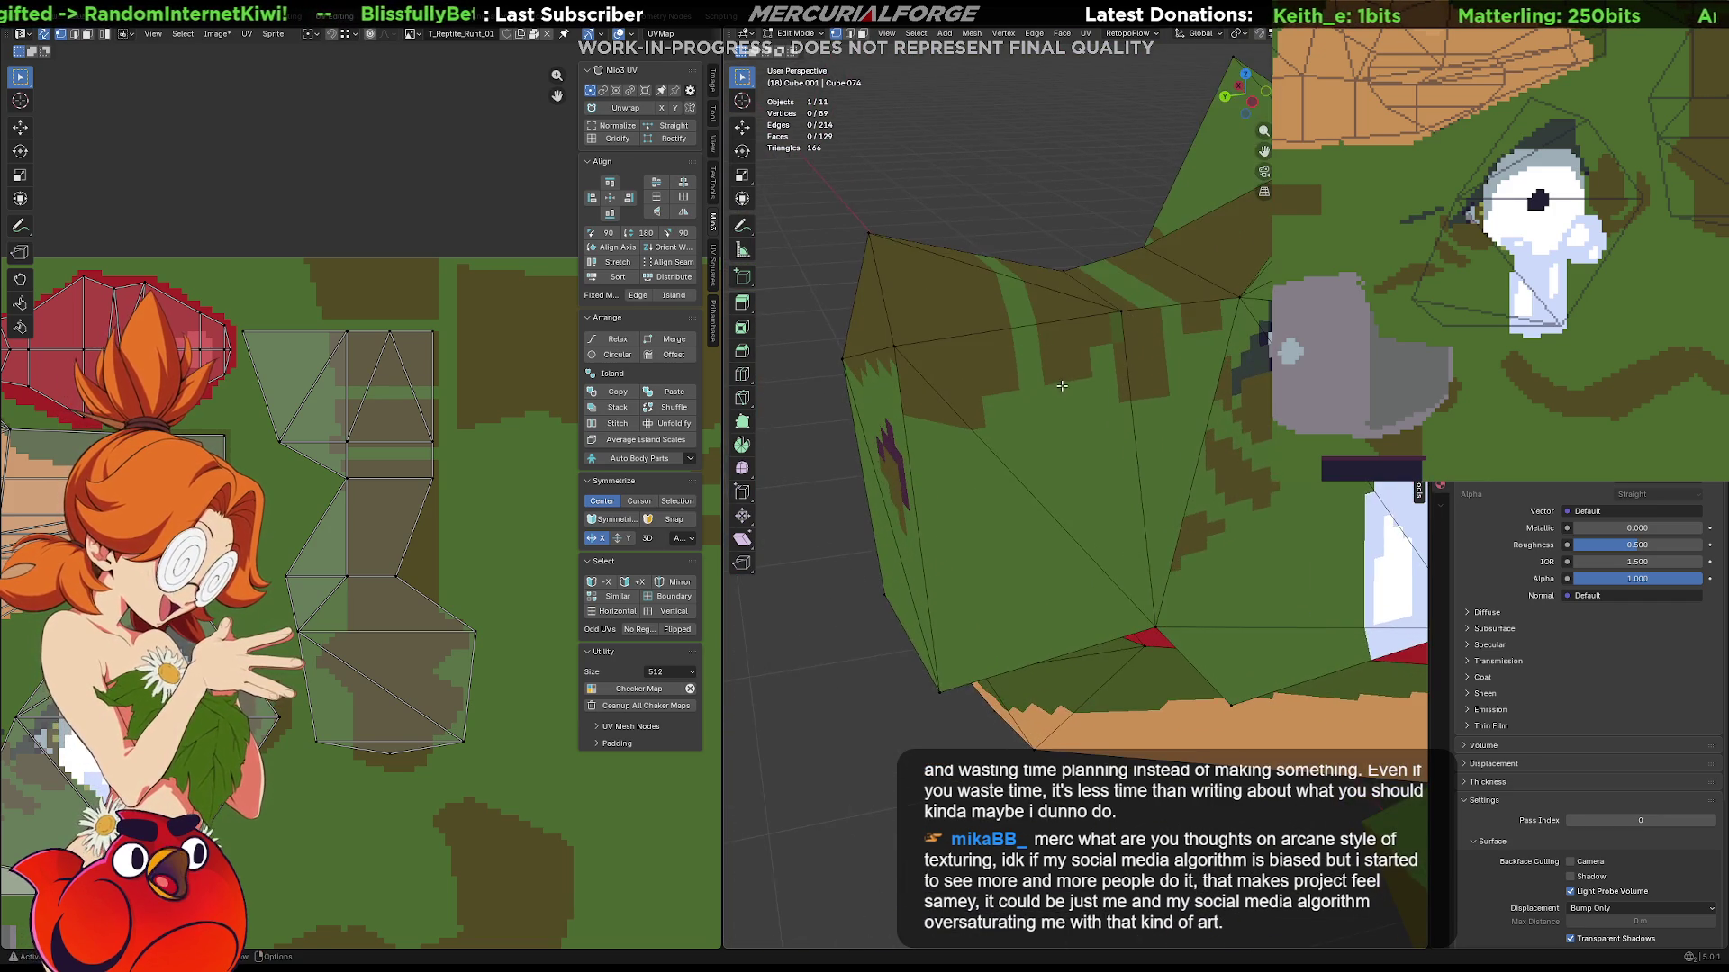
{"action": "mouse_move", "coordinate": [1089, 428]}
{"action": "middle_mouse_down"}
{"action": "mouse_move", "coordinate": [1030, 475]}
{"action": "mouse_move", "coordinate": [1037, 459]}
{"action": "middle_mouse_up"}
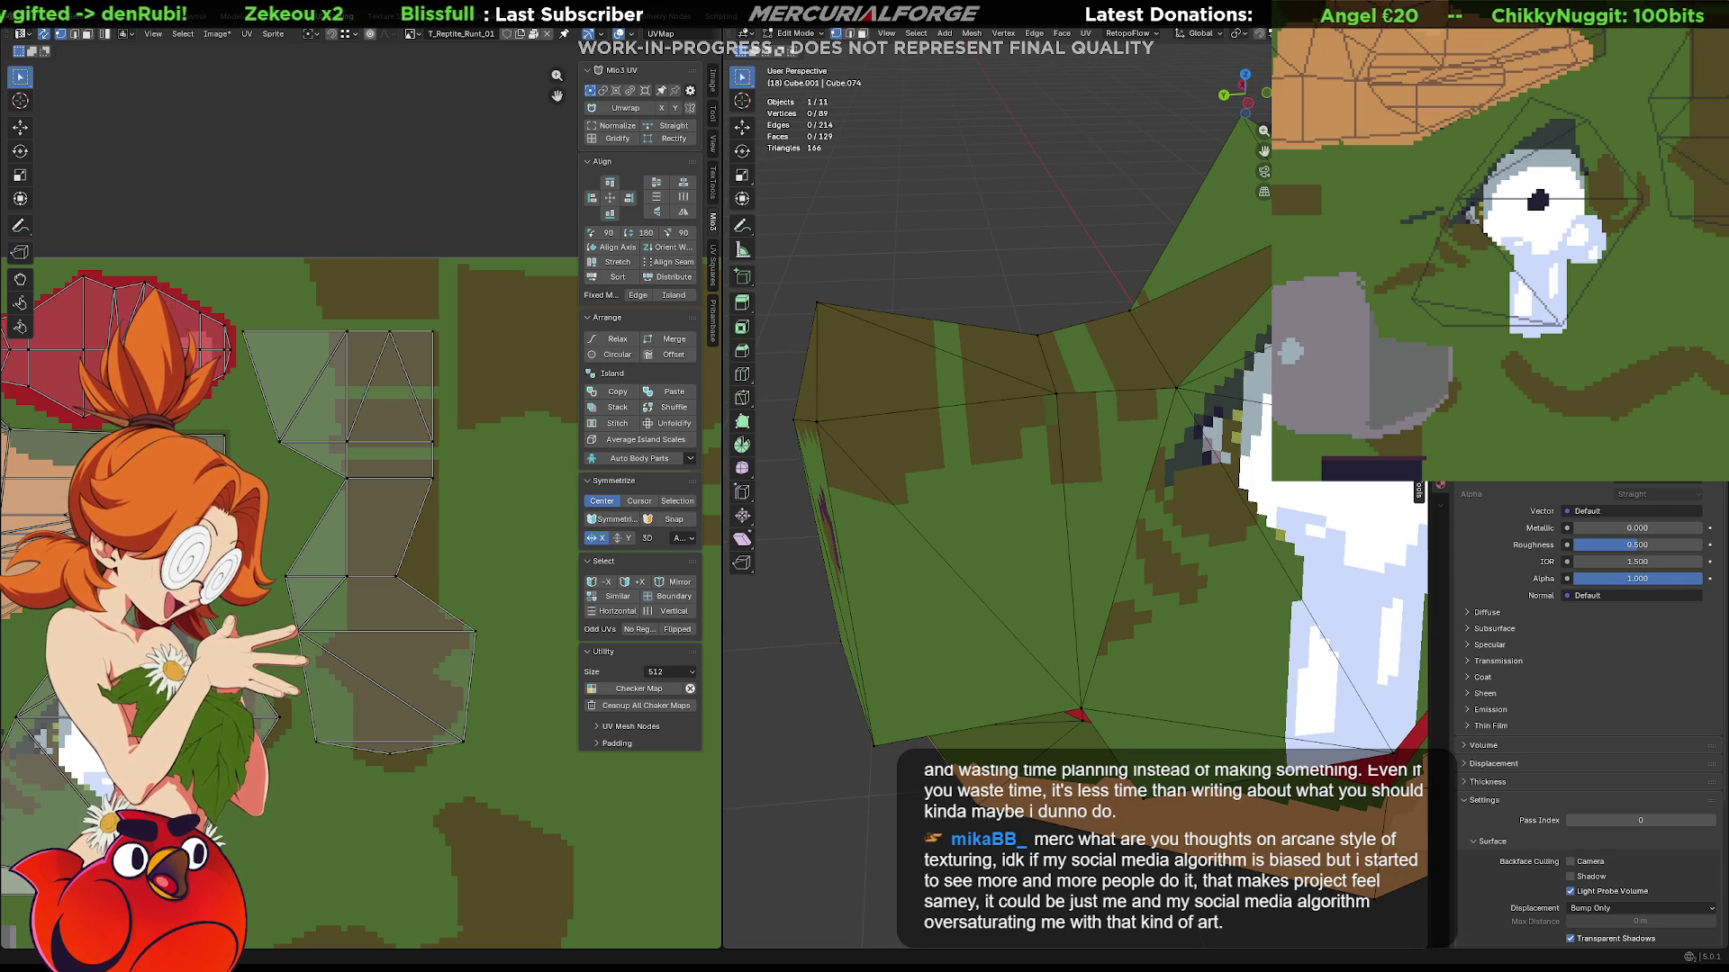
{"action": "scroll", "coordinate": [1704, 289], "scroll_direction": "up", "scroll_amount": 3}
{"action": "scroll", "coordinate": [1705, 289], "scroll_direction": "up", "scroll_amount": 3}
{"action": "mouse_move", "coordinate": [1704, 289]}
{"action": "middle_mouse_down"}
{"action": "mouse_move", "coordinate": [1596, 248]}
{"action": "mouse_move", "coordinate": [1620, 238]}
{"action": "middle_mouse_up"}
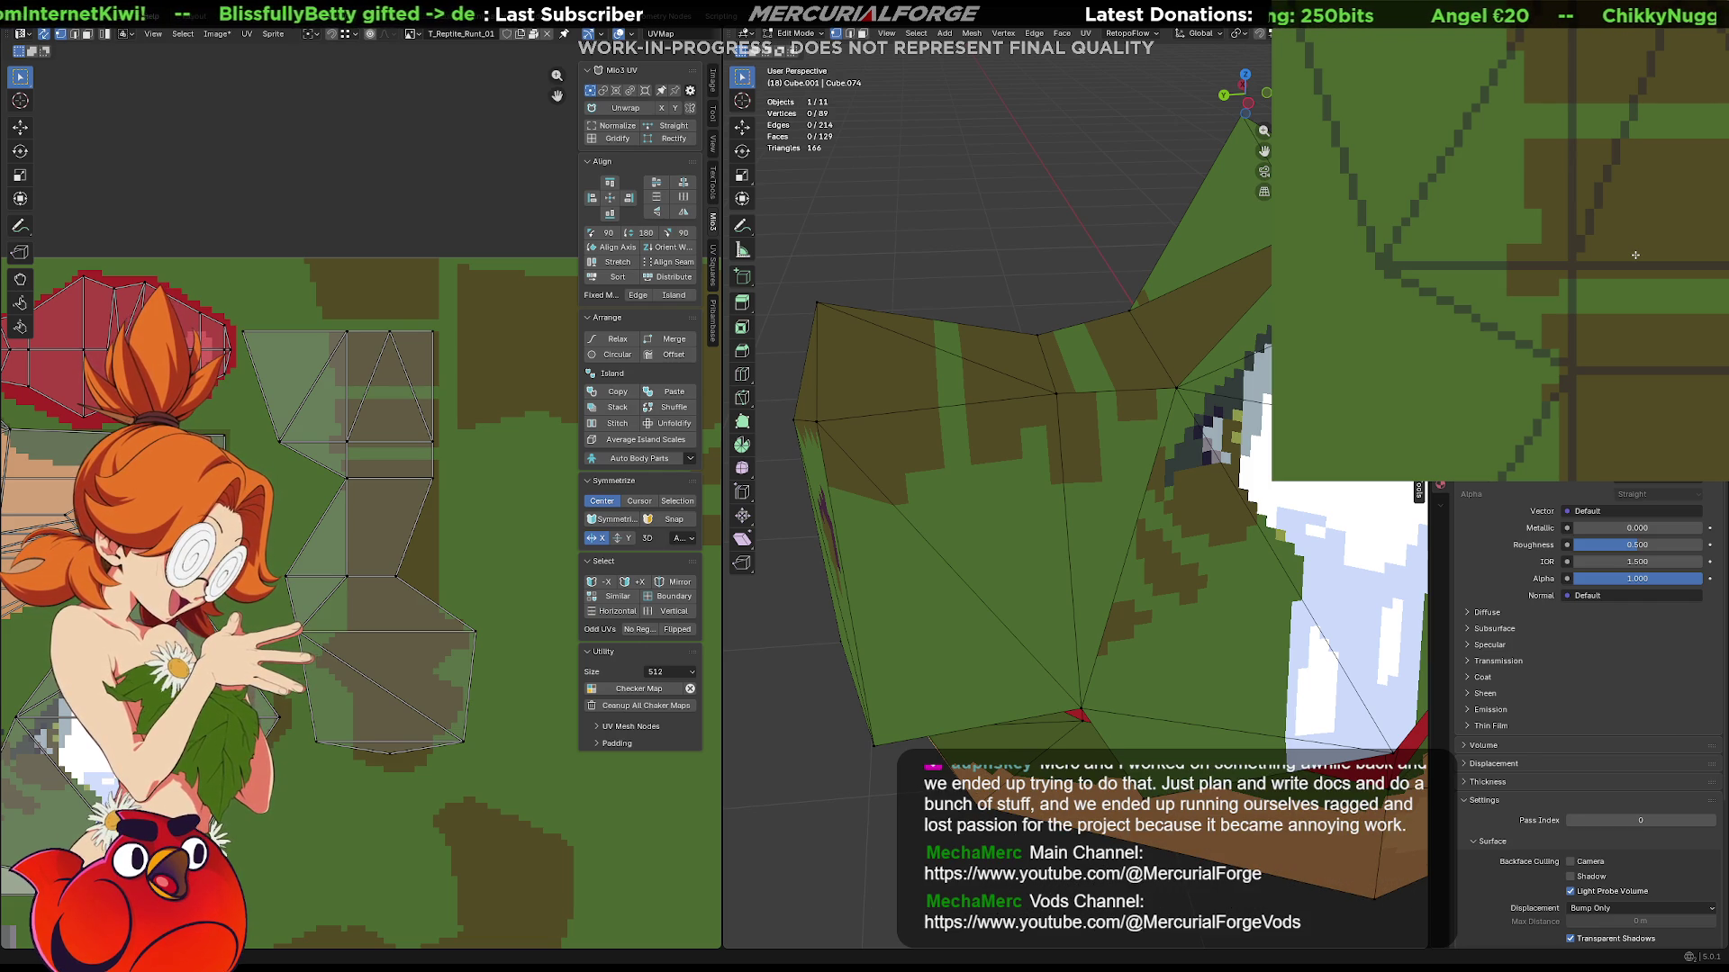
{"action": "scroll", "coordinate": [1532, 211], "scroll_direction": "down", "scroll_amount": 2}
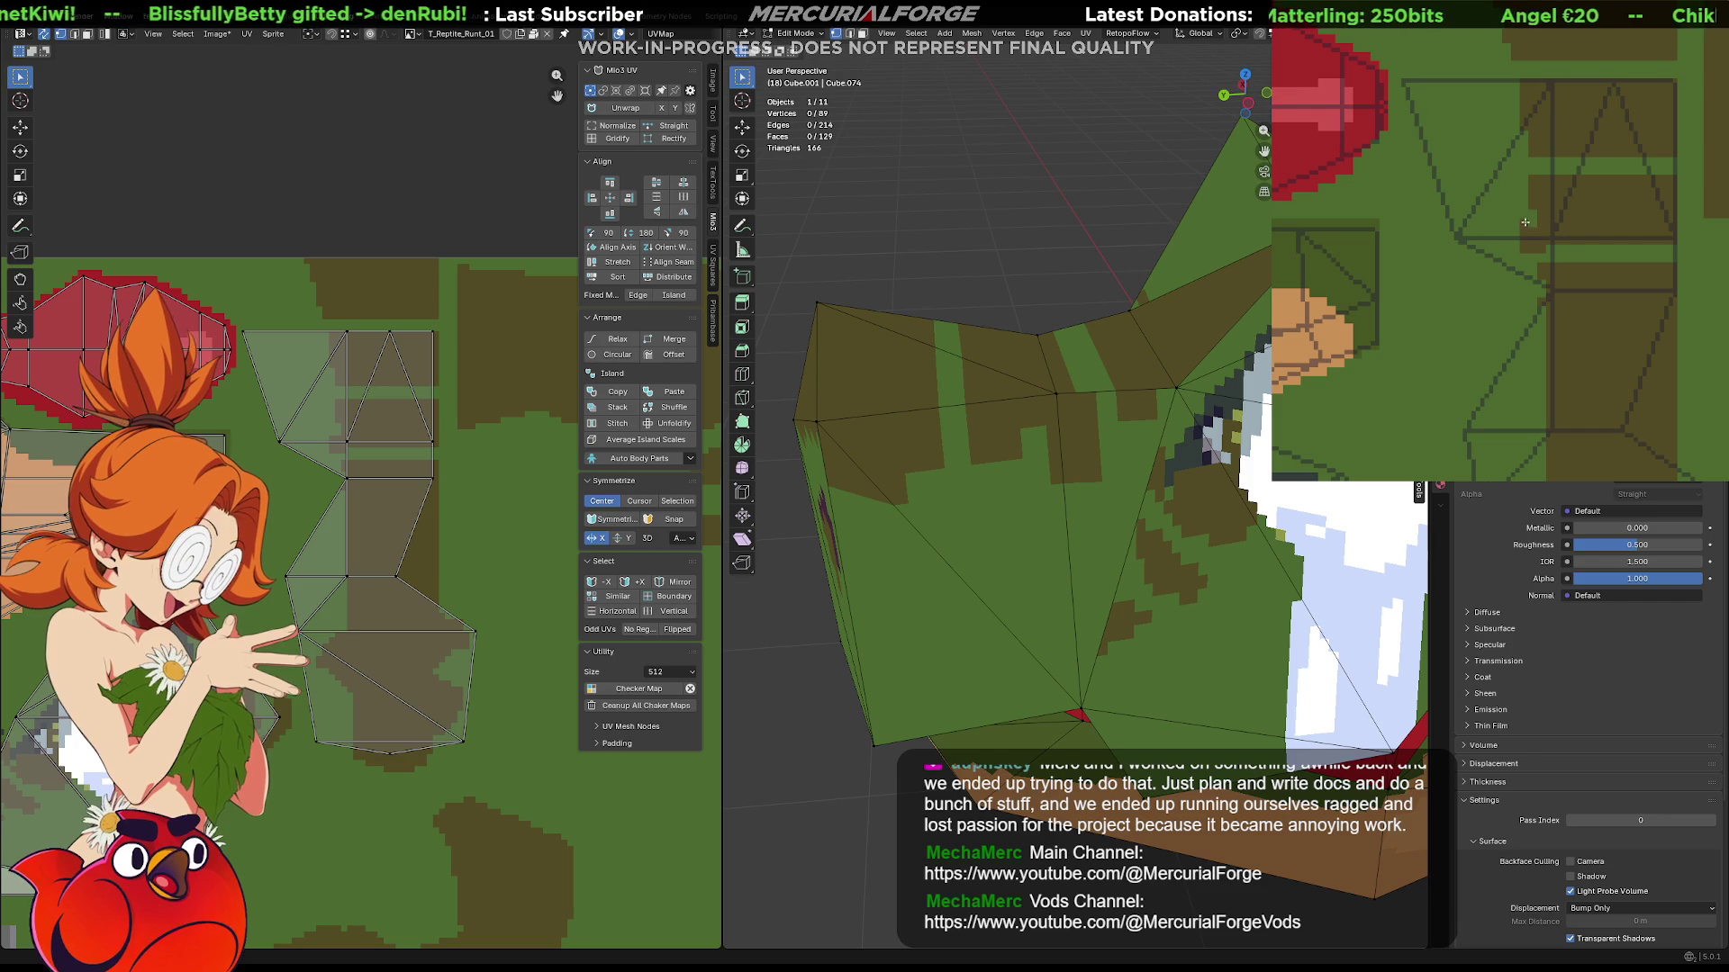
Paint a short dark brown line on the reptile's green texture near the selected body vertex.
{"action": "middle_click_drag", "start_coordinate": [1598, 178], "coordinate": [1593, 293]}
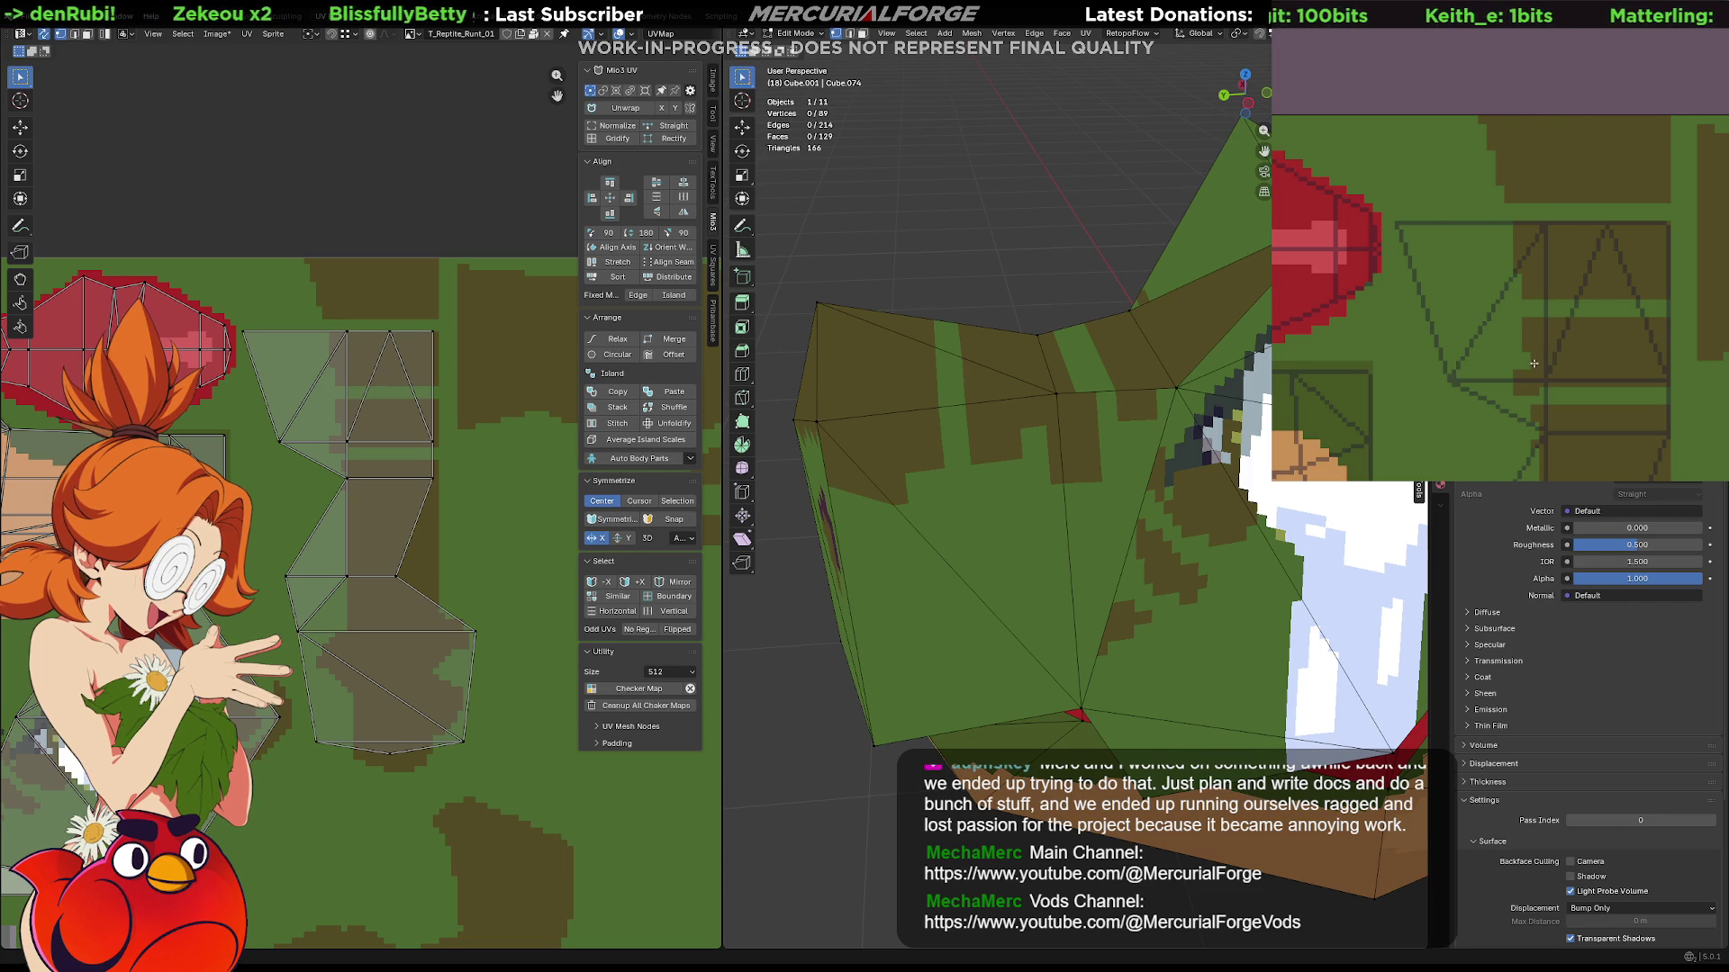
{"action": "mouse_move", "coordinate": [1109, 405]}
{"action": "middle_mouse_down"}
{"action": "mouse_move", "coordinate": [1197, 393]}
{"action": "mouse_move", "coordinate": [1108, 405]}
{"action": "middle_mouse_up"}
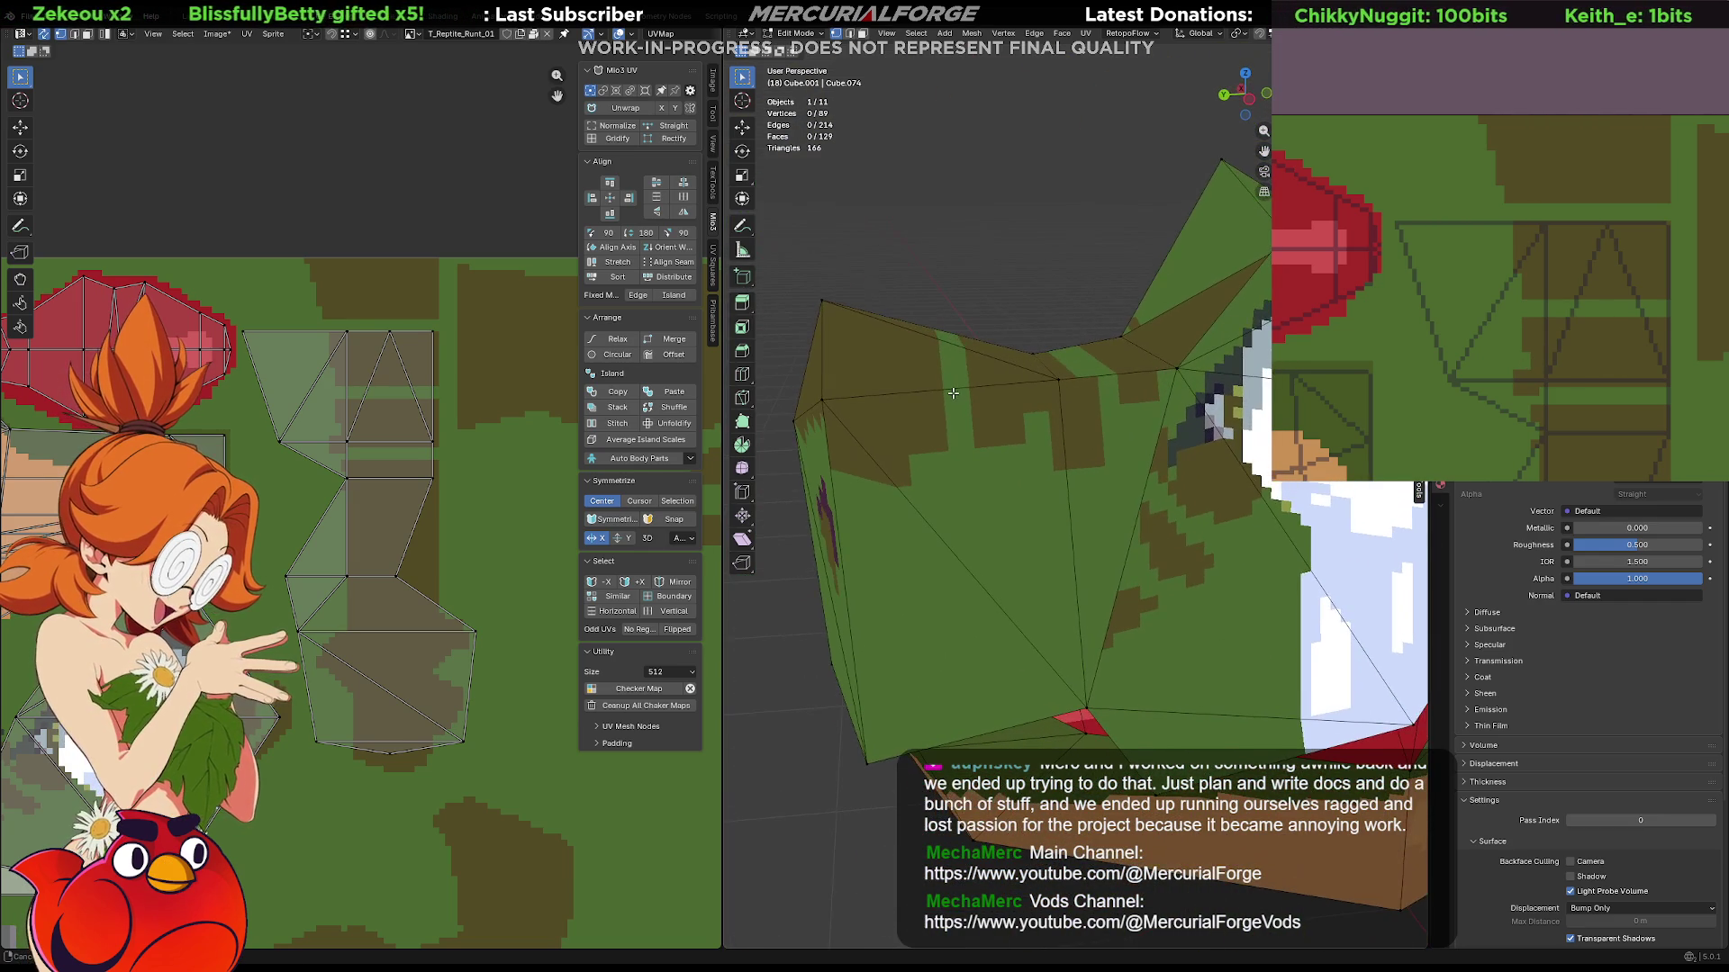
{"action": "left_click", "coordinate": [340, 454]}
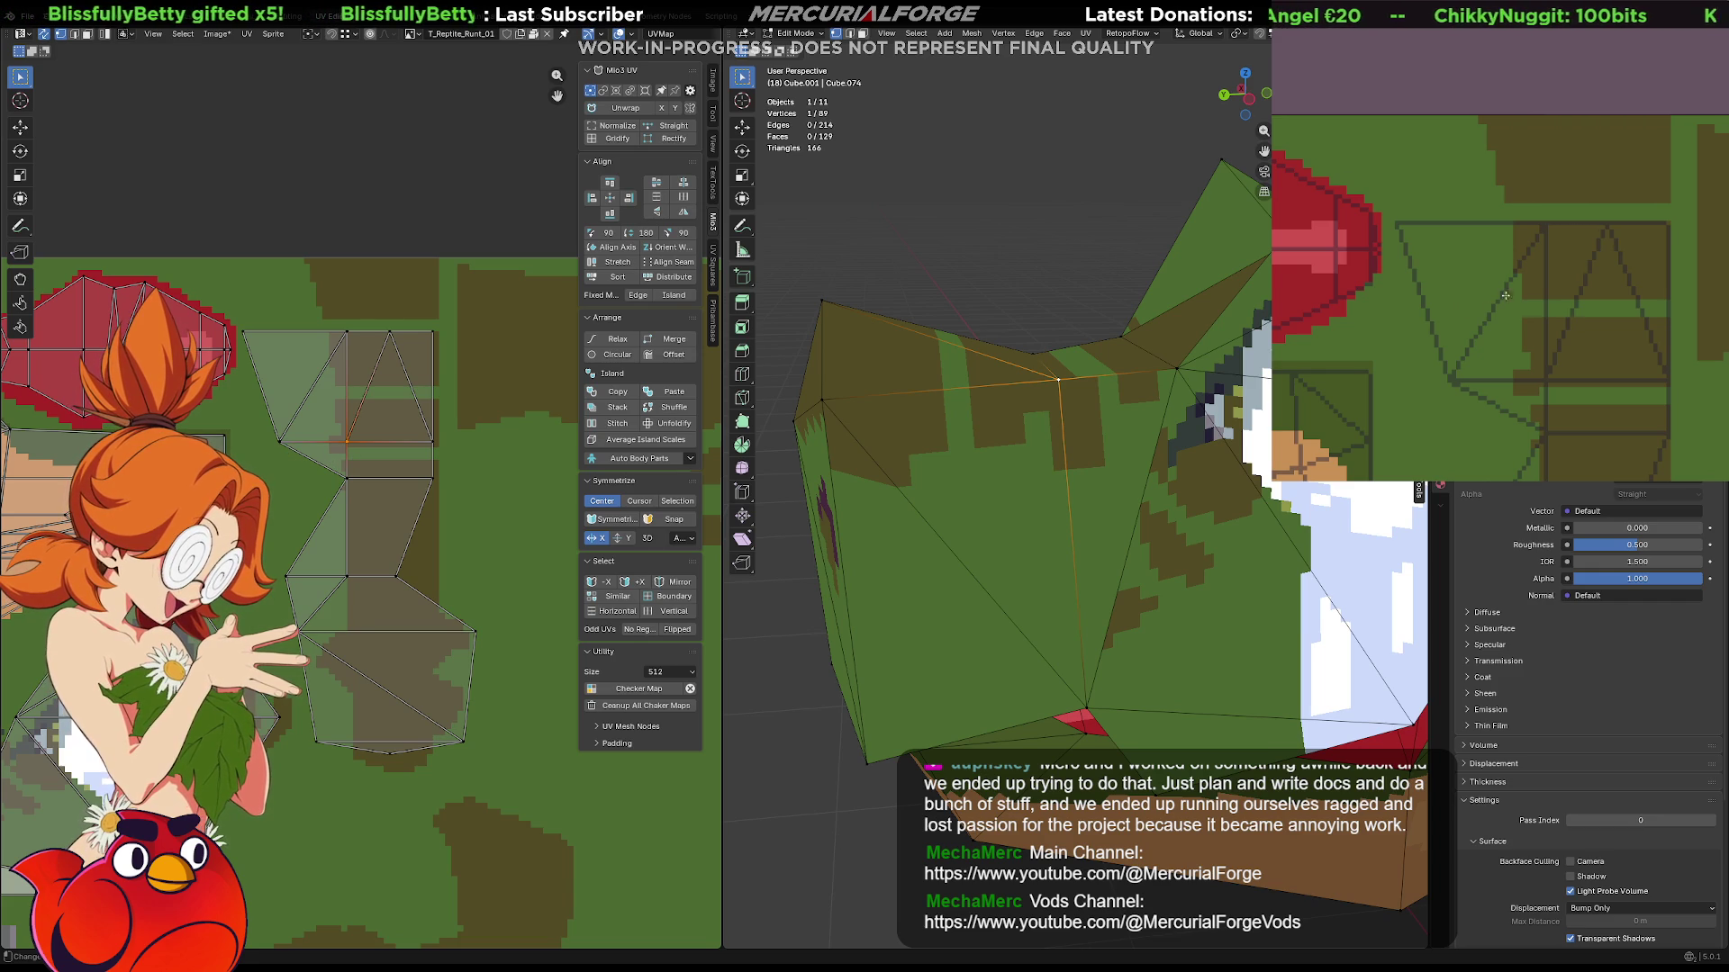
{"action": "mouse_move", "coordinate": [1516, 377]}
{"action": "left_mouse_down"}
{"action": "mouse_move", "coordinate": [1435, 379]}
{"action": "mouse_move", "coordinate": [1512, 394]}
{"action": "left_mouse_up"}
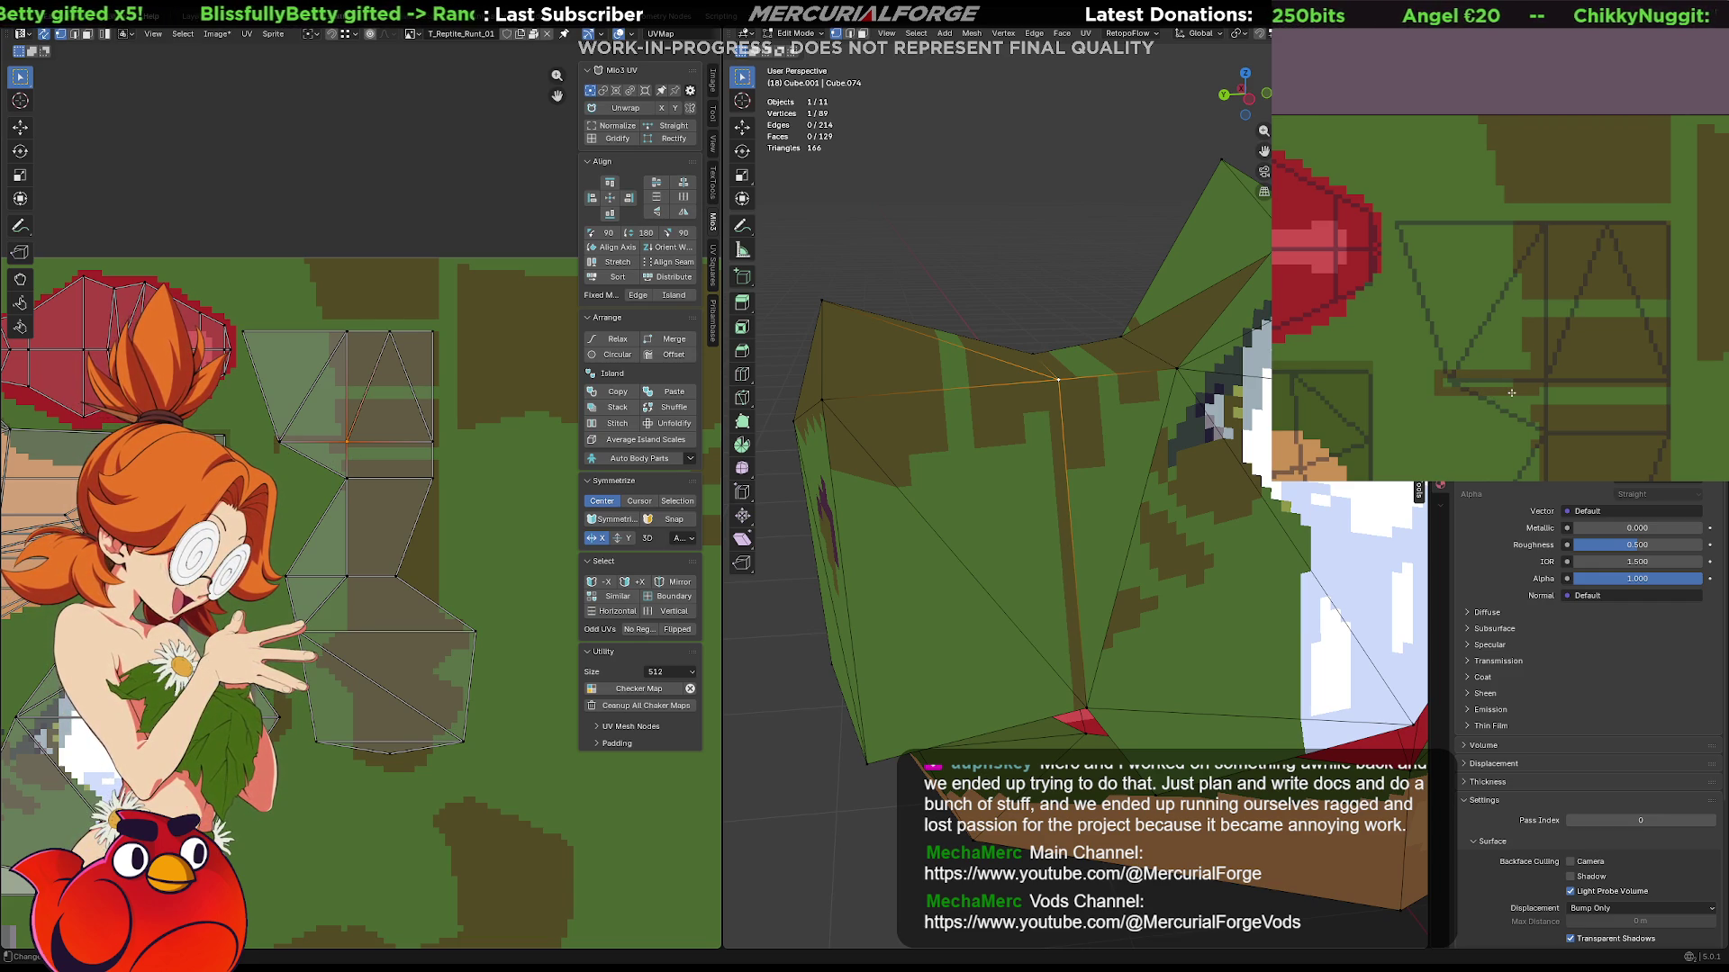
Try a dark olive fill on the green area, then undo it back to the green texture.
{"action": "left_click", "coordinate": [1498, 390]}
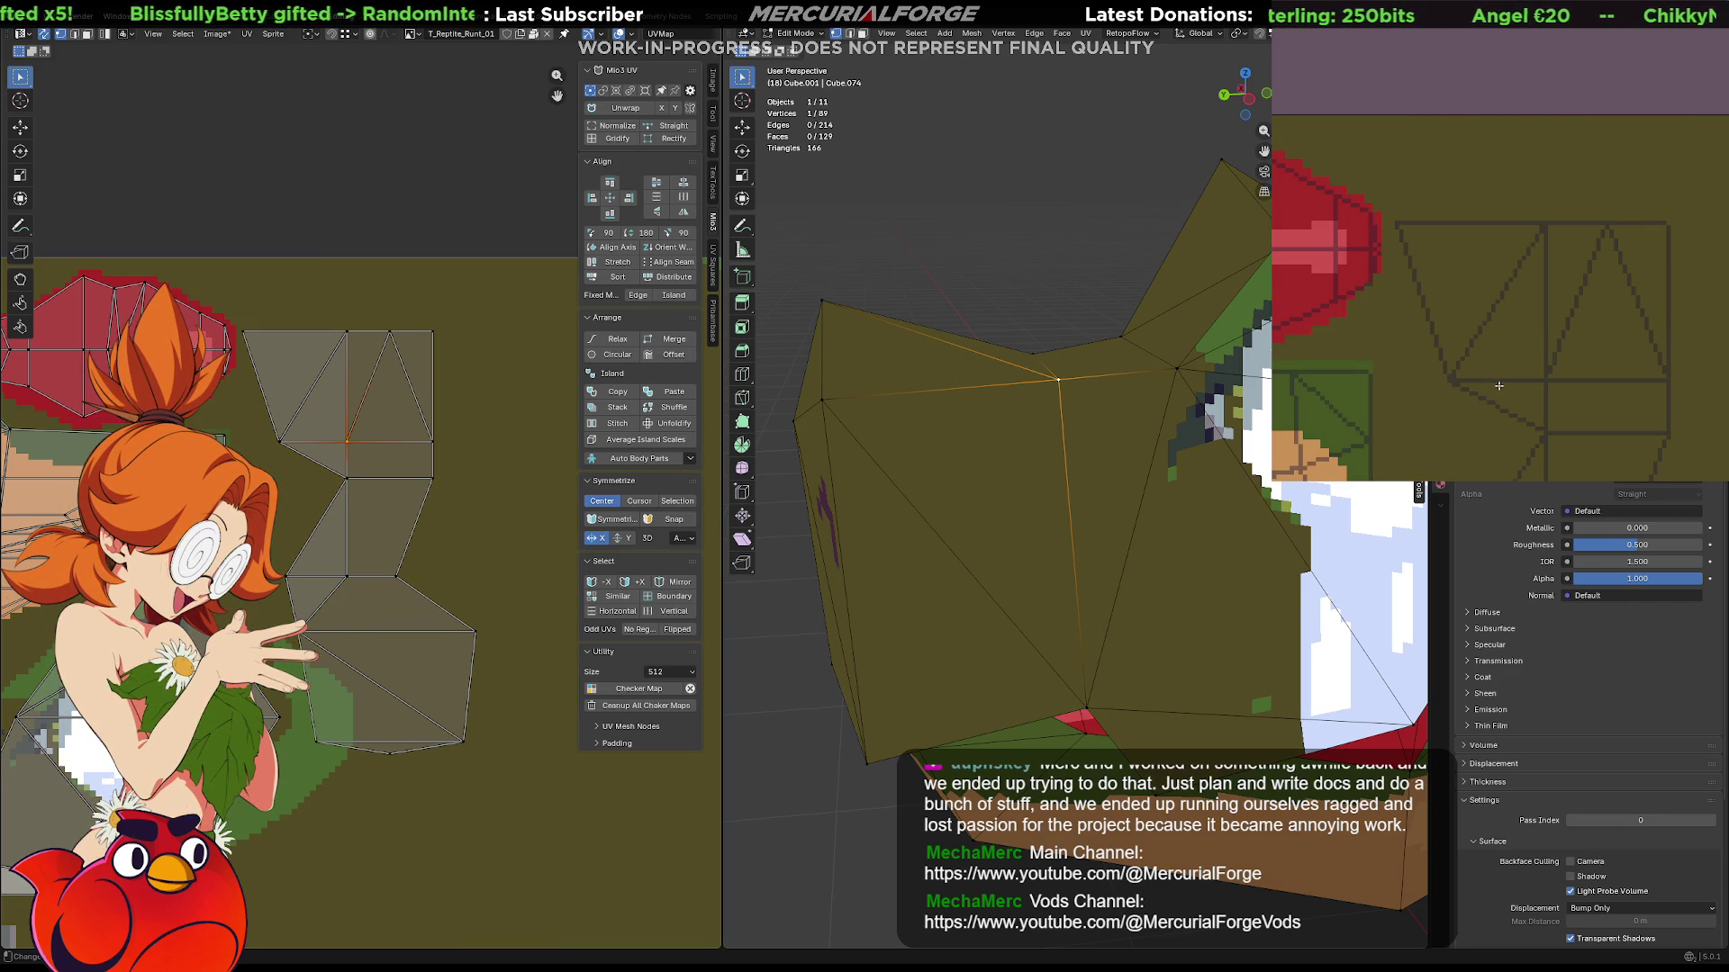
{"action": "key", "text": "ctrl+z"}
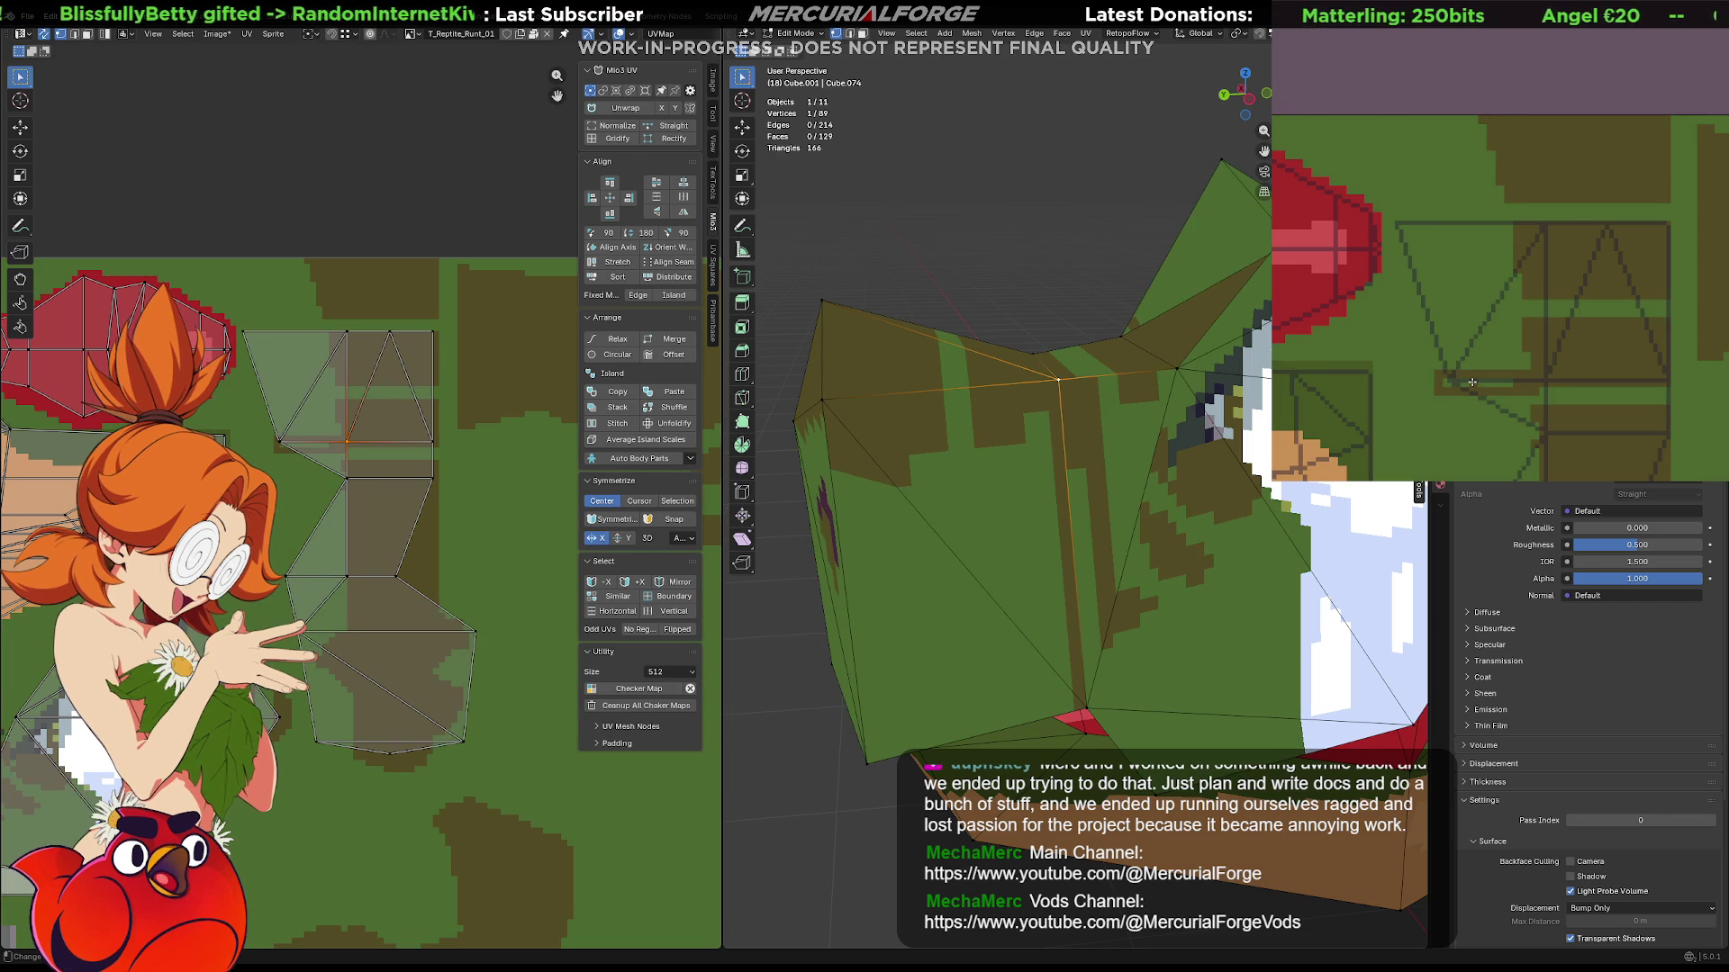
{"action": "key", "text": "ctrl+shift+z"}
{"action": "key", "text": "ctrl+z"}
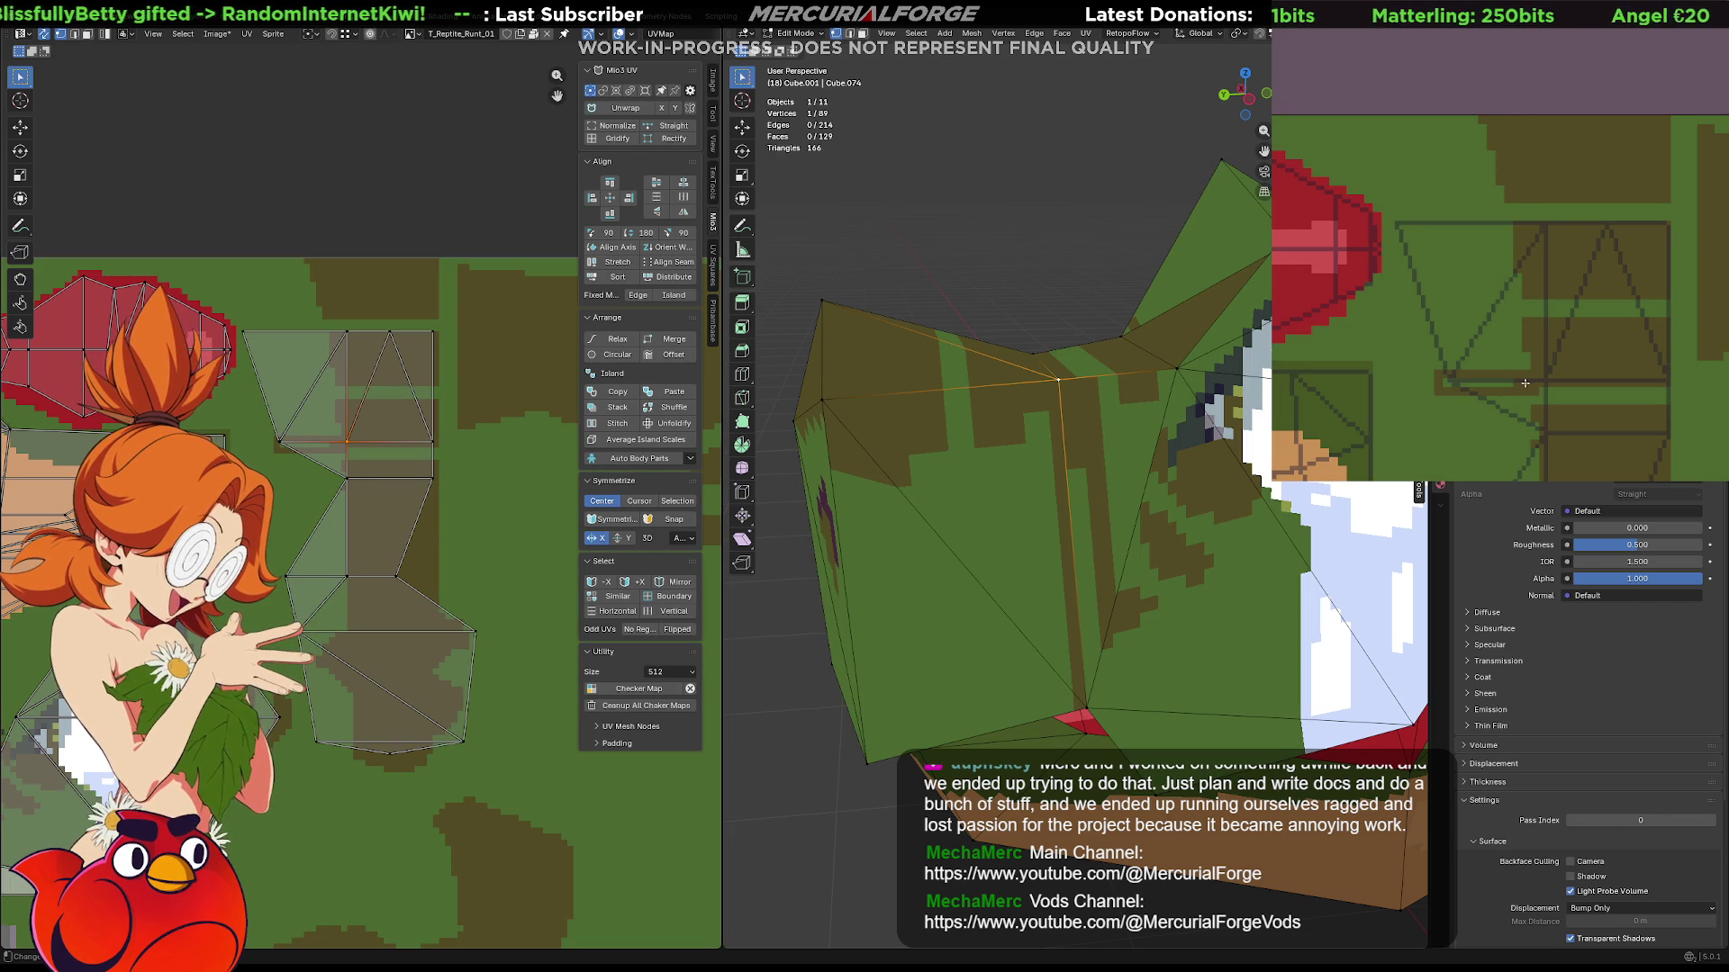
{"action": "scroll", "coordinate": [1080, 446], "scroll_direction": "down", "scroll_amount": 5}
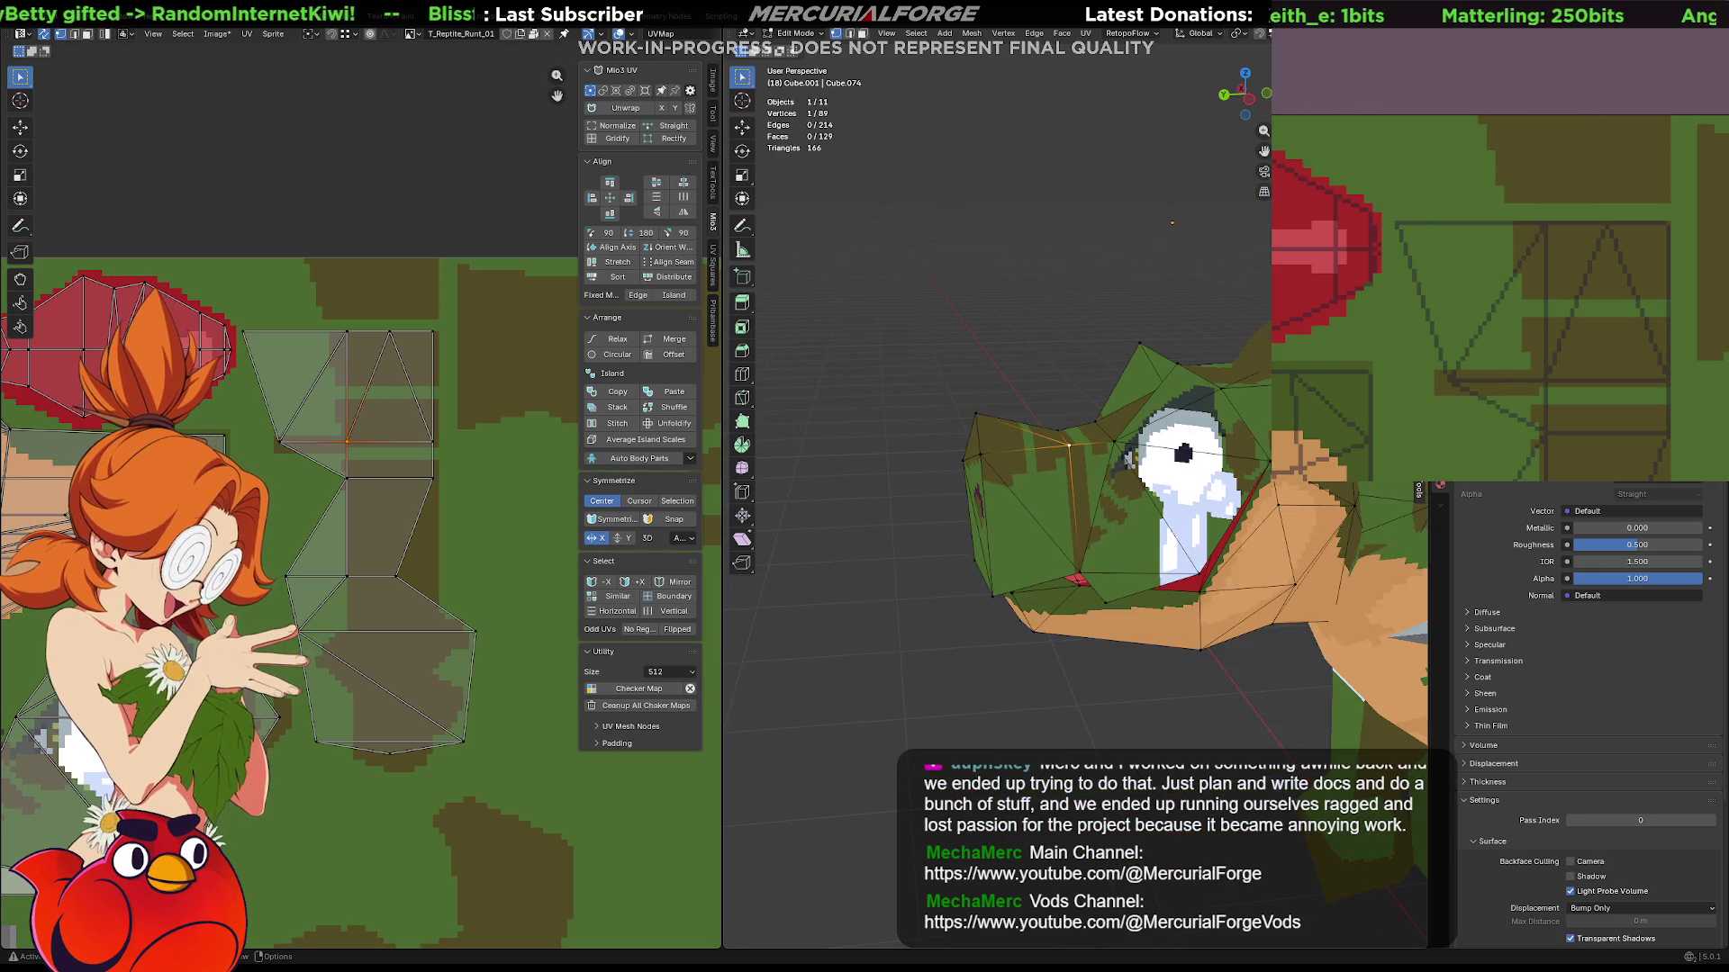
{"action": "middle_click_drag", "start_coordinate": [1080, 446], "coordinate": [1212, 443]}
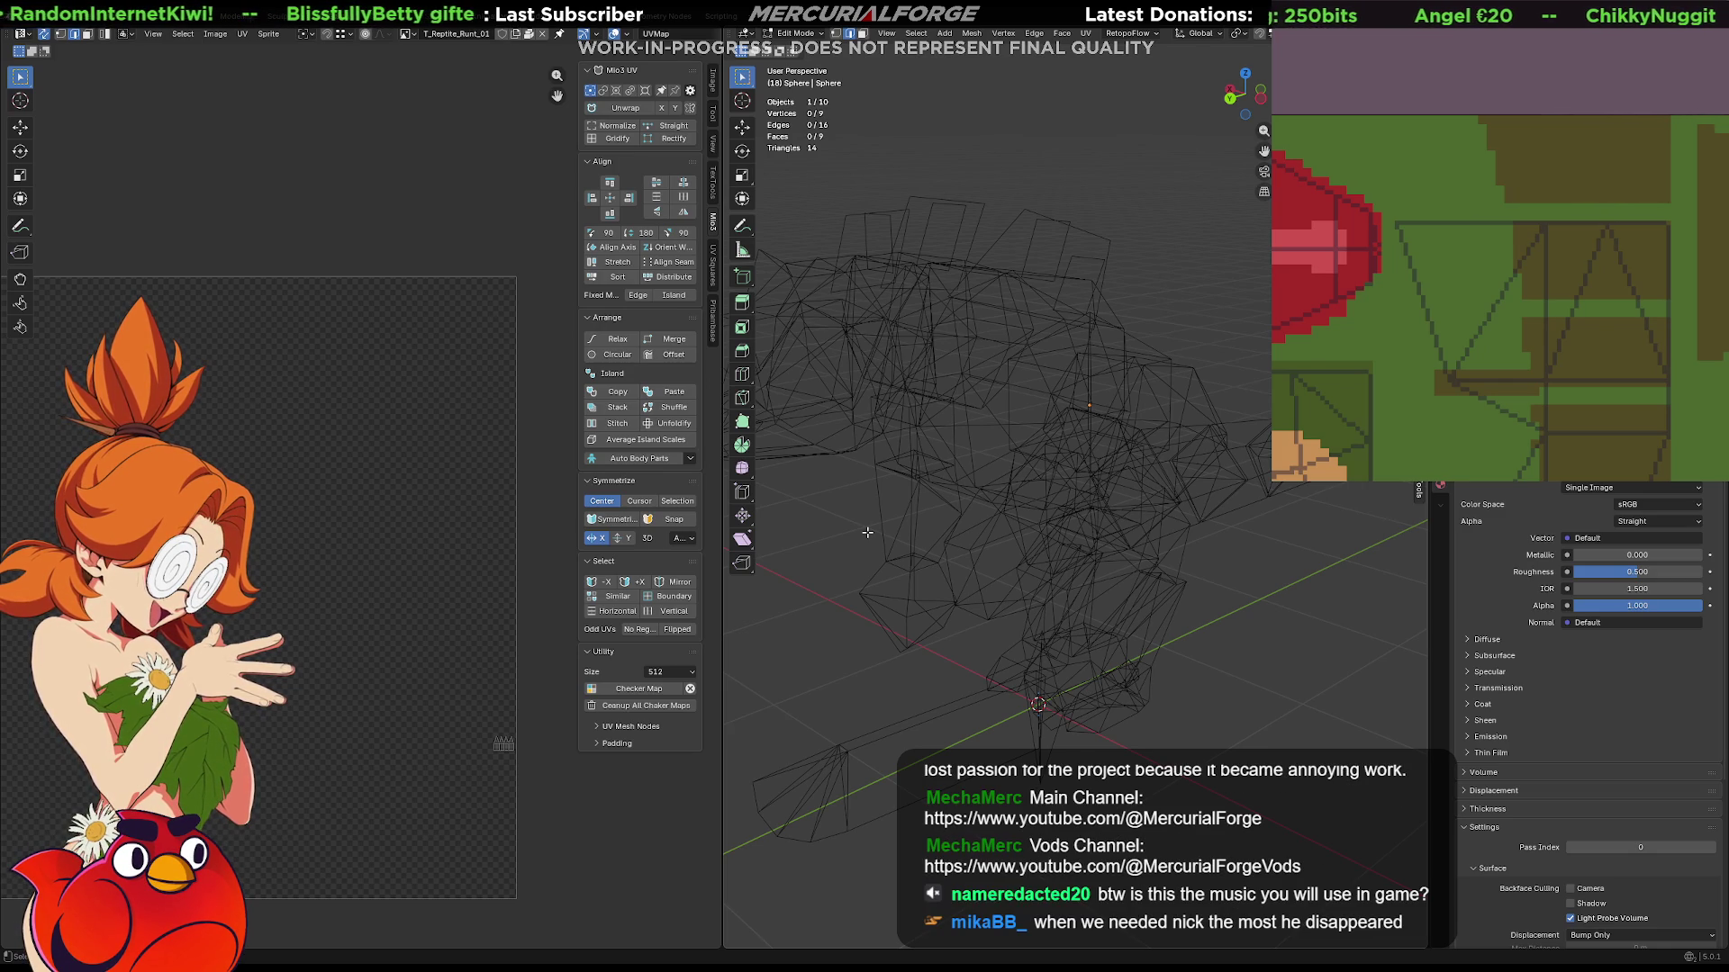
Exit edit mode into object mode, viewing the full reptile as wireframe.
{"action": "middle_click_drag", "start_coordinate": [867, 530], "coordinate": [973, 281]}
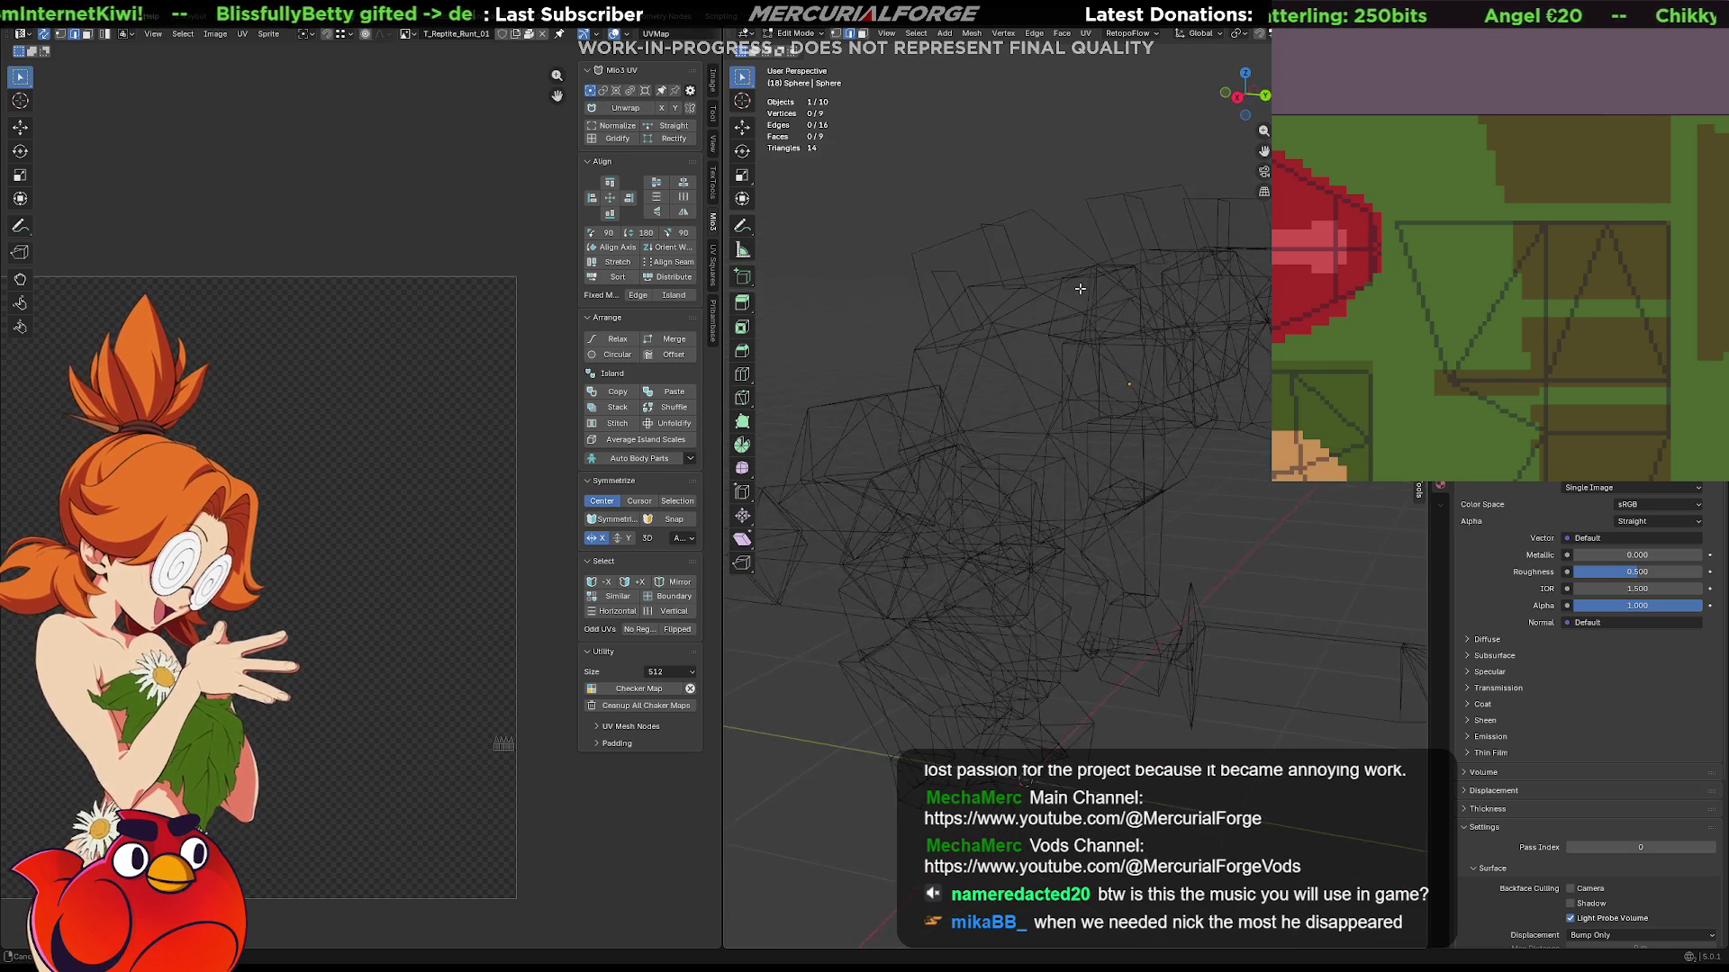
{"action": "key", "text": "Tab"}
{"action": "middle_click_drag", "start_coordinate": [1082, 337], "coordinate": [1031, 326]}
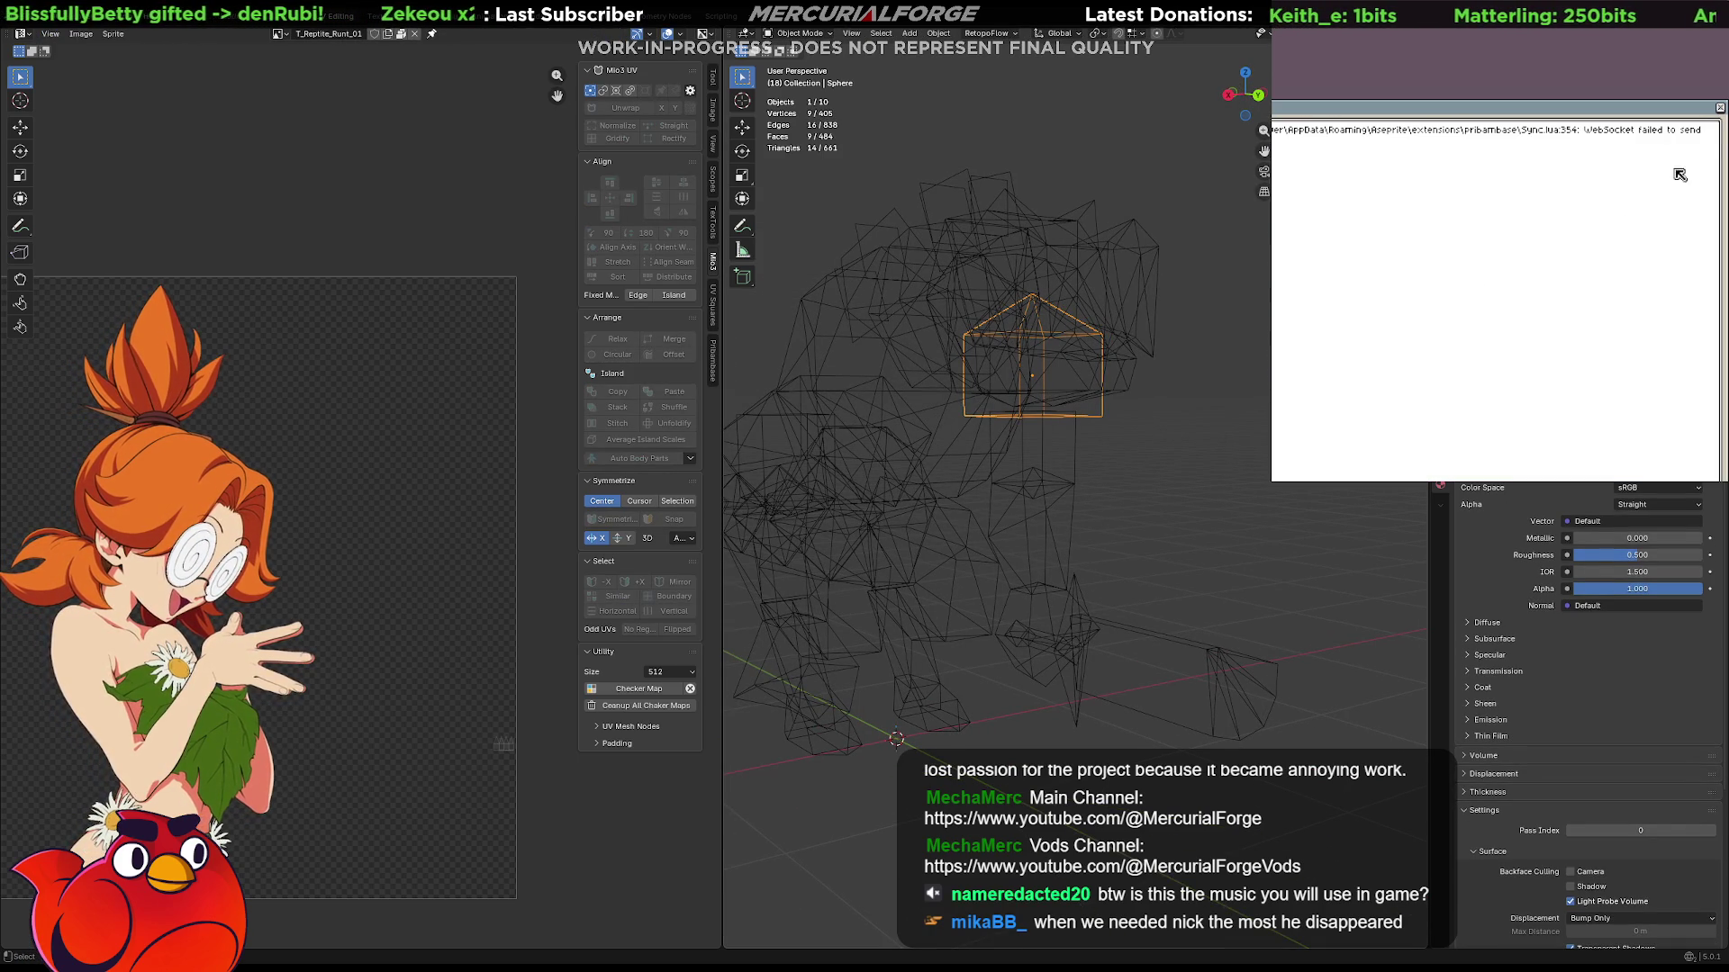
Connect Blender to Aseprite via the Pribambase panel and load the reptile texture sprite there.
{"action": "left_click", "coordinate": [1719, 109]}
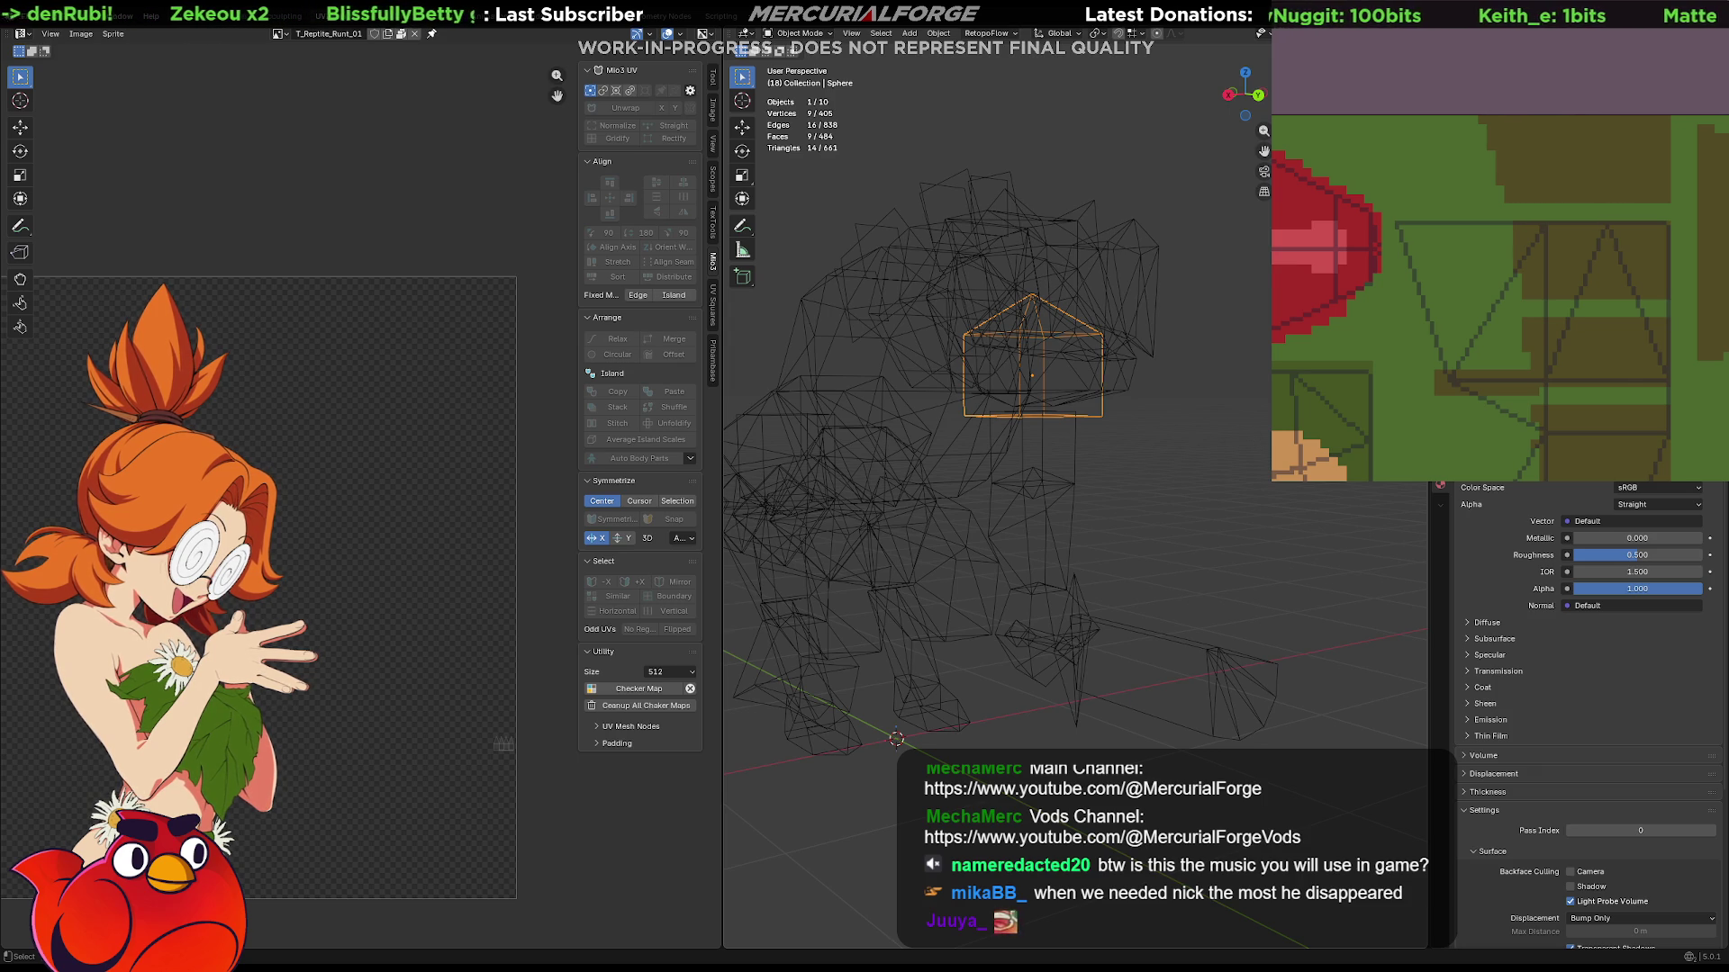
{"action": "key", "text": "alt+Tab"}
{"action": "left_click", "coordinate": [1418, 270]}
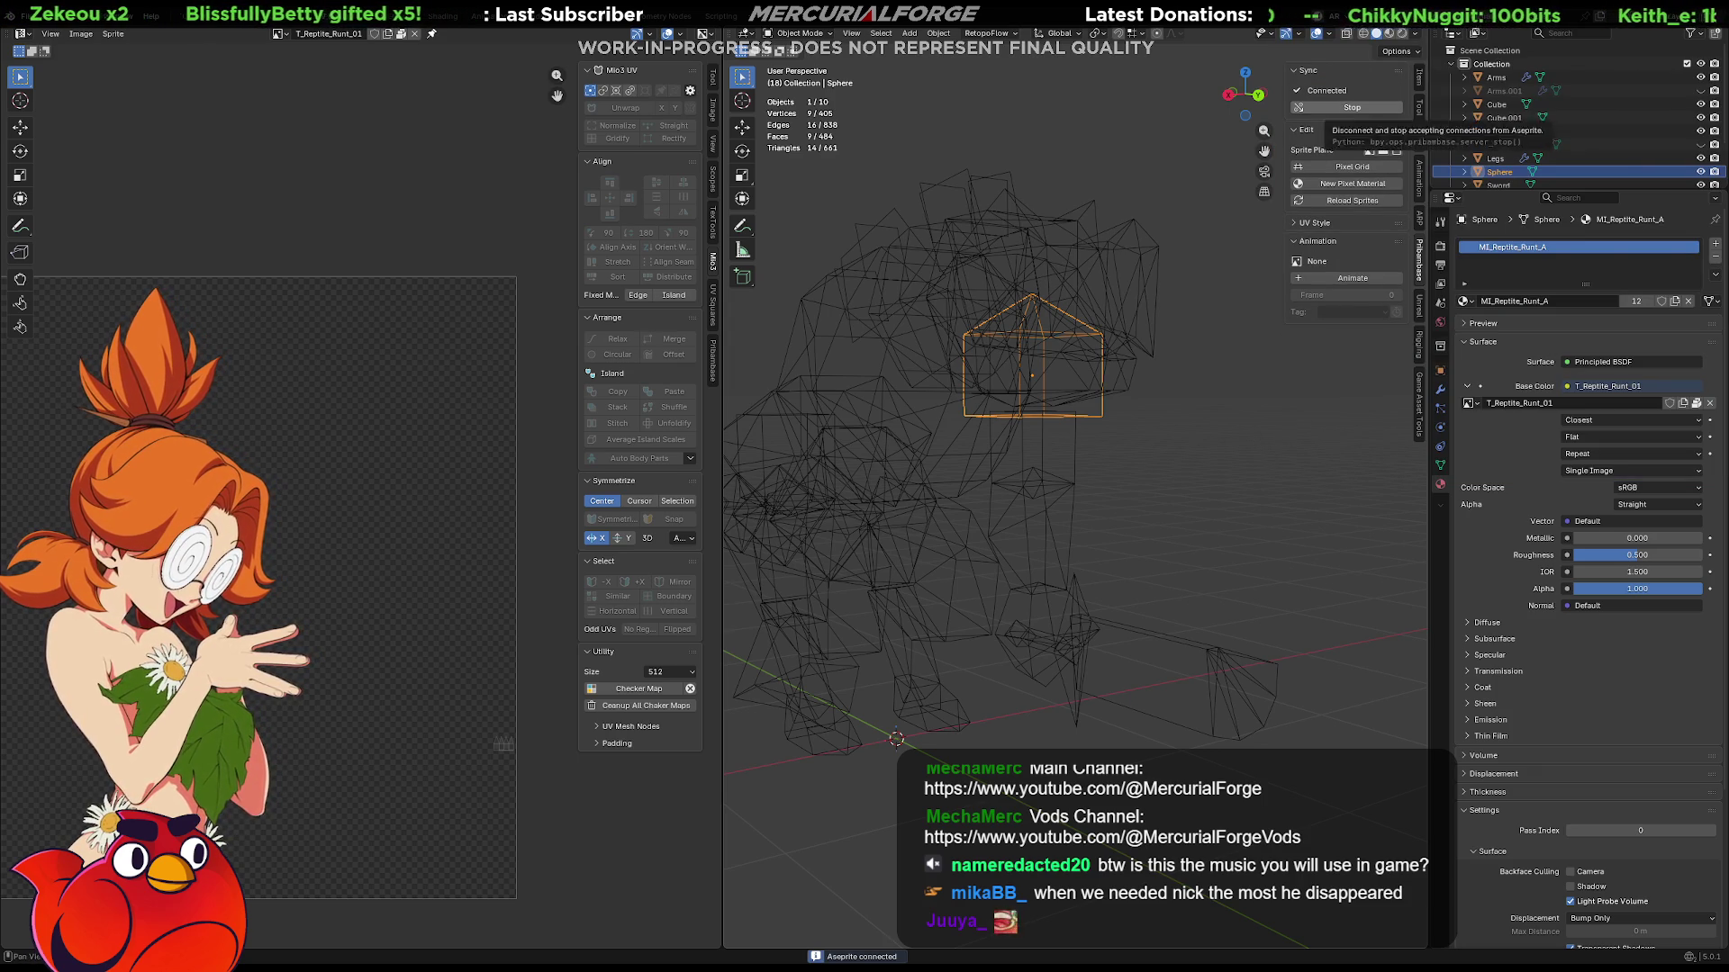
{"action": "left_click", "coordinate": [1351, 106]}
{"action": "left_click", "coordinate": [1364, 55]}
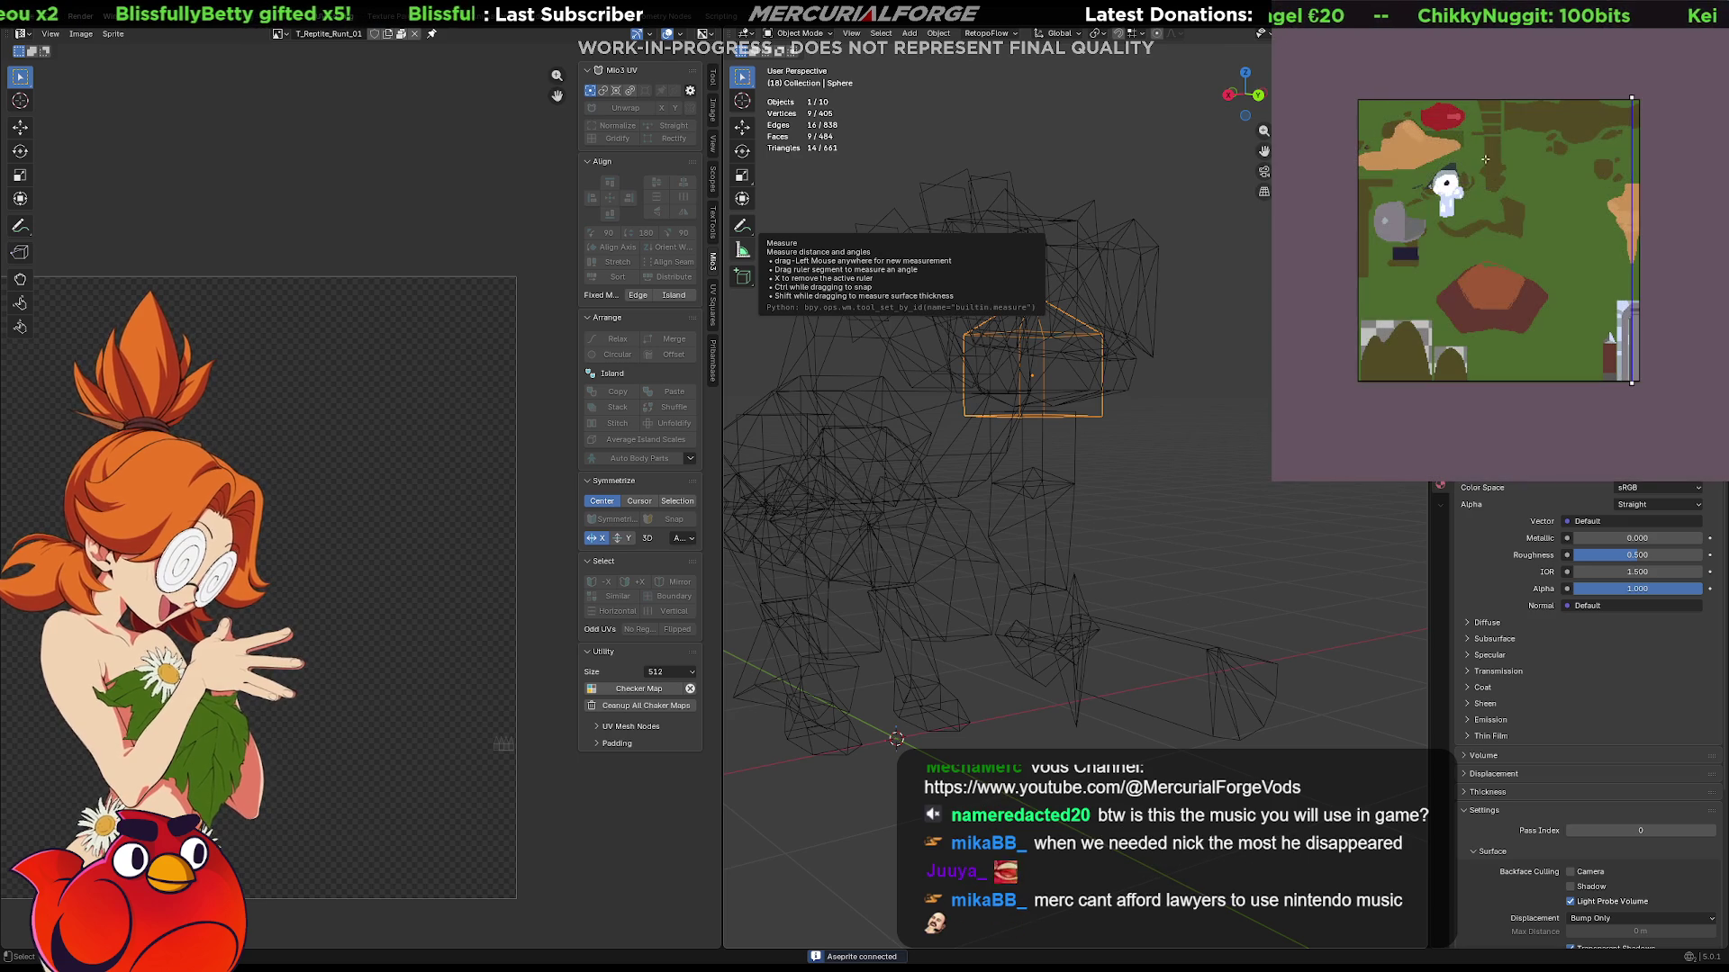
{"action": "scroll", "coordinate": [1374, 147], "scroll_direction": "up", "scroll_amount": 2}
{"action": "scroll", "coordinate": [1601, 163], "scroll_direction": "up", "scroll_amount": 1}
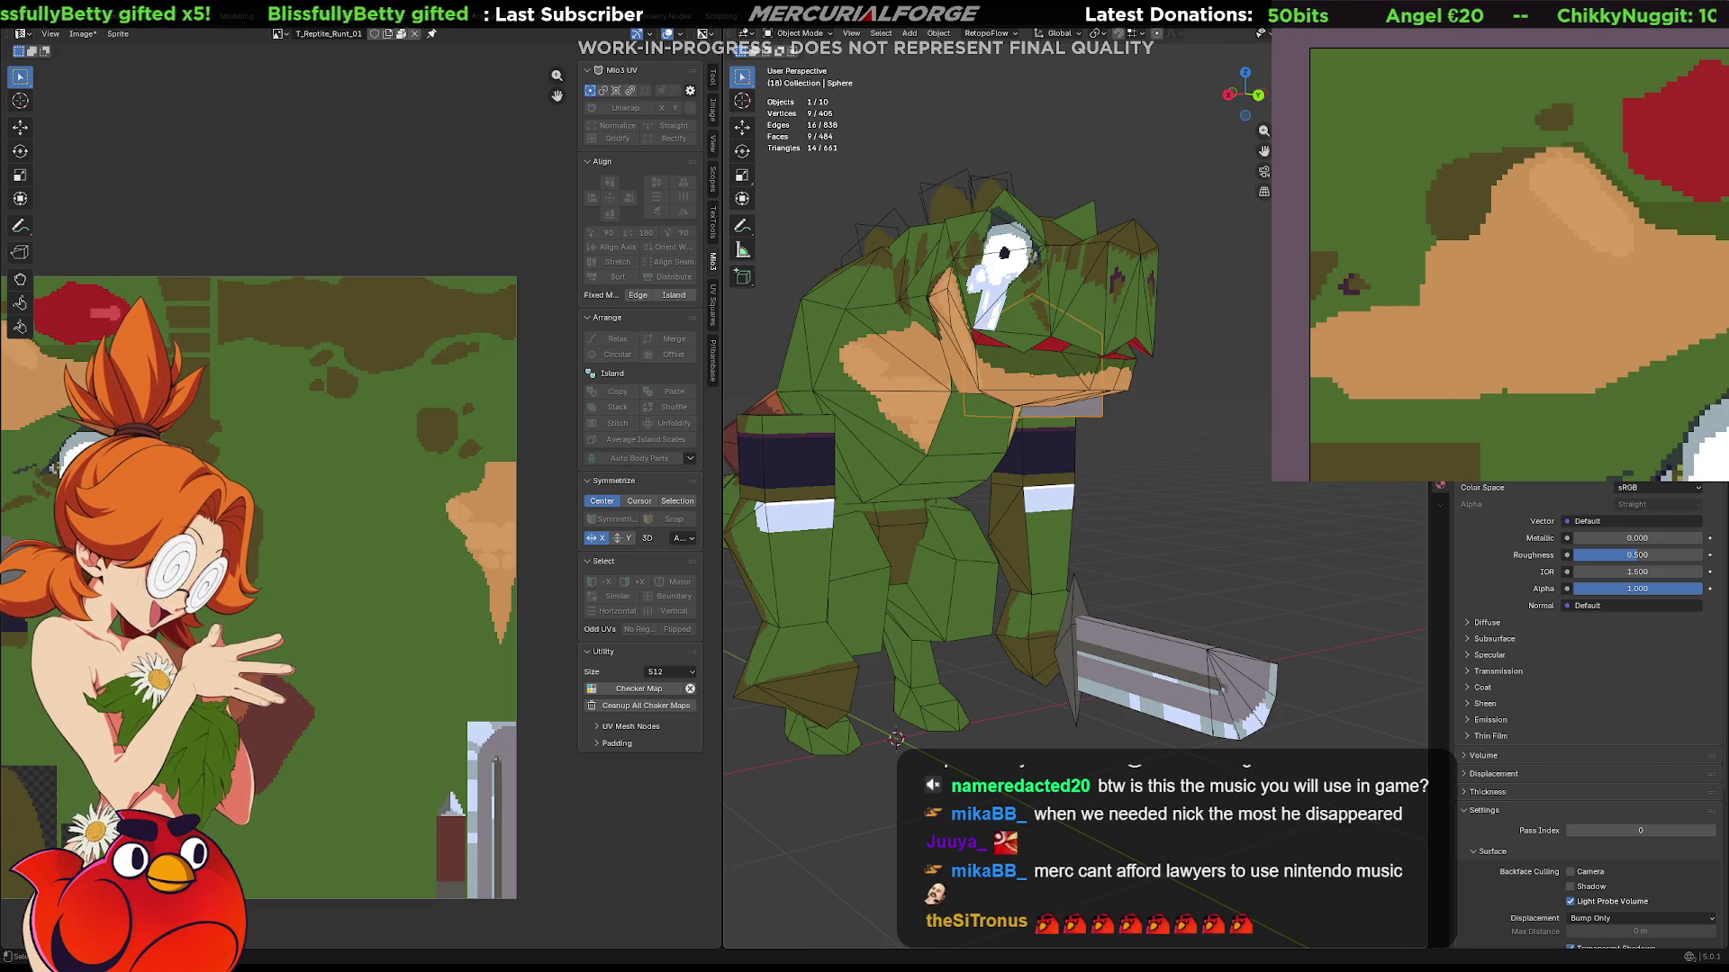
Recover a previous version of the scene through the File menu.
{"action": "middle_click_drag", "start_coordinate": [1148, 445], "coordinate": [1226, 459]}
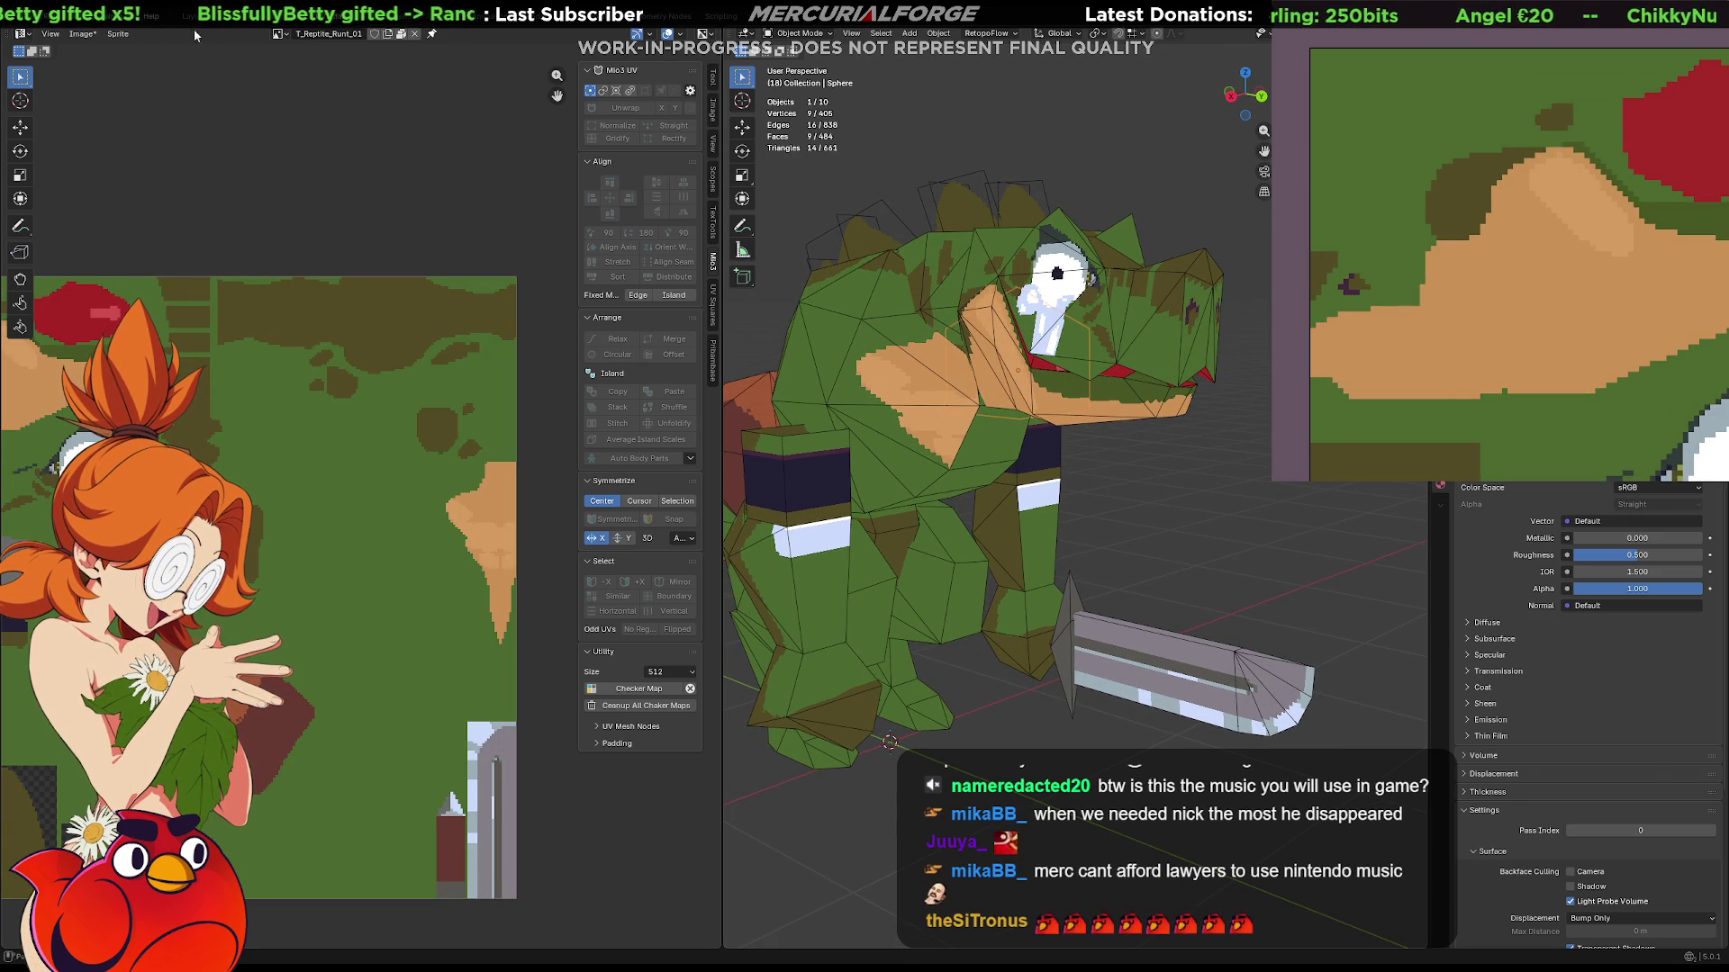
{"action": "left_click", "coordinate": [37, 13]}
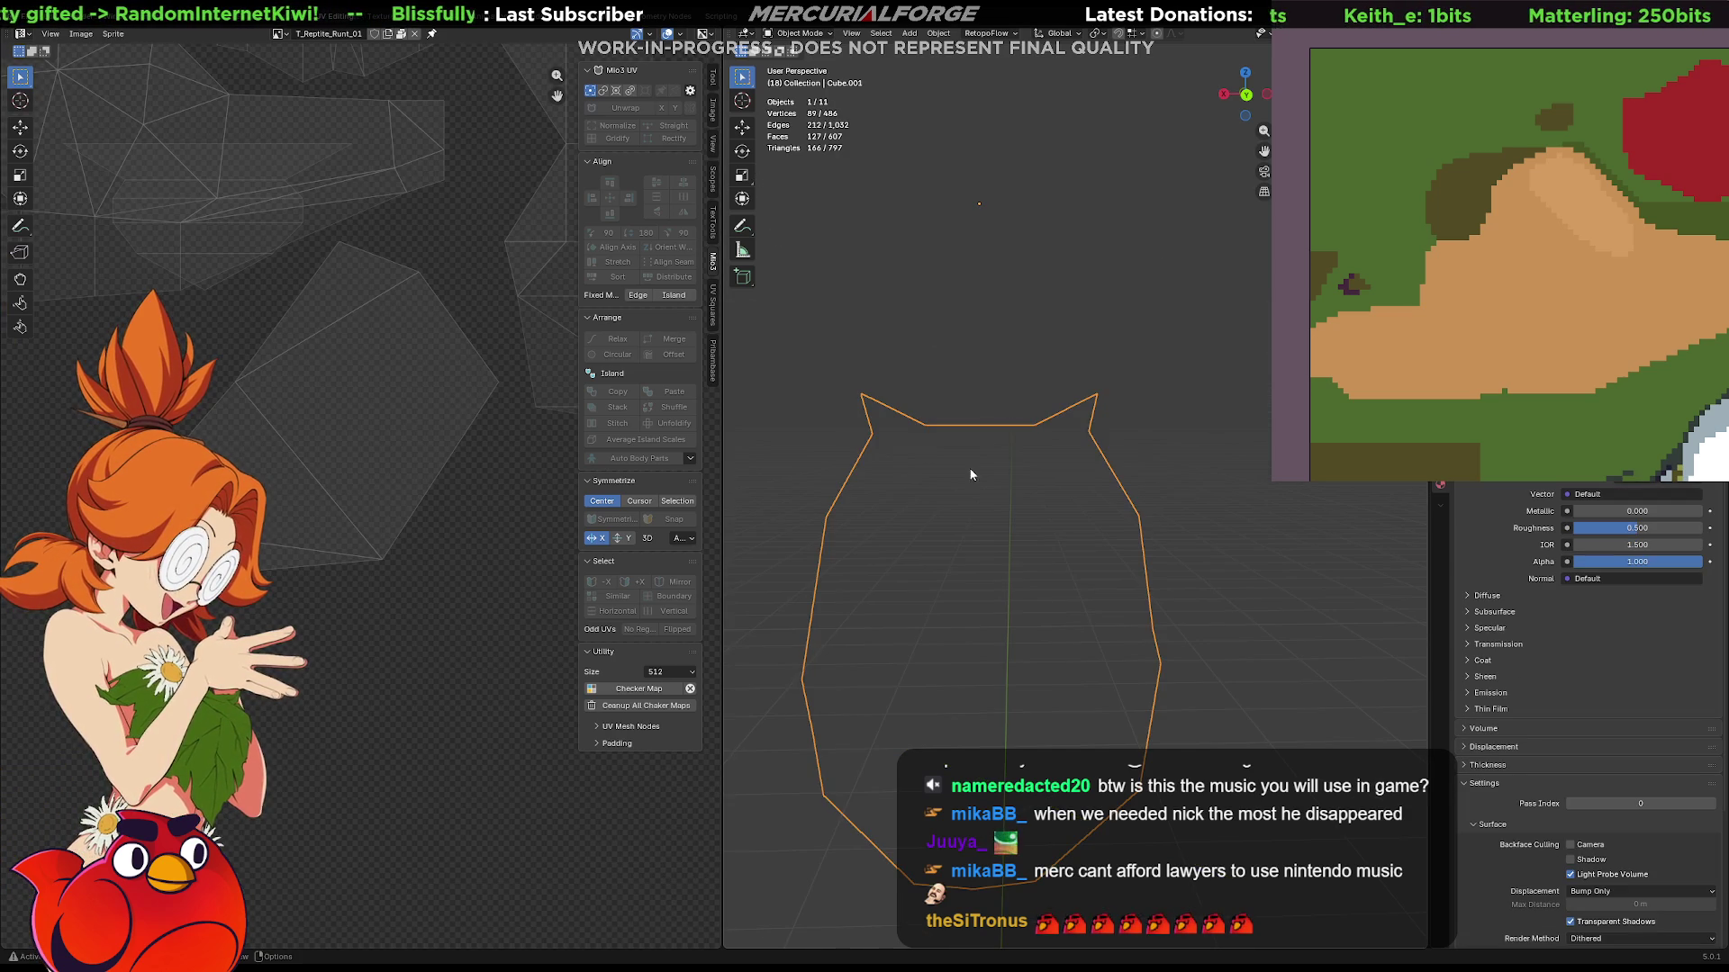
{"action": "mouse_move", "coordinate": [973, 478]}
{"action": "middle_mouse_down"}
{"action": "mouse_move", "coordinate": [1038, 473]}
{"action": "mouse_move", "coordinate": [1109, 414]}
{"action": "middle_mouse_up"}
{"action": "scroll", "coordinate": [1037, 474], "scroll_direction": "down", "scroll_amount": 3}
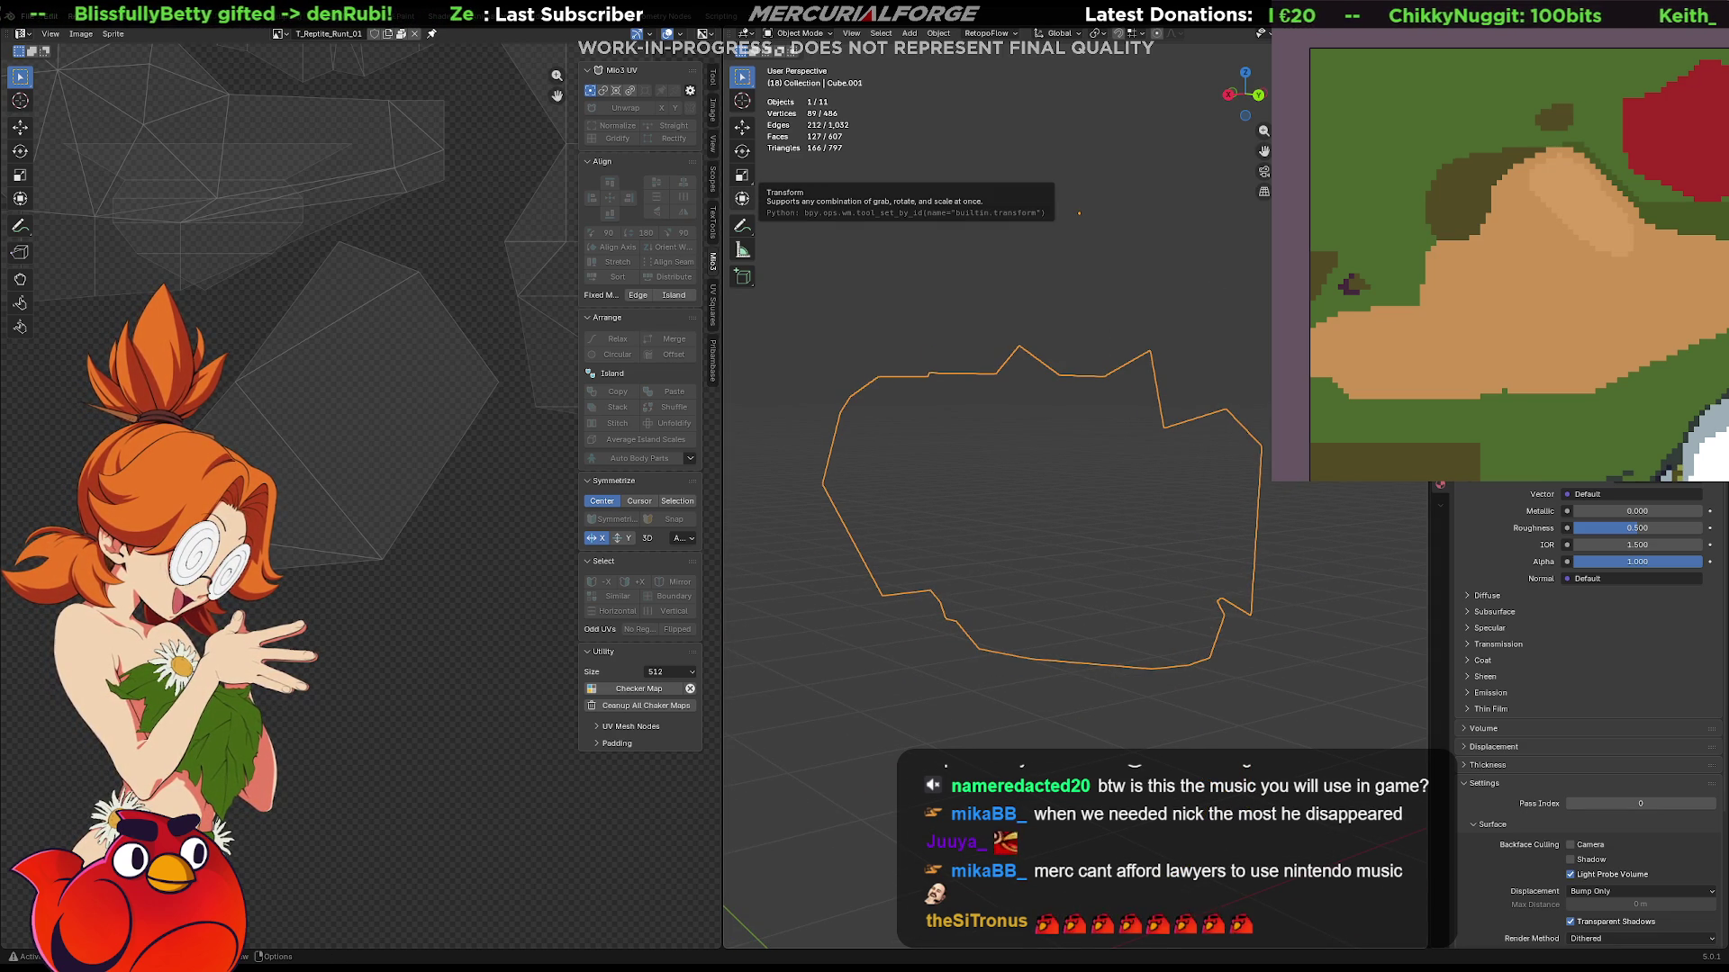
Reopen the pixel-art map sprite in Aseprite and save Grunt1.blend.
{"action": "key", "text": "ctrl+q"}
{"action": "left_click", "coordinate": [1467, 357]}
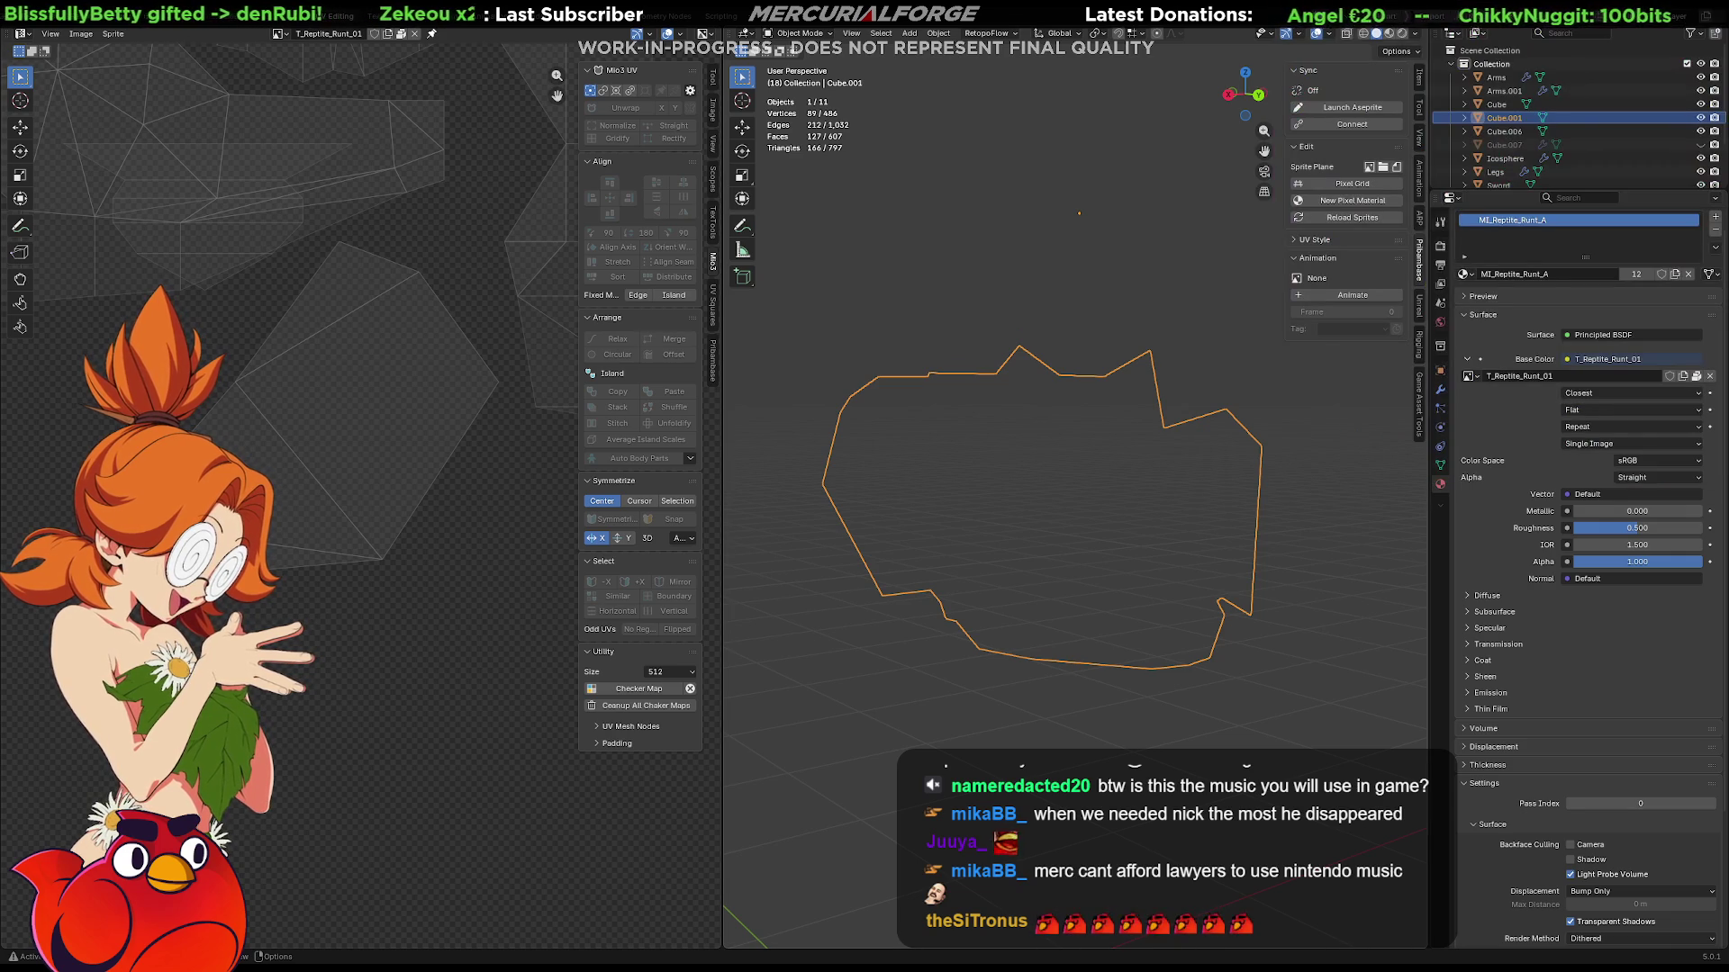
{"action": "left_click", "coordinate": [1351, 106]}
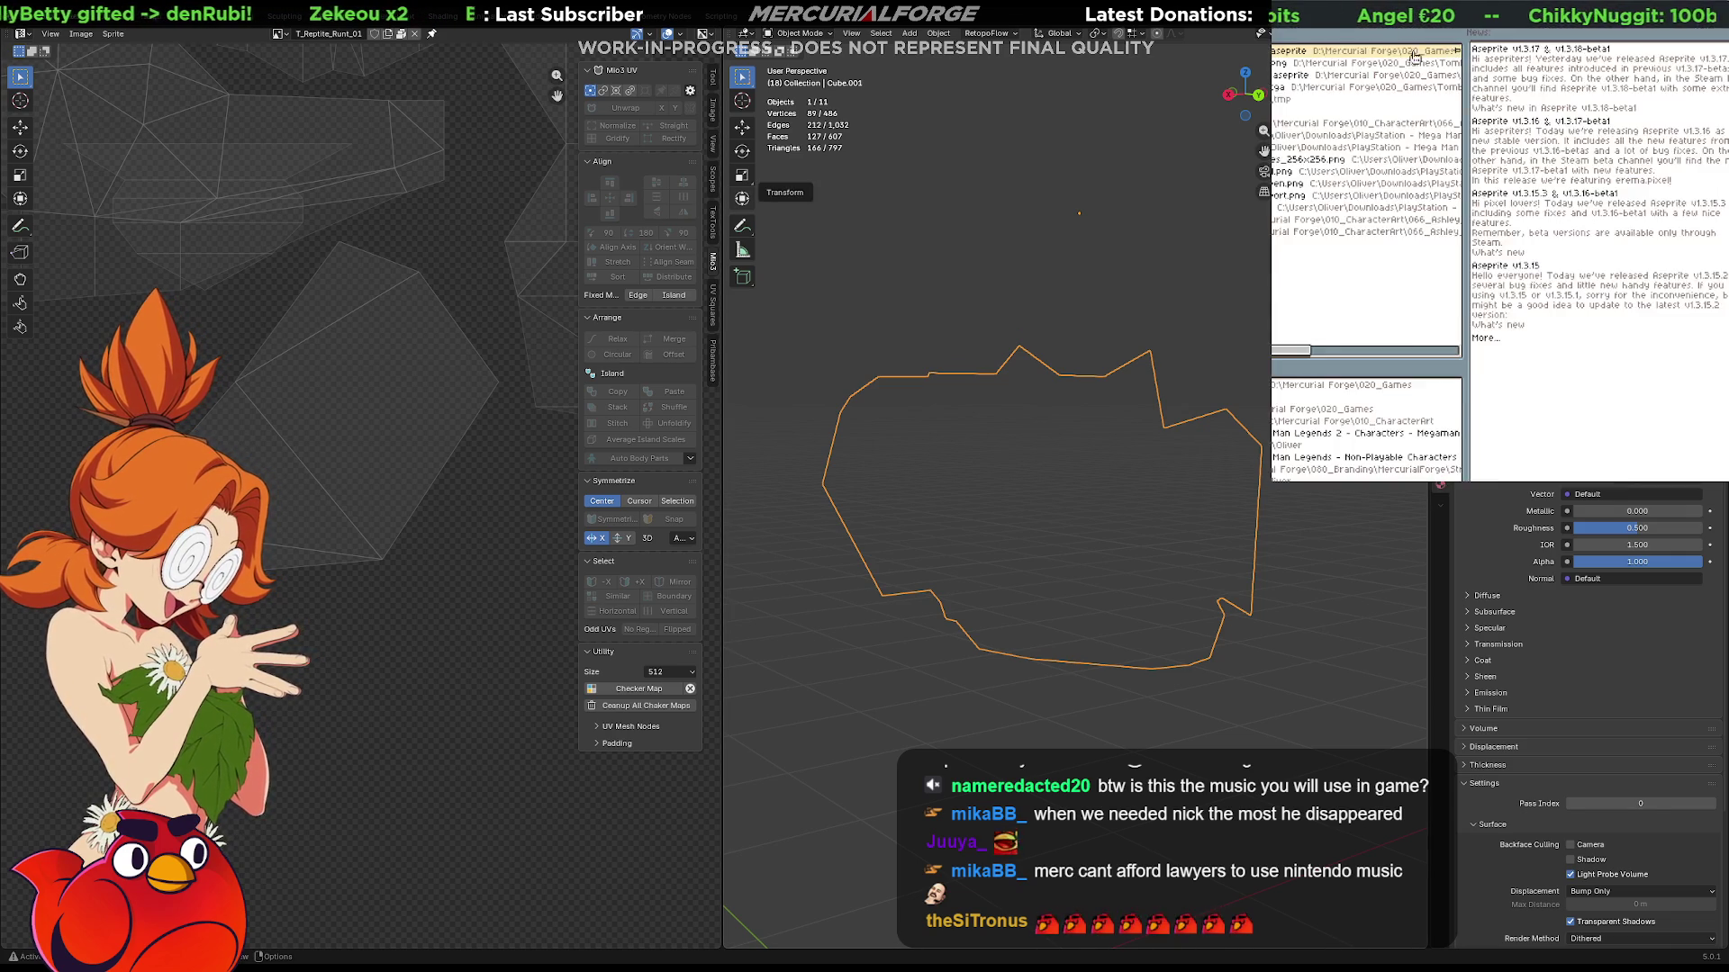
{"action": "left_click", "coordinate": [1426, 55]}
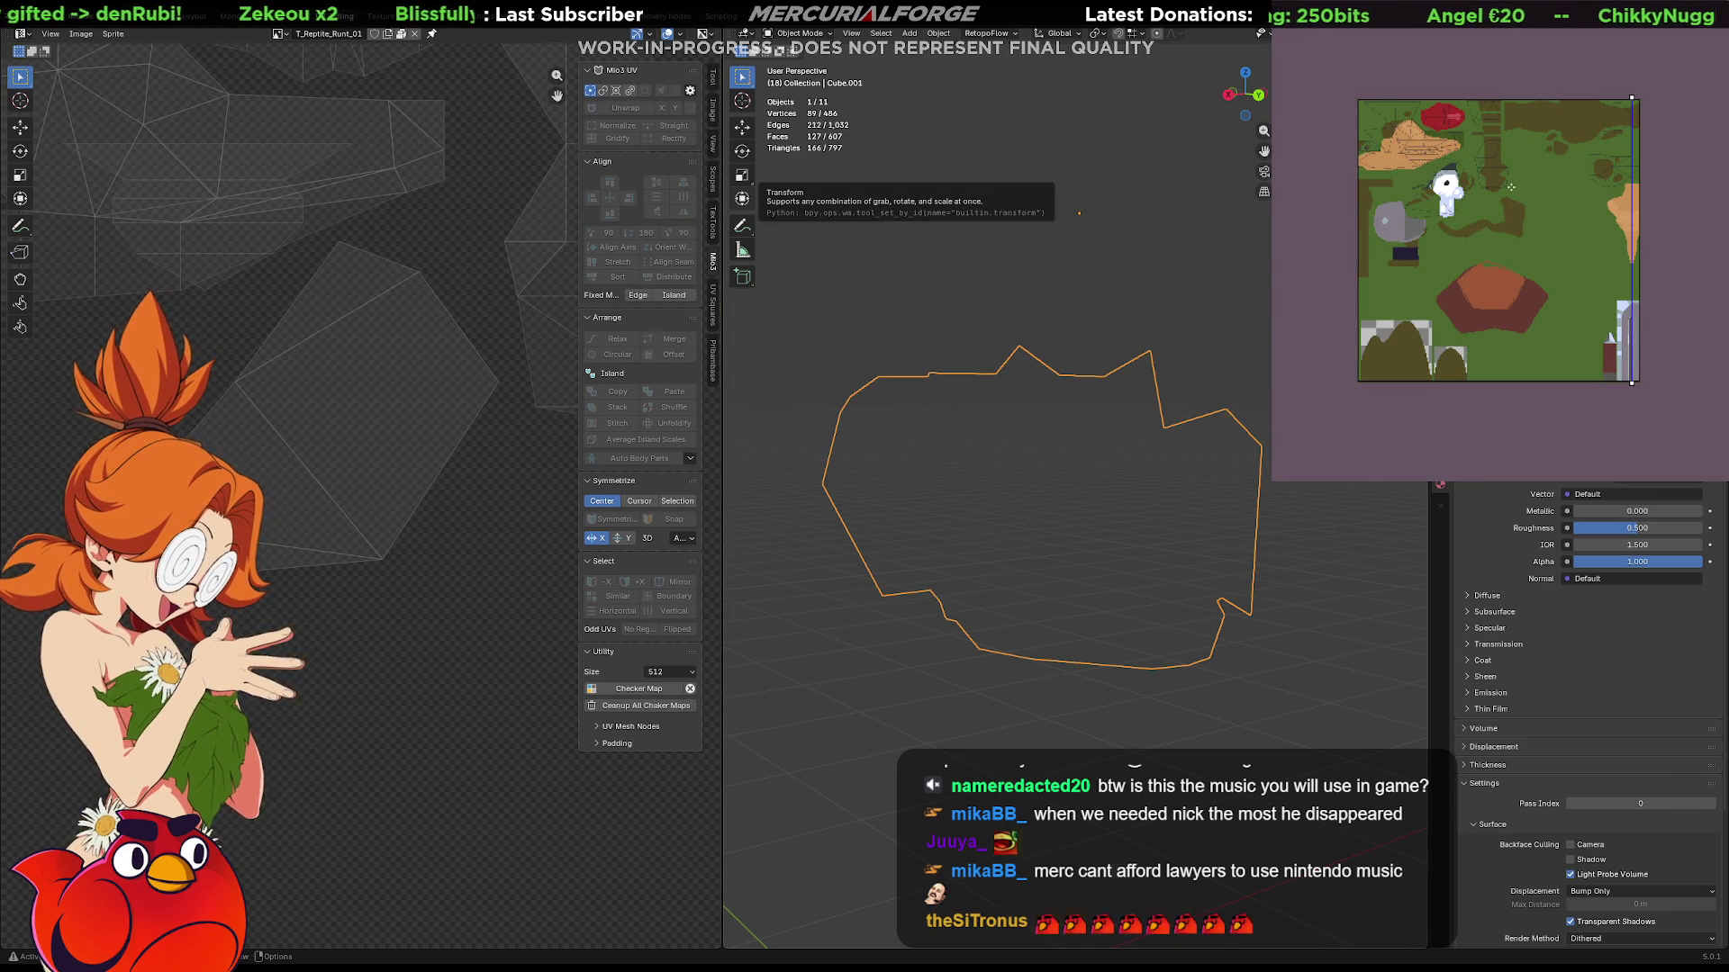
{"action": "scroll", "coordinate": [1499, 176], "scroll_direction": "up", "scroll_amount": 5}
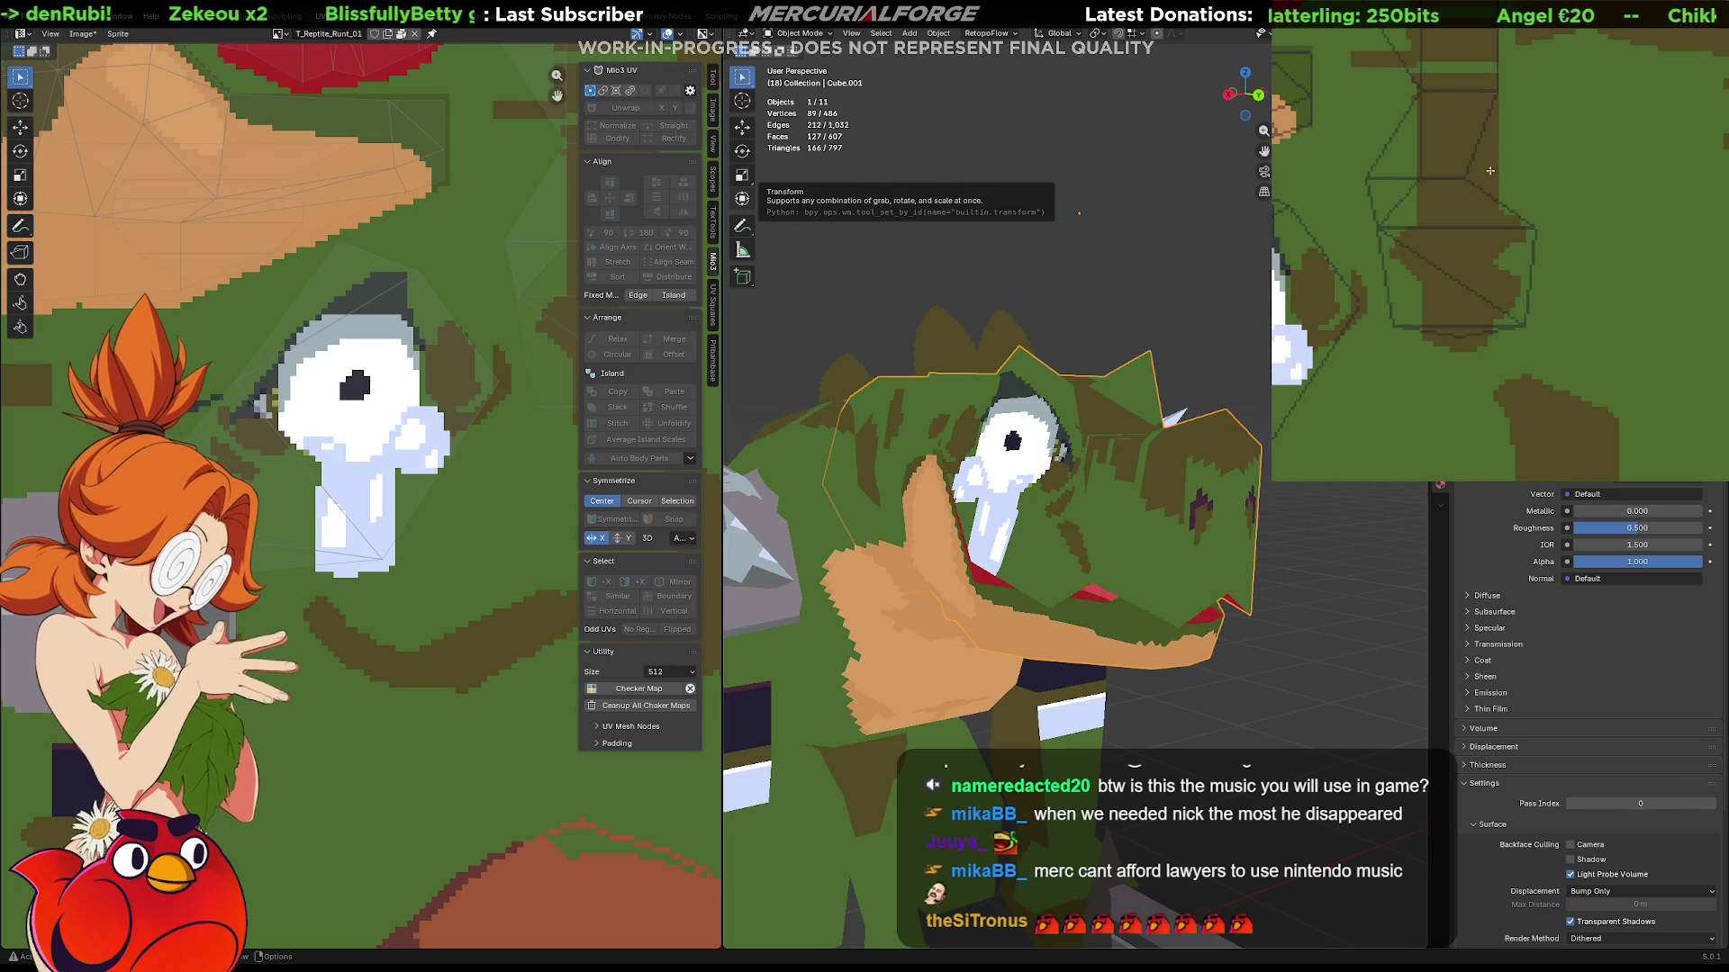
{"action": "scroll", "coordinate": [1493, 169], "scroll_direction": "down", "scroll_amount": 2}
{"action": "scroll", "coordinate": [1493, 169], "scroll_direction": "down", "scroll_amount": 3}
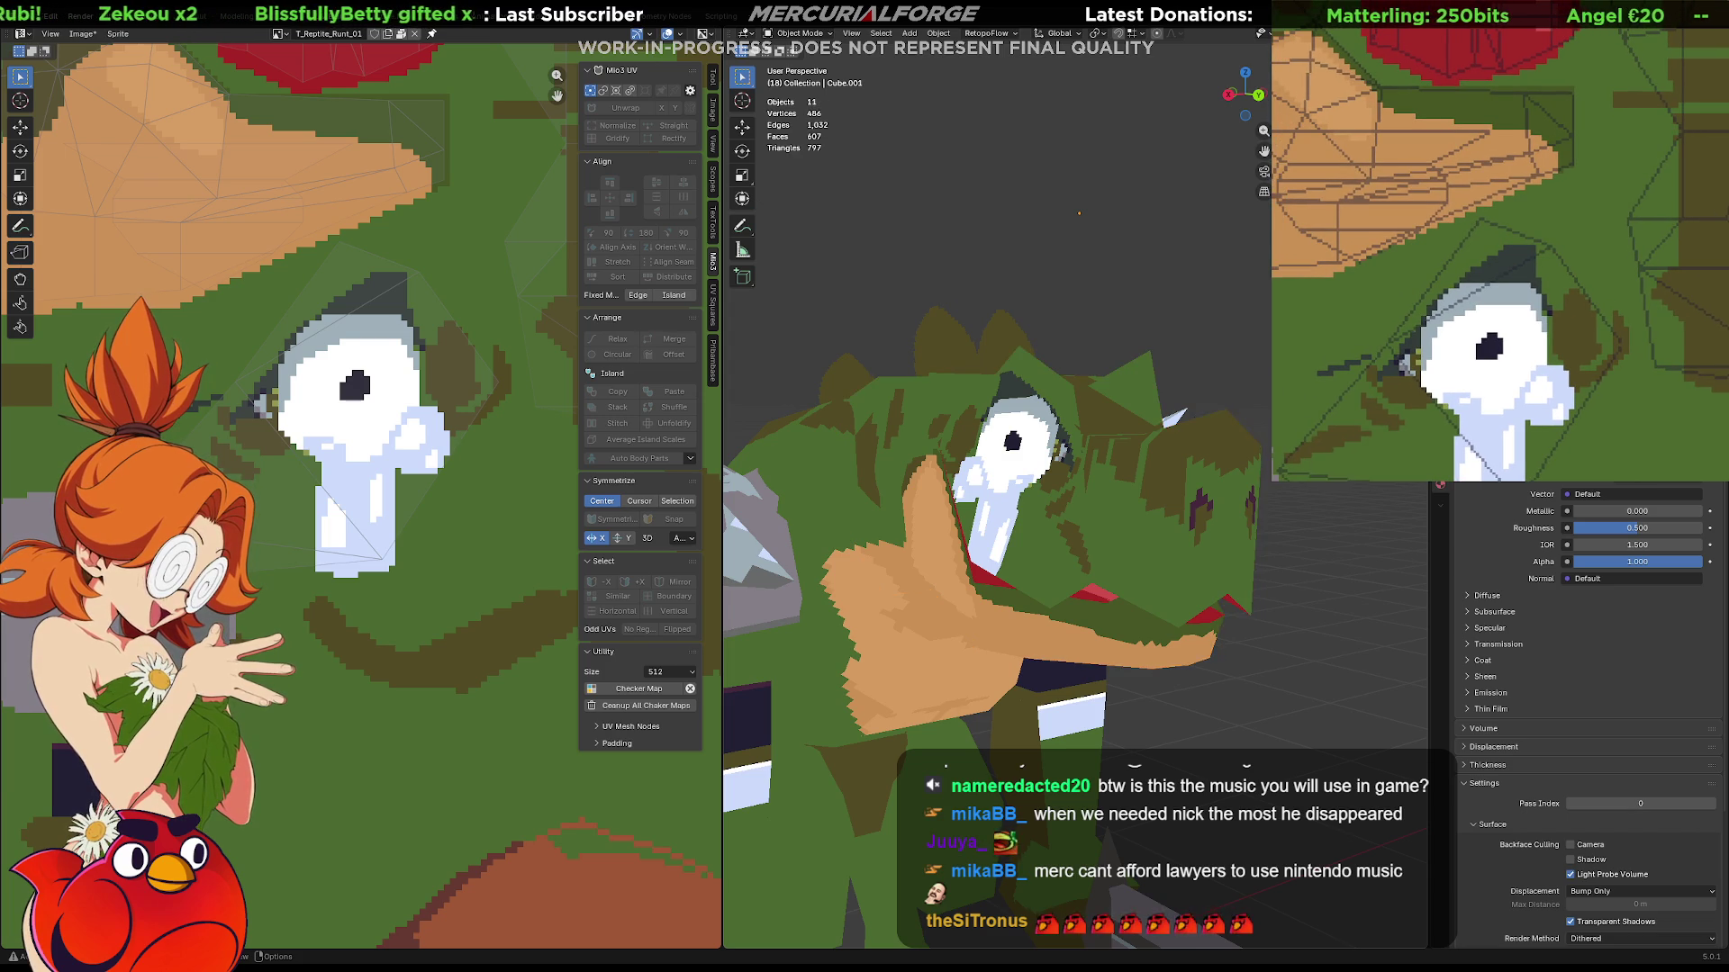
{"action": "scroll", "coordinate": [999, 540], "scroll_direction": "down", "scroll_amount": 2}
{"action": "middle_click_drag", "start_coordinate": [945, 540], "coordinate": [1053, 540]}
{"action": "key", "text": "ctrl+s"}
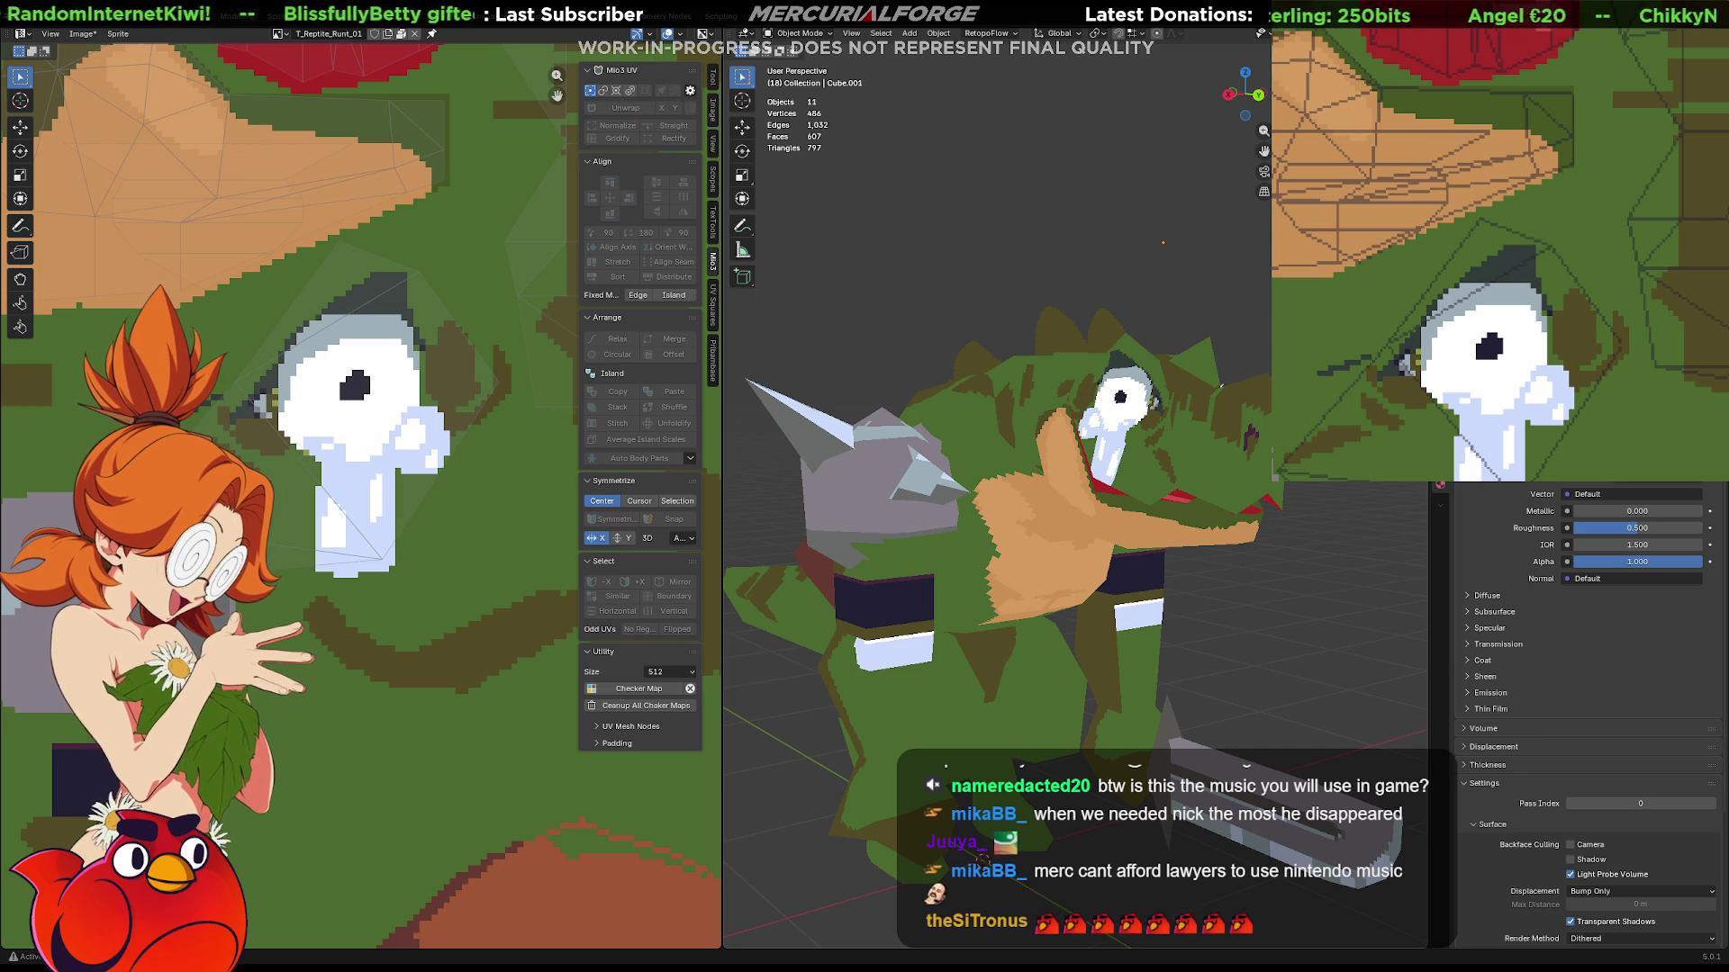
Orbit around the reptile head to check its pixel eye and mouth from both sides.
{"action": "mouse_move", "coordinate": [1179, 327]}
{"action": "middle_mouse_down"}
{"action": "mouse_move", "coordinate": [1073, 248]}
{"action": "mouse_move", "coordinate": [794, 239]}
{"action": "middle_mouse_up"}
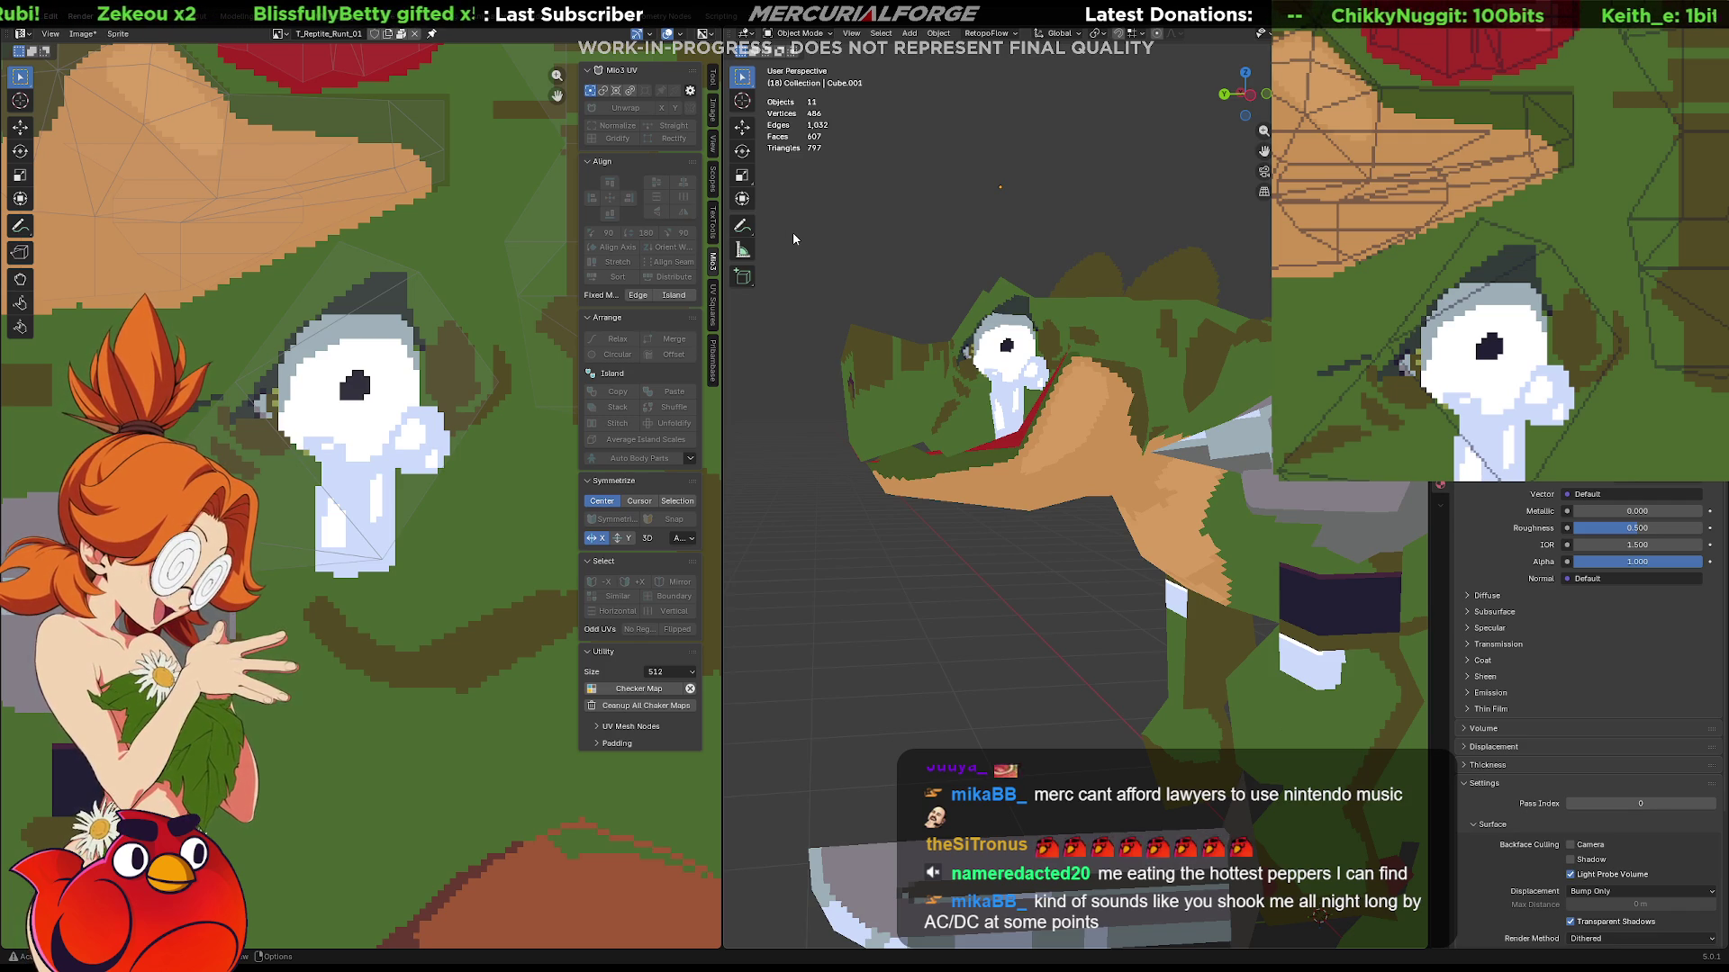
{"action": "mouse_move", "coordinate": [878, 523]}
{"action": "middle_mouse_down"}
{"action": "mouse_move", "coordinate": [1161, 537]}
{"action": "mouse_move", "coordinate": [804, 575]}
{"action": "mouse_move", "coordinate": [1113, 536]}
{"action": "mouse_move", "coordinate": [1124, 508]}
{"action": "middle_mouse_up"}
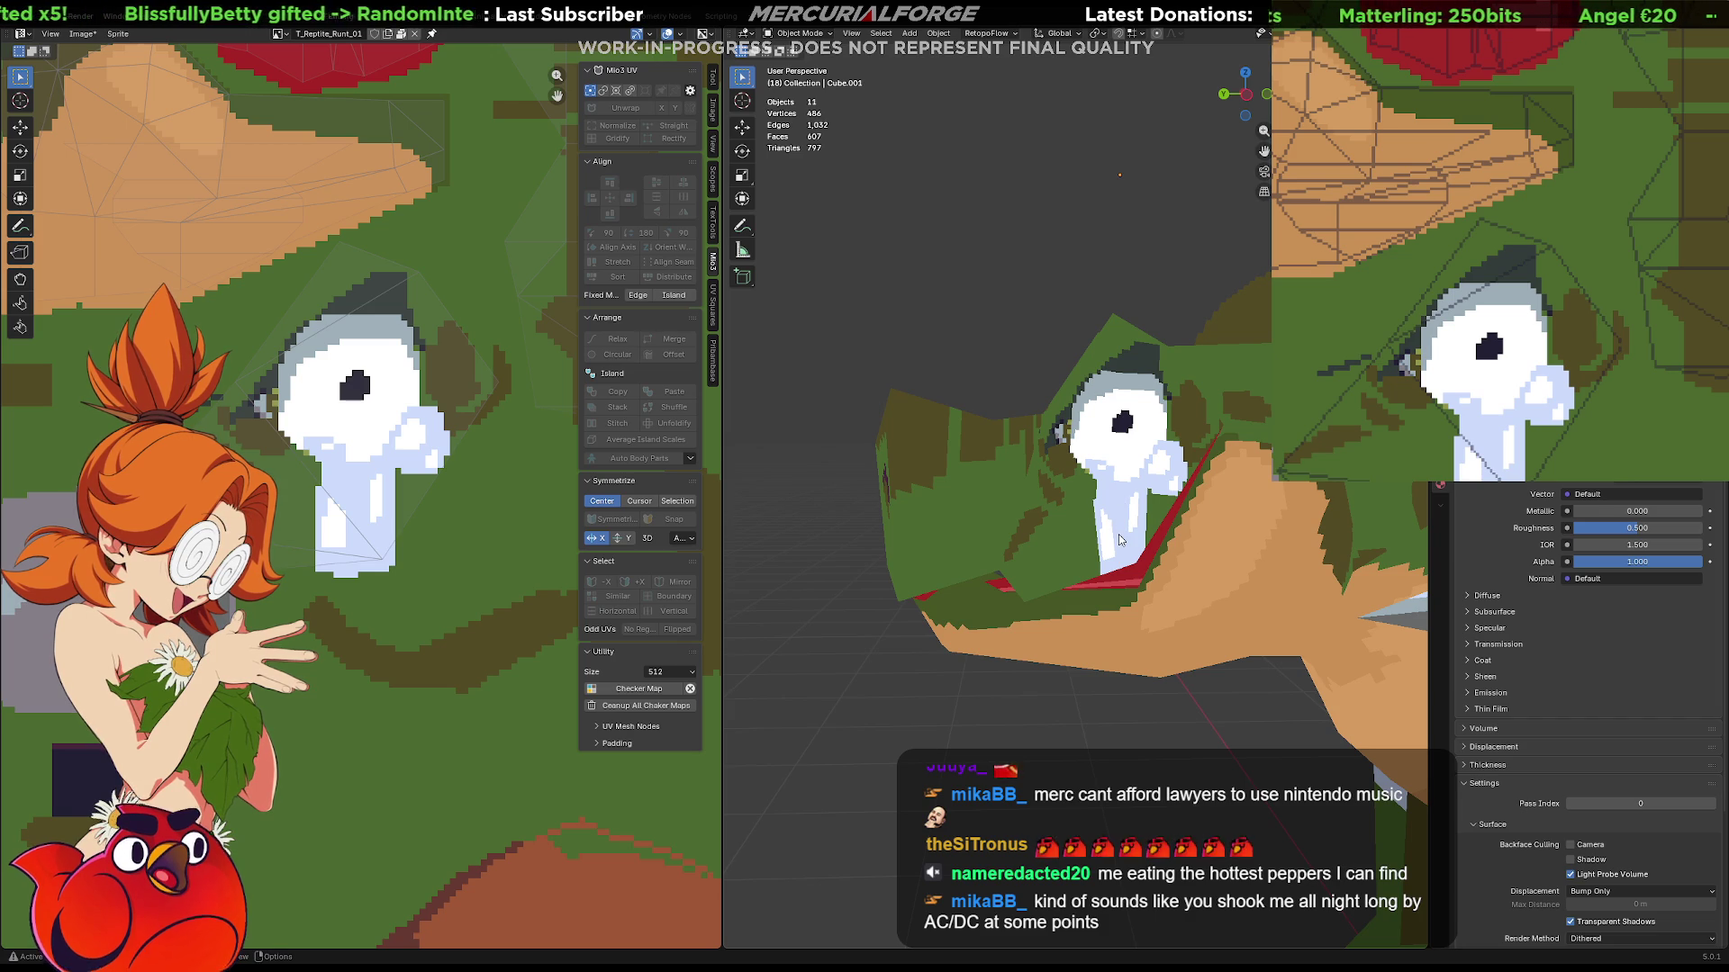
{"action": "middle_click_drag", "start_coordinate": [1038, 542], "coordinate": [1335, 507]}
{"action": "middle_click_drag", "start_coordinate": [1165, 531], "coordinate": [1176, 543]}
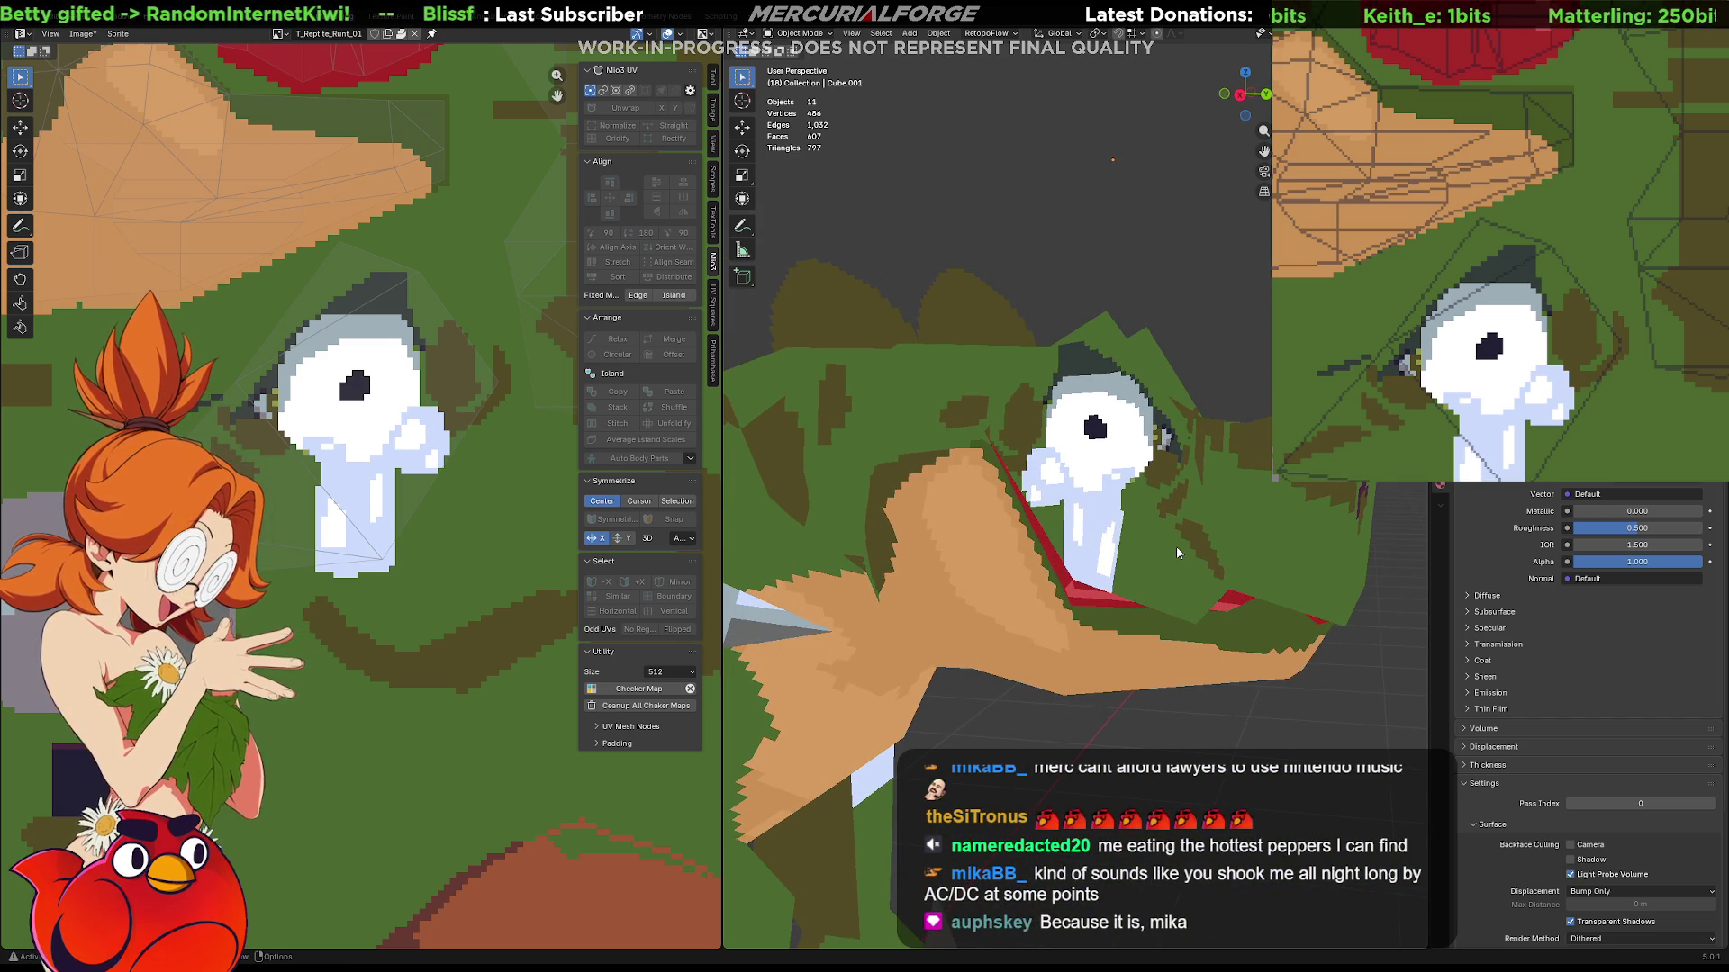
{"action": "middle_click_drag", "start_coordinate": [1176, 553], "coordinate": [1228, 511]}
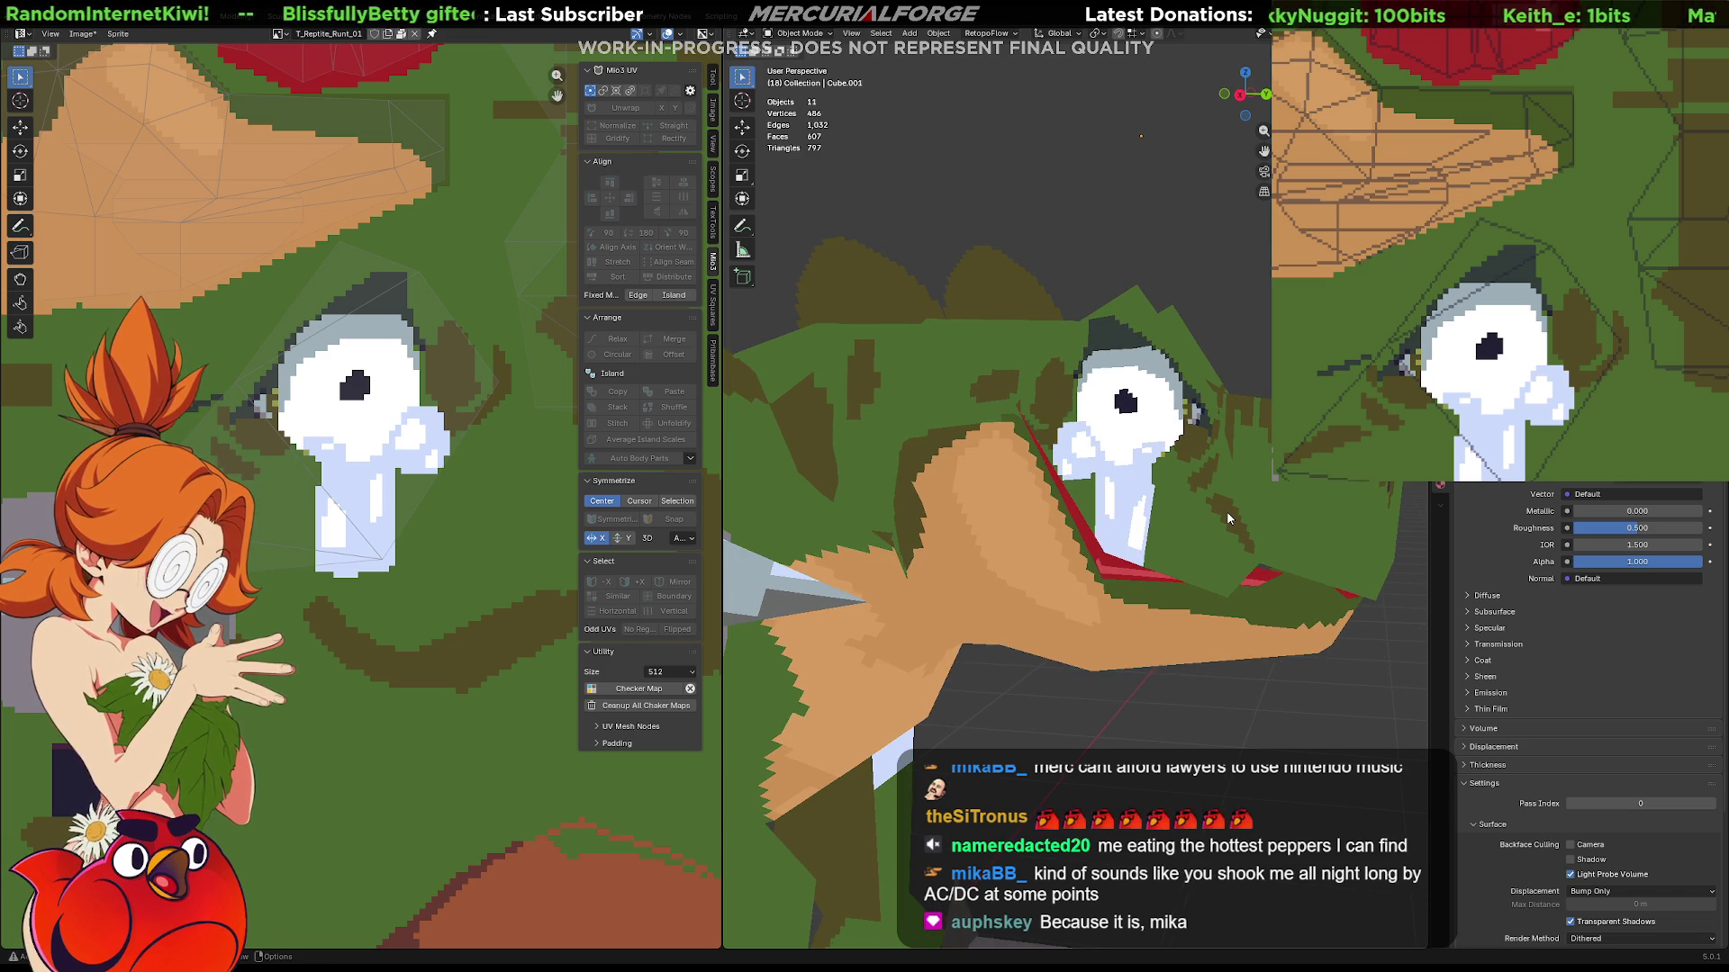
{"action": "mouse_move", "coordinate": [1226, 510]}
{"action": "middle_mouse_down"}
{"action": "mouse_move", "coordinate": [1258, 479]}
{"action": "mouse_move", "coordinate": [1209, 490]}
{"action": "middle_mouse_up"}
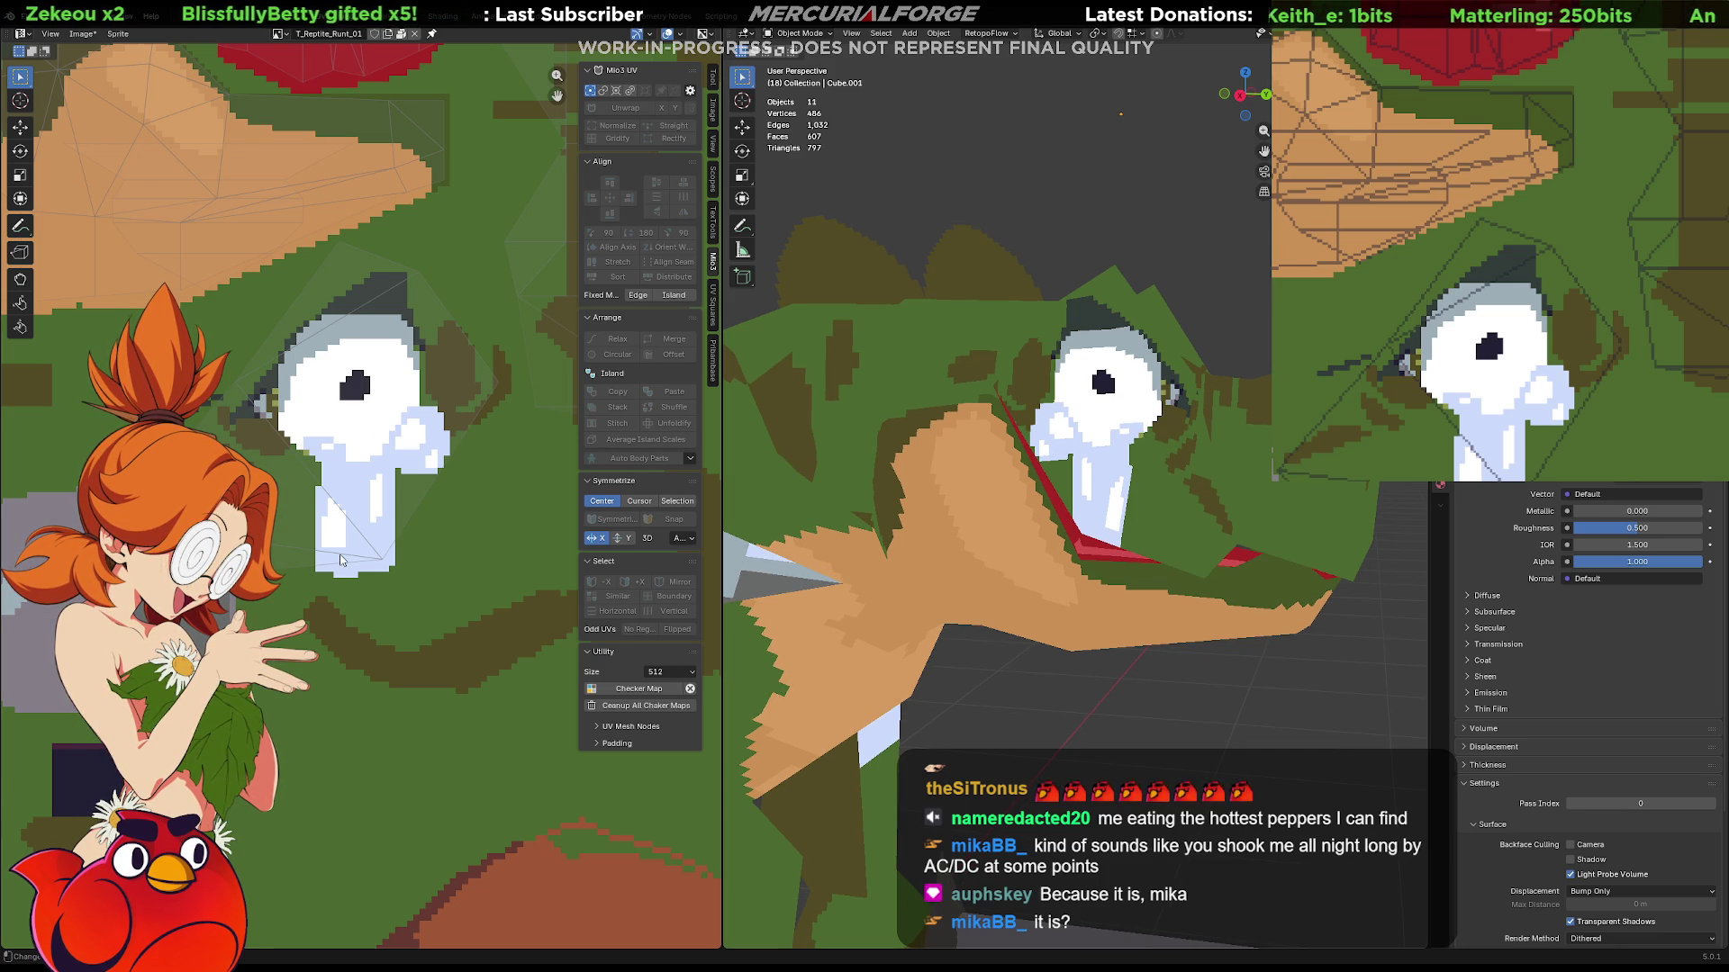
{"action": "key", "text": "alt+r"}
{"action": "middle_click_drag", "start_coordinate": [1000, 541], "coordinate": [1028, 568]}
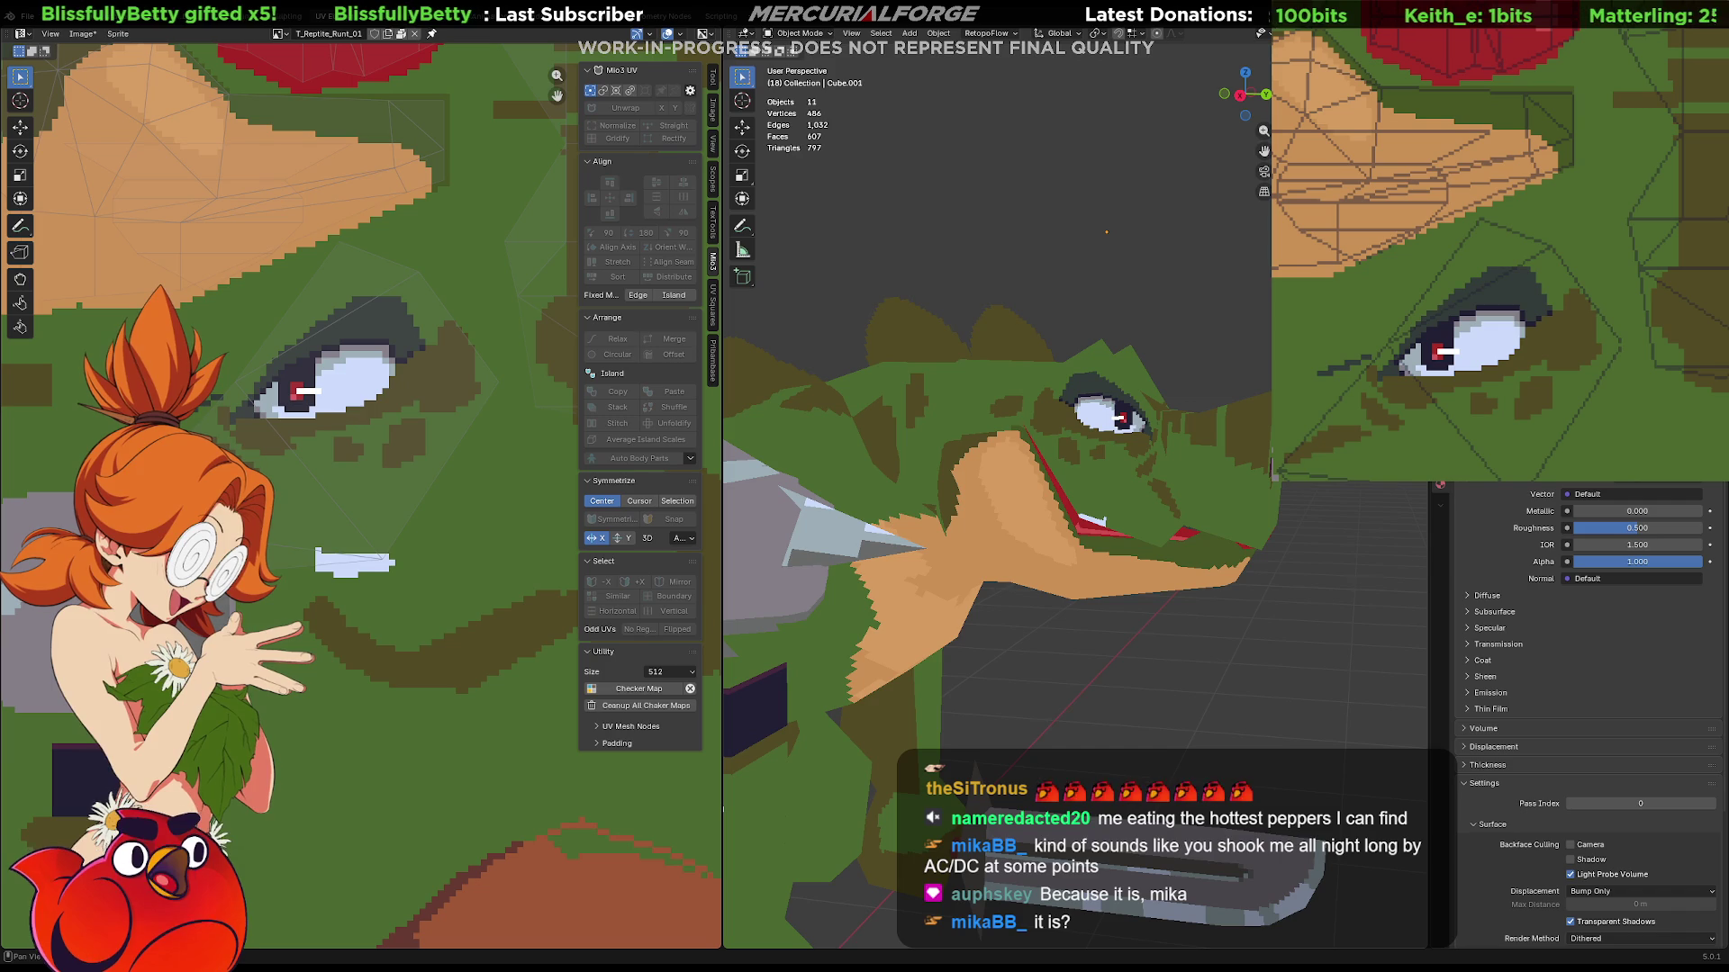
{"action": "key", "text": "alt+r"}
{"action": "key", "text": "alt+r"}
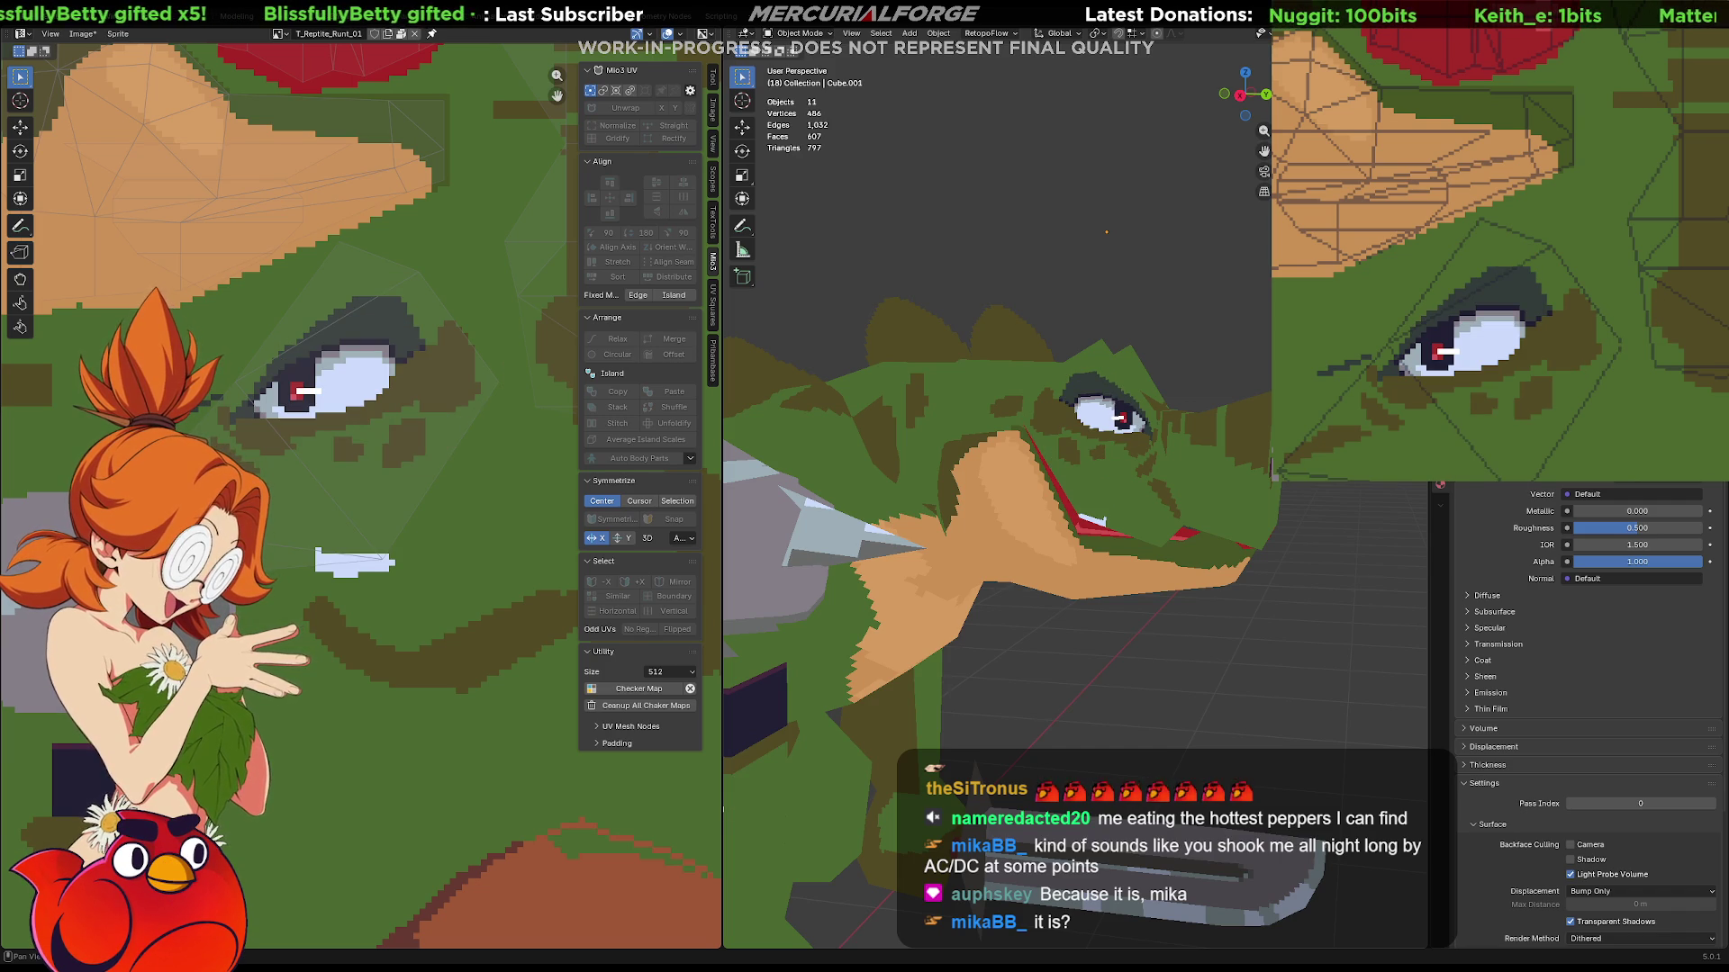
{"action": "key", "text": "alt+r"}
{"action": "key", "text": "alt+r"}
{"action": "key", "text": "alt+r"}
{"action": "key", "text": "alt+r"}
{"action": "key", "text": "alt+r"}
{"action": "key", "text": "alt+r"}
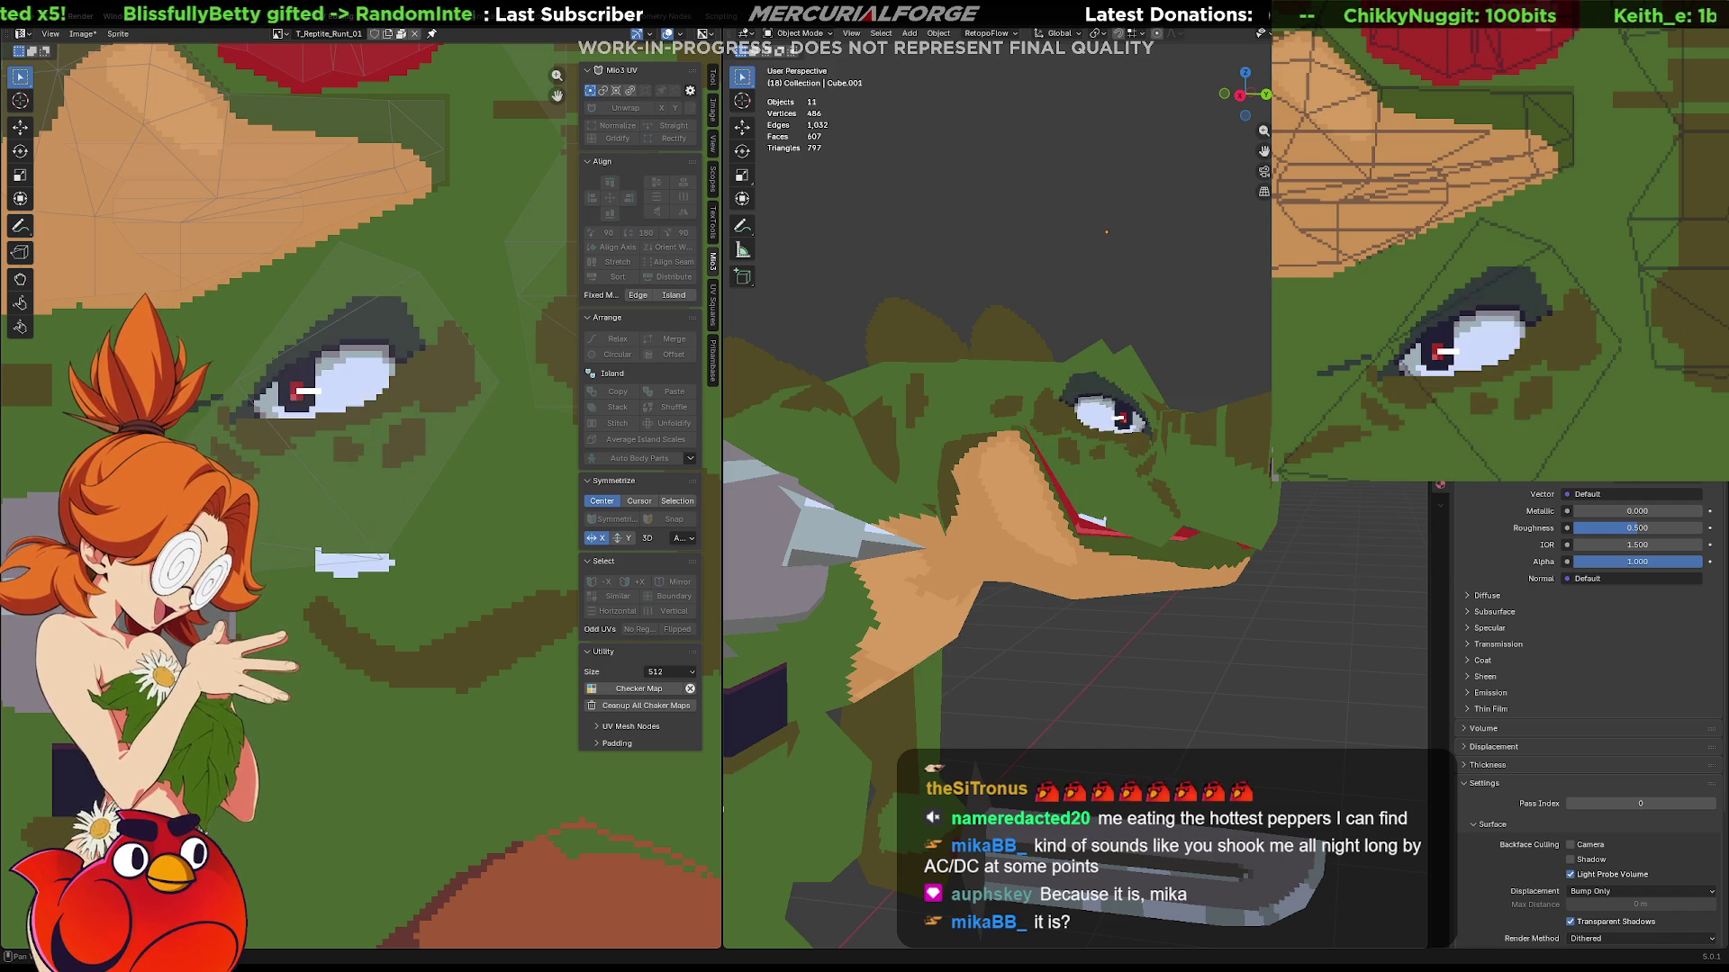
{"action": "key", "text": "alt+r"}
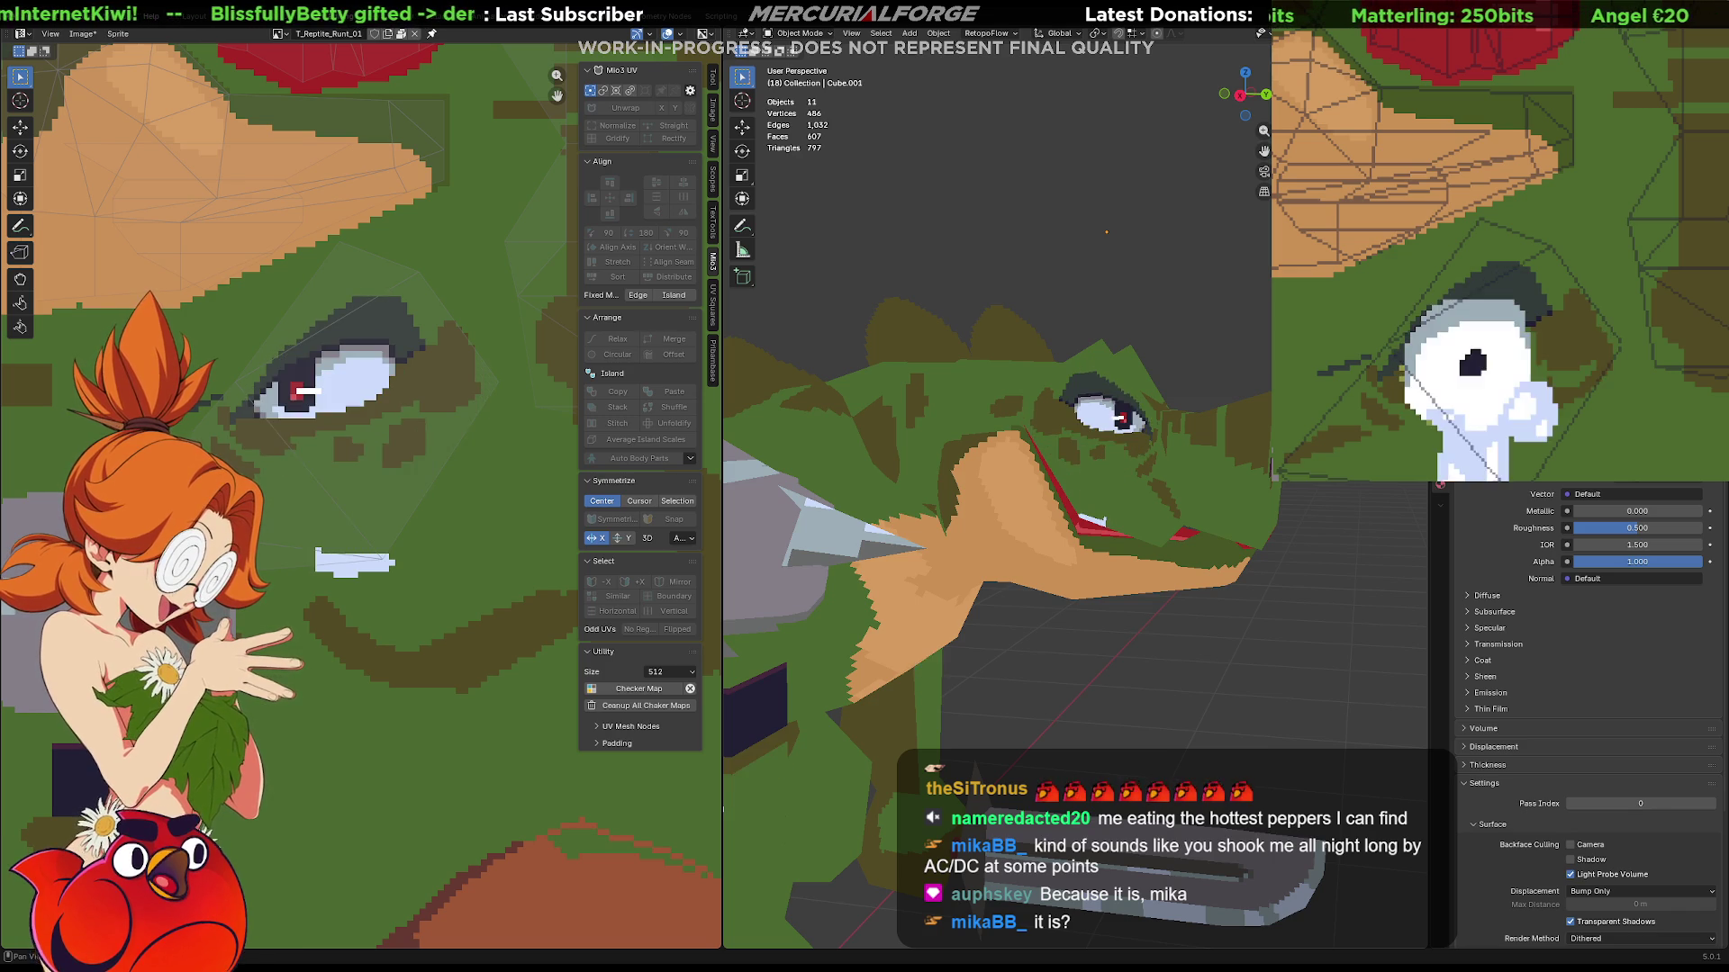
{"action": "scroll", "coordinate": [1442, 476], "scroll_direction": "down", "scroll_amount": 1}
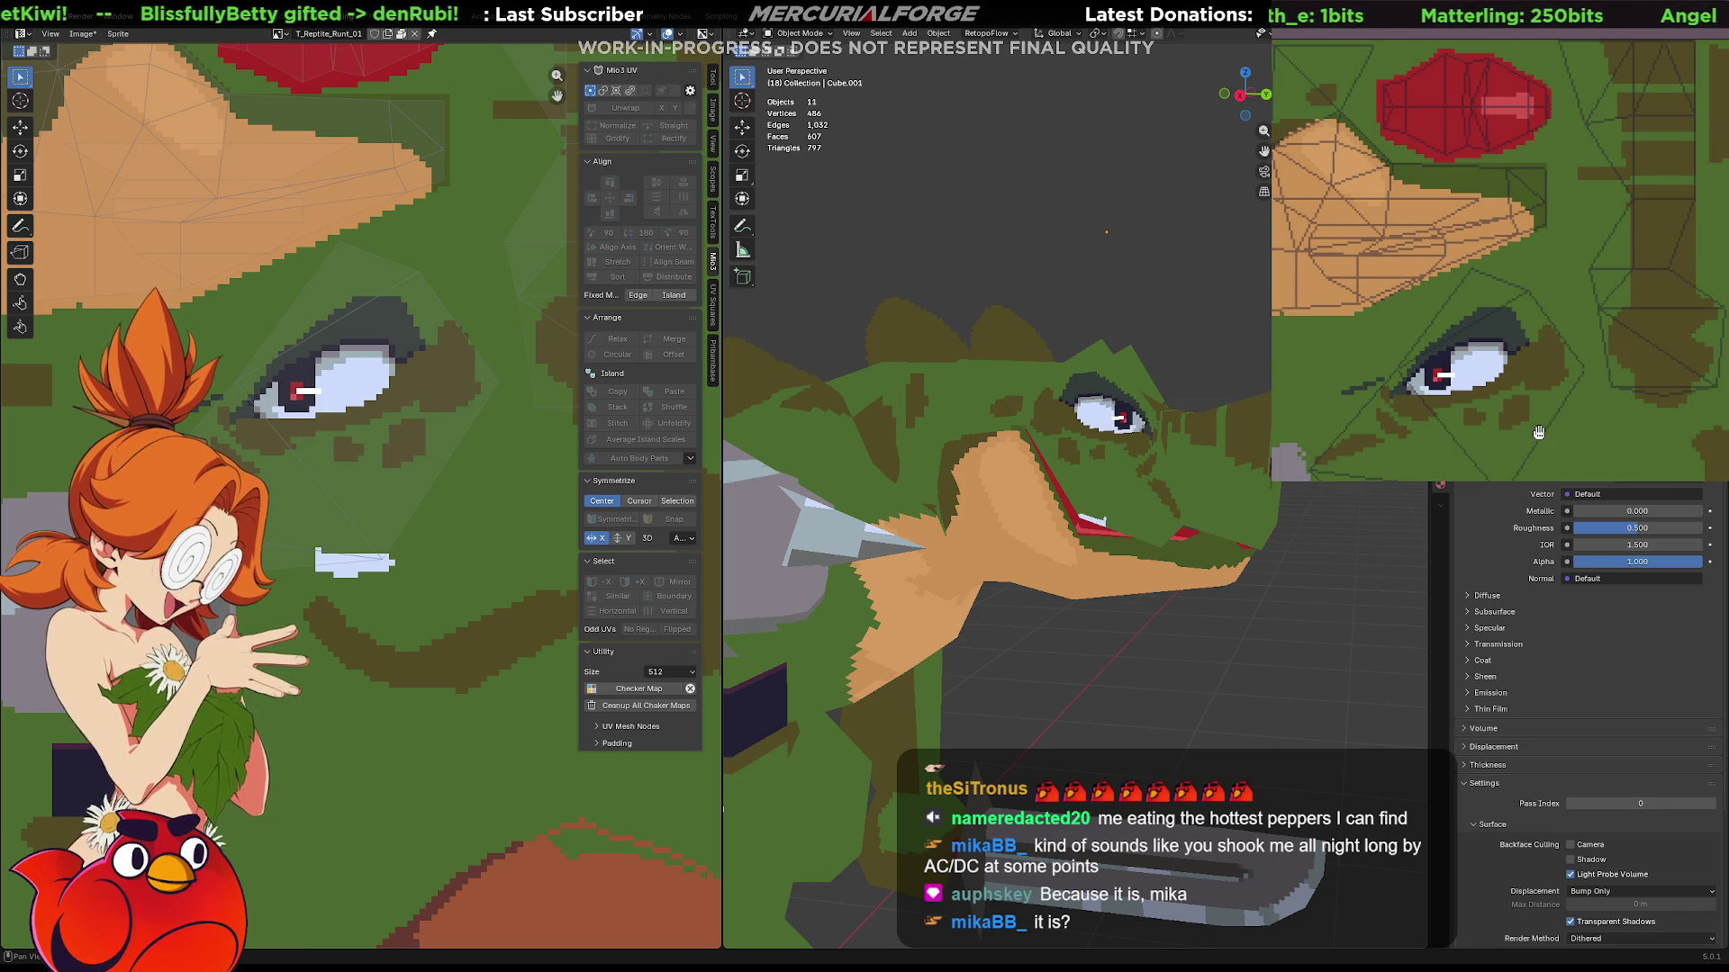
{"action": "middle_click_drag", "start_coordinate": [1578, 430], "coordinate": [1544, 341]}
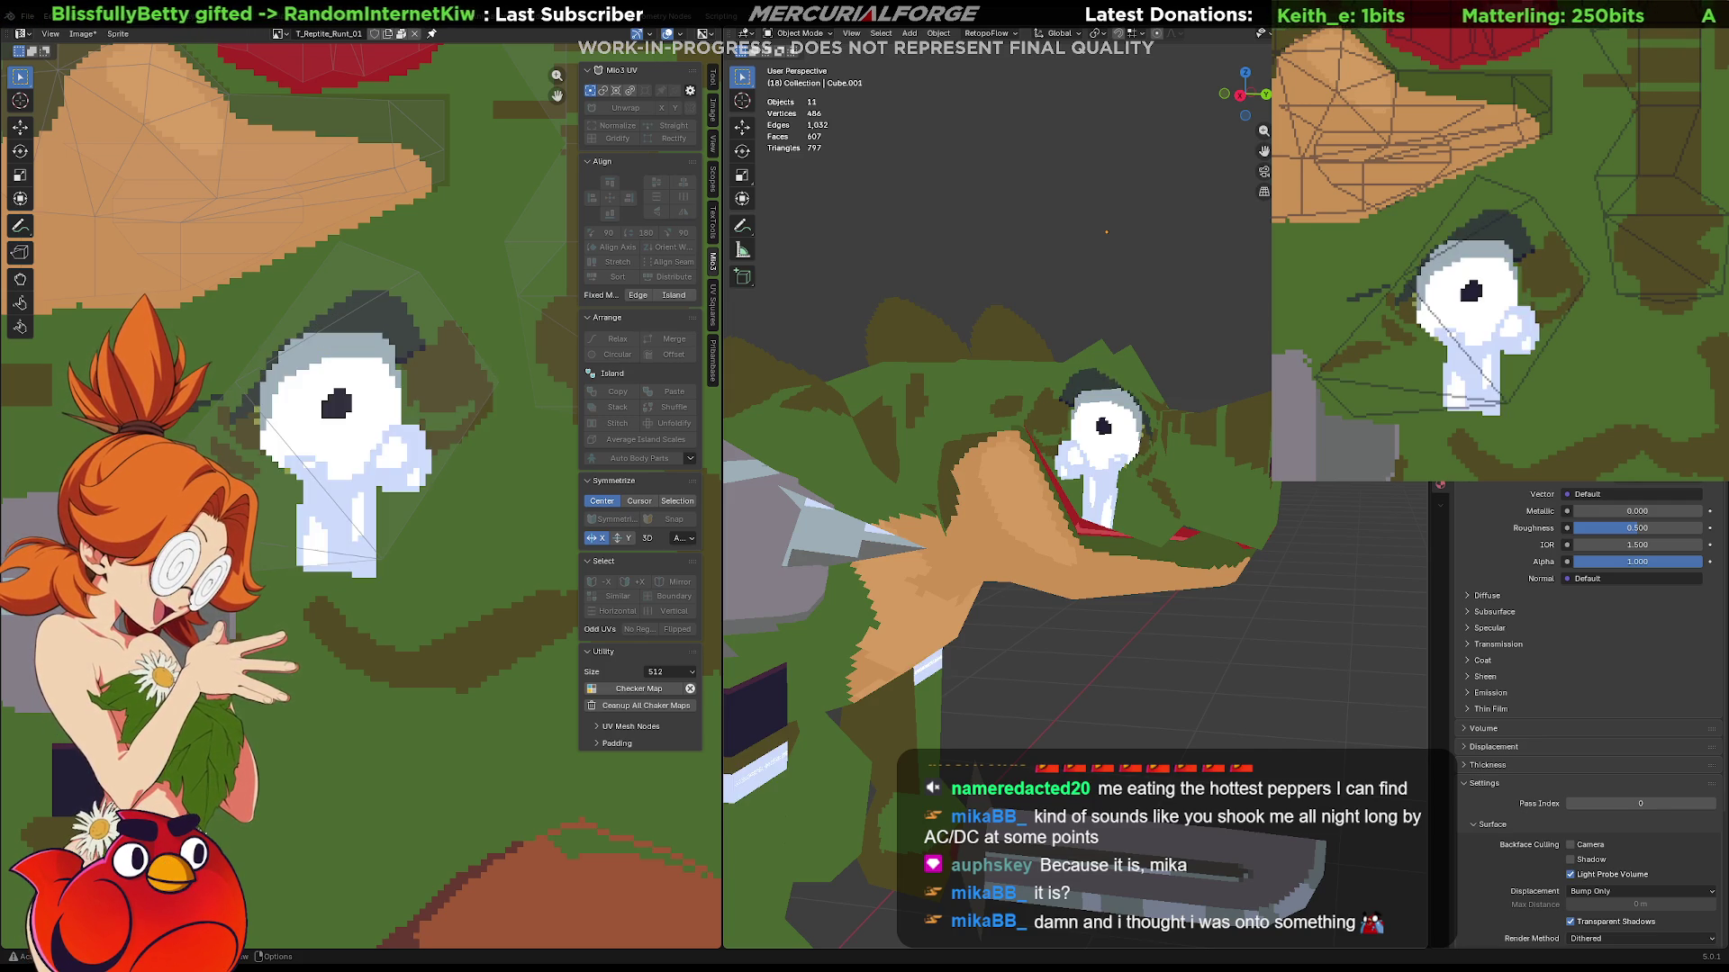
Select the reptile's head mesh and orbit around it.
{"action": "middle_click_drag", "start_coordinate": [1174, 499], "coordinate": [1179, 497]}
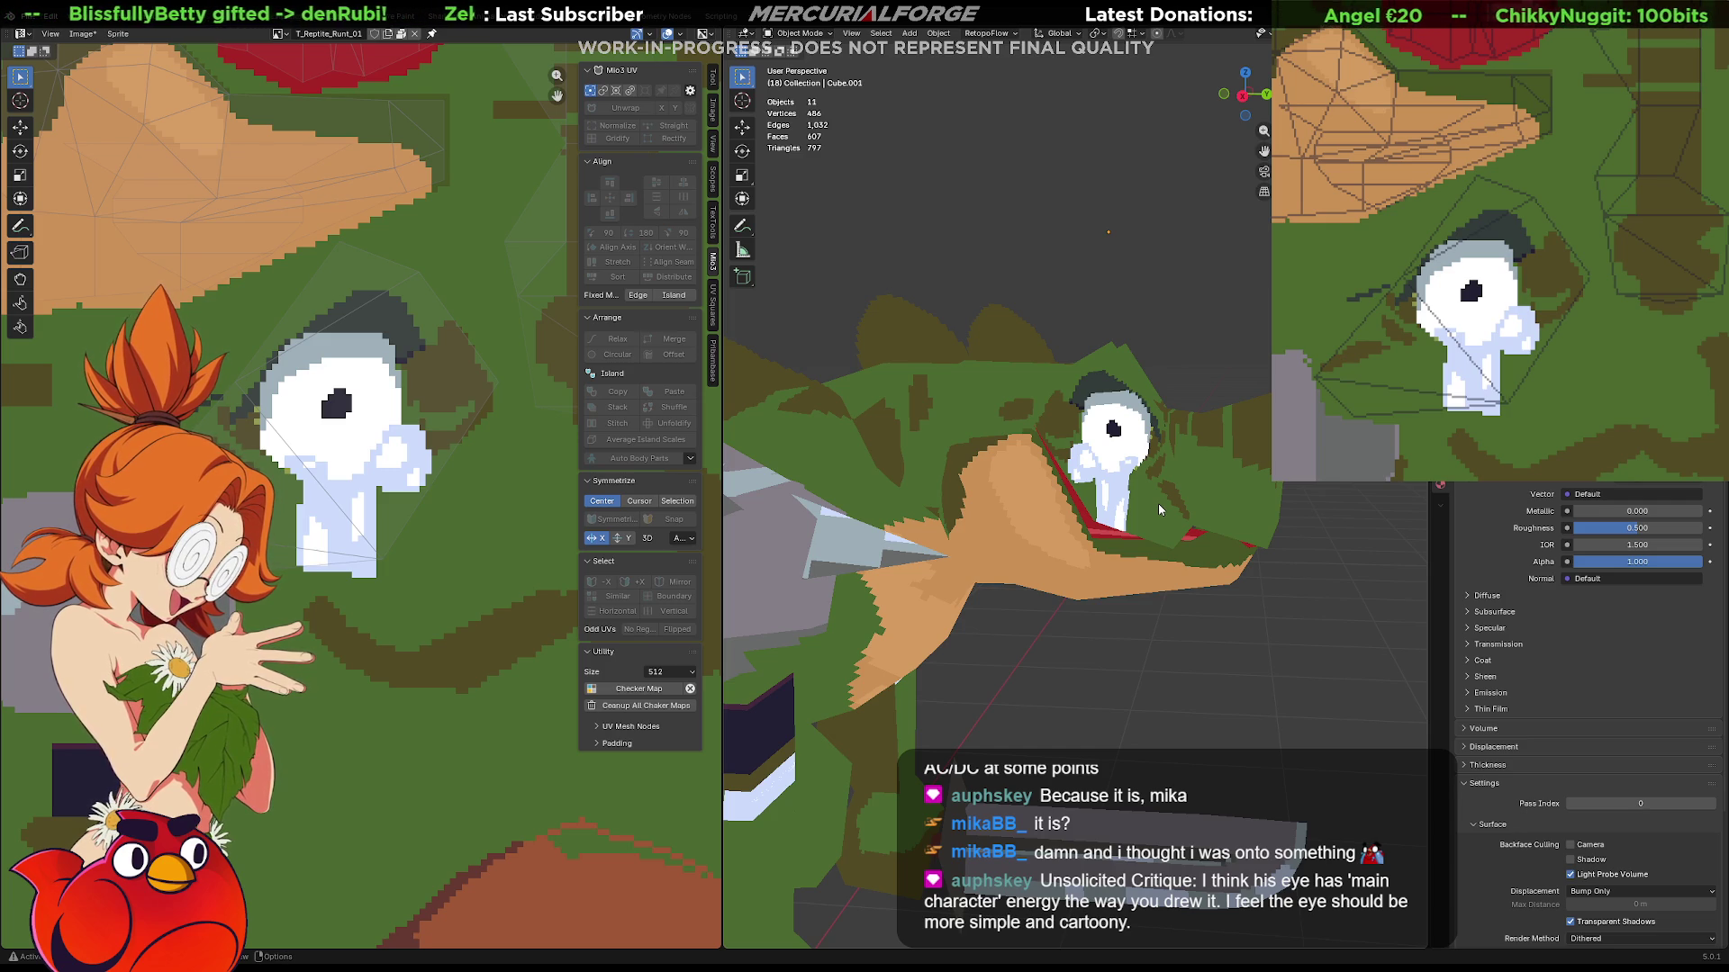
{"action": "left_click", "coordinate": [1158, 504]}
{"action": "mouse_move", "coordinate": [1158, 504]}
{"action": "middle_mouse_down"}
{"action": "mouse_move", "coordinate": [880, 476]}
{"action": "mouse_move", "coordinate": [954, 487]}
{"action": "mouse_move", "coordinate": [840, 547]}
{"action": "middle_mouse_up"}
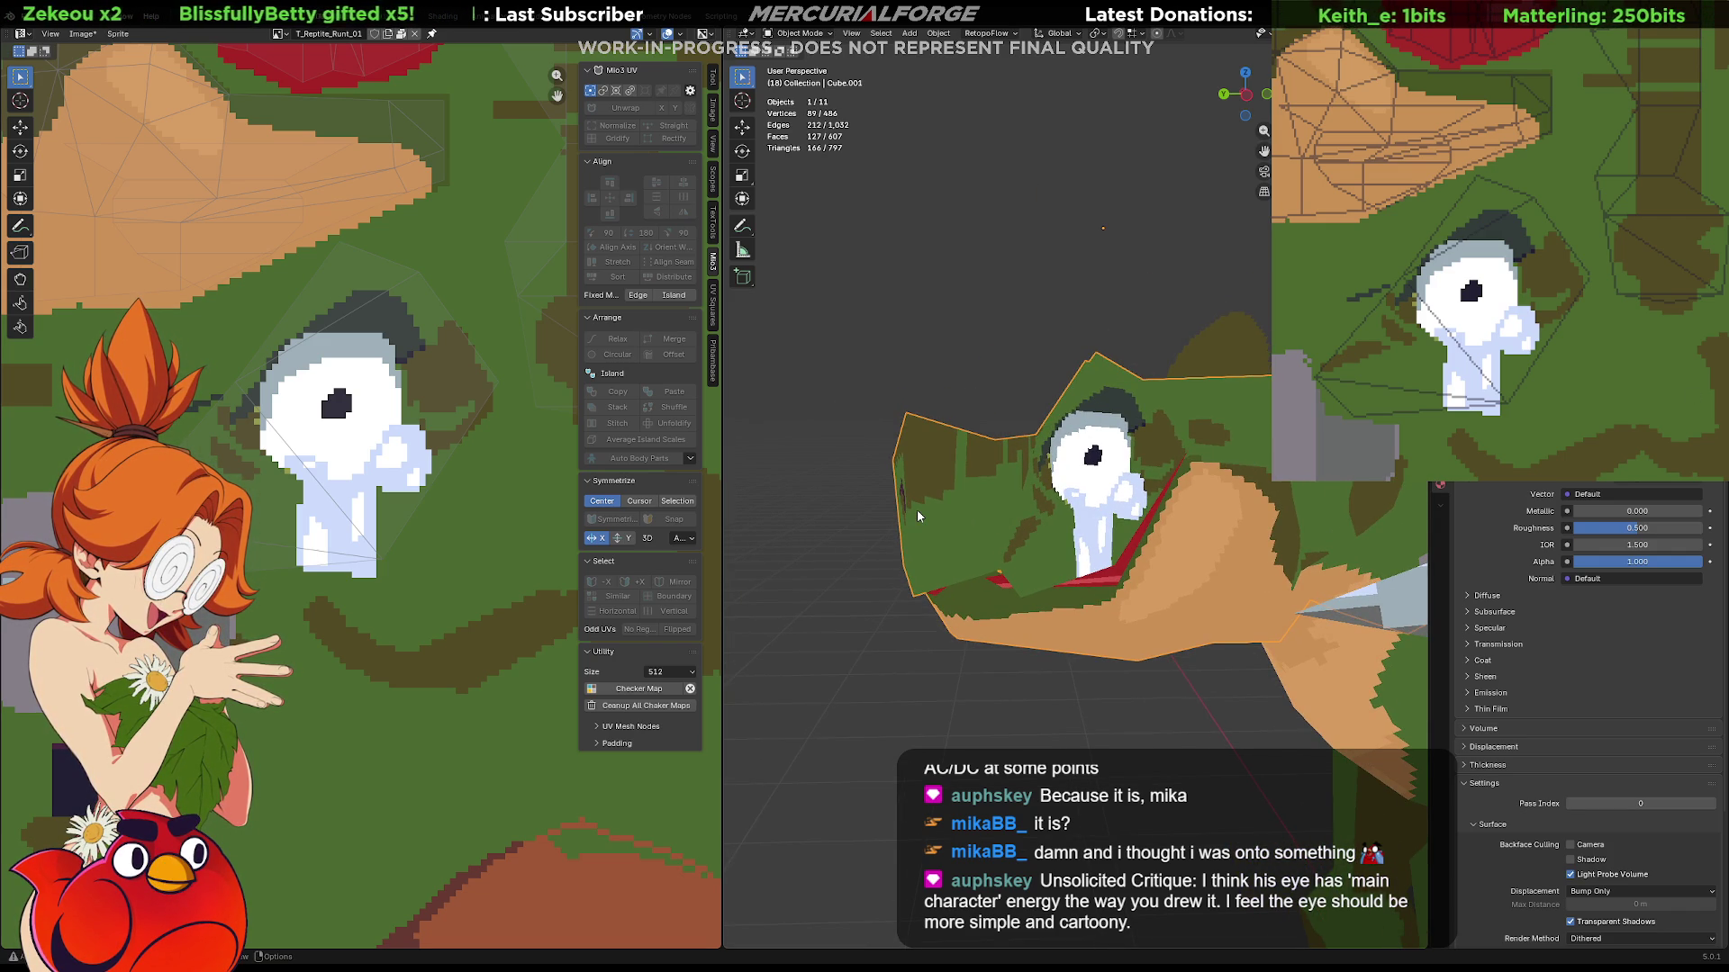
Toggle the skin colours off and back on, leaving the narrowed red-pupil eye on the head.
{"action": "key", "text": "ctrl+z"}
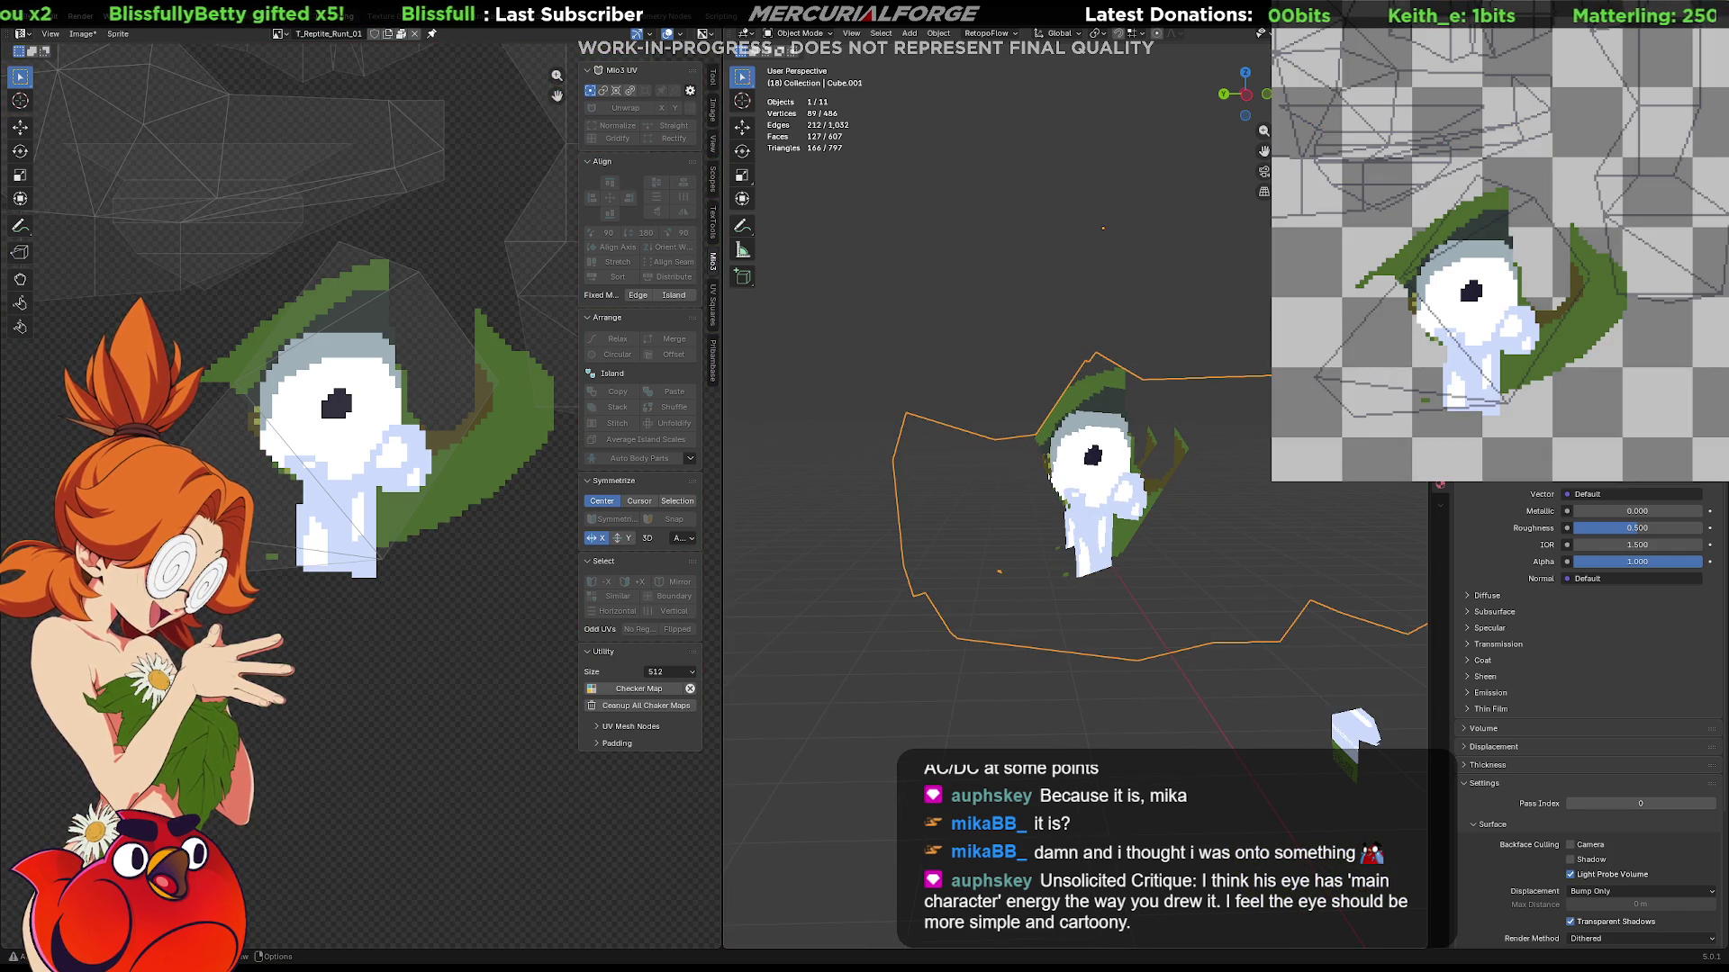
{"action": "key", "text": "ctrl+shift+z"}
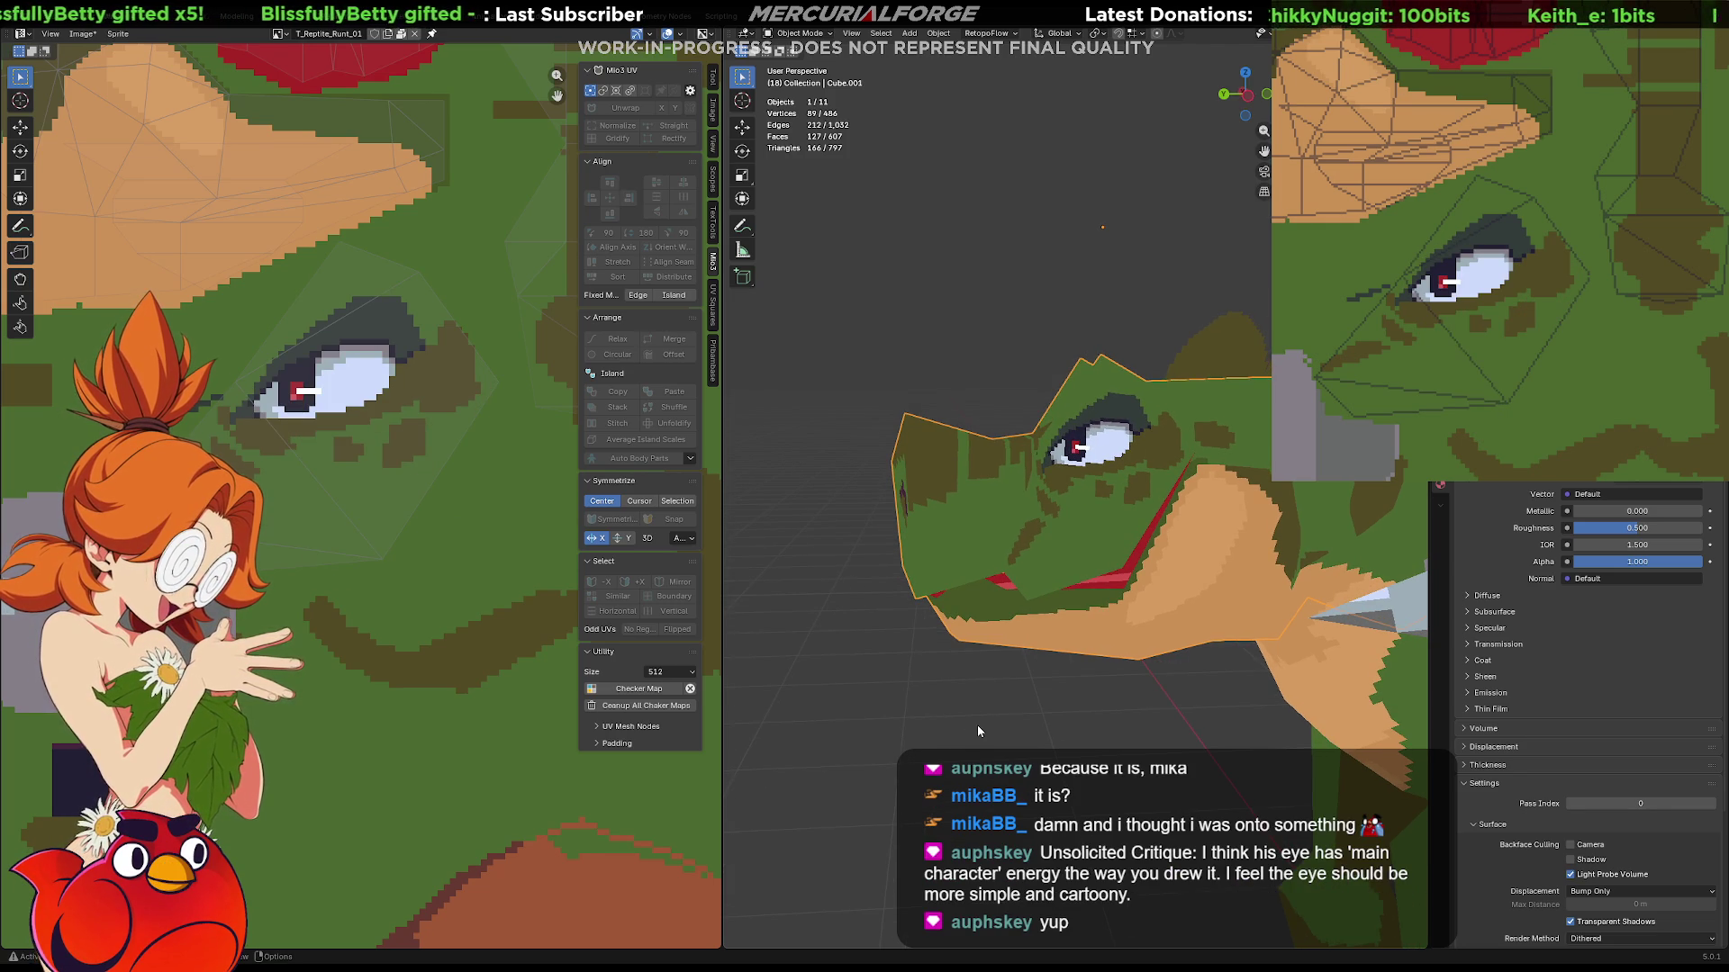
{"action": "middle_click_drag", "start_coordinate": [977, 730], "coordinate": [1023, 745]}
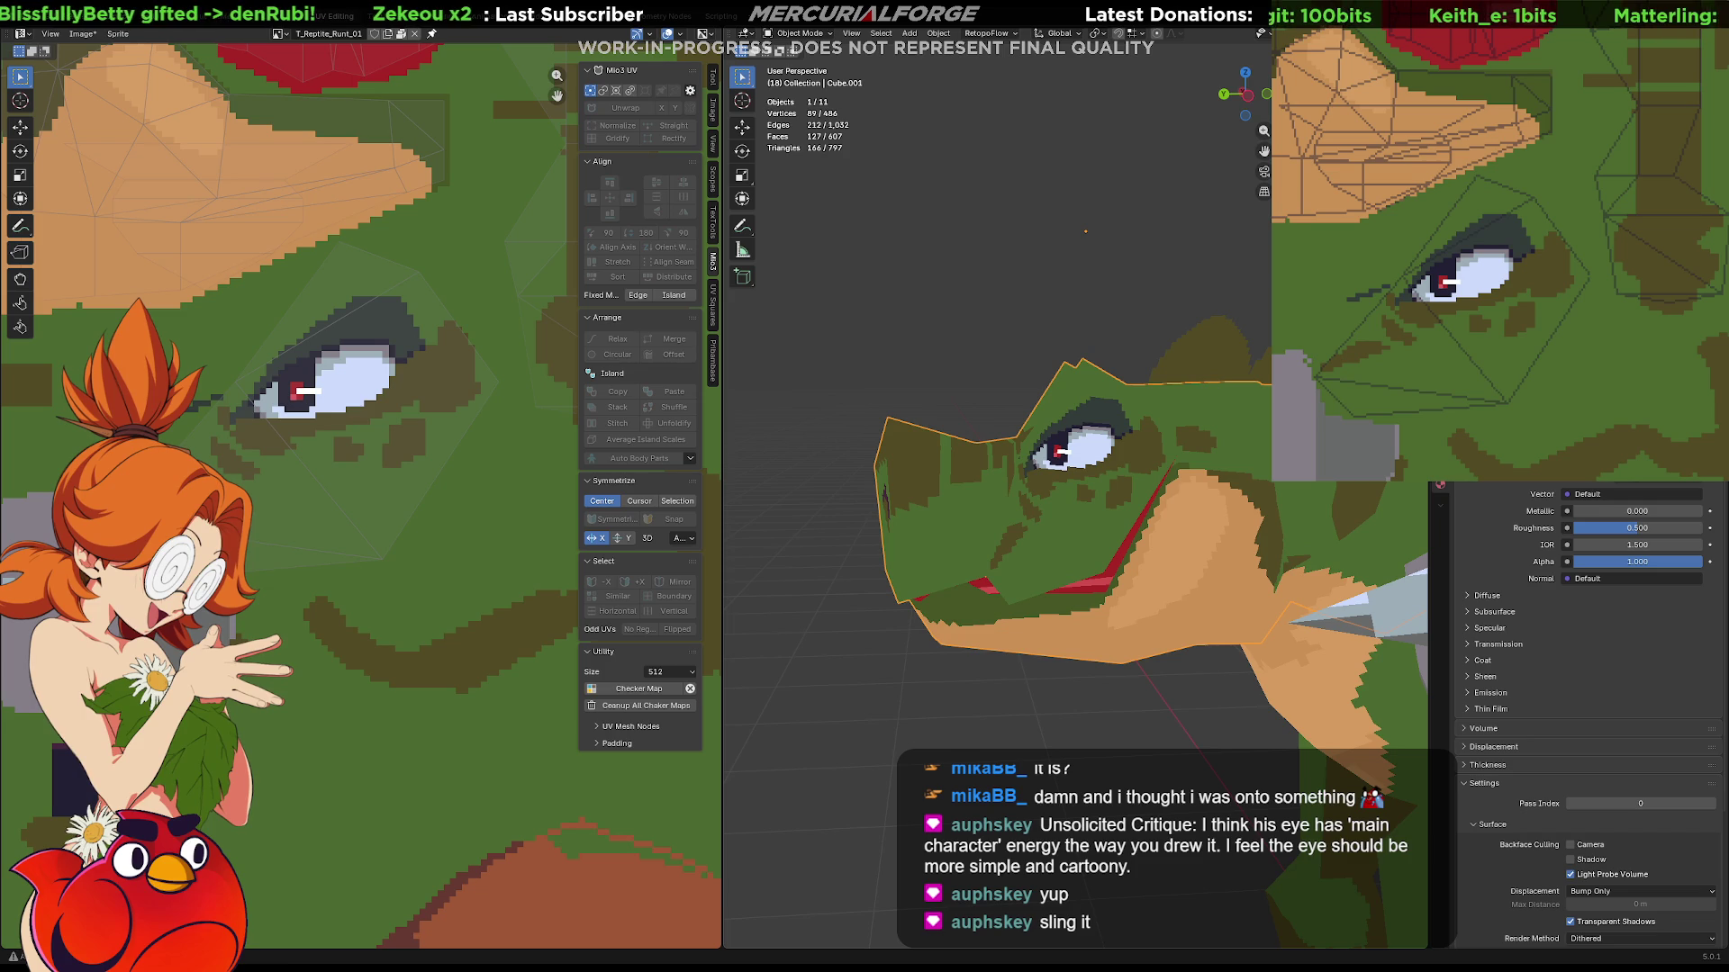
{"action": "middle_click_drag", "start_coordinate": [1161, 333], "coordinate": [1139, 322]}
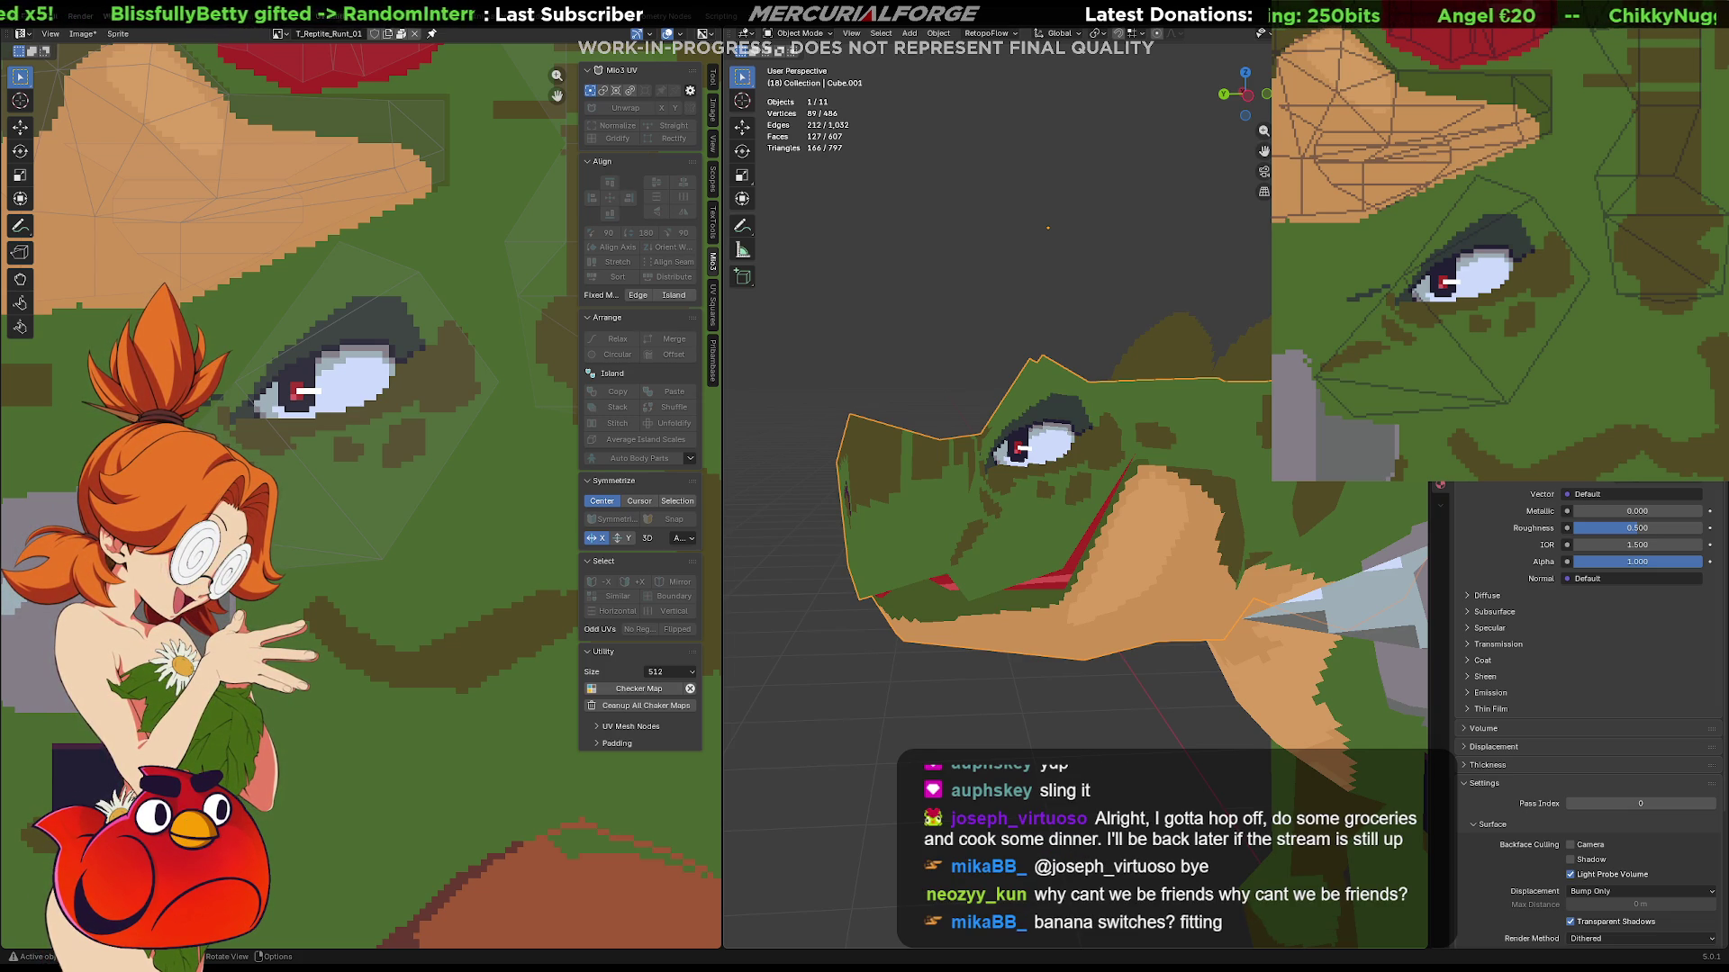
{"action": "mouse_move", "coordinate": [905, 318]}
{"action": "middle_mouse_down"}
{"action": "mouse_move", "coordinate": [924, 352]}
{"action": "mouse_move", "coordinate": [1218, 361]}
{"action": "middle_mouse_up"}
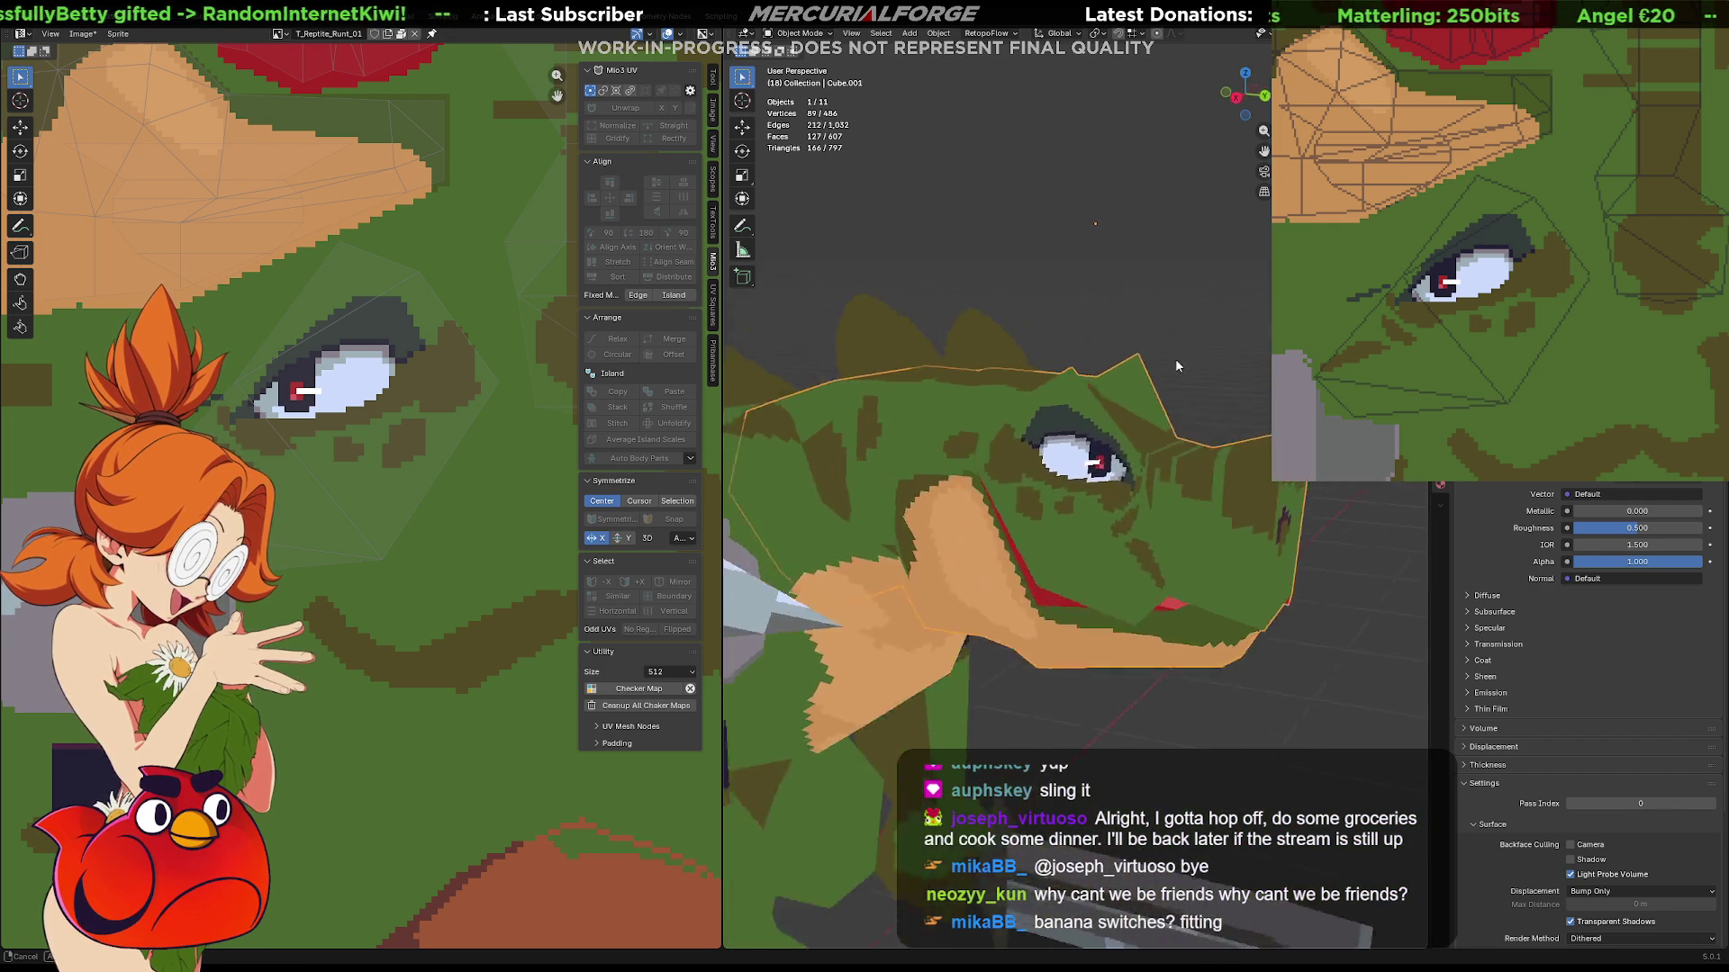
{"action": "mouse_move", "coordinate": [1218, 361]}
{"action": "middle_mouse_down"}
{"action": "mouse_move", "coordinate": [1118, 349]}
{"action": "mouse_move", "coordinate": [1109, 393]}
{"action": "middle_mouse_up"}
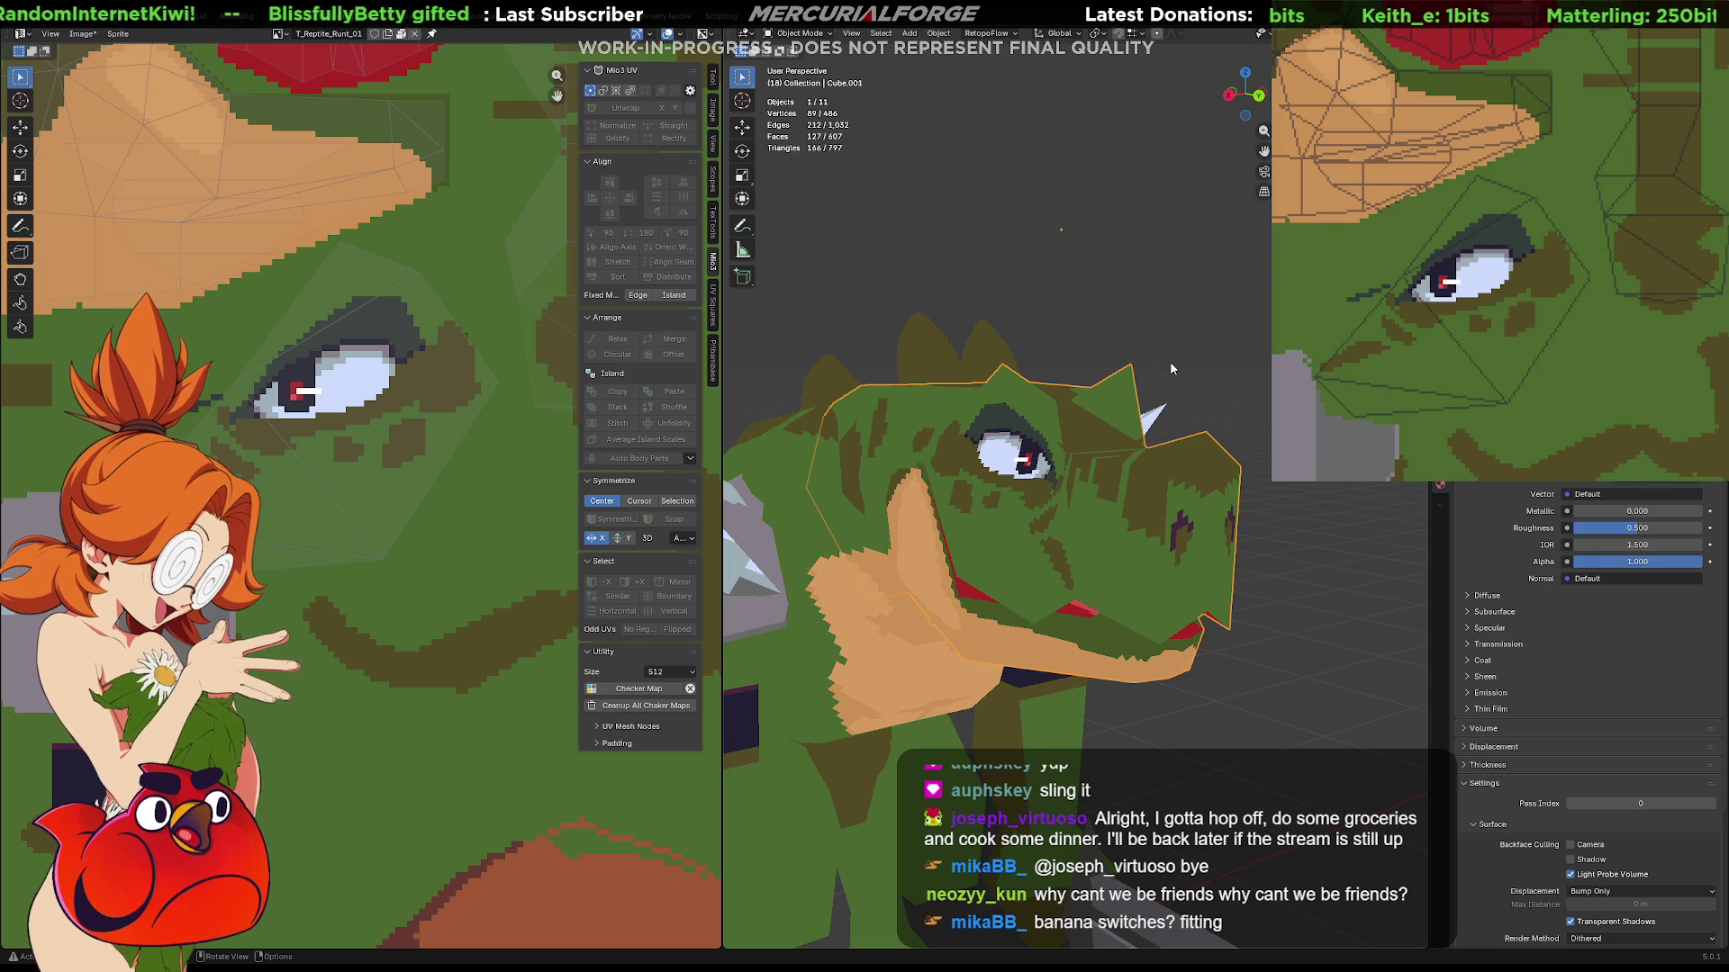
{"action": "middle_click_drag", "start_coordinate": [1171, 388], "coordinate": [1116, 485]}
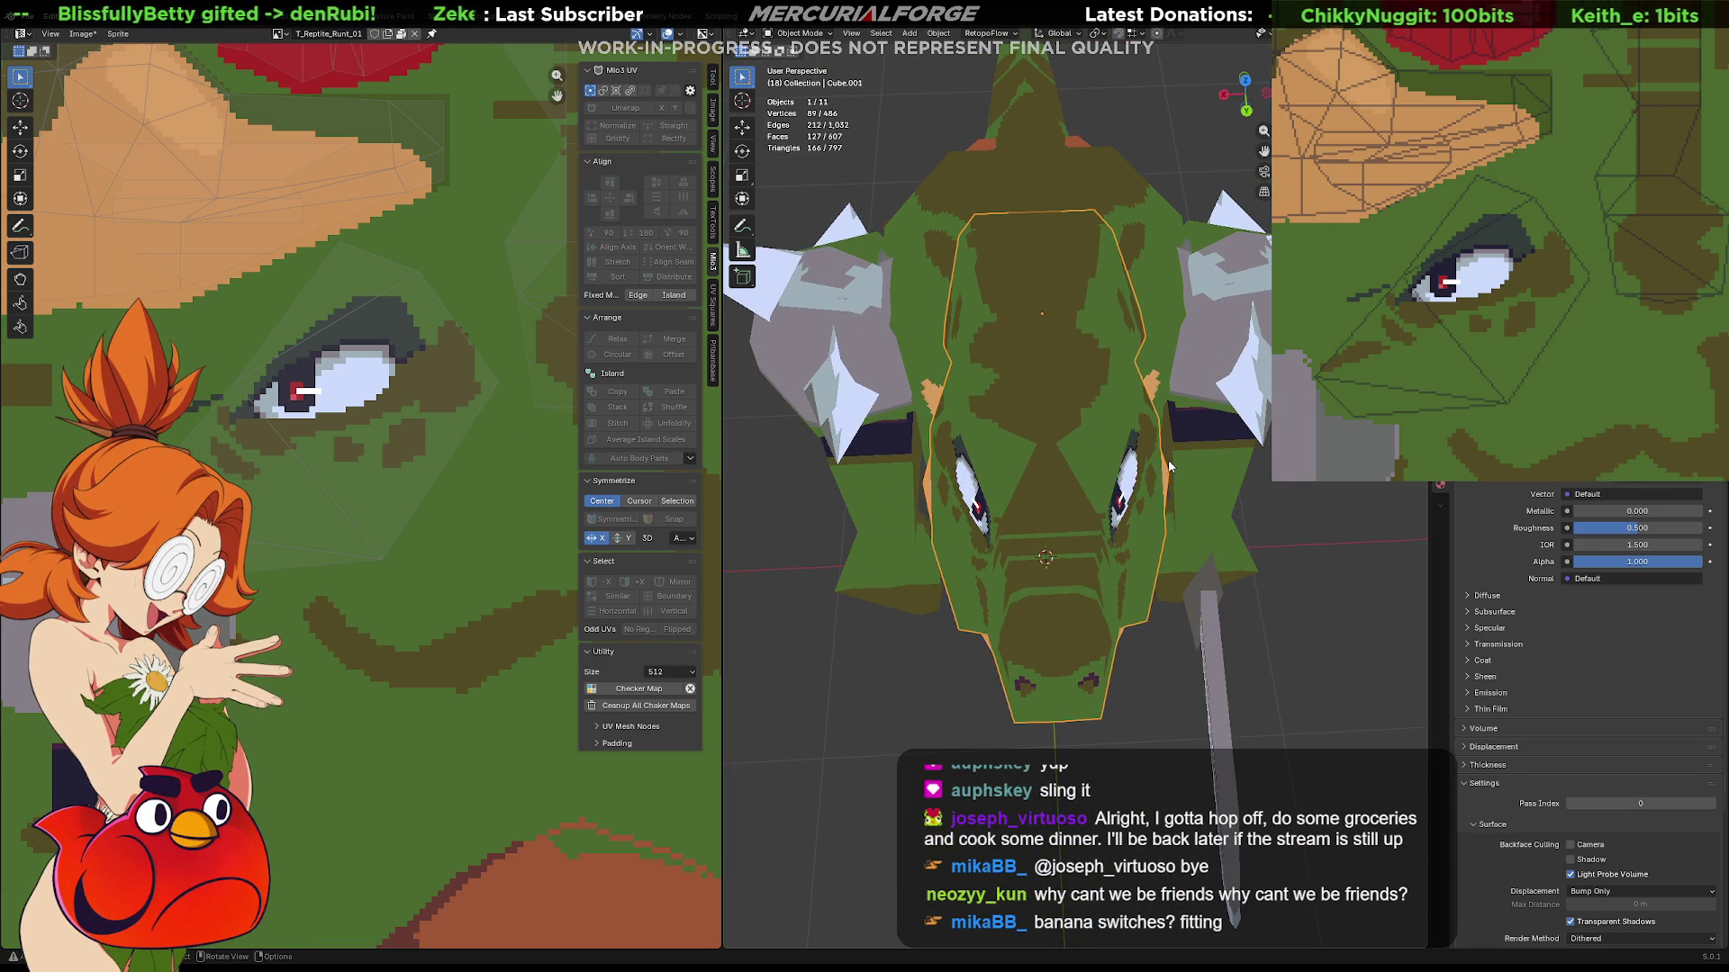
{"action": "mouse_move", "coordinate": [1653, 153]}
{"action": "middle_mouse_down"}
{"action": "mouse_move", "coordinate": [1567, 297]}
{"action": "mouse_move", "coordinate": [1574, 263]}
{"action": "middle_mouse_up"}
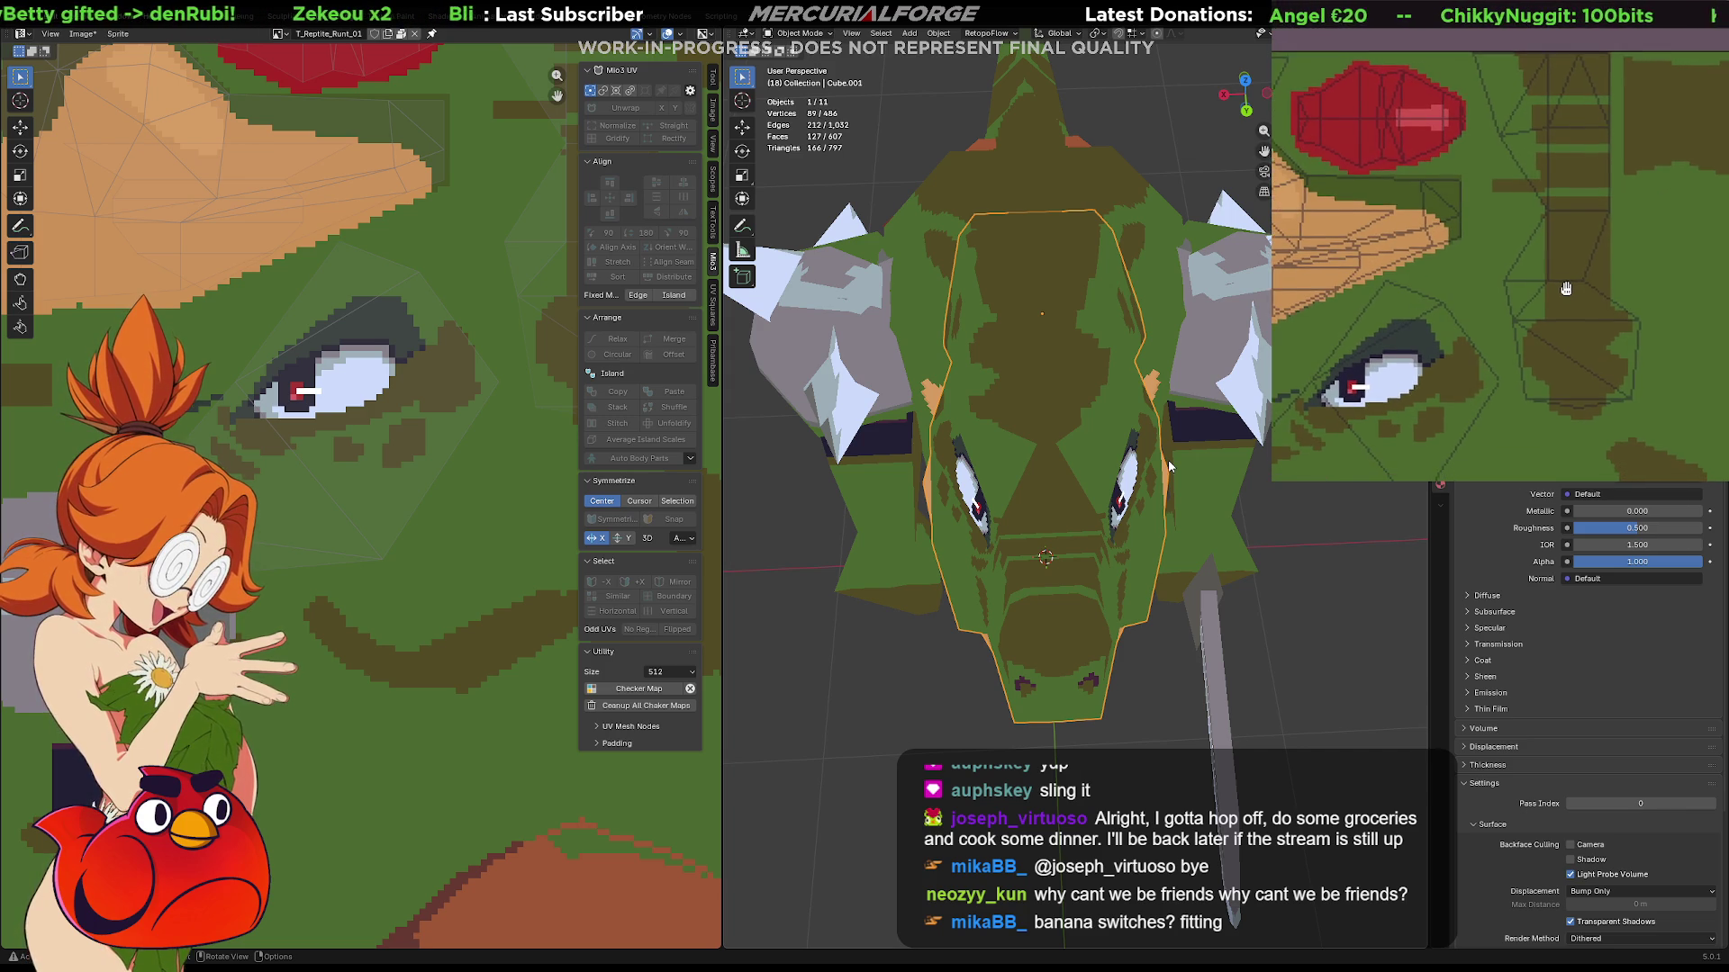
{"action": "scroll", "coordinate": [1575, 263], "scroll_direction": "up", "scroll_amount": 1}
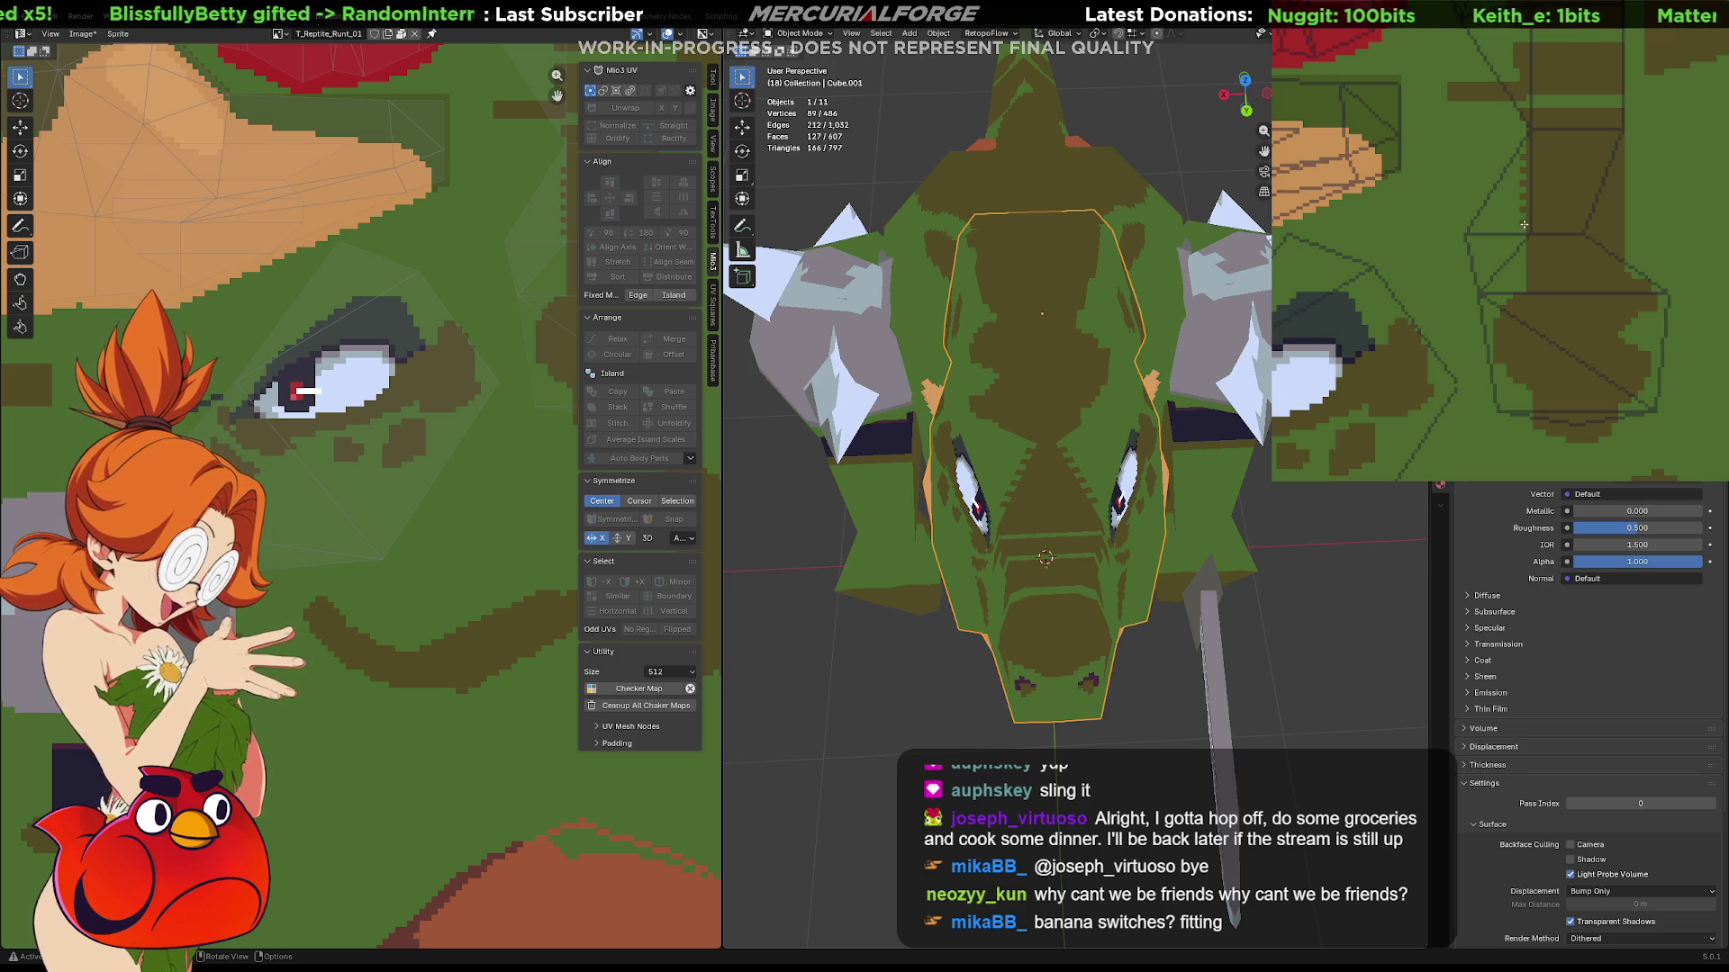
{"action": "mouse_move", "coordinate": [1111, 415]}
{"action": "middle_mouse_down"}
{"action": "mouse_move", "coordinate": [1166, 336]}
{"action": "mouse_move", "coordinate": [1038, 371]}
{"action": "mouse_move", "coordinate": [1079, 379]}
{"action": "middle_mouse_up"}
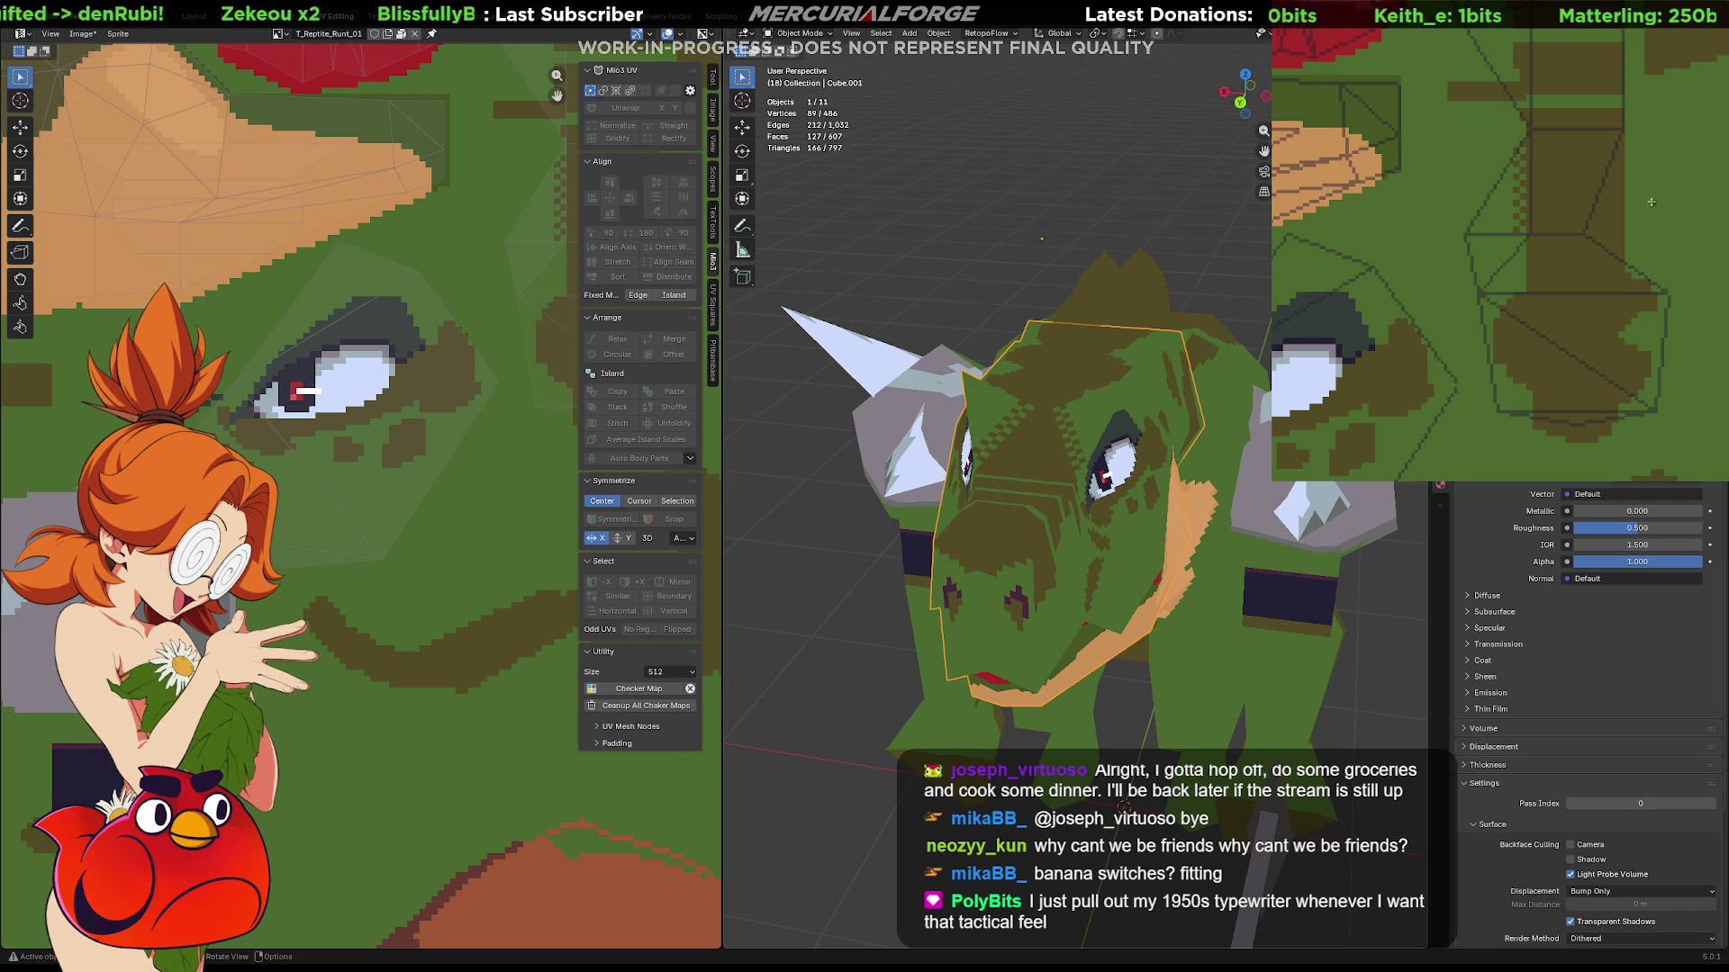
{"action": "middle_click_drag", "start_coordinate": [946, 541], "coordinate": [1076, 532]}
{"action": "scroll", "coordinate": [1076, 532], "scroll_direction": "down", "scroll_amount": 3}
{"action": "scroll", "coordinate": [1076, 533], "scroll_direction": "down", "scroll_amount": 2}
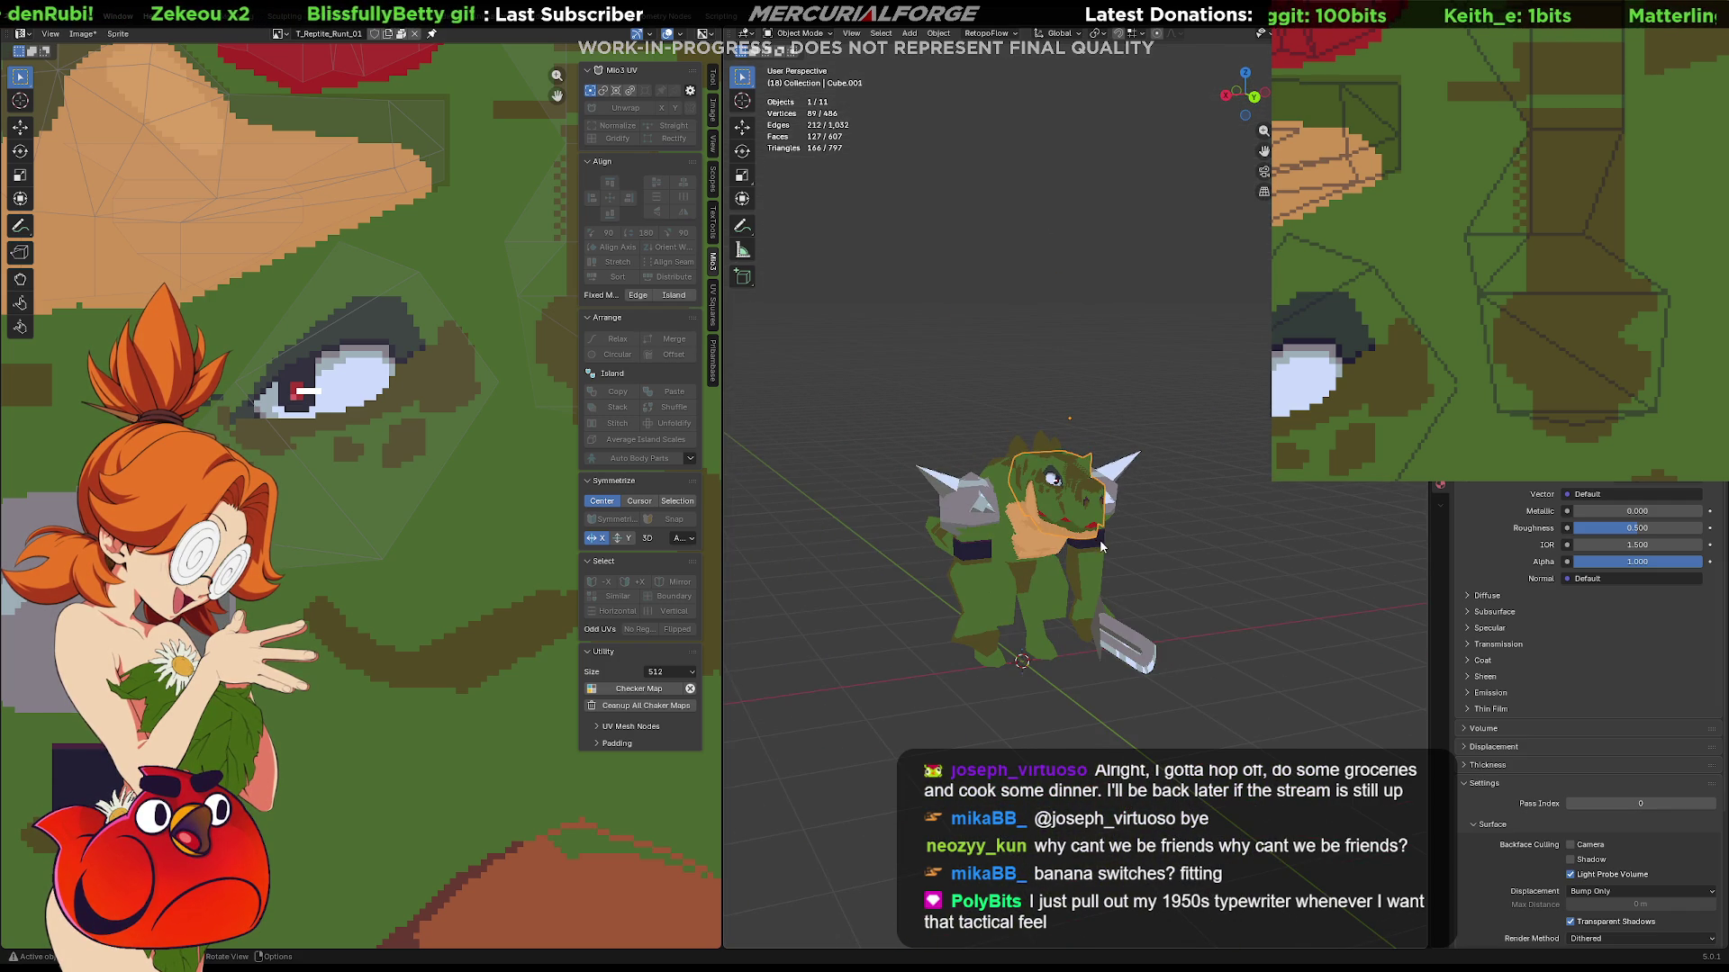
{"action": "scroll", "coordinate": [1101, 547], "scroll_direction": "up", "scroll_amount": 3}
{"action": "scroll", "coordinate": [1101, 548], "scroll_direction": "up", "scroll_amount": 2}
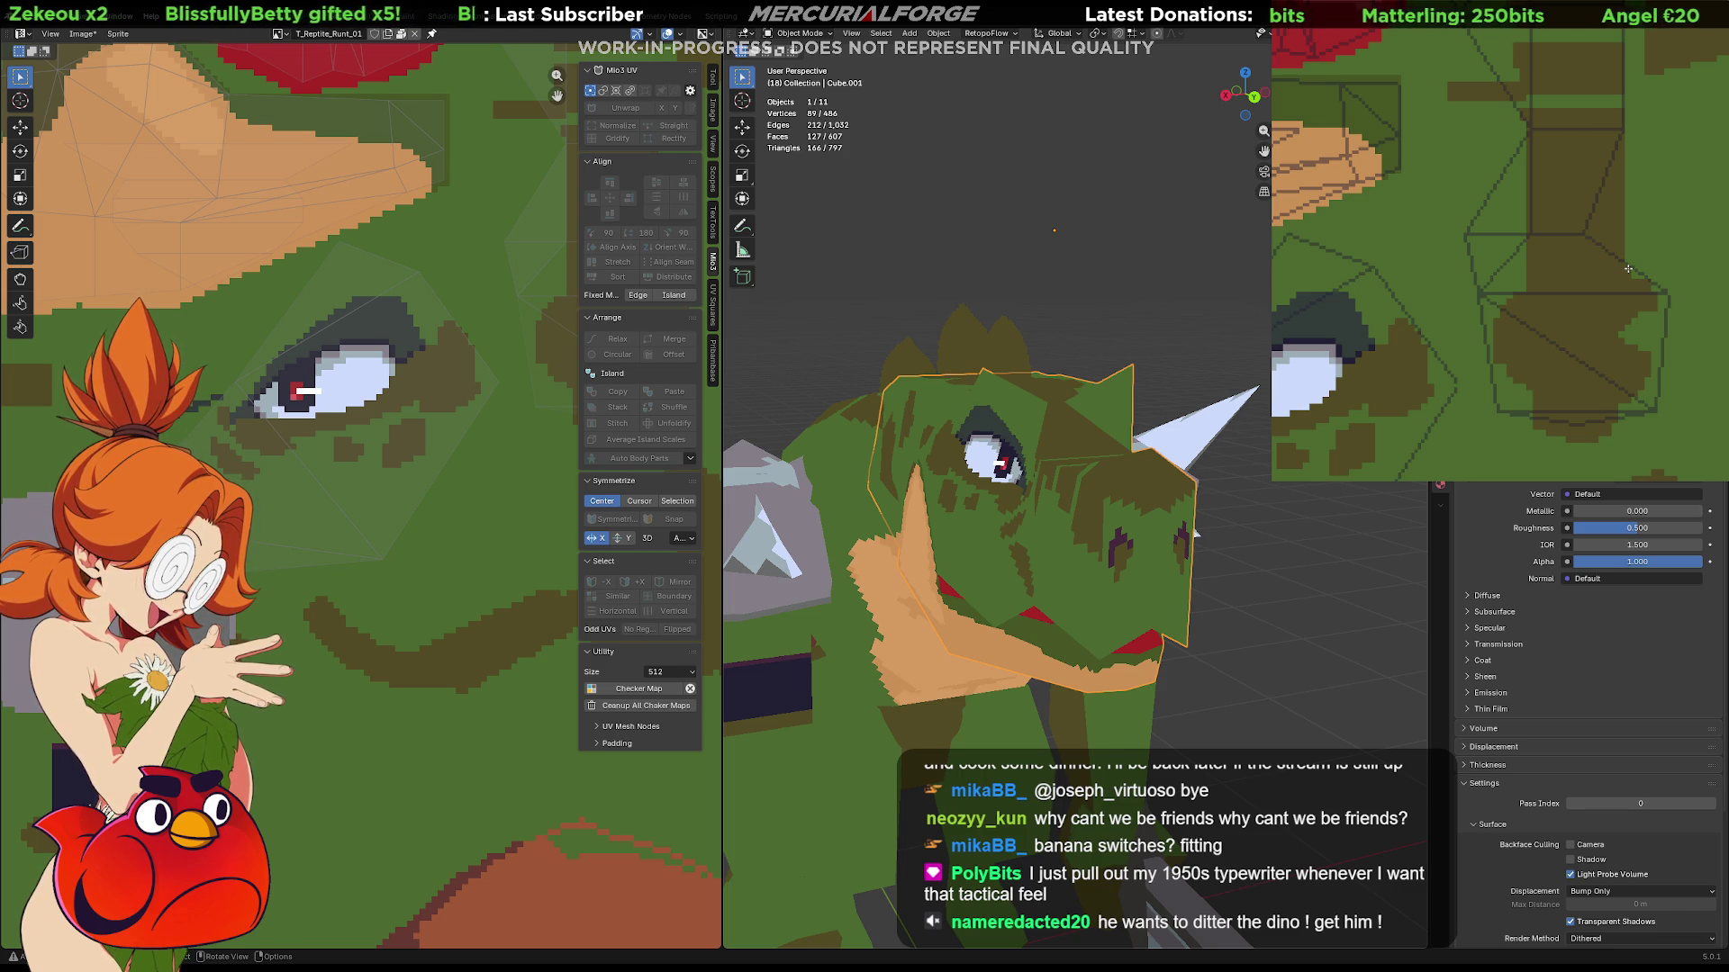
{"action": "middle_click_drag", "start_coordinate": [1194, 534], "coordinate": [1055, 410]}
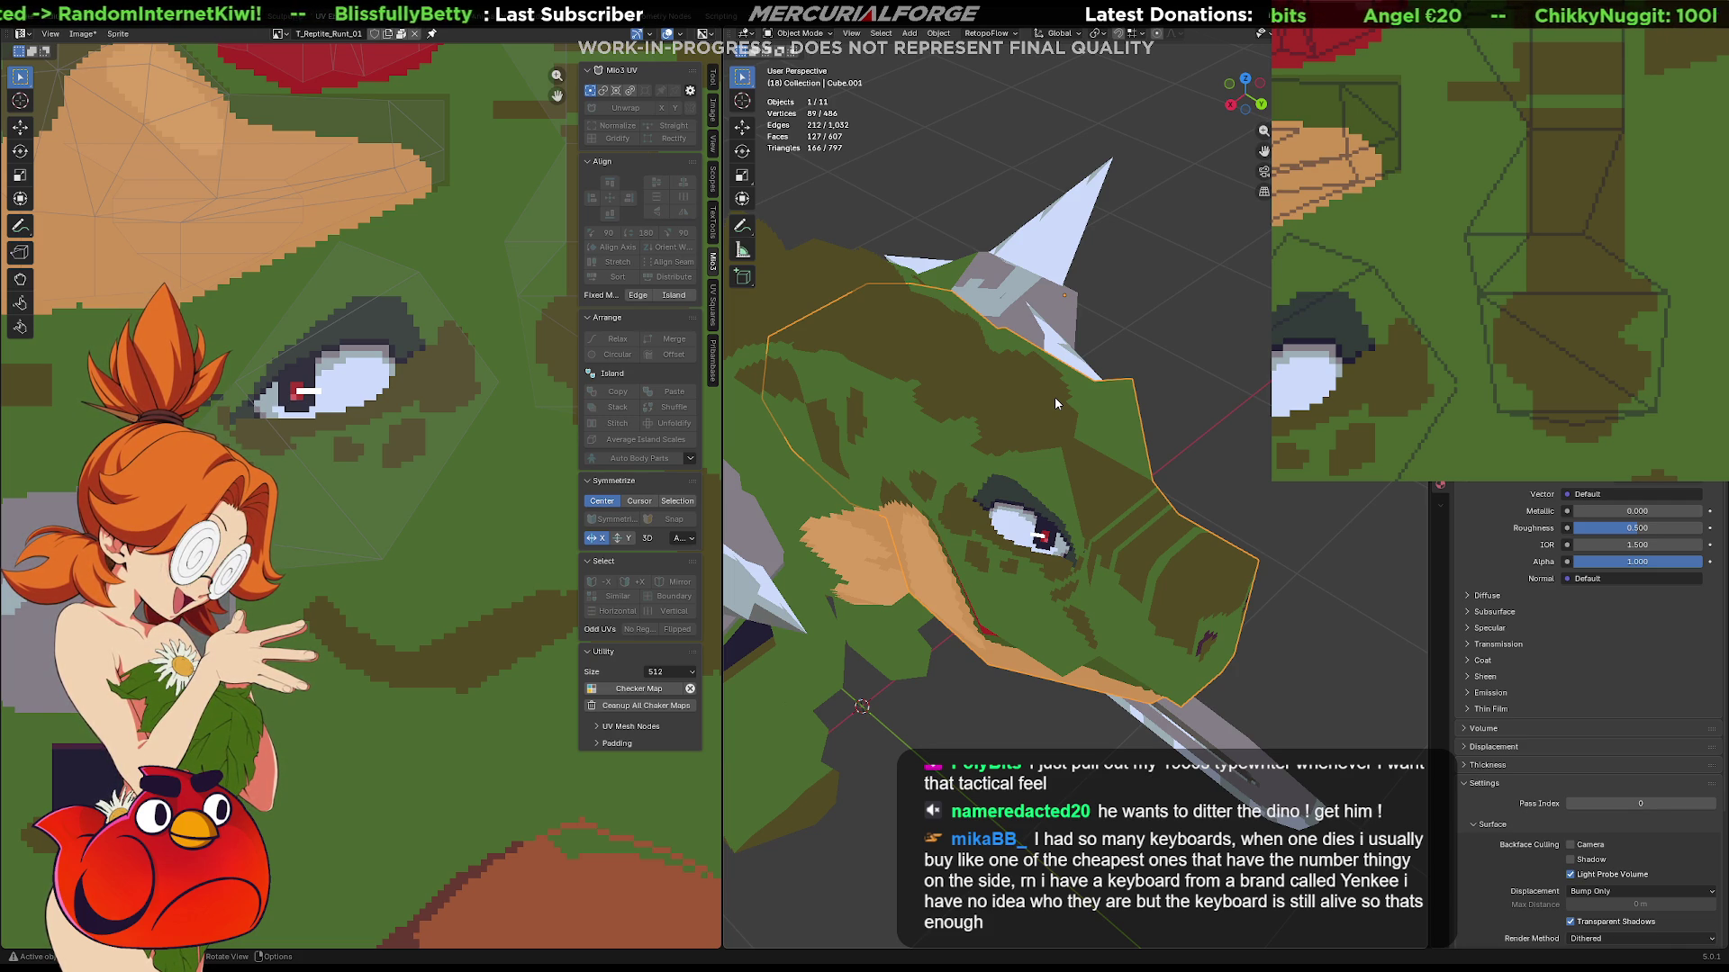
{"action": "mouse_move", "coordinate": [1055, 397]}
{"action": "middle_mouse_down"}
{"action": "mouse_move", "coordinate": [1001, 374]}
{"action": "mouse_move", "coordinate": [1079, 398]}
{"action": "mouse_move", "coordinate": [943, 399]}
{"action": "middle_mouse_up"}
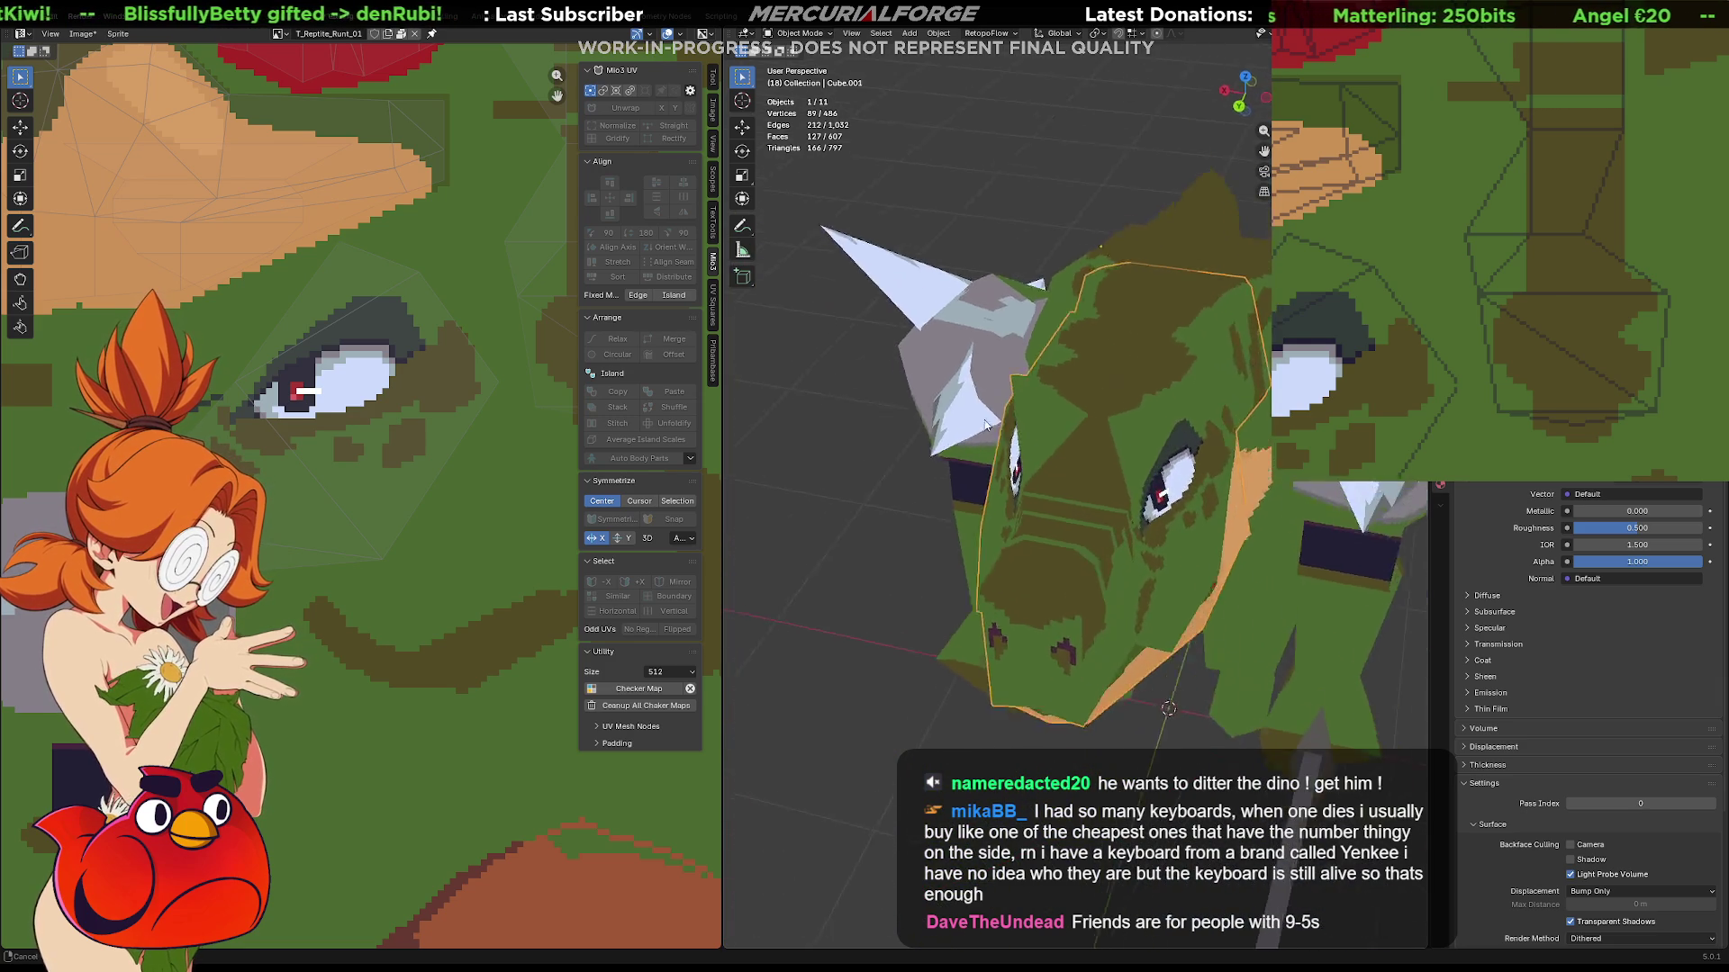
{"action": "mouse_move", "coordinate": [945, 398]}
{"action": "middle_mouse_down"}
{"action": "mouse_move", "coordinate": [1187, 363]}
{"action": "mouse_move", "coordinate": [1099, 370]}
{"action": "mouse_move", "coordinate": [1050, 397]}
{"action": "mouse_move", "coordinate": [1169, 419]}
{"action": "mouse_move", "coordinate": [1346, 503]}
{"action": "mouse_move", "coordinate": [1253, 499]}
{"action": "mouse_move", "coordinate": [1220, 456]}
{"action": "mouse_move", "coordinate": [1098, 419]}
{"action": "mouse_move", "coordinate": [1225, 413]}
{"action": "middle_mouse_up"}
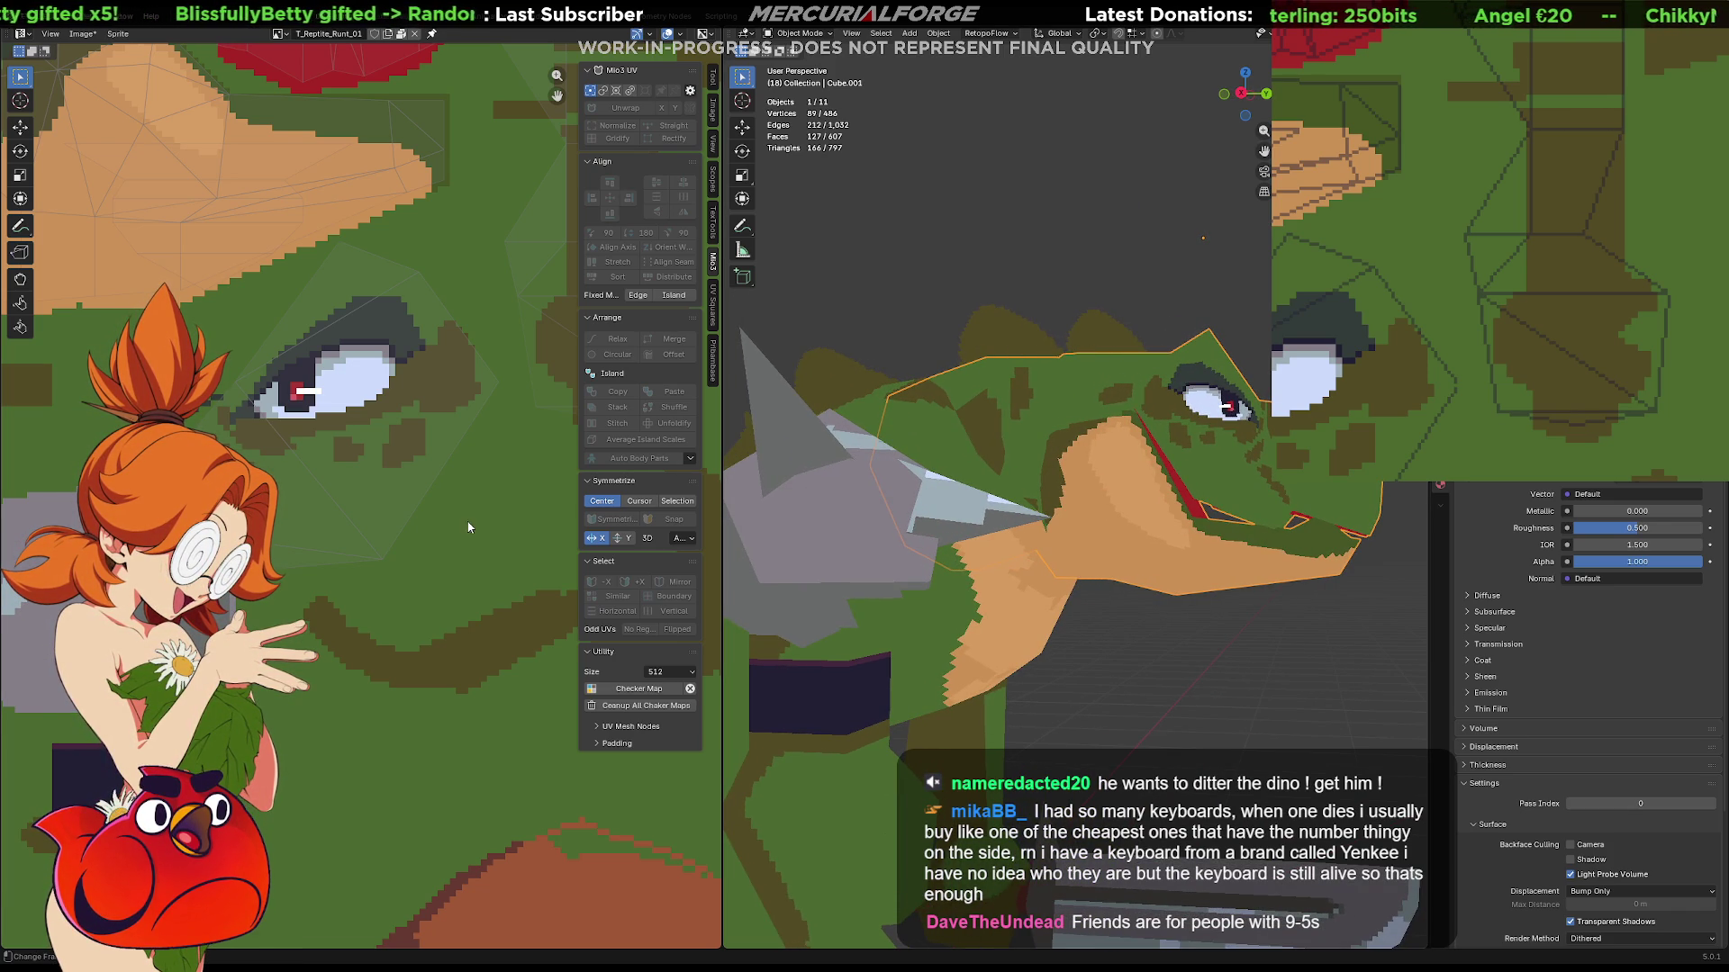
{"action": "scroll", "coordinate": [489, 505], "scroll_direction": "down", "scroll_amount": 1}
{"action": "scroll", "coordinate": [405, 520], "scroll_direction": "down", "scroll_amount": 2}
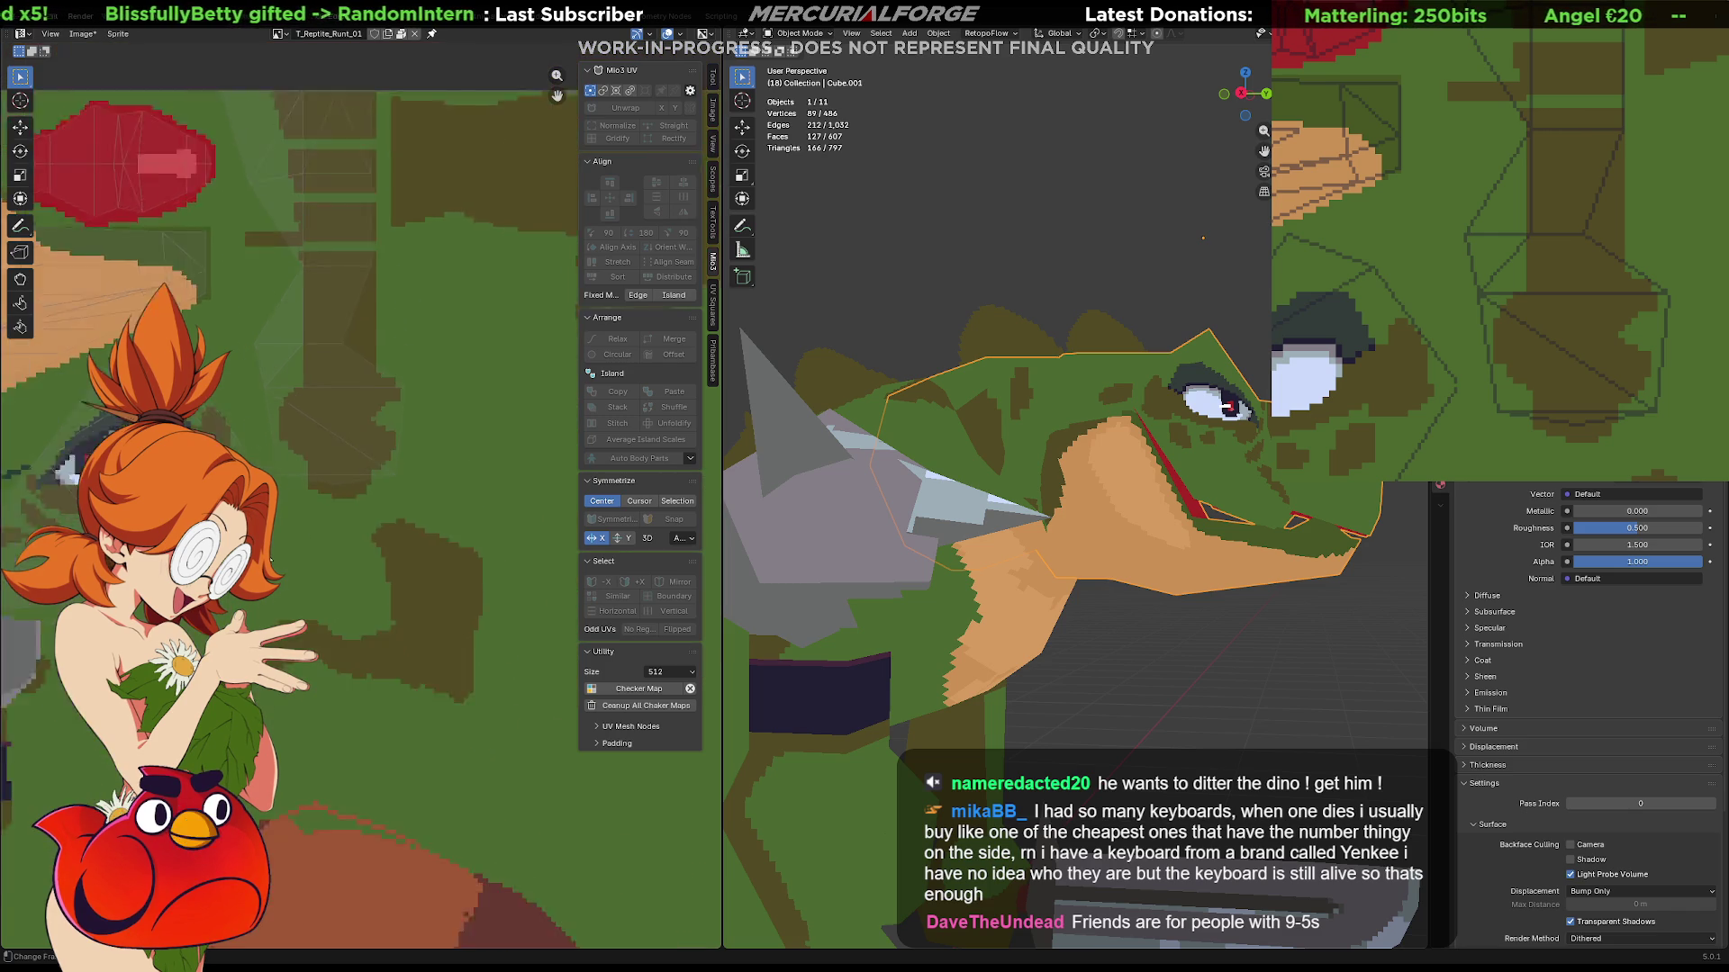
{"action": "scroll", "coordinate": [315, 541], "scroll_direction": "down", "scroll_amount": 3}
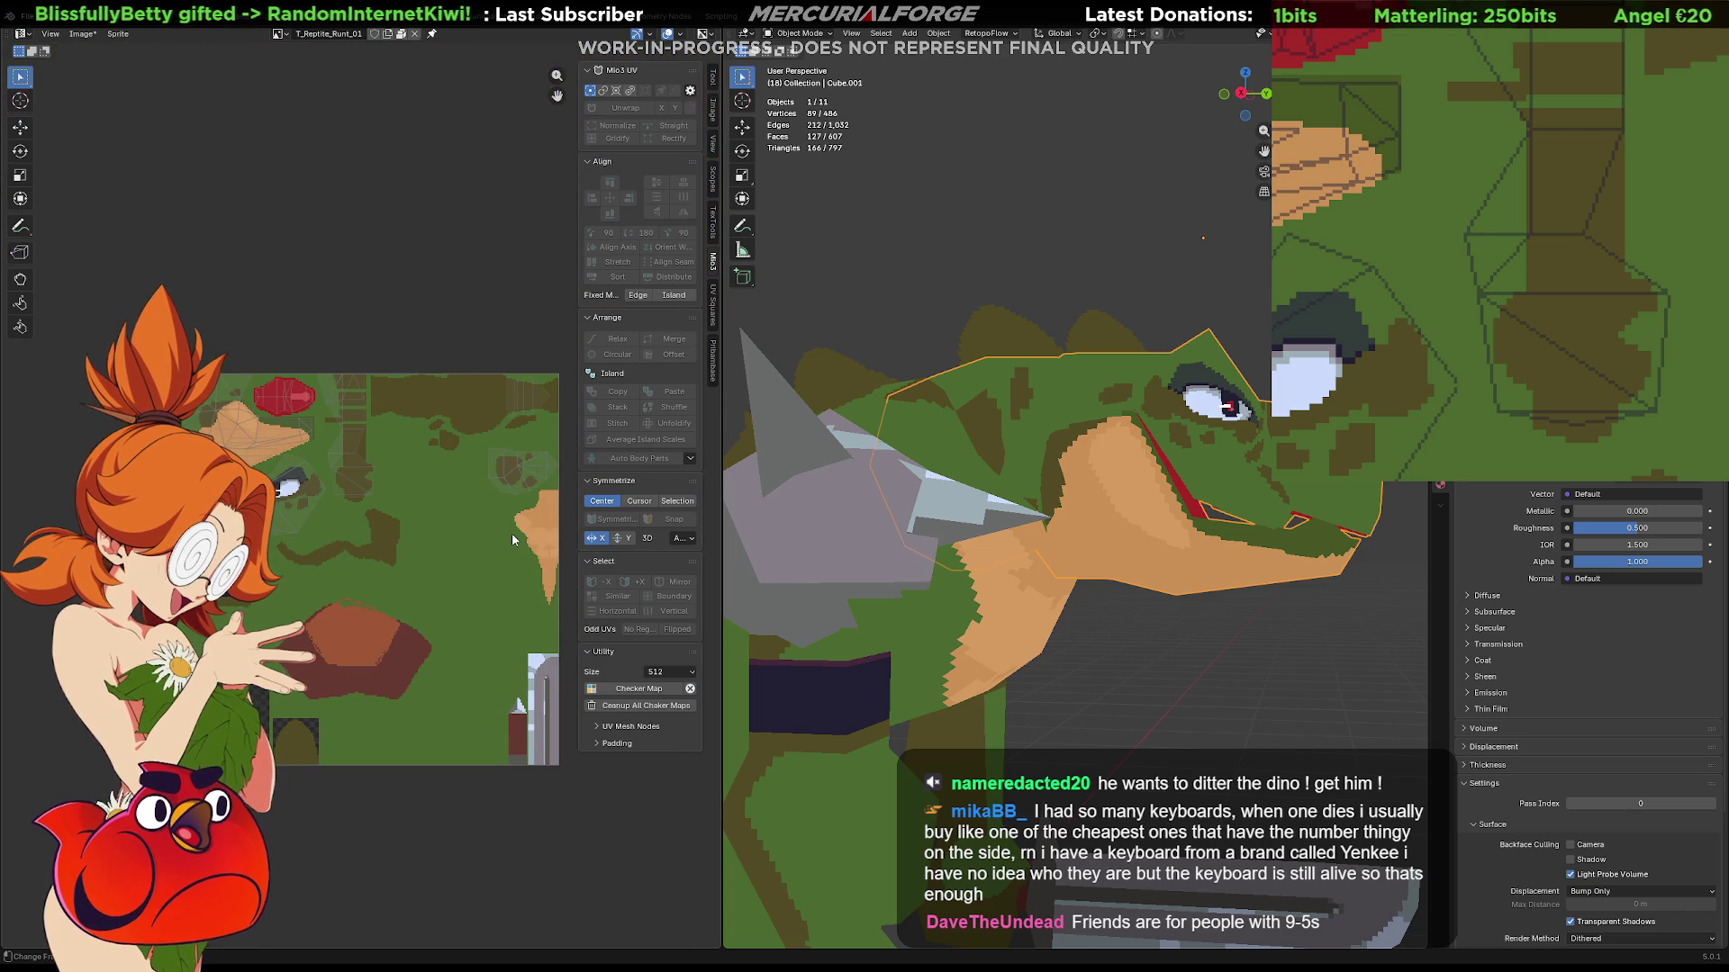
{"action": "scroll", "coordinate": [516, 534], "scroll_direction": "up", "scroll_amount": 2}
{"action": "key", "text": "F3"}
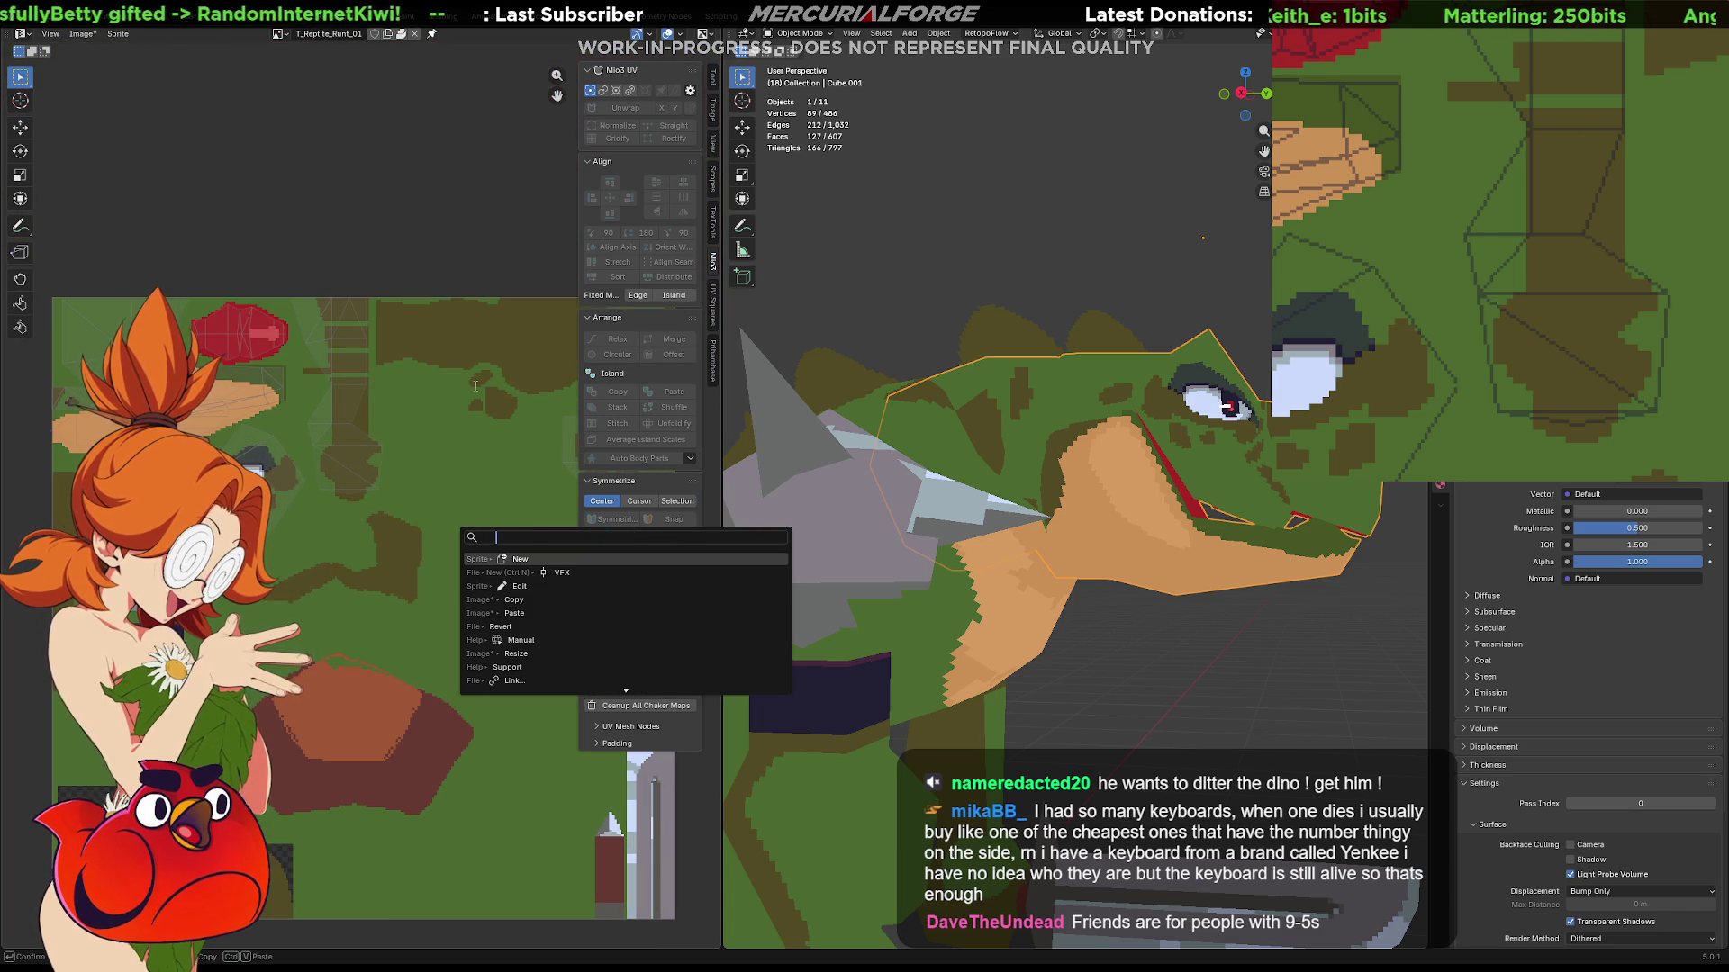
{"action": "key", "text": "Escape"}
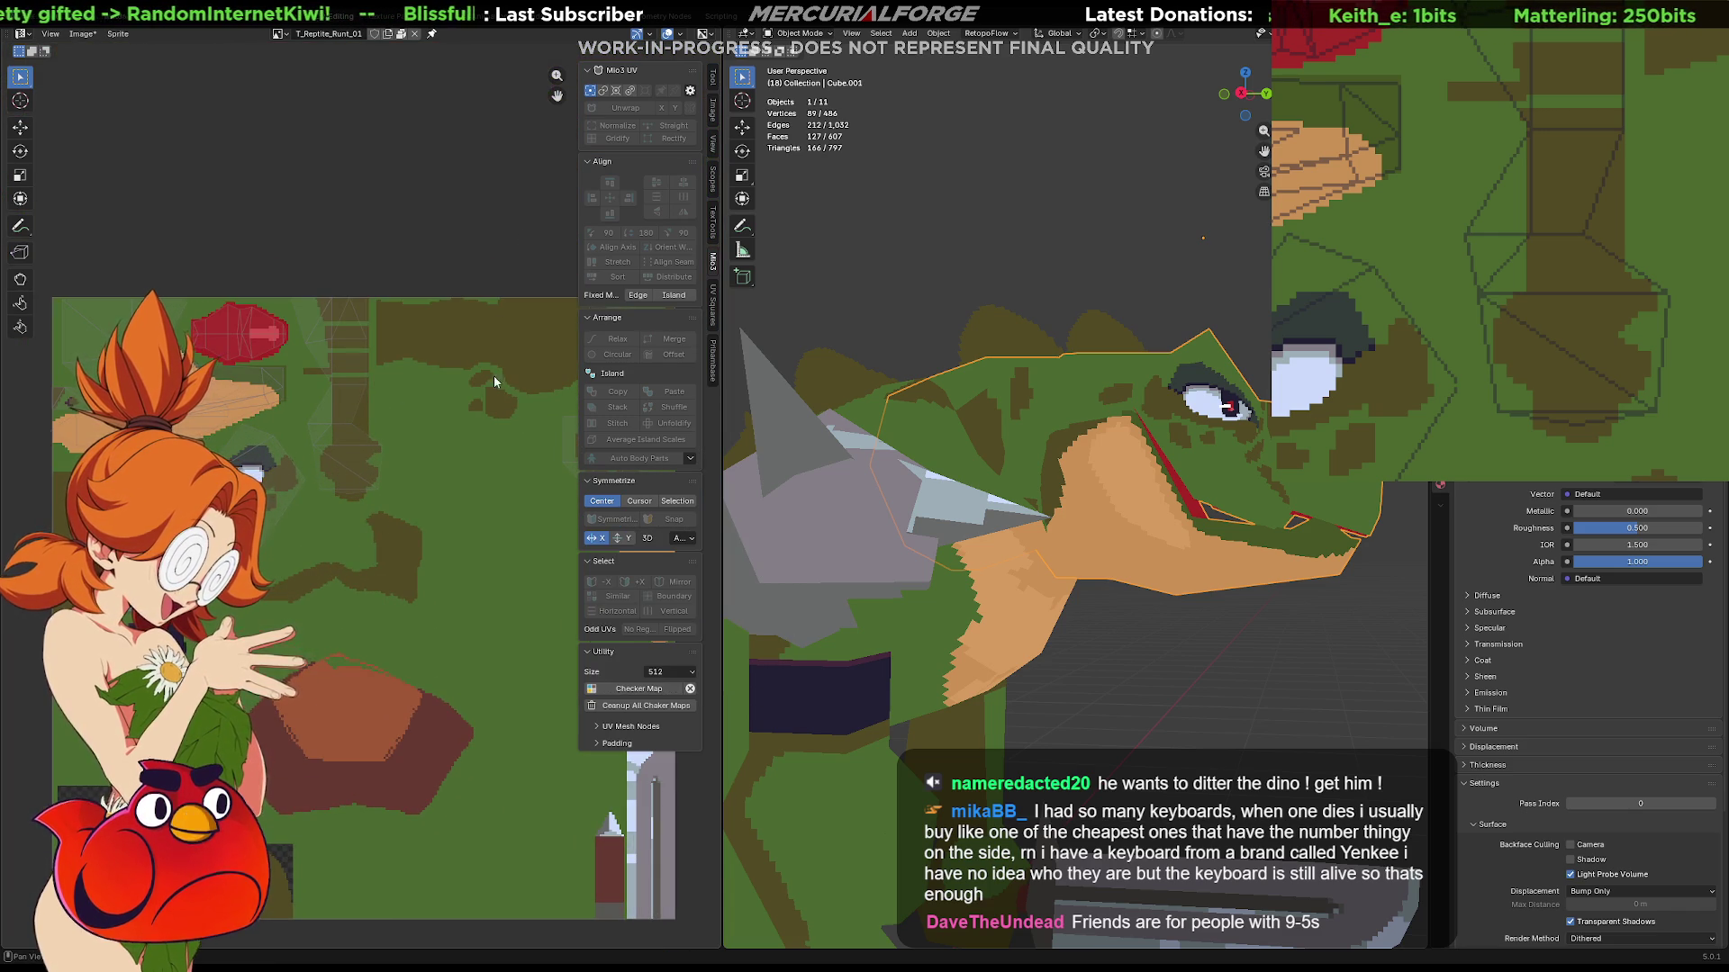
{"action": "scroll", "coordinate": [397, 518], "scroll_direction": "up", "scroll_amount": 3}
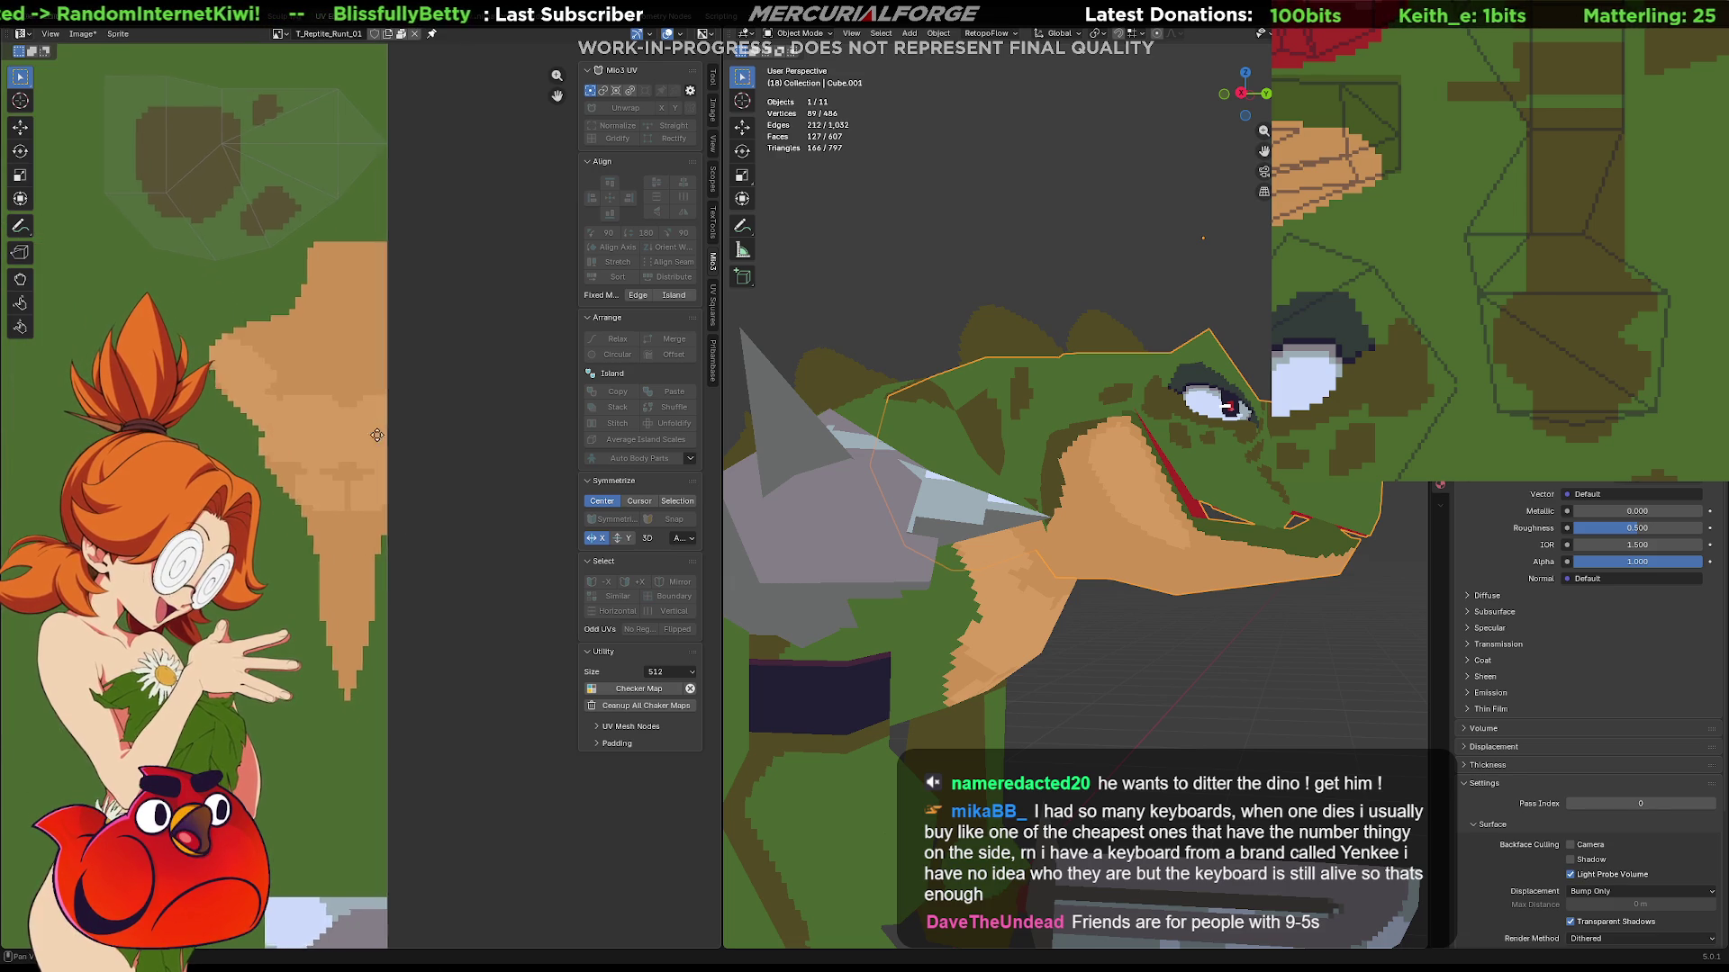
{"action": "mouse_move", "coordinate": [1097, 609]}
{"action": "middle_mouse_down"}
{"action": "mouse_move", "coordinate": [1176, 664]}
{"action": "mouse_move", "coordinate": [947, 634]}
{"action": "mouse_move", "coordinate": [1104, 631]}
{"action": "mouse_move", "coordinate": [1212, 661]}
{"action": "mouse_move", "coordinate": [1208, 685]}
{"action": "mouse_move", "coordinate": [1178, 657]}
{"action": "mouse_move", "coordinate": [962, 634]}
{"action": "mouse_move", "coordinate": [990, 625]}
{"action": "mouse_move", "coordinate": [1018, 660]}
{"action": "mouse_move", "coordinate": [1020, 636]}
{"action": "mouse_move", "coordinate": [1036, 663]}
{"action": "mouse_move", "coordinate": [1219, 628]}
{"action": "mouse_move", "coordinate": [1103, 666]}
{"action": "middle_mouse_up"}
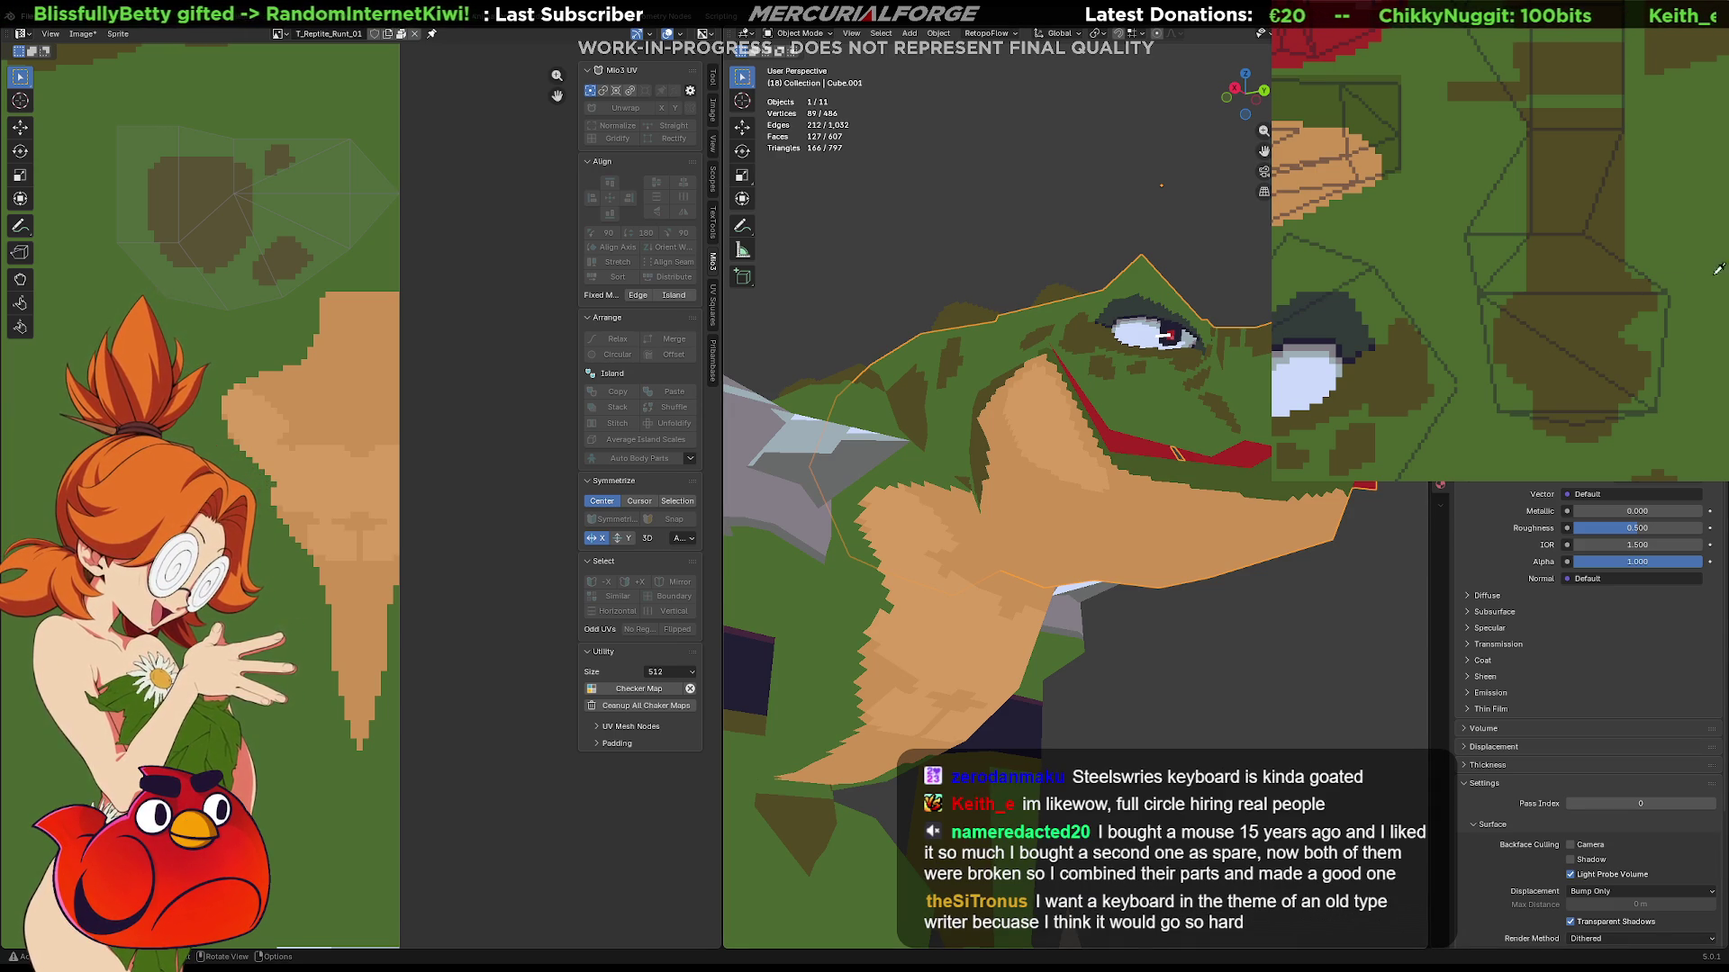
{"action": "mouse_move", "coordinate": [1688, 270]}
{"action": "middle_mouse_down"}
{"action": "mouse_move", "coordinate": [1545, 327]}
{"action": "mouse_move", "coordinate": [1487, 167]}
{"action": "mouse_move", "coordinate": [1600, 187]}
{"action": "mouse_move", "coordinate": [1587, 258]}
{"action": "middle_mouse_up"}
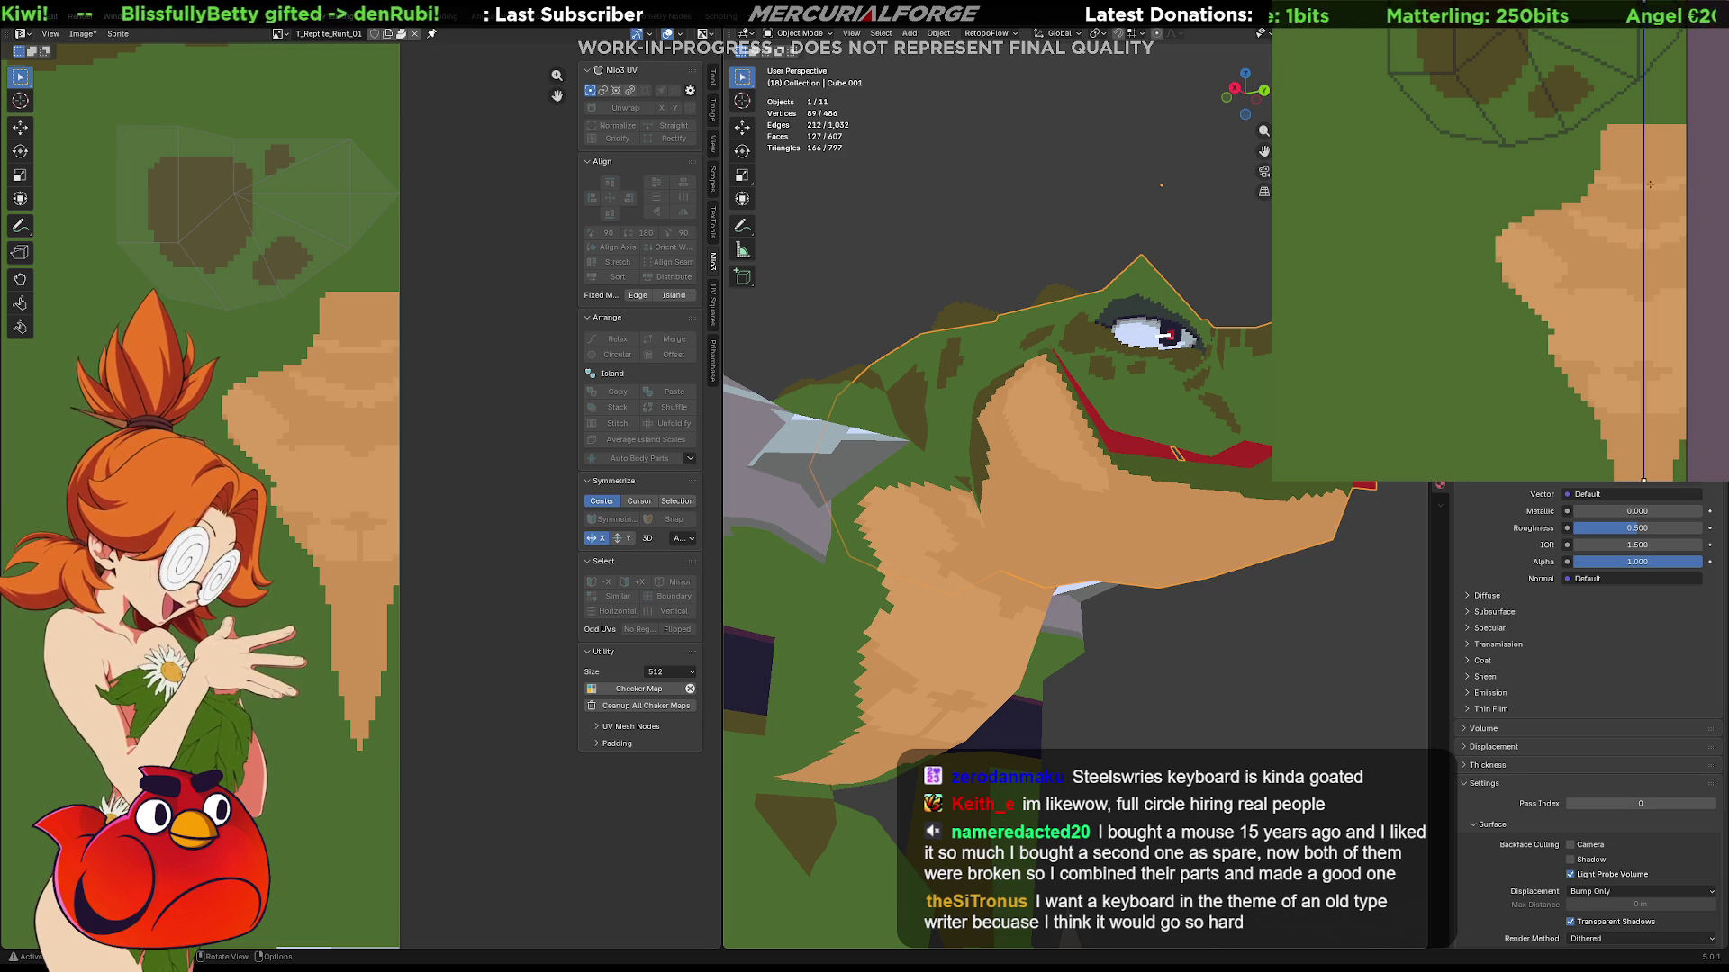
{"action": "mouse_move", "coordinate": [1631, 181]}
{"action": "middle_mouse_down"}
{"action": "mouse_move", "coordinate": [1535, 250]}
{"action": "mouse_move", "coordinate": [1582, 296]}
{"action": "middle_mouse_up"}
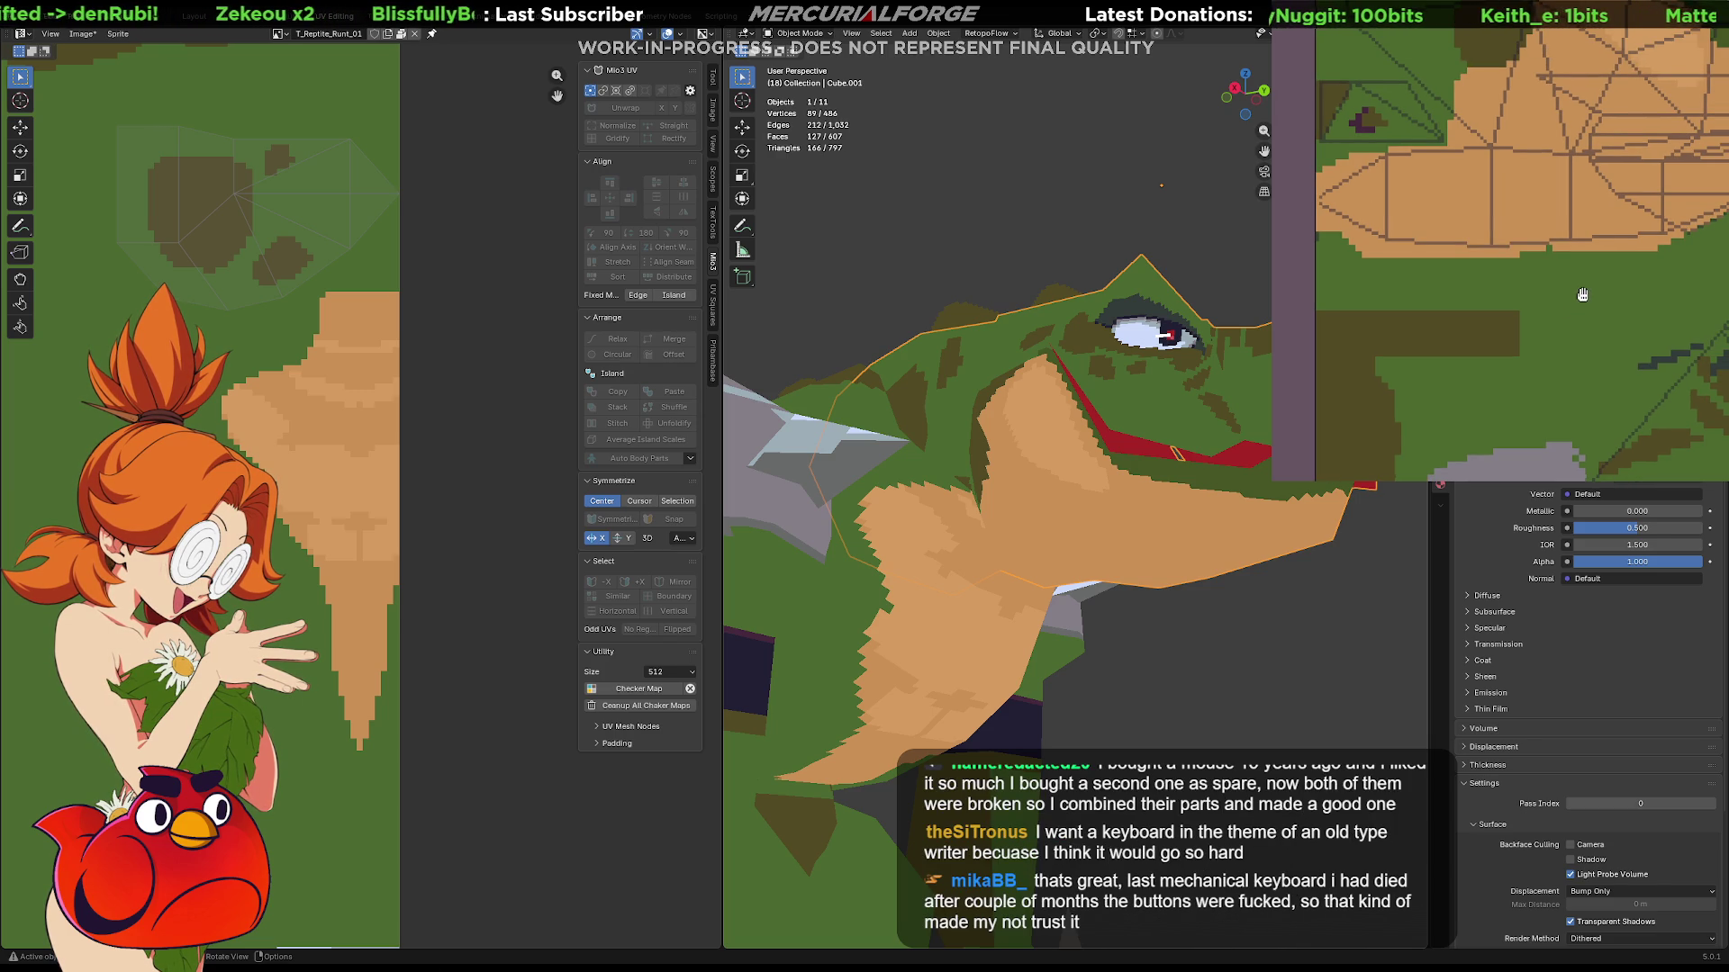
{"action": "middle_click_drag", "start_coordinate": [1583, 293], "coordinate": [1550, 342]}
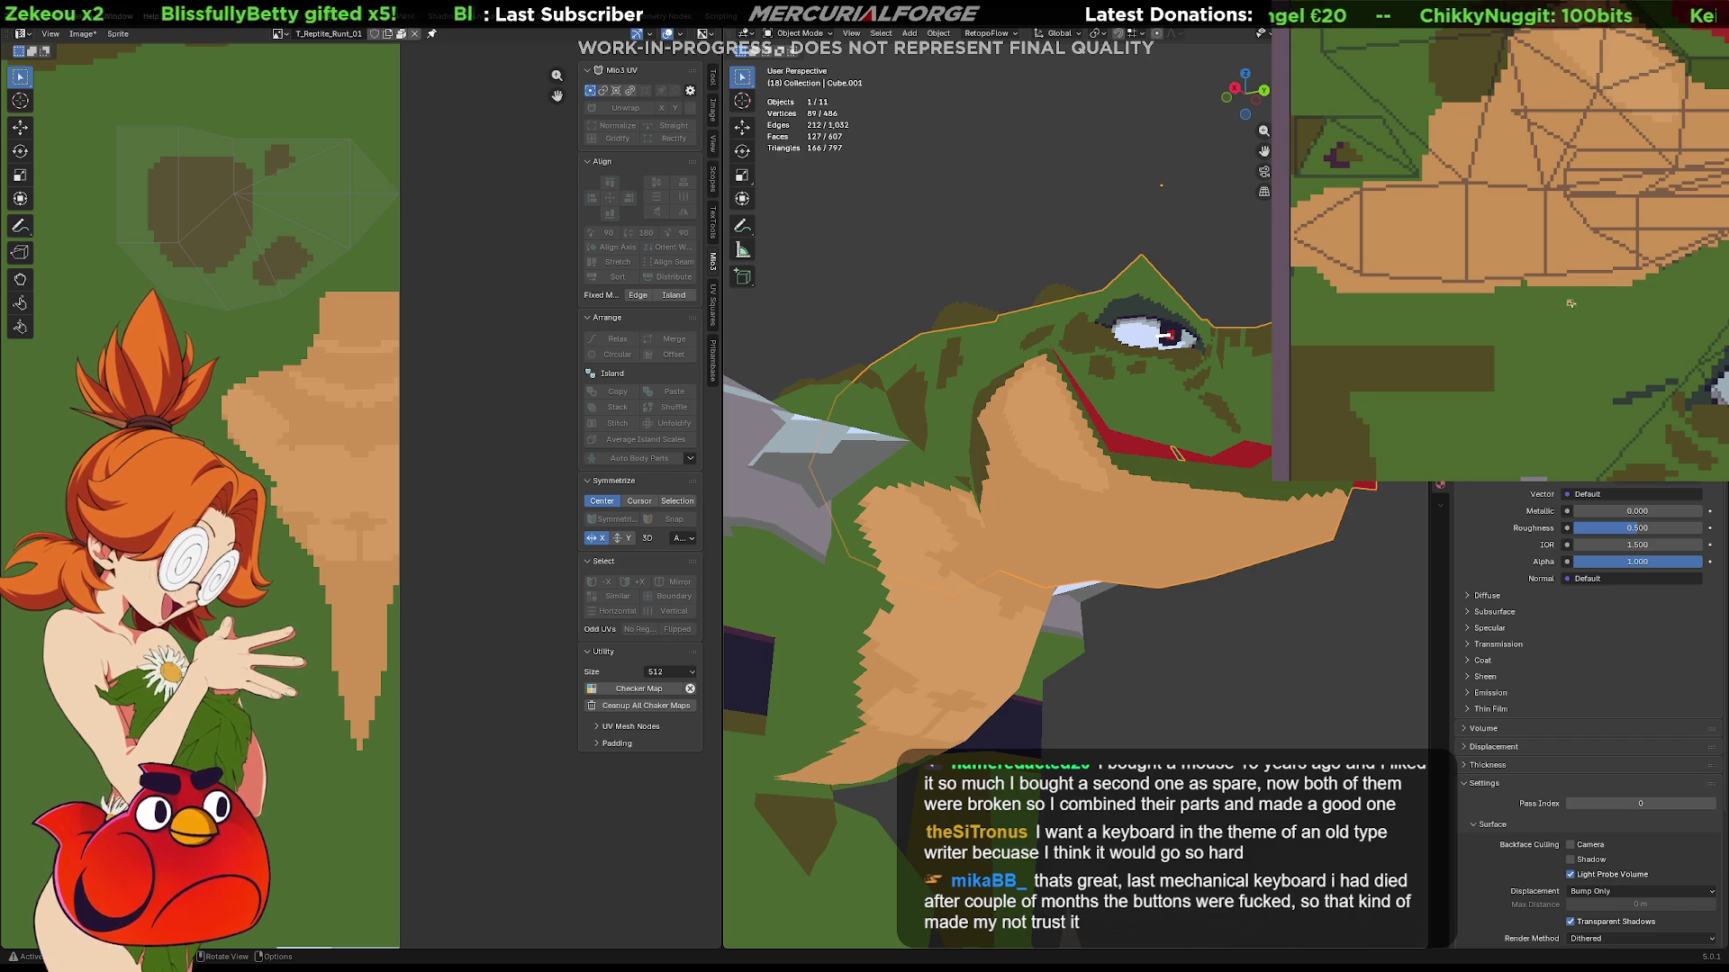
{"action": "middle_click_drag", "start_coordinate": [1570, 302], "coordinate": [1553, 318]}
{"action": "scroll", "coordinate": [1477, 216], "scroll_direction": "up", "scroll_amount": 2}
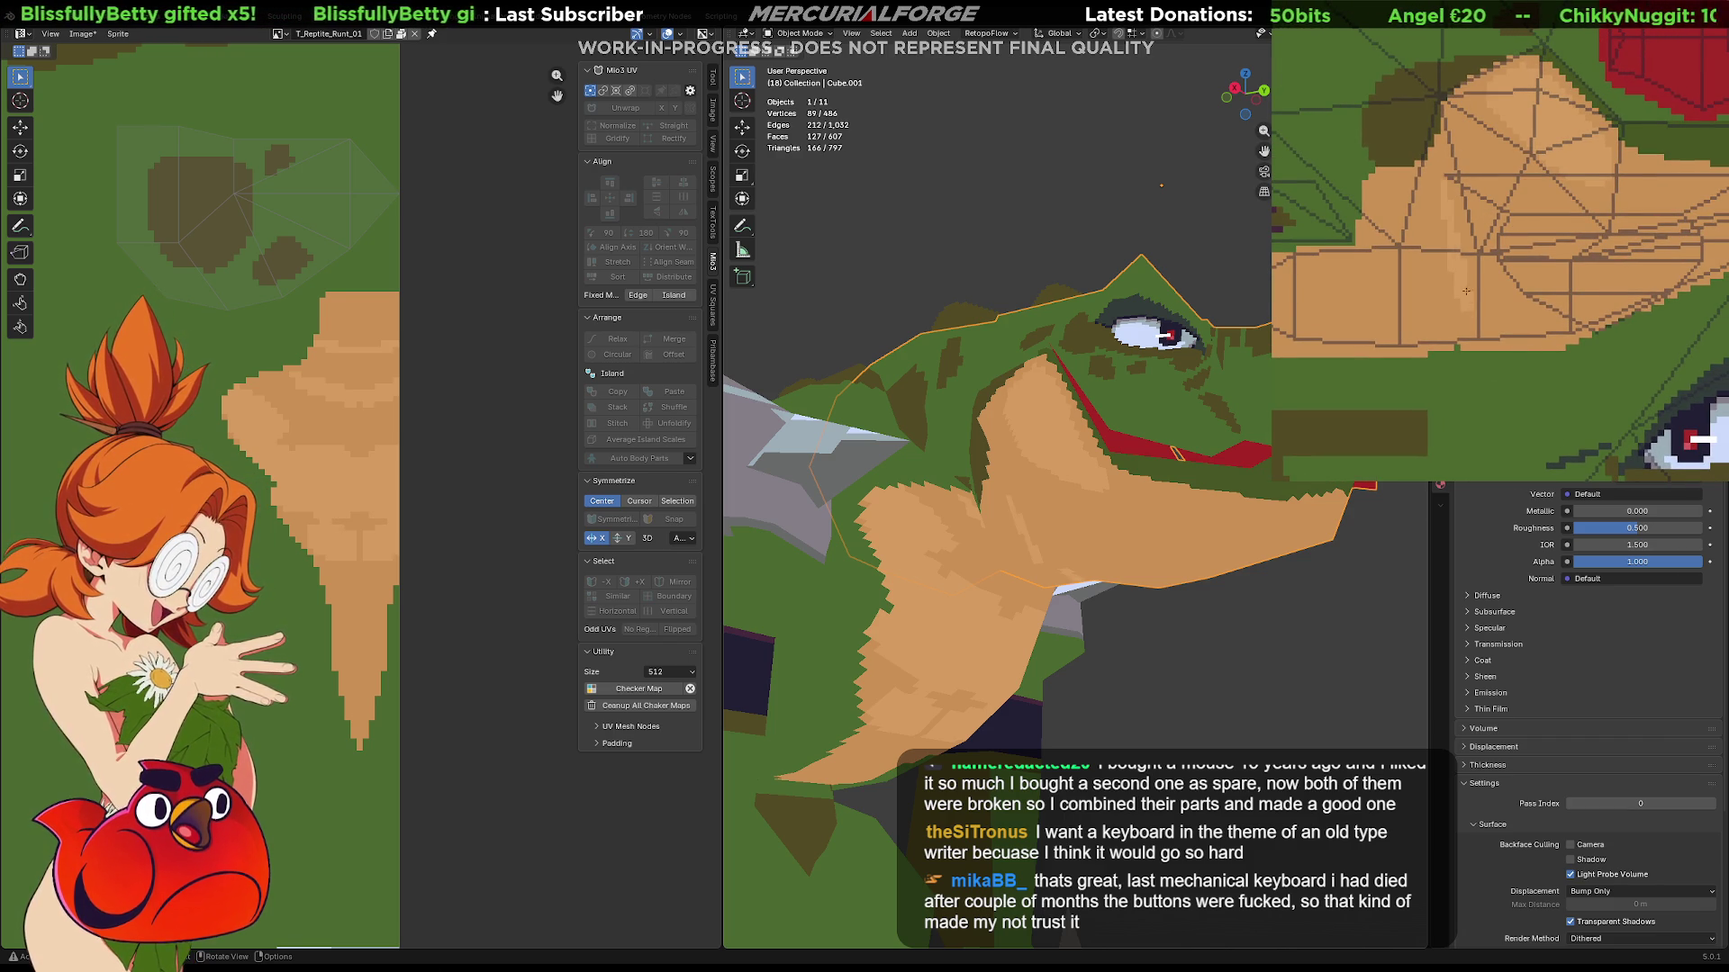
{"action": "left_click_drag", "start_coordinate": [1441, 185], "coordinate": [1478, 376]}
{"action": "key", "text": "ctrl+z"}
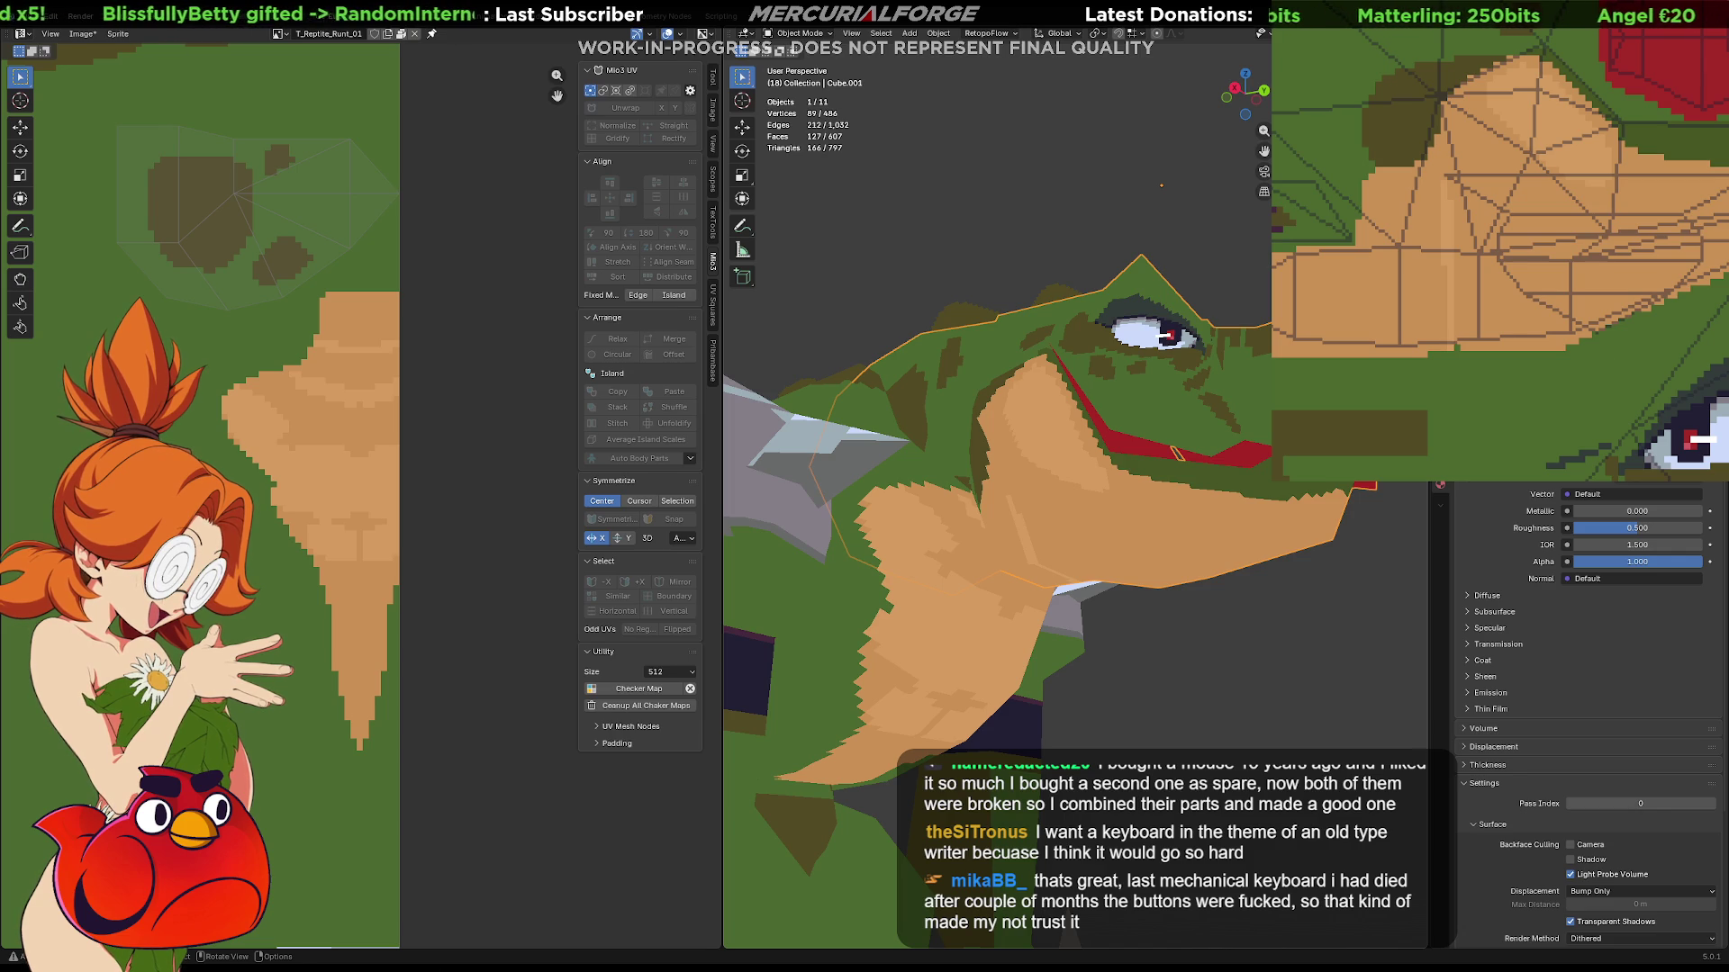
{"action": "middle_click_drag", "start_coordinate": [1054, 635], "coordinate": [1133, 693]}
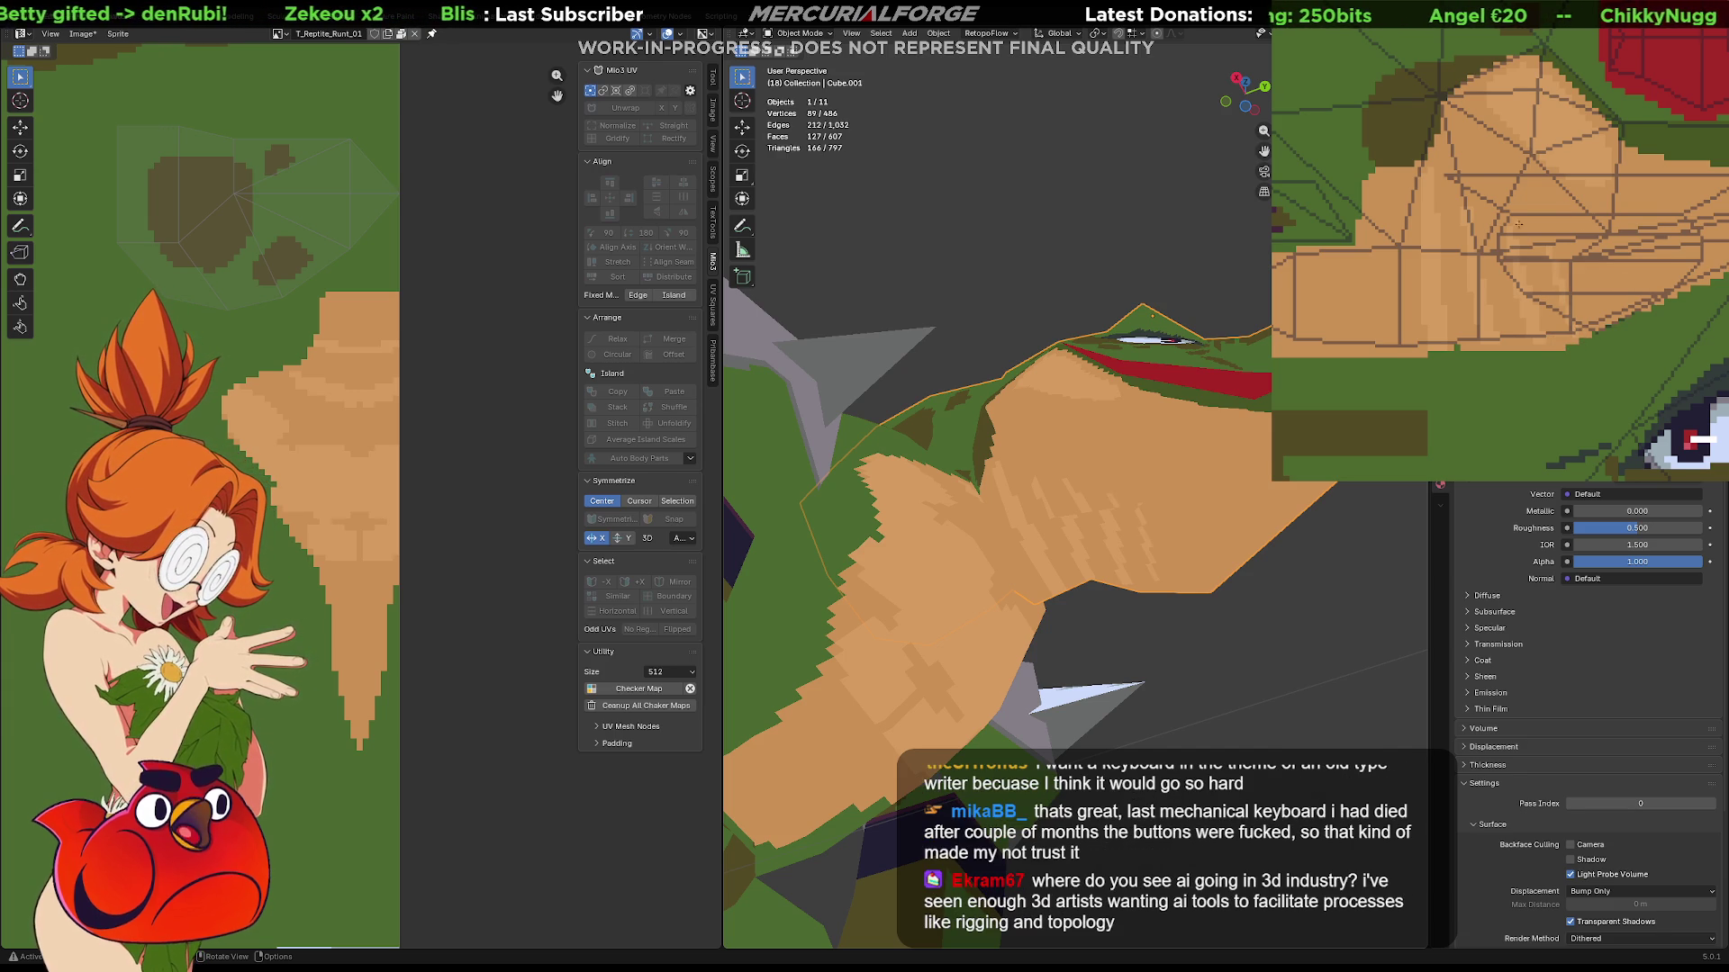
{"action": "middle_click_drag", "start_coordinate": [1205, 572], "coordinate": [926, 637]}
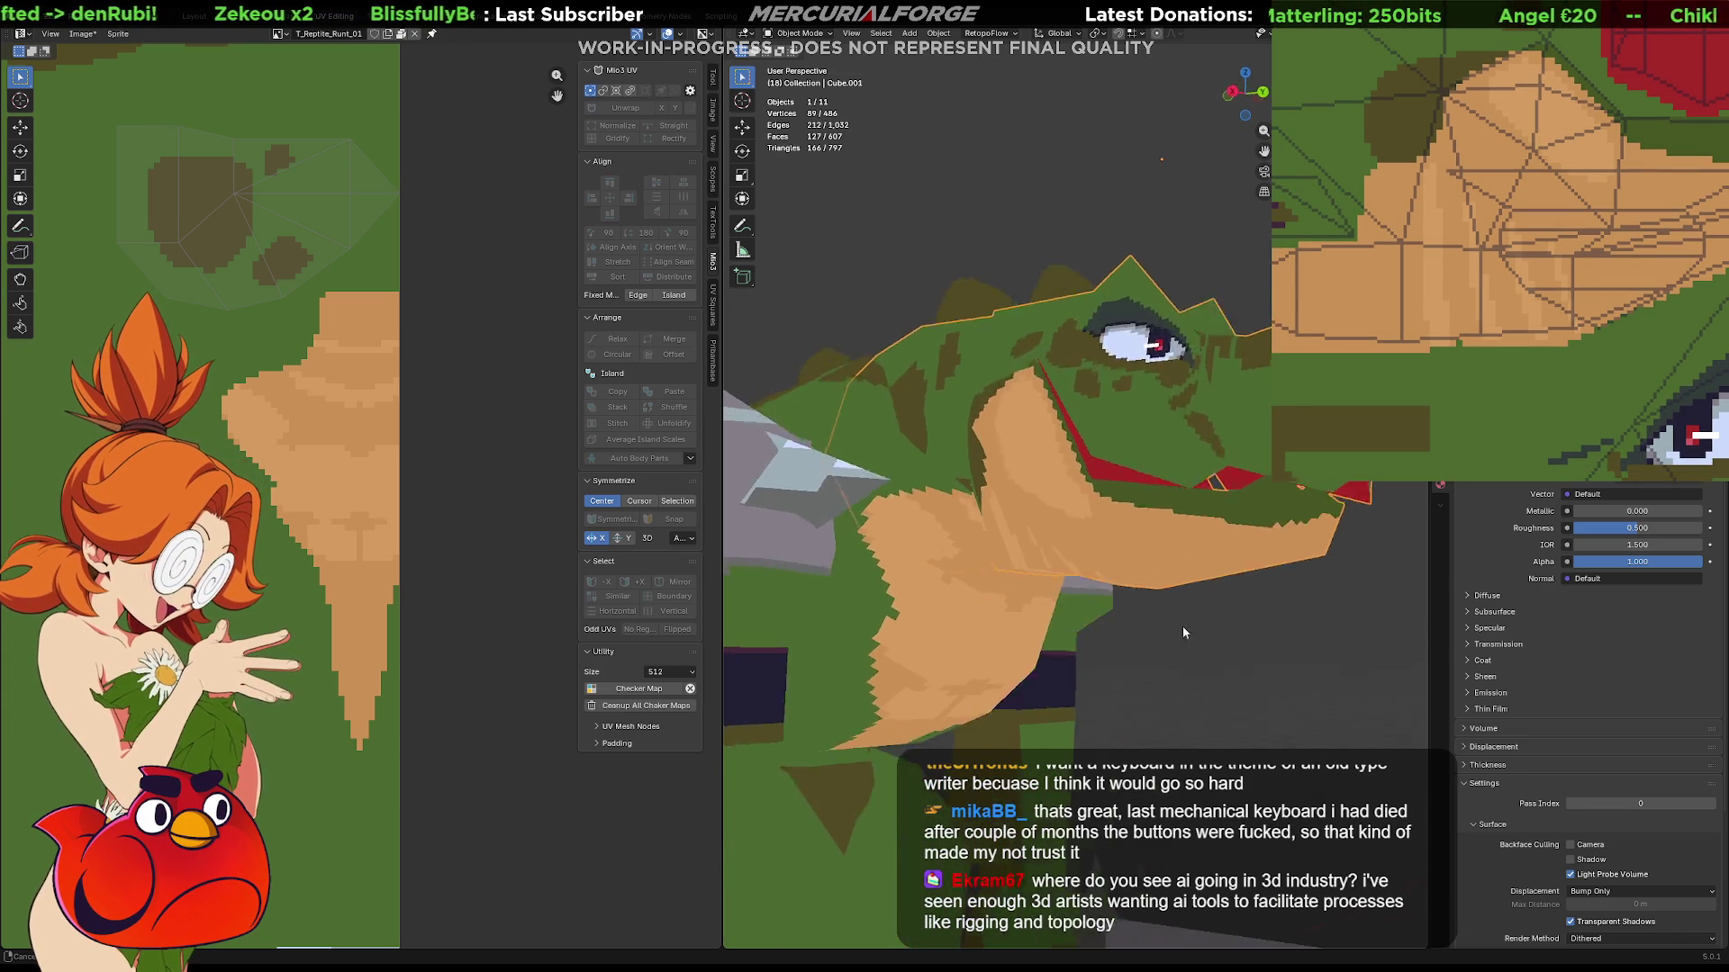
{"action": "scroll", "coordinate": [926, 637], "scroll_direction": "down", "scroll_amount": 2}
{"action": "scroll", "coordinate": [950, 624], "scroll_direction": "down", "scroll_amount": 2}
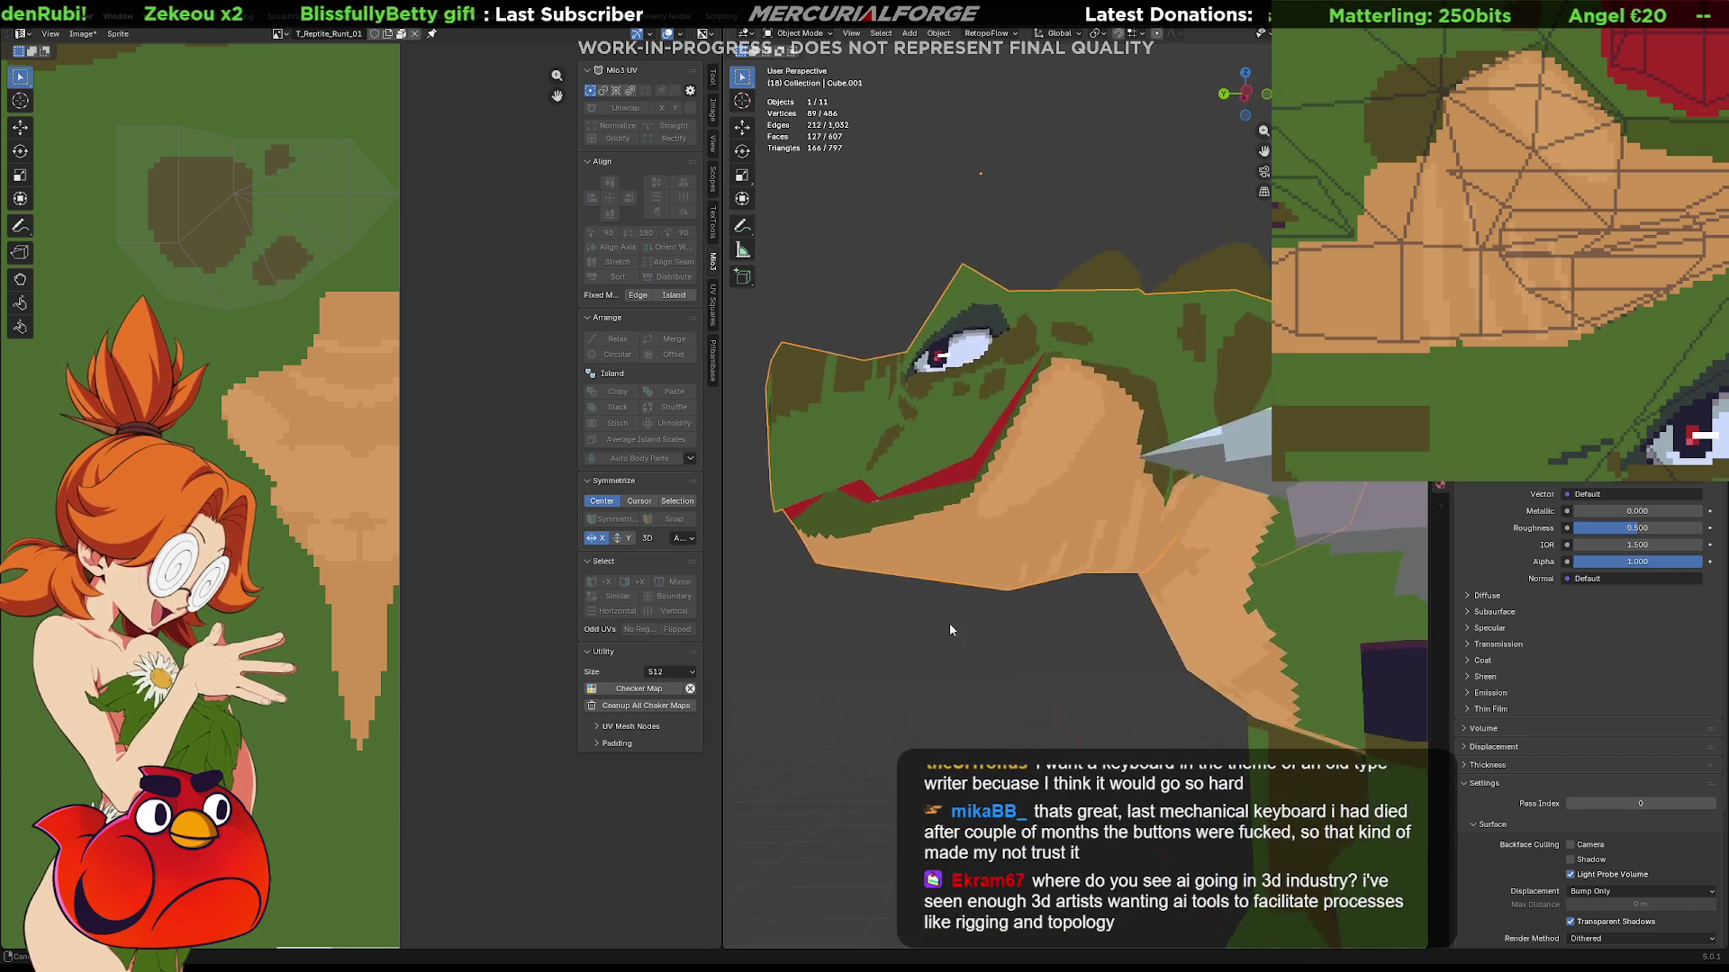
{"action": "scroll", "coordinate": [973, 636], "scroll_direction": "down", "scroll_amount": 2}
{"action": "mouse_move", "coordinate": [980, 614]}
{"action": "middle_mouse_down"}
{"action": "mouse_move", "coordinate": [1252, 474]}
{"action": "mouse_move", "coordinate": [1131, 483]}
{"action": "middle_mouse_up"}
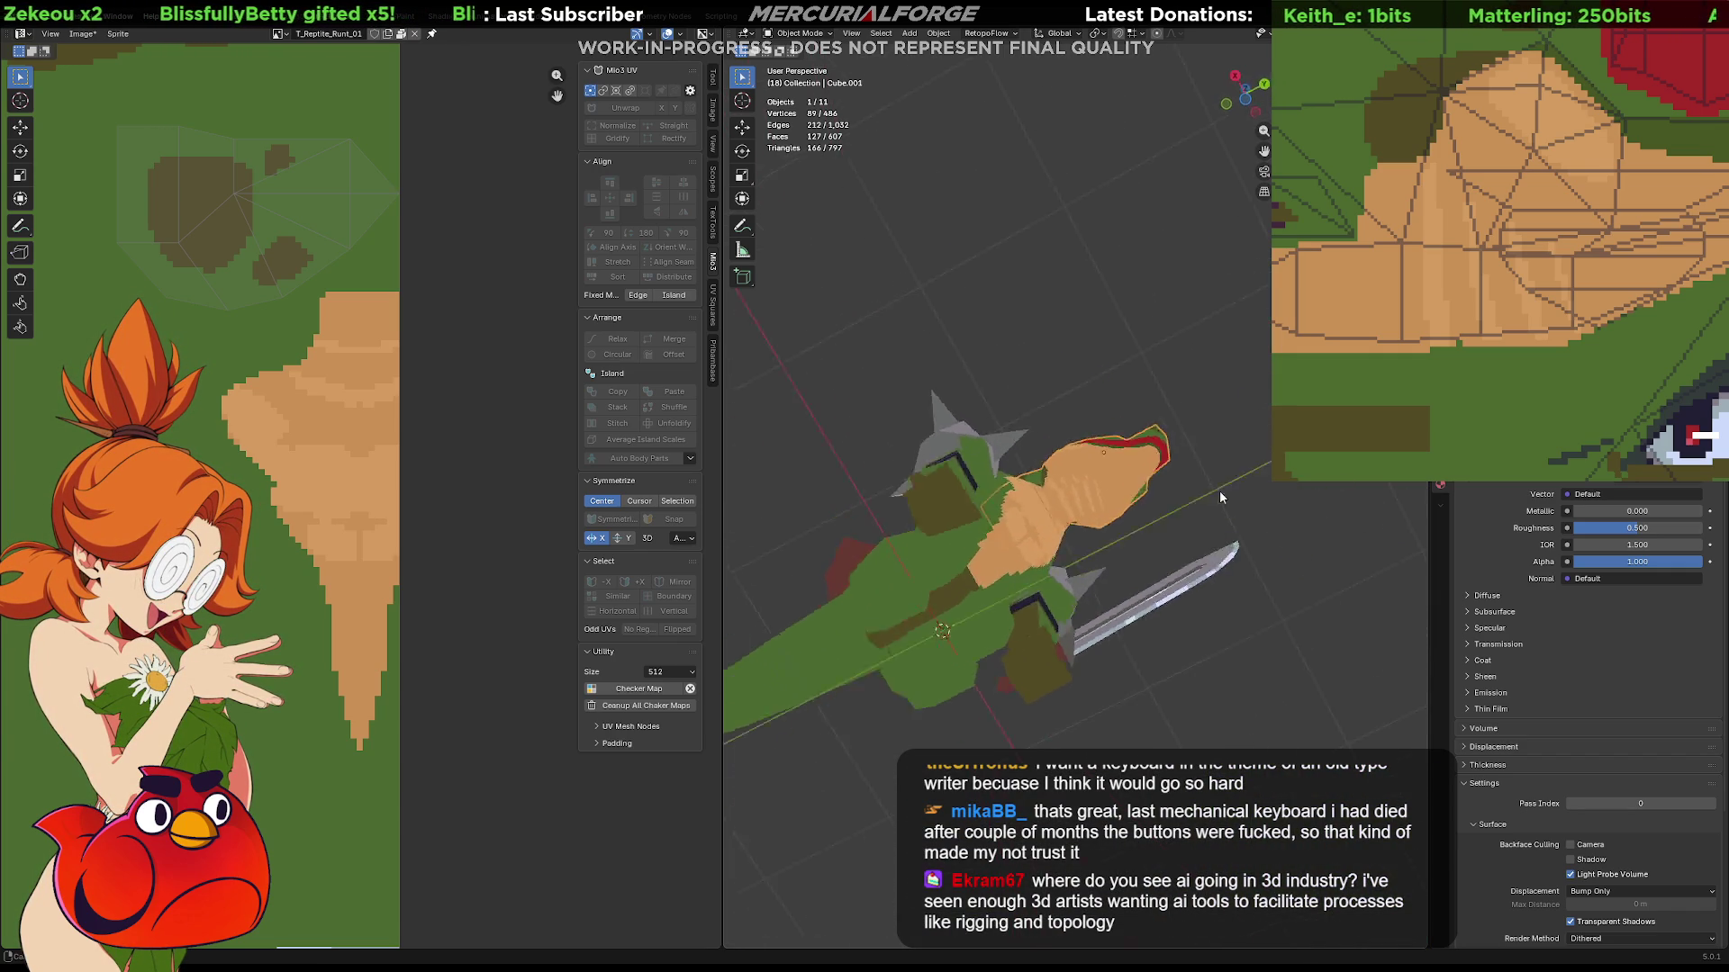
{"action": "scroll", "coordinate": [1131, 484], "scroll_direction": "up", "scroll_amount": 3}
{"action": "scroll", "coordinate": [1131, 485], "scroll_direction": "up", "scroll_amount": 2}
{"action": "scroll", "coordinate": [1149, 483], "scroll_direction": "up", "scroll_amount": 1}
{"action": "scroll", "coordinate": [1178, 479], "scroll_direction": "up", "scroll_amount": 2}
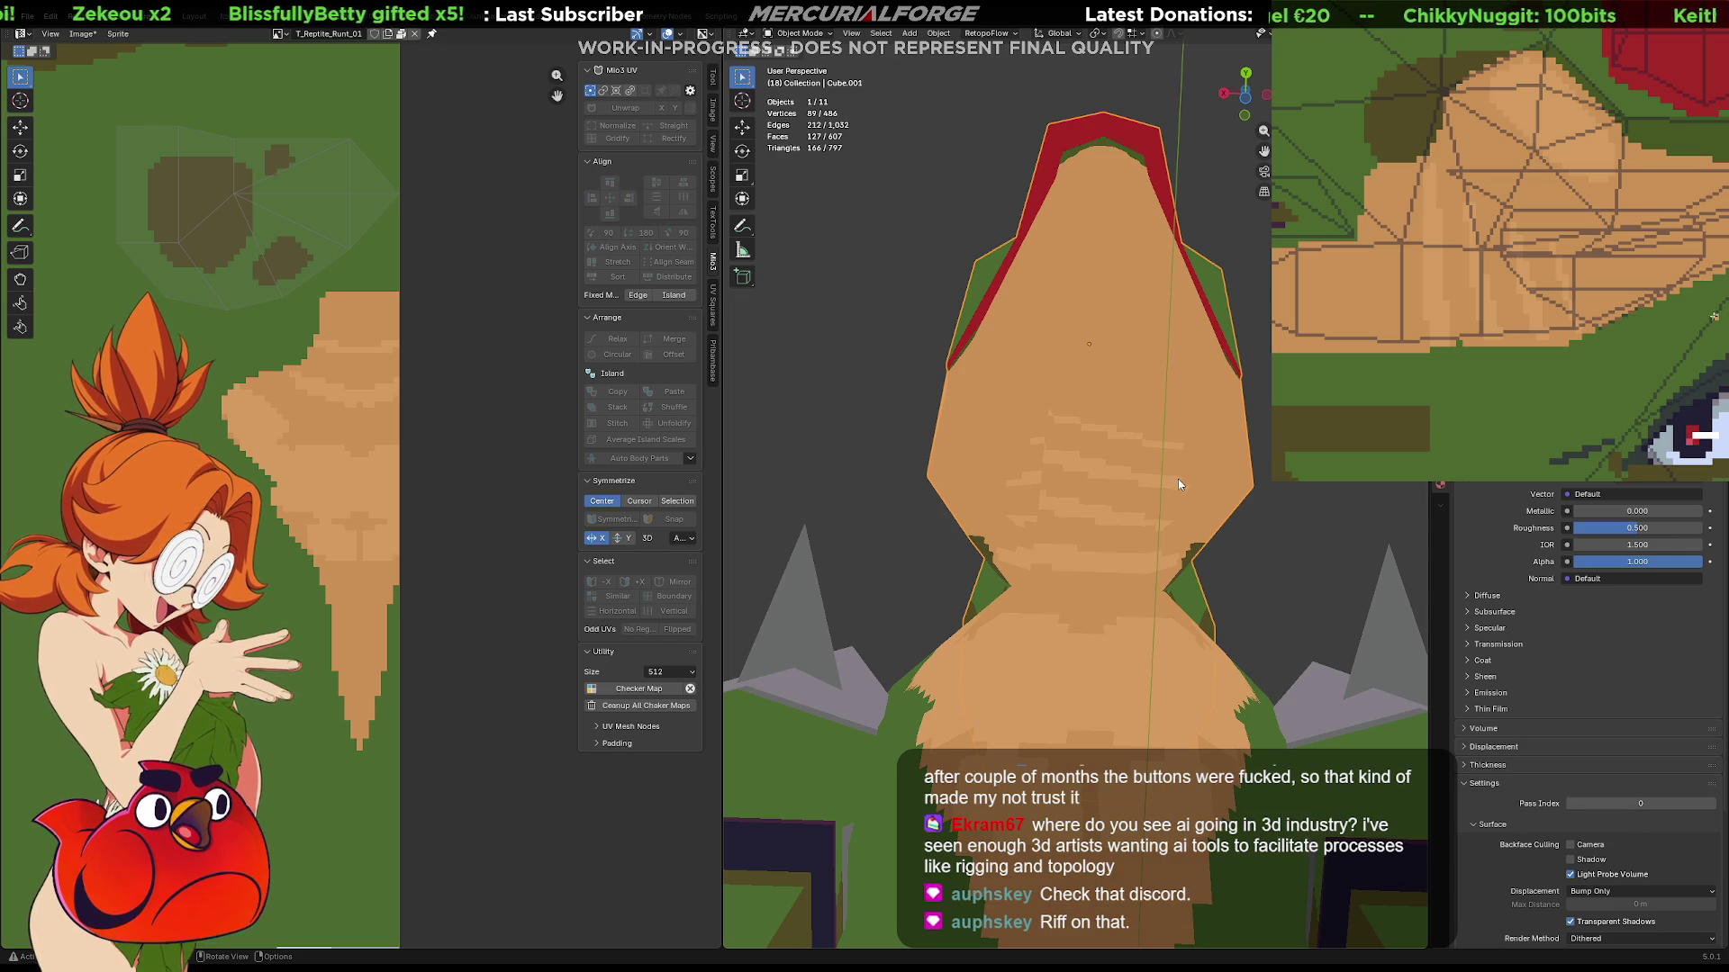
{"action": "key", "text": "alt+a"}
{"action": "key", "text": "l"}
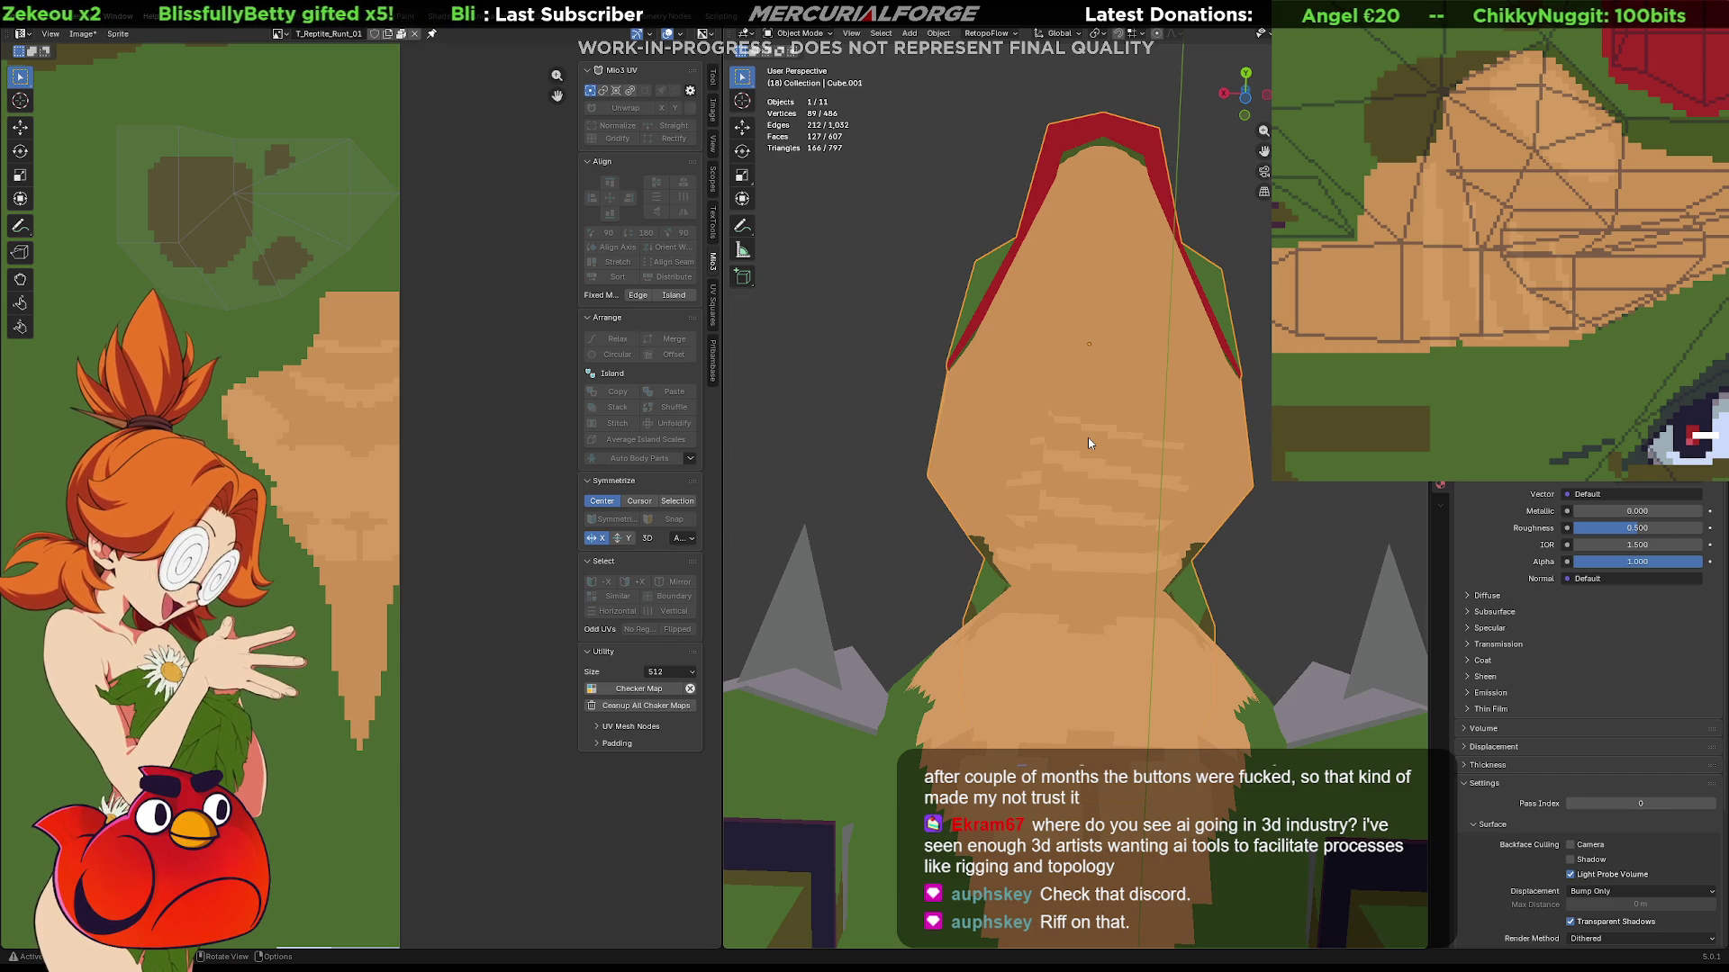
{"action": "scroll", "coordinate": [250, 358], "scroll_direction": "up", "scroll_amount": 3}
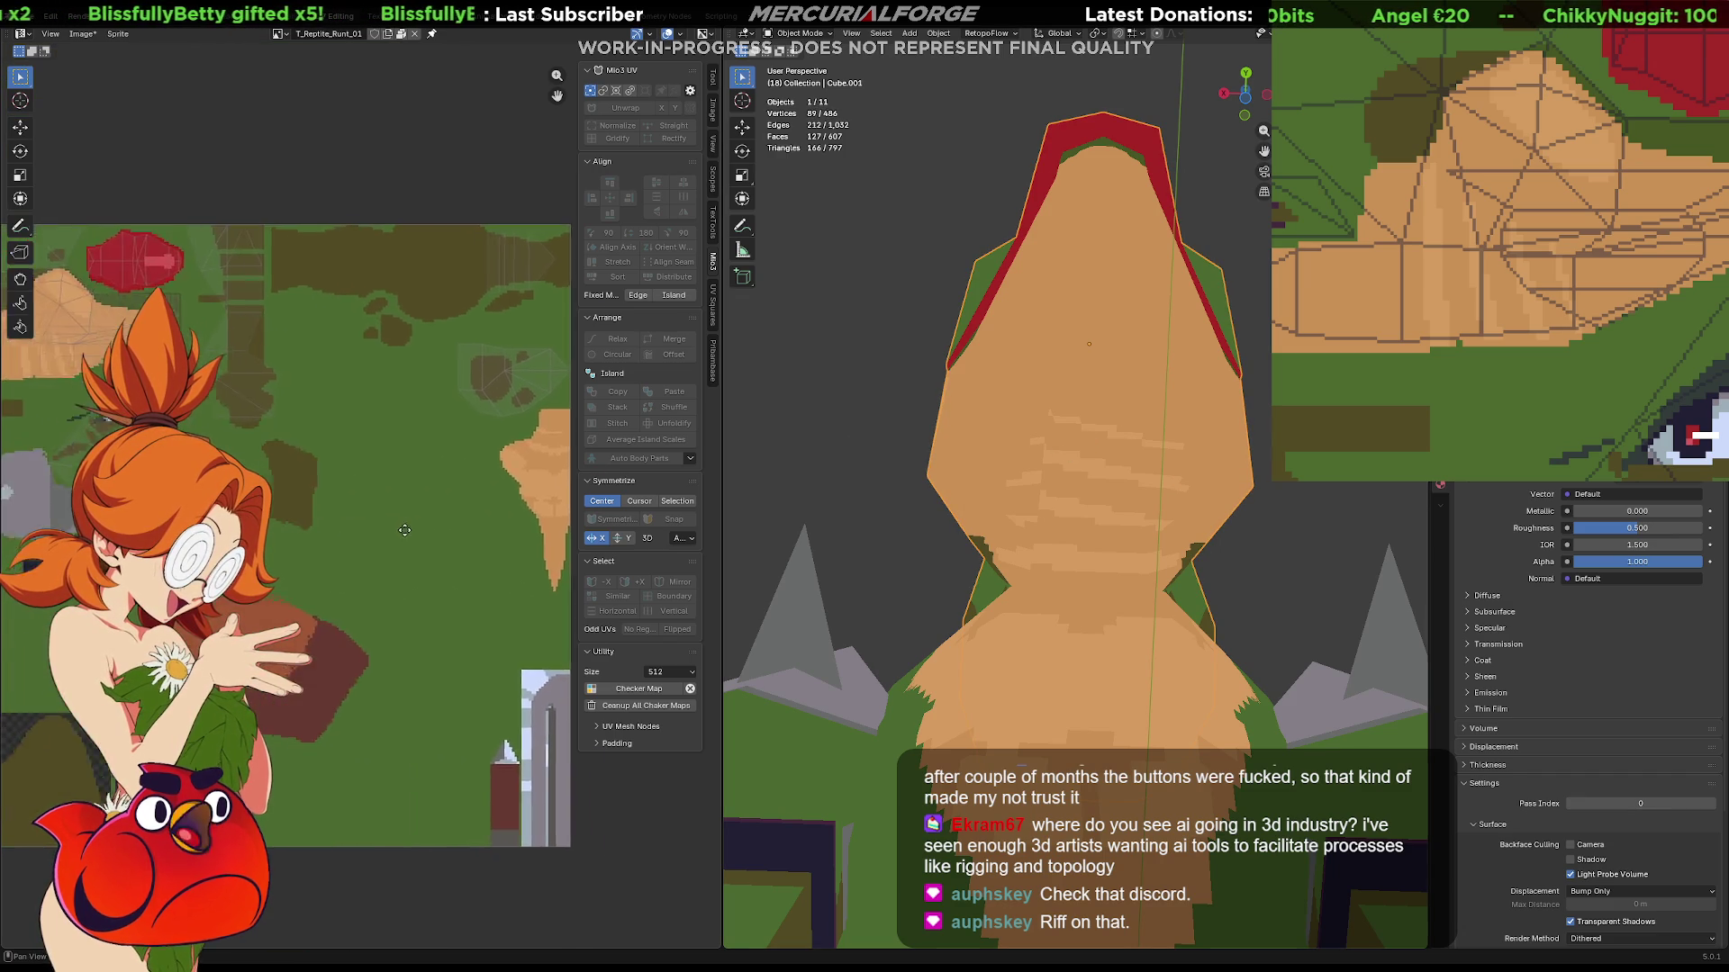
{"action": "scroll", "coordinate": [250, 359], "scroll_direction": "up", "scroll_amount": 2}
{"action": "mouse_move", "coordinate": [250, 358]}
{"action": "middle_mouse_down"}
{"action": "mouse_move", "coordinate": [425, 517]}
{"action": "mouse_move", "coordinate": [410, 485]}
{"action": "middle_mouse_up"}
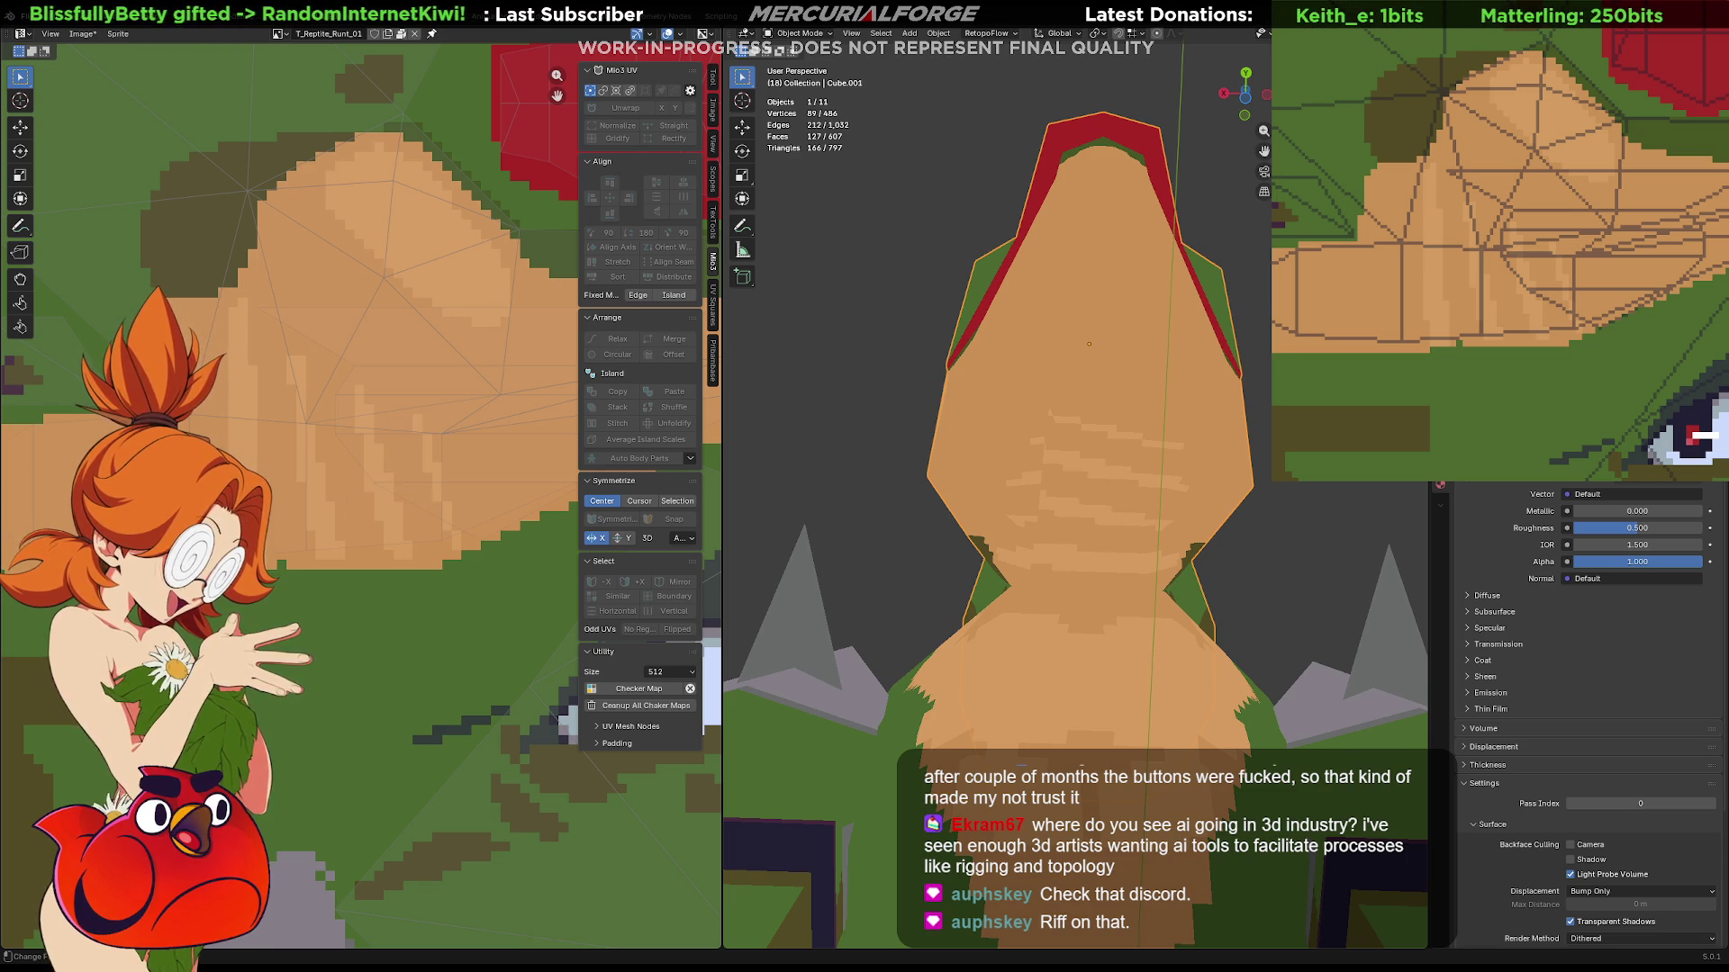
{"action": "middle_click_drag", "start_coordinate": [375, 495], "coordinate": [299, 490]}
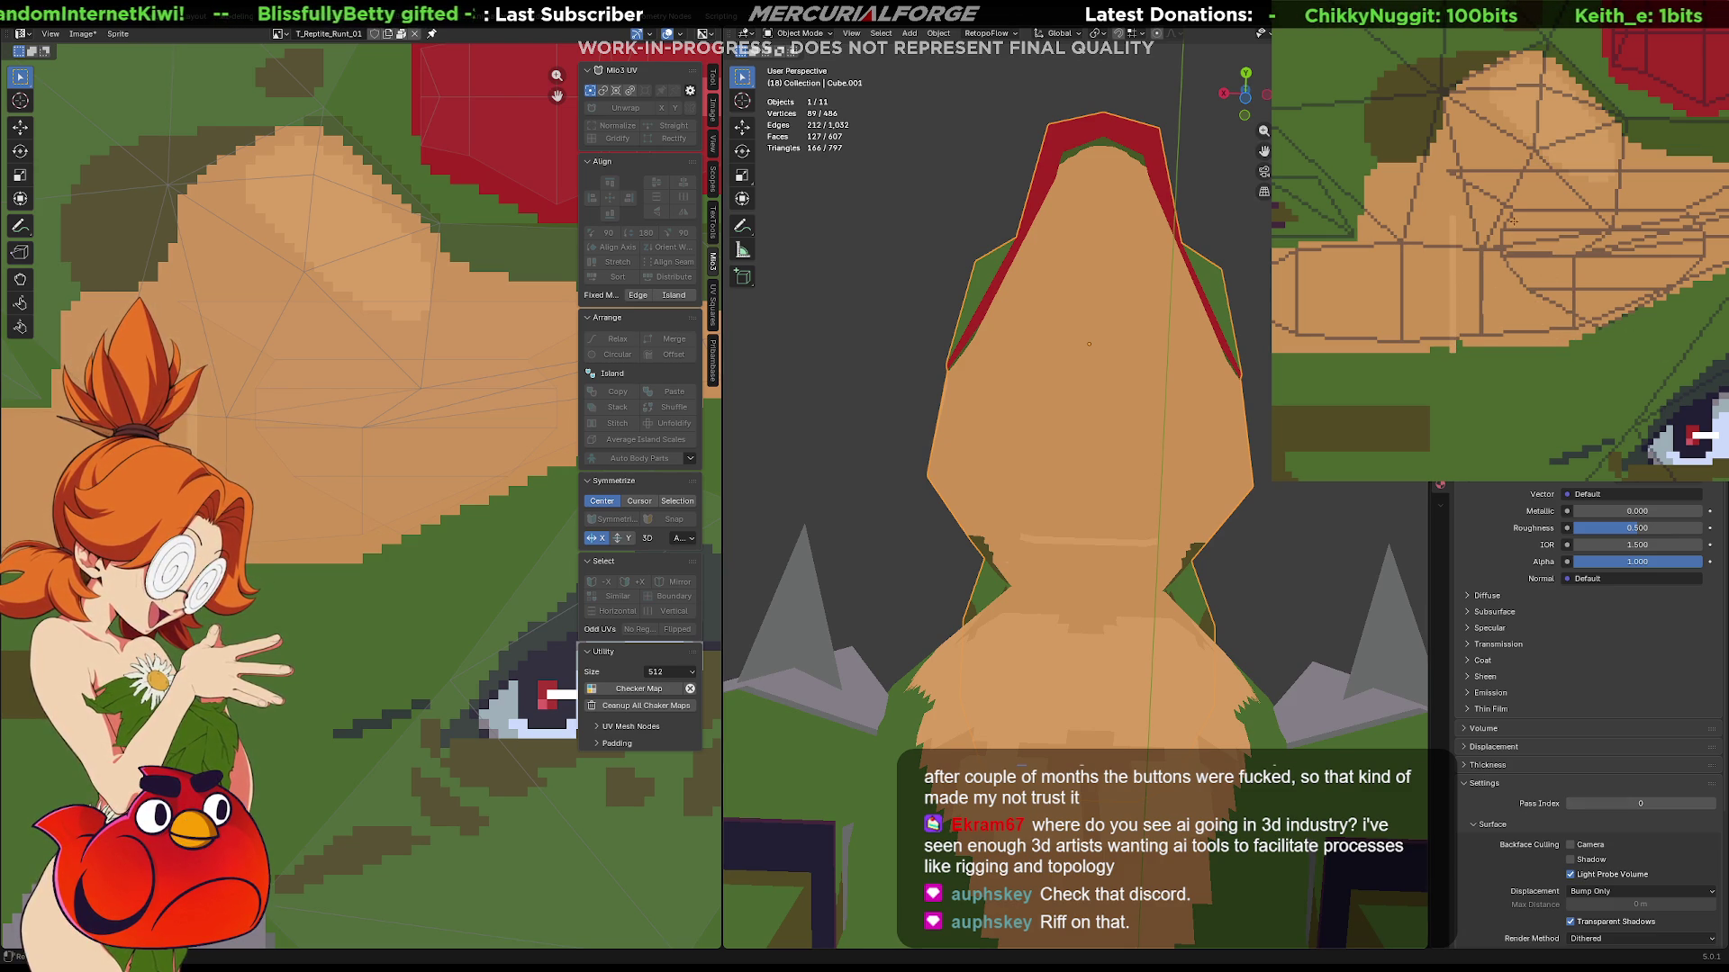
{"action": "left_click", "coordinate": [1571, 207]}
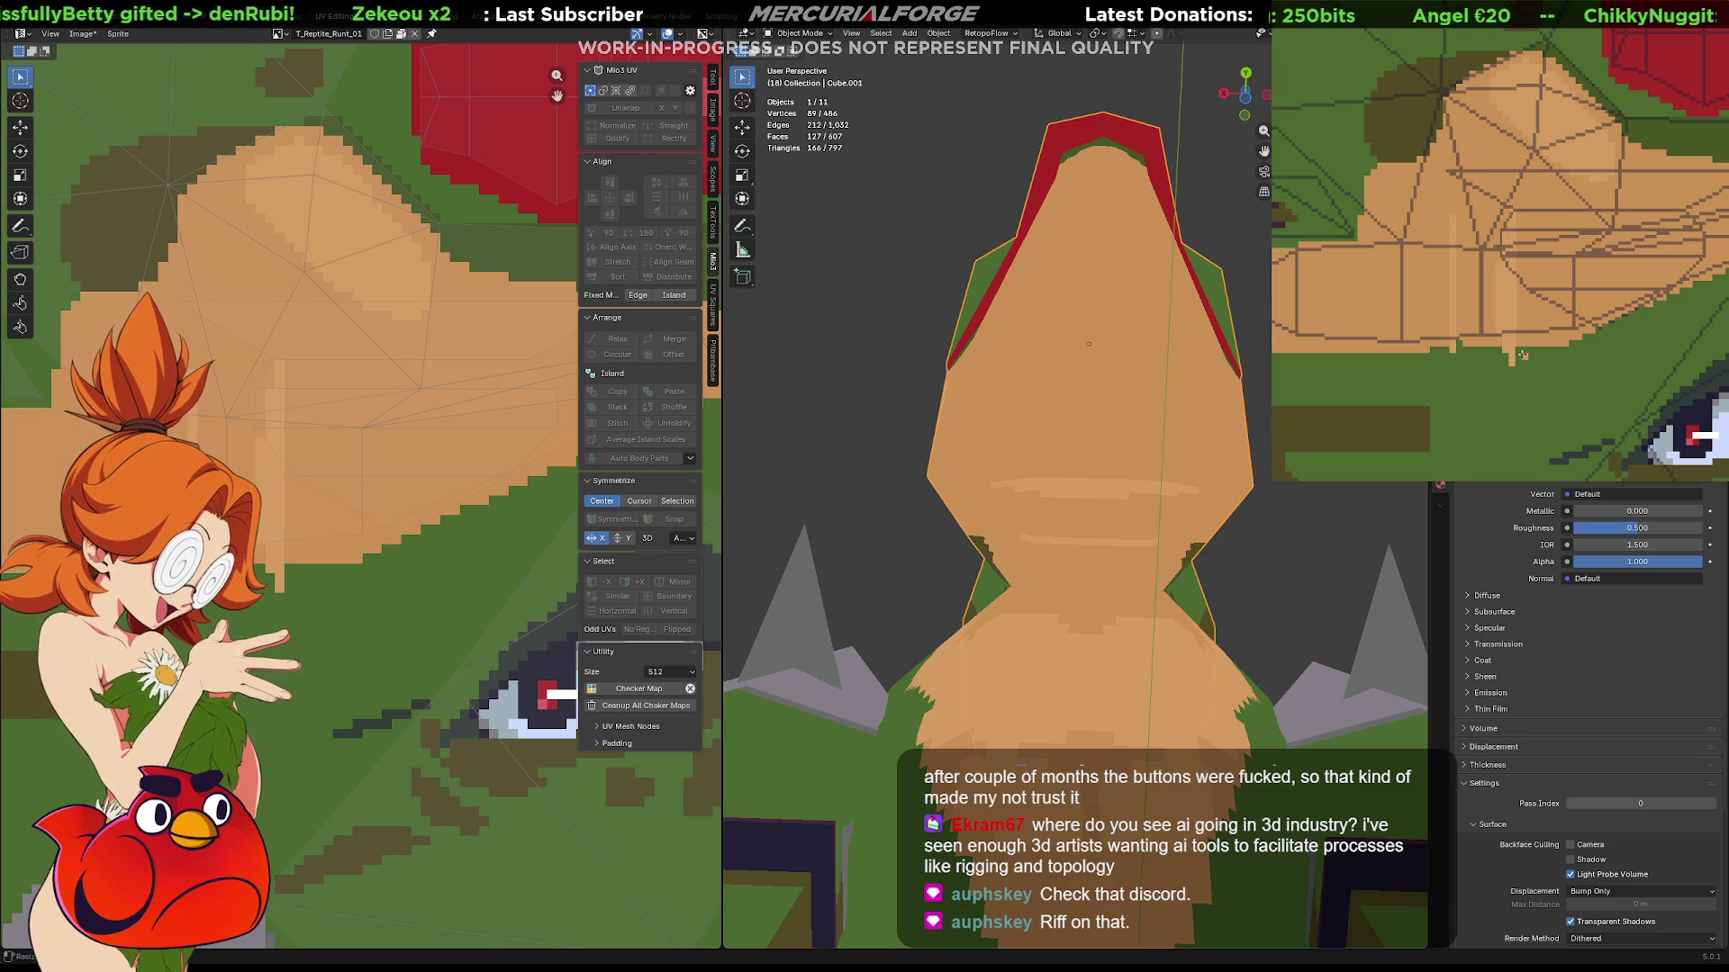
{"action": "mouse_move", "coordinate": [1053, 541]}
{"action": "middle_mouse_down"}
{"action": "mouse_move", "coordinate": [829, 585]}
{"action": "mouse_move", "coordinate": [443, 565]}
{"action": "middle_mouse_up"}
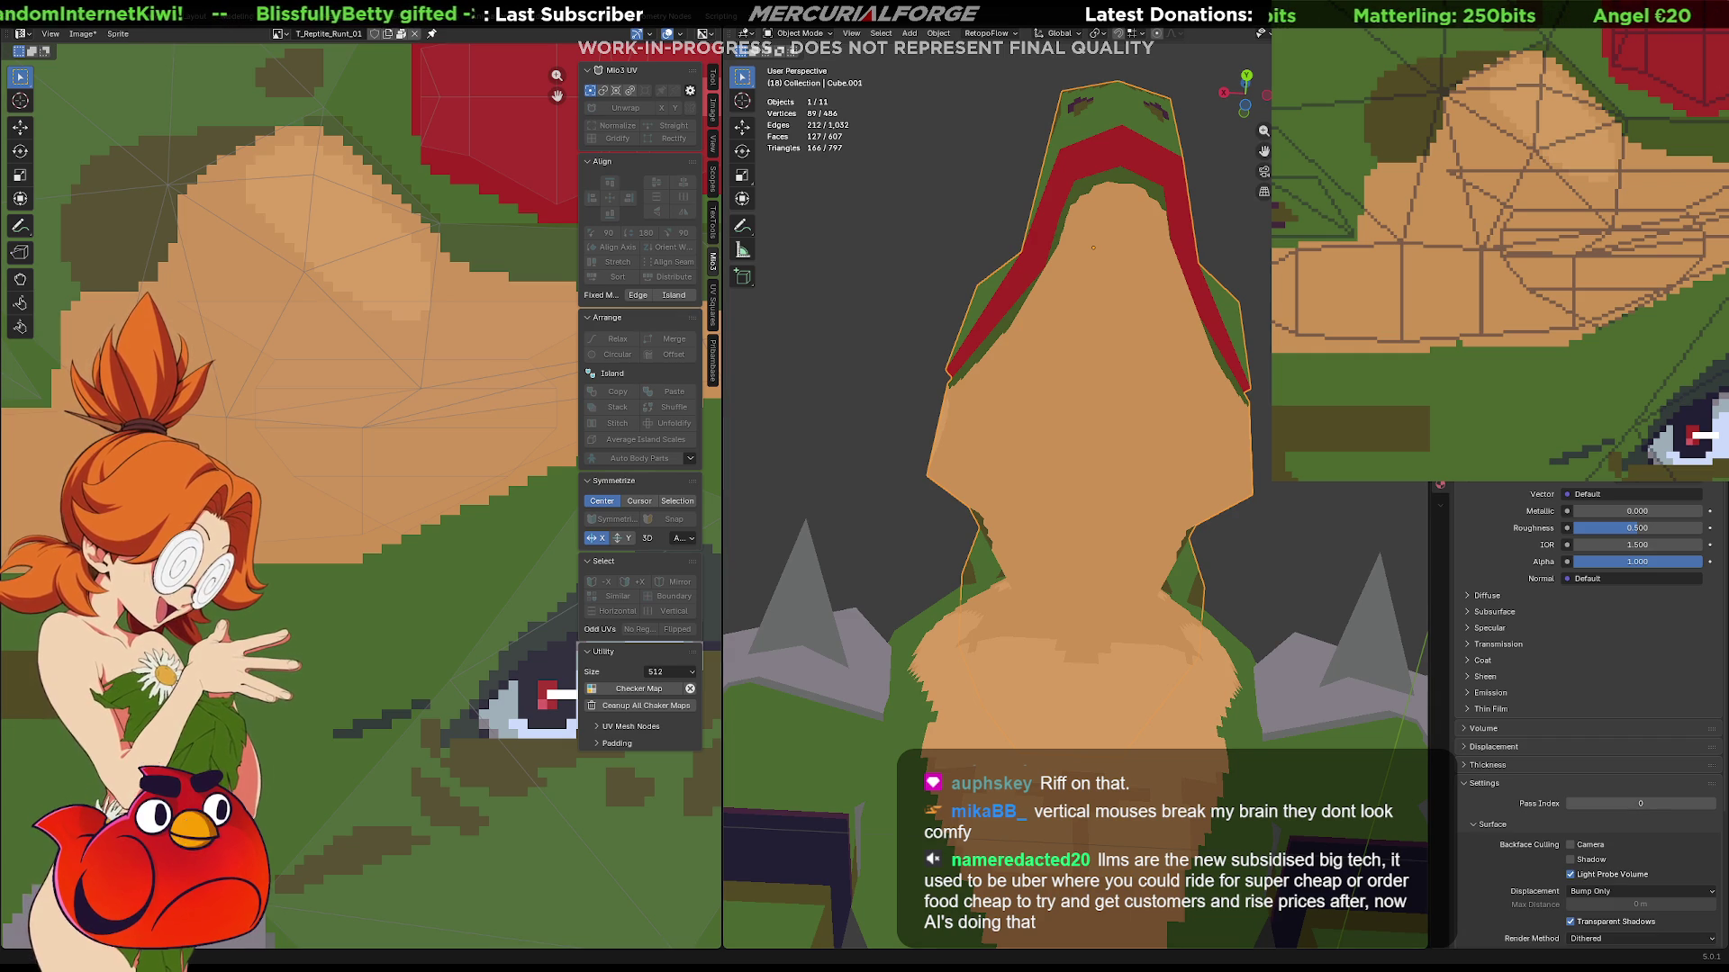
Inspect the reptile's eye from below and the side, then save Grunt1.blend.
{"action": "middle_click_drag", "start_coordinate": [1076, 539], "coordinate": [1112, 583]}
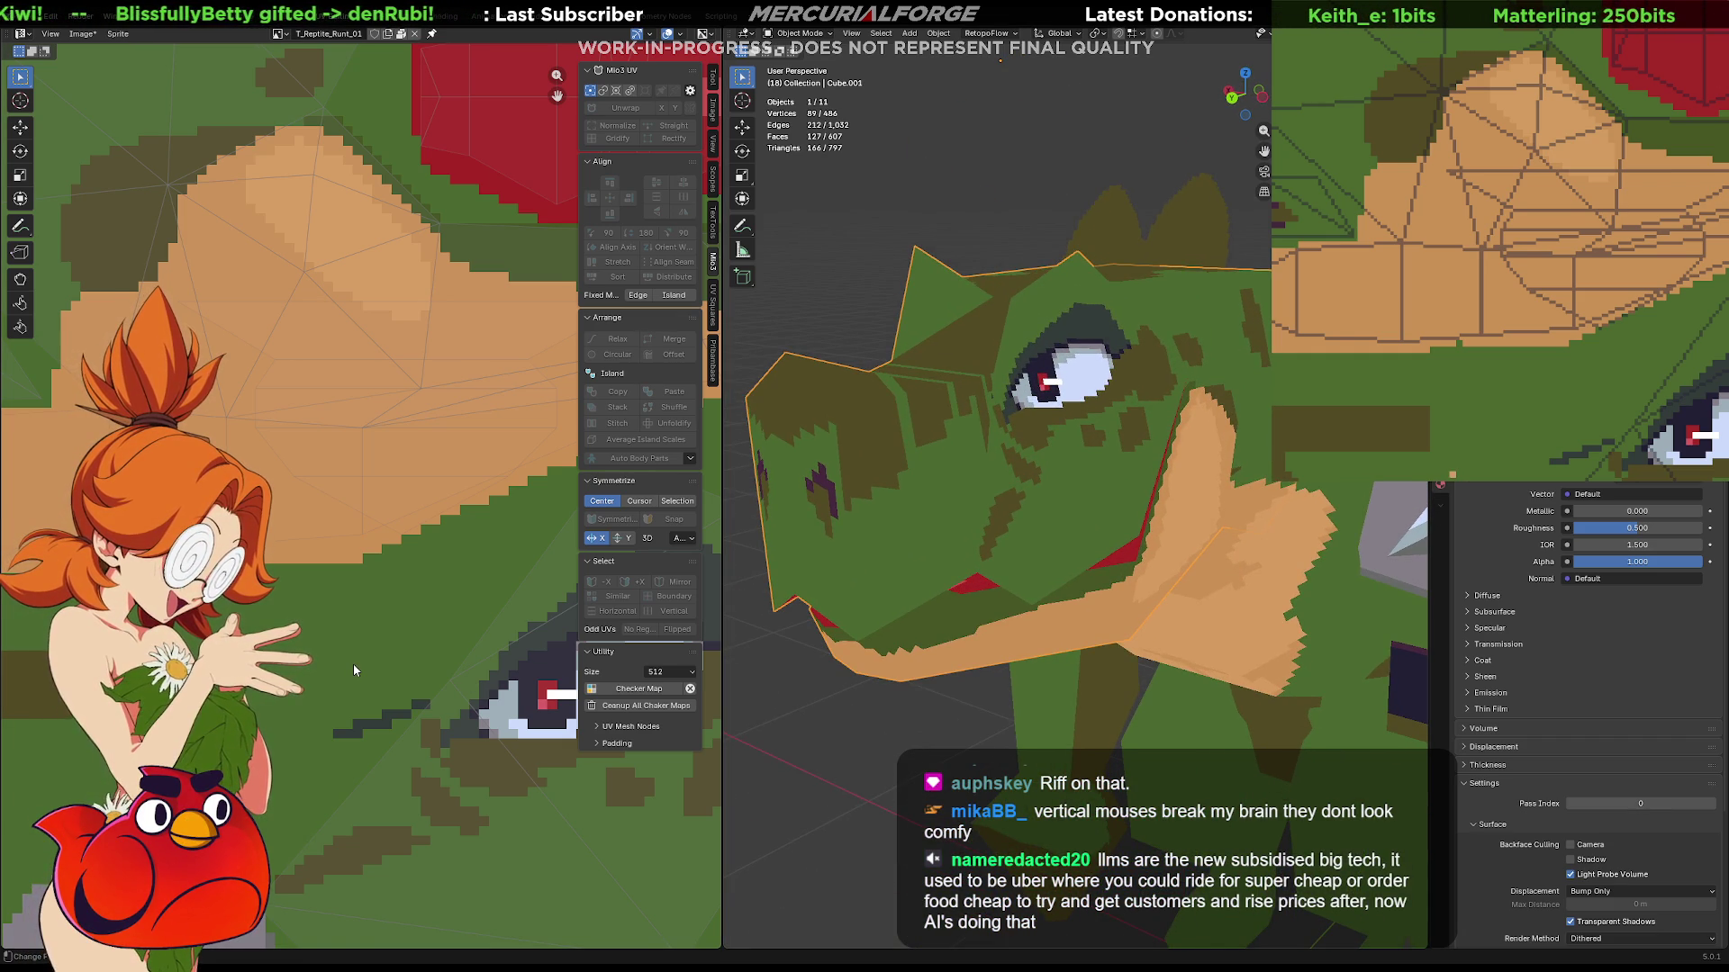
{"action": "mouse_move", "coordinate": [1486, 271]}
{"action": "middle_mouse_down"}
{"action": "mouse_move", "coordinate": [1521, 205]}
{"action": "mouse_move", "coordinate": [1512, 248]}
{"action": "middle_mouse_up"}
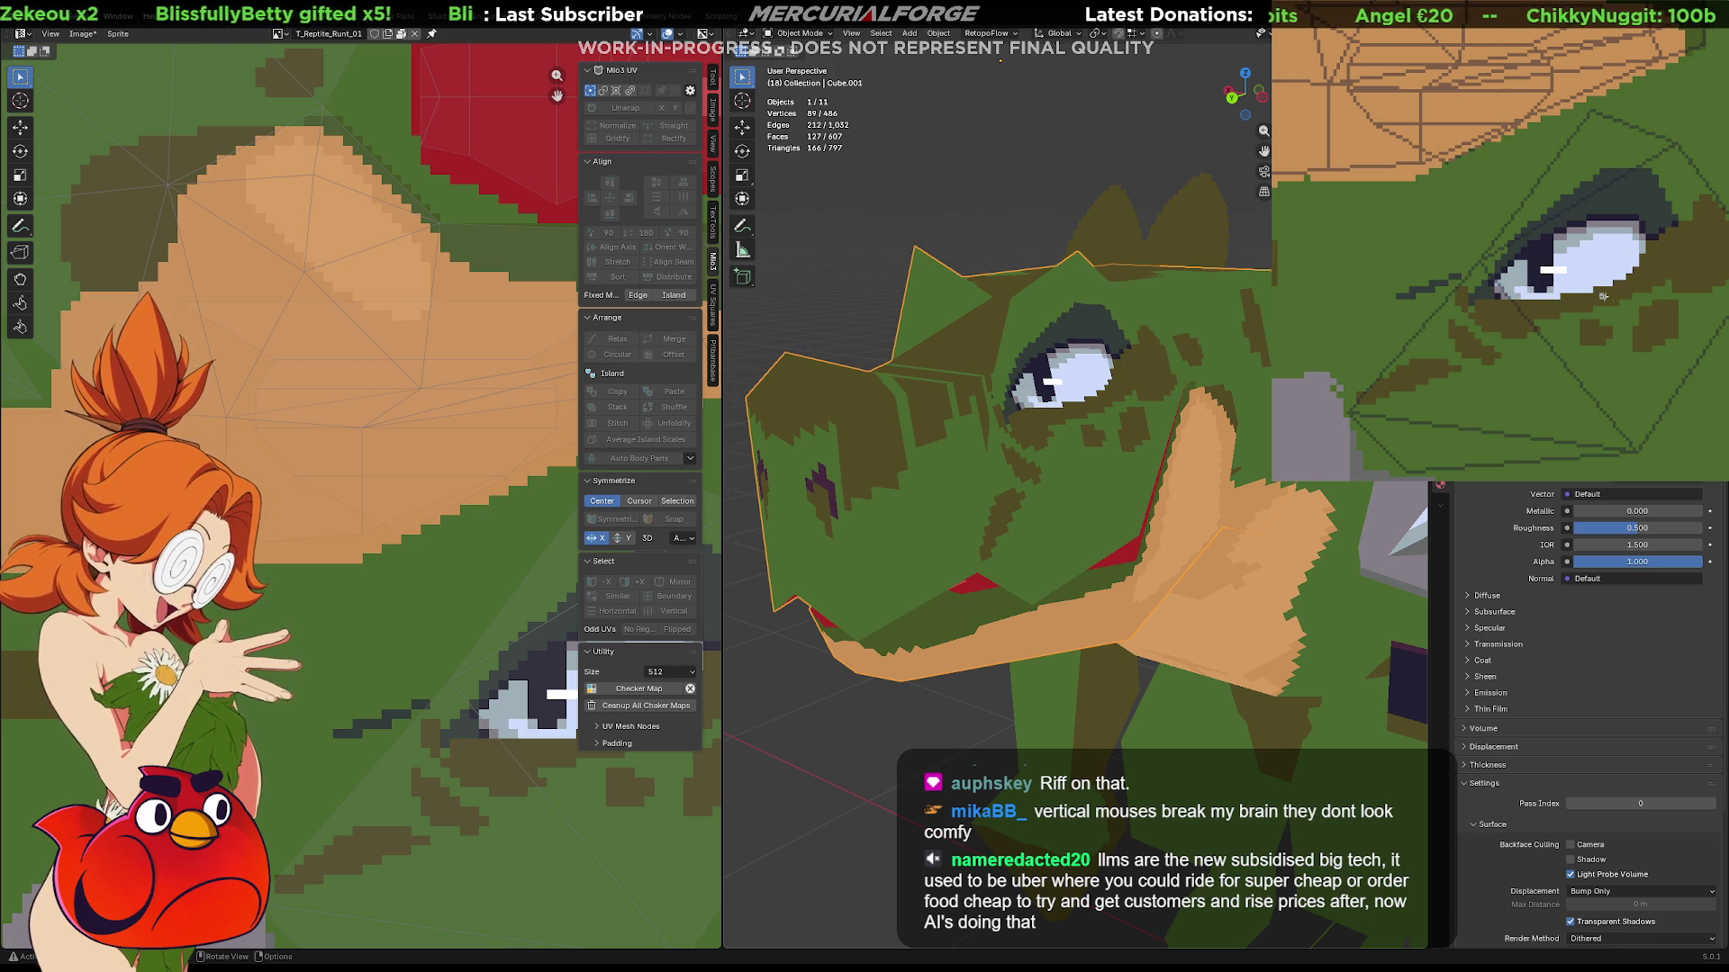
{"action": "scroll", "coordinate": [997, 546], "scroll_direction": "down", "scroll_amount": 8}
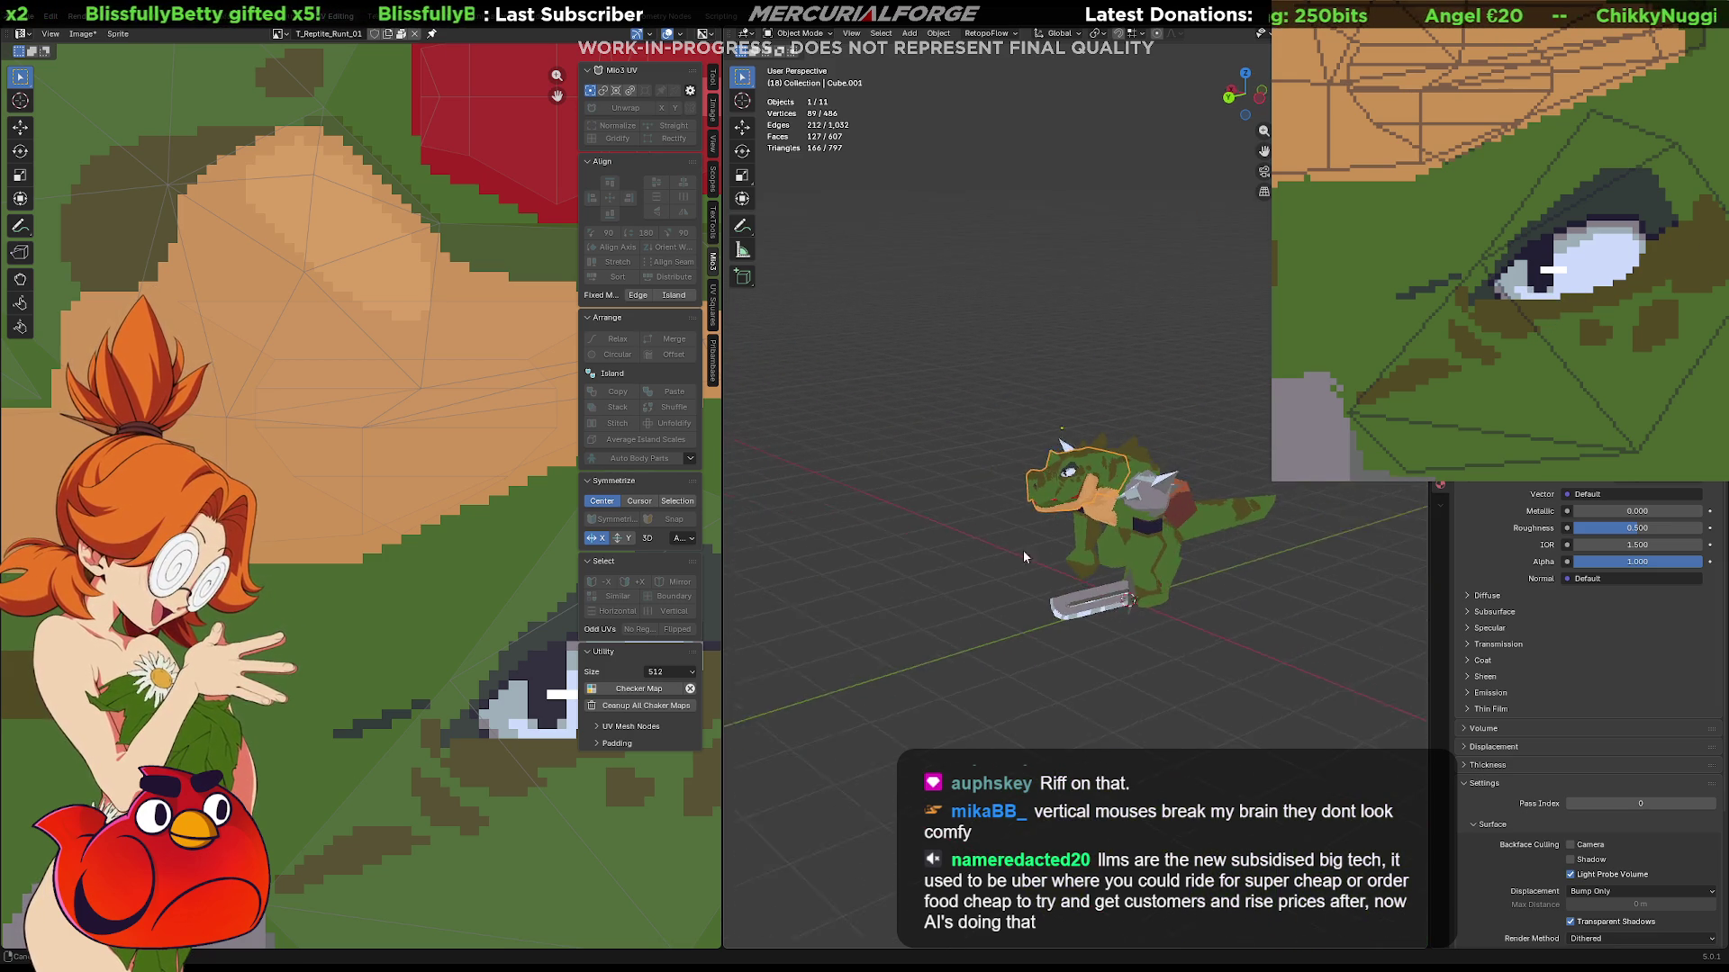
{"action": "middle_click", "coordinate": [998, 545], "text": "alt"}
{"action": "scroll", "coordinate": [1011, 538], "scroll_direction": "up", "scroll_amount": 6}
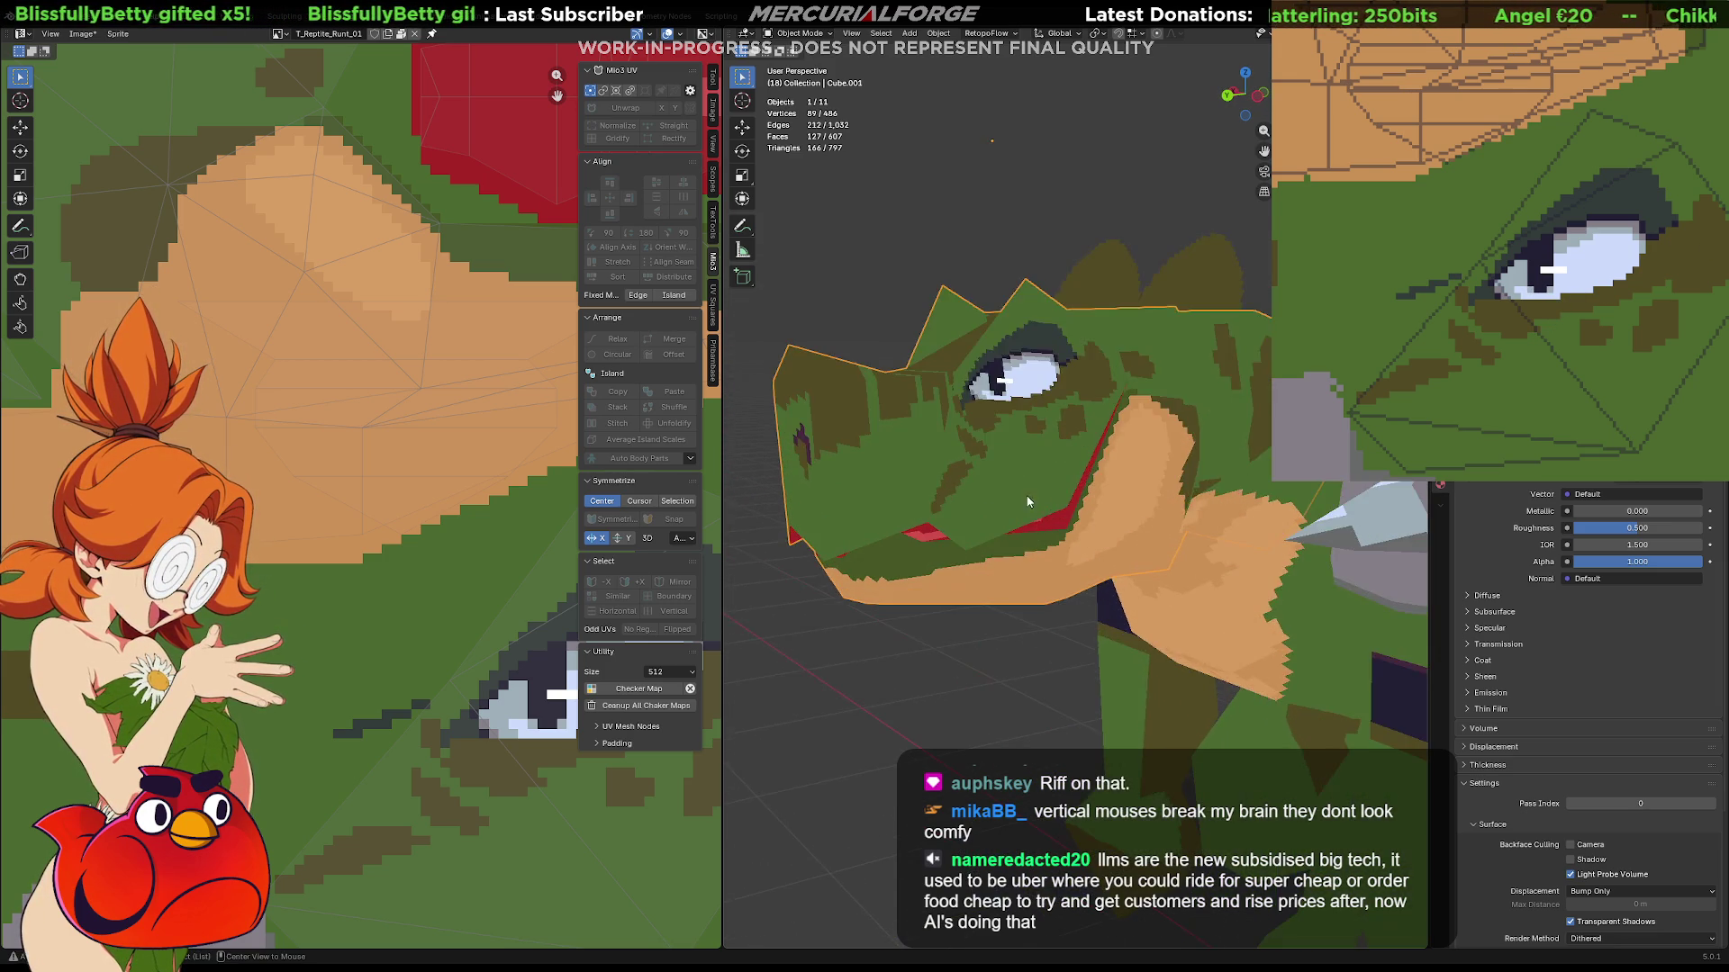
{"action": "key", "text": "ctrl+KP_7"}
{"action": "mouse_move", "coordinate": [1018, 512]}
{"action": "middle_mouse_down"}
{"action": "mouse_move", "coordinate": [1012, 580]}
{"action": "mouse_move", "coordinate": [1045, 587]}
{"action": "mouse_move", "coordinate": [1044, 572]}
{"action": "mouse_move", "coordinate": [1087, 560]}
{"action": "middle_mouse_up"}
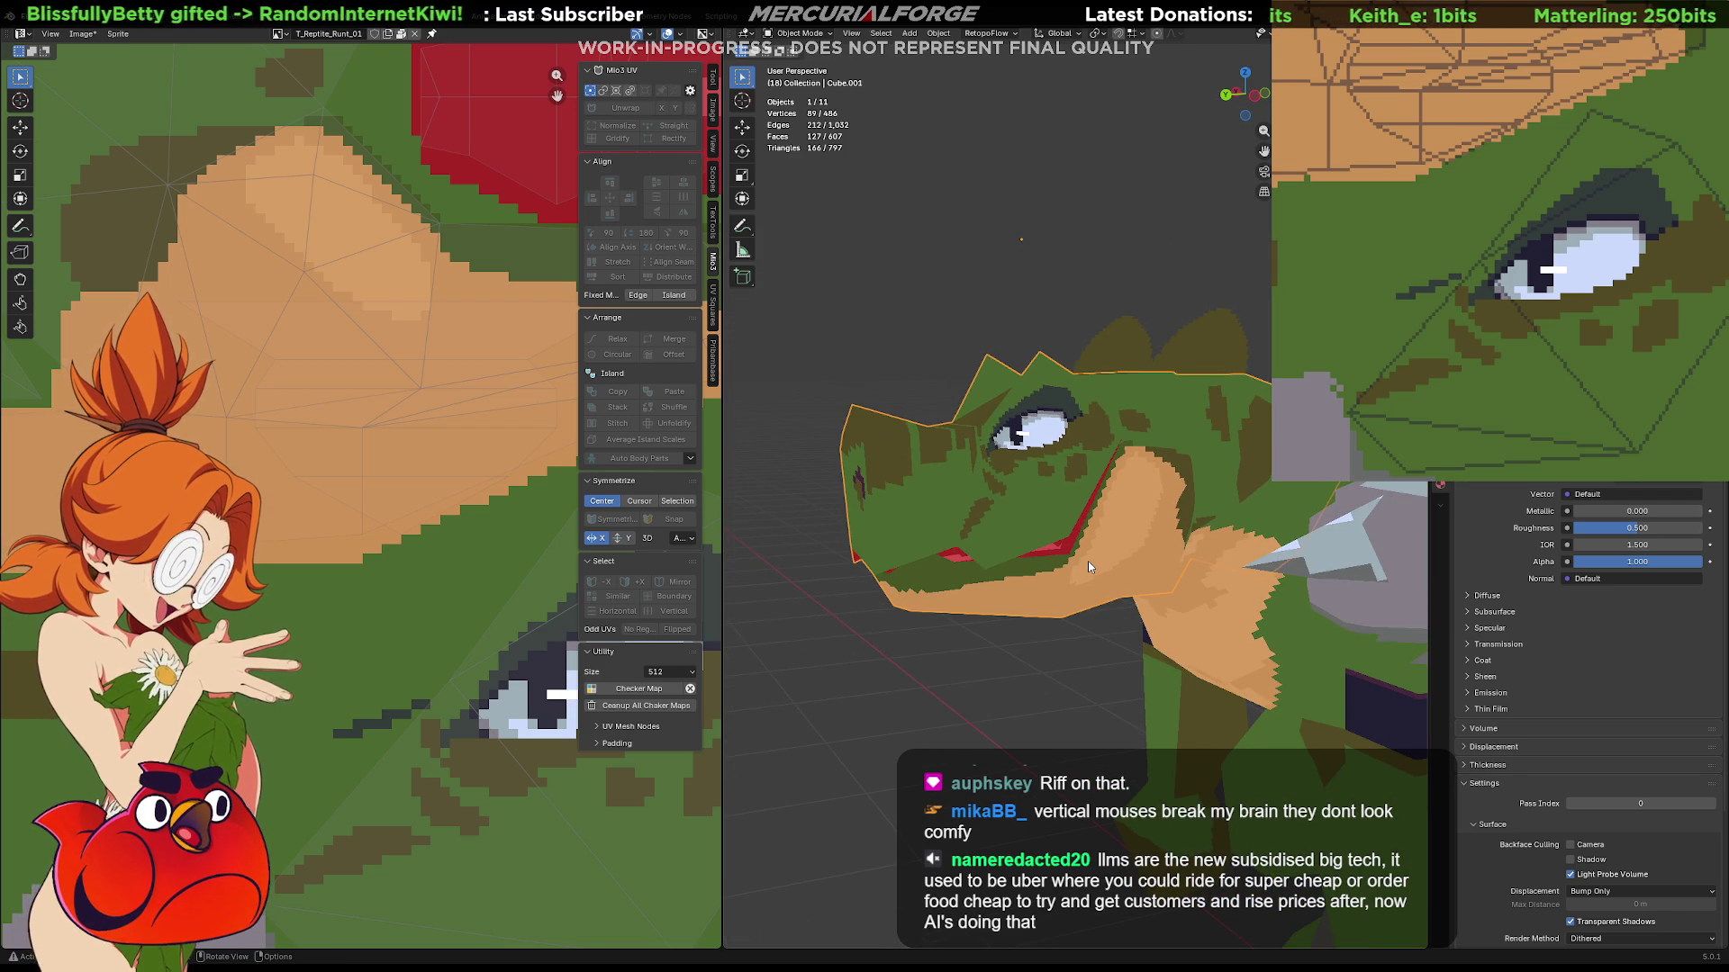
{"action": "key", "text": "ctrl+s"}
{"action": "key", "text": "ctrl+a"}
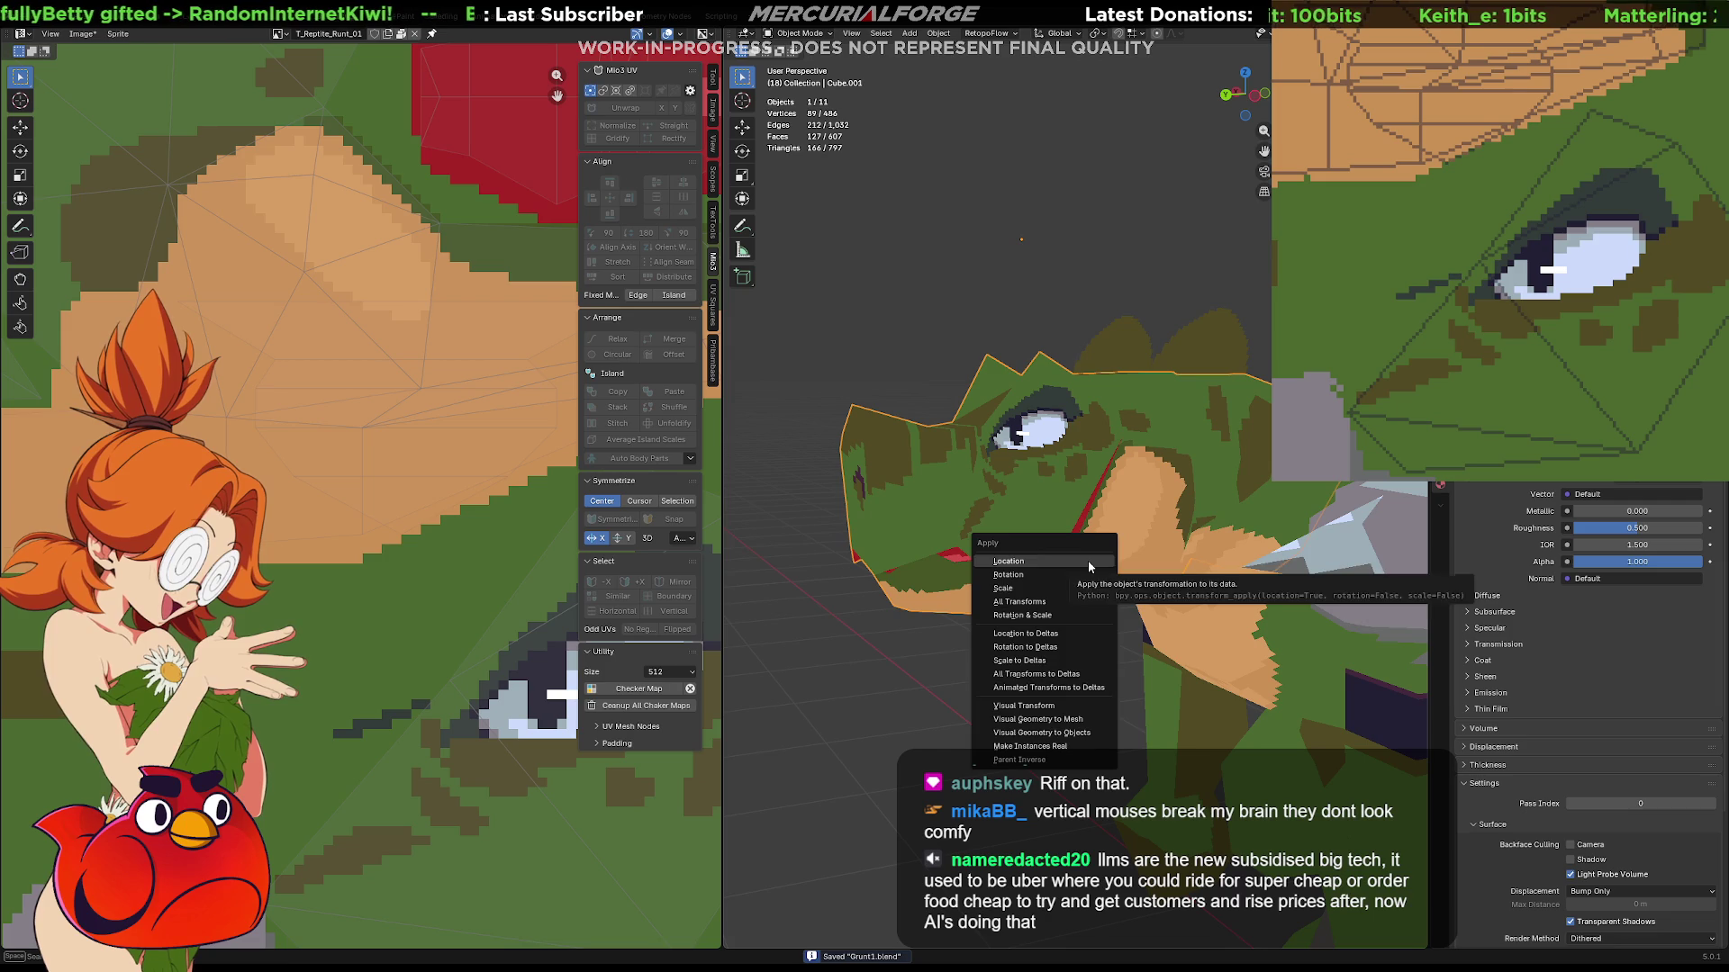
Dismiss the snapping options unchanged and enter edit mode for the model export.
{"action": "key", "text": "Escape"}
{"action": "key", "text": "shift+s"}
{"action": "key", "text": "Escape"}
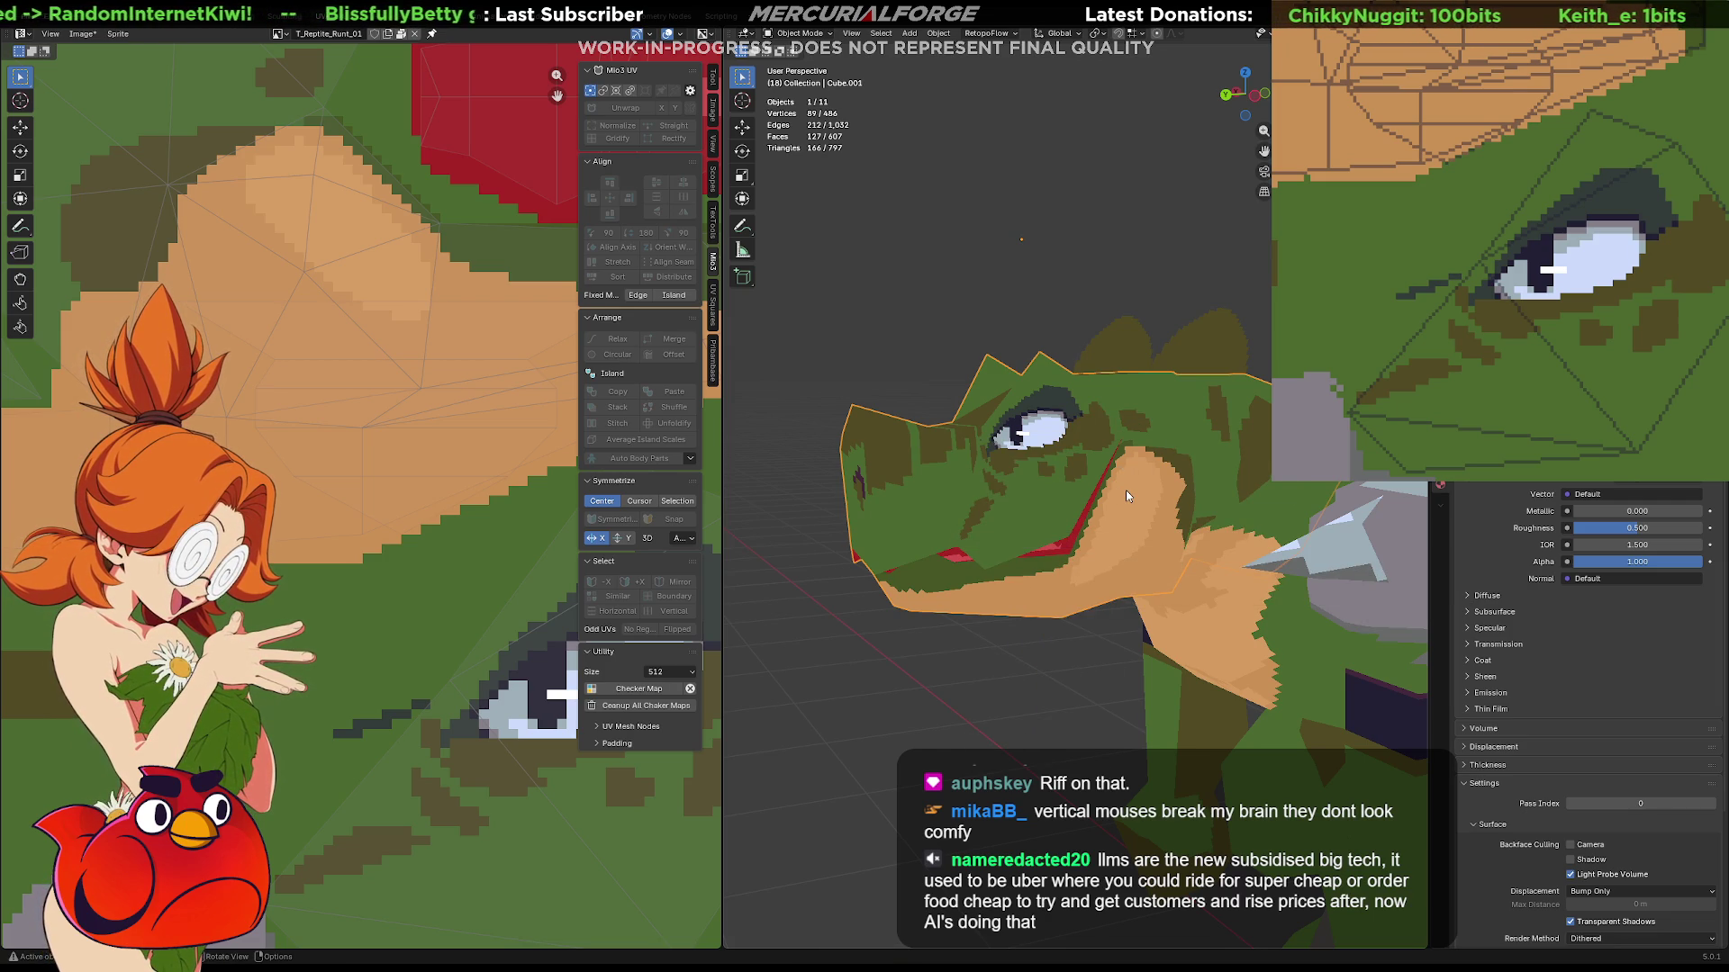
{"action": "key", "text": "Tab"}
{"action": "key", "text": "Tab"}
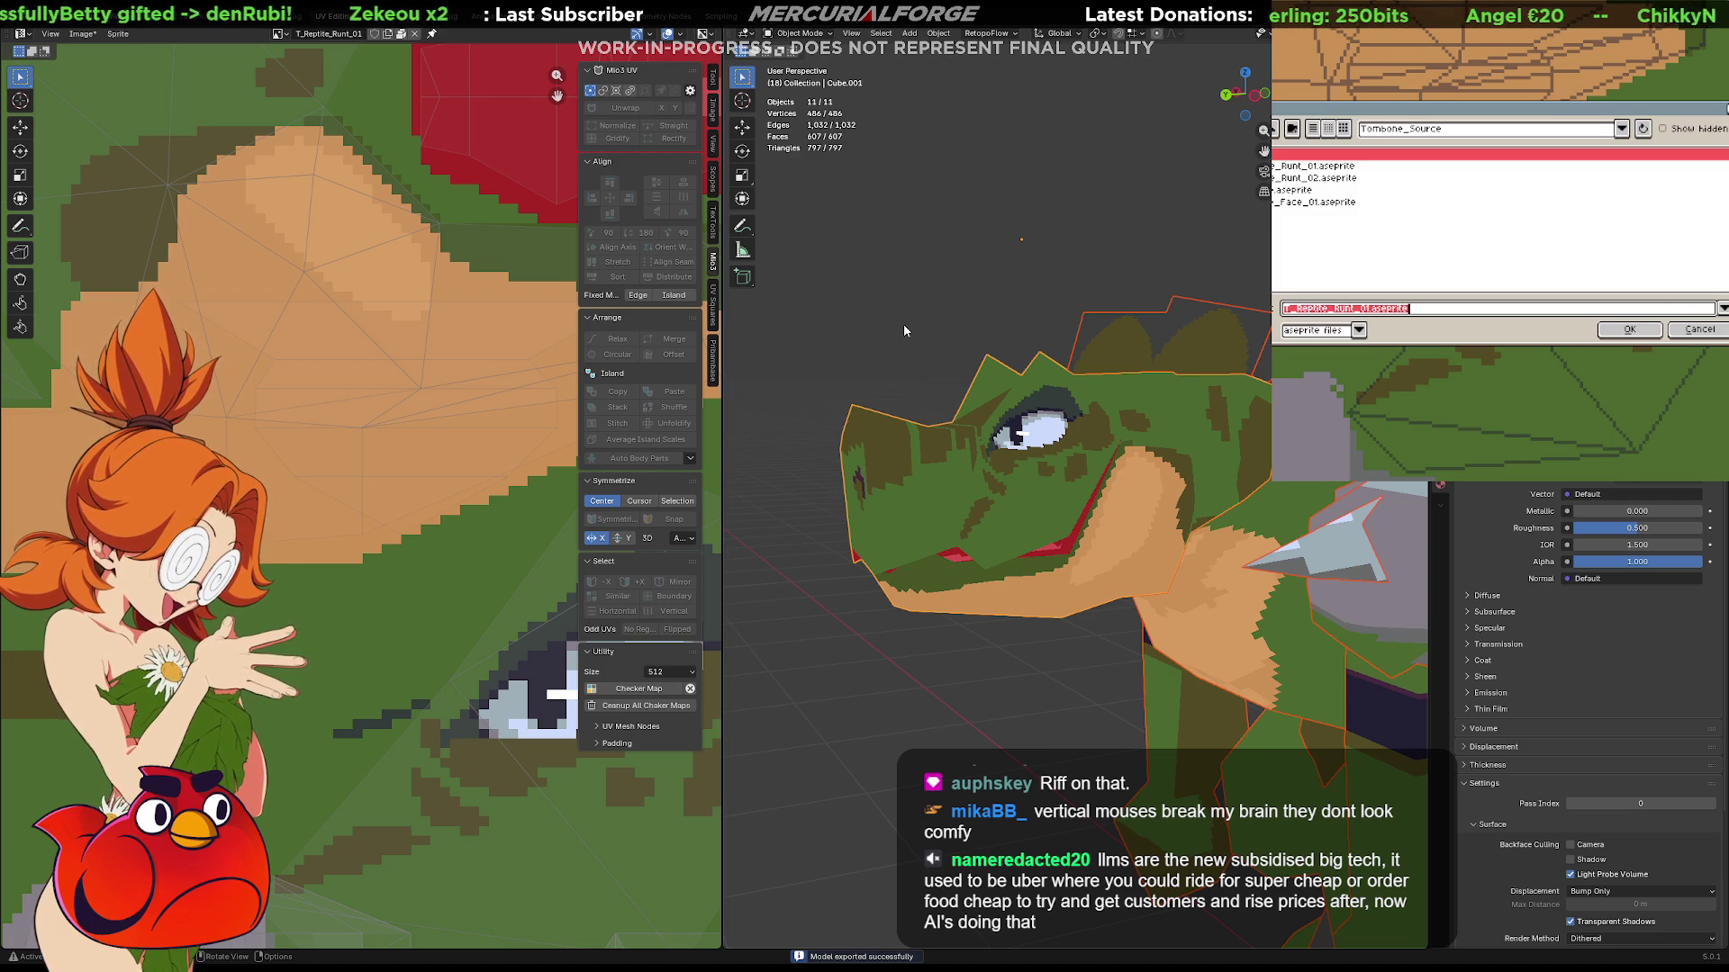
Export the pixel texture from Aseprite, overwriting the existing texture file.
{"action": "key", "text": "Return"}
{"action": "left_click", "coordinate": [1644, 317]}
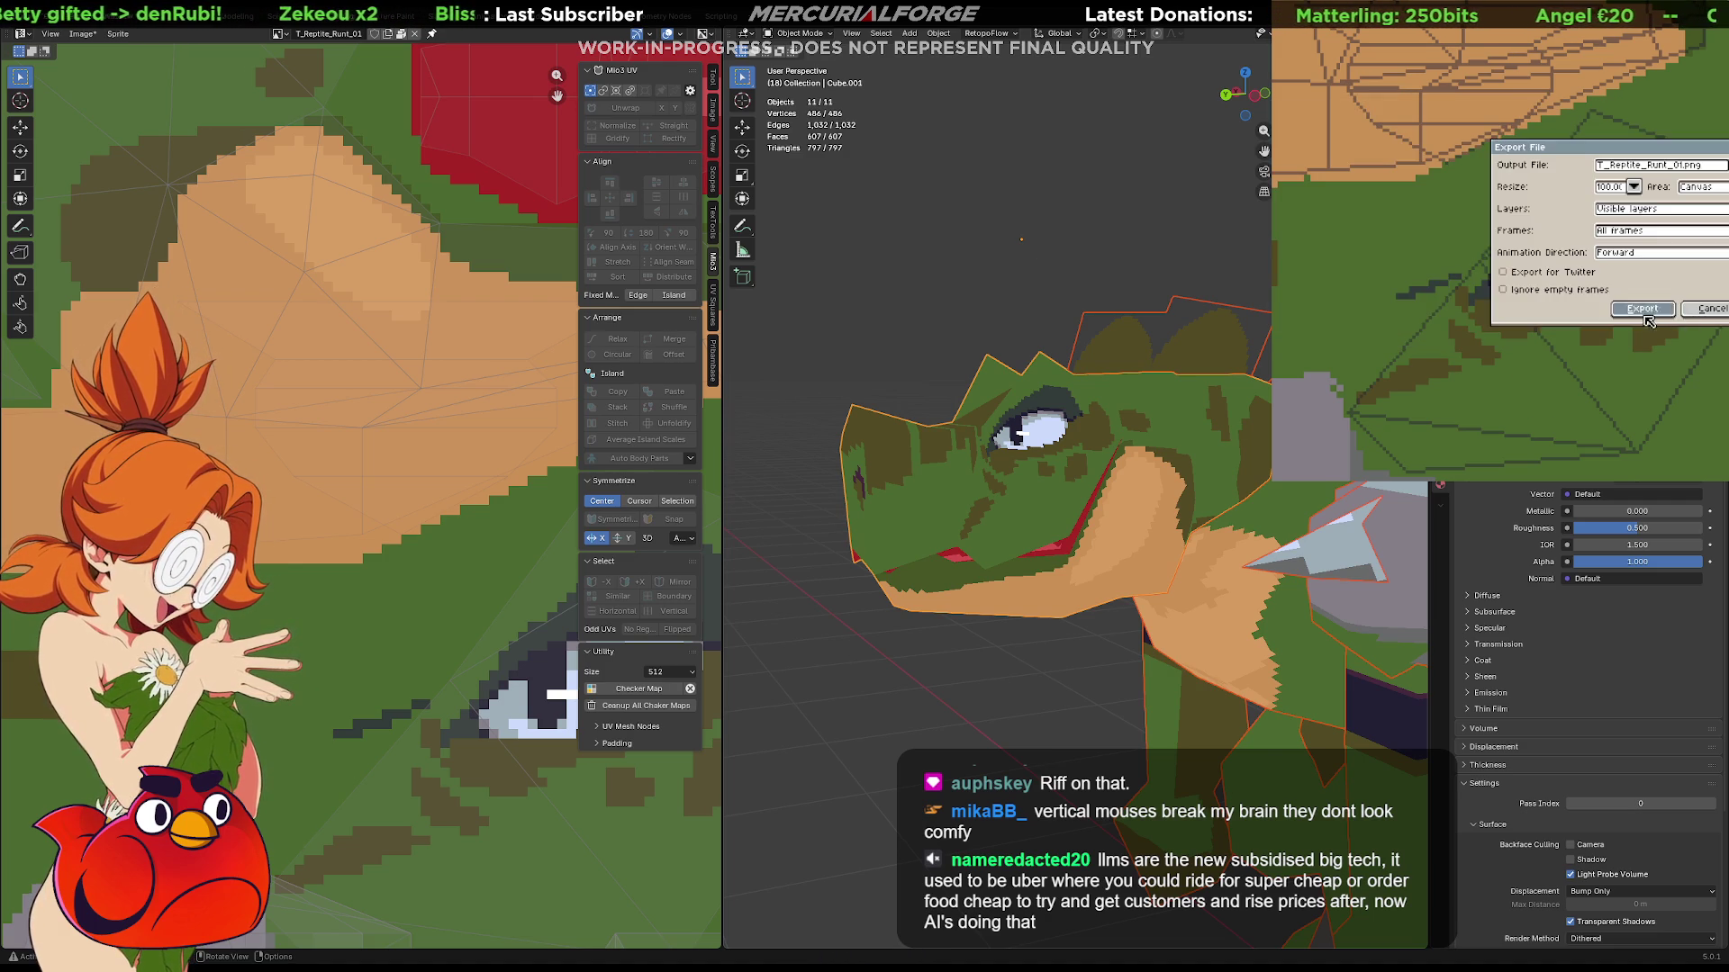
{"action": "left_click", "coordinate": [1456, 363]}
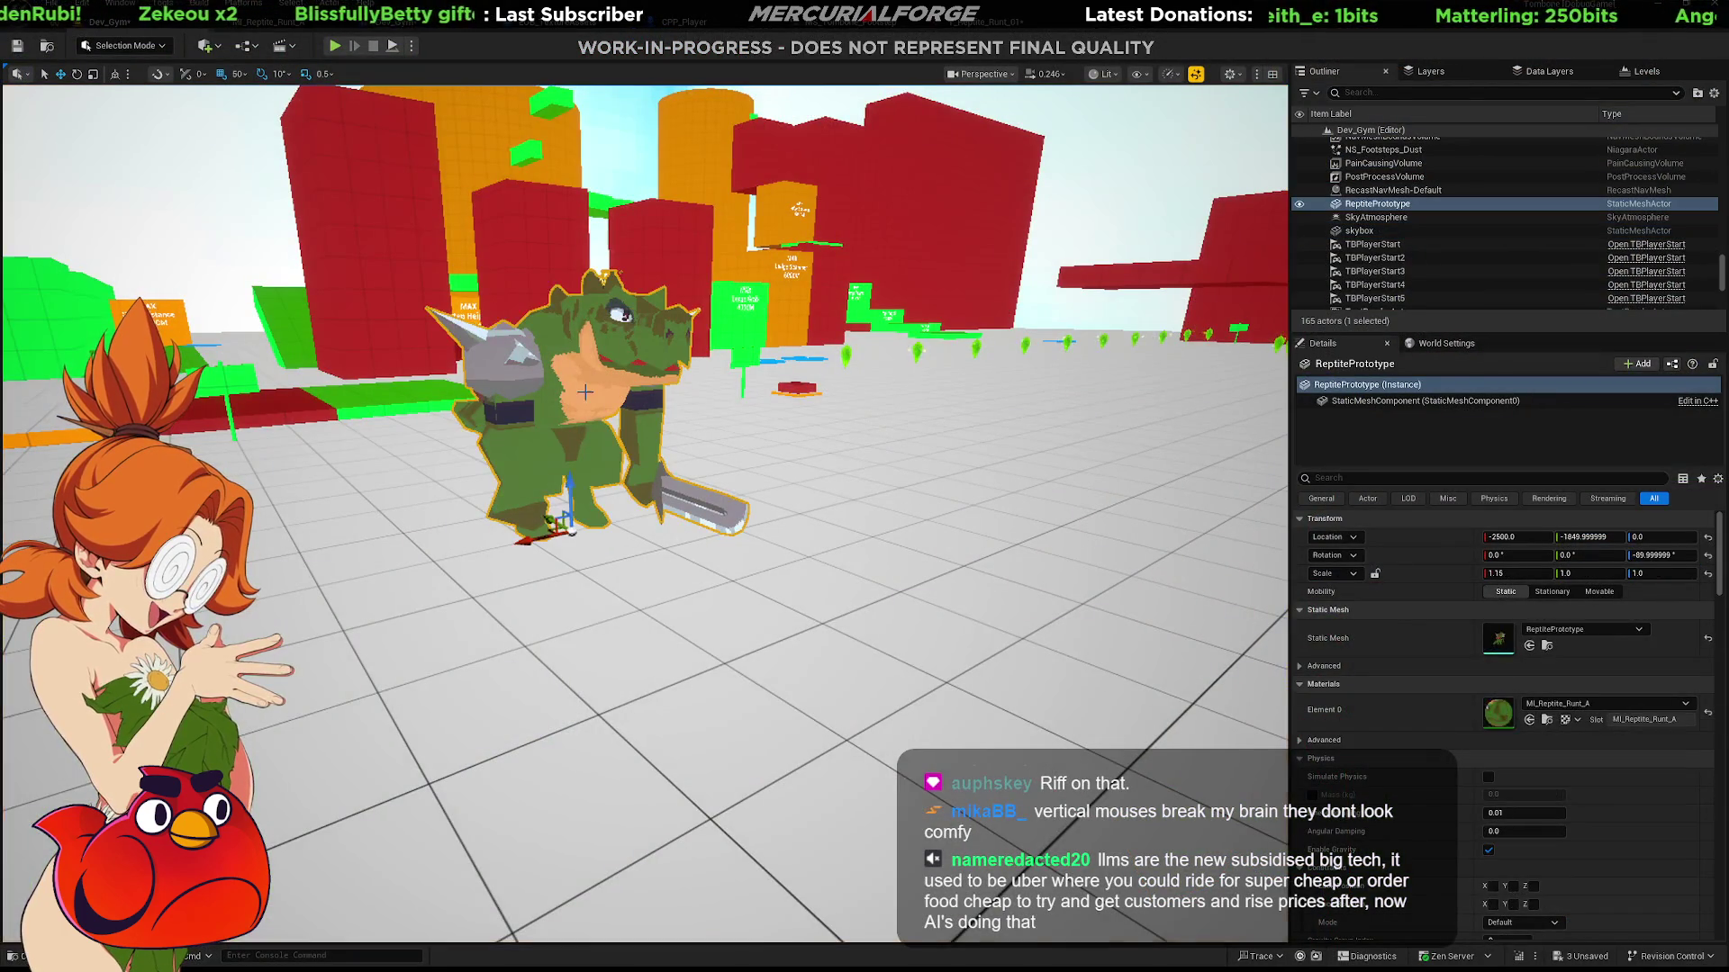
Select ReptilePrototype, show its asset folder, then start a play test of the level.
{"action": "left_click", "coordinate": [585, 391]}
{"action": "key", "text": "ctrl+b"}
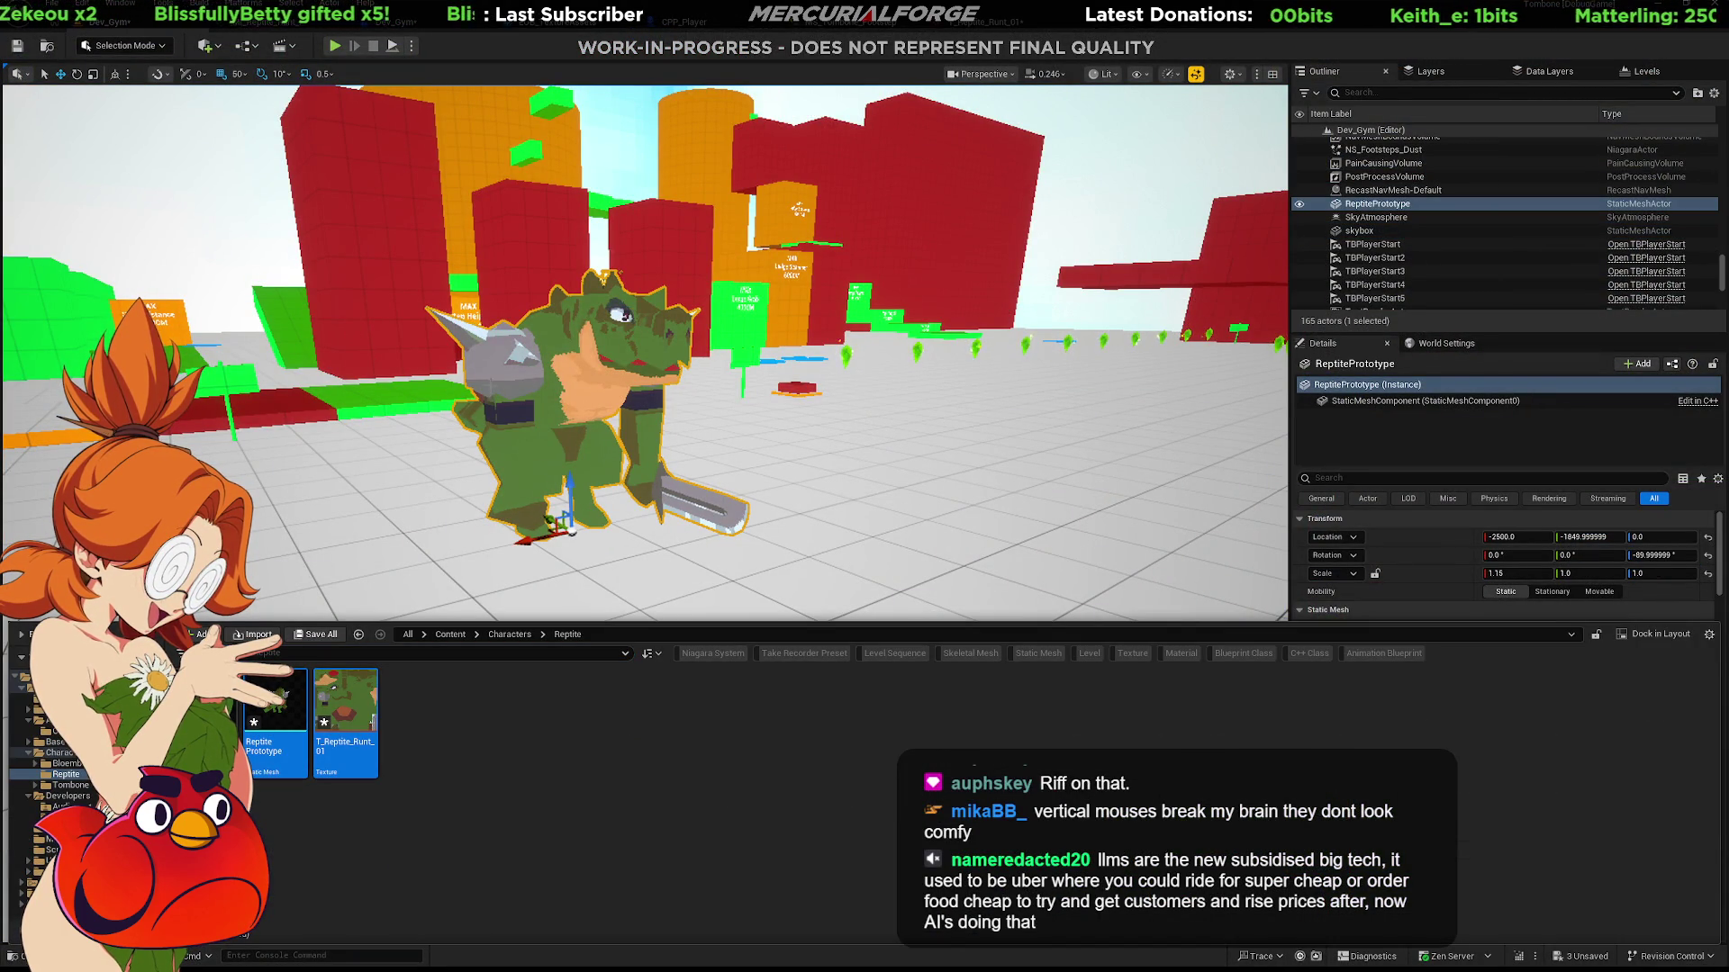
{"action": "left_click", "coordinate": [892, 487]}
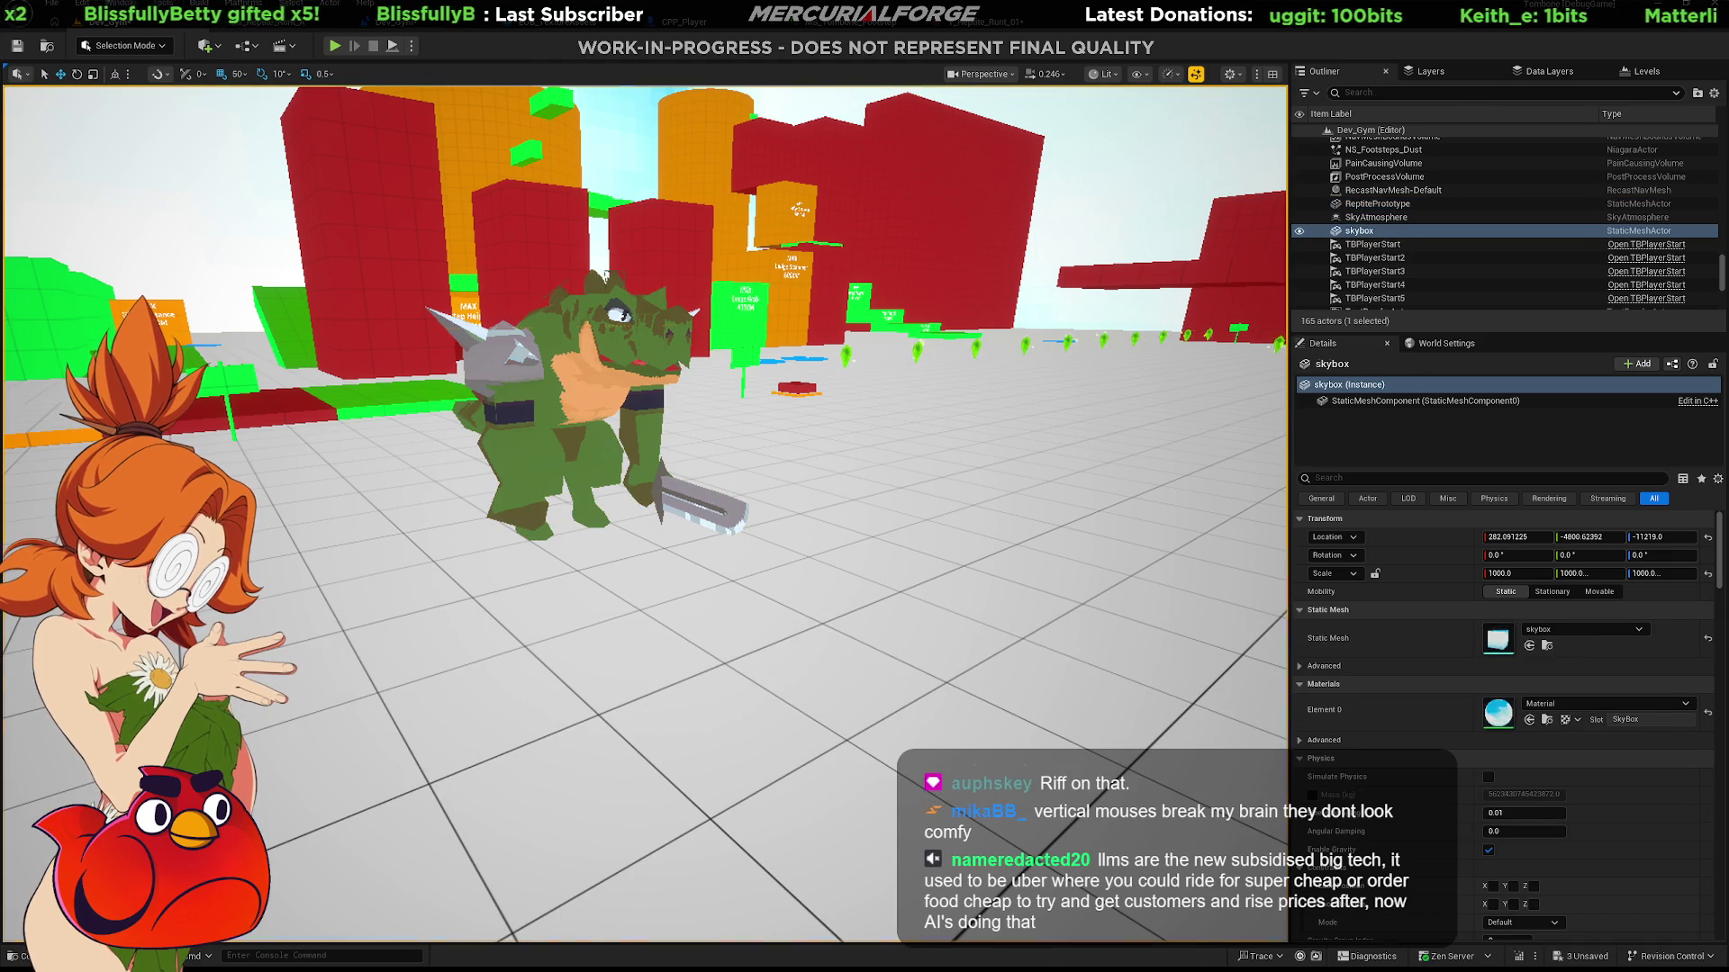
{"action": "left_click", "coordinate": [856, 631]}
{"action": "key", "text": "alt+p"}
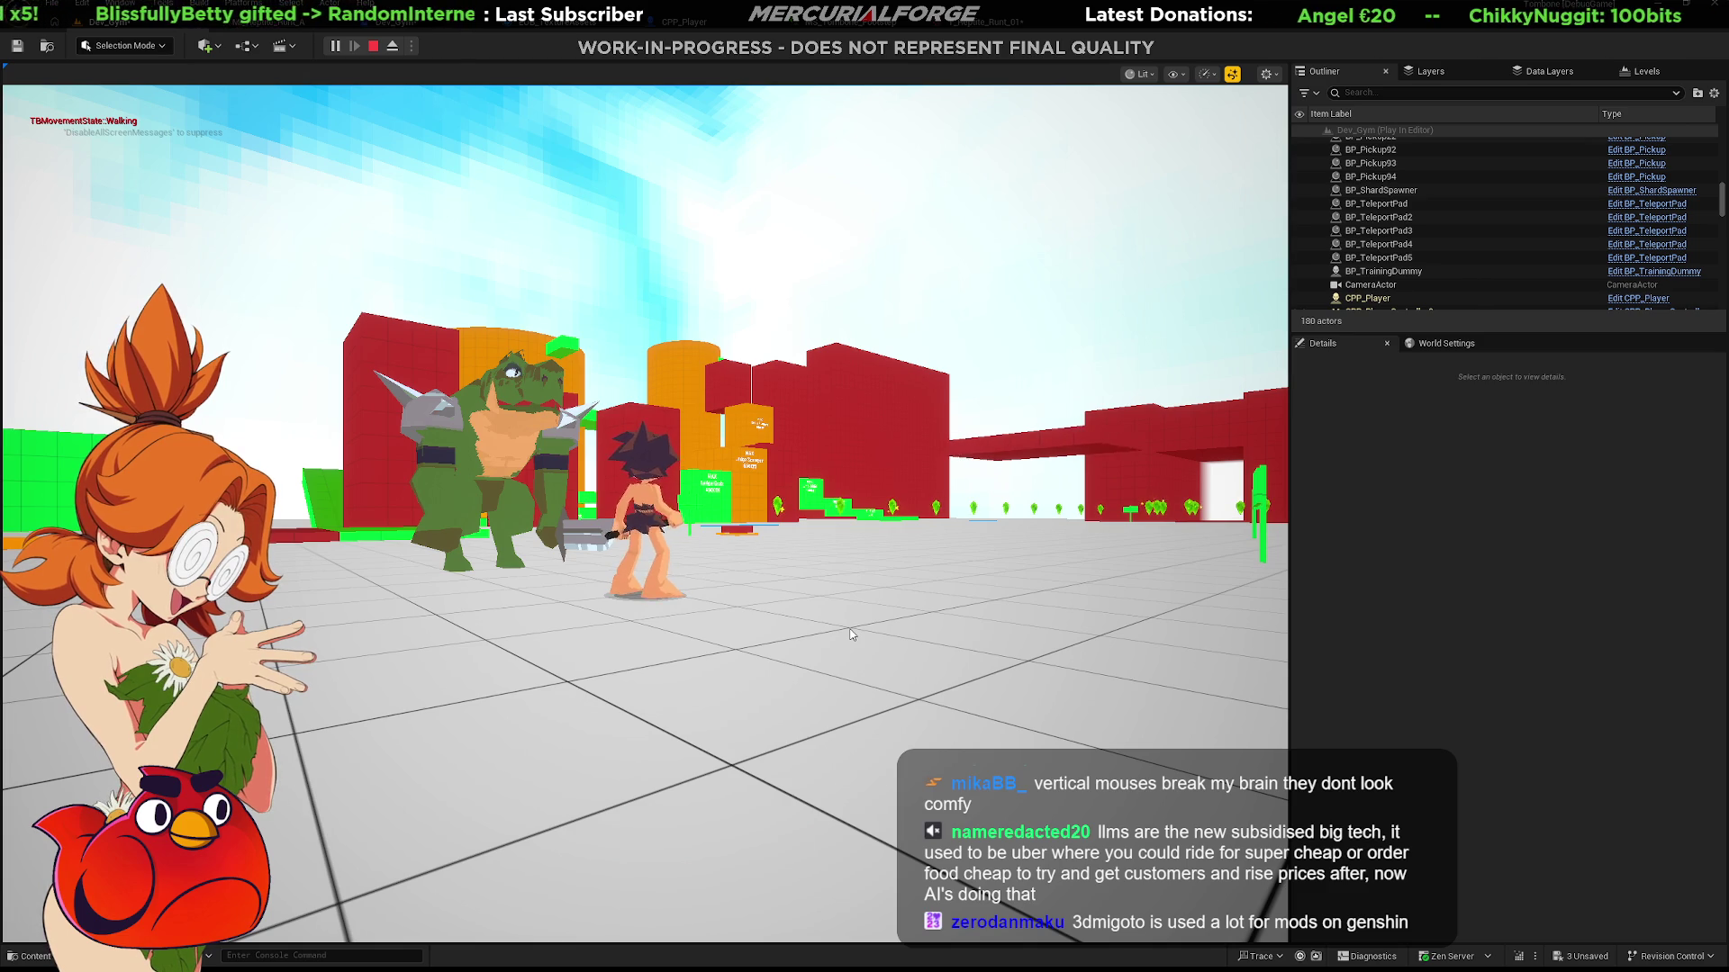
Run the character into the reptile enemy, attack, then eject into a fullscreen free camera.
{"action": "key", "text": "s"}
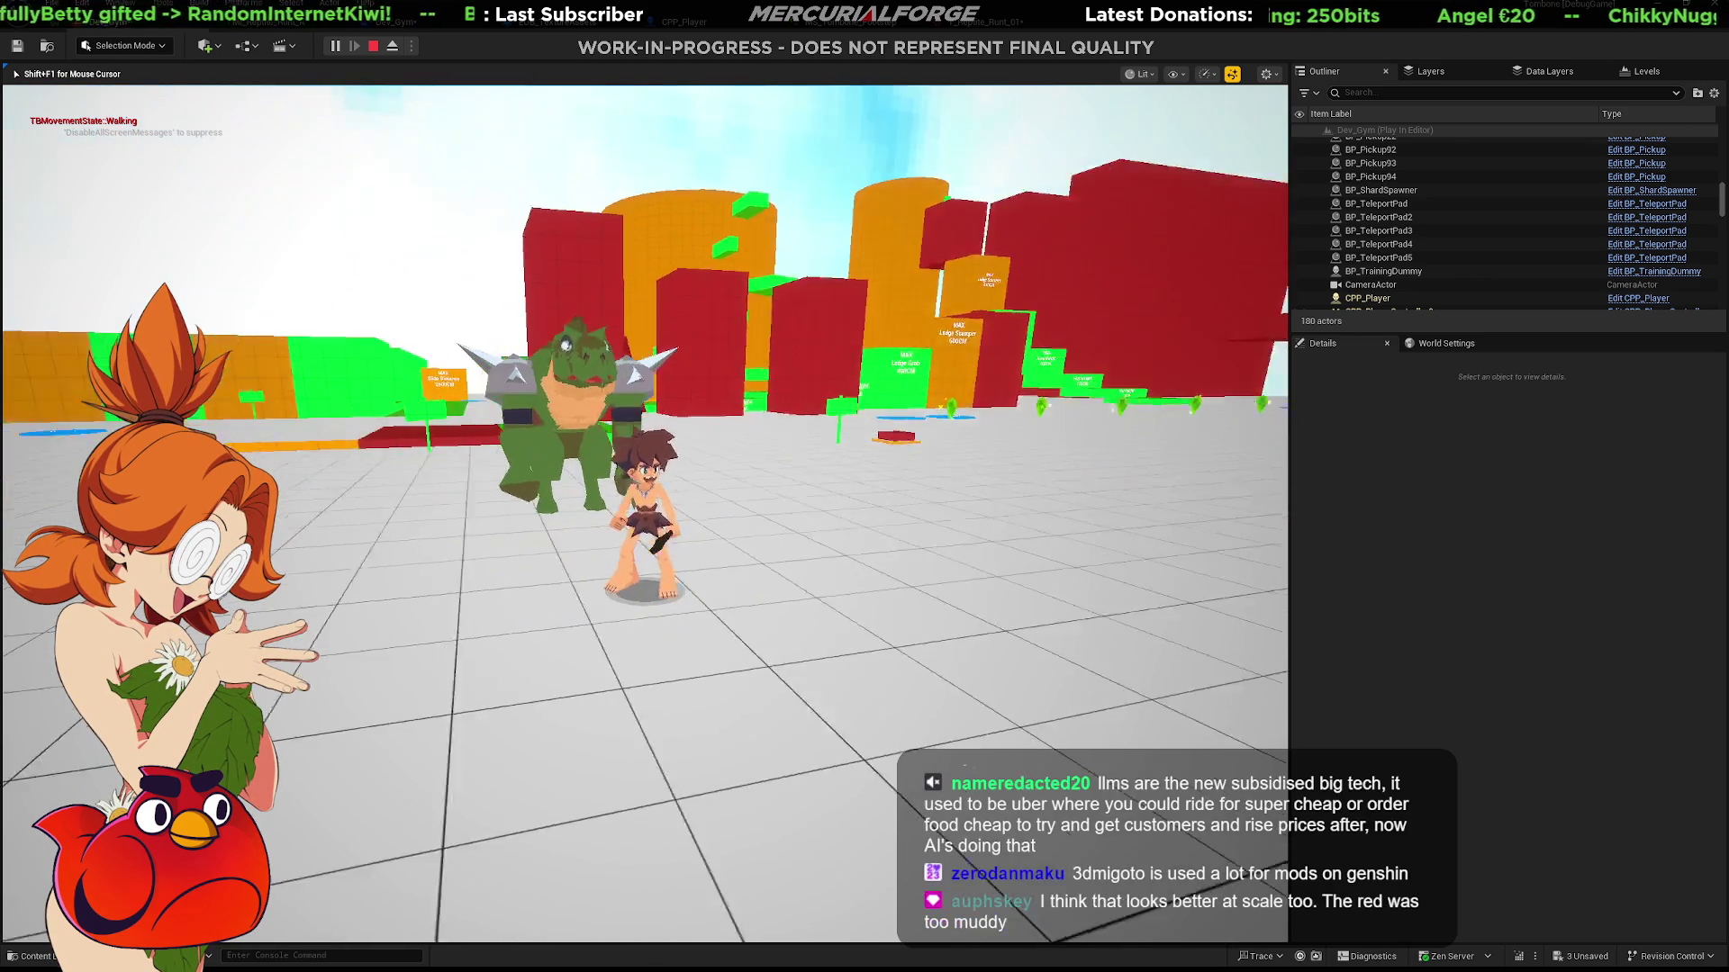
{"action": "key", "text": "w"}
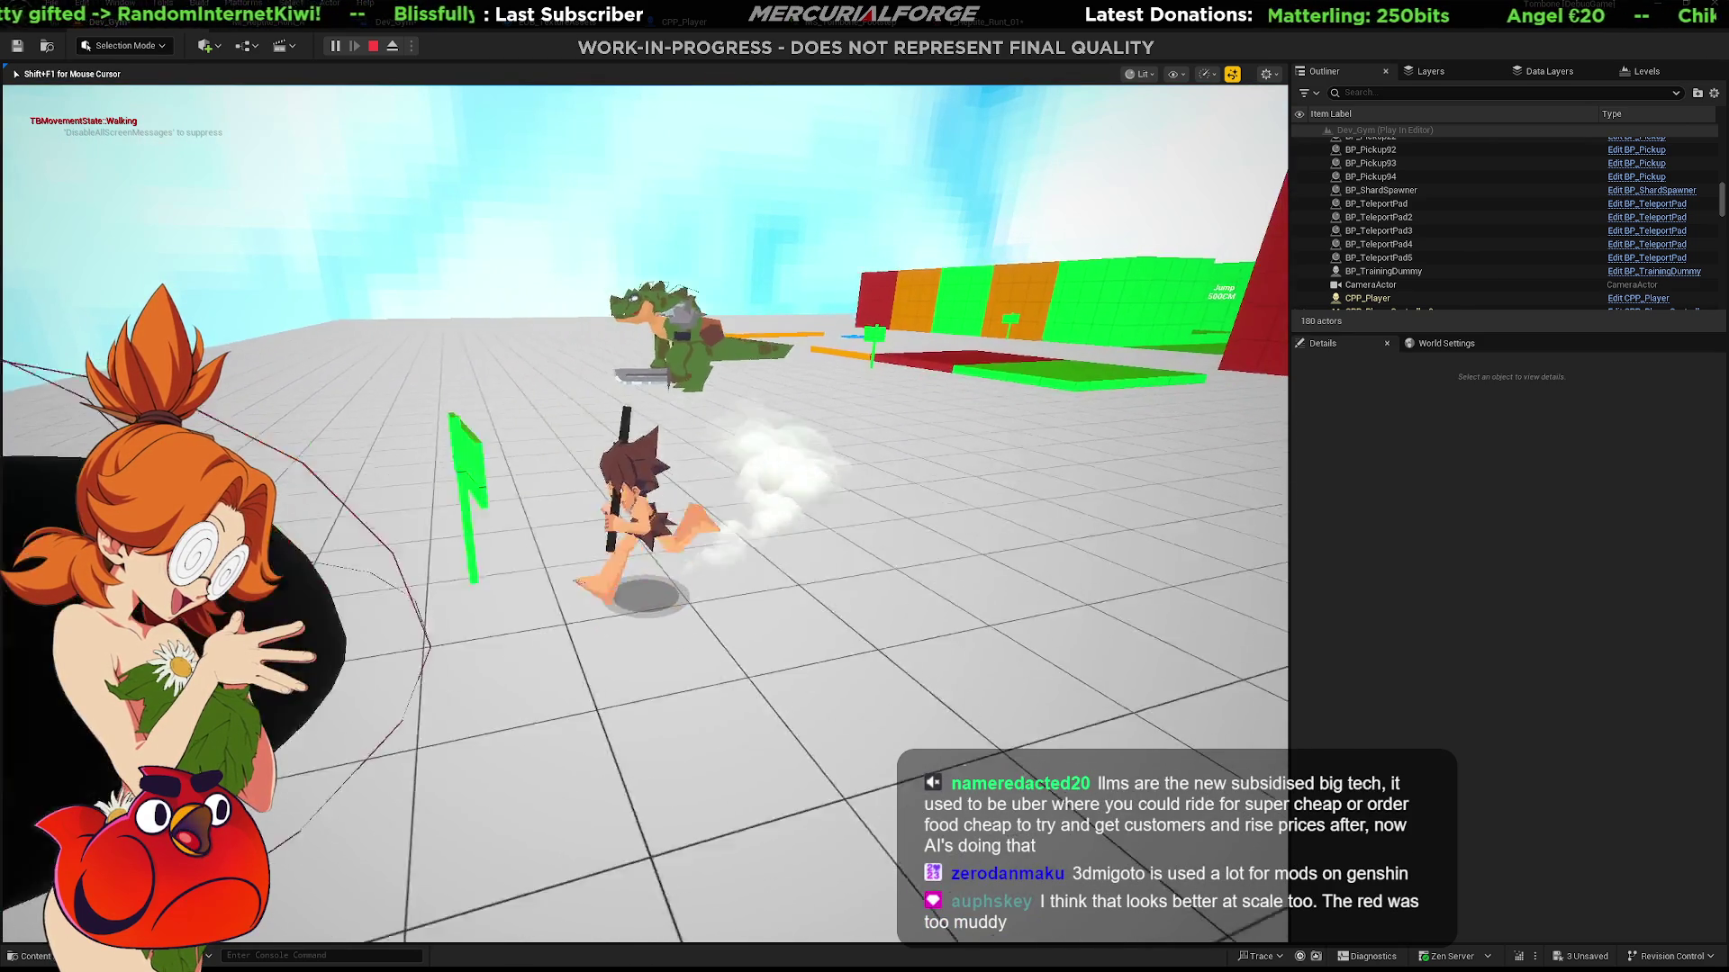
{"action": "key", "text": "s"}
{"action": "key", "text": "w"}
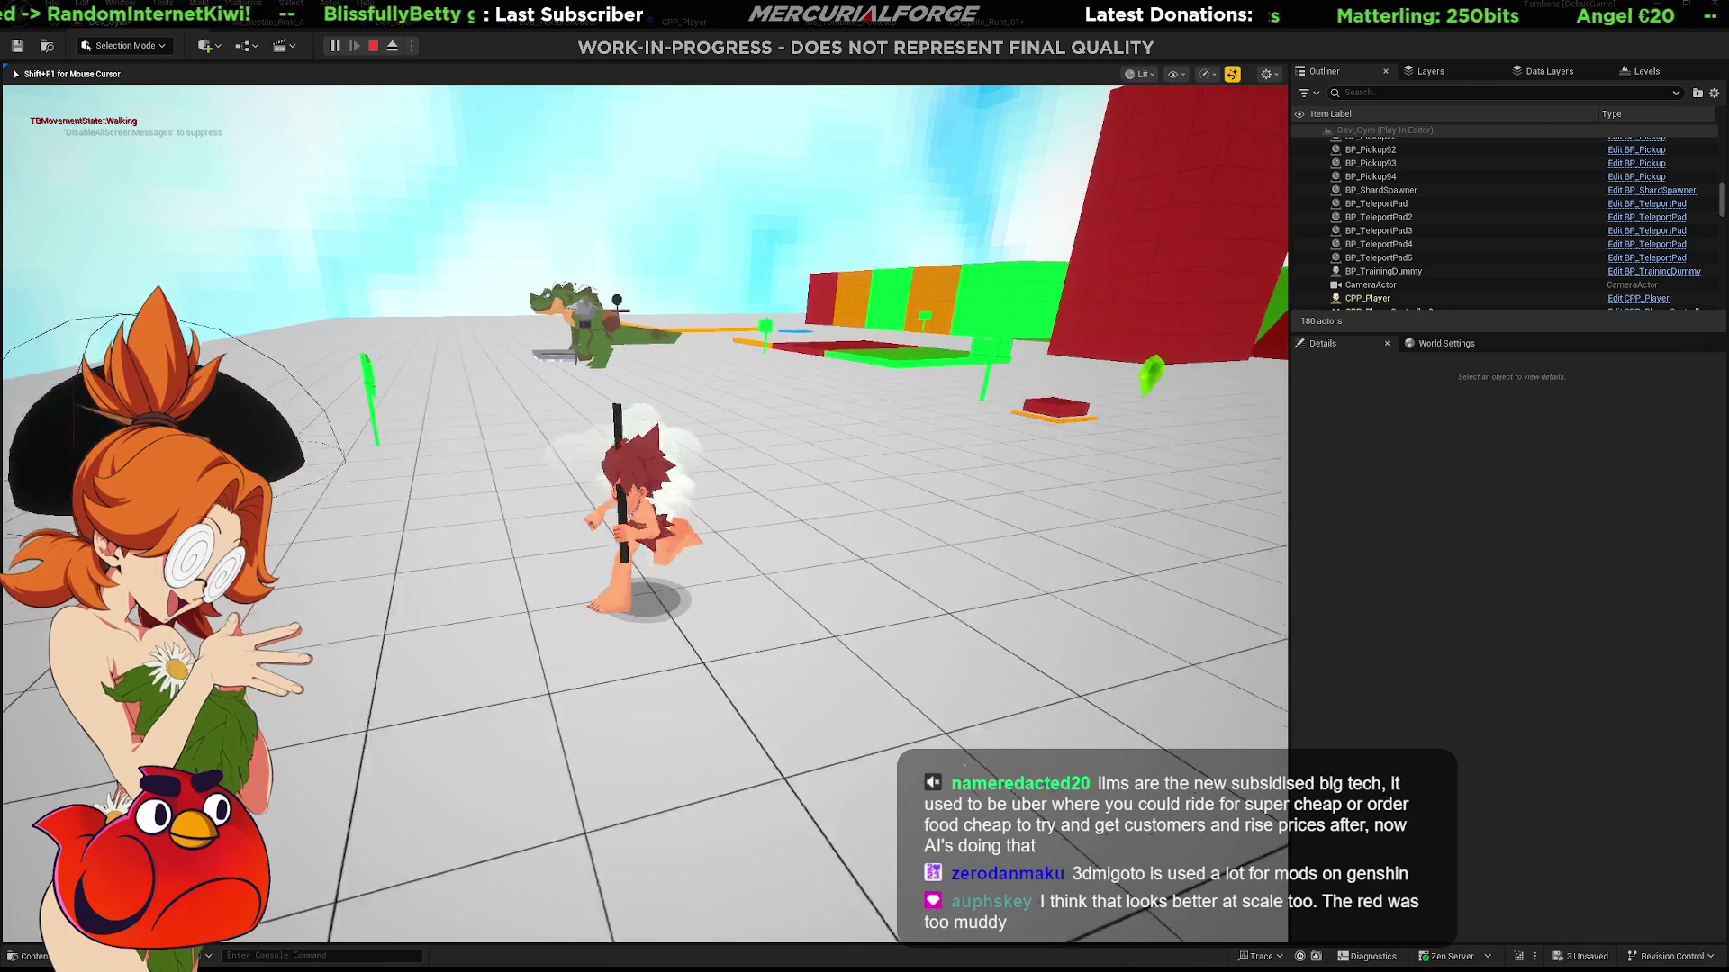
{"action": "key", "text": "w"}
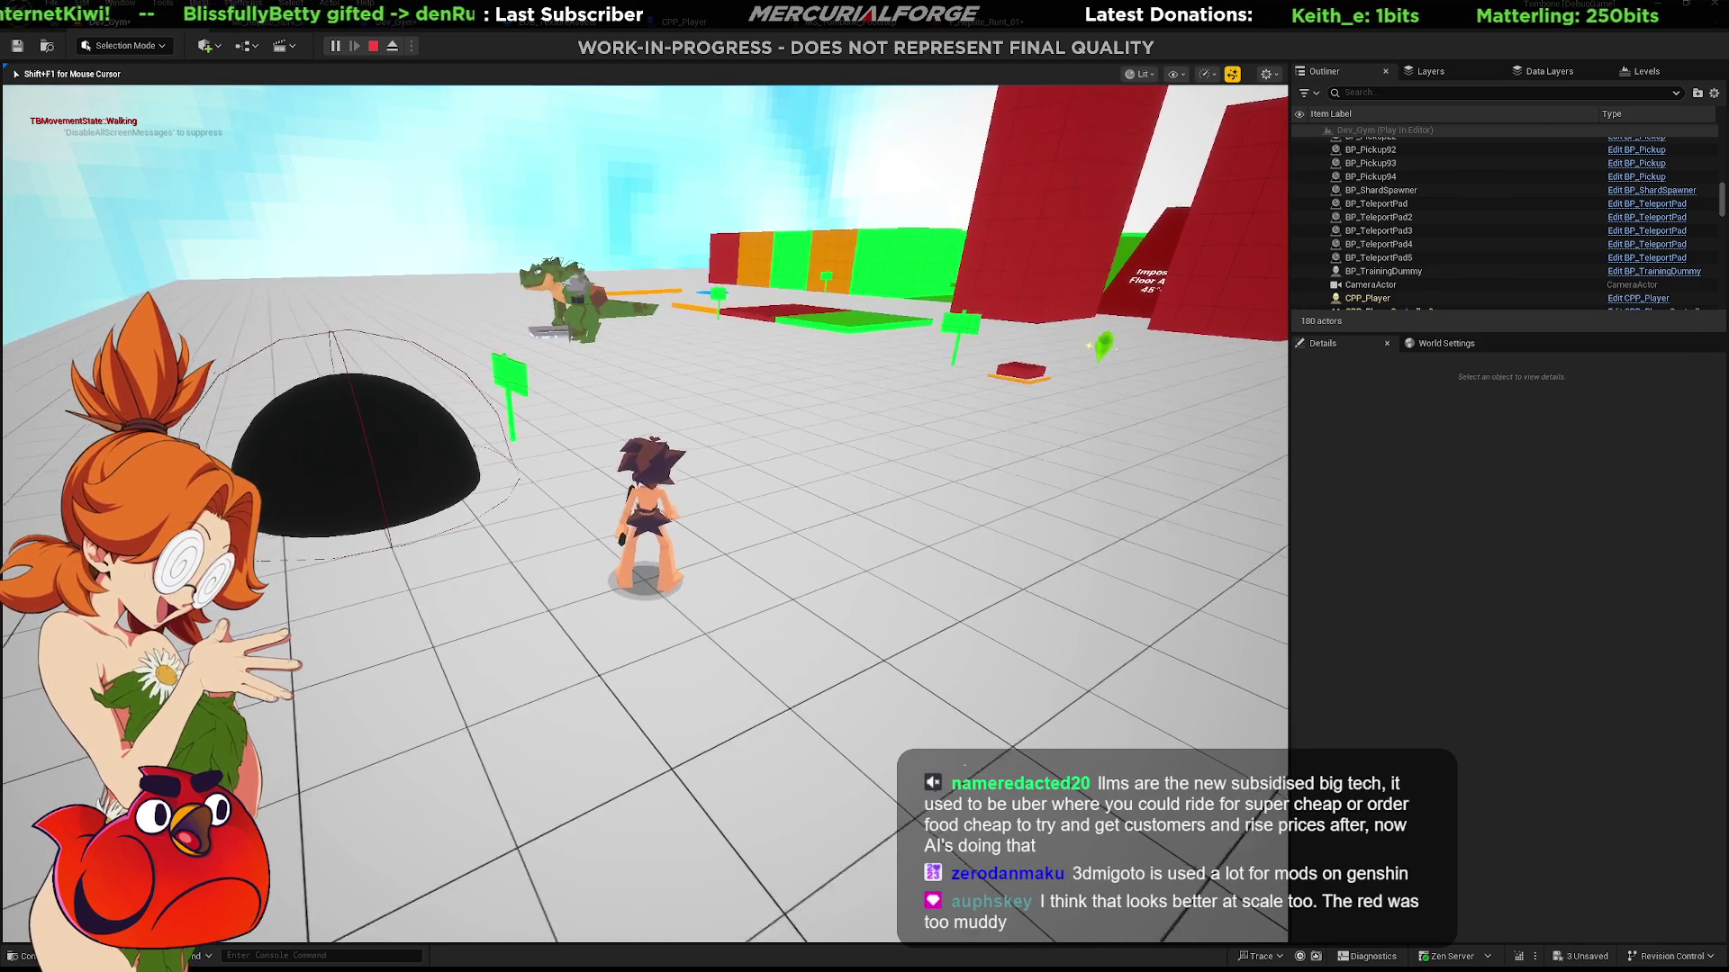
{"action": "key", "text": "a"}
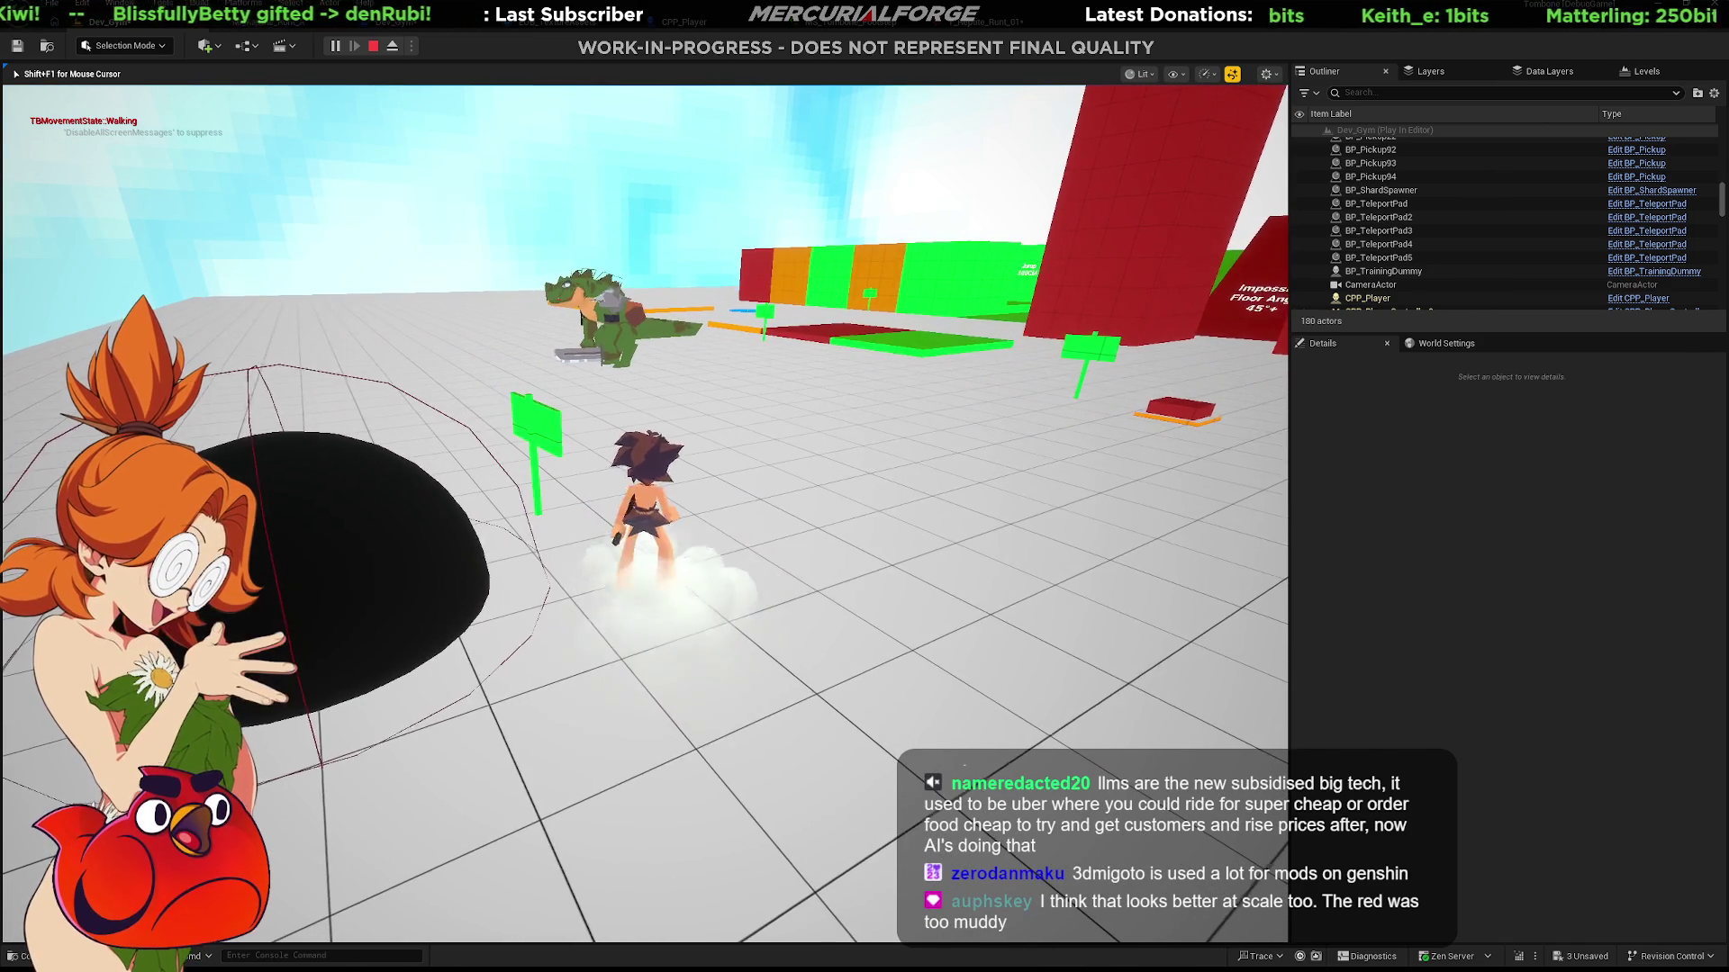
{"action": "key", "text": "F11"}
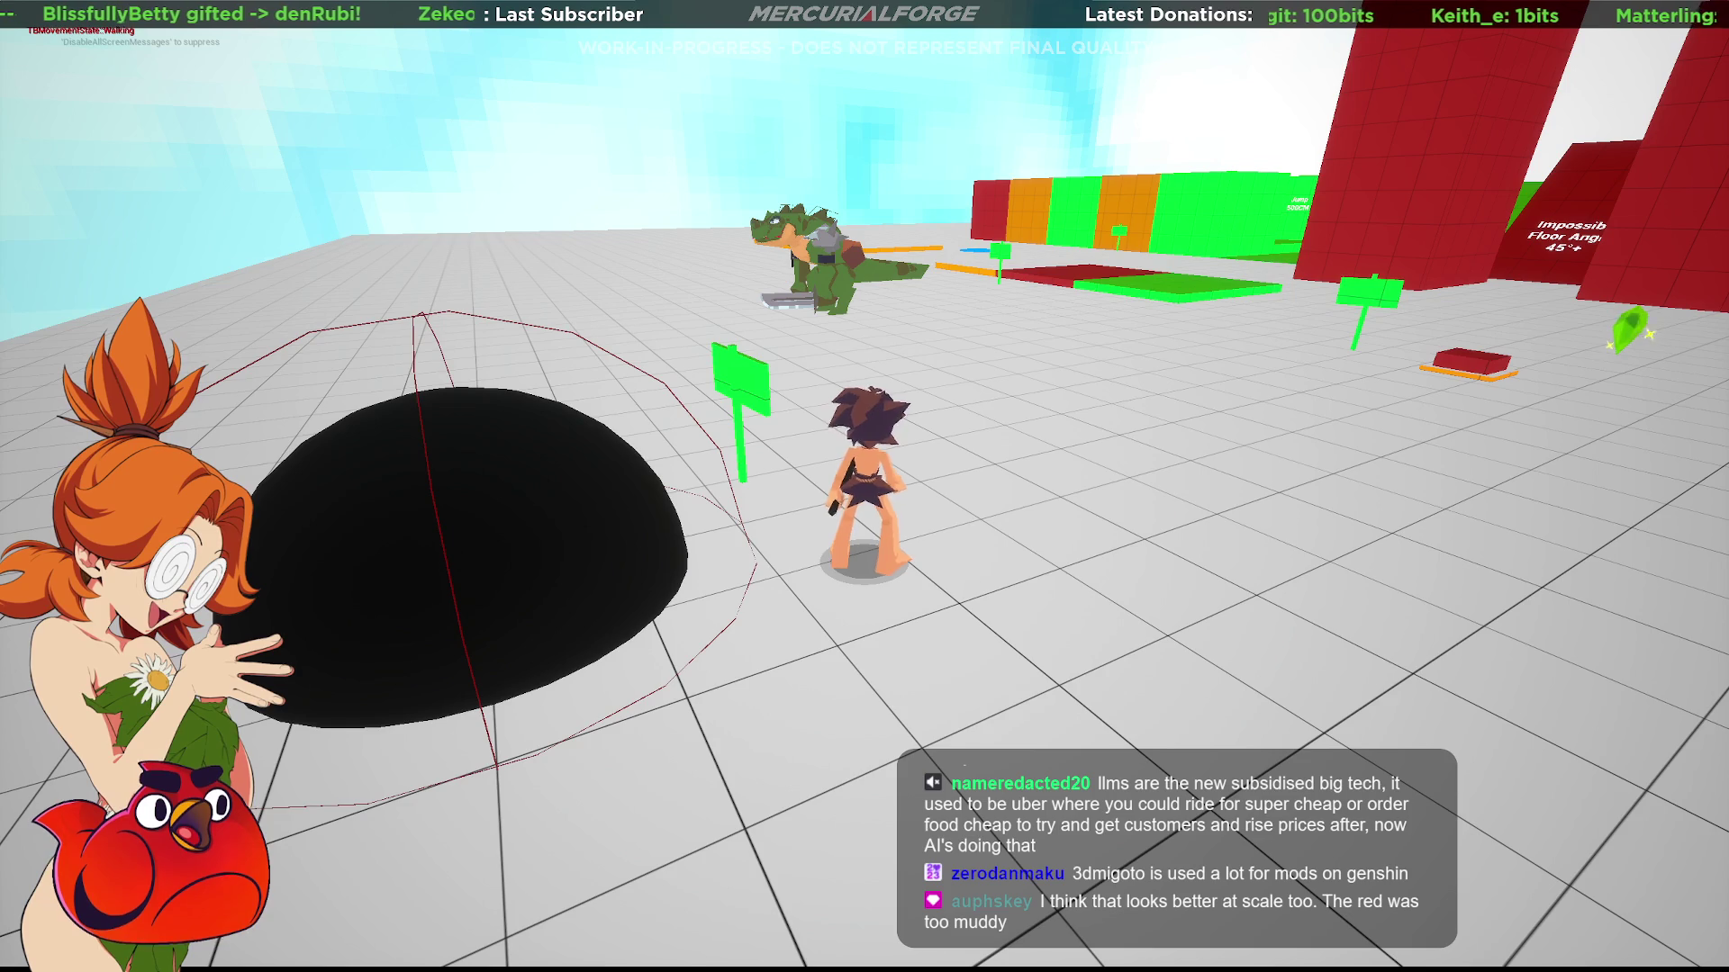
{"action": "key", "text": "F8"}
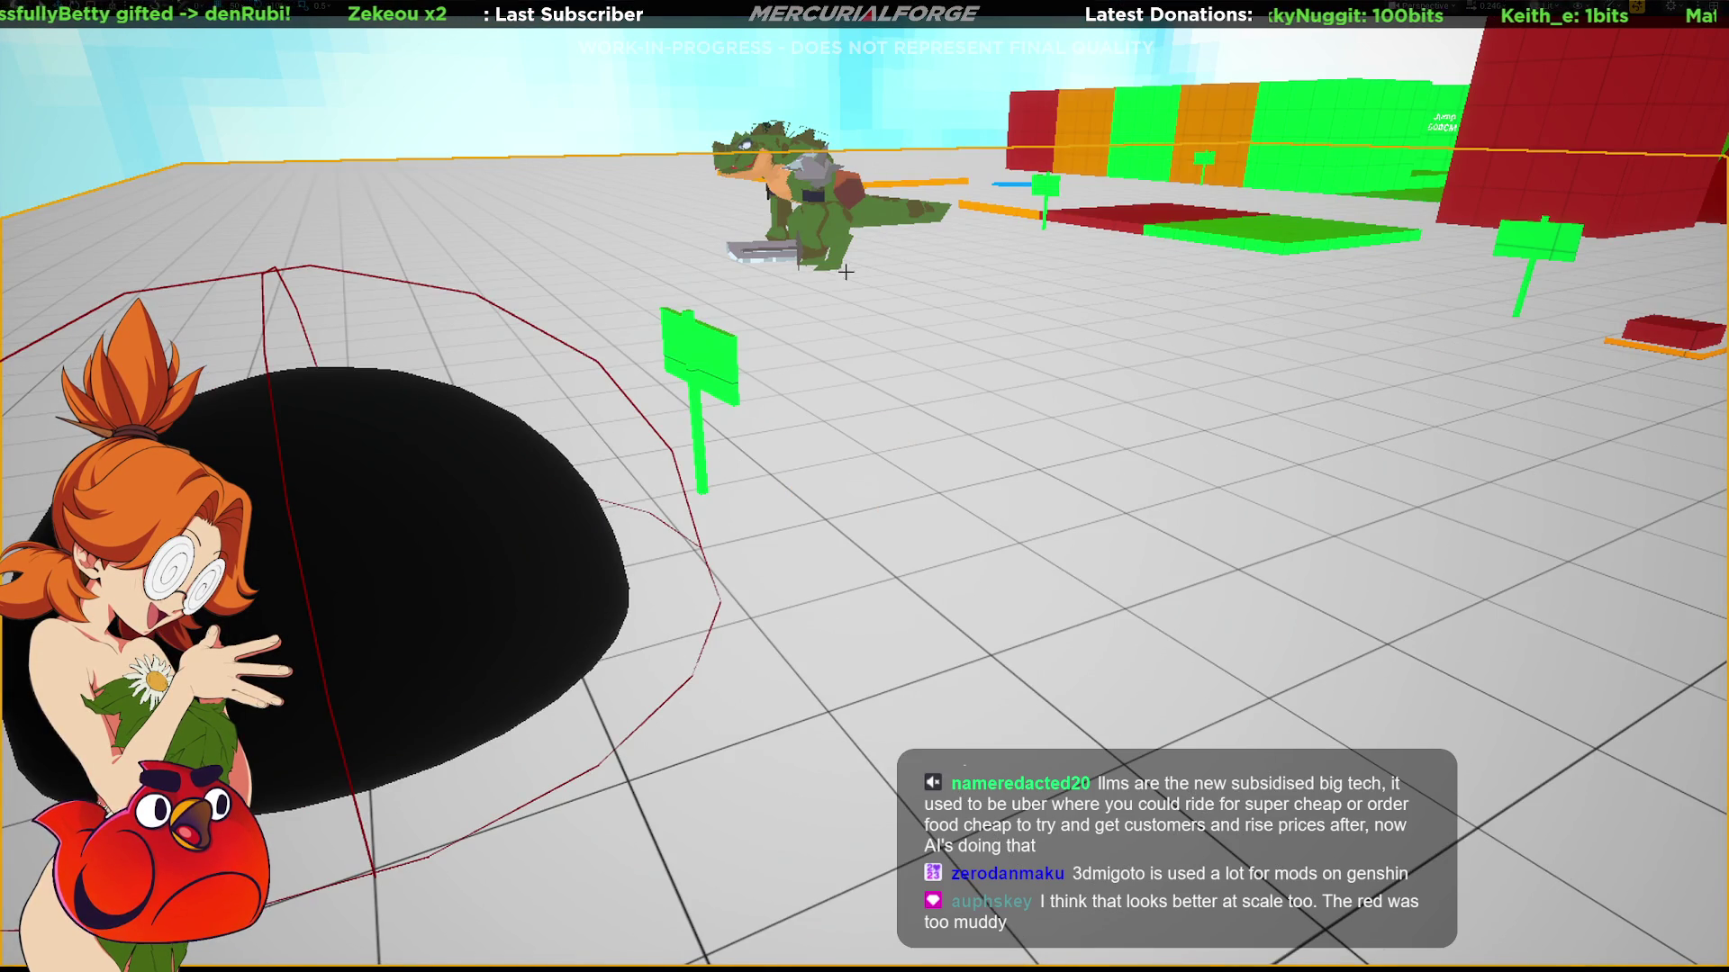
{"action": "key", "text": "ctrl+space"}
{"action": "key", "text": "ctrl+space"}
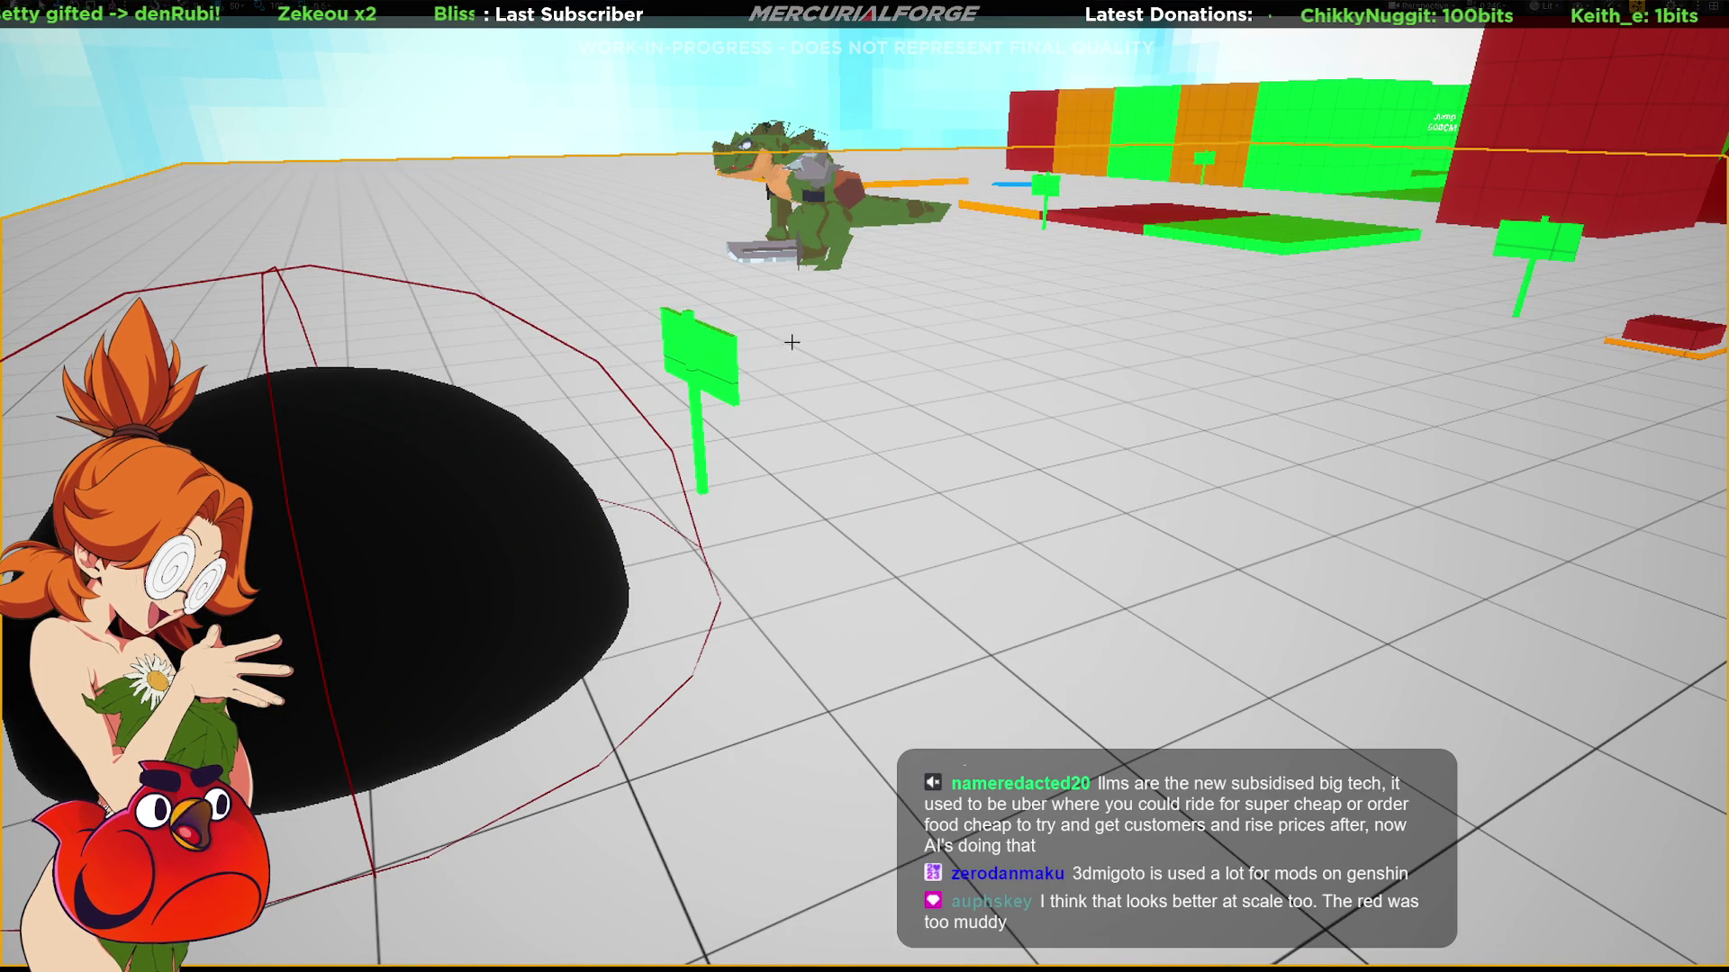
Open the T_Reptile_Runt_01 texture for a look, return to the level and start playing again.
{"action": "left_click", "coordinate": [581, 665]}
{"action": "key", "text": "ctrl+e"}
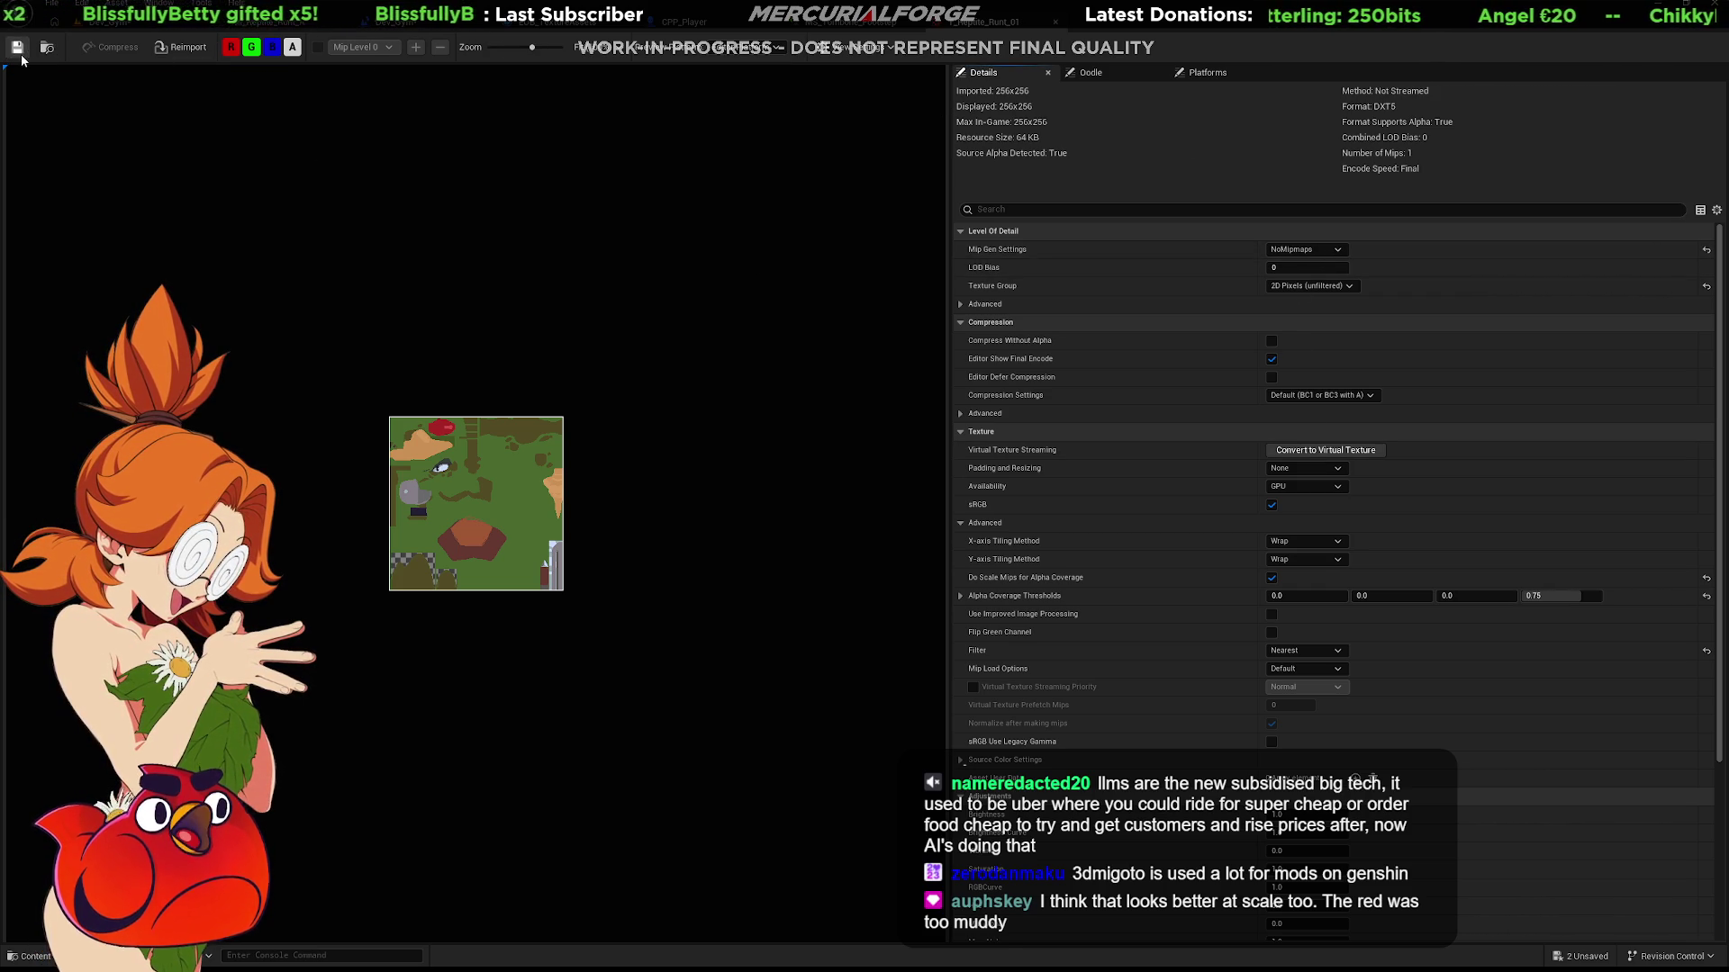
{"action": "key", "text": "alt+Tab"}
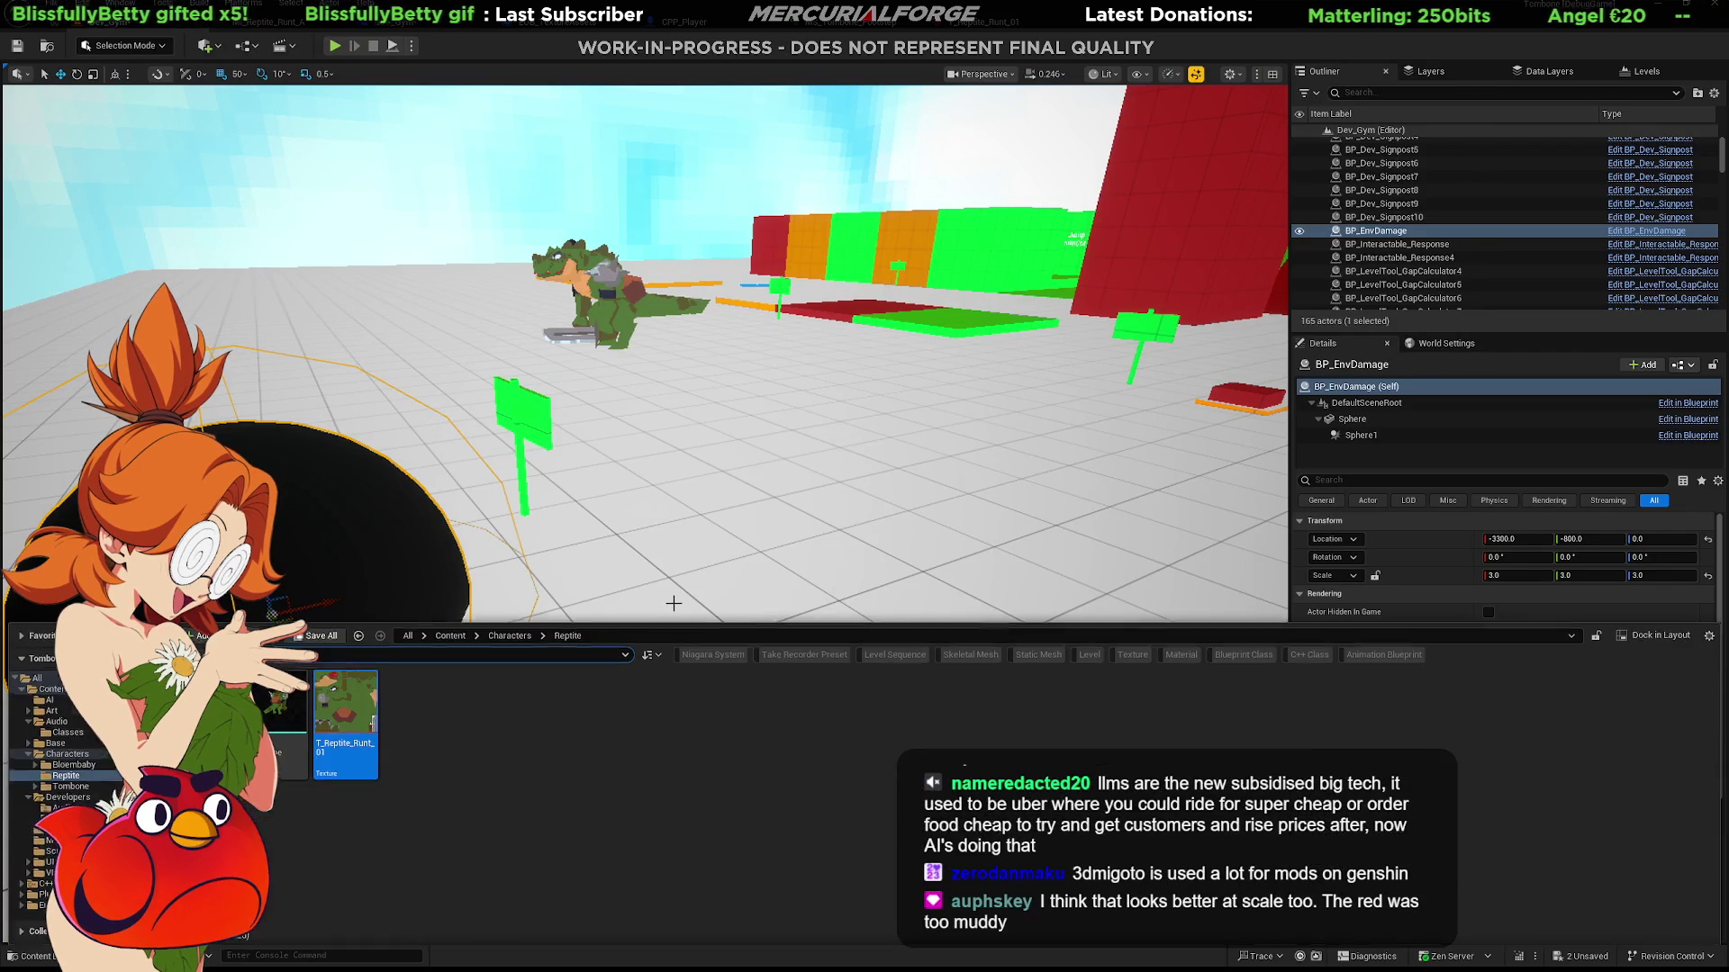
{"action": "right_click_drag", "start_coordinate": [672, 603], "coordinate": [704, 580]}
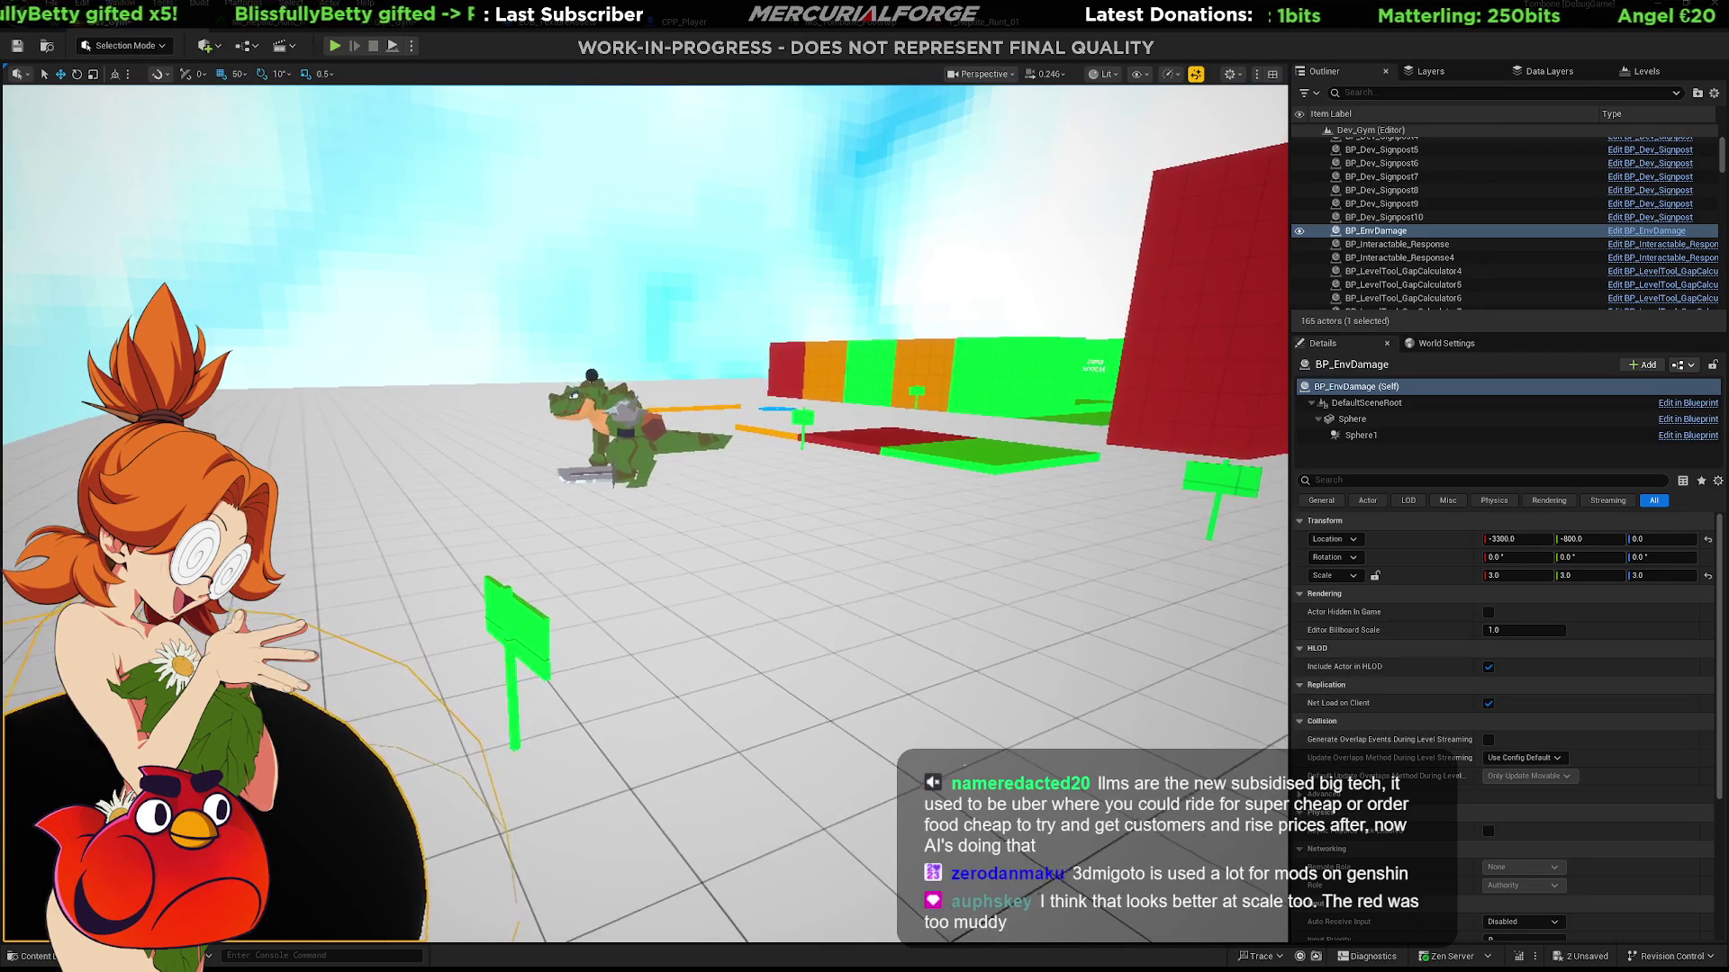
{"action": "right_click_drag", "start_coordinate": [704, 770], "coordinate": [706, 774]}
{"action": "key", "text": "alt+p"}
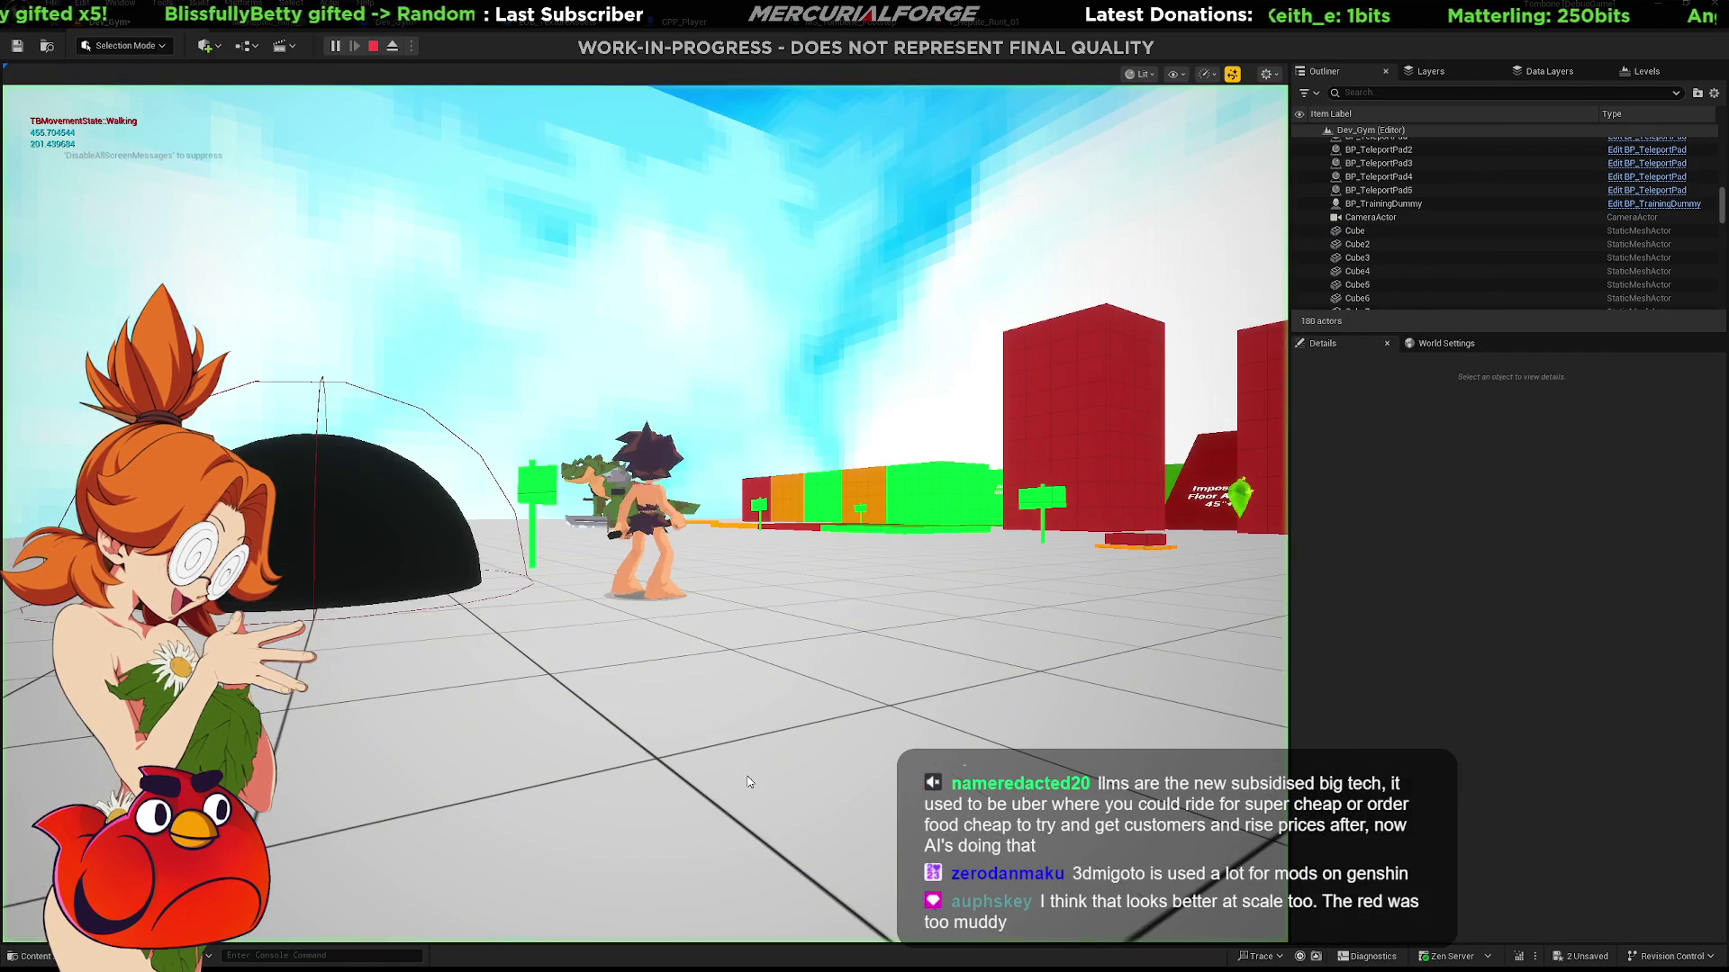
Expand the game view and run the character around past the dark dome.
{"action": "key", "text": "F11"}
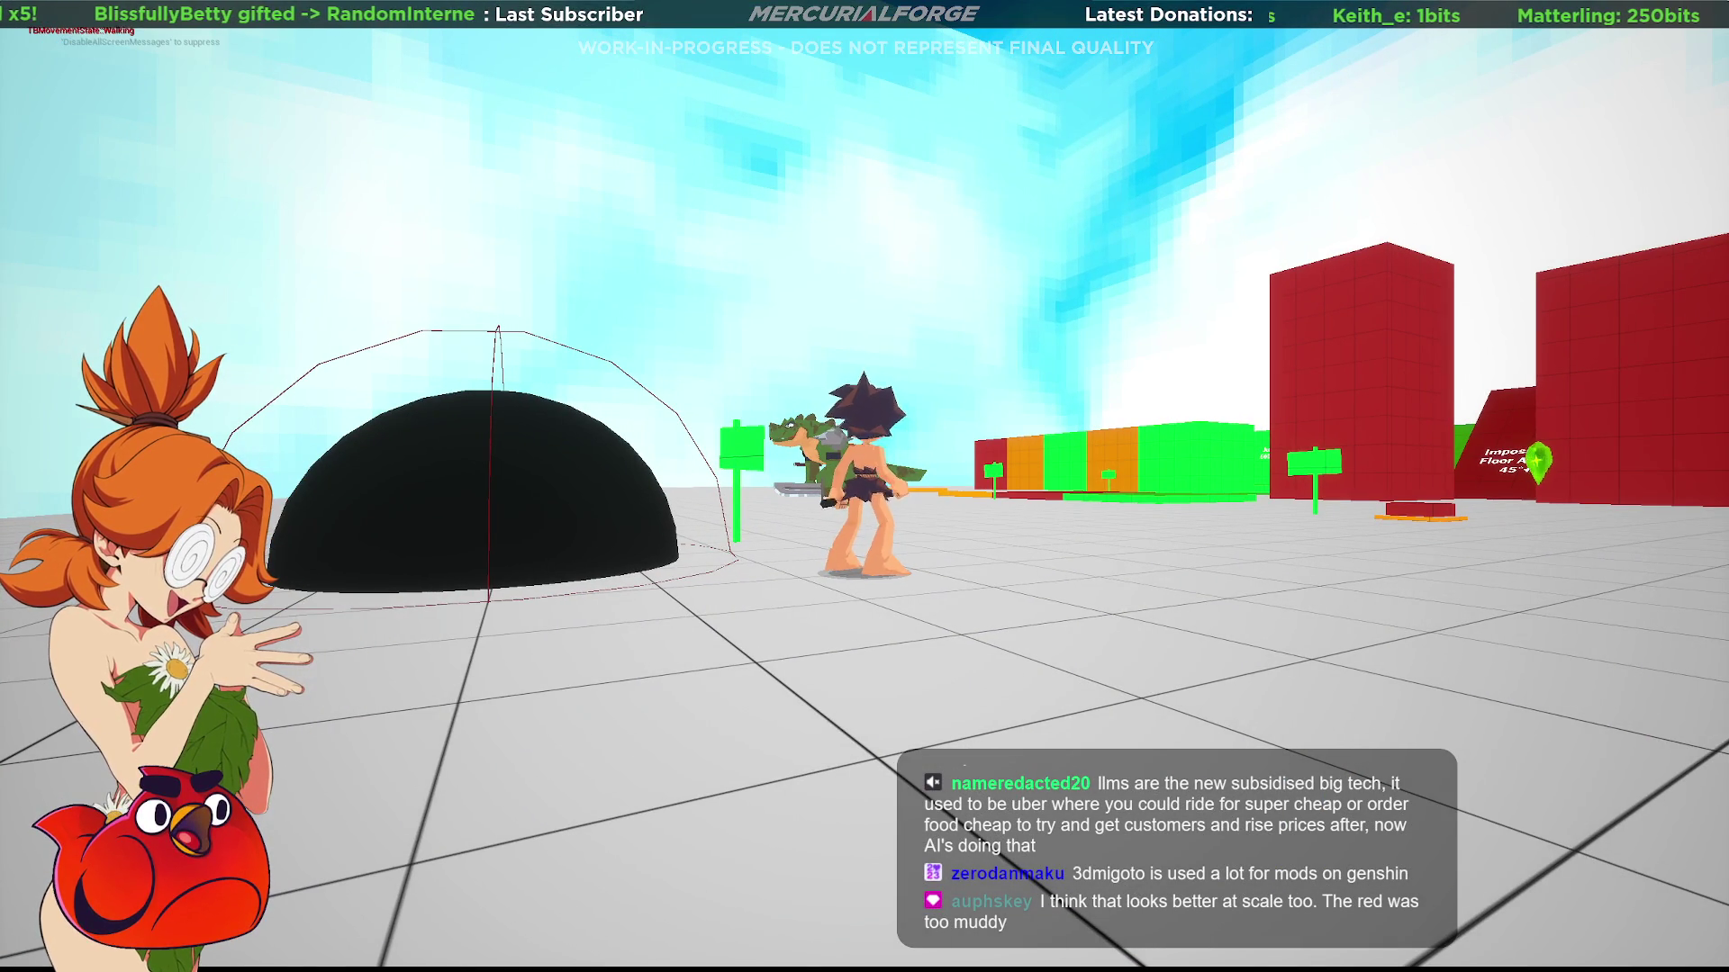
{"action": "key", "text": "s"}
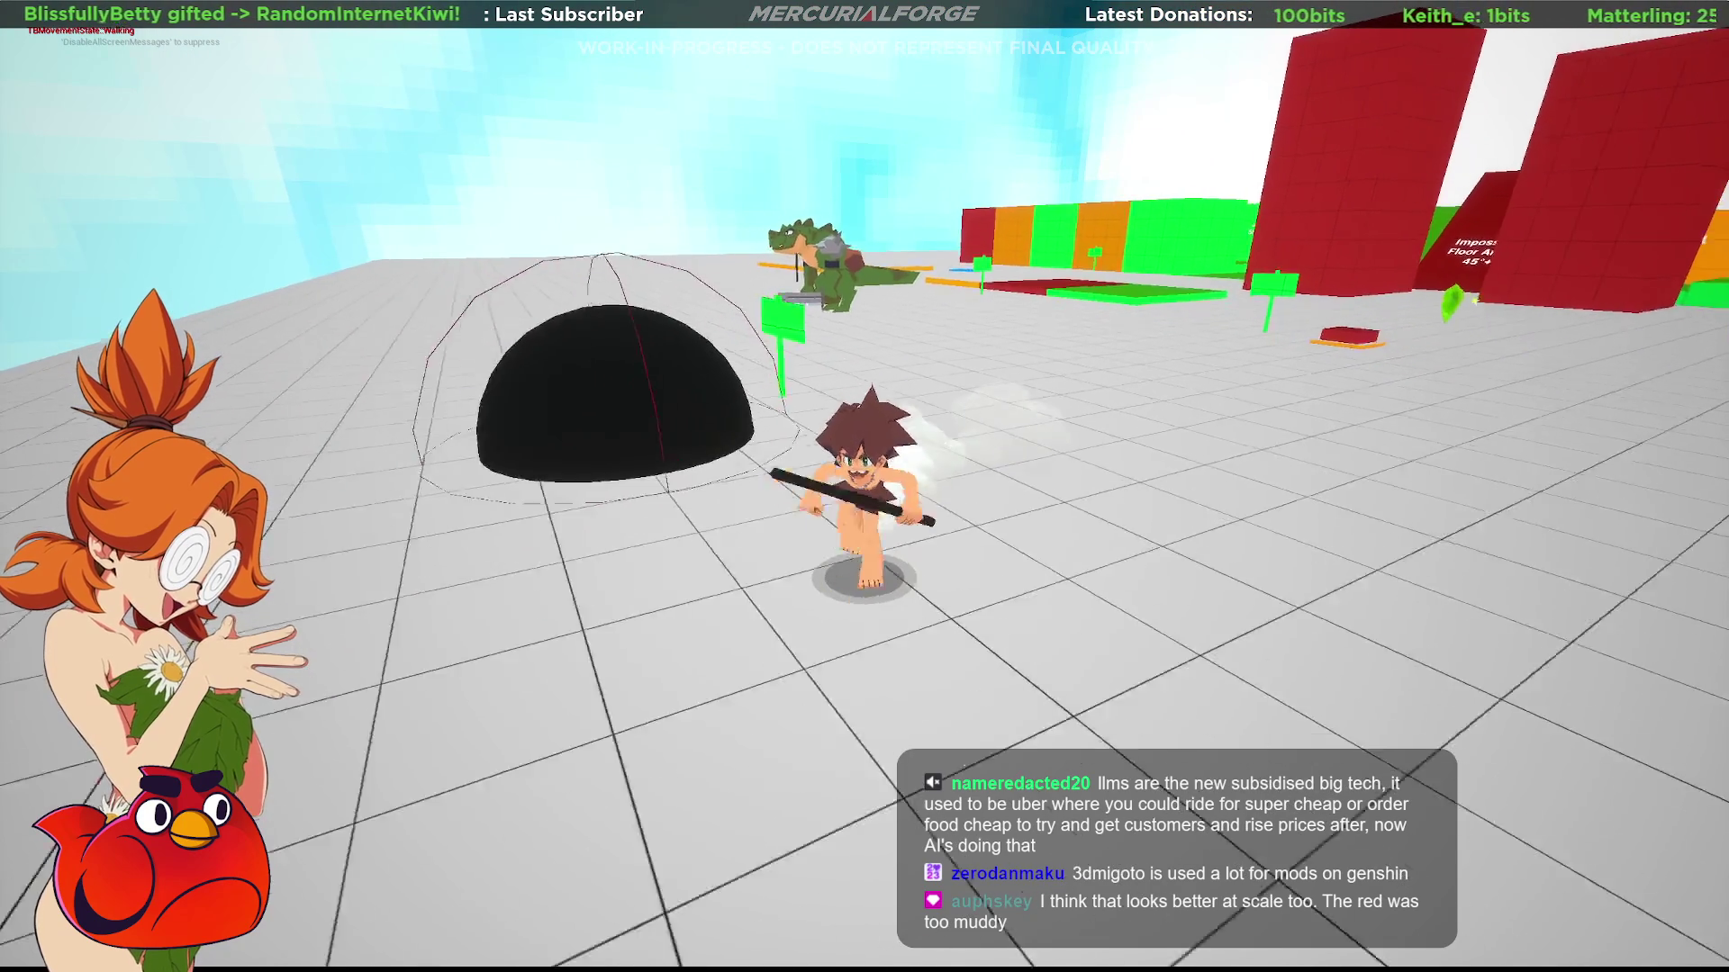
{"action": "key", "text": "d"}
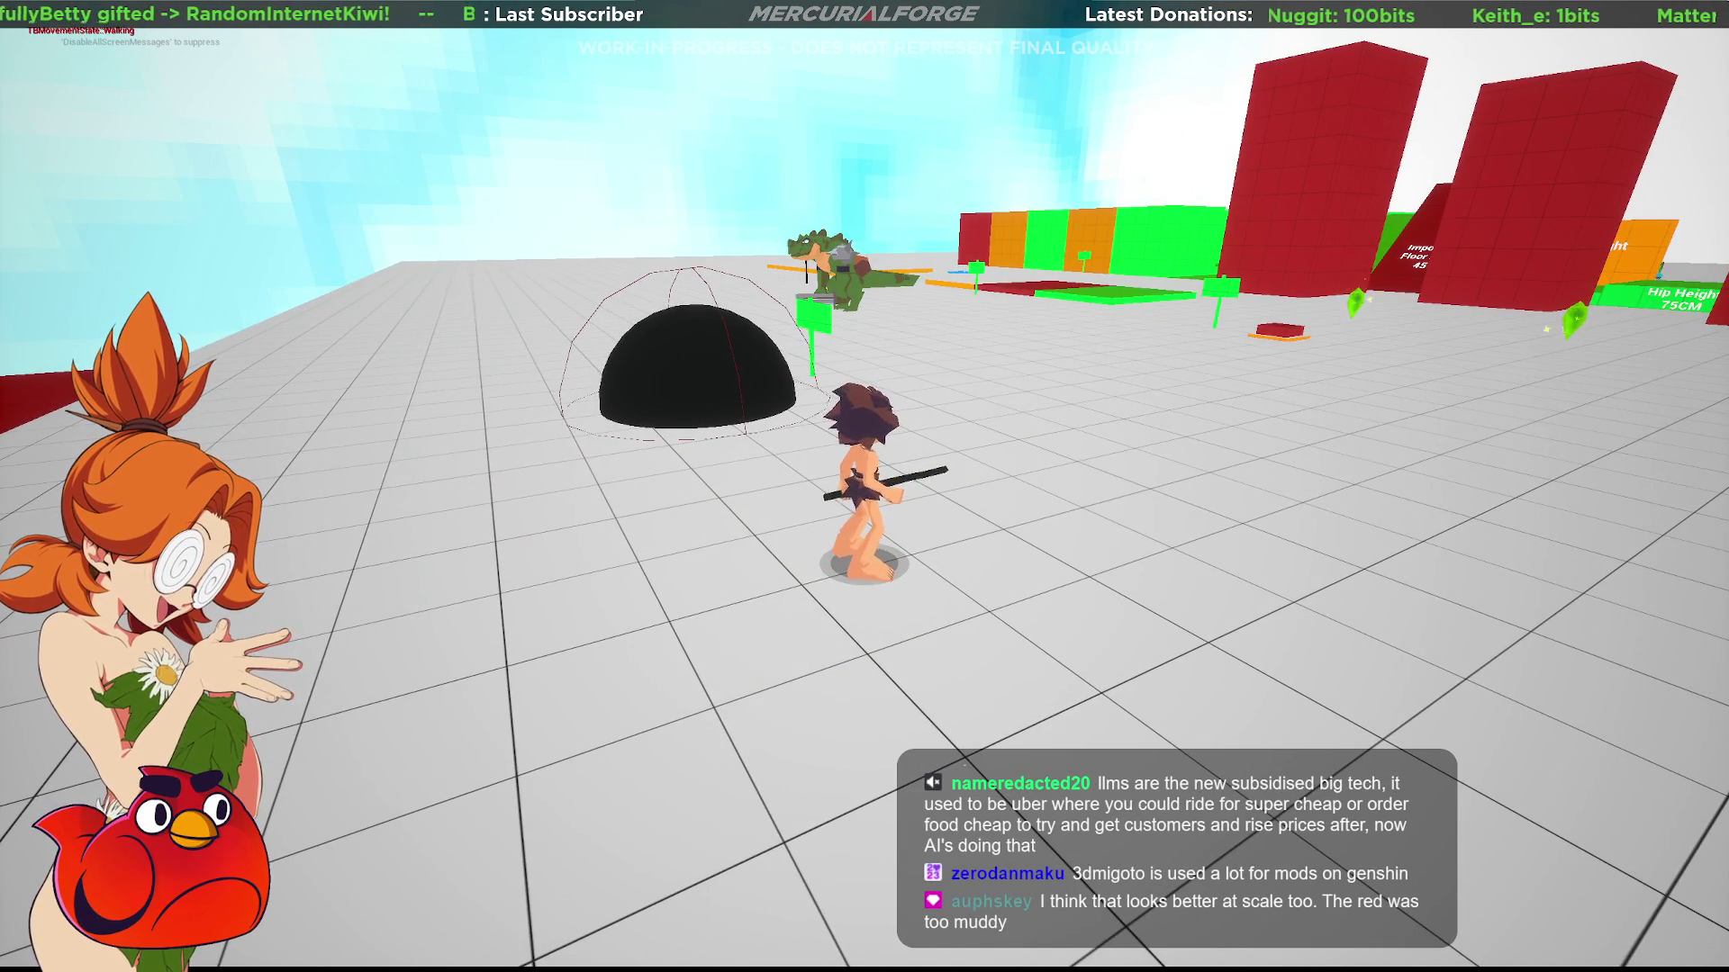
{"action": "key", "text": "a"}
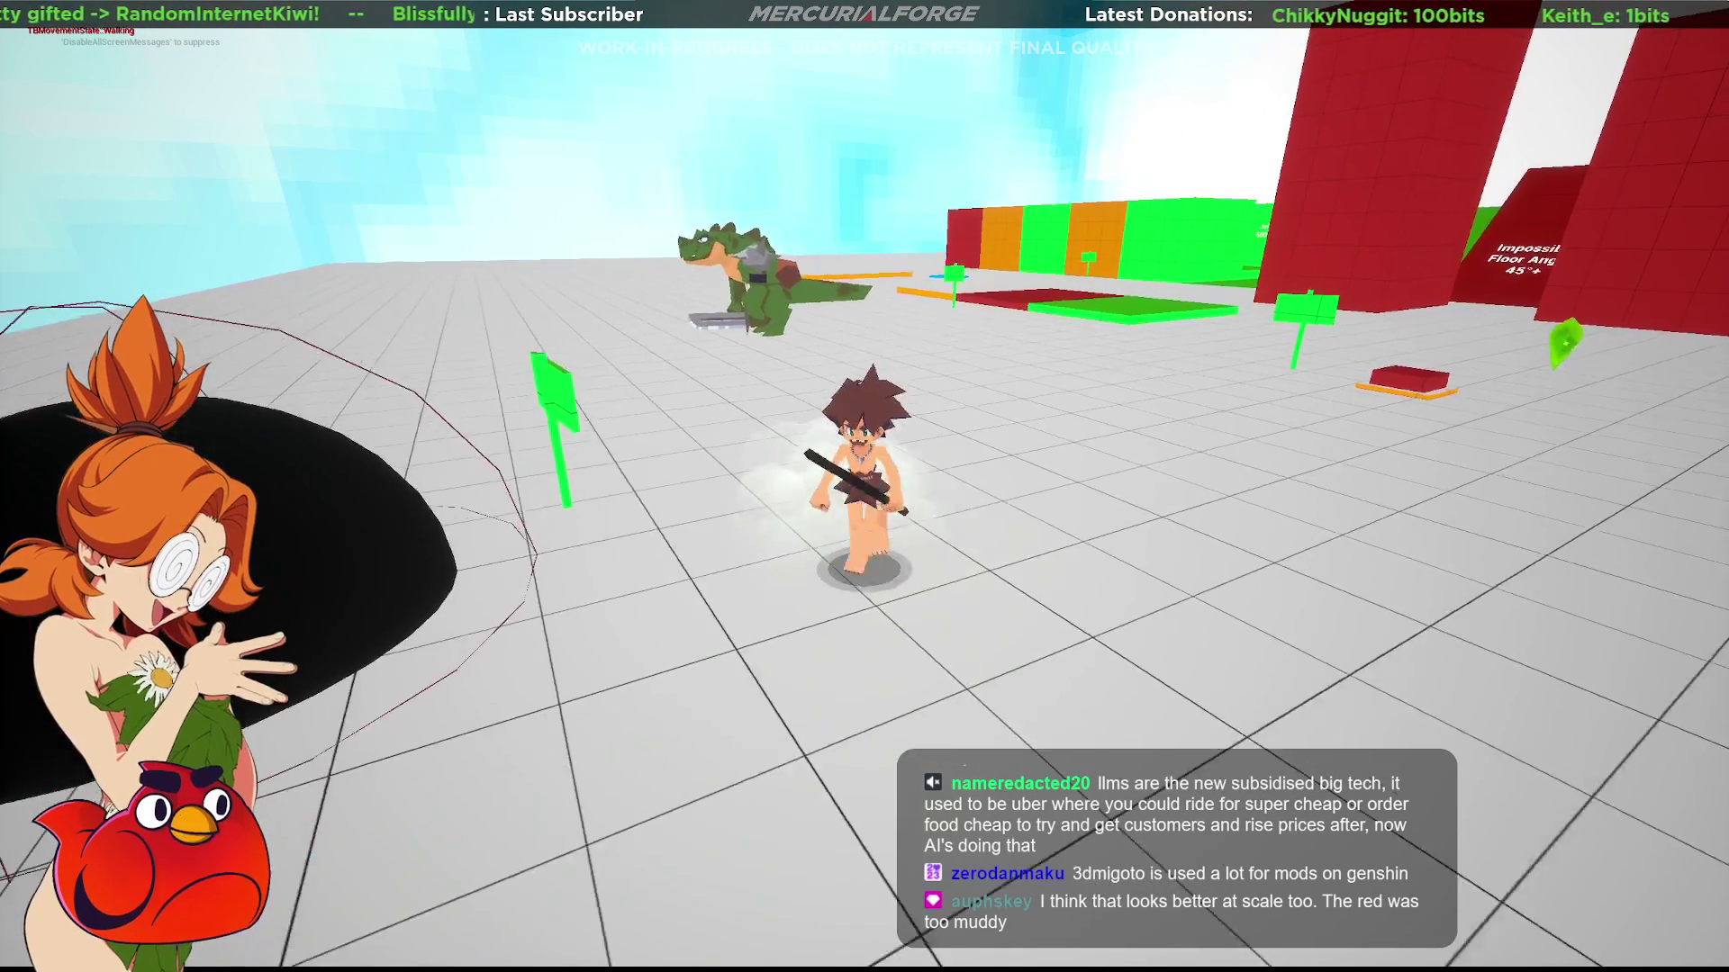
{"action": "key", "text": "w"}
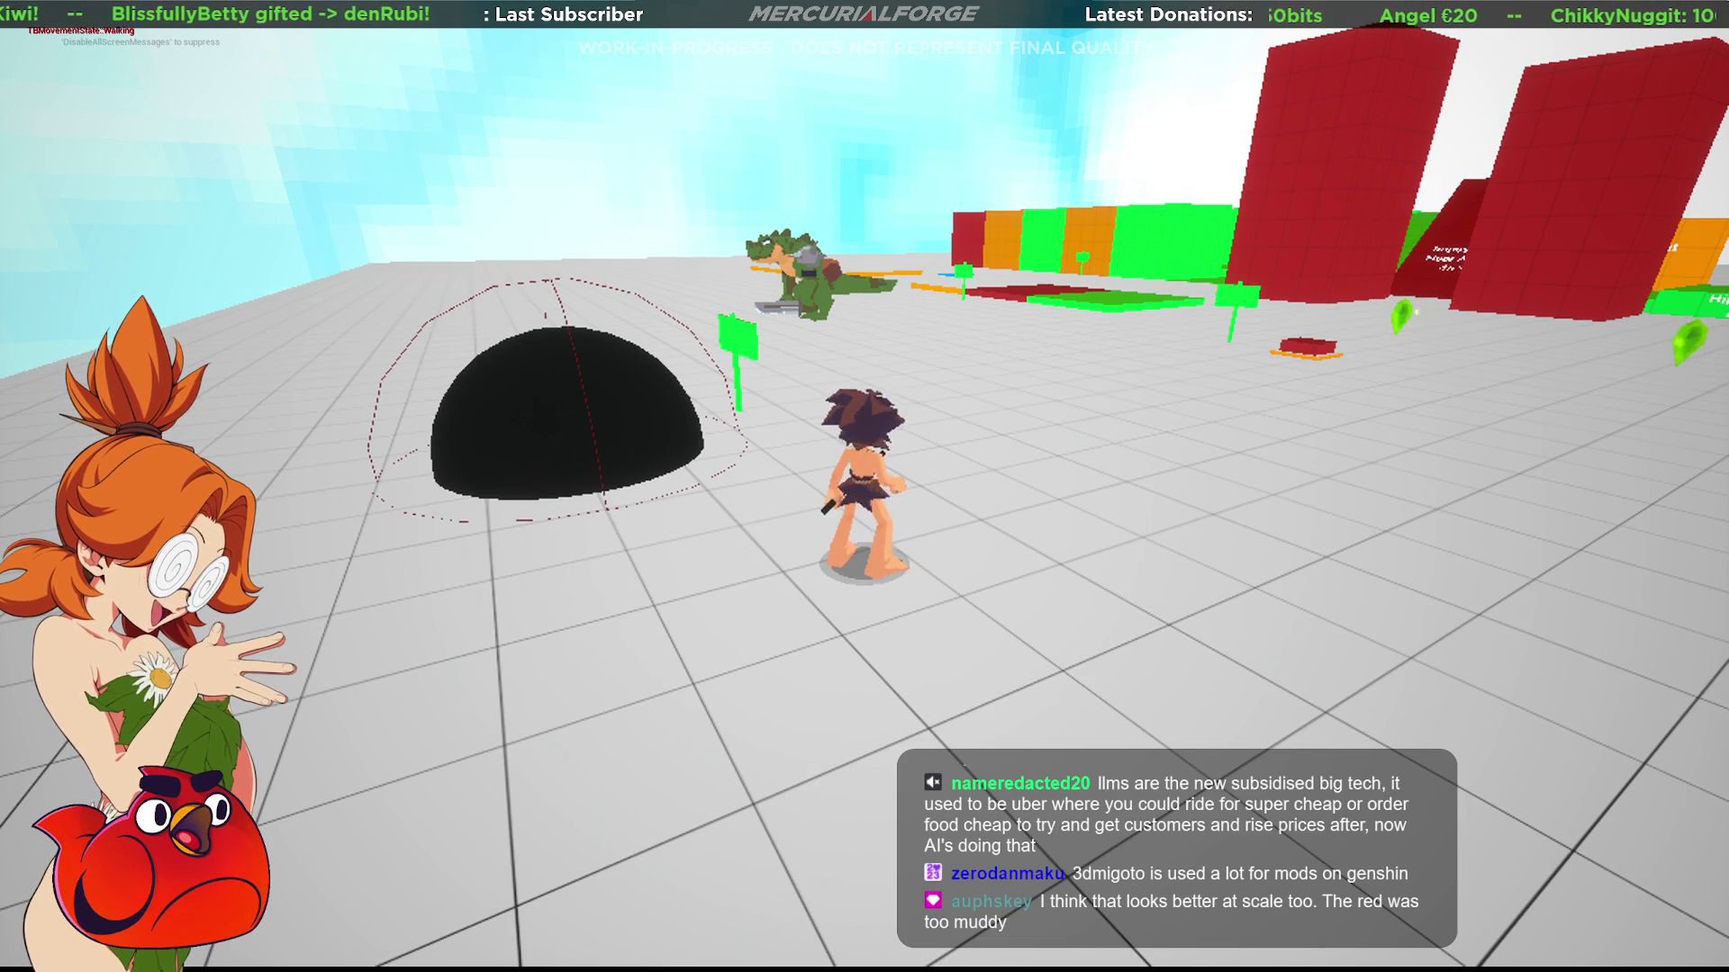
Jump, dive and sprint toward the reptile enemy, then detach into a free-flying camera.
{"action": "key", "text": "space"}
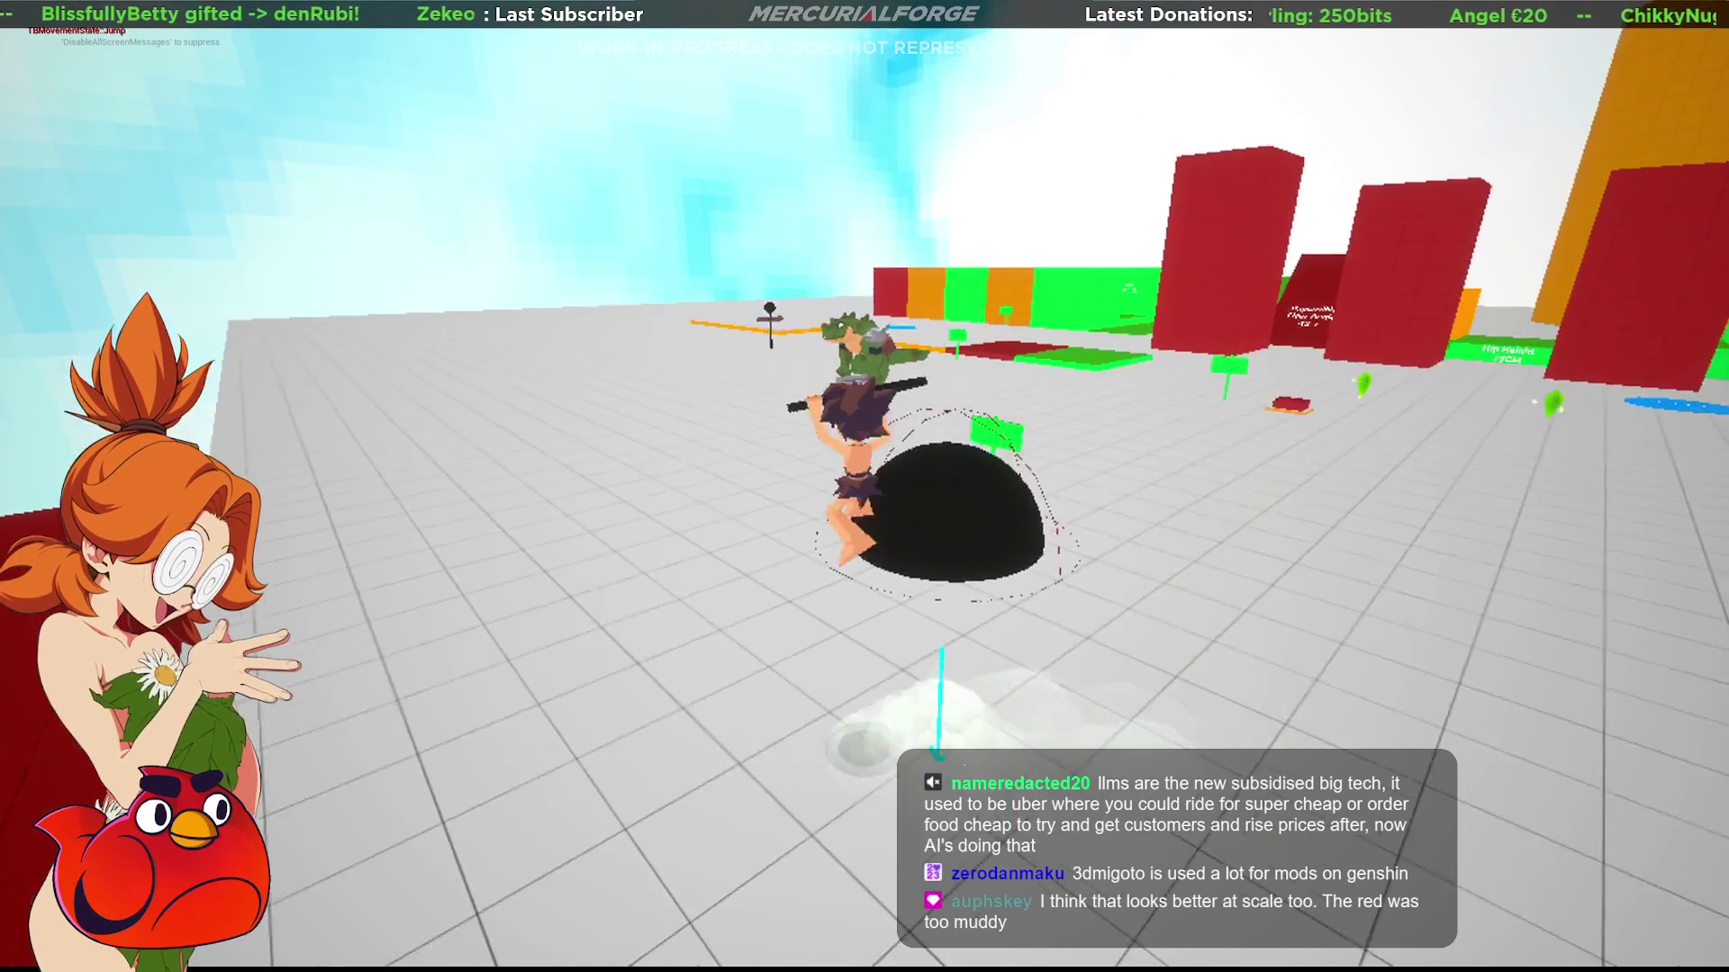
{"action": "key", "text": "w"}
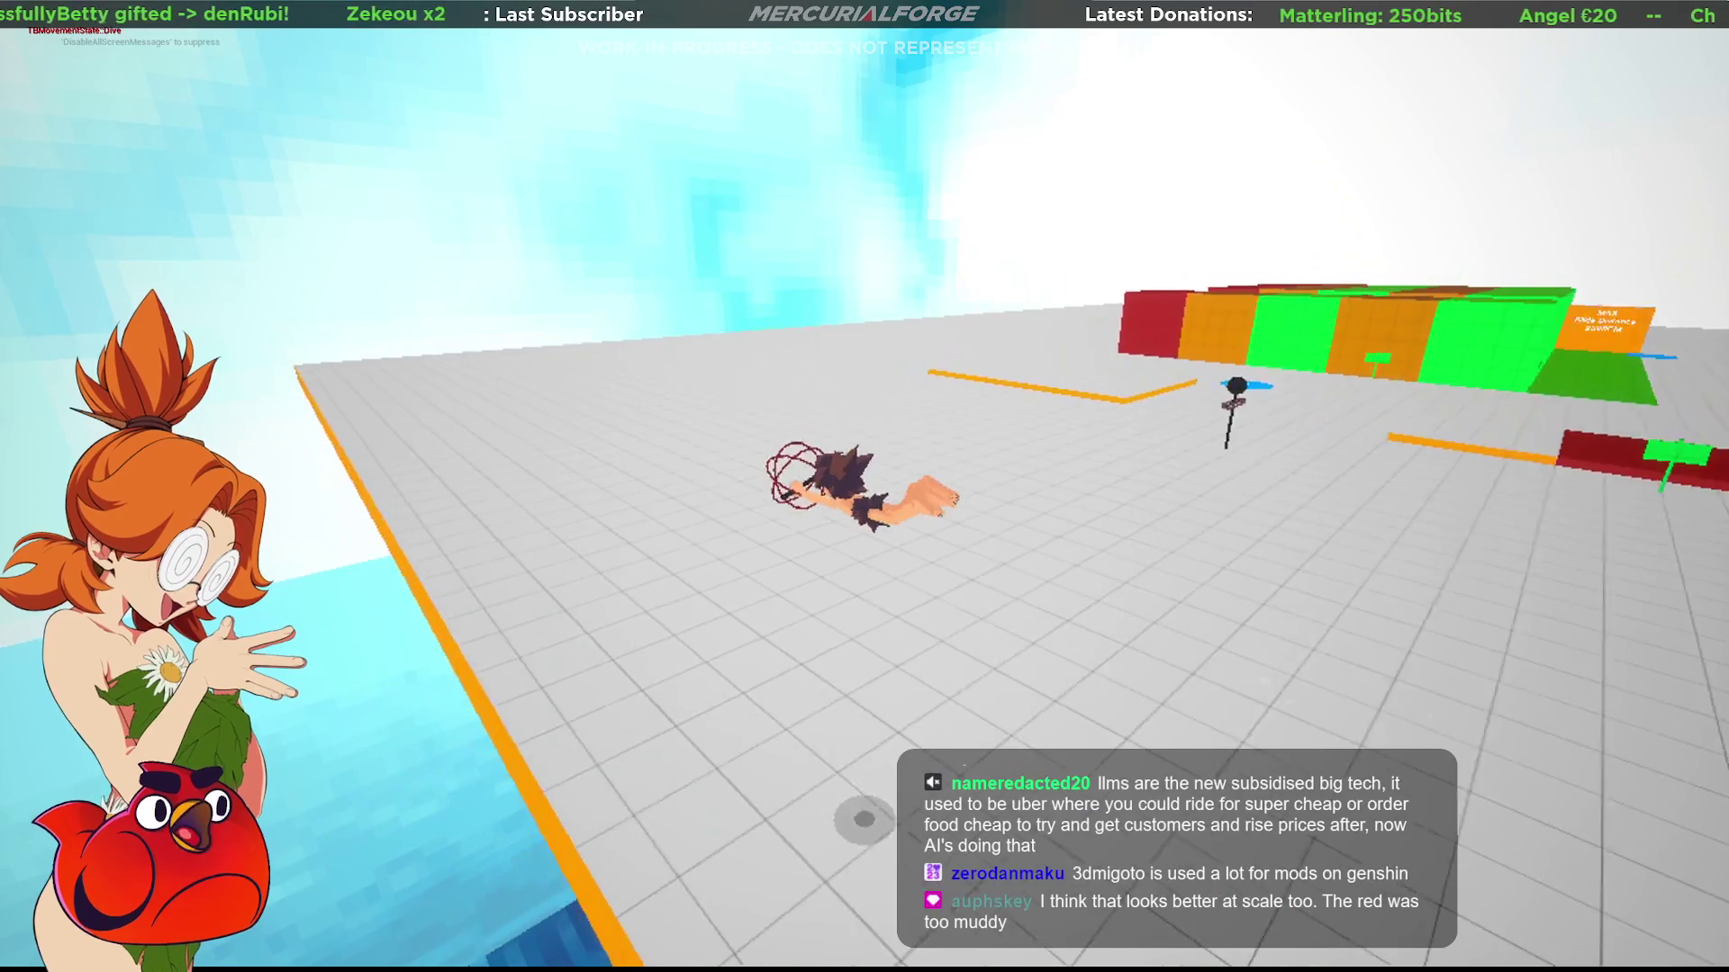
{"action": "key", "text": "w"}
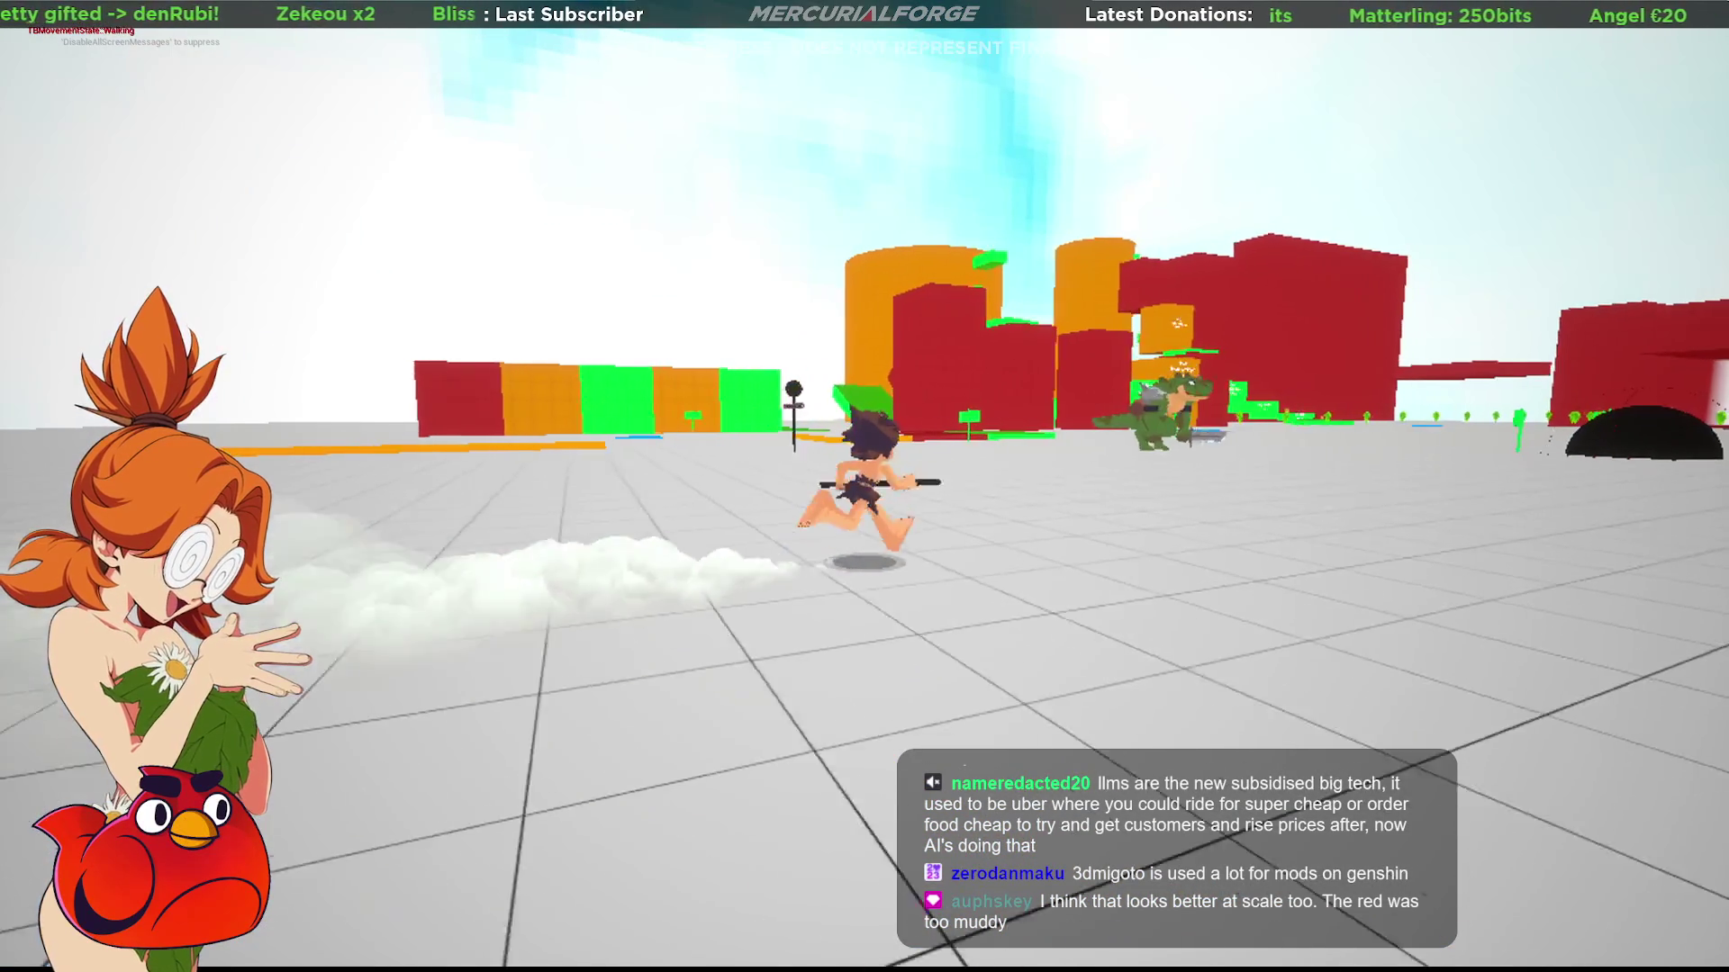
{"action": "key", "text": "w"}
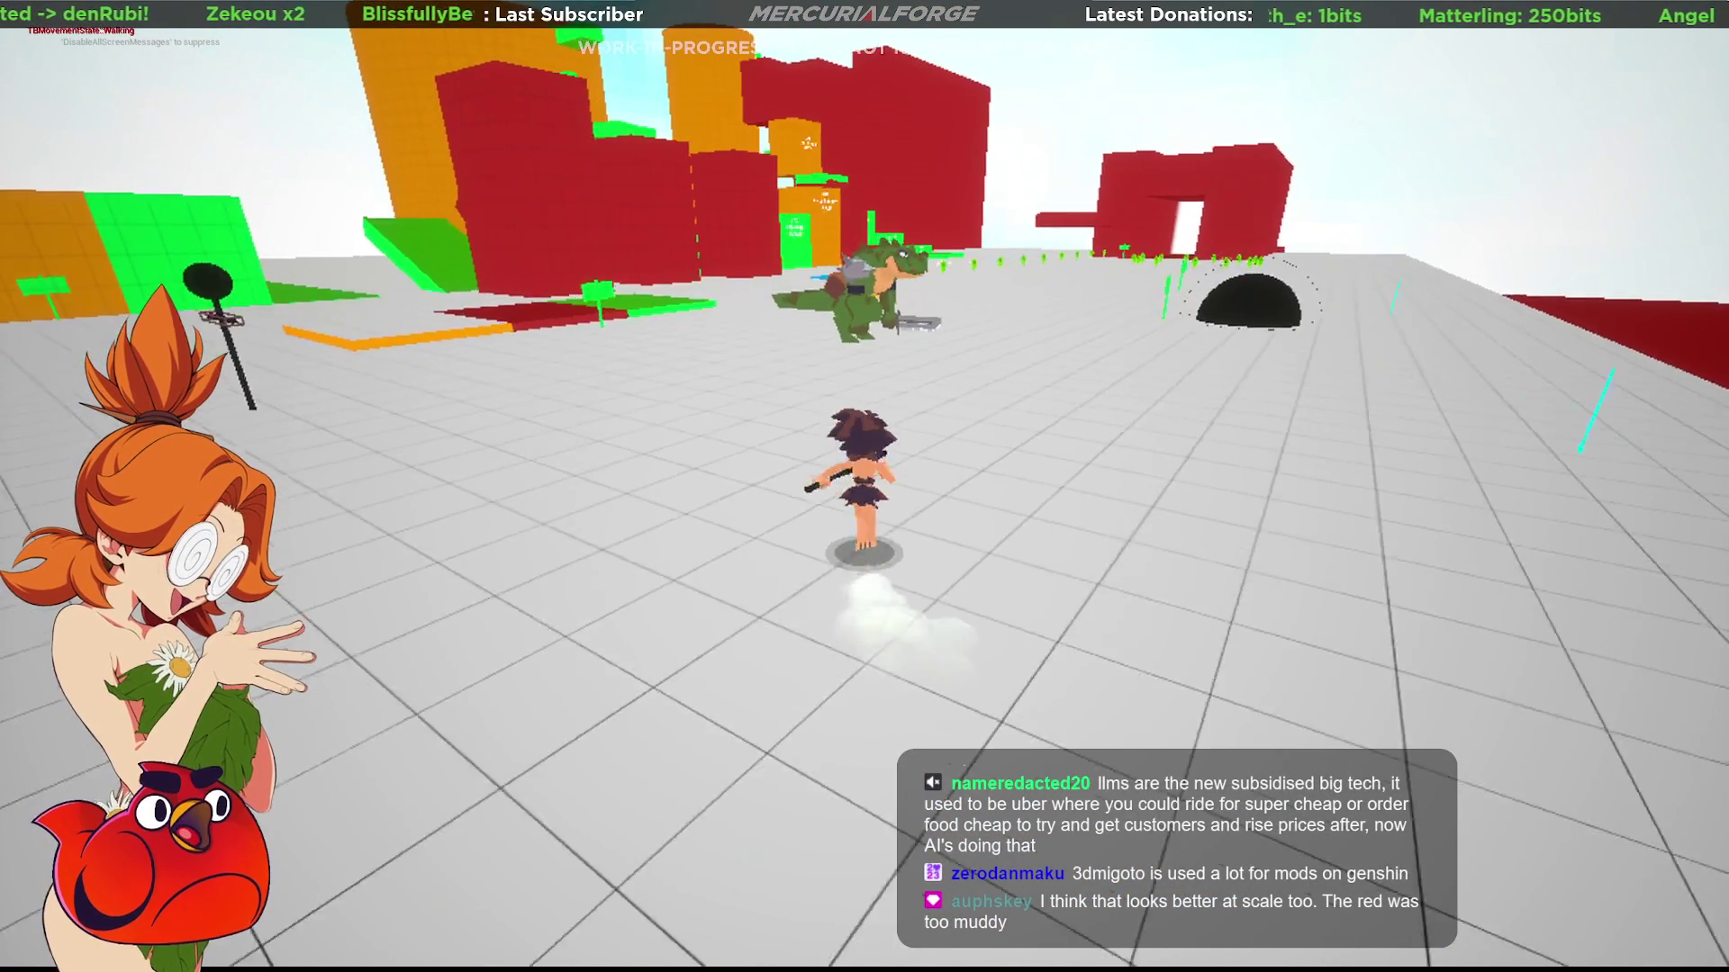
{"action": "key", "text": "w"}
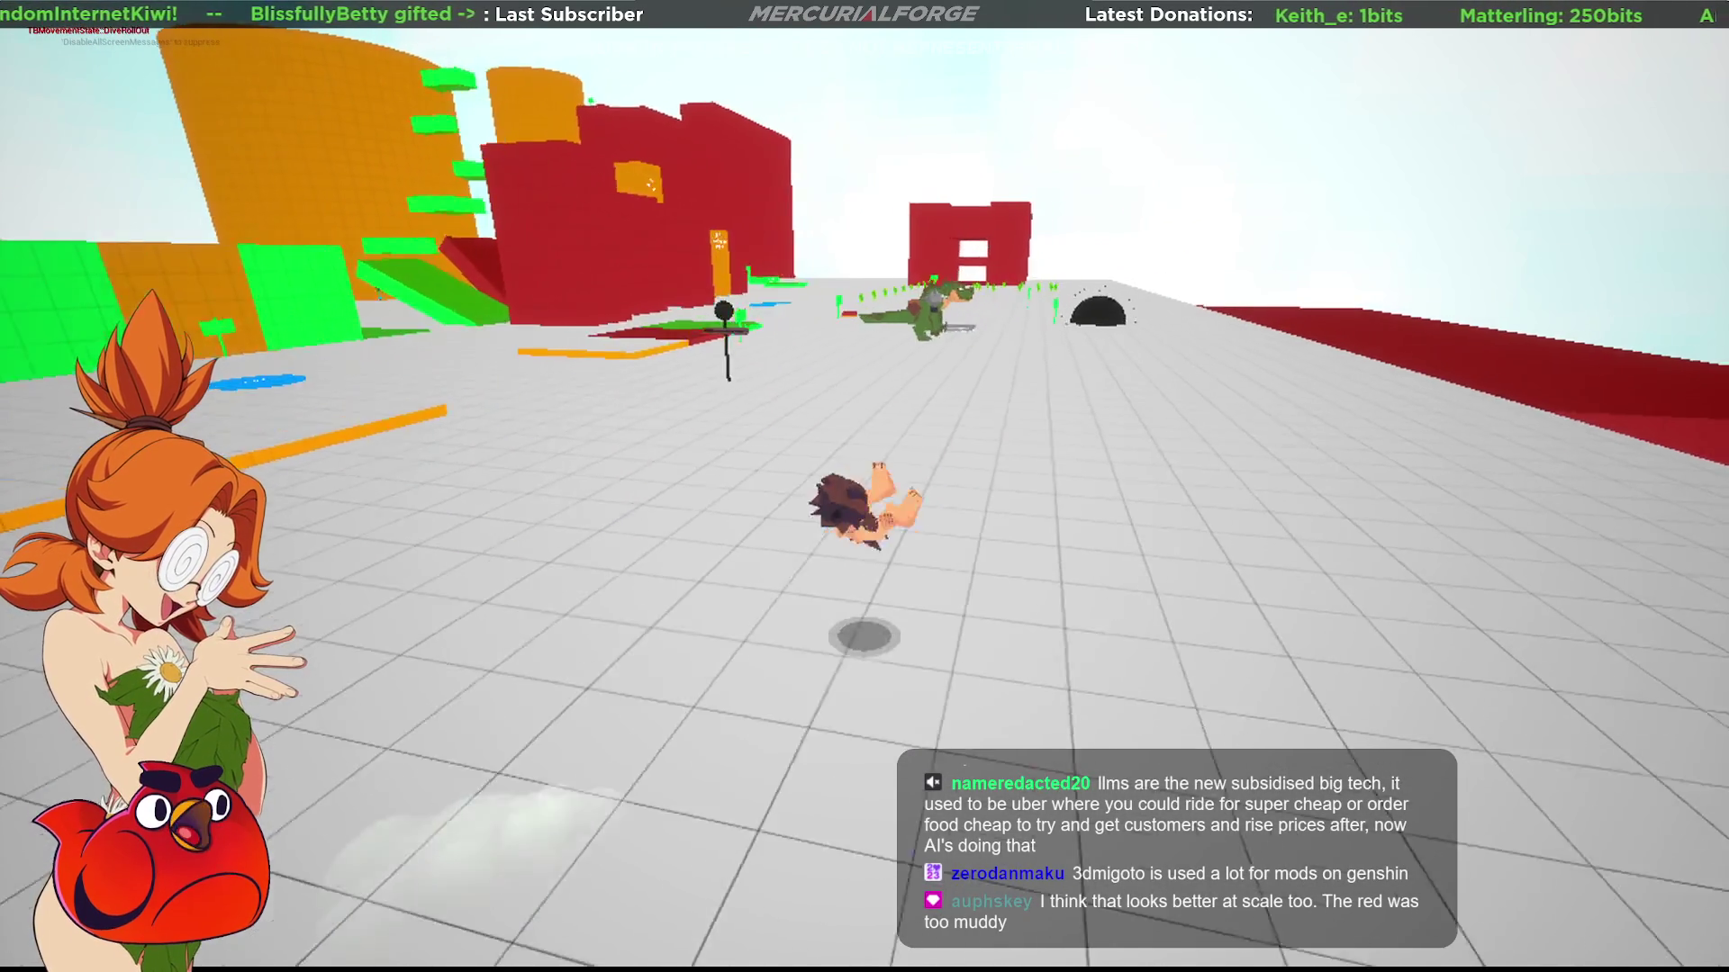
{"action": "key", "text": "Tab"}
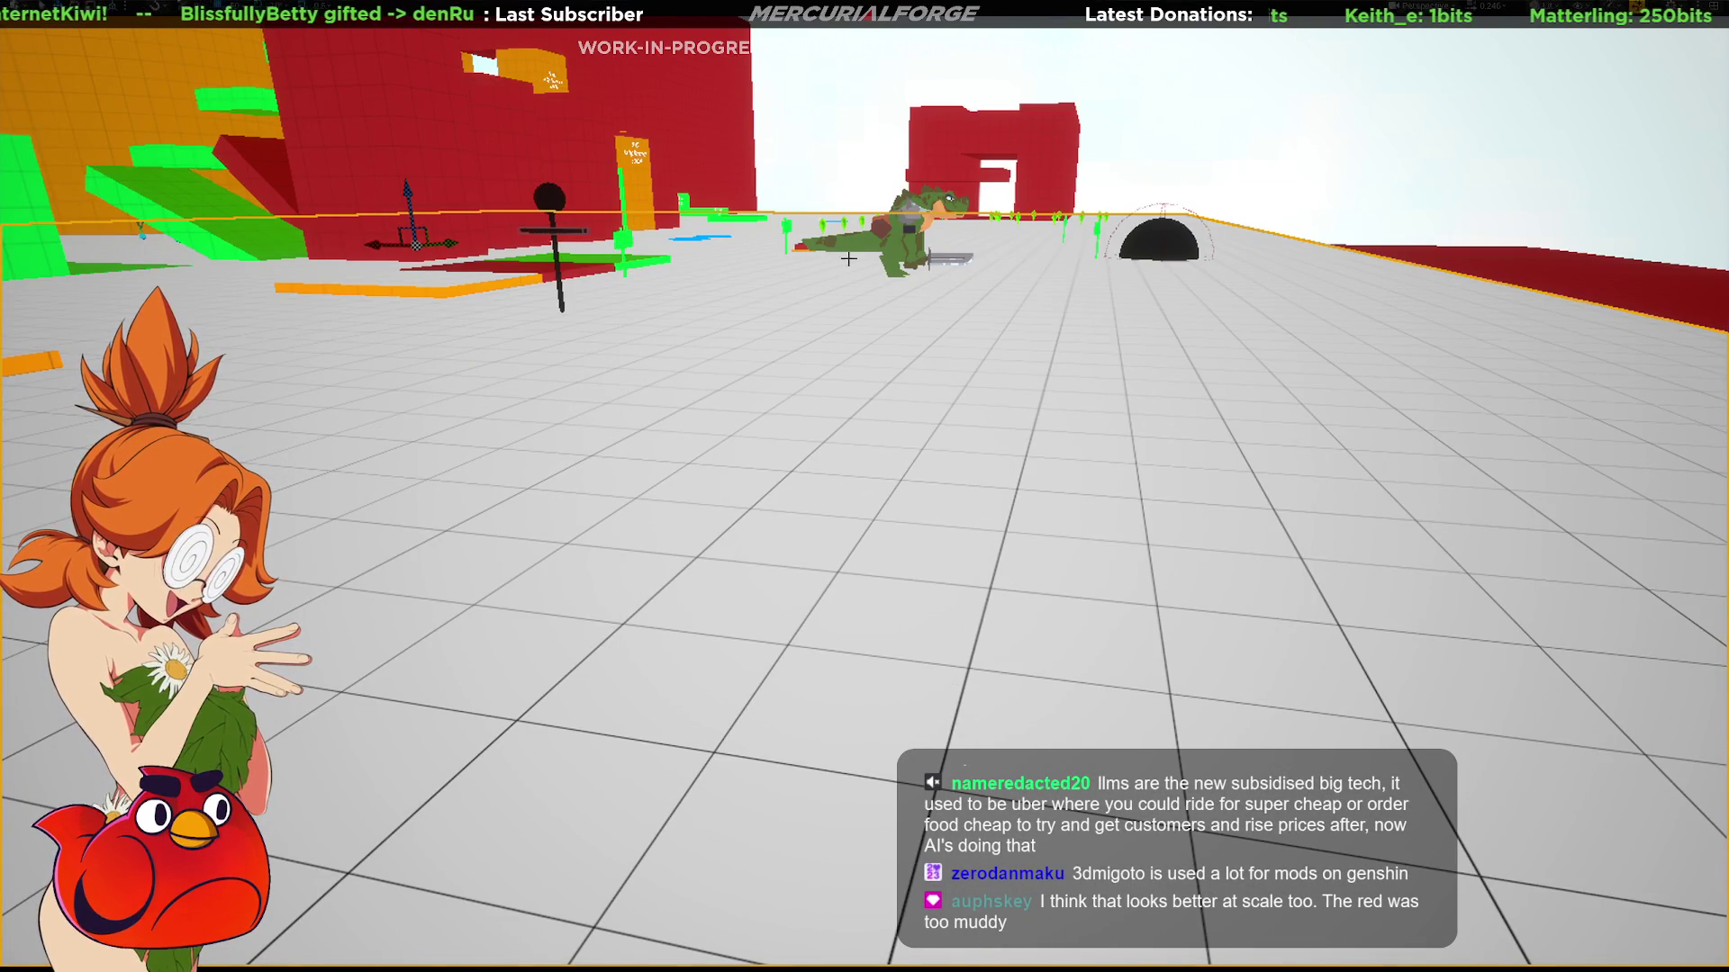
Stop play, duplicate ReptilePrototype onto the raised platform, then start a new play test.
{"action": "key", "text": "F11"}
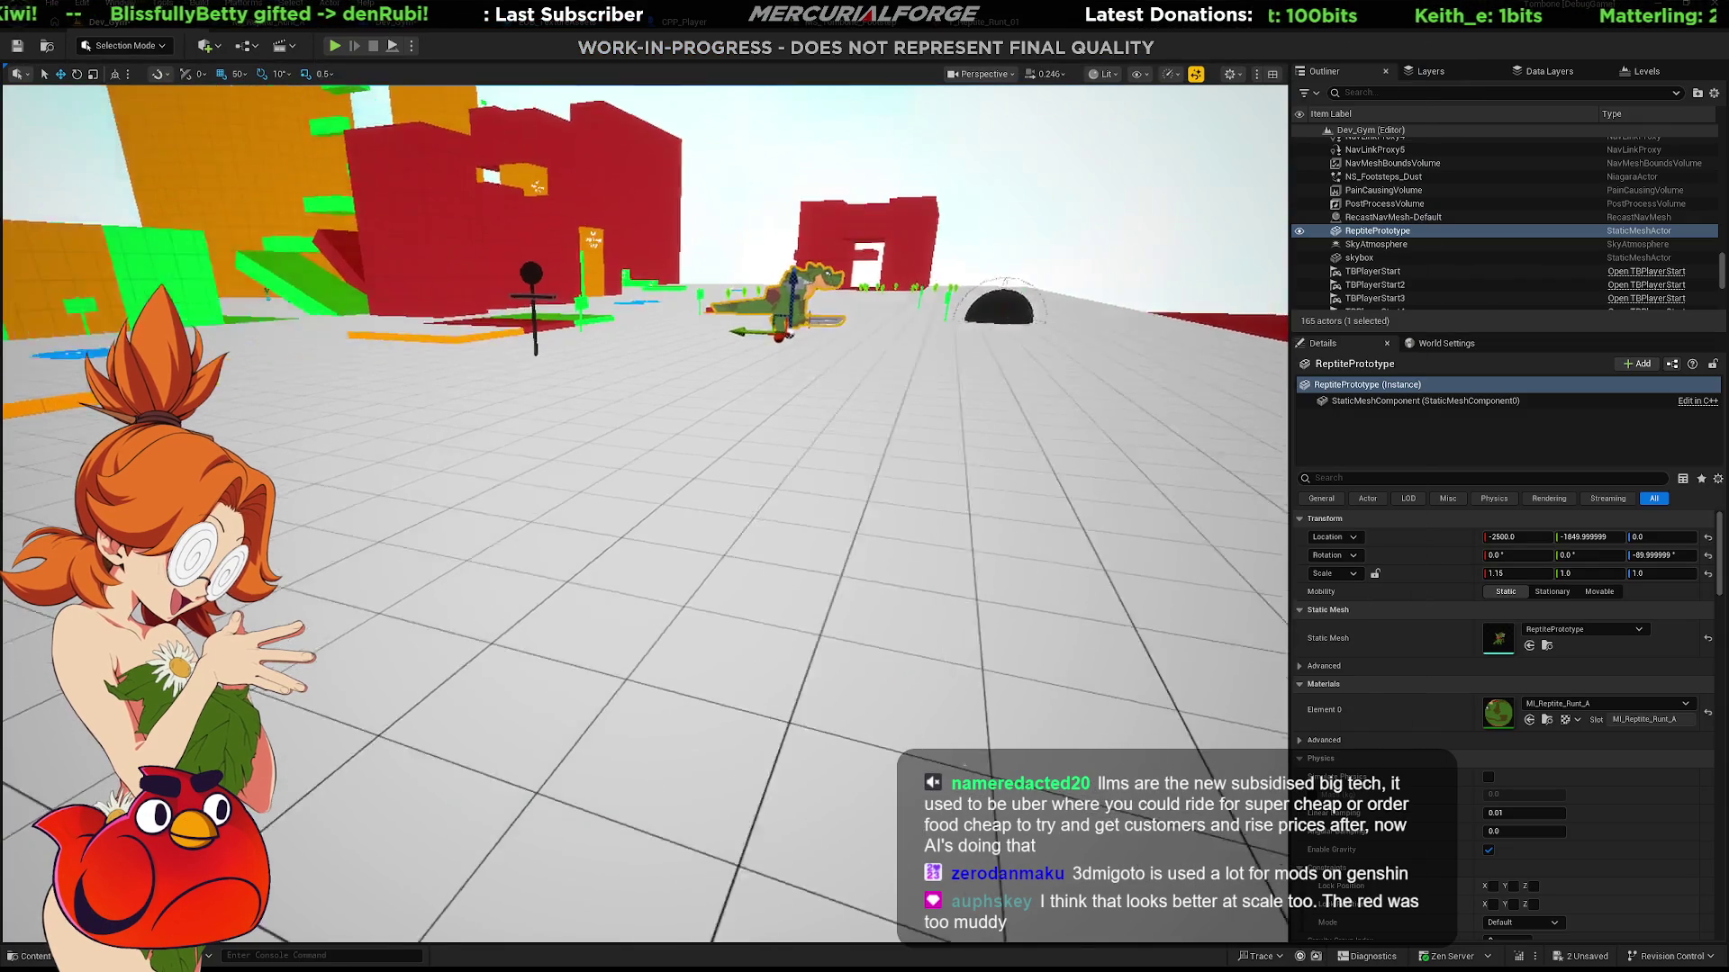
{"action": "right_click_drag", "start_coordinate": [644, 514], "coordinate": [703, 486]}
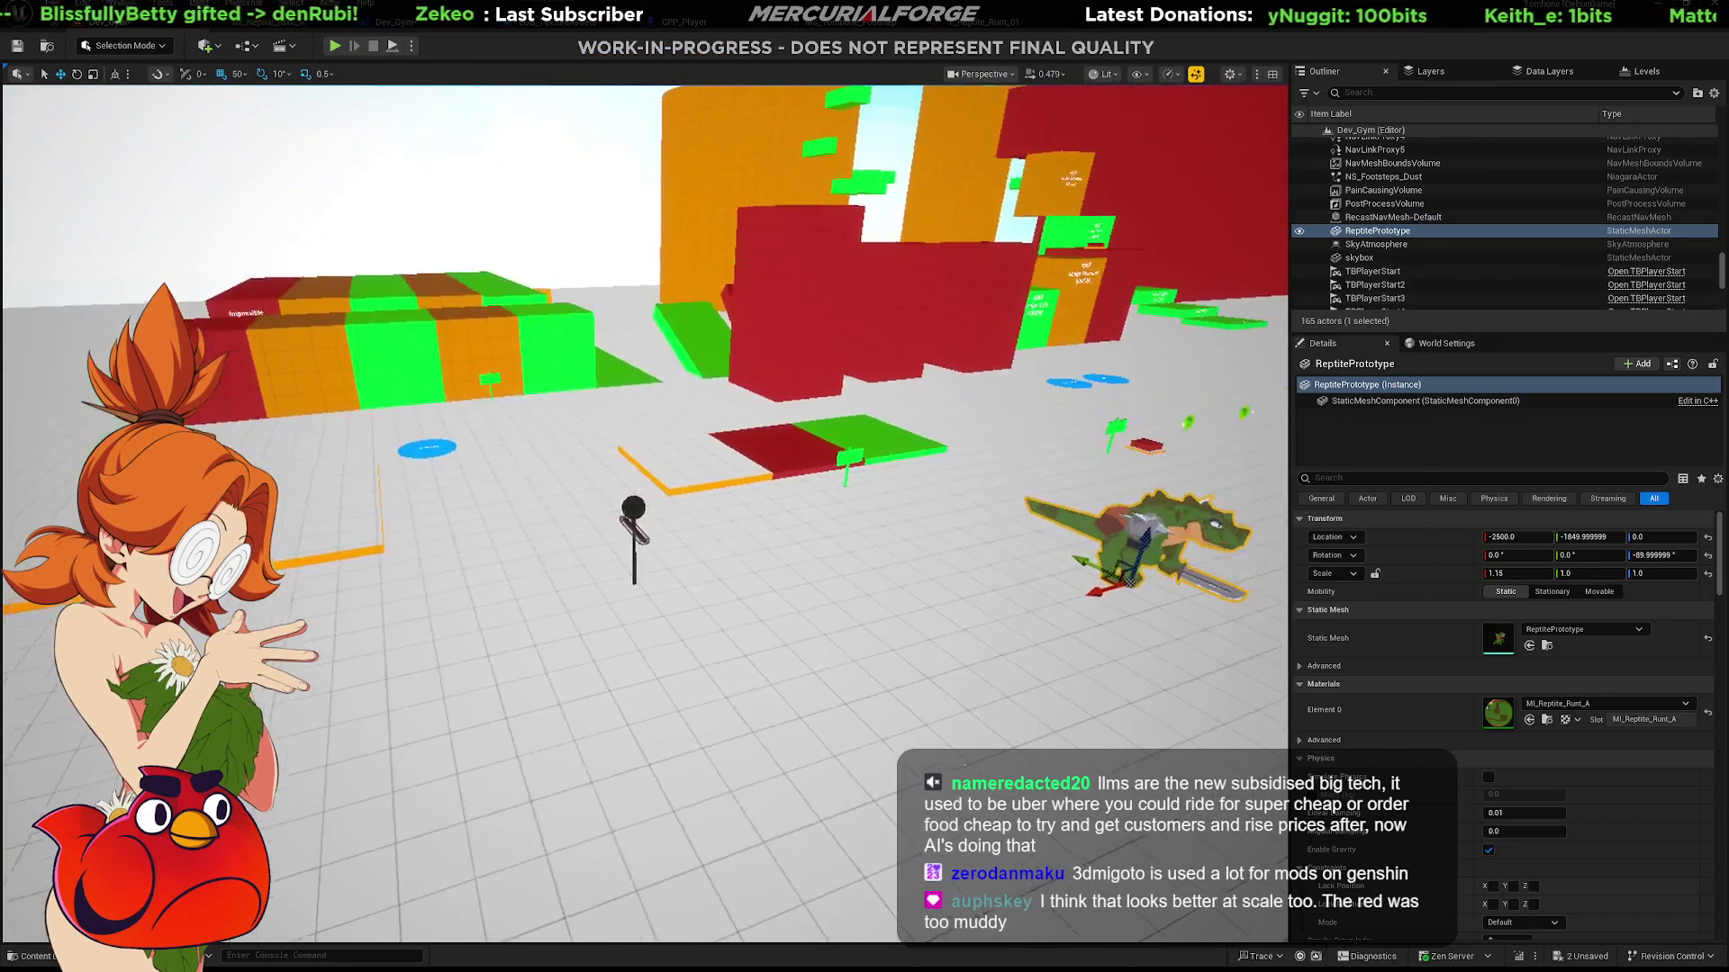
{"action": "left_click_drag", "start_coordinate": [1064, 595], "coordinate": [538, 462], "text": "alt"}
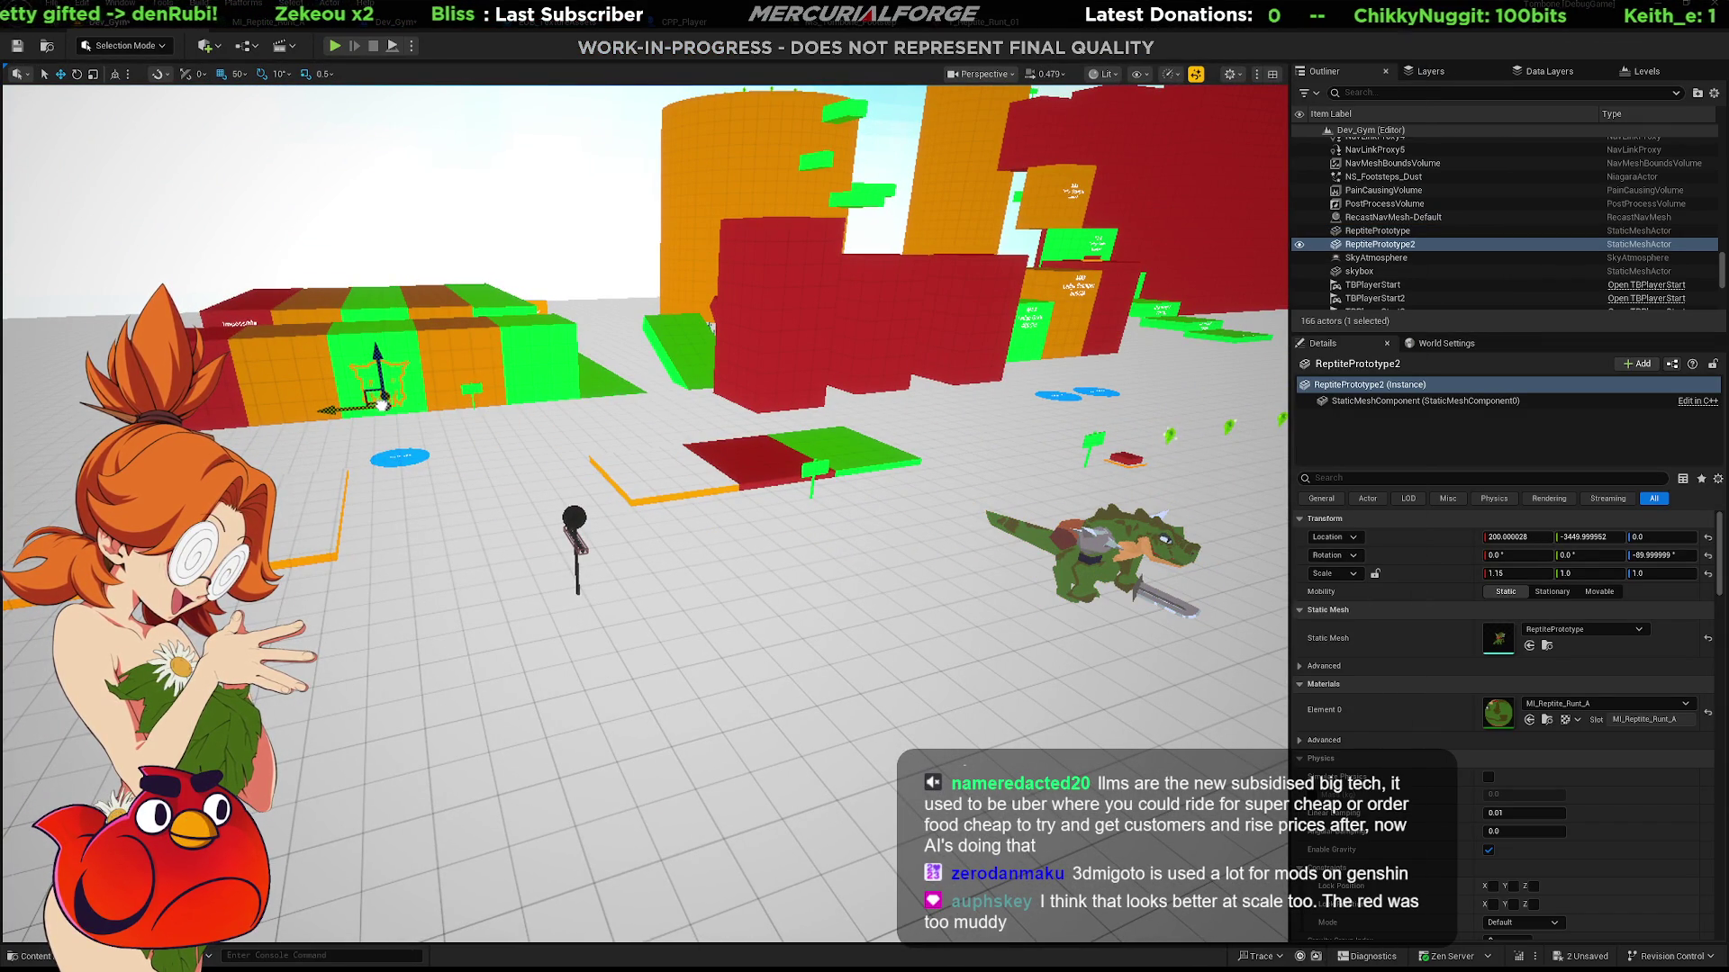
{"action": "left_click_drag", "start_coordinate": [384, 257], "coordinate": [377, 285]}
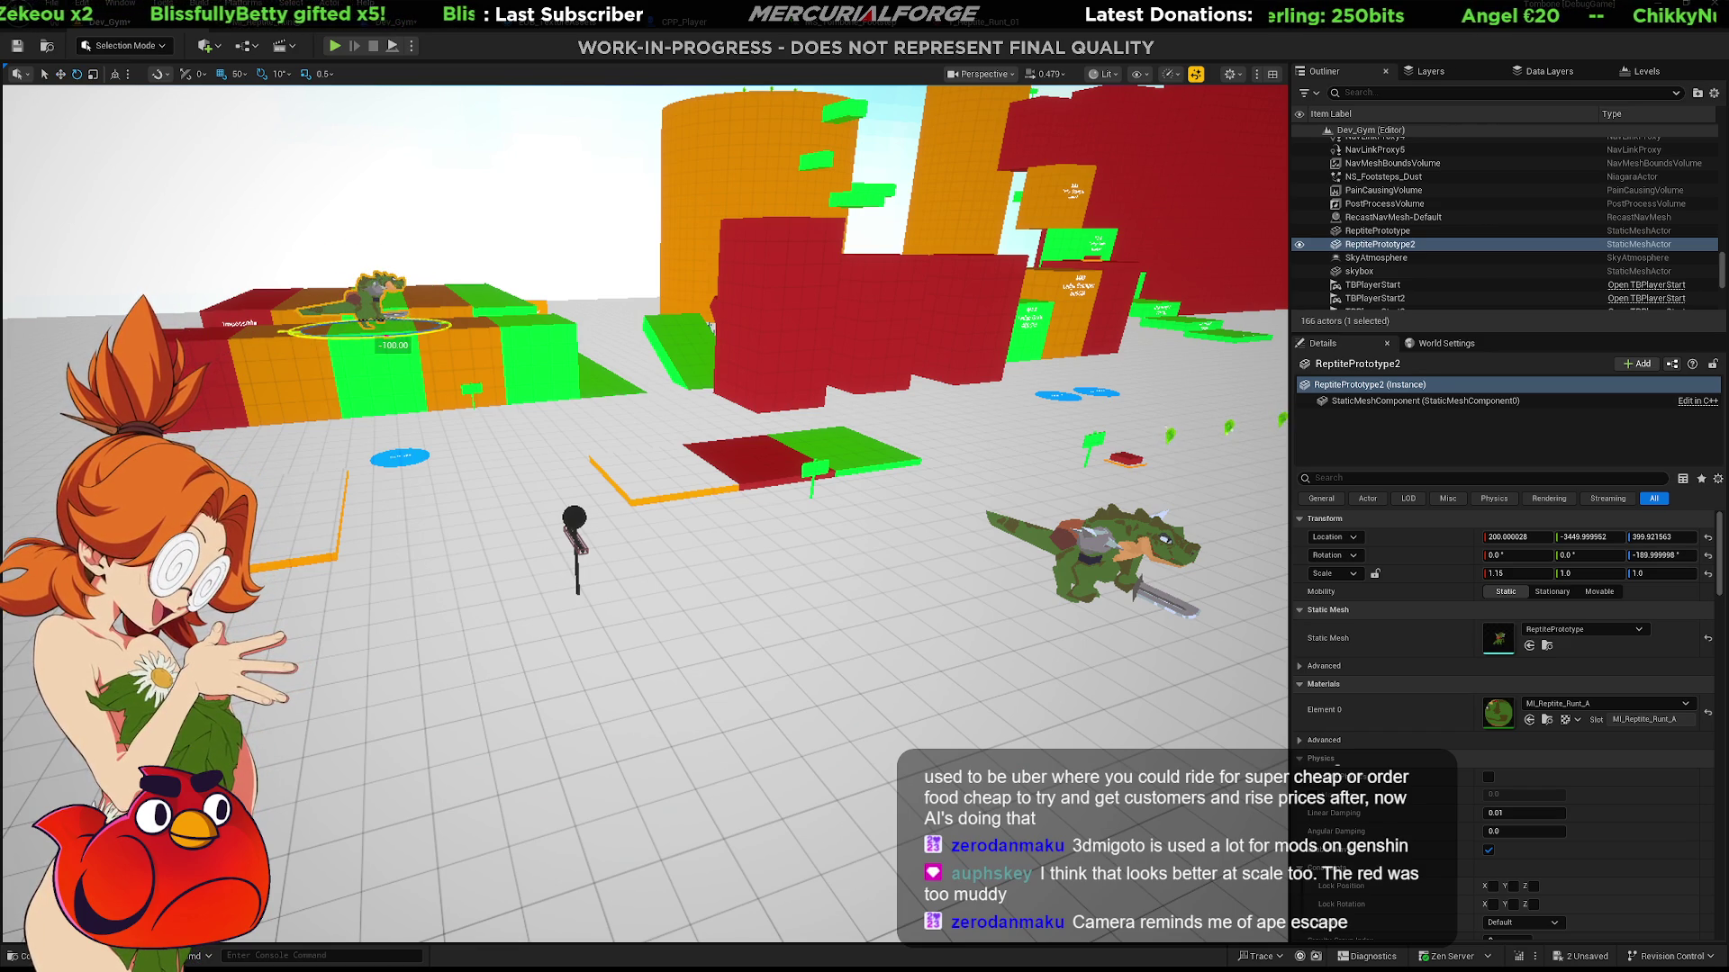
{"action": "left_click", "coordinate": [843, 324]}
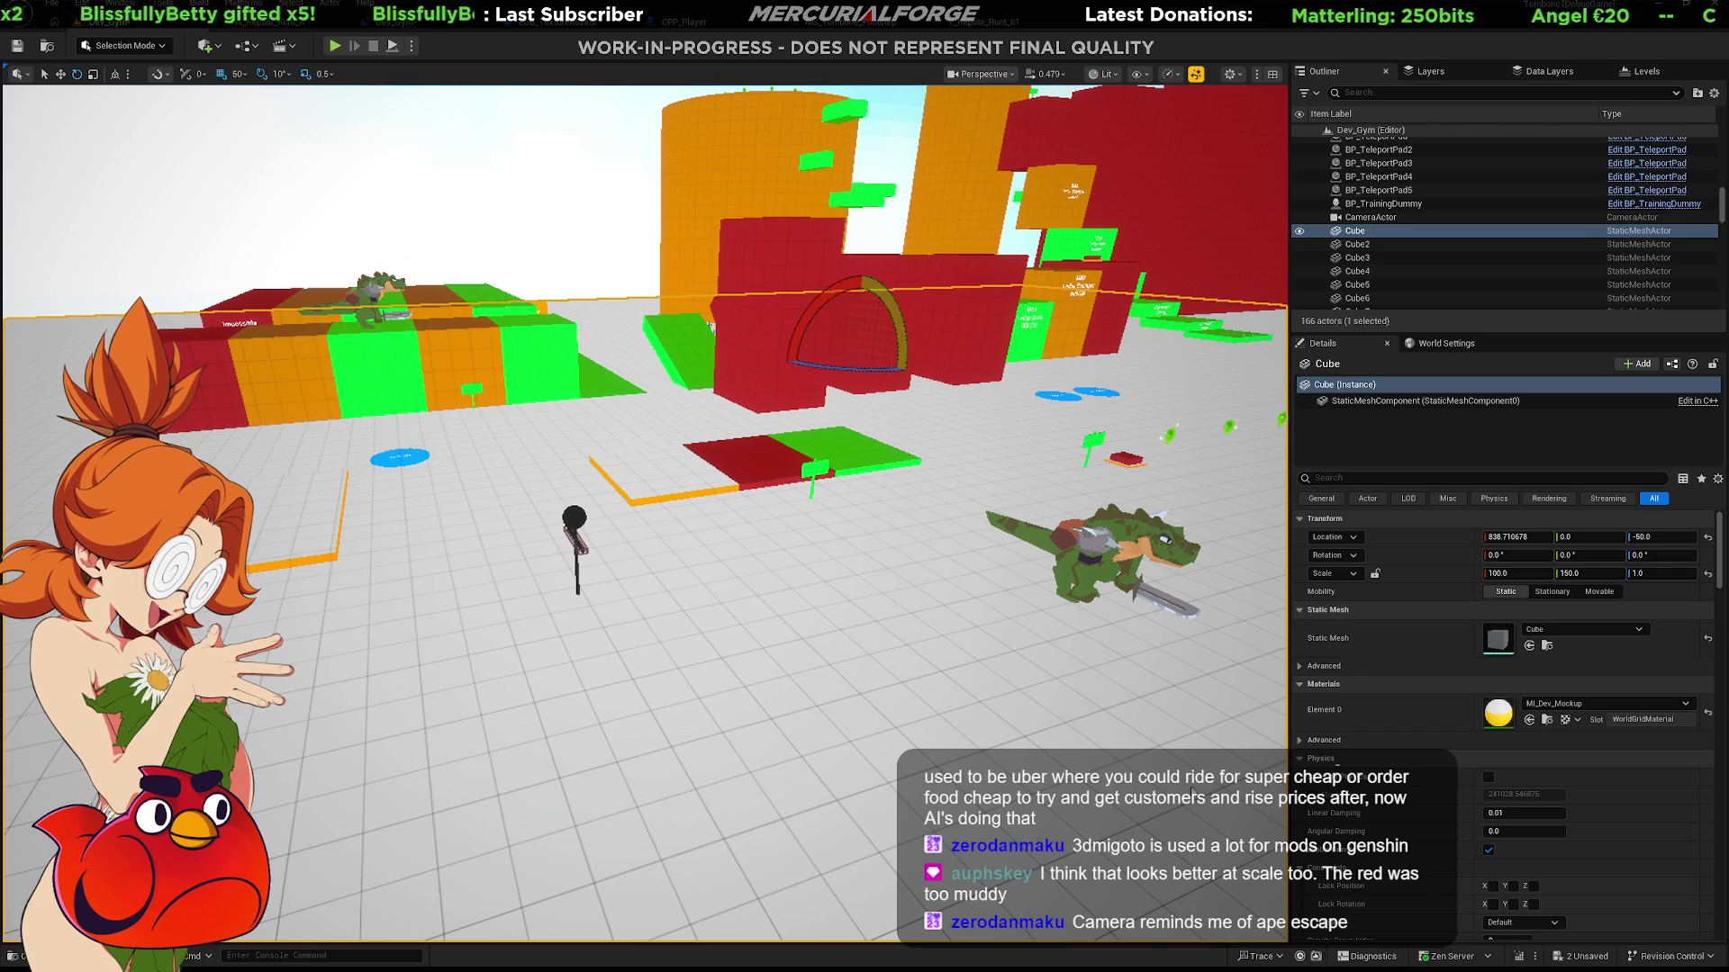
{"action": "key", "text": "alt+p"}
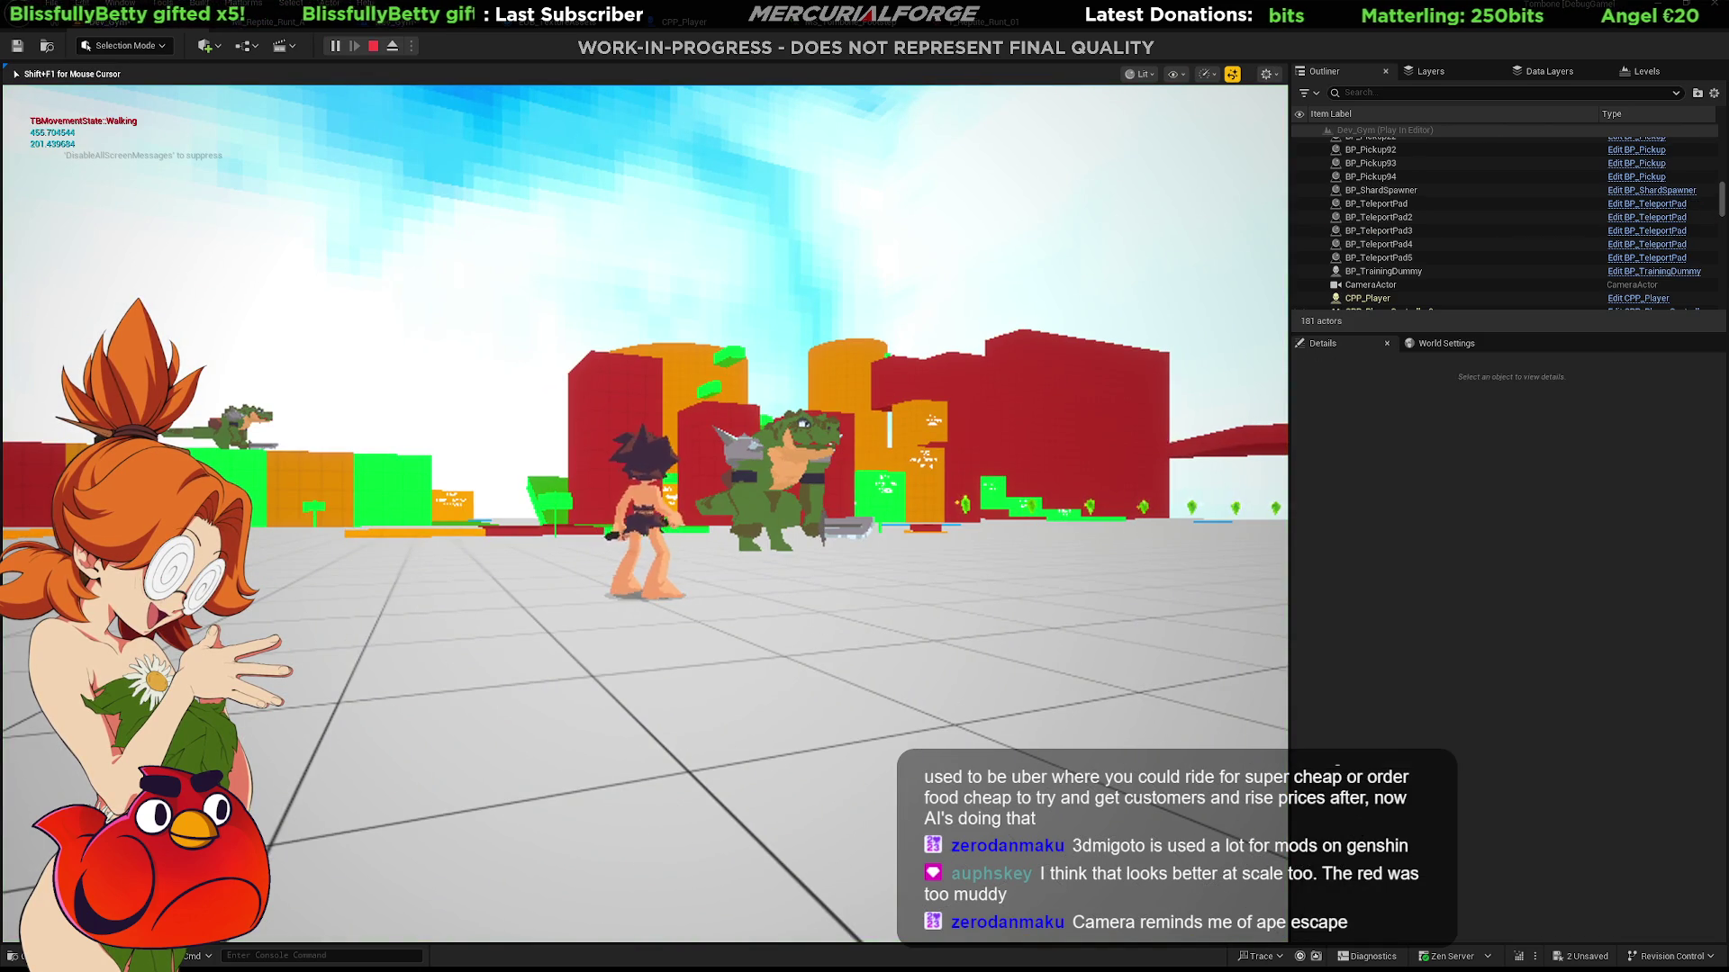
Jump-attack the green creature, end the play test, select BP_TrainingDummy and show the Content Drawer.
{"action": "key", "text": "w"}
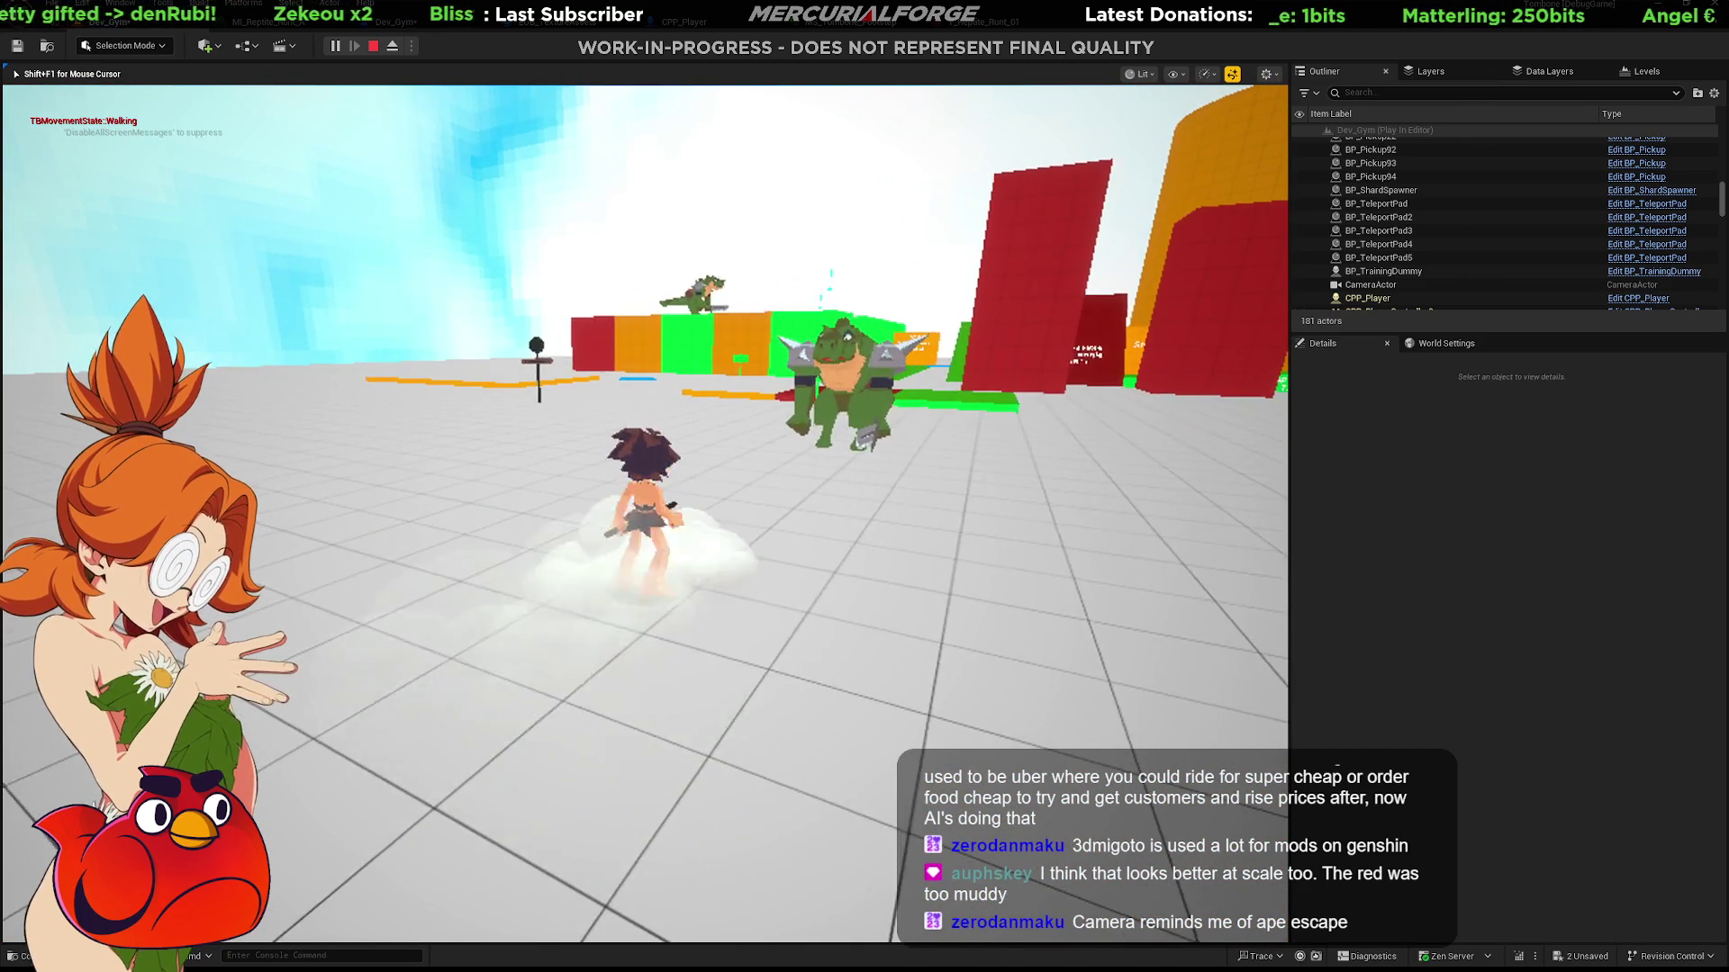
{"action": "key", "text": "space"}
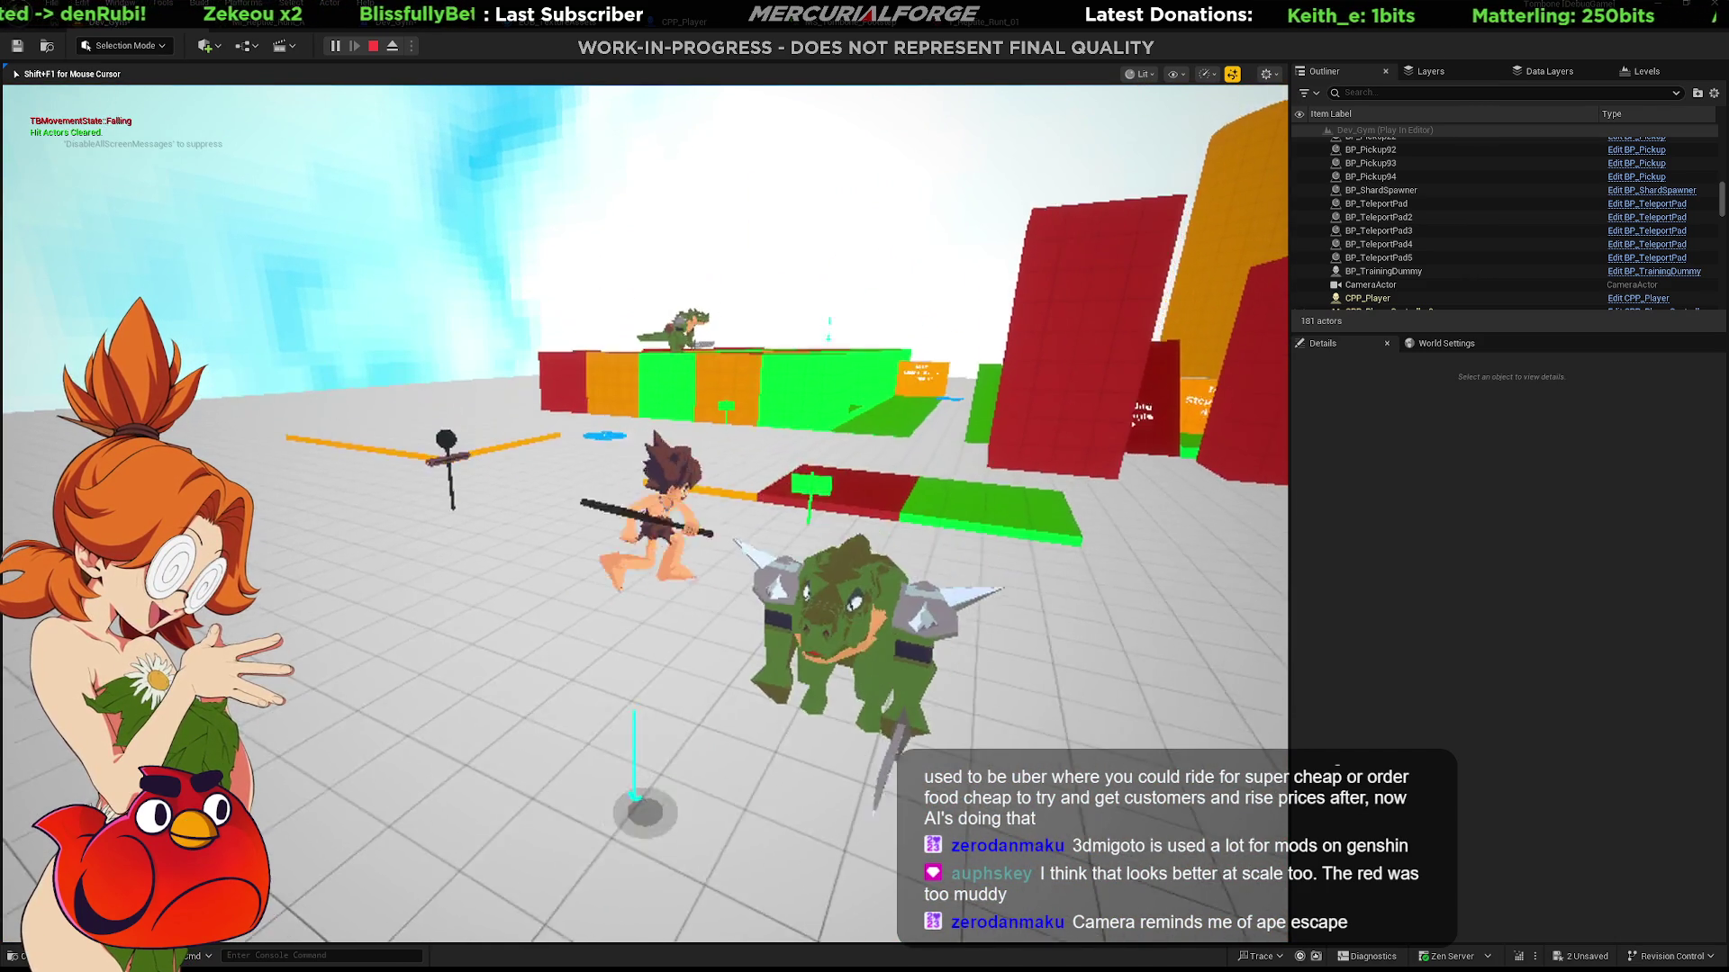
{"action": "key", "text": "space"}
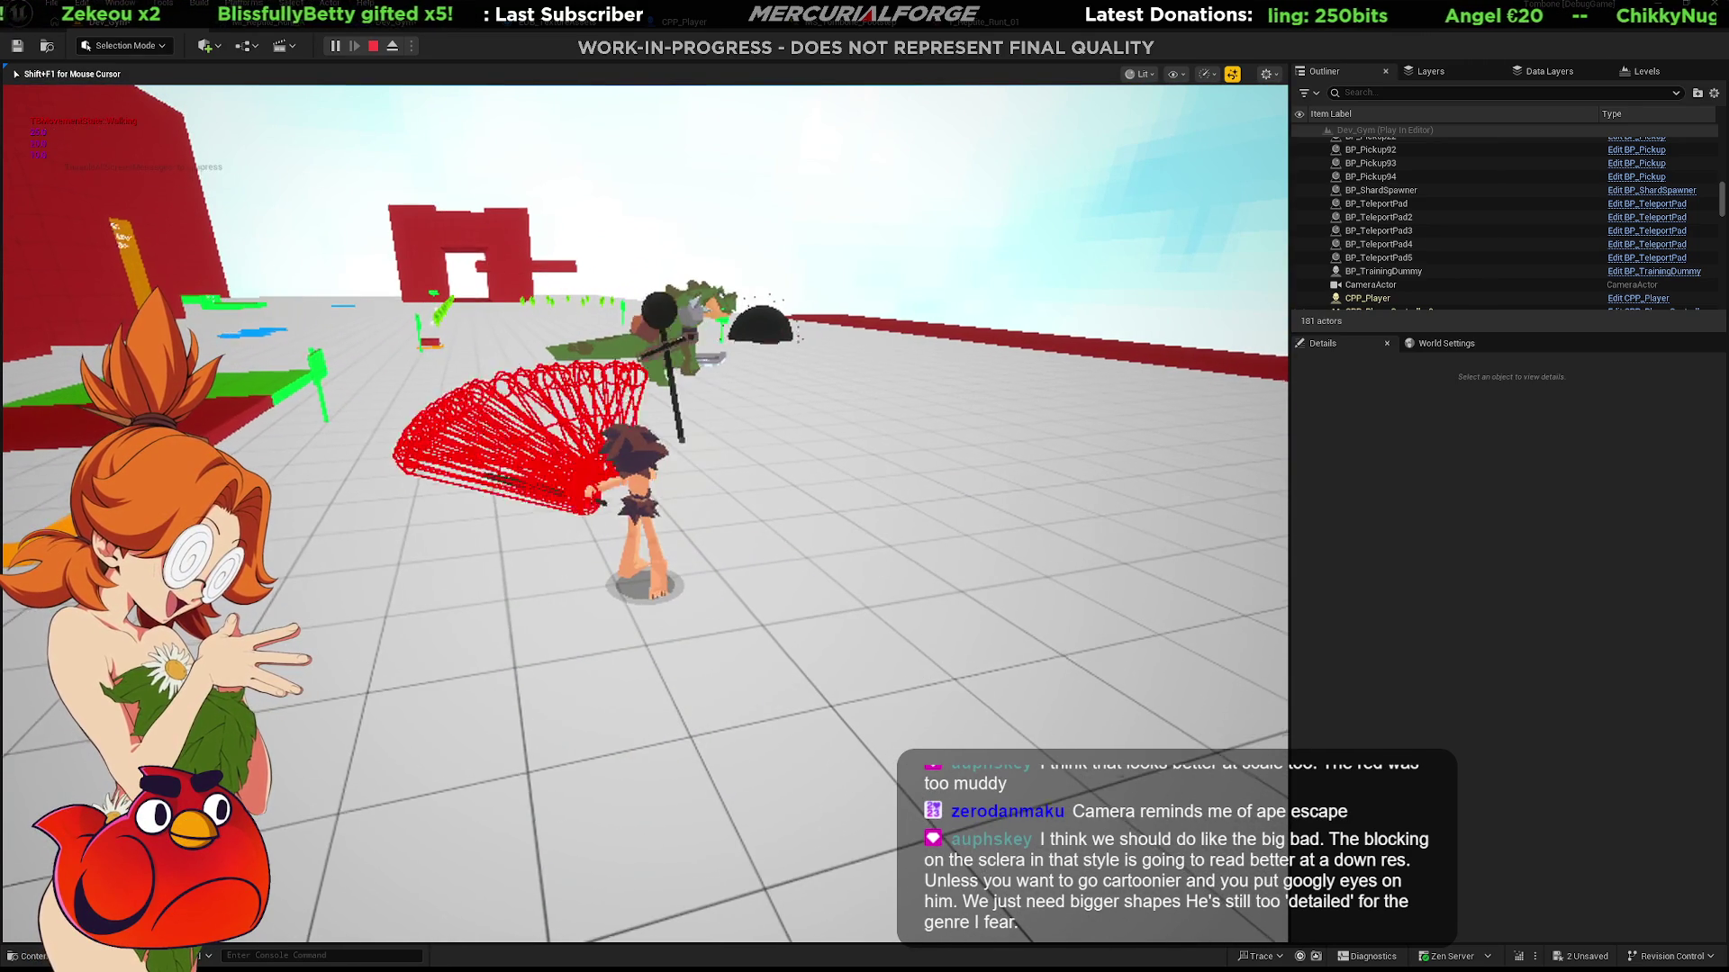
{"action": "key", "text": "Escape"}
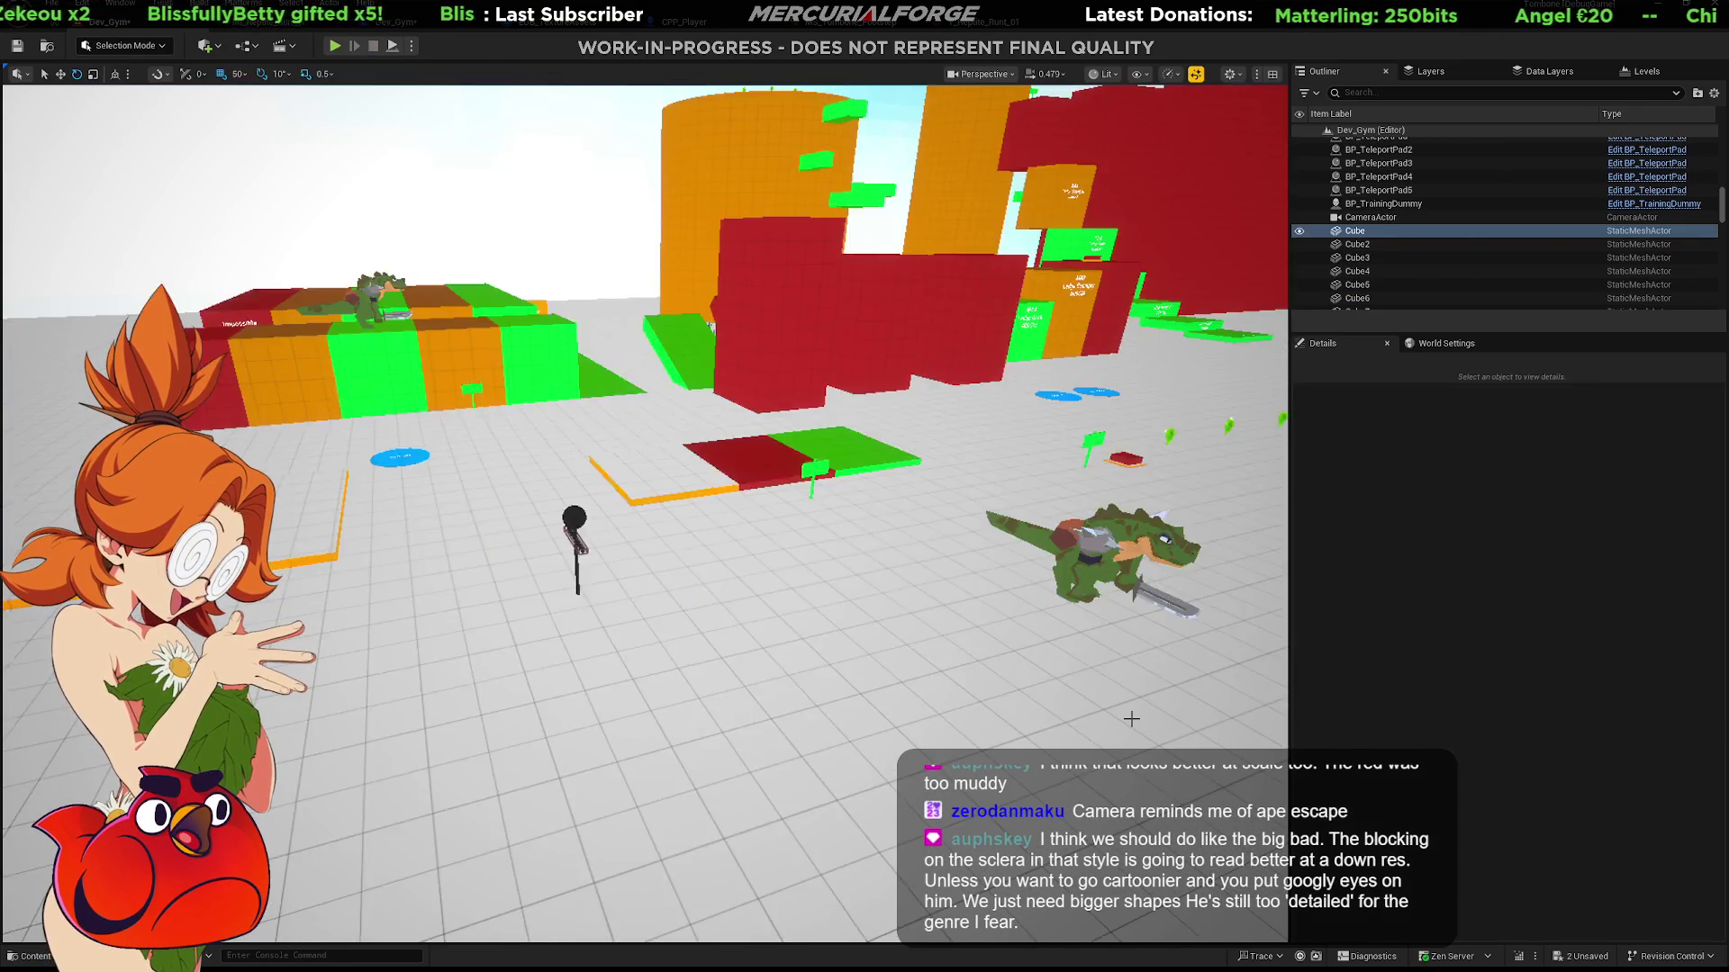
{"action": "left_click", "coordinate": [343, 247]}
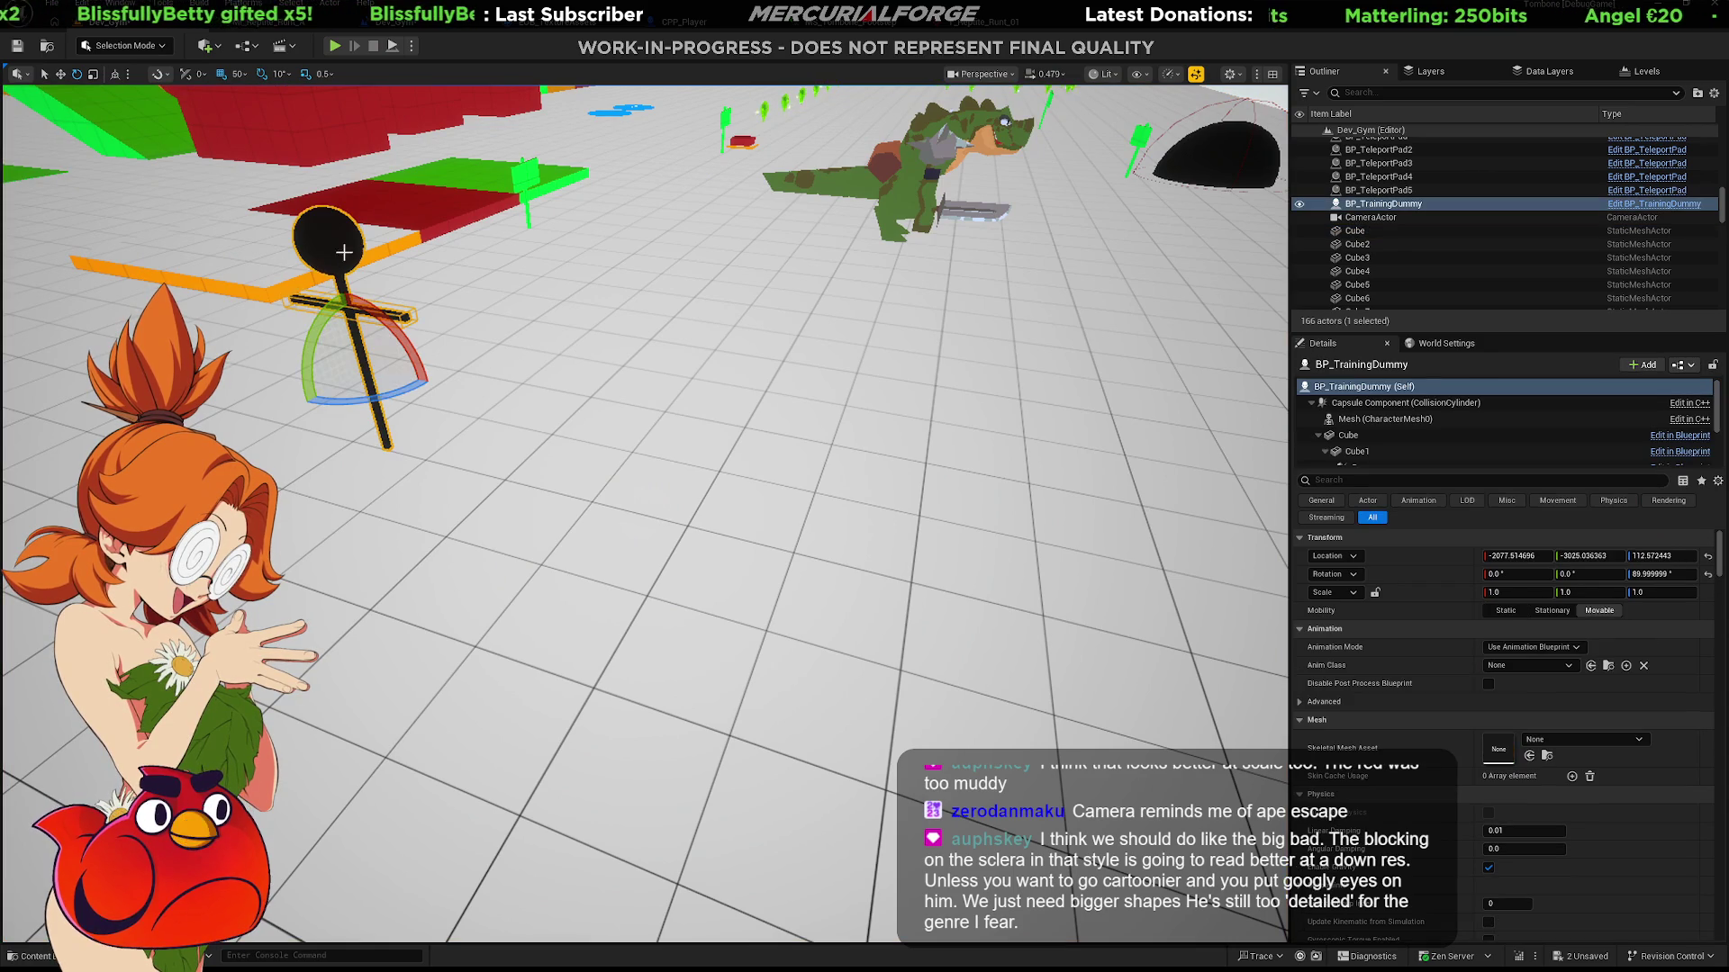
{"action": "key", "text": "ctrl+space"}
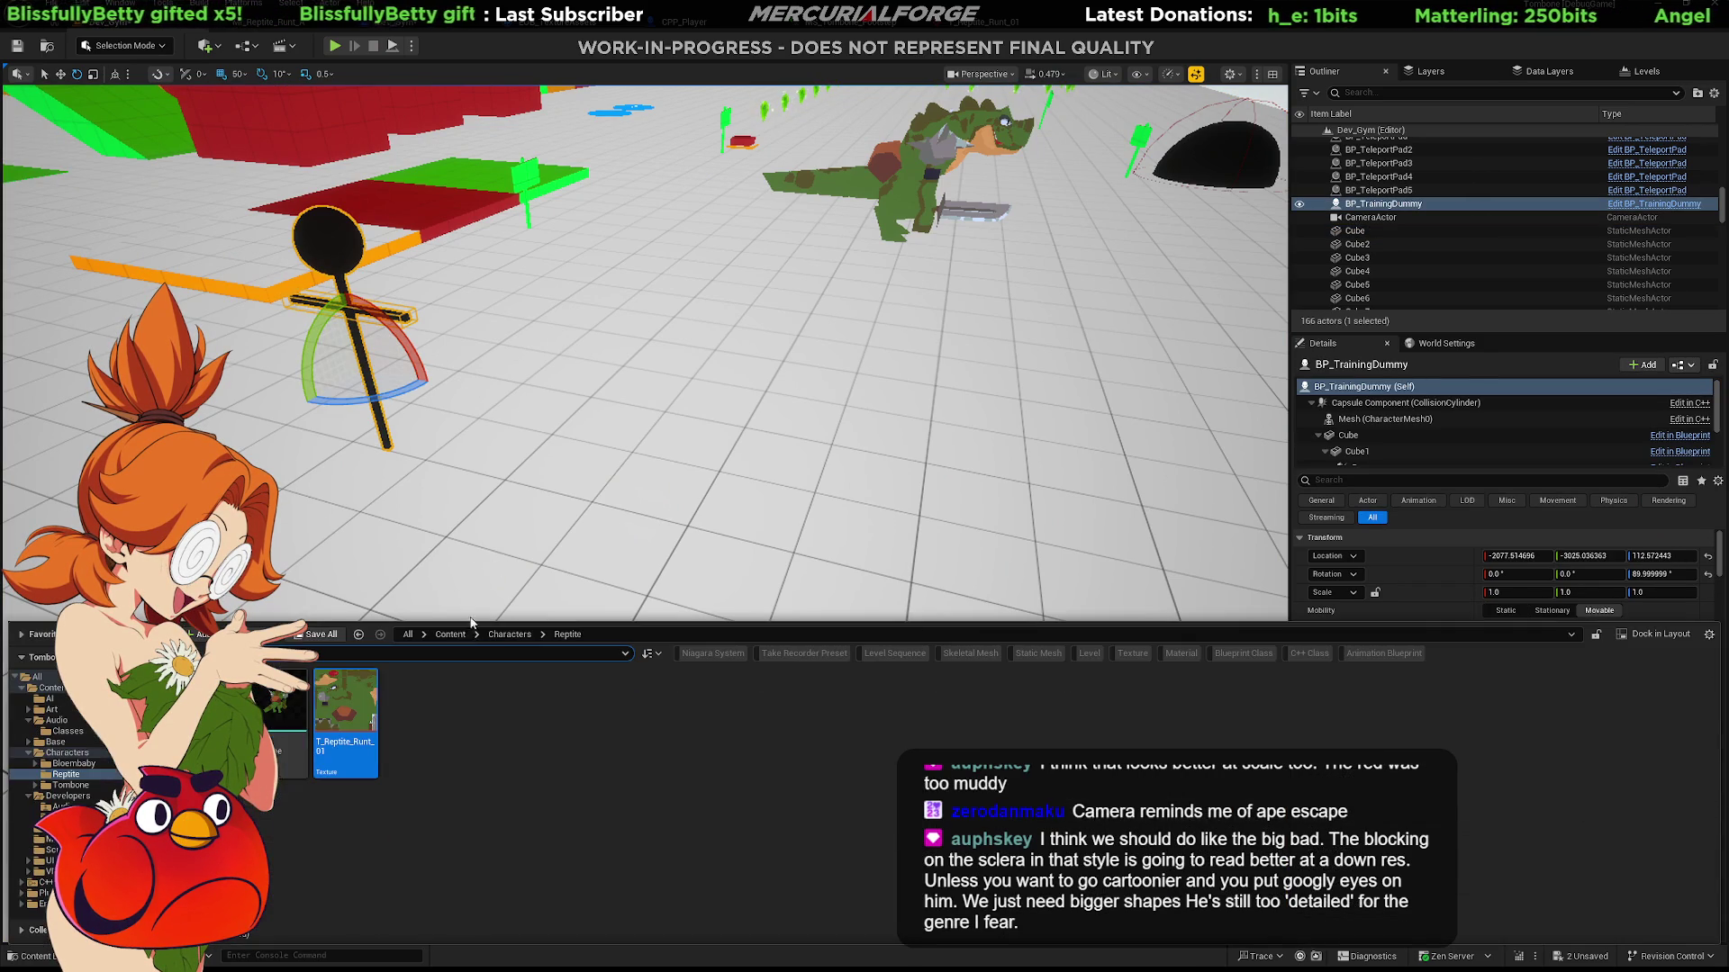
Open BP_TrainingDummy's viewport and add a StaticMesh component set to ReptilePrototype.
{"action": "left_click", "coordinate": [1669, 206]}
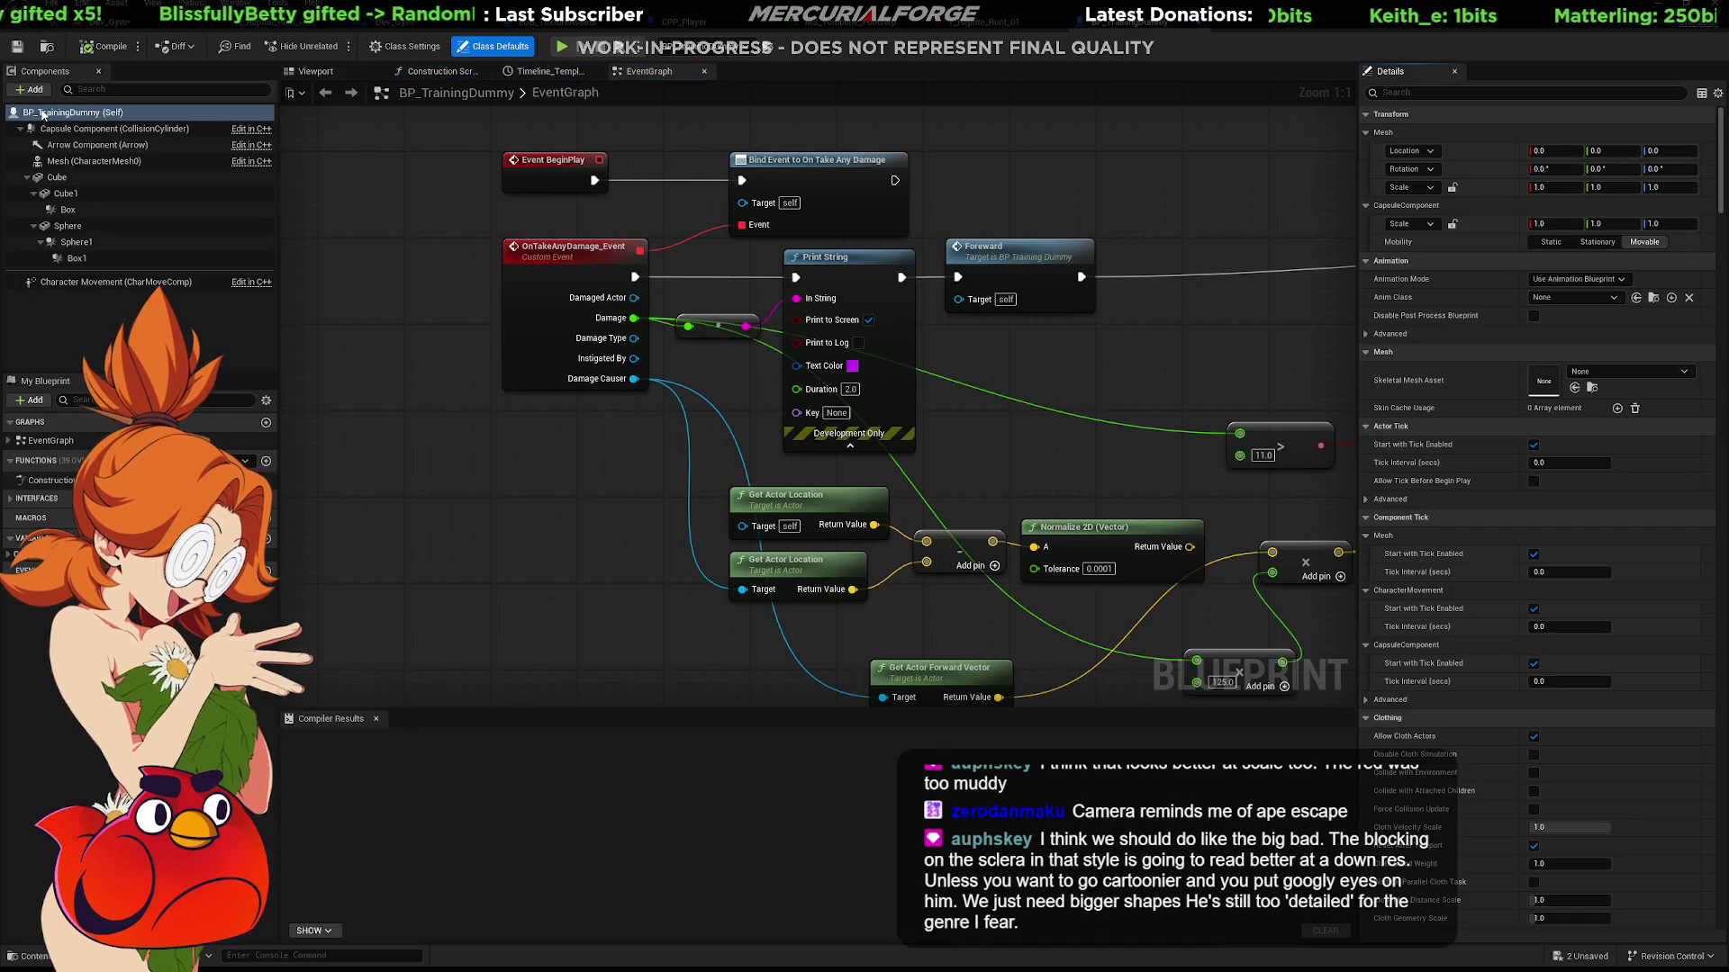
{"action": "left_click", "coordinate": [441, 71]}
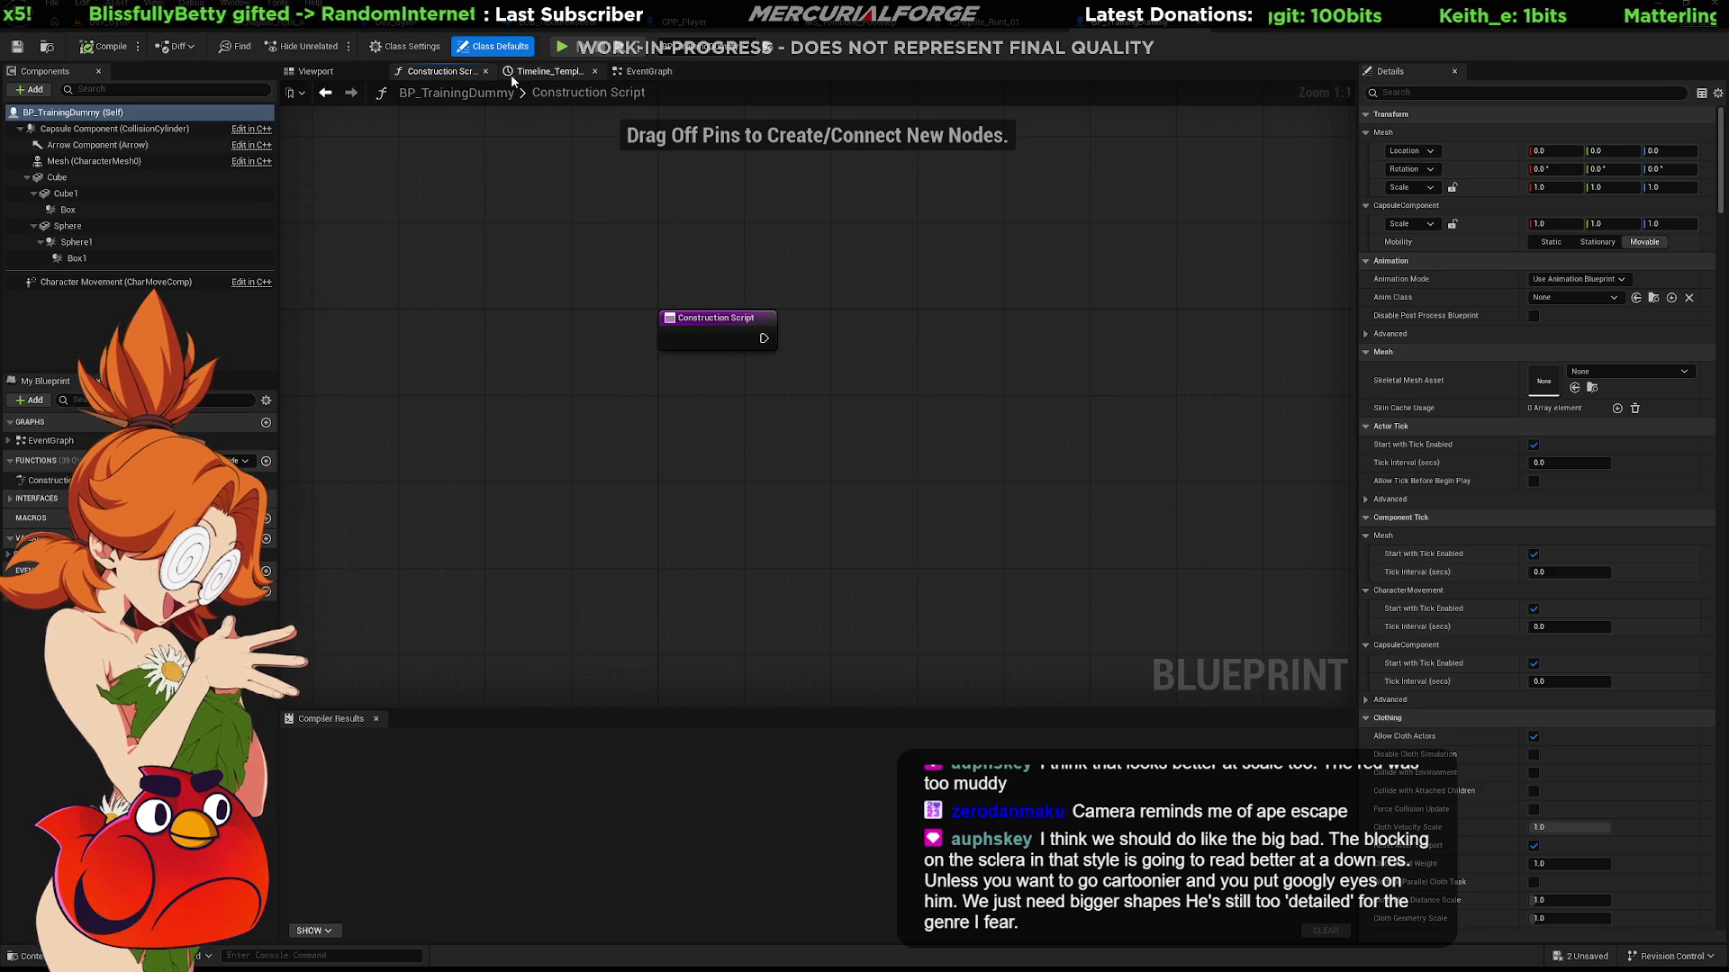
{"action": "left_click", "coordinate": [354, 73]}
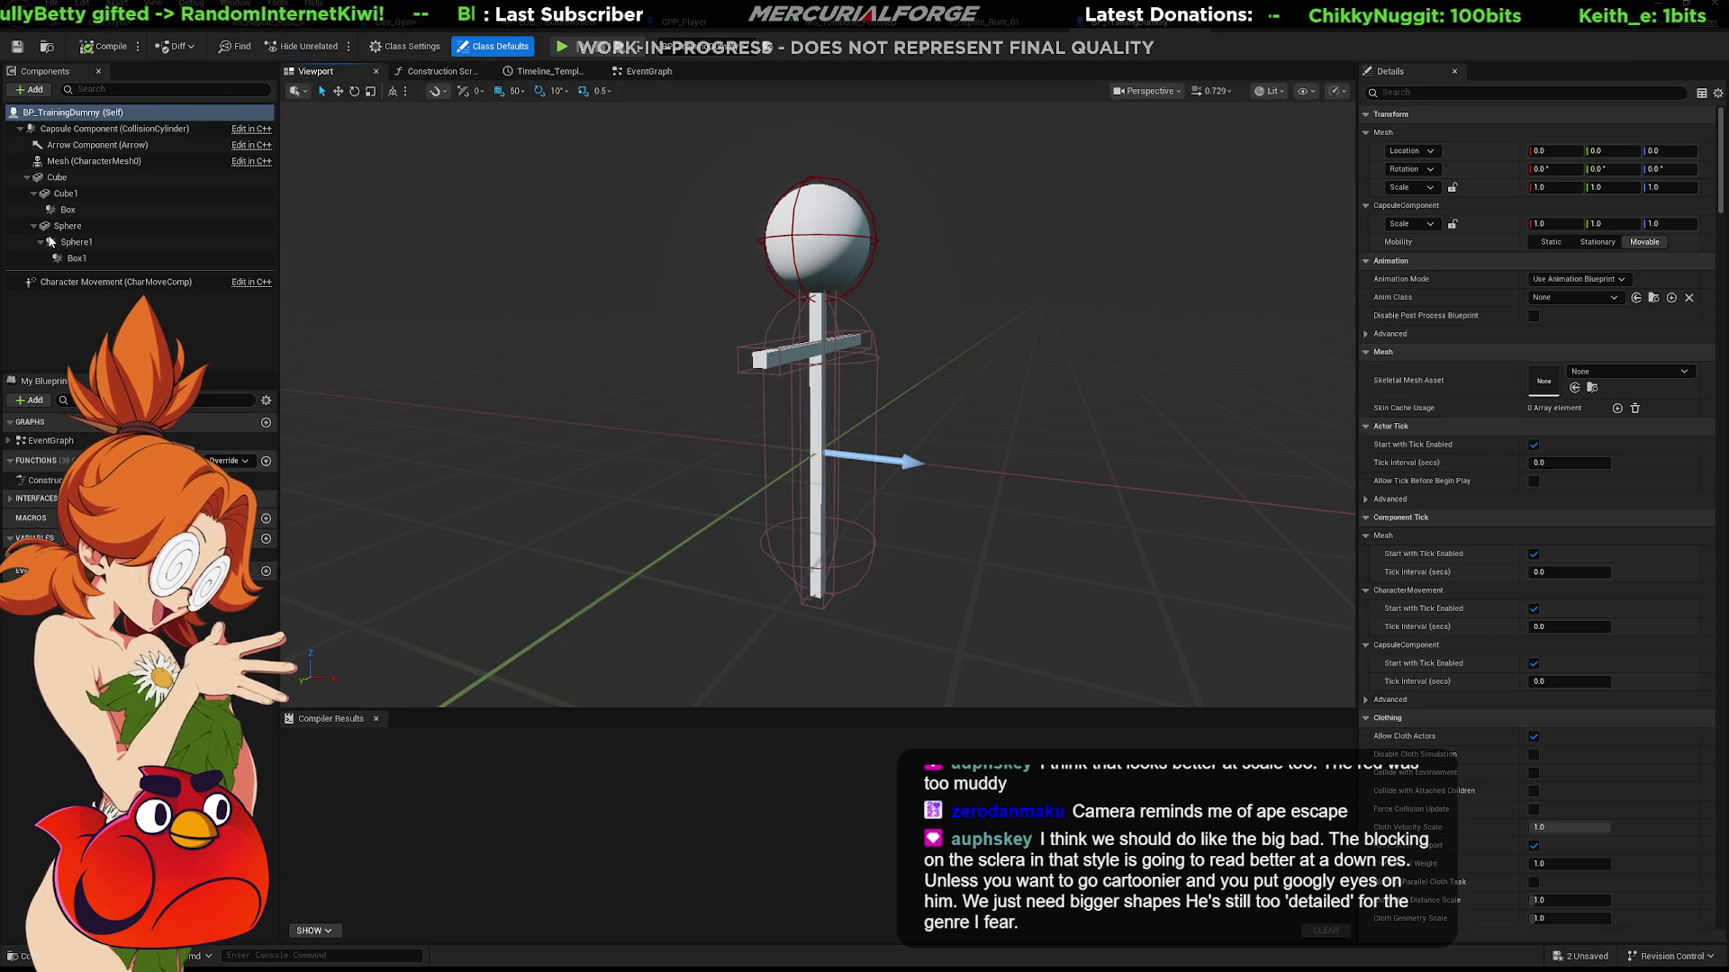
{"action": "left_click", "coordinate": [30, 90]}
{"action": "left_click", "coordinate": [495, 341]}
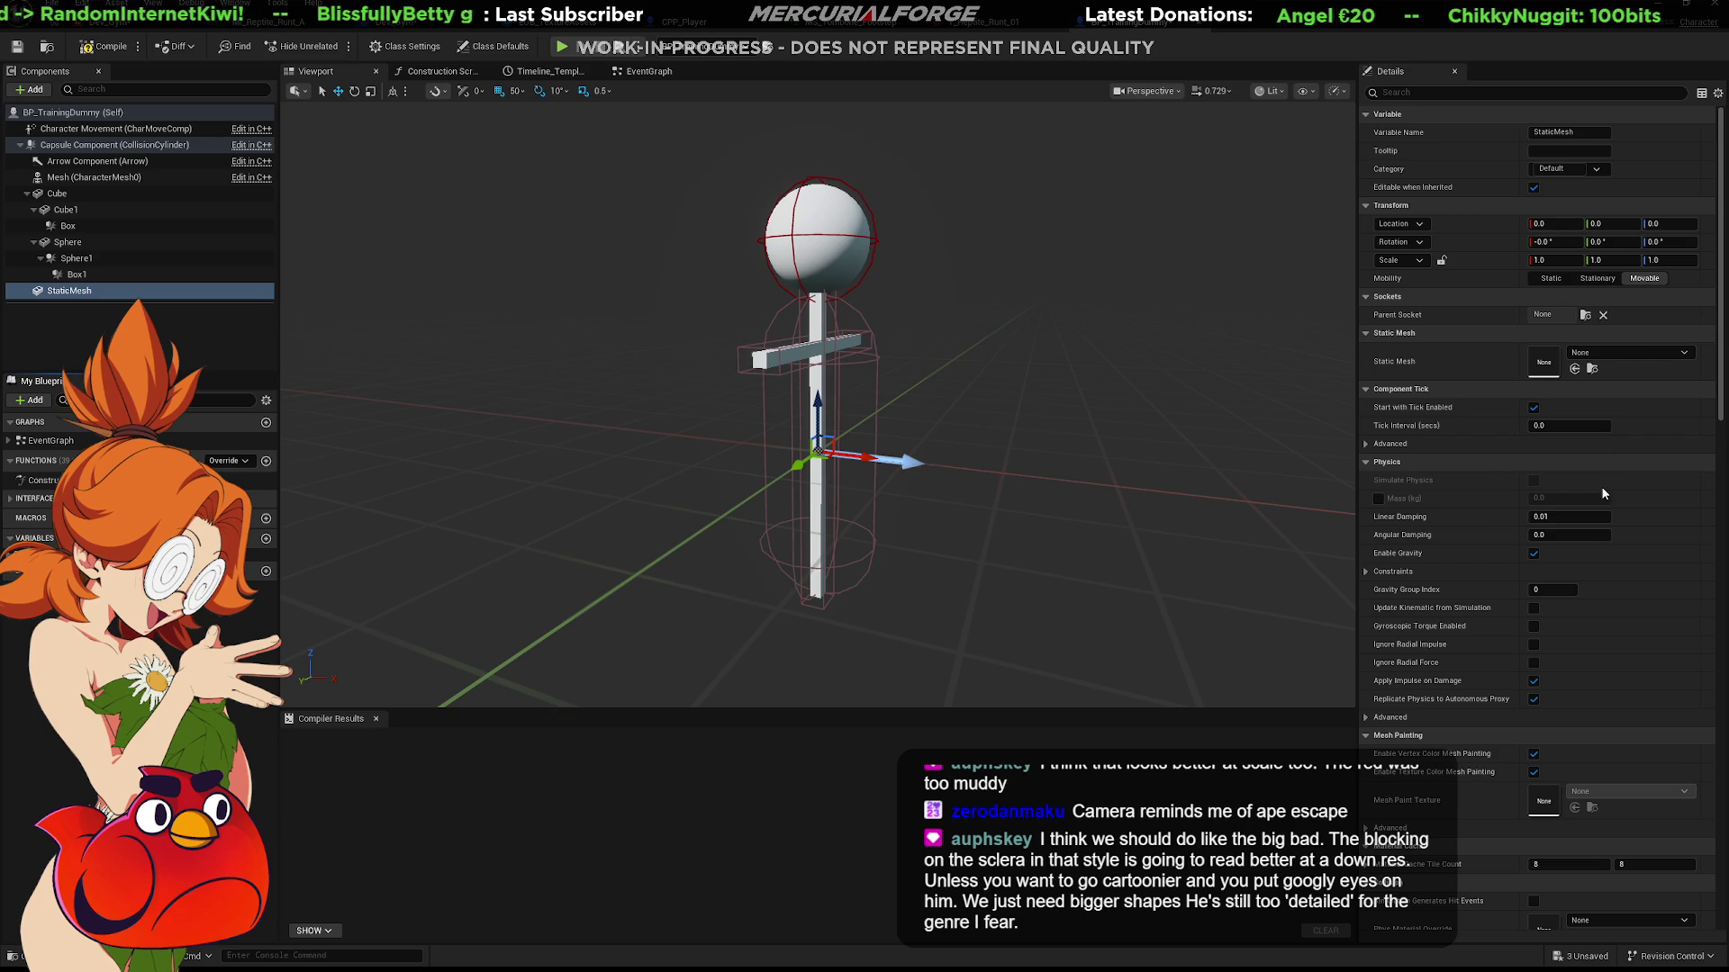
Lower the reptile mesh to Z -100, compile the blueprint and start a play test.
{"action": "mouse_move", "coordinate": [824, 401]}
{"action": "left_mouse_down"}
{"action": "mouse_move", "coordinate": [832, 554]}
{"action": "mouse_move", "coordinate": [934, 420]}
{"action": "left_mouse_up"}
{"action": "scroll", "coordinate": [936, 419], "scroll_direction": "down", "scroll_amount": 3}
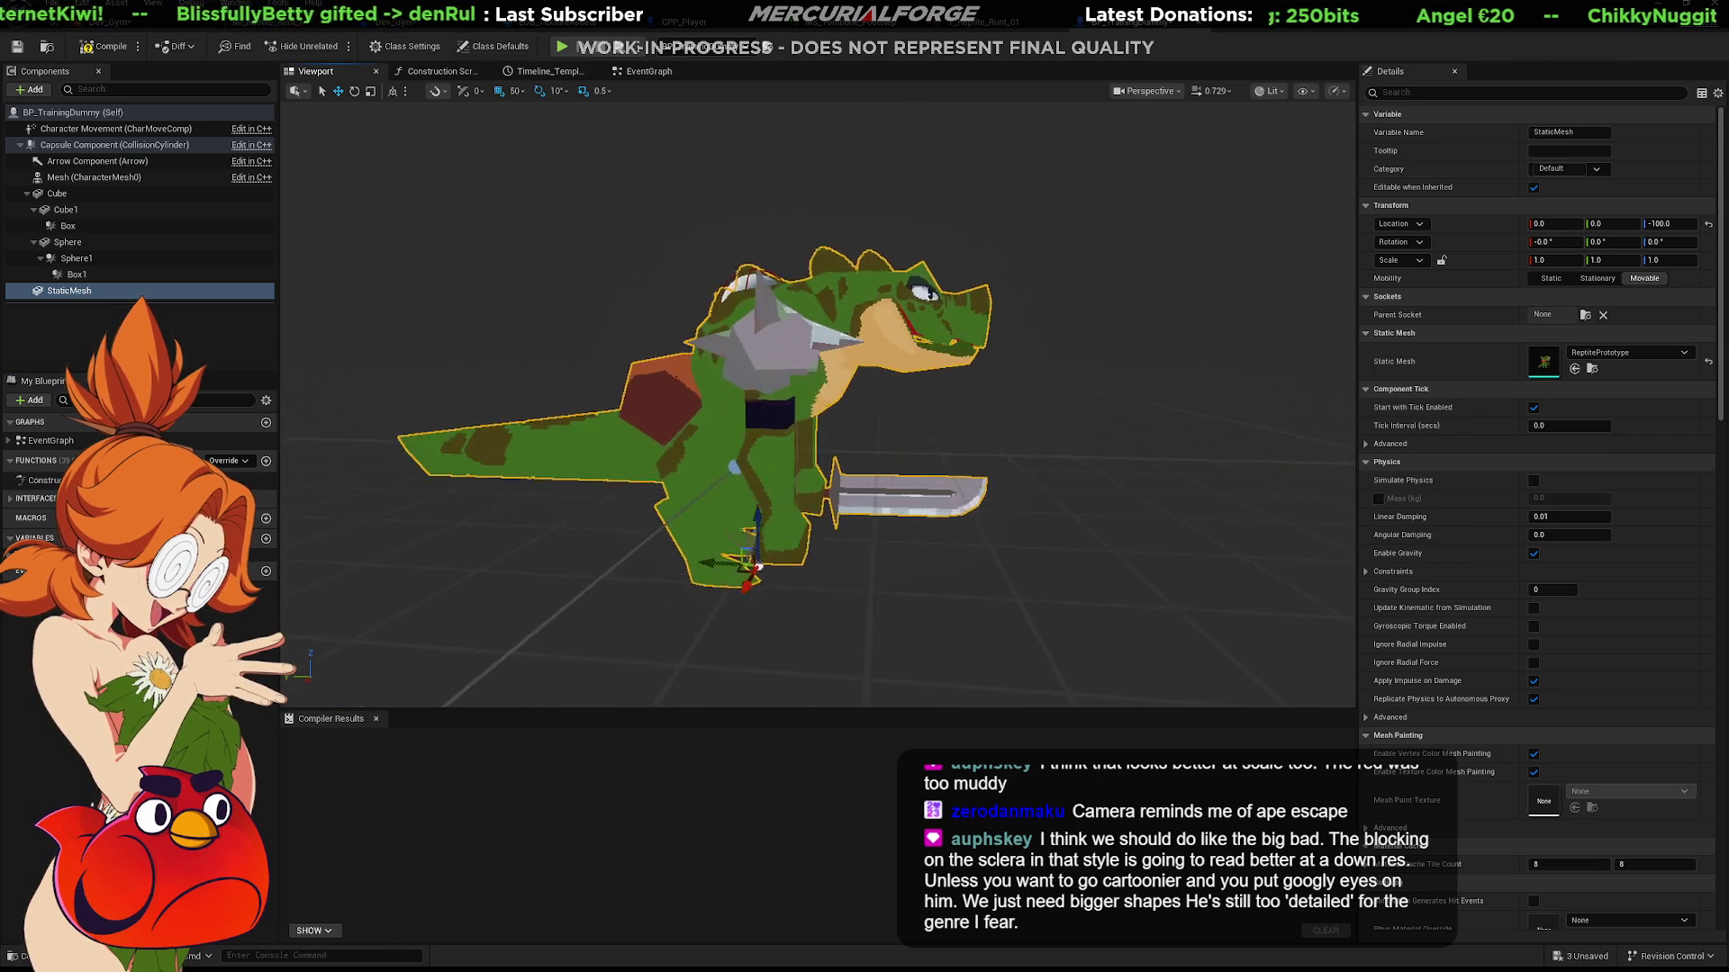
{"action": "left_click", "coordinate": [118, 48]}
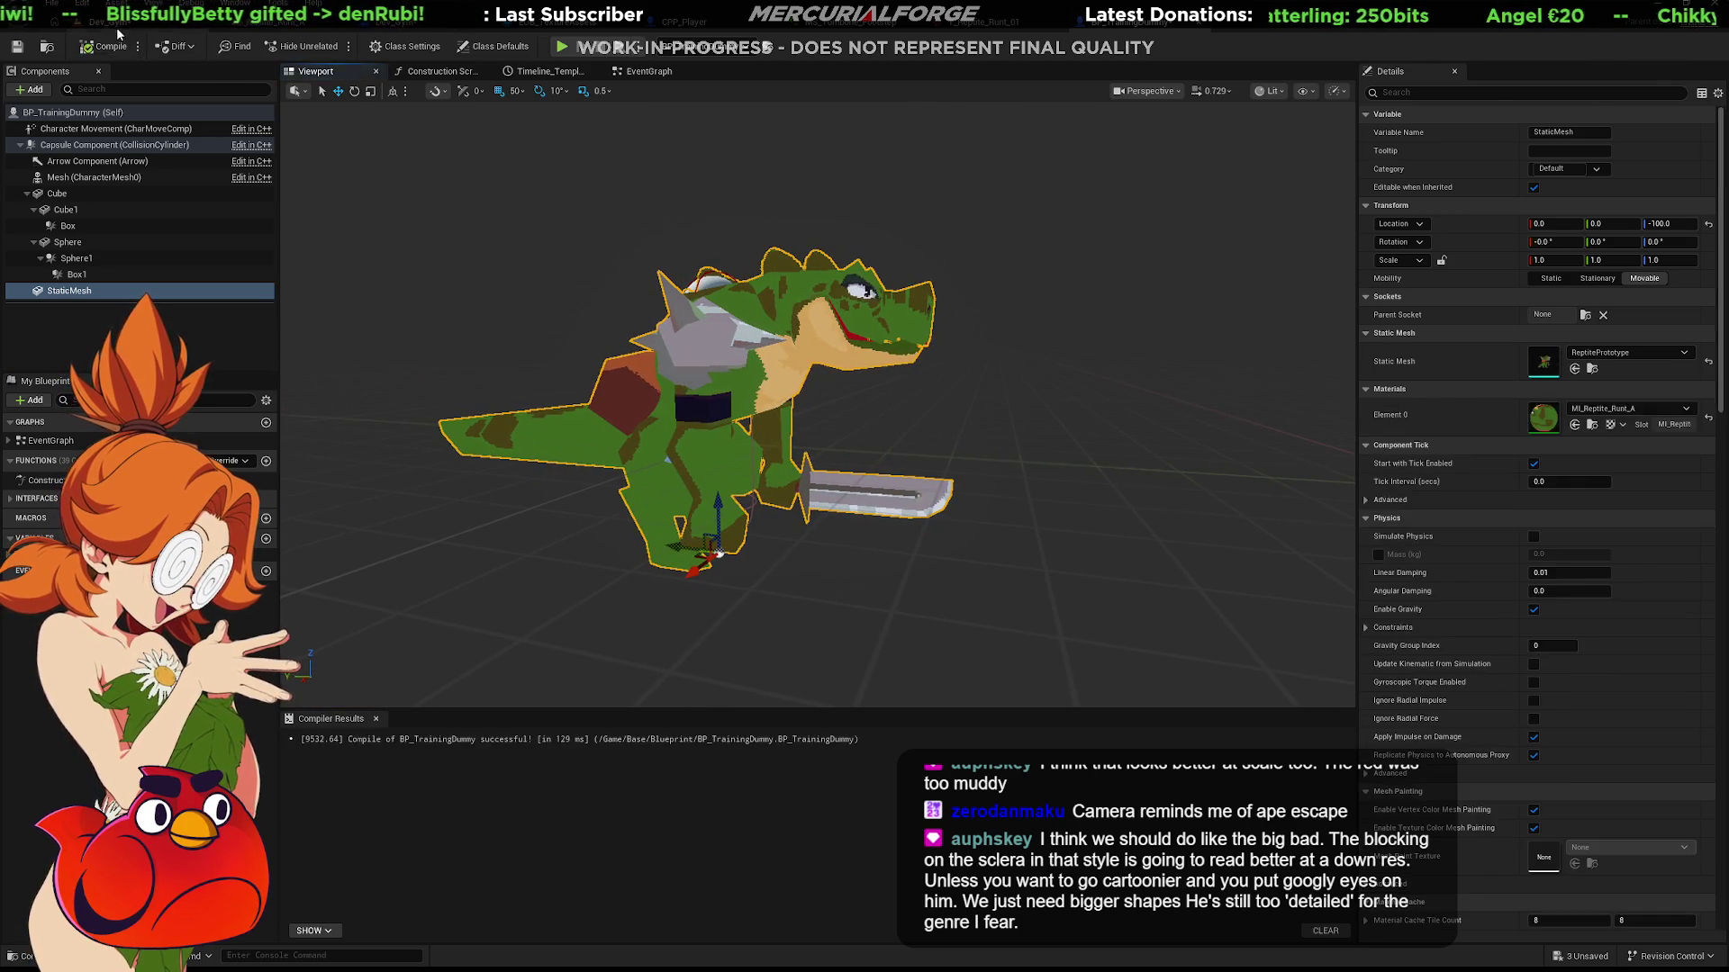
{"action": "key", "text": "alt+p"}
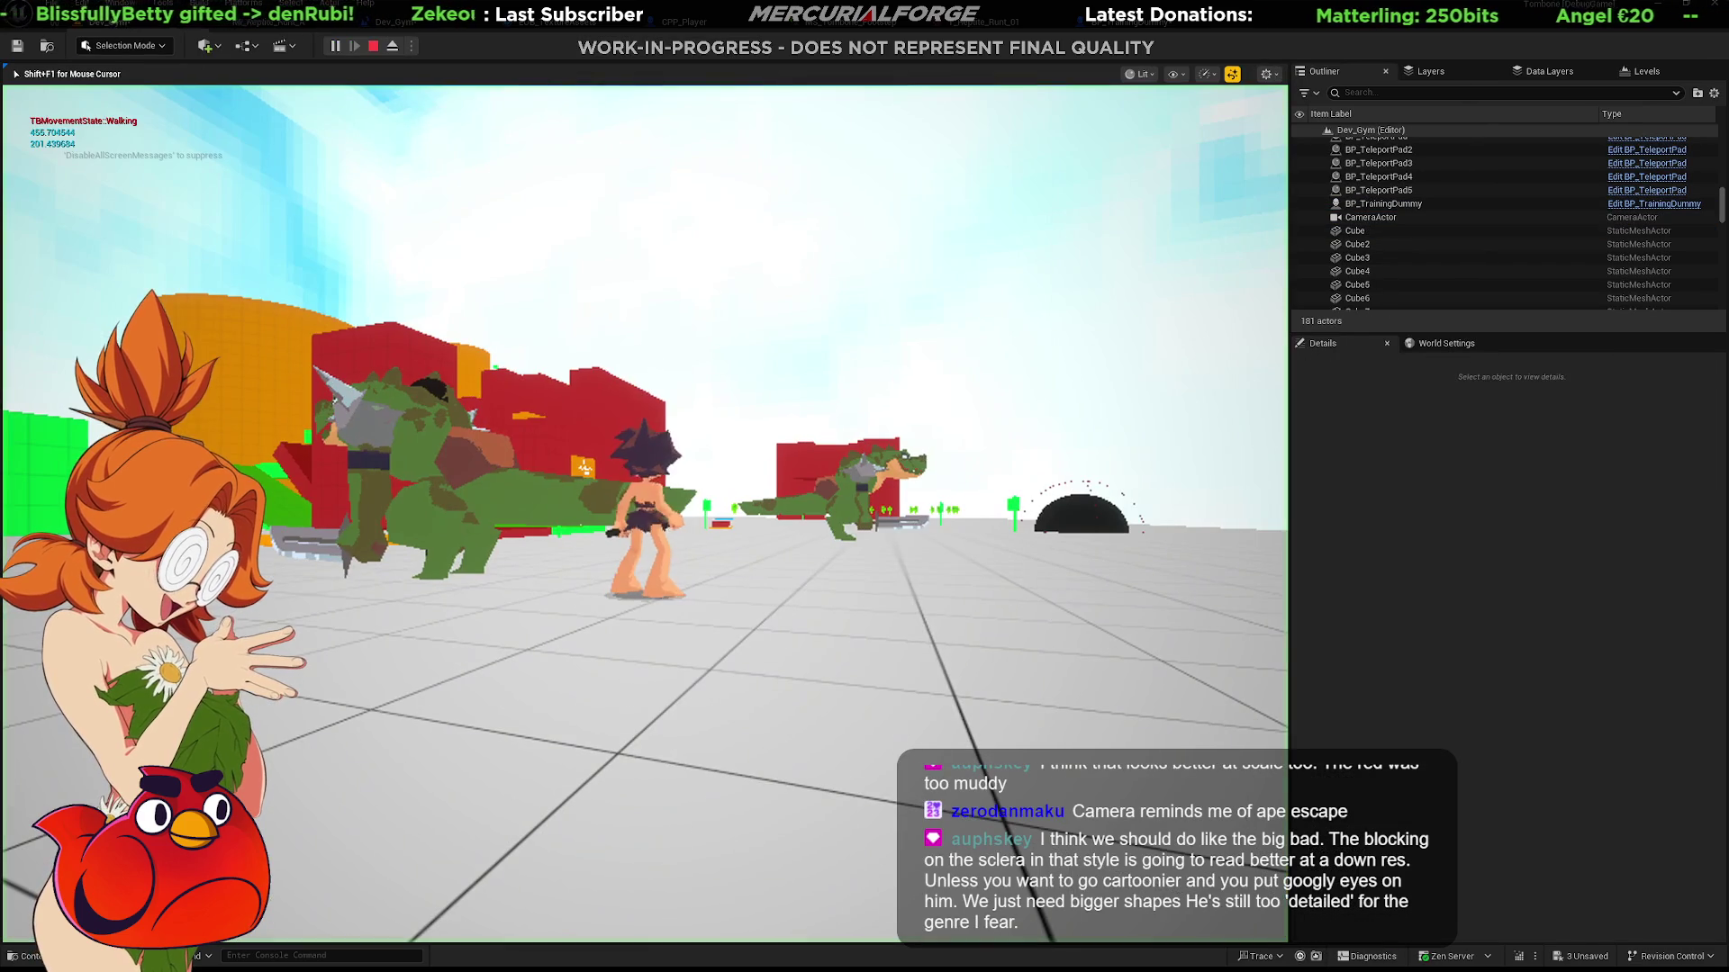
Strike a reptile-shaped dummy, back away to face them, then end the play test.
{"action": "key", "text": "w"}
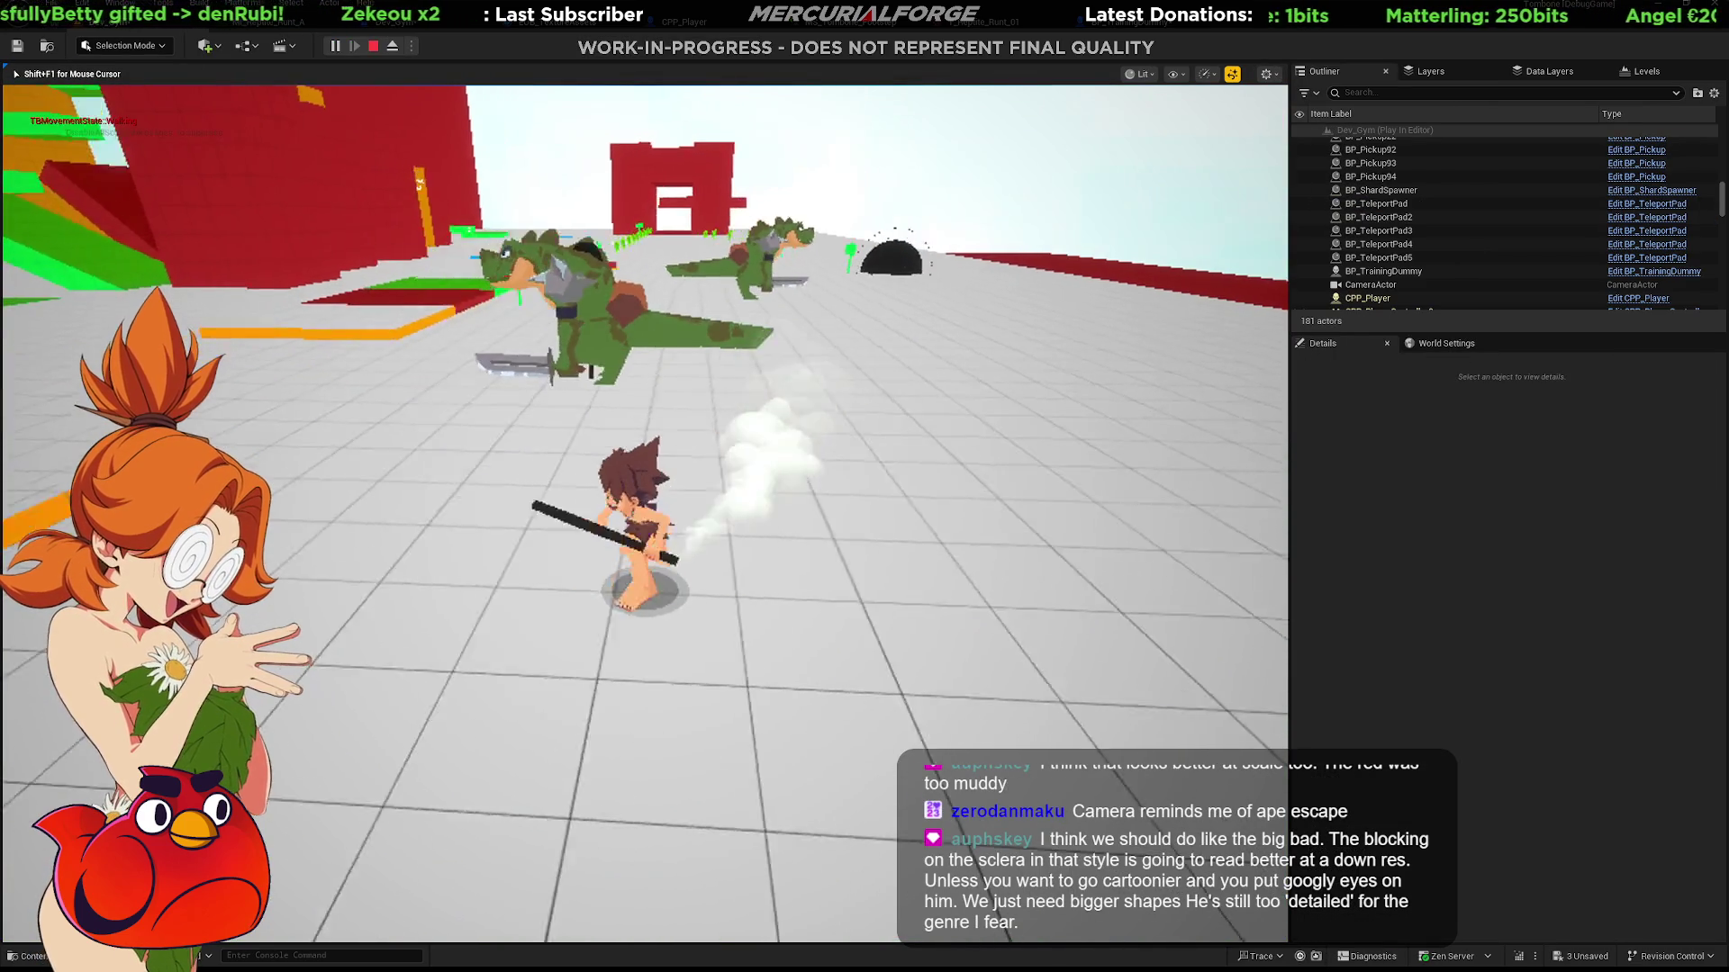
{"action": "key", "text": "w"}
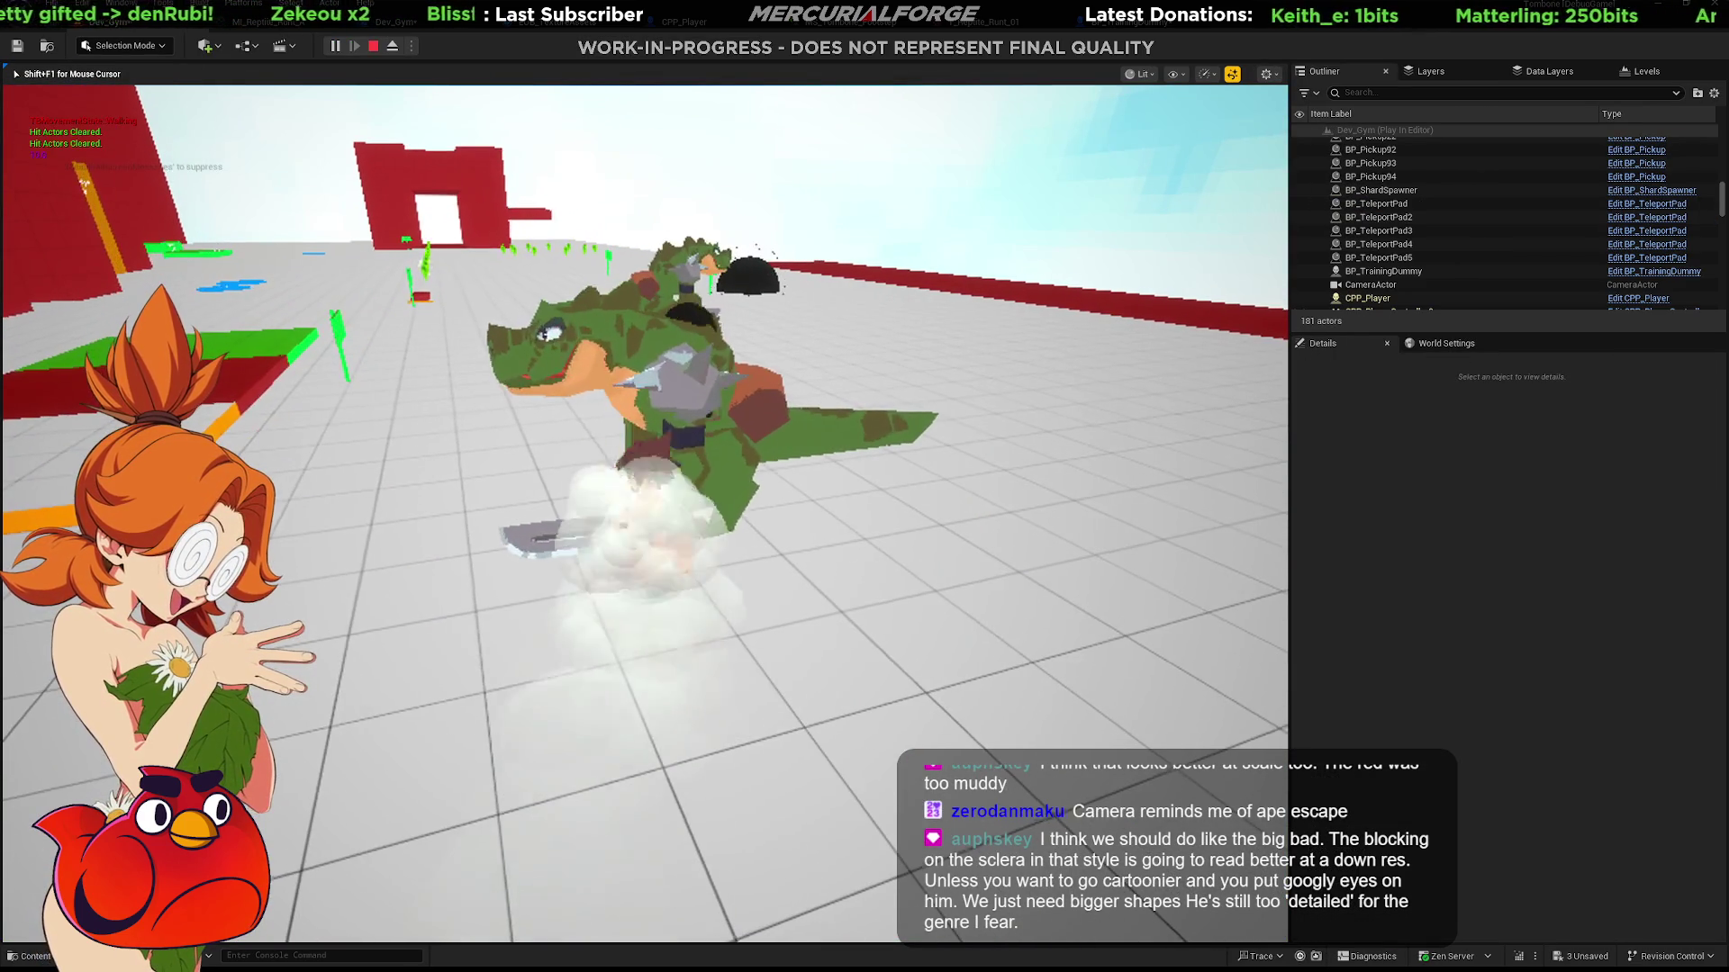
{"action": "key", "text": "s"}
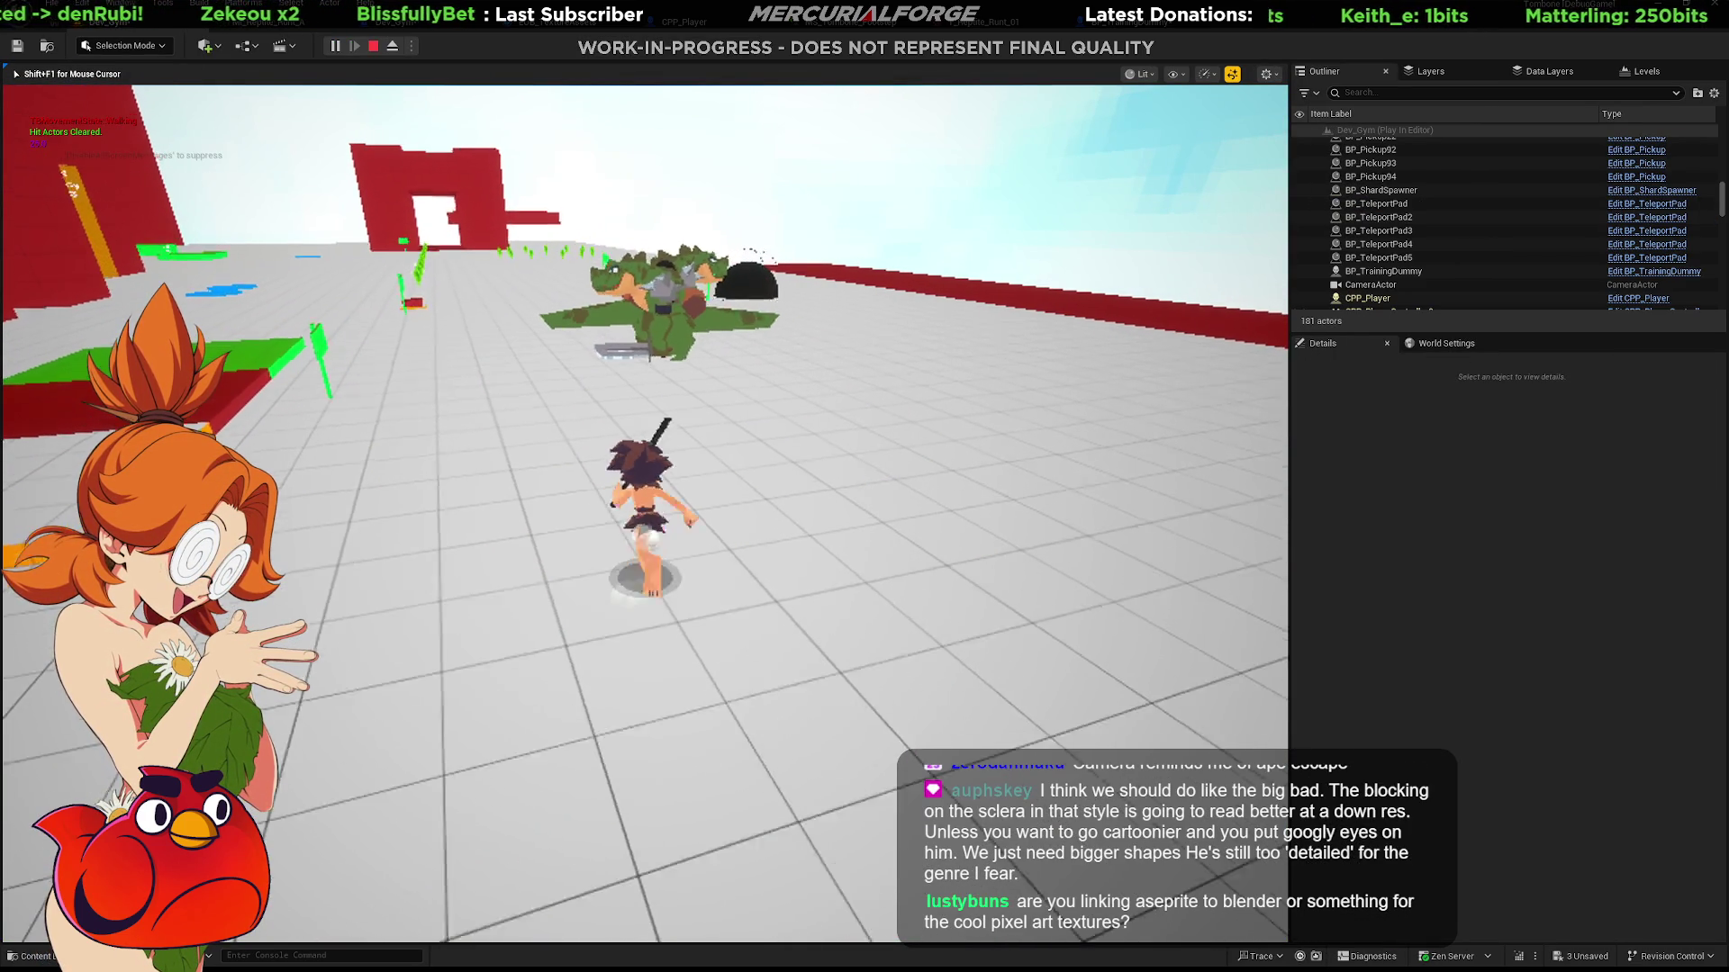
{"action": "key", "text": "s"}
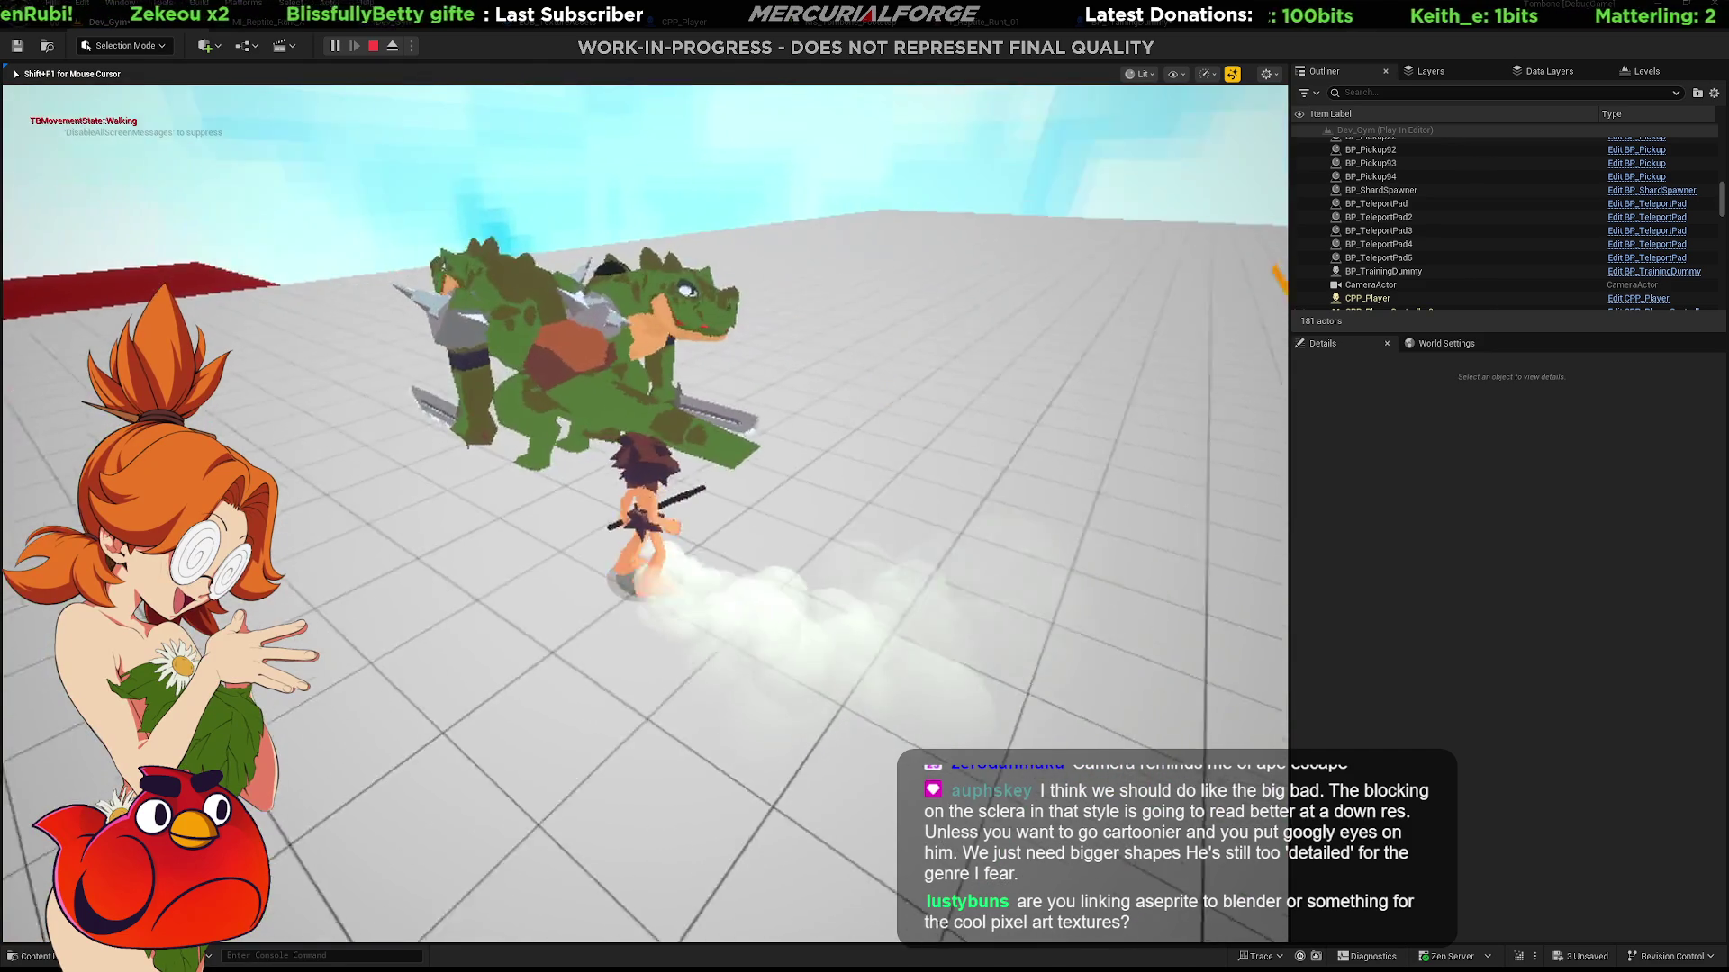
{"action": "key", "text": "Escape"}
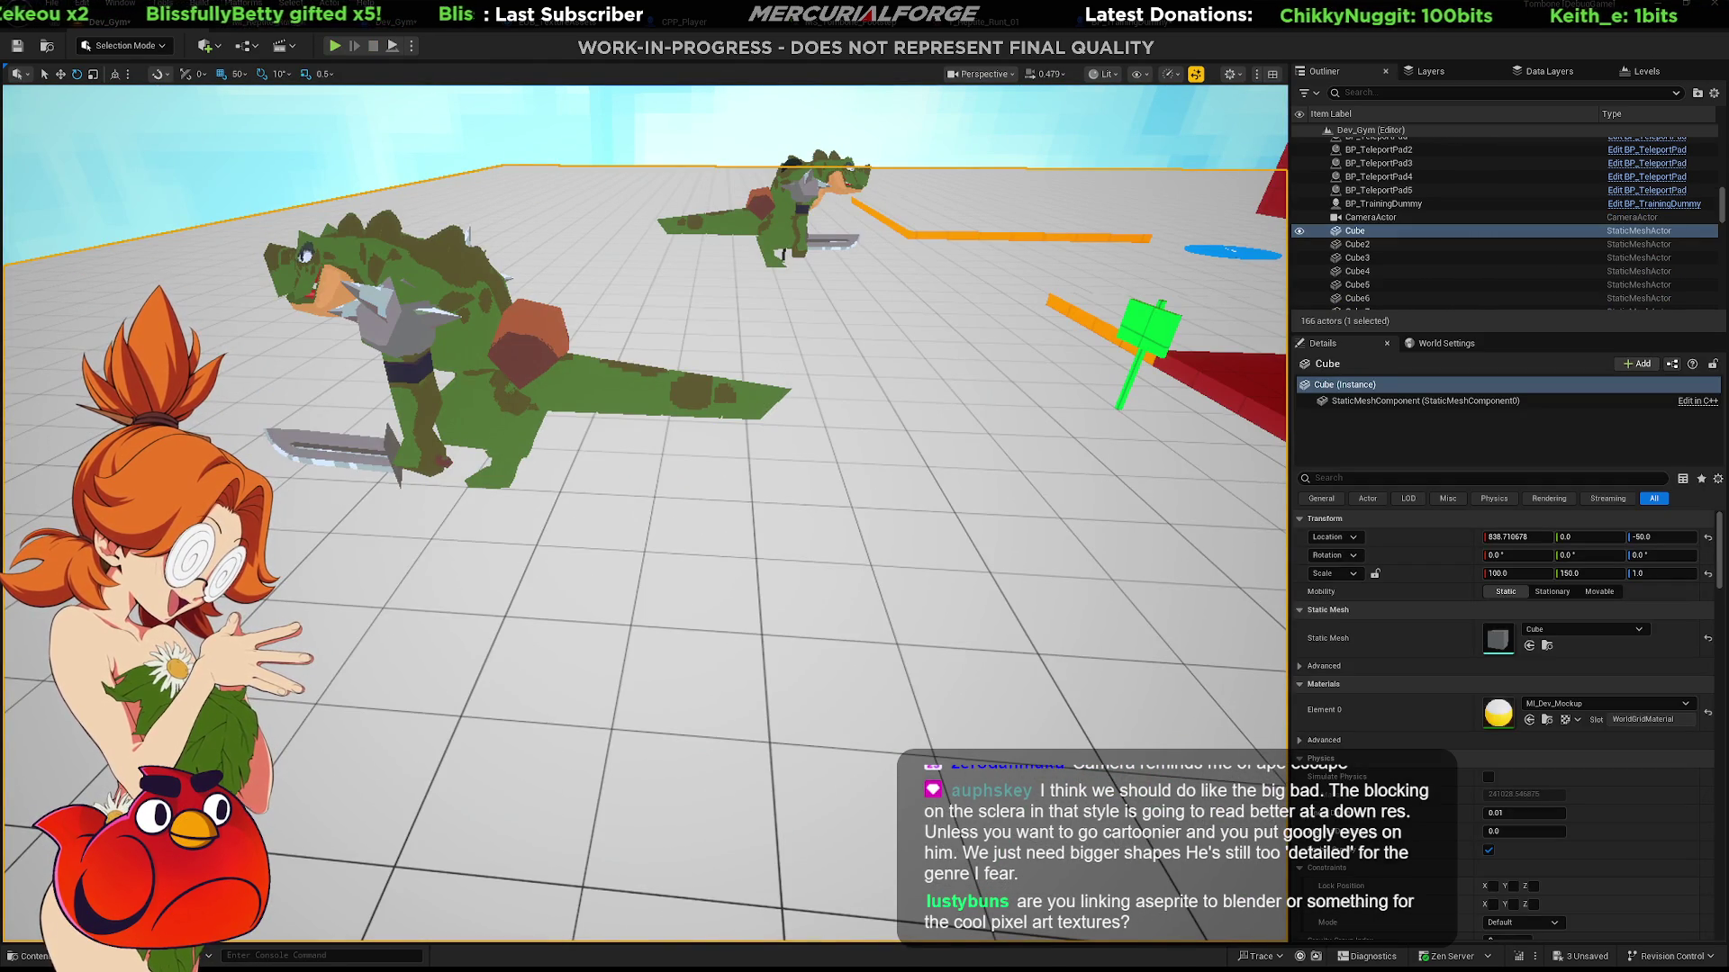
Attach the reptile mesh under the Cube component in BP_TrainingDummy, return to the level and play.
{"action": "key", "text": "alt+Tab"}
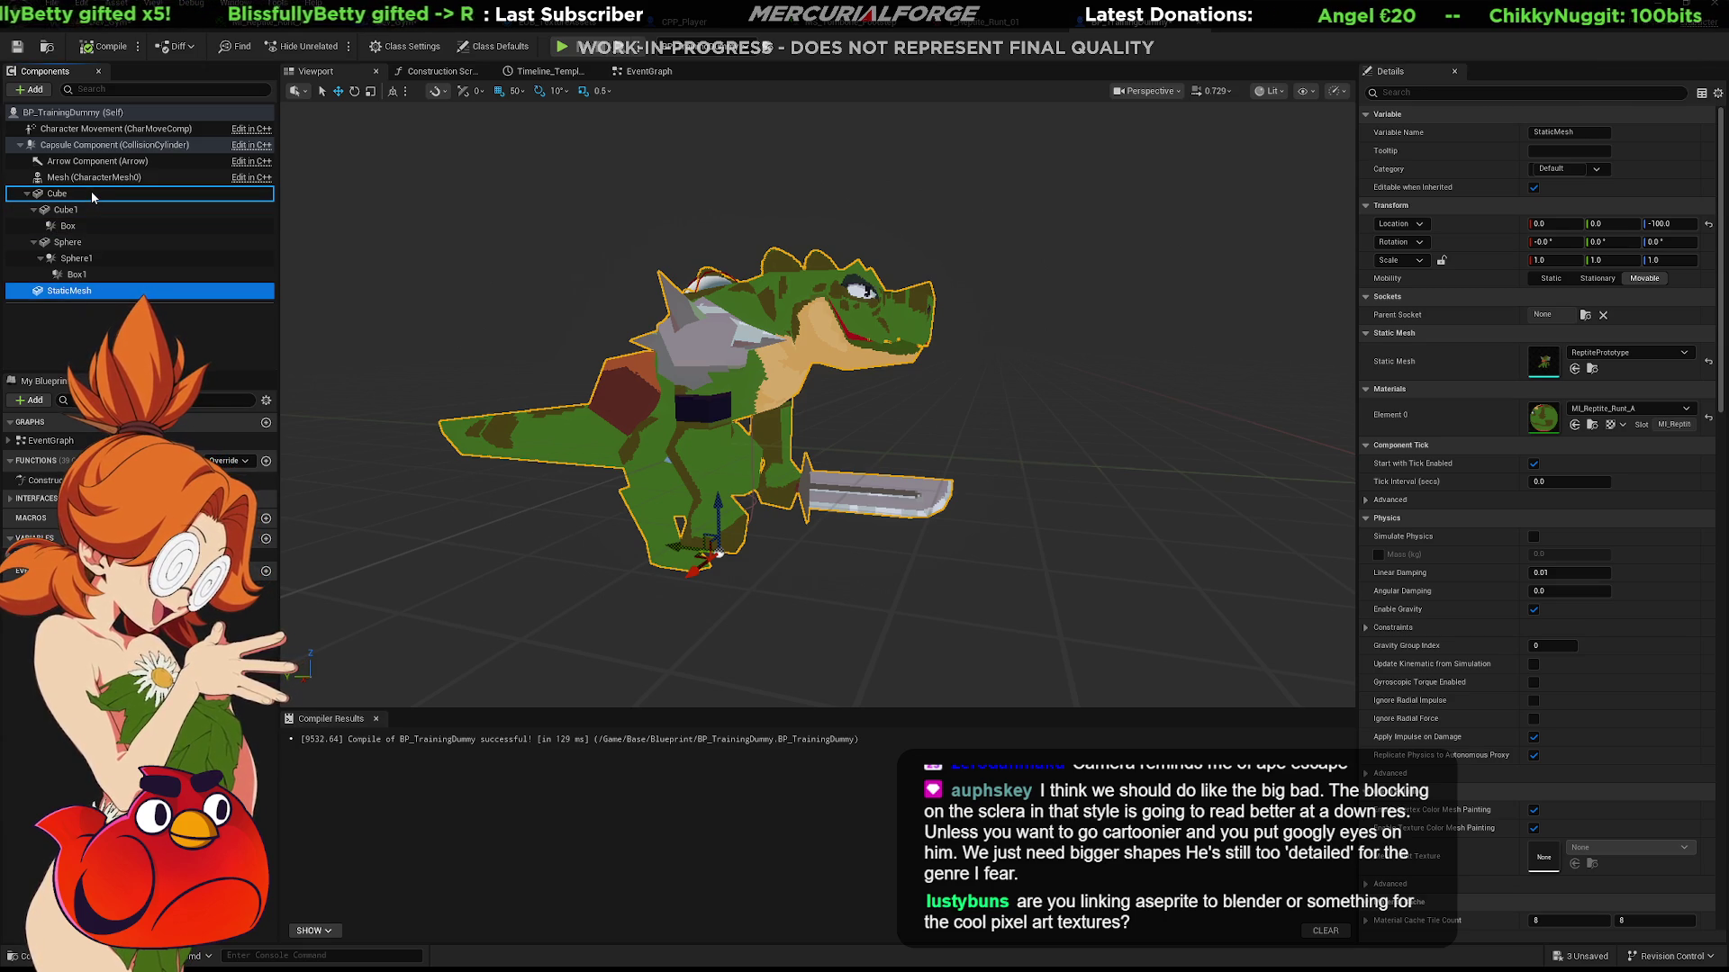
{"action": "left_click_drag", "start_coordinate": [82, 203], "coordinate": [82, 203]}
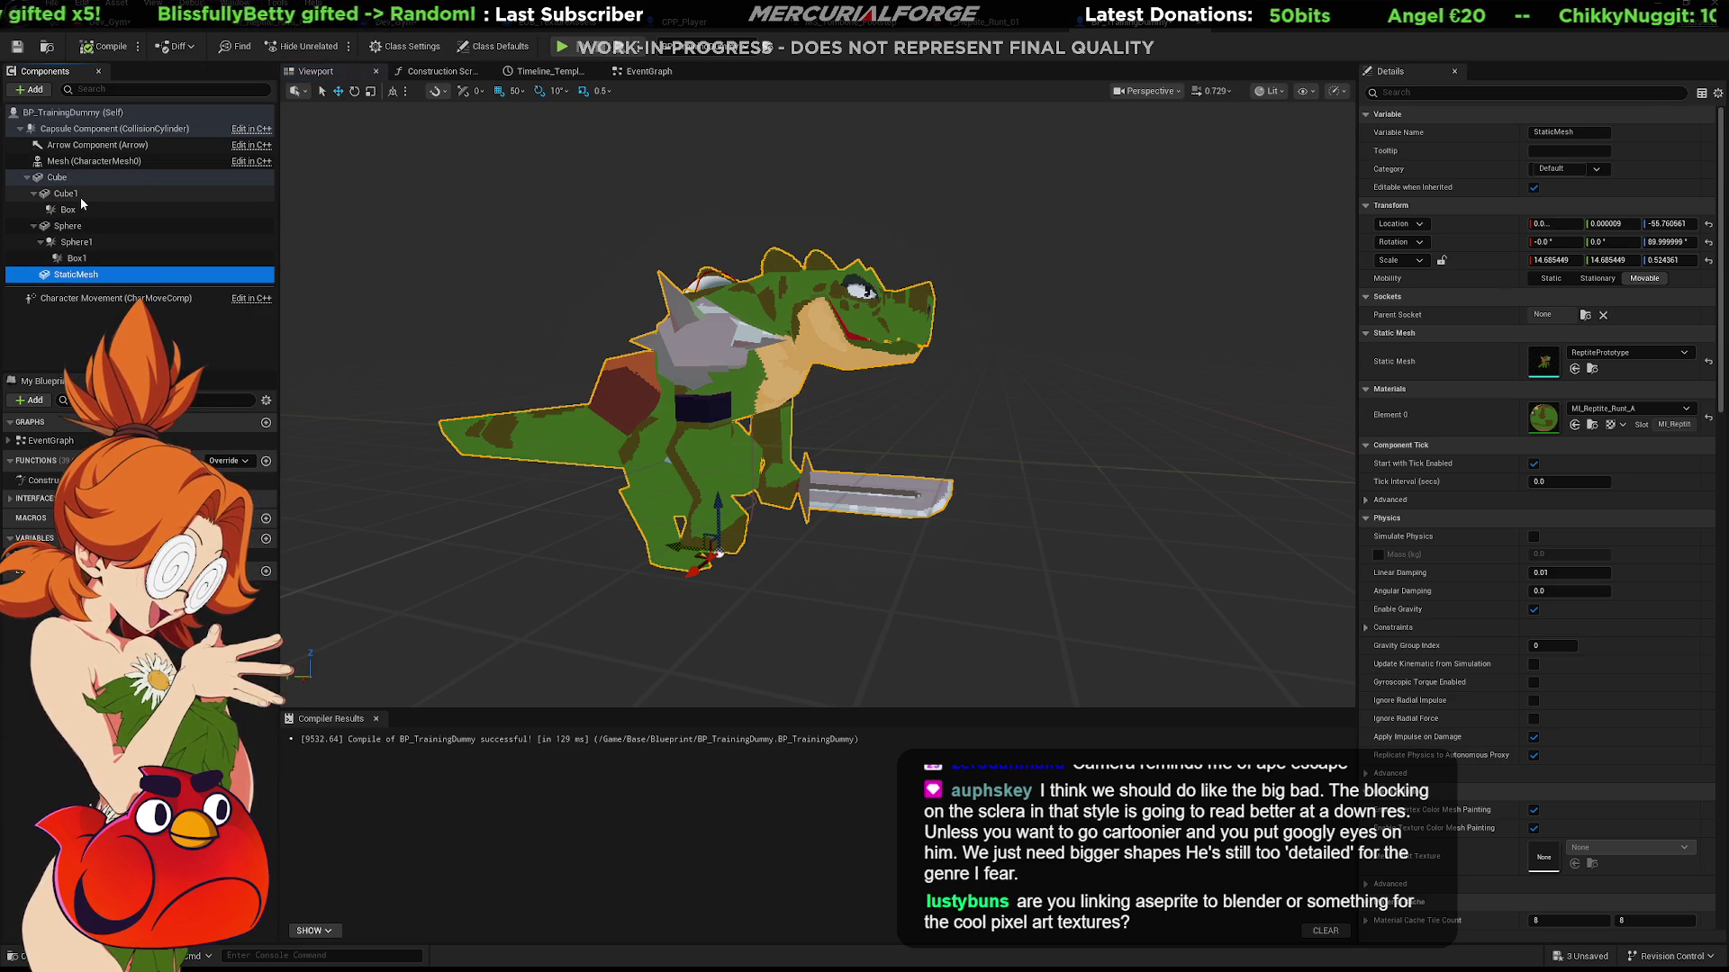
{"action": "left_click", "coordinate": [111, 31]}
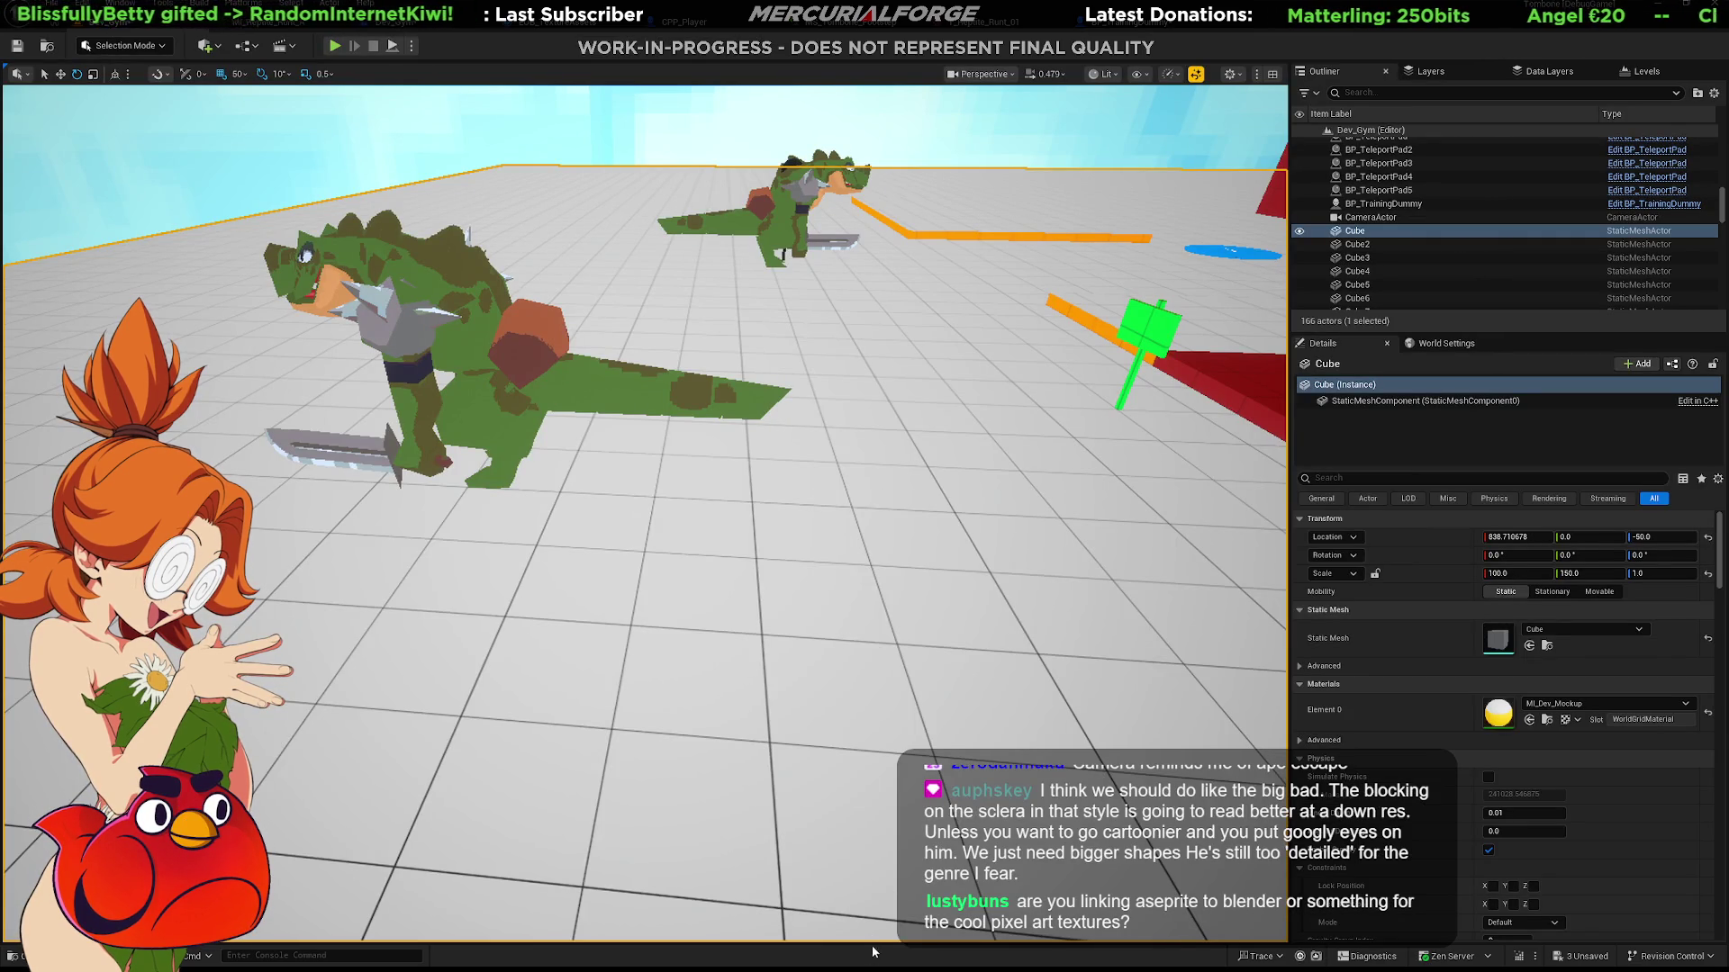
{"action": "key", "text": "alt+p"}
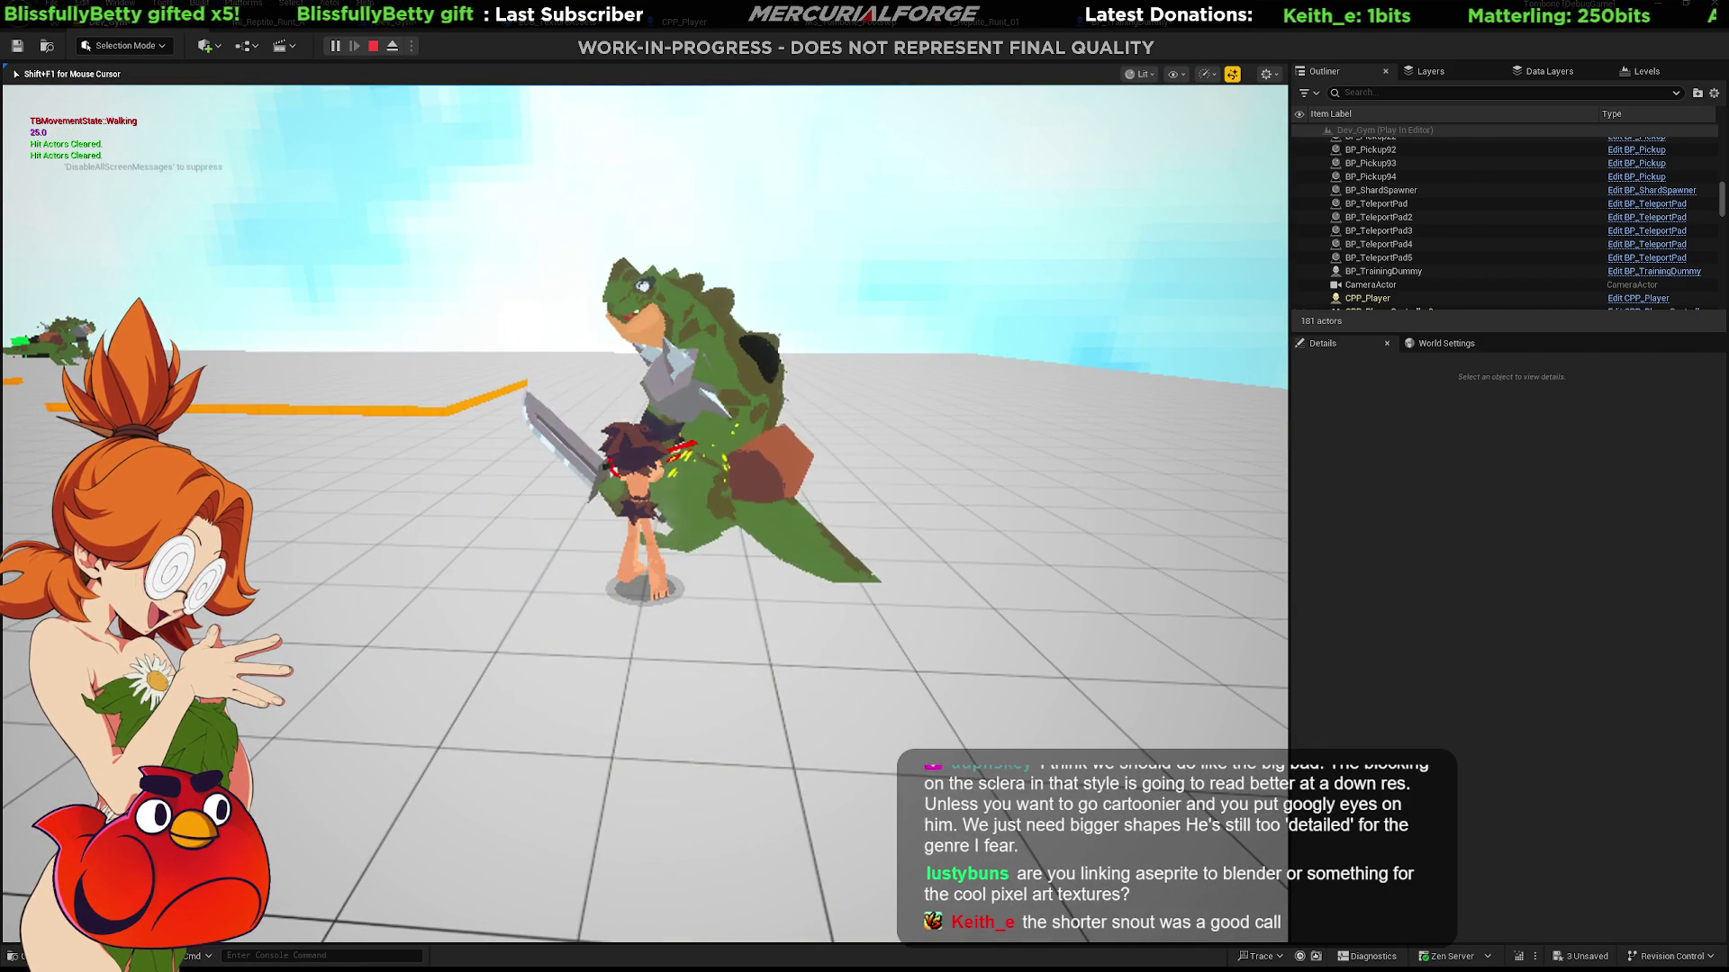
Dash and leap onto the reptile dummy, hit it twice to knock it back, then end the play test.
{"action": "key", "text": "shift"}
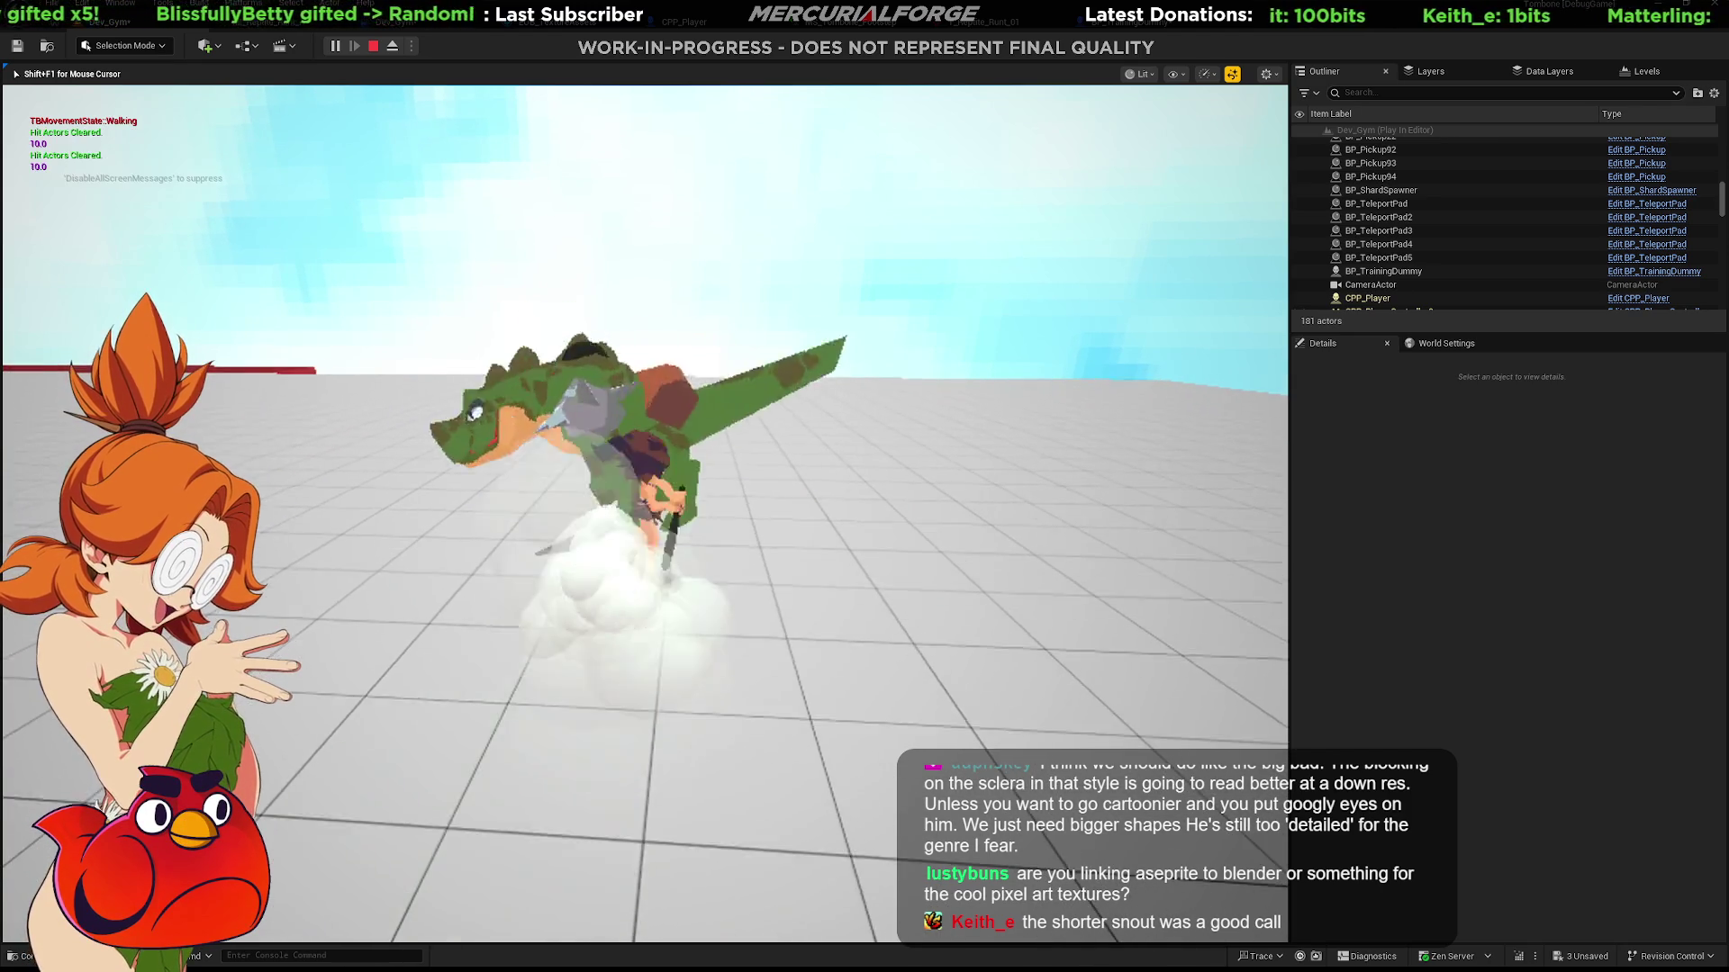
{"action": "key", "text": "shift"}
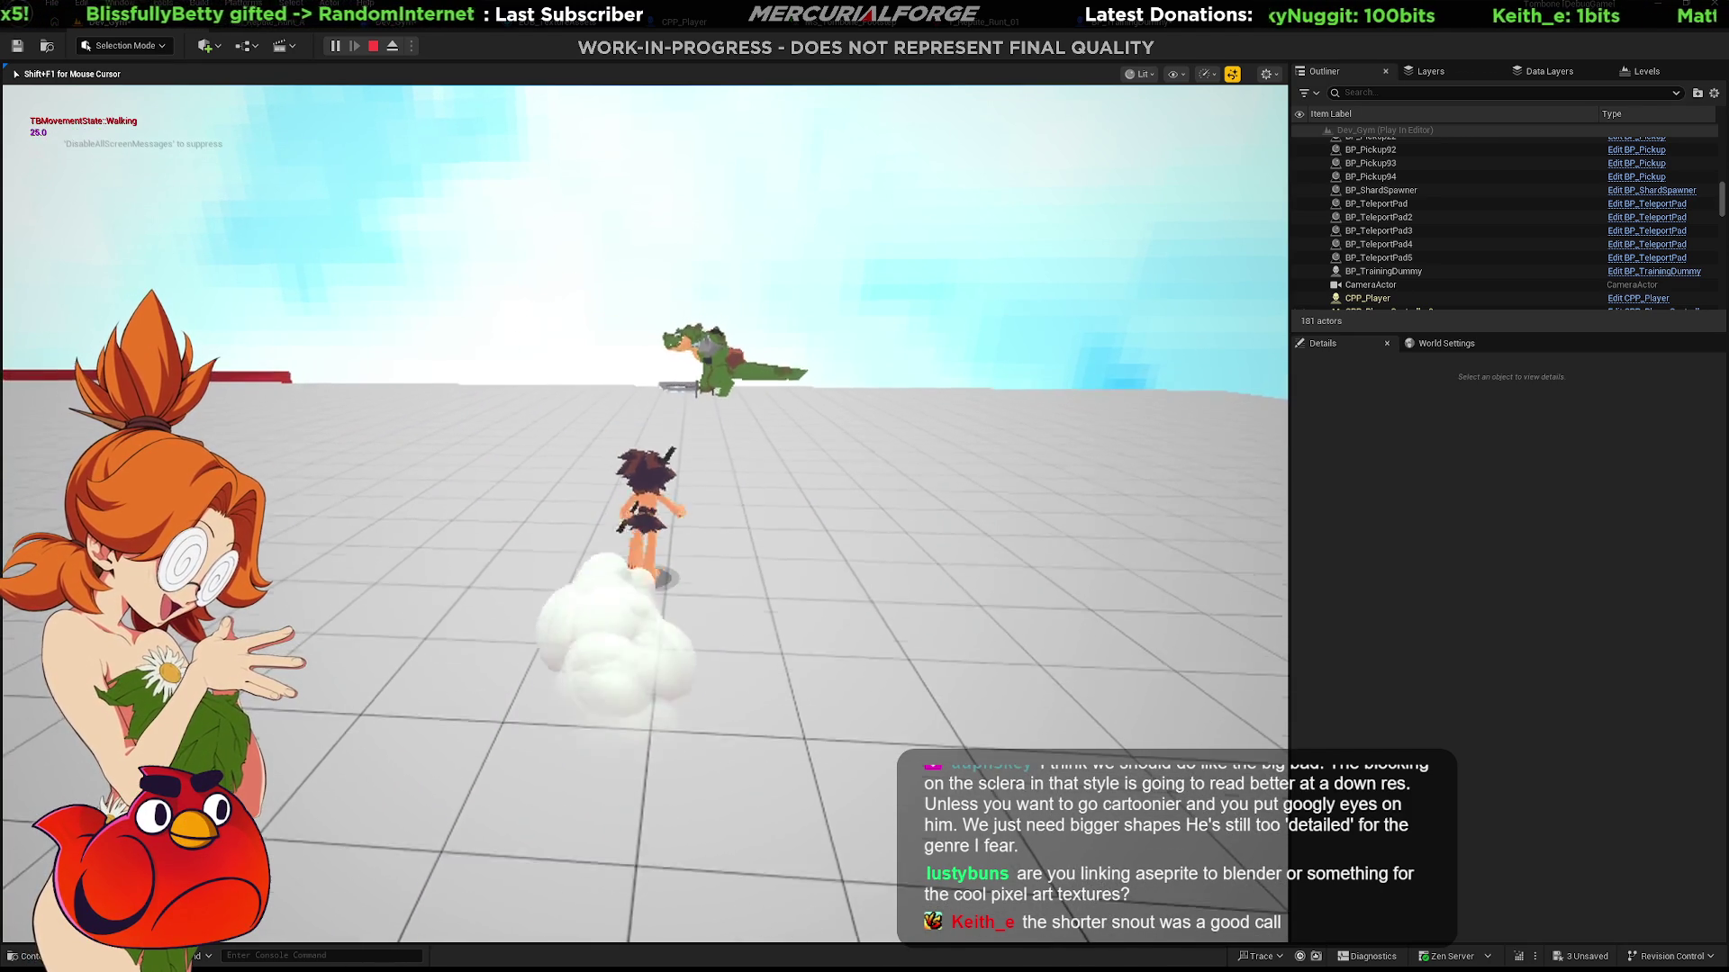
{"action": "key", "text": "space"}
{"action": "left_click", "coordinate": [644, 513]}
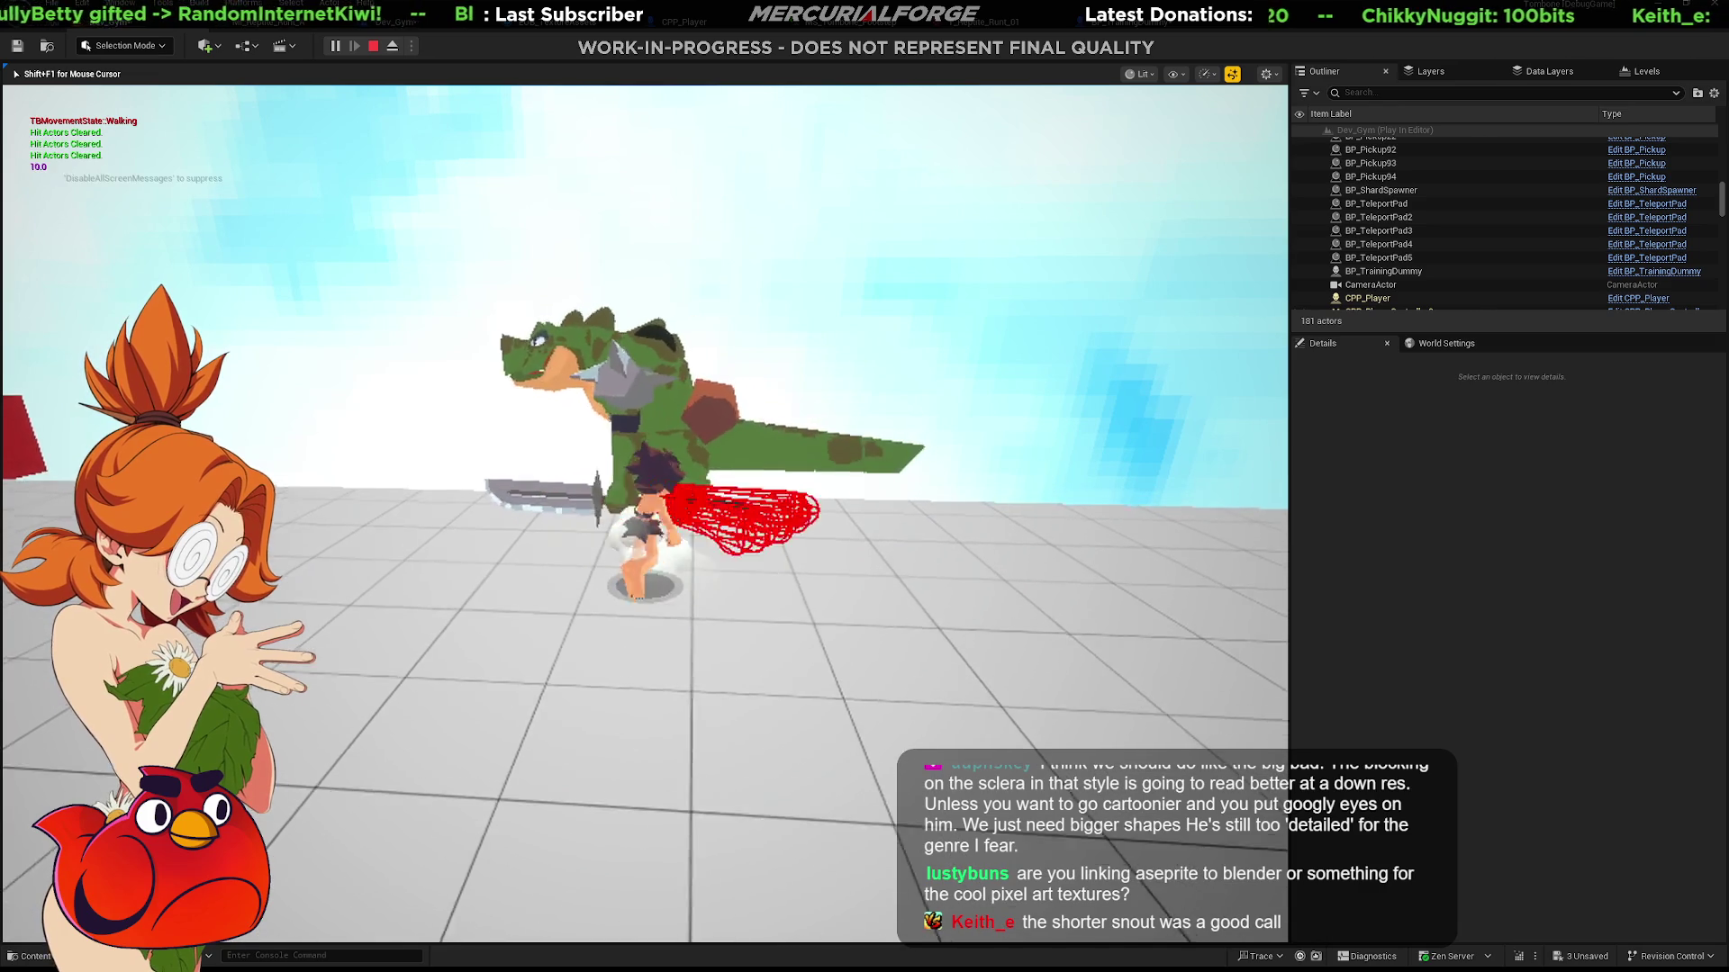
{"action": "left_click", "coordinate": [644, 513]}
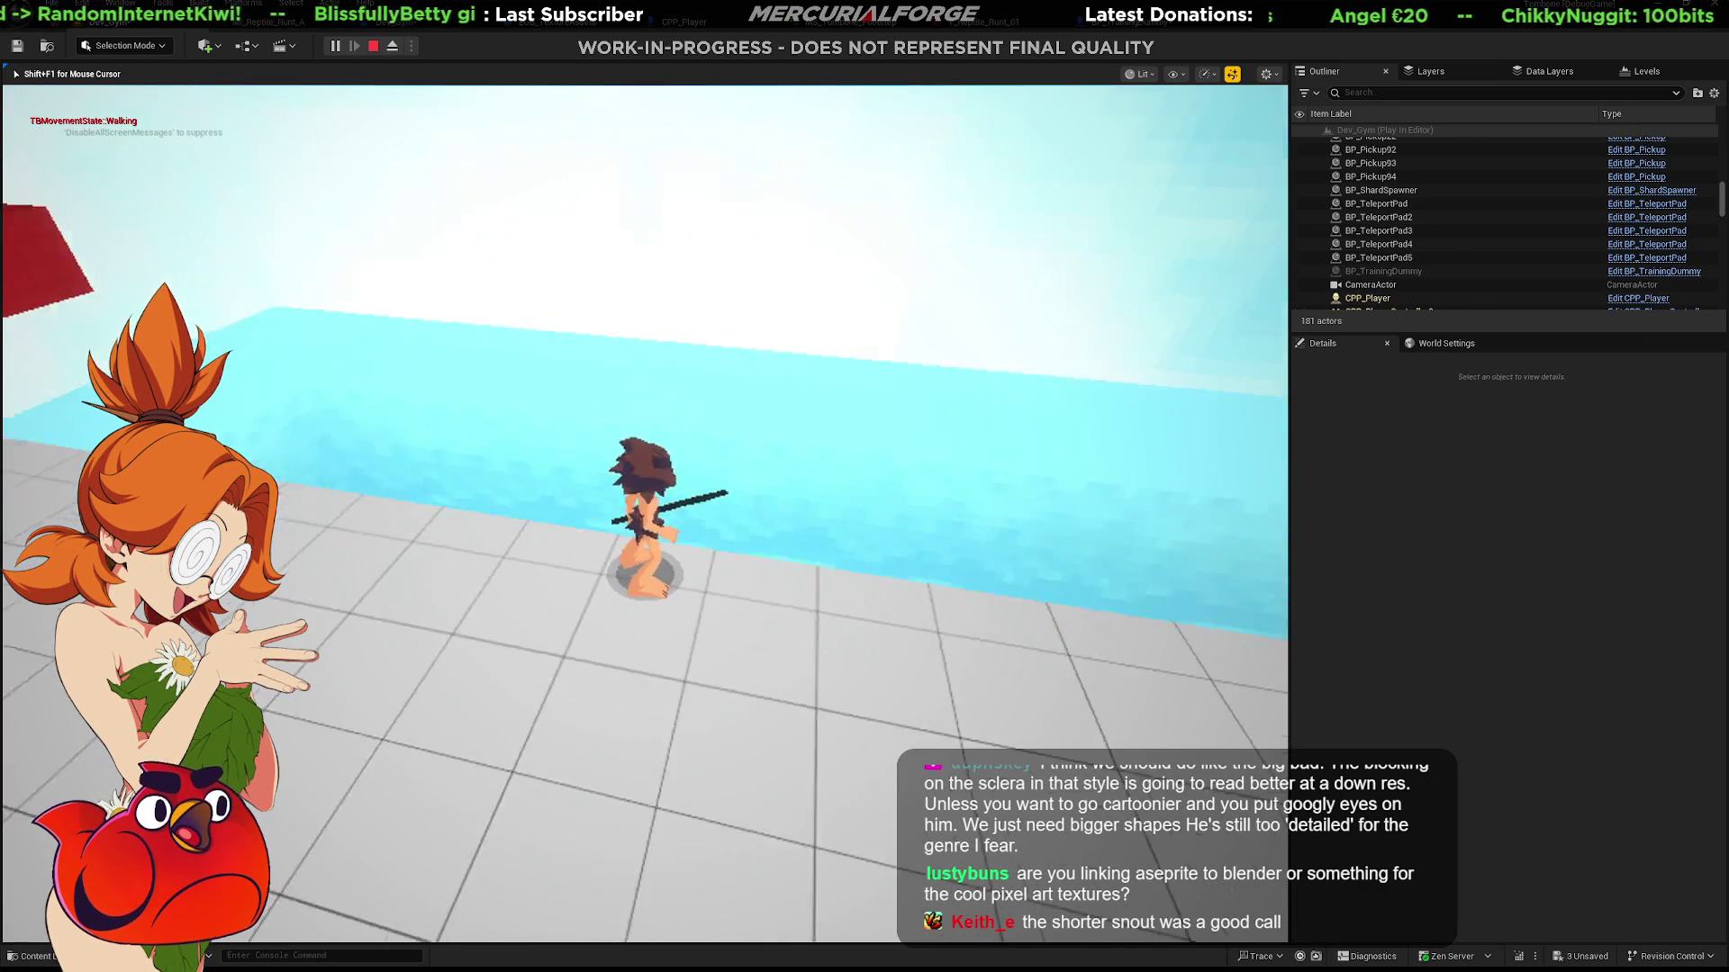
{"action": "key", "text": "w"}
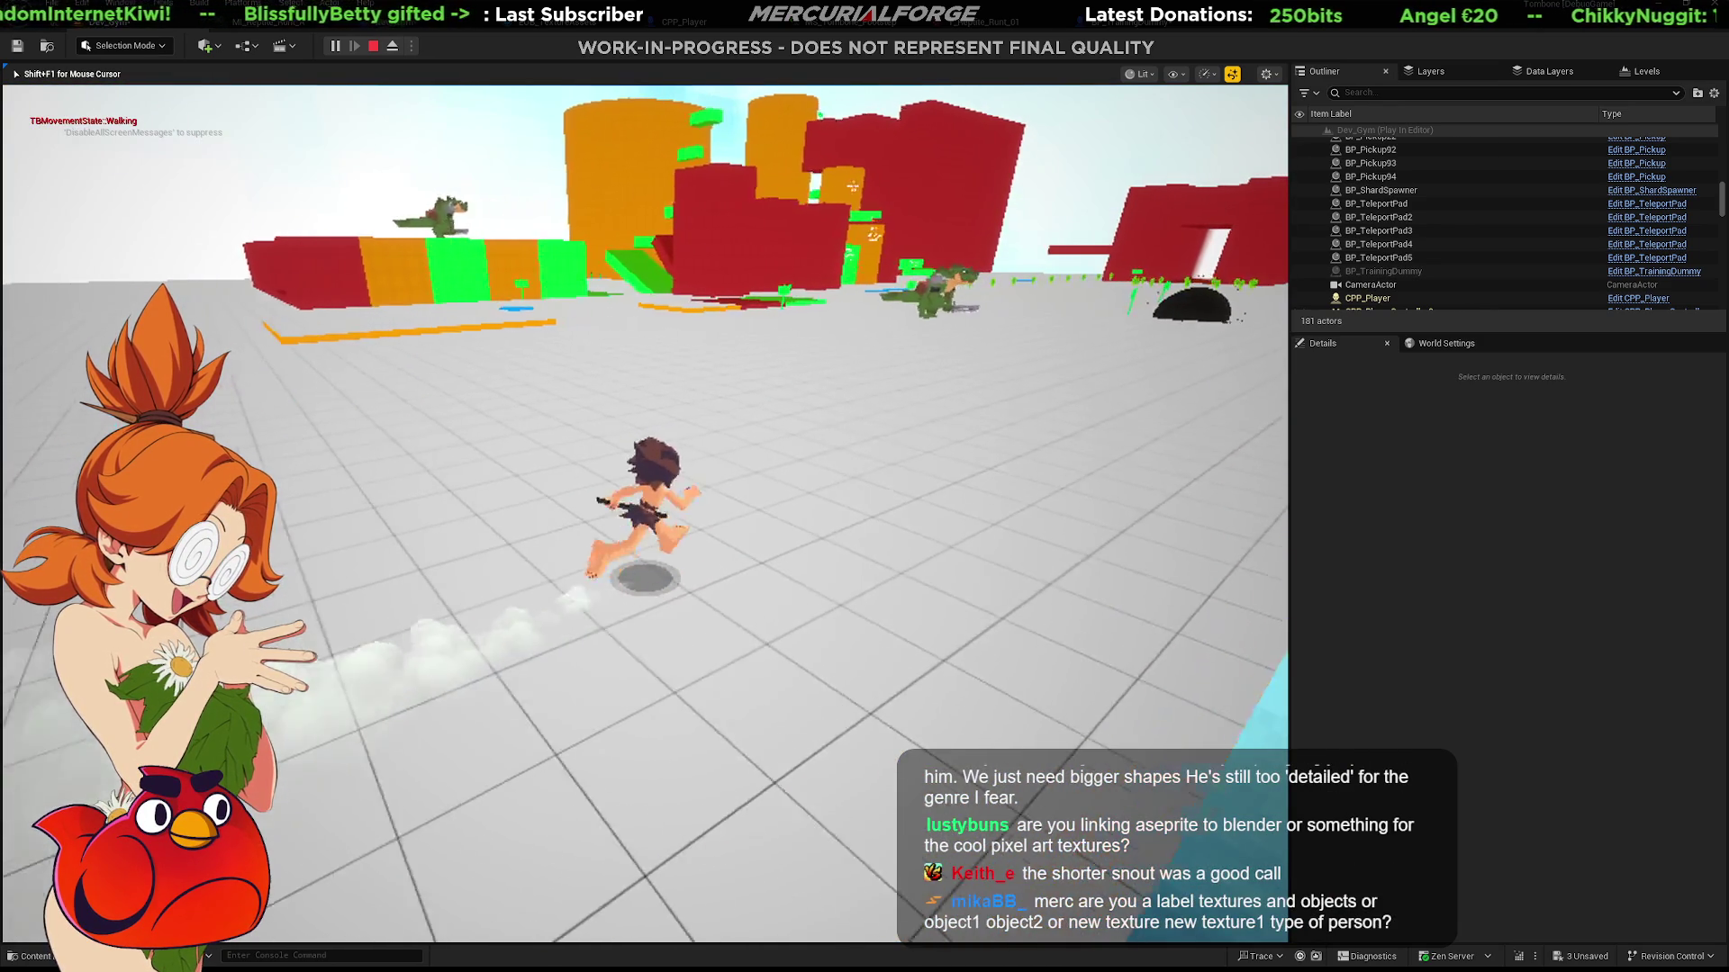
{"action": "key", "text": "Escape"}
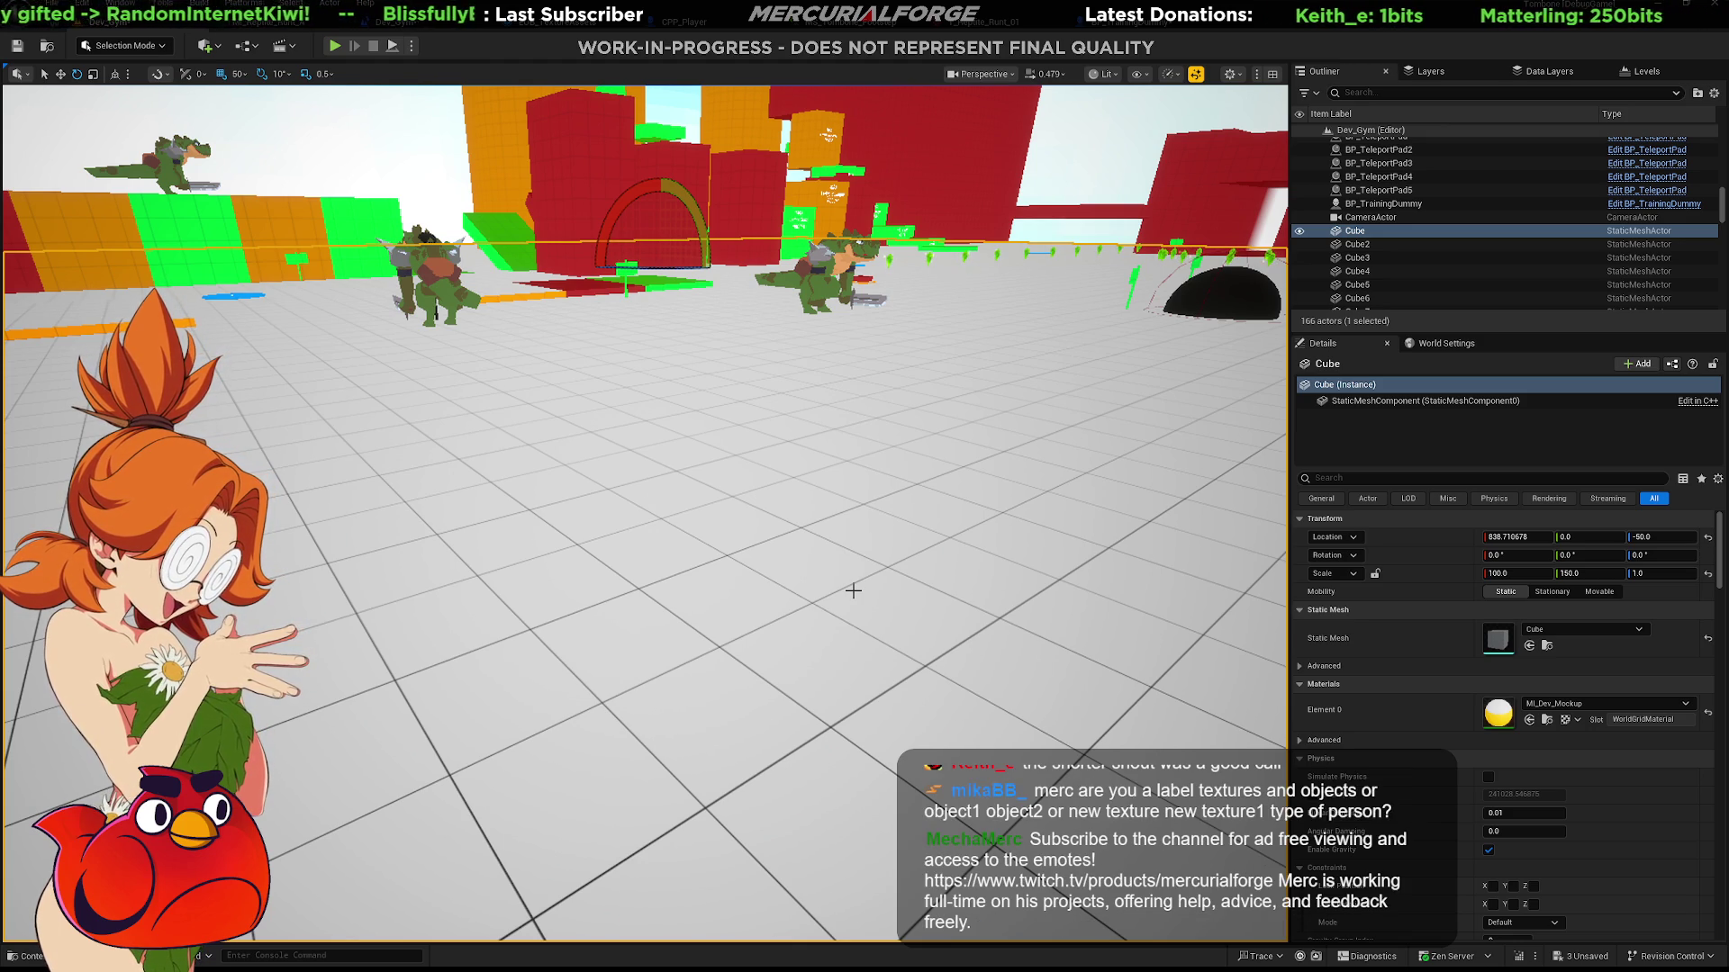
Fly the viewport camera in toward the coloured blocks and the reptile training dummy.
{"action": "right_click_drag", "start_coordinate": [1044, 293], "coordinate": [1045, 308]}
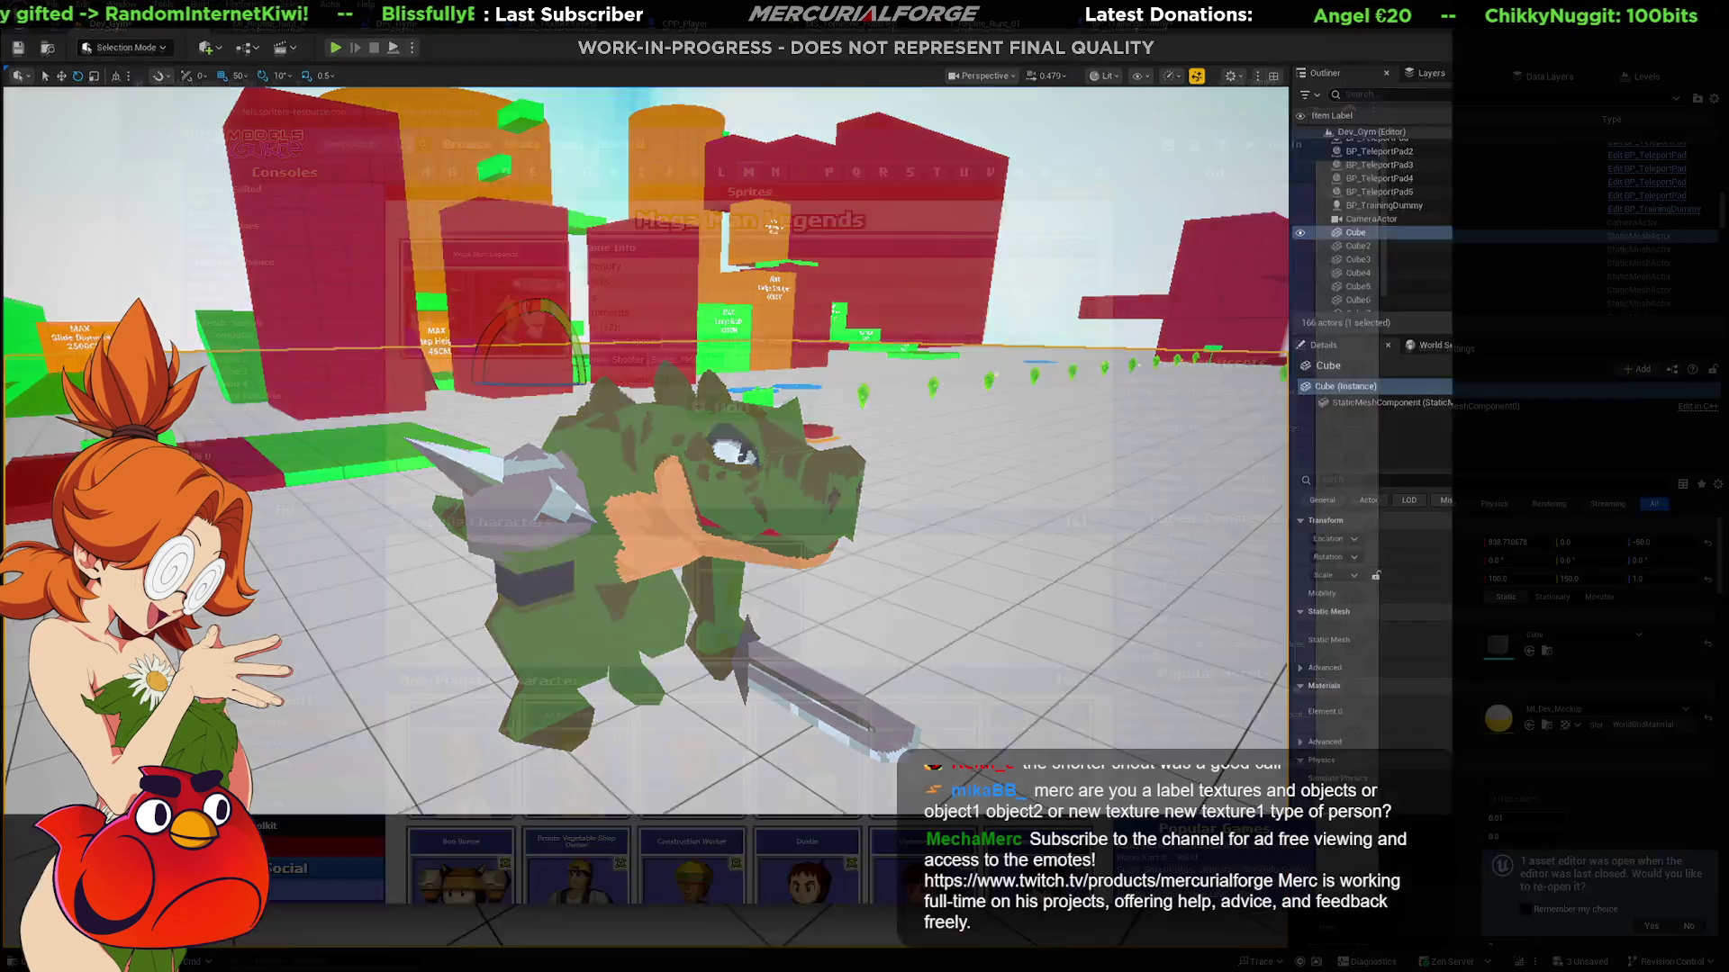
{"action": "scroll", "coordinate": [794, 450], "scroll_direction": "down", "scroll_amount": 5}
{"action": "scroll", "coordinate": [812, 459], "scroll_direction": "down", "scroll_amount": 5}
{"action": "scroll", "coordinate": [838, 467], "scroll_direction": "down", "scroll_amount": 3}
{"action": "scroll", "coordinate": [869, 477], "scroll_direction": "down", "scroll_amount": 3}
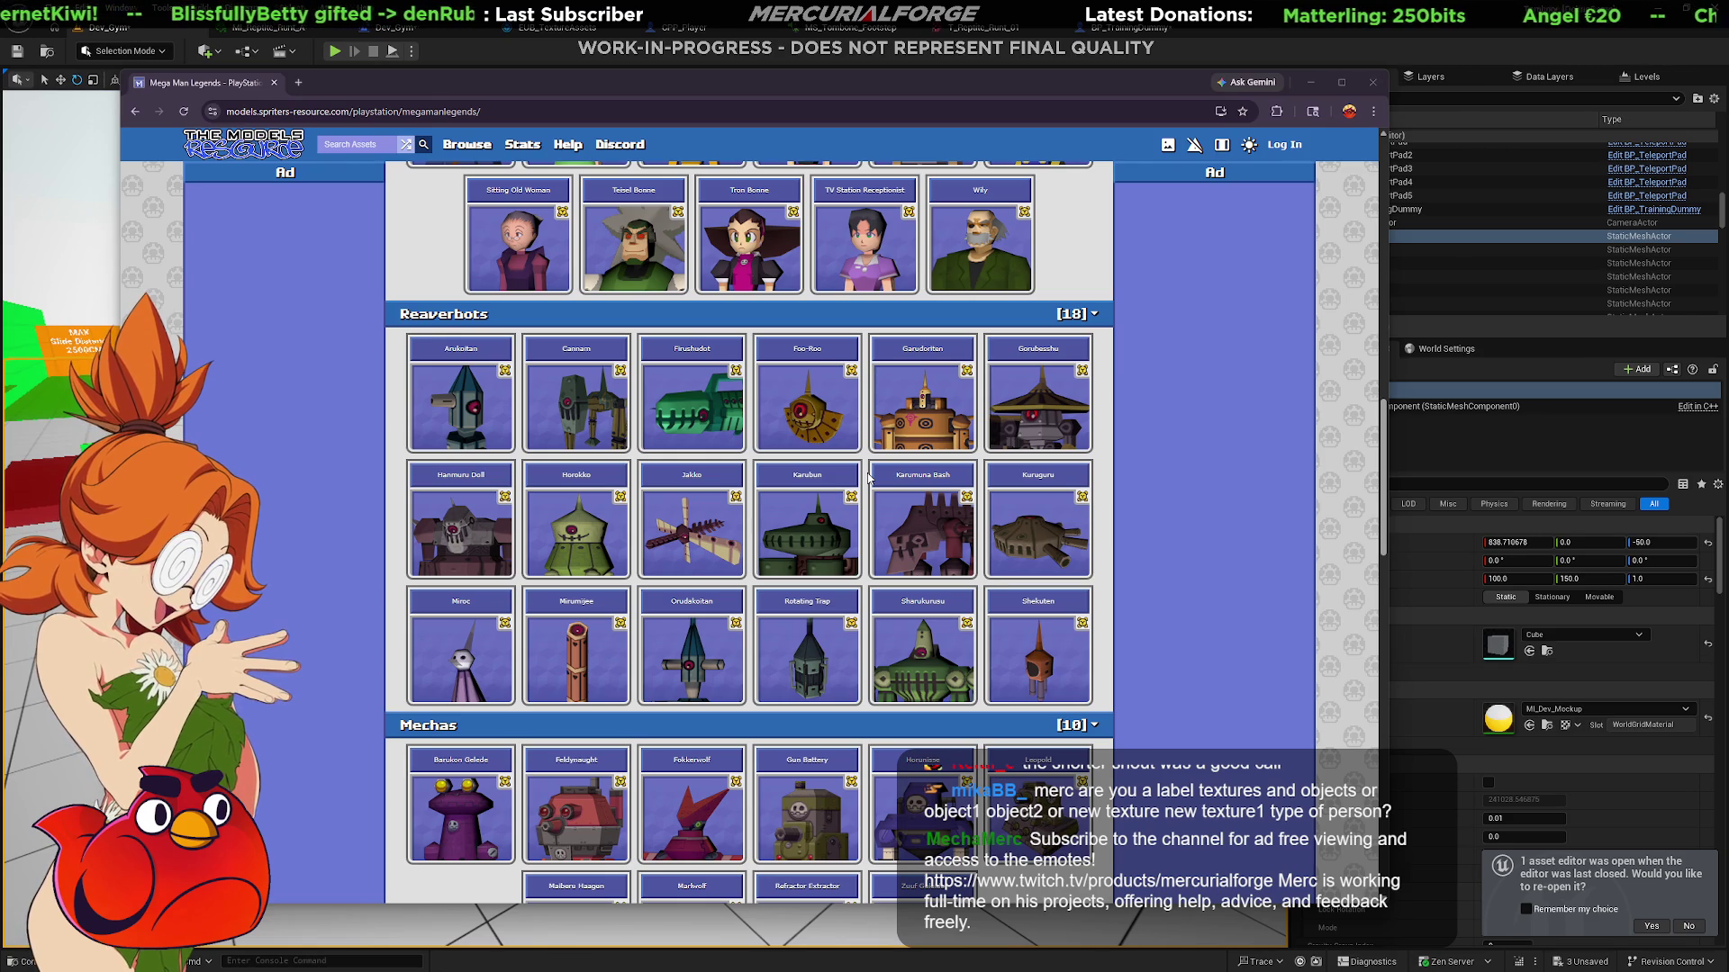
{"action": "scroll", "coordinate": [869, 480], "scroll_direction": "down", "scroll_amount": 1}
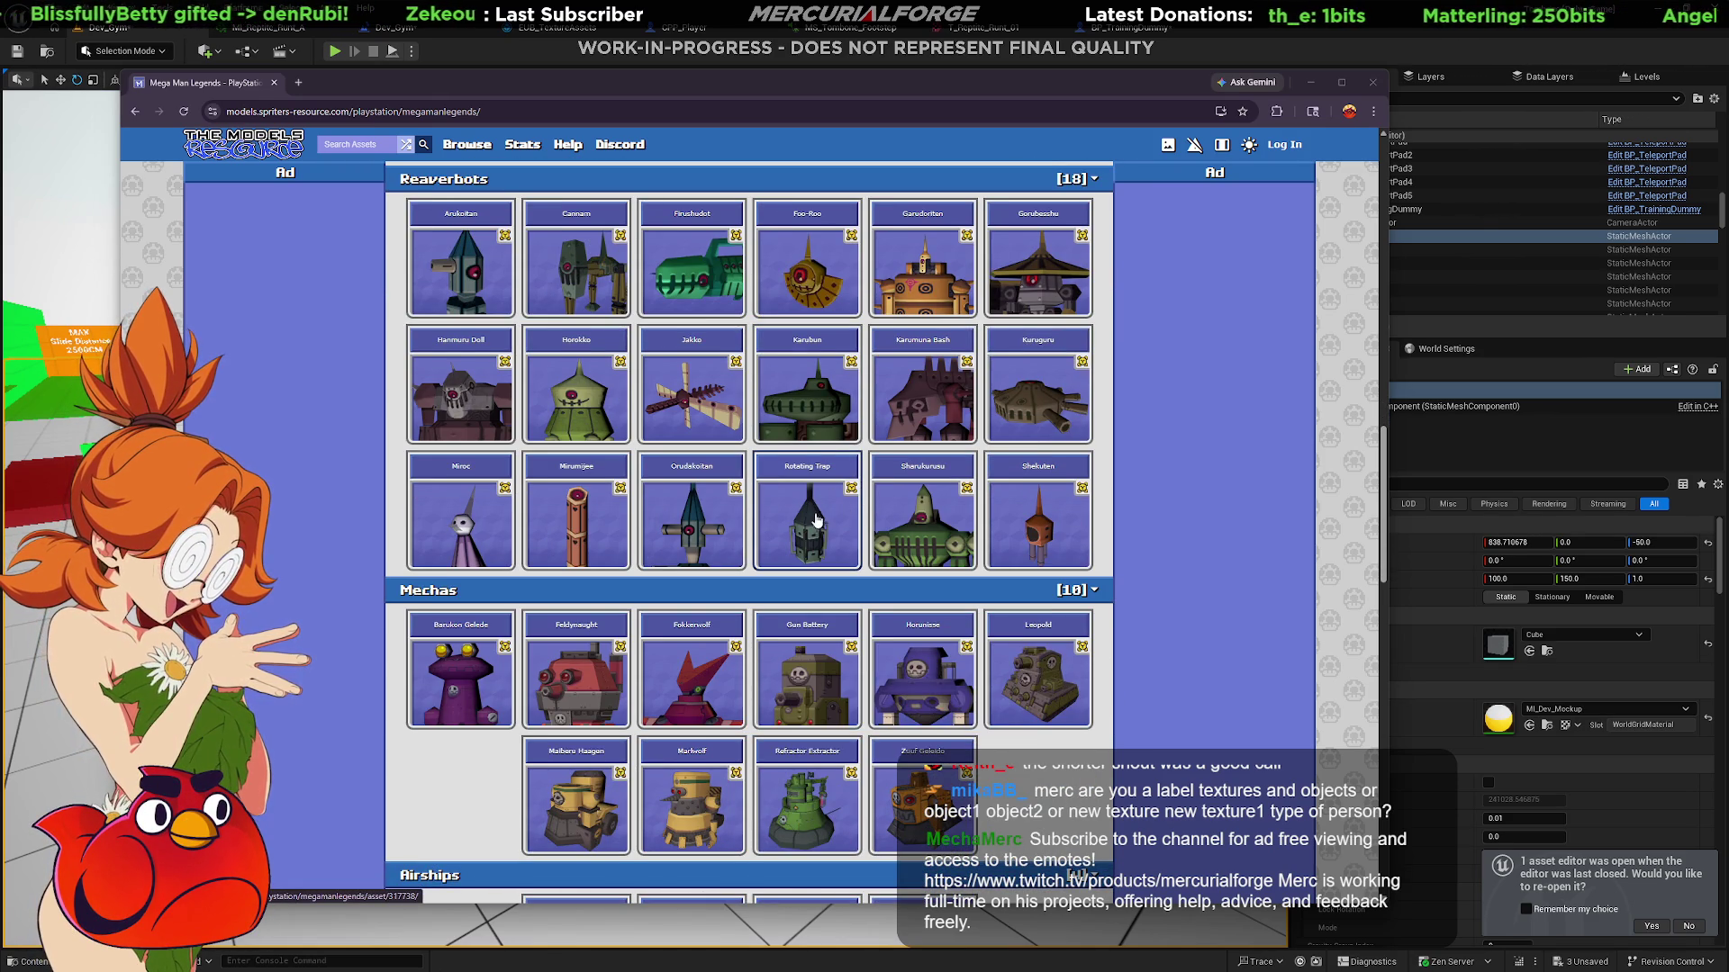
Open the Refractor Extractor model page from the Mega Man Legends Mechas list.
{"action": "left_click", "coordinate": [836, 826]}
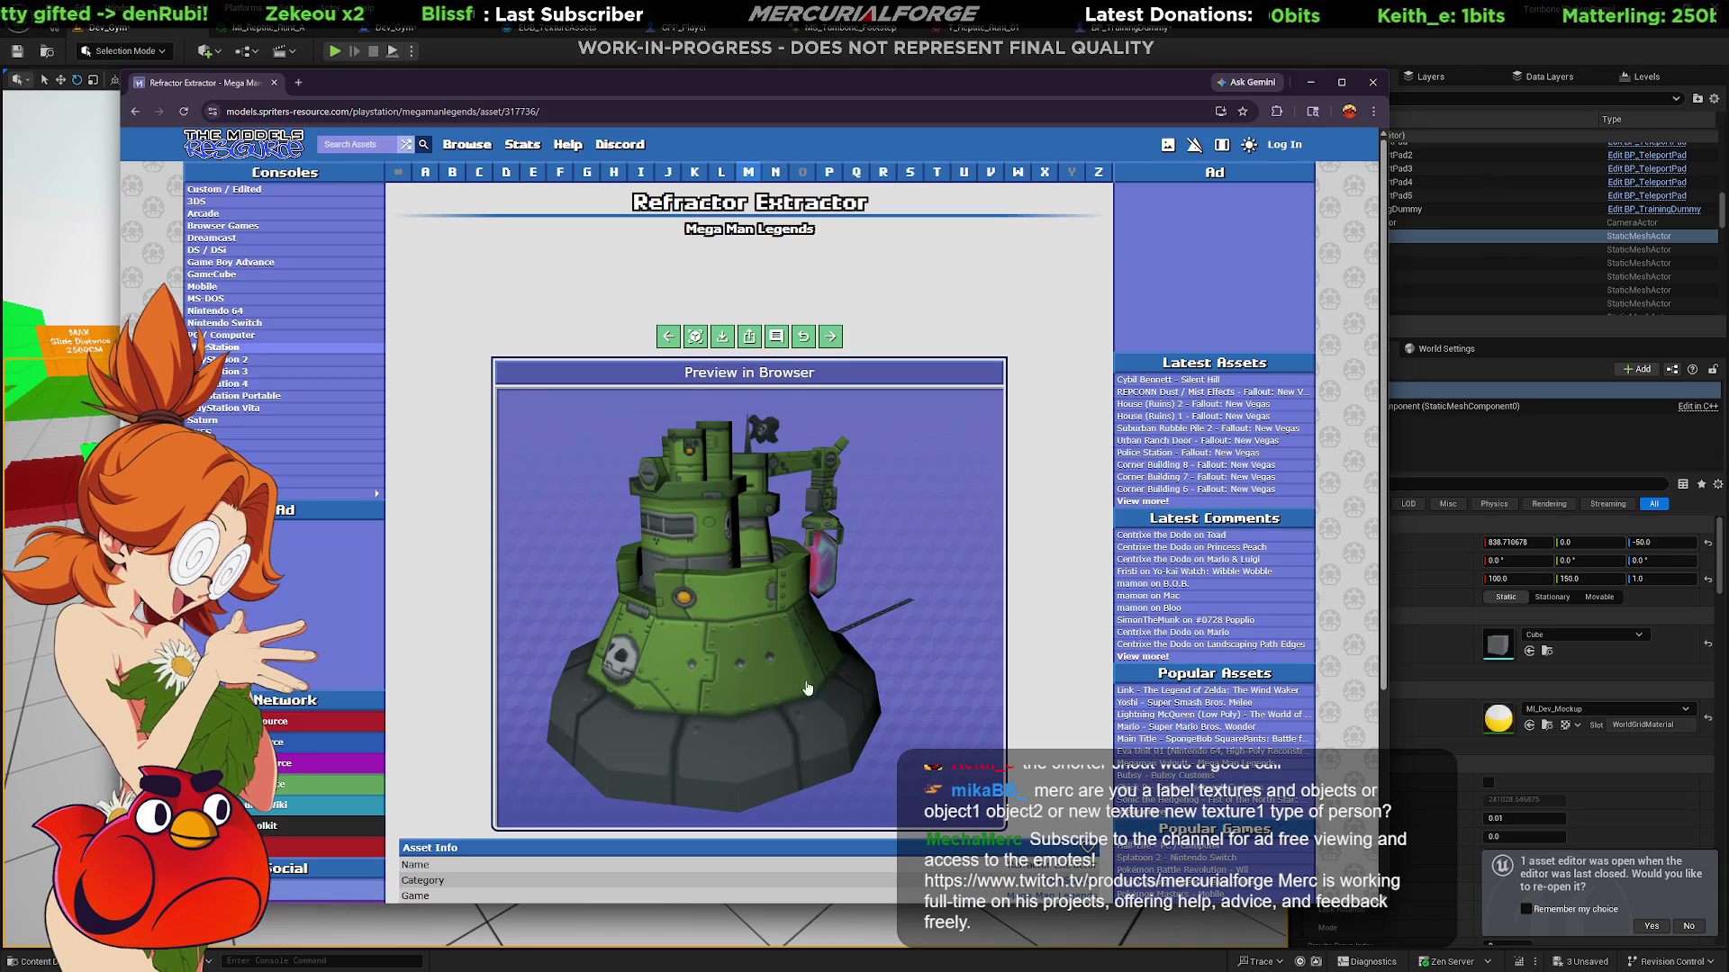
Rotate the Refractor Extractor tank in the 3D preview to view its crane arm, then go back to the model list.
{"action": "left_click", "coordinate": [707, 382]}
{"action": "left_click_drag", "start_coordinate": [694, 338], "coordinate": [728, 513]}
{"action": "mouse_move", "coordinate": [841, 566]}
{"action": "left_mouse_down"}
{"action": "mouse_move", "coordinate": [386, 624]}
{"action": "mouse_move", "coordinate": [611, 590]}
{"action": "mouse_move", "coordinate": [591, 783]}
{"action": "mouse_move", "coordinate": [603, 598]}
{"action": "mouse_move", "coordinate": [614, 612]}
{"action": "left_mouse_up"}
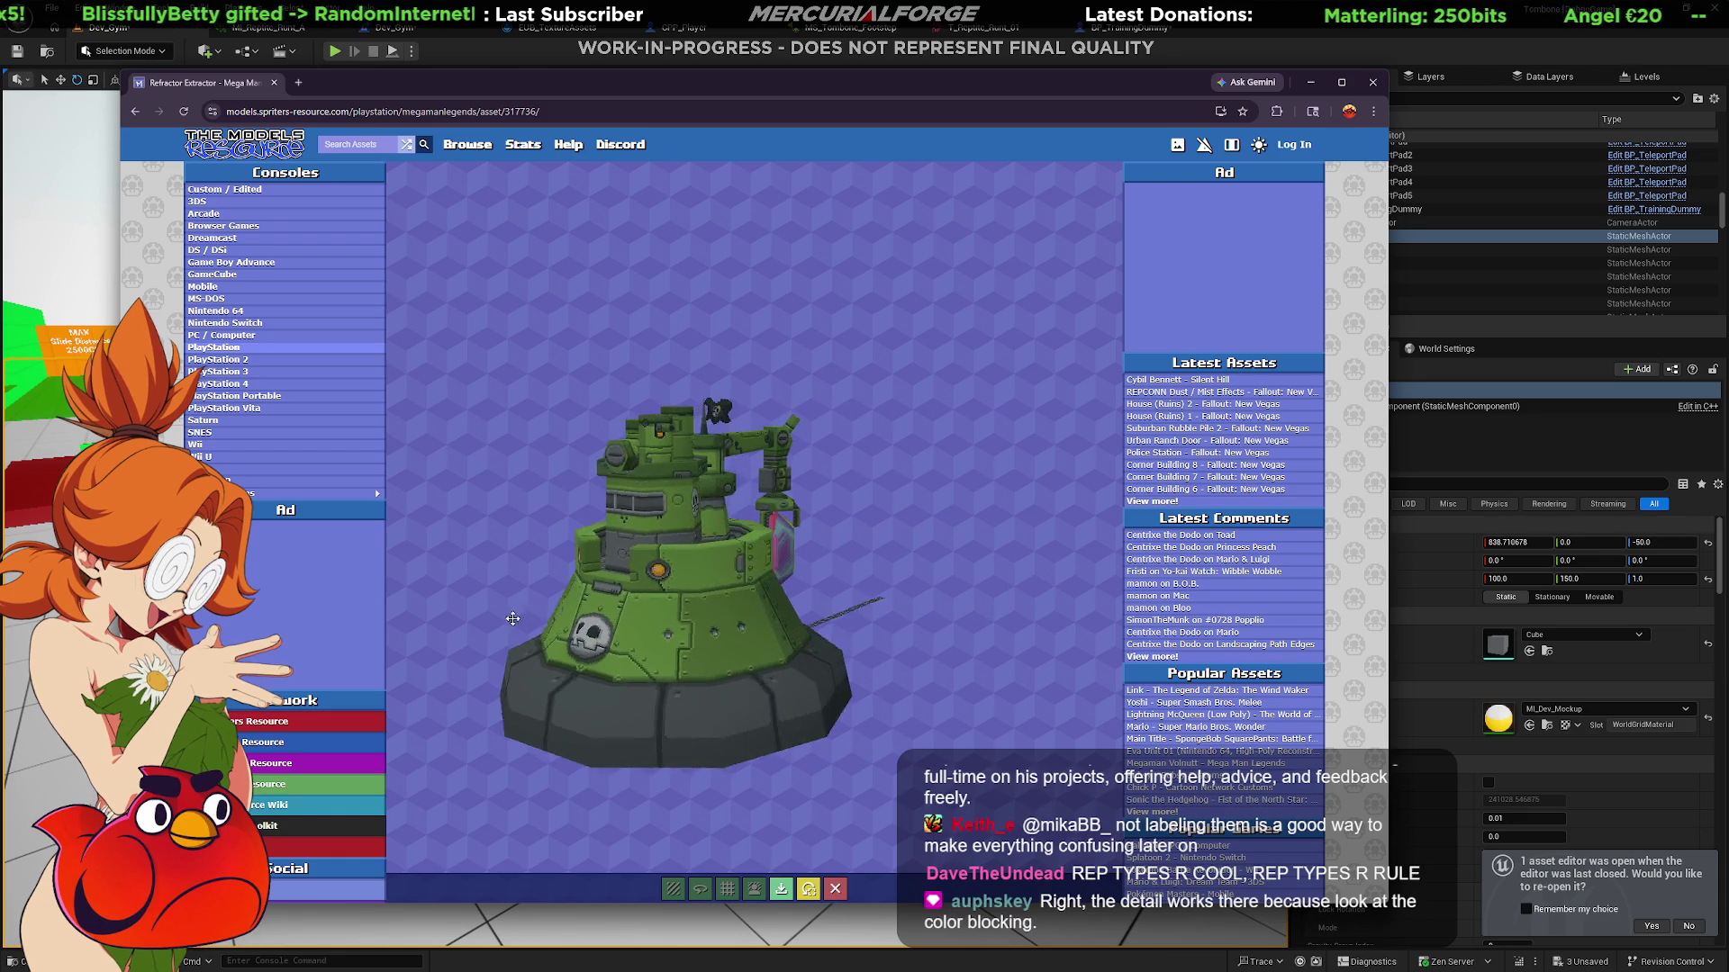
{"action": "mouse_move", "coordinate": [613, 612]}
{"action": "left_mouse_down"}
{"action": "mouse_move", "coordinate": [472, 622]}
{"action": "mouse_move", "coordinate": [730, 612]}
{"action": "mouse_move", "coordinate": [647, 617]}
{"action": "left_mouse_up"}
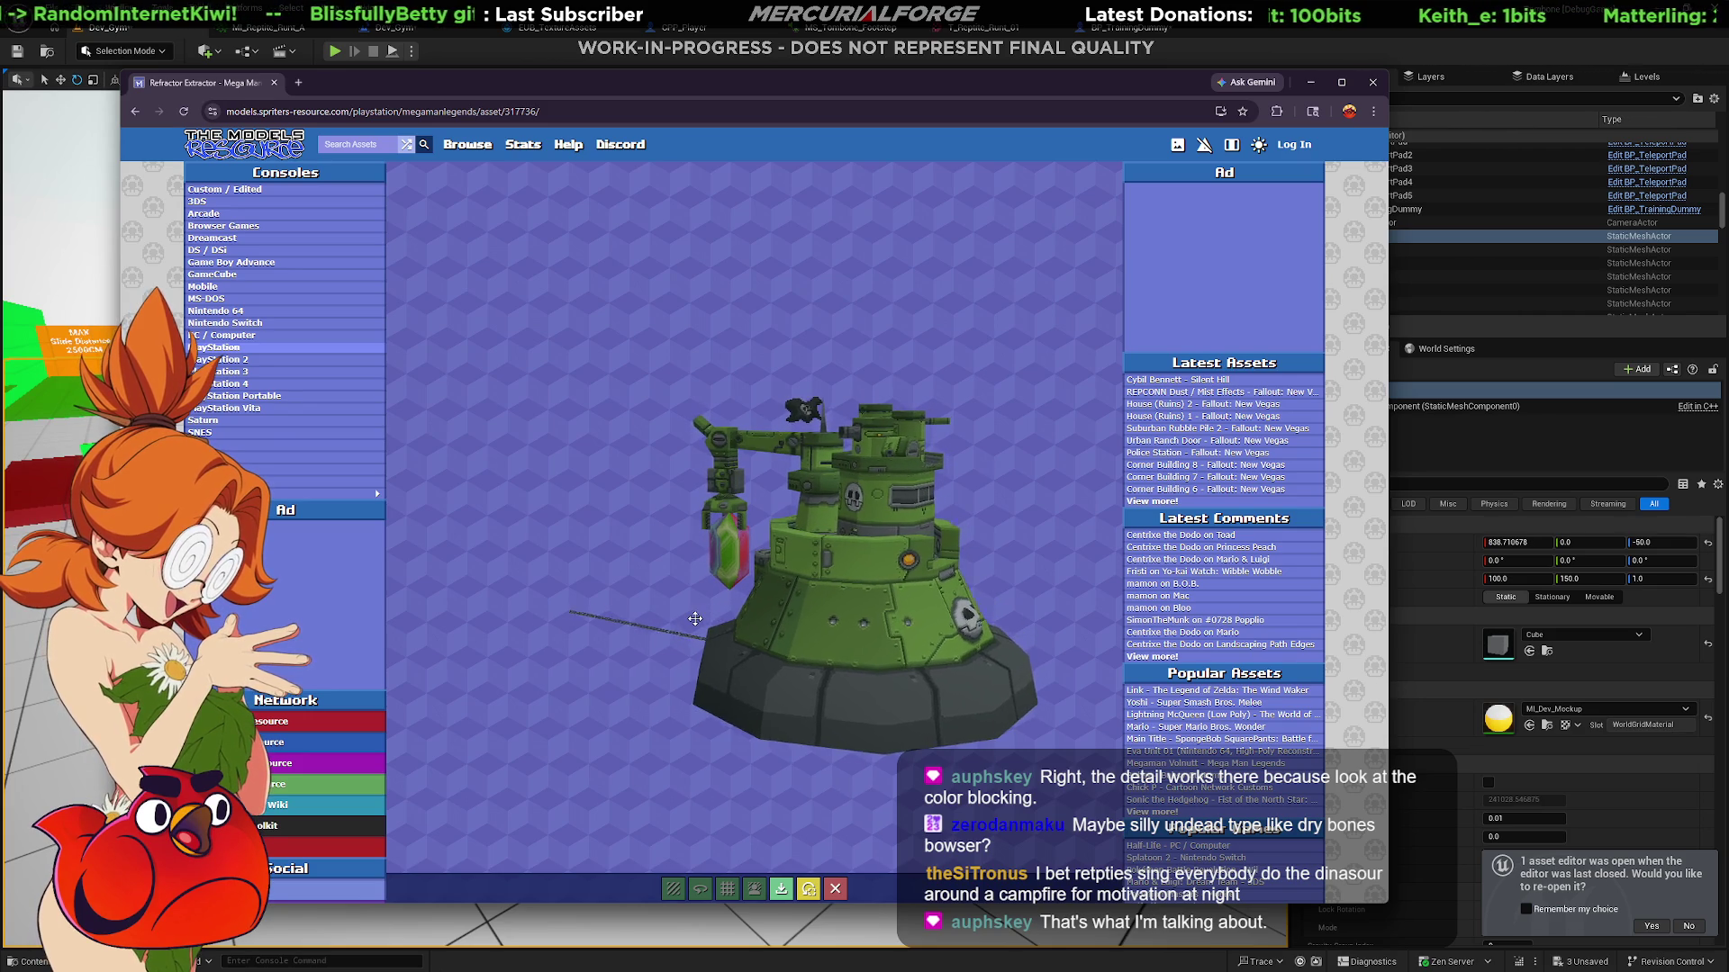
{"action": "mouse_move", "coordinate": [647, 617]}
{"action": "left_mouse_down"}
{"action": "mouse_move", "coordinate": [406, 618]}
{"action": "mouse_move", "coordinate": [538, 600]}
{"action": "left_mouse_up"}
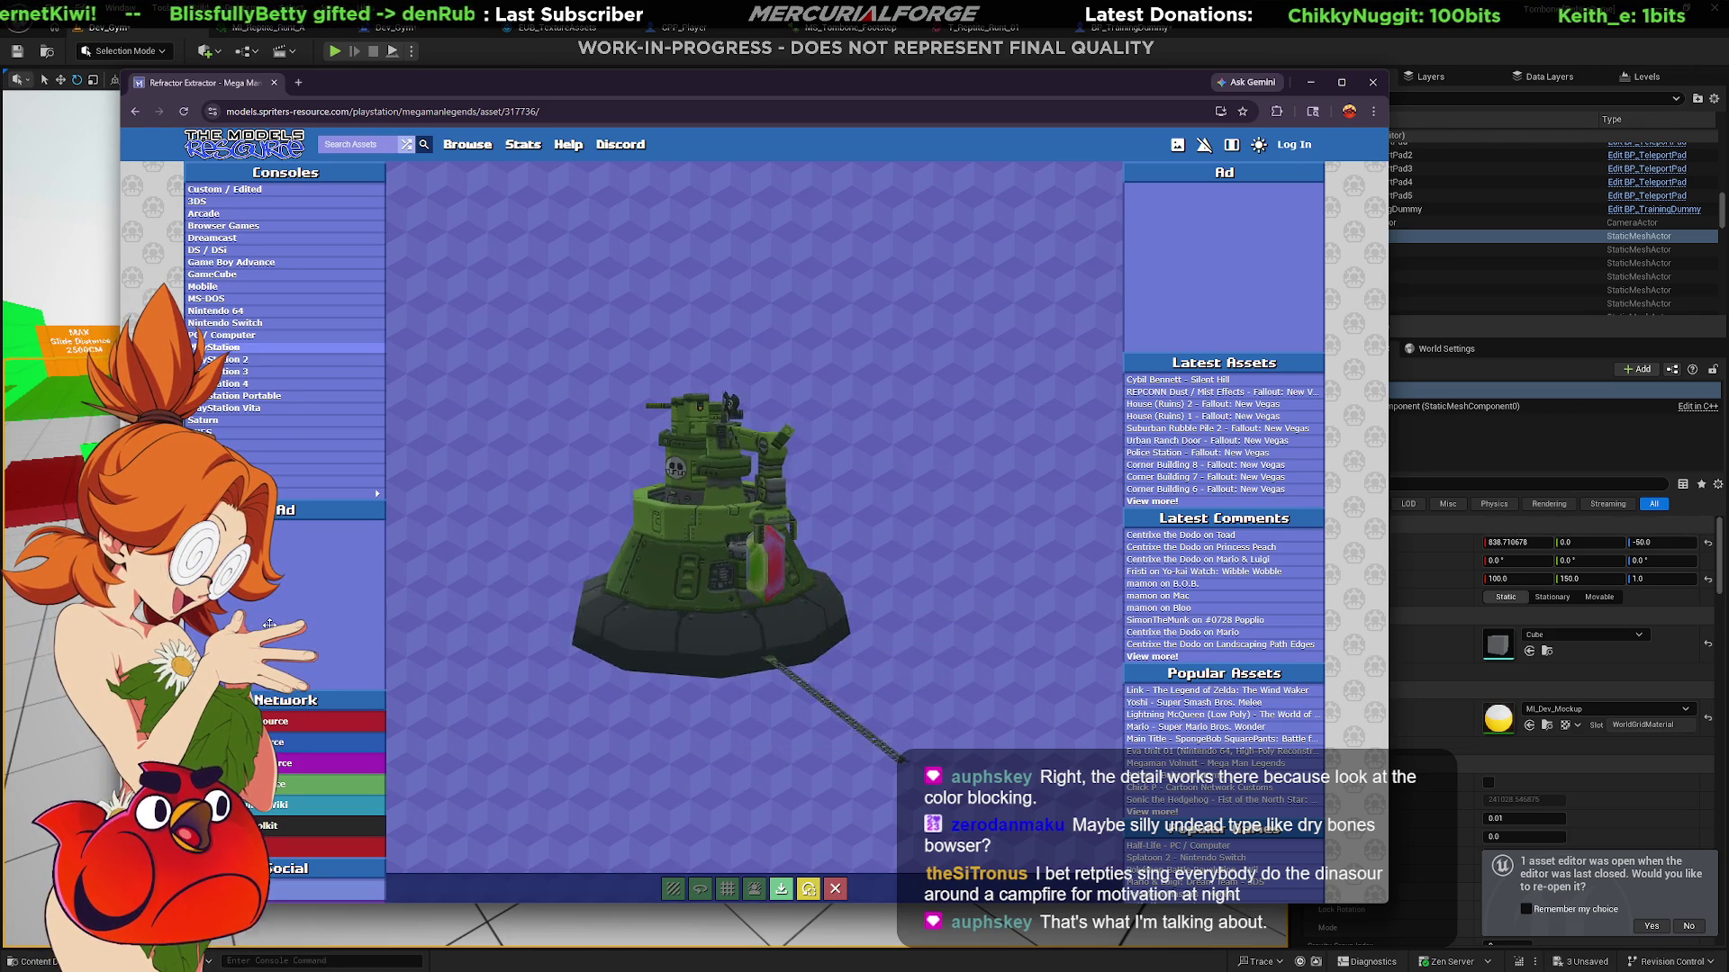
{"action": "key", "text": "alt+Left"}
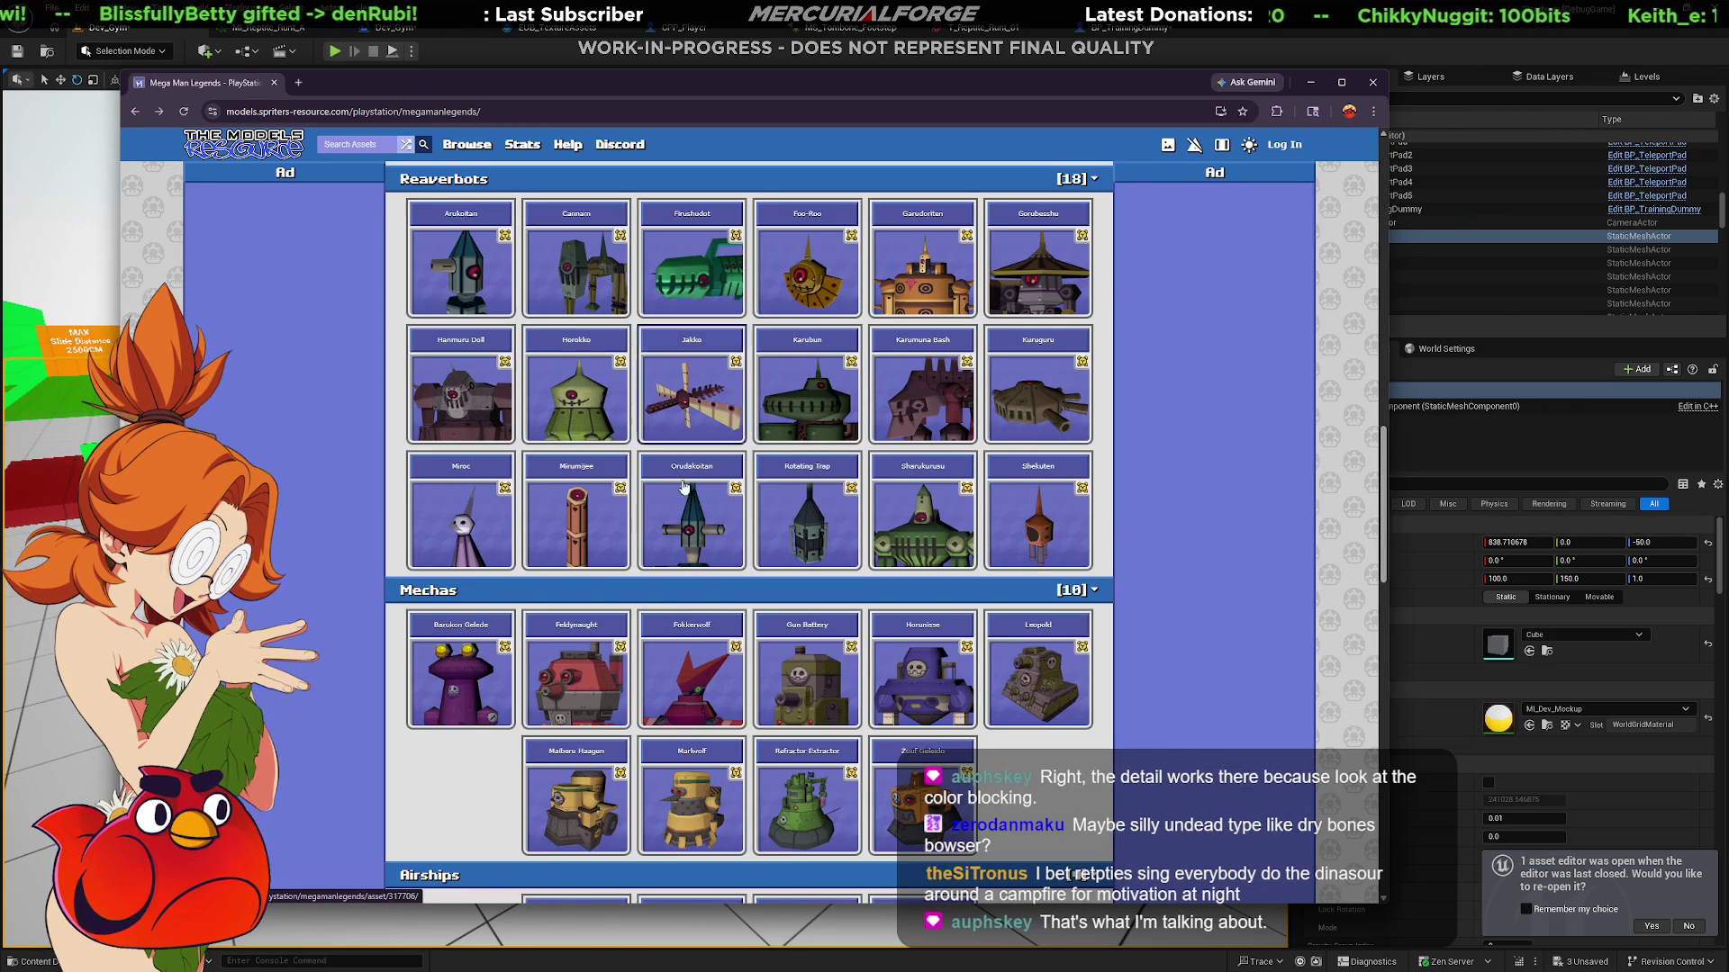
{"action": "scroll", "coordinate": [866, 645], "scroll_direction": "down", "scroll_amount": 2}
{"action": "scroll", "coordinate": [972, 609], "scroll_direction": "down", "scroll_amount": 2}
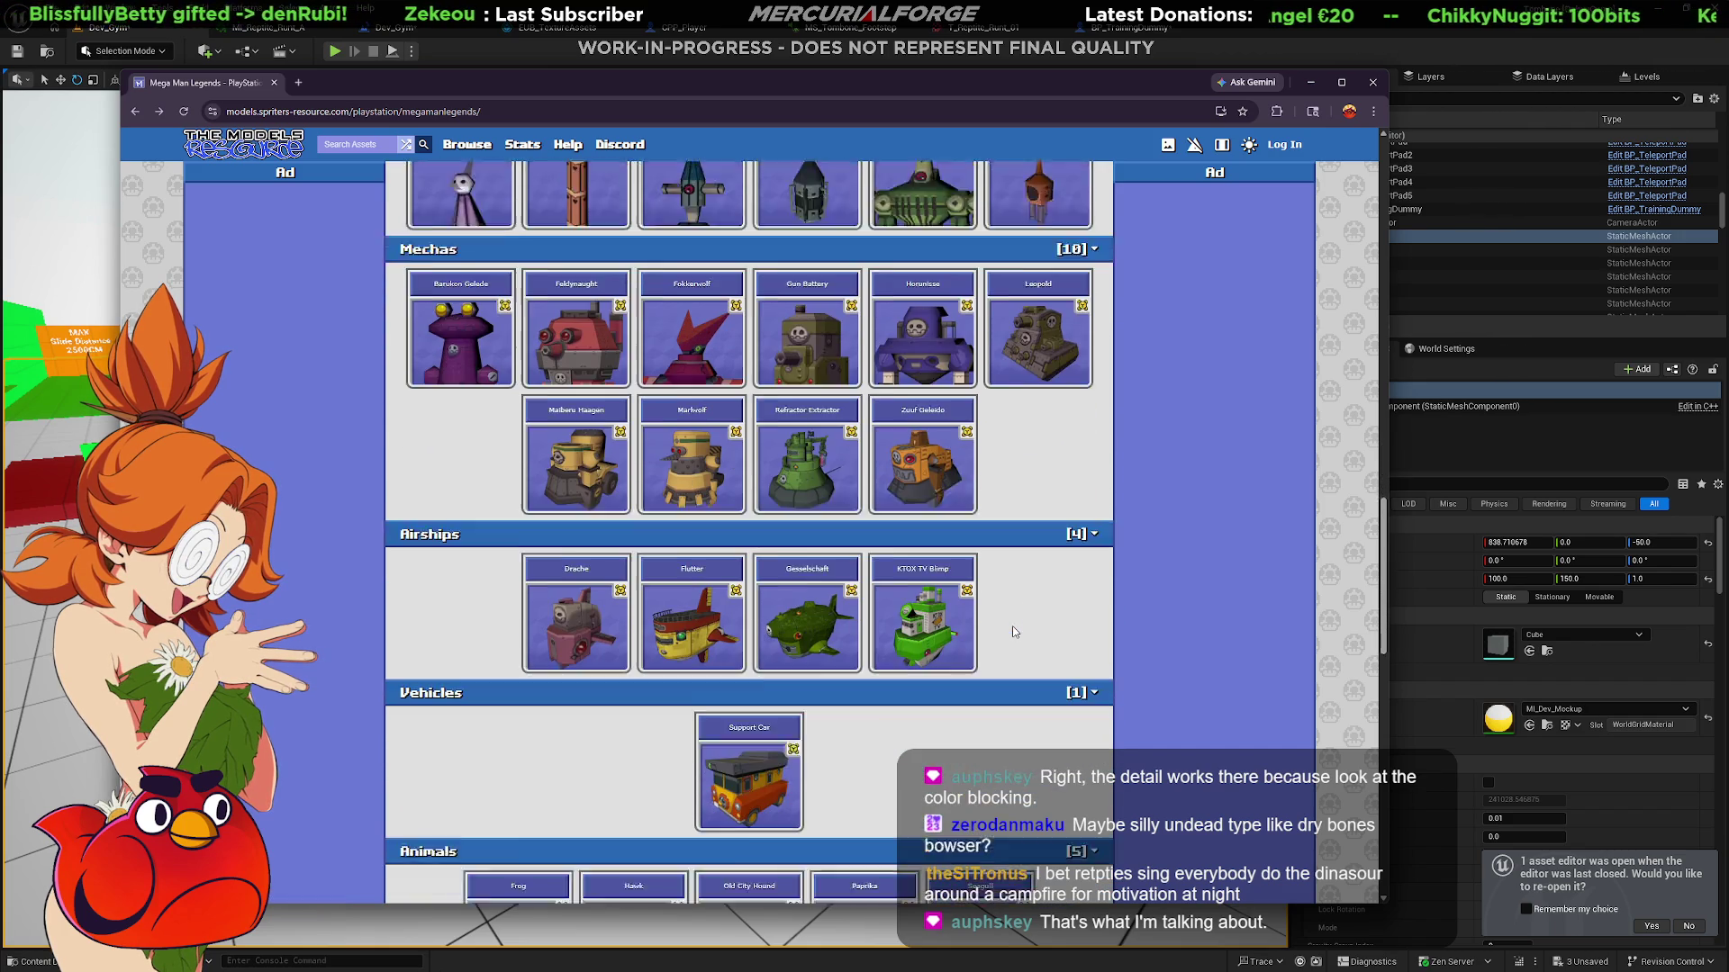
{"action": "scroll", "coordinate": [865, 614], "scroll_direction": "down", "scroll_amount": 2}
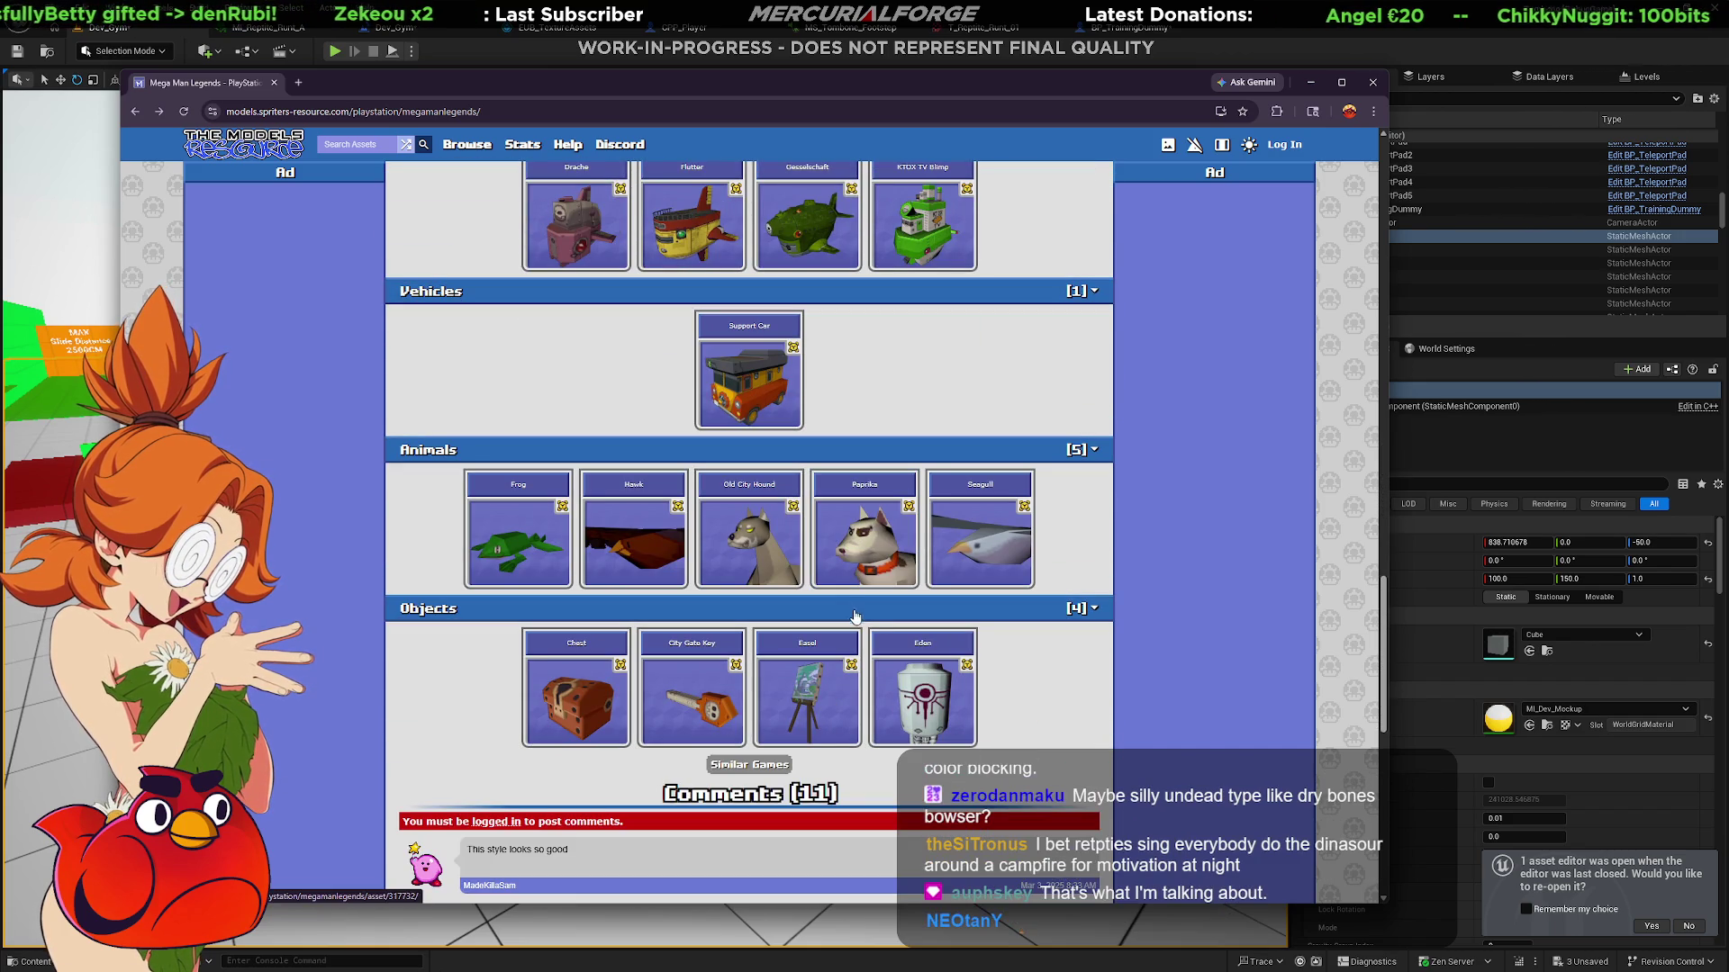
{"action": "scroll", "coordinate": [981, 659], "scroll_direction": "up", "scroll_amount": 2}
{"action": "scroll", "coordinate": [972, 658], "scroll_direction": "up", "scroll_amount": 2}
{"action": "scroll", "coordinate": [945, 658], "scroll_direction": "up", "scroll_amount": 5}
{"action": "scroll", "coordinate": [929, 658], "scroll_direction": "up", "scroll_amount": 2}
{"action": "scroll", "coordinate": [928, 658], "scroll_direction": "up", "scroll_amount": 3}
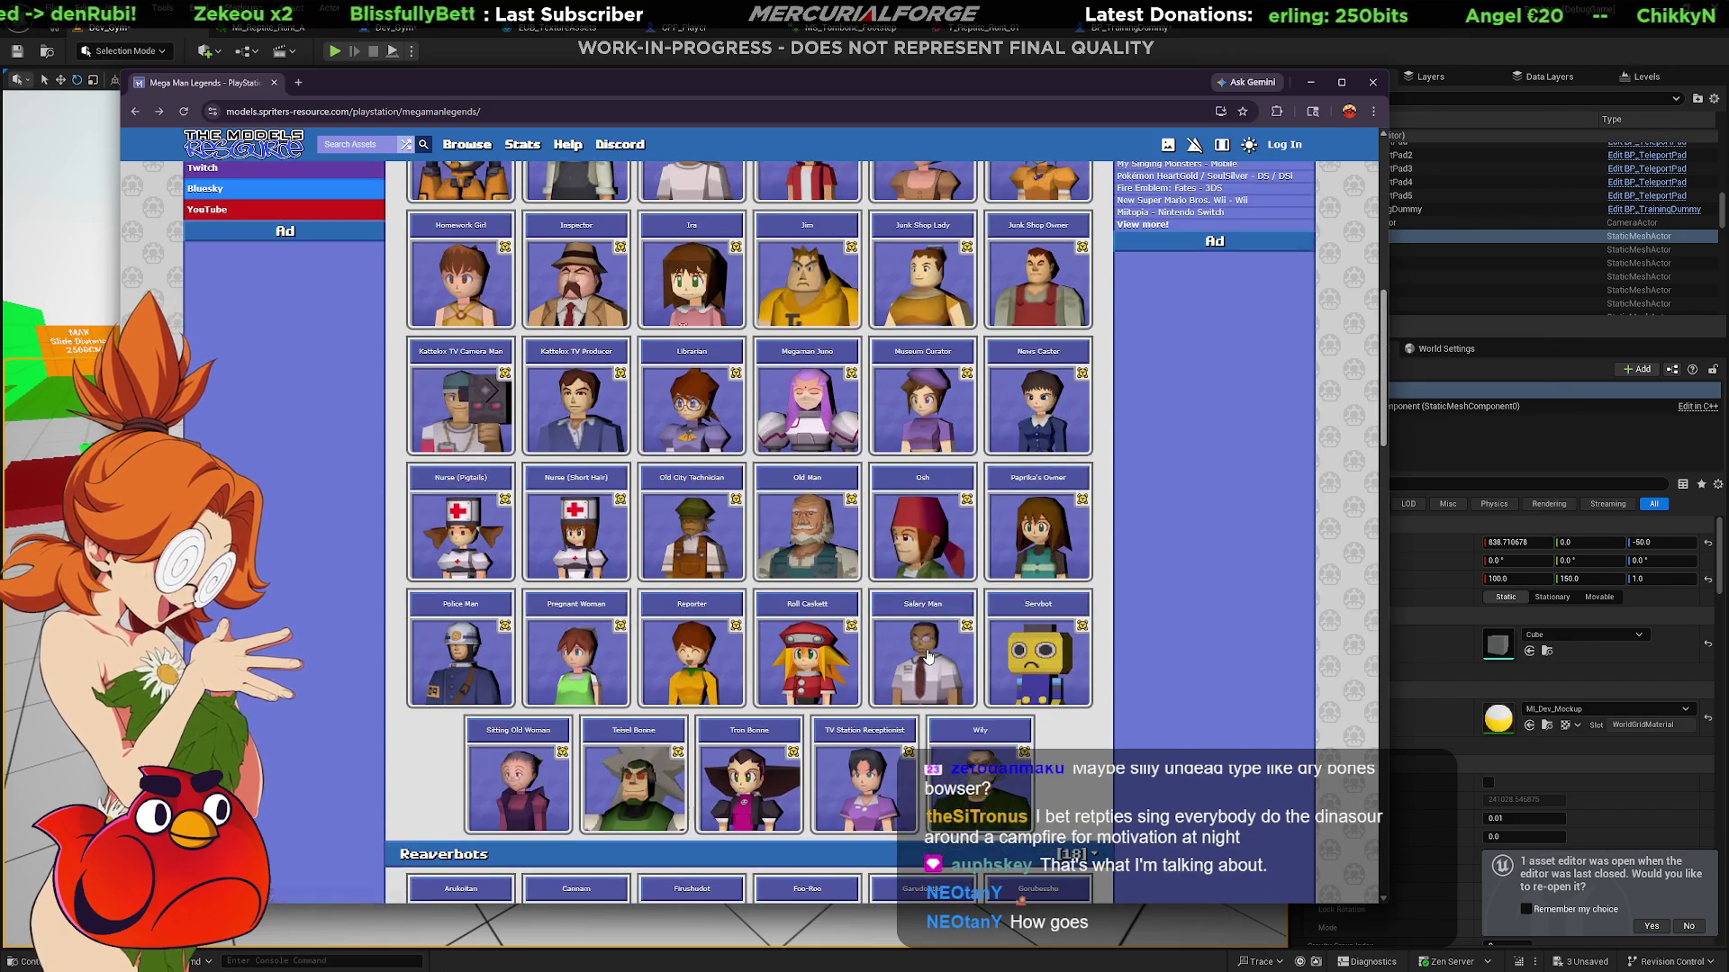
{"action": "scroll", "coordinate": [892, 635], "scroll_direction": "up", "scroll_amount": 3}
{"action": "scroll", "coordinate": [851, 601], "scroll_direction": "up", "scroll_amount": 3}
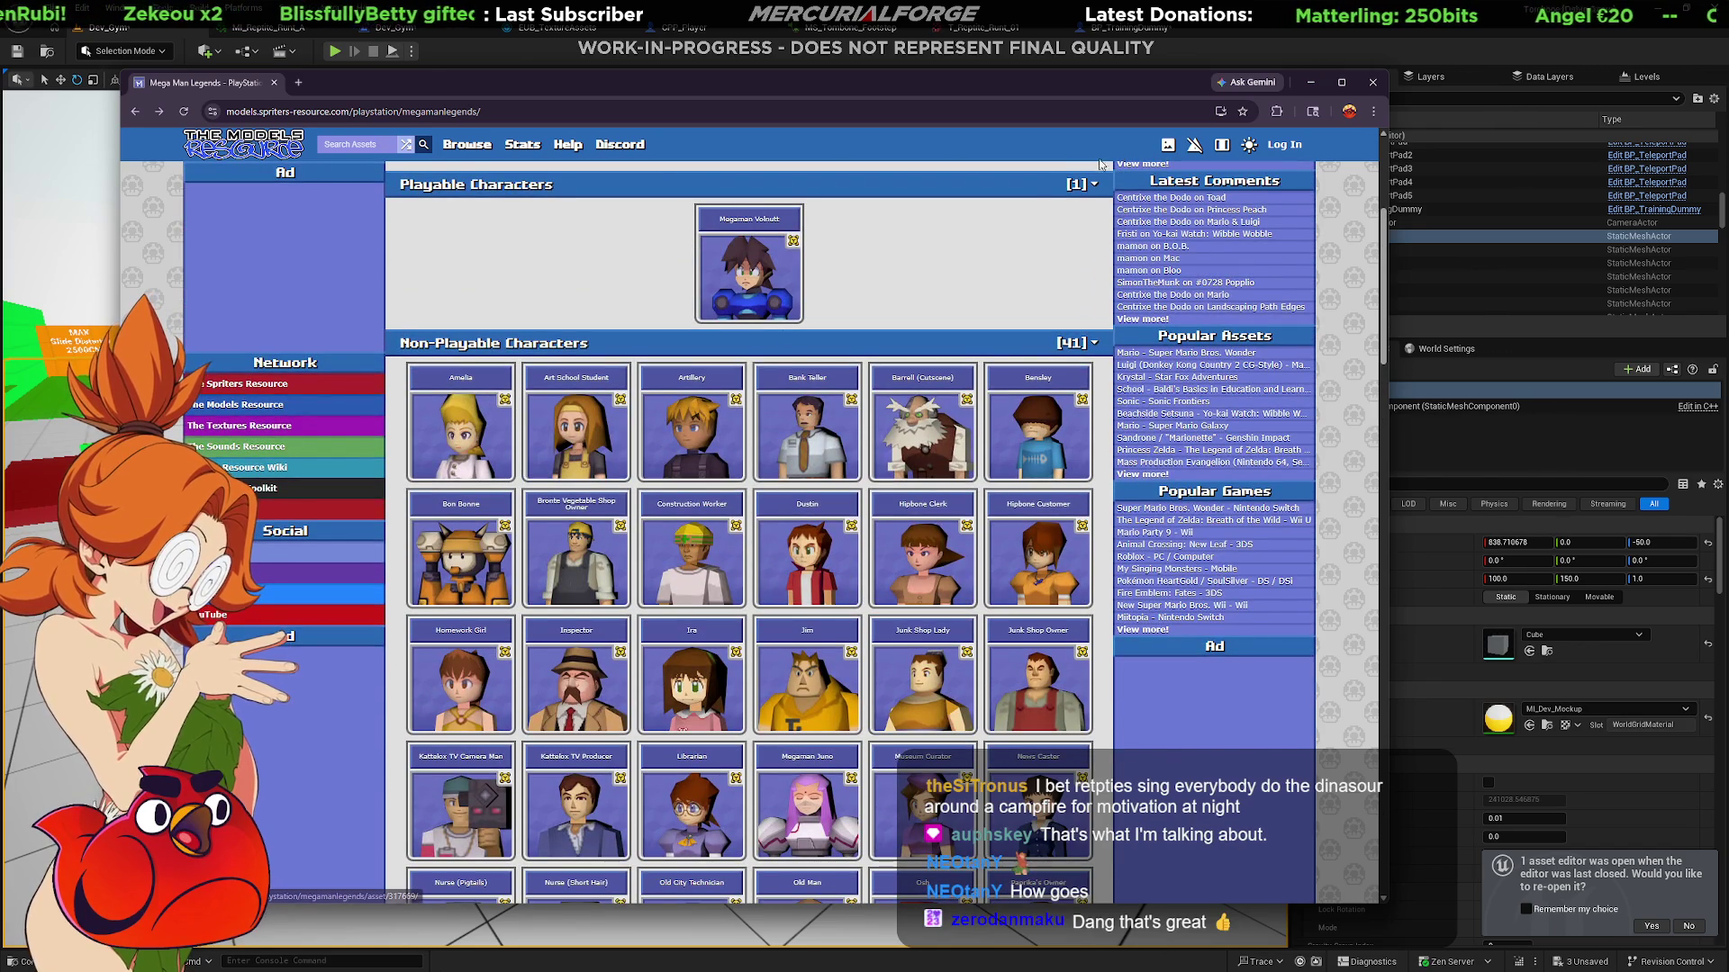
{"action": "scroll", "coordinate": [829, 587], "scroll_direction": "down", "scroll_amount": 2}
{"action": "scroll", "coordinate": [1013, 406], "scroll_direction": "down", "scroll_amount": 1}
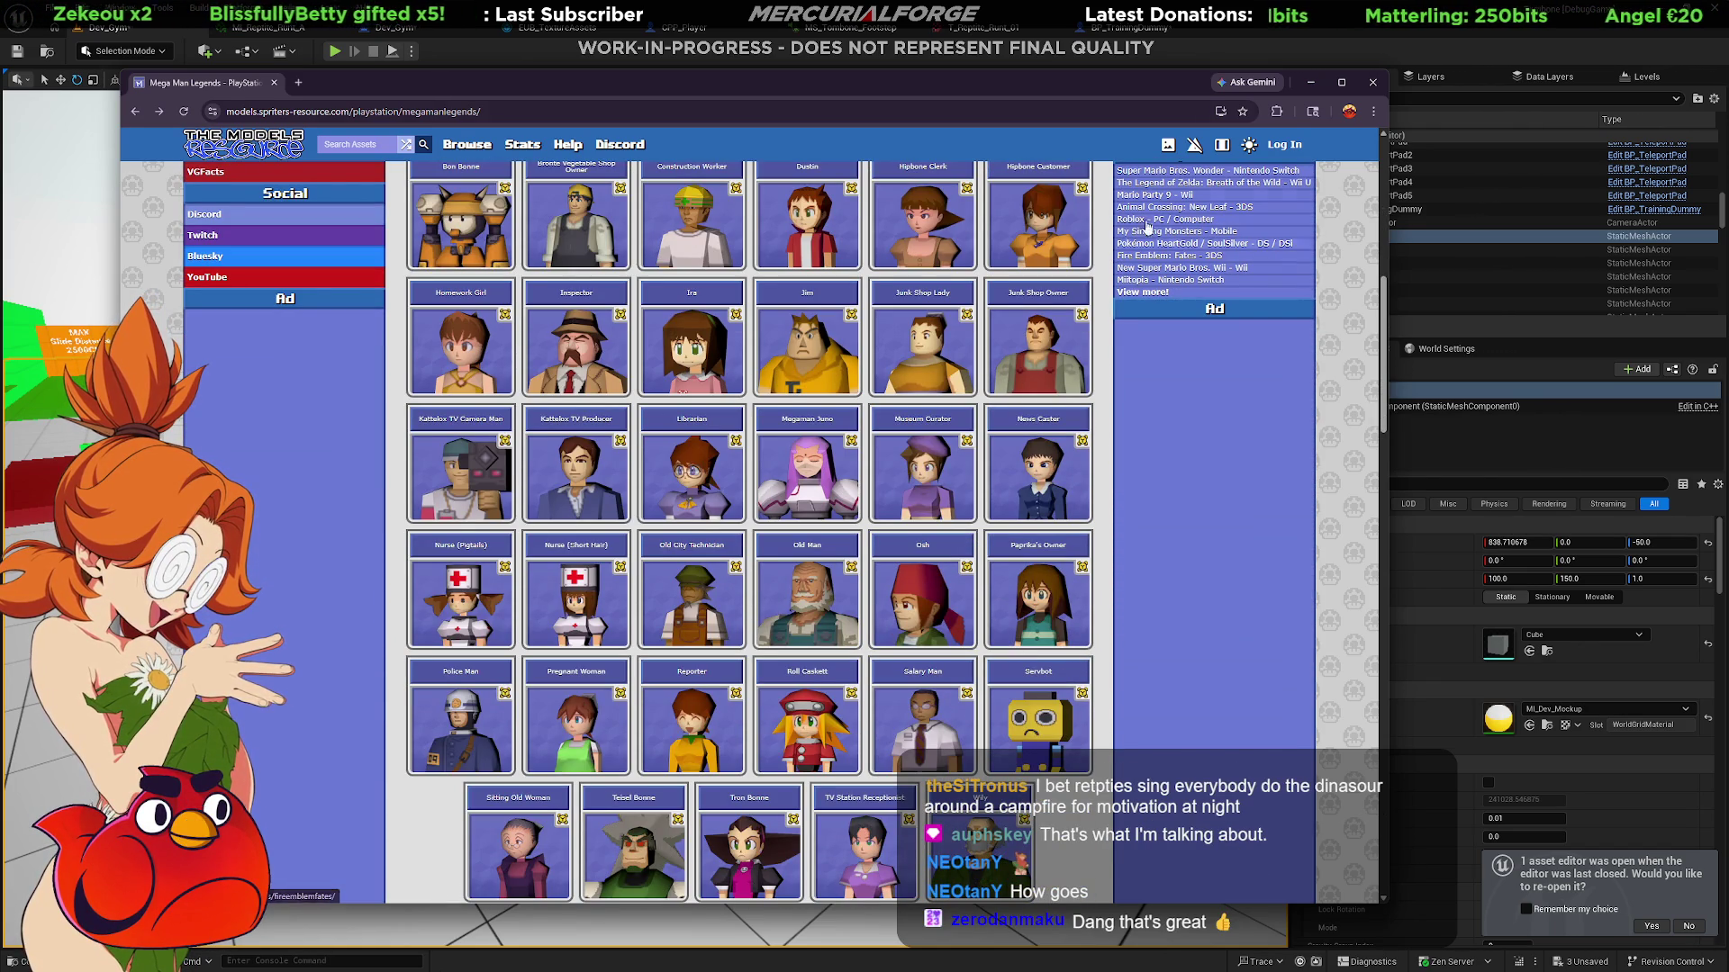
Minimize the browser window to reveal the Blender reptile scene.
{"action": "left_click", "coordinate": [1308, 81]}
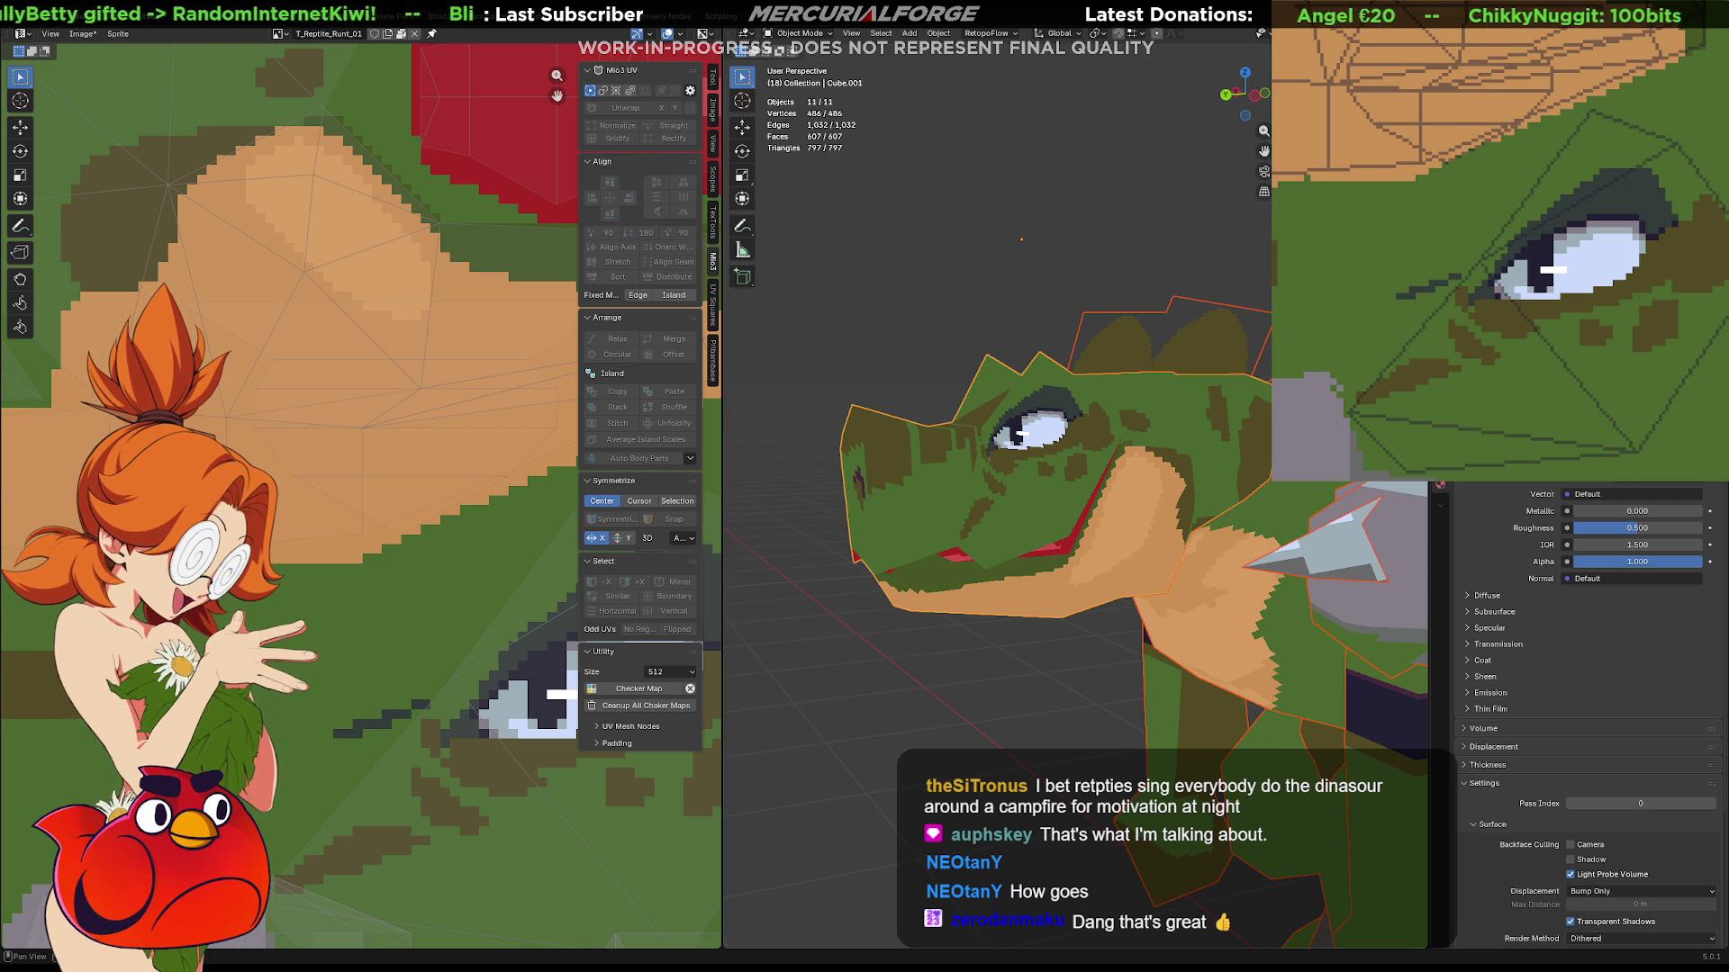
Orbit around the reptile's head and neck from several angles and deselect everything.
{"action": "middle_click_drag", "start_coordinate": [946, 405], "coordinate": [1001, 438]}
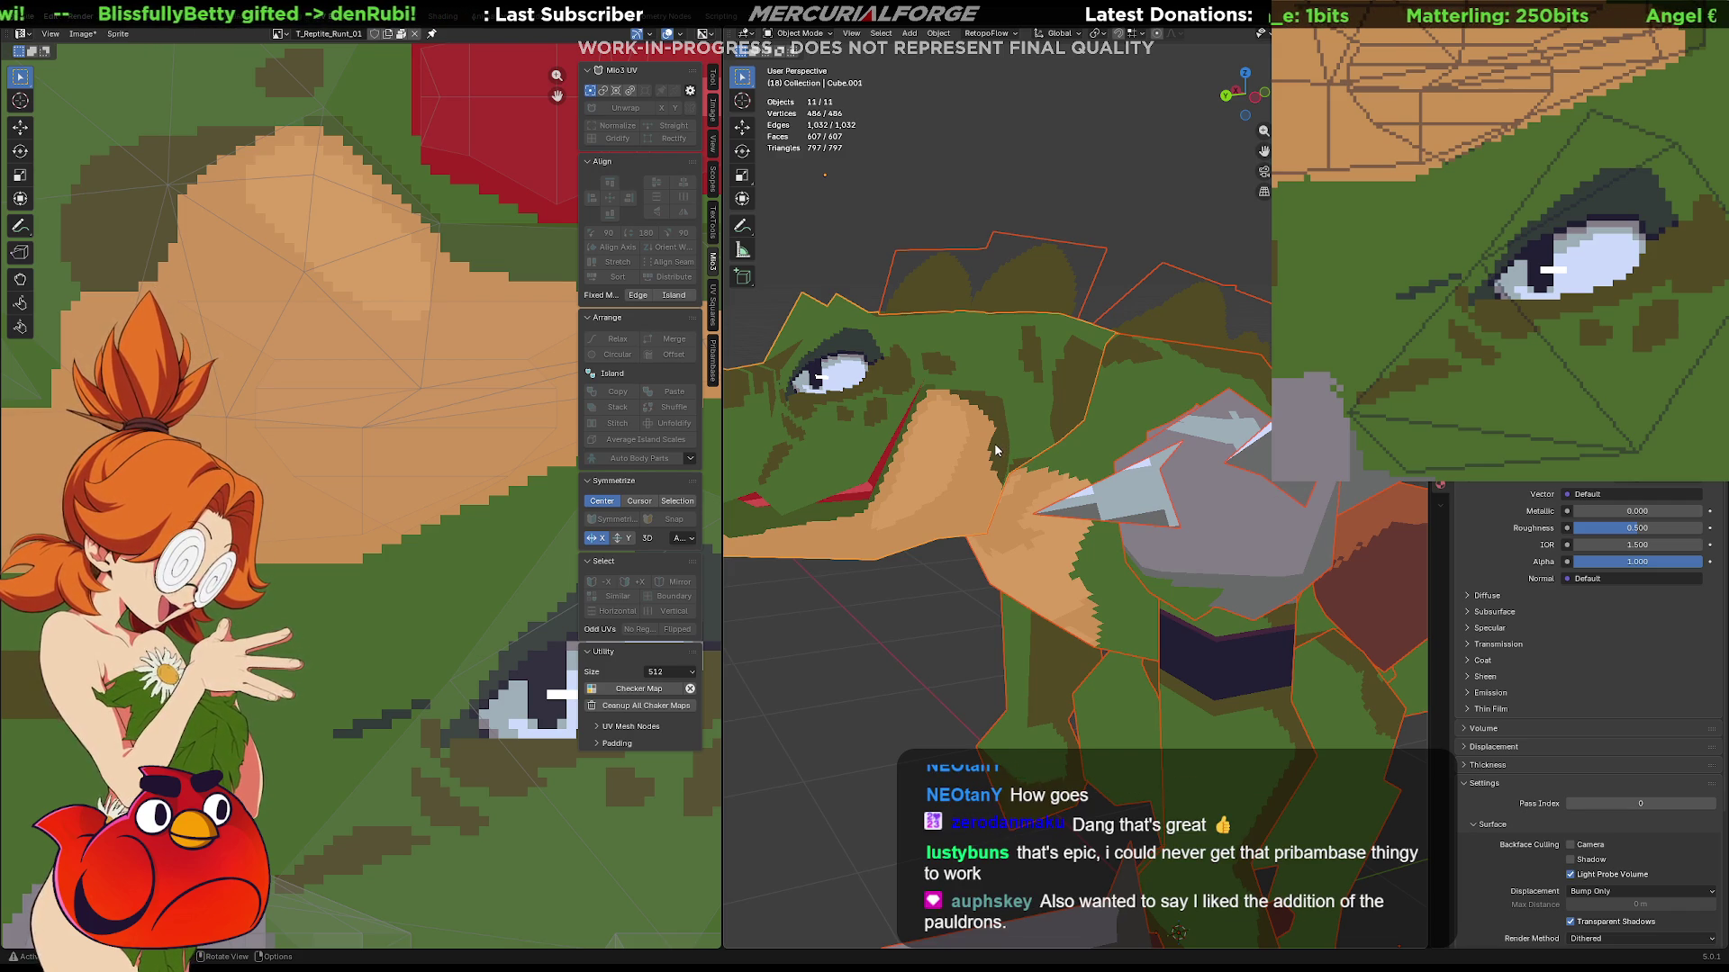
{"action": "mouse_move", "coordinate": [995, 444]}
{"action": "middle_mouse_down"}
{"action": "mouse_move", "coordinate": [1095, 455]}
{"action": "mouse_move", "coordinate": [1068, 447]}
{"action": "mouse_move", "coordinate": [1112, 373]}
{"action": "mouse_move", "coordinate": [1001, 442]}
{"action": "mouse_move", "coordinate": [1069, 432]}
{"action": "mouse_move", "coordinate": [1123, 454]}
{"action": "mouse_move", "coordinate": [1079, 463]}
{"action": "middle_mouse_up"}
{"action": "scroll", "coordinate": [1081, 449], "scroll_direction": "down", "scroll_amount": 3}
{"action": "key", "text": "alt+a"}
{"action": "scroll", "coordinate": [1053, 436], "scroll_direction": "up", "scroll_amount": 3}
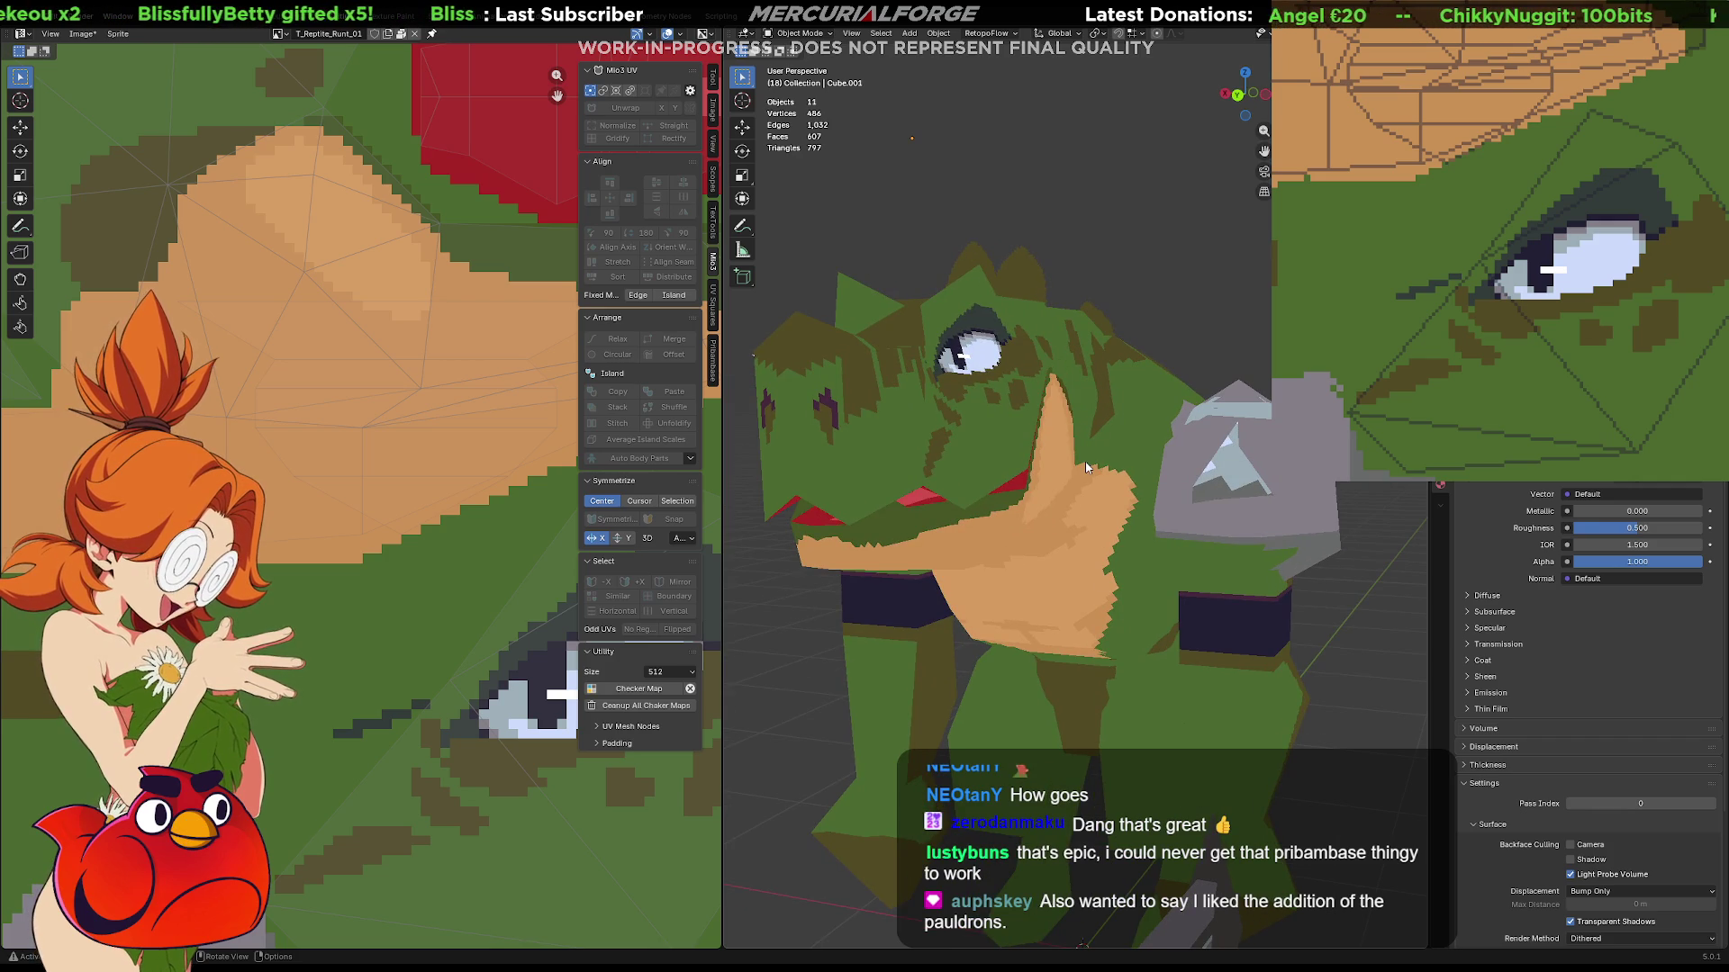
{"action": "middle_click_drag", "start_coordinate": [1089, 436], "coordinate": [1128, 454]}
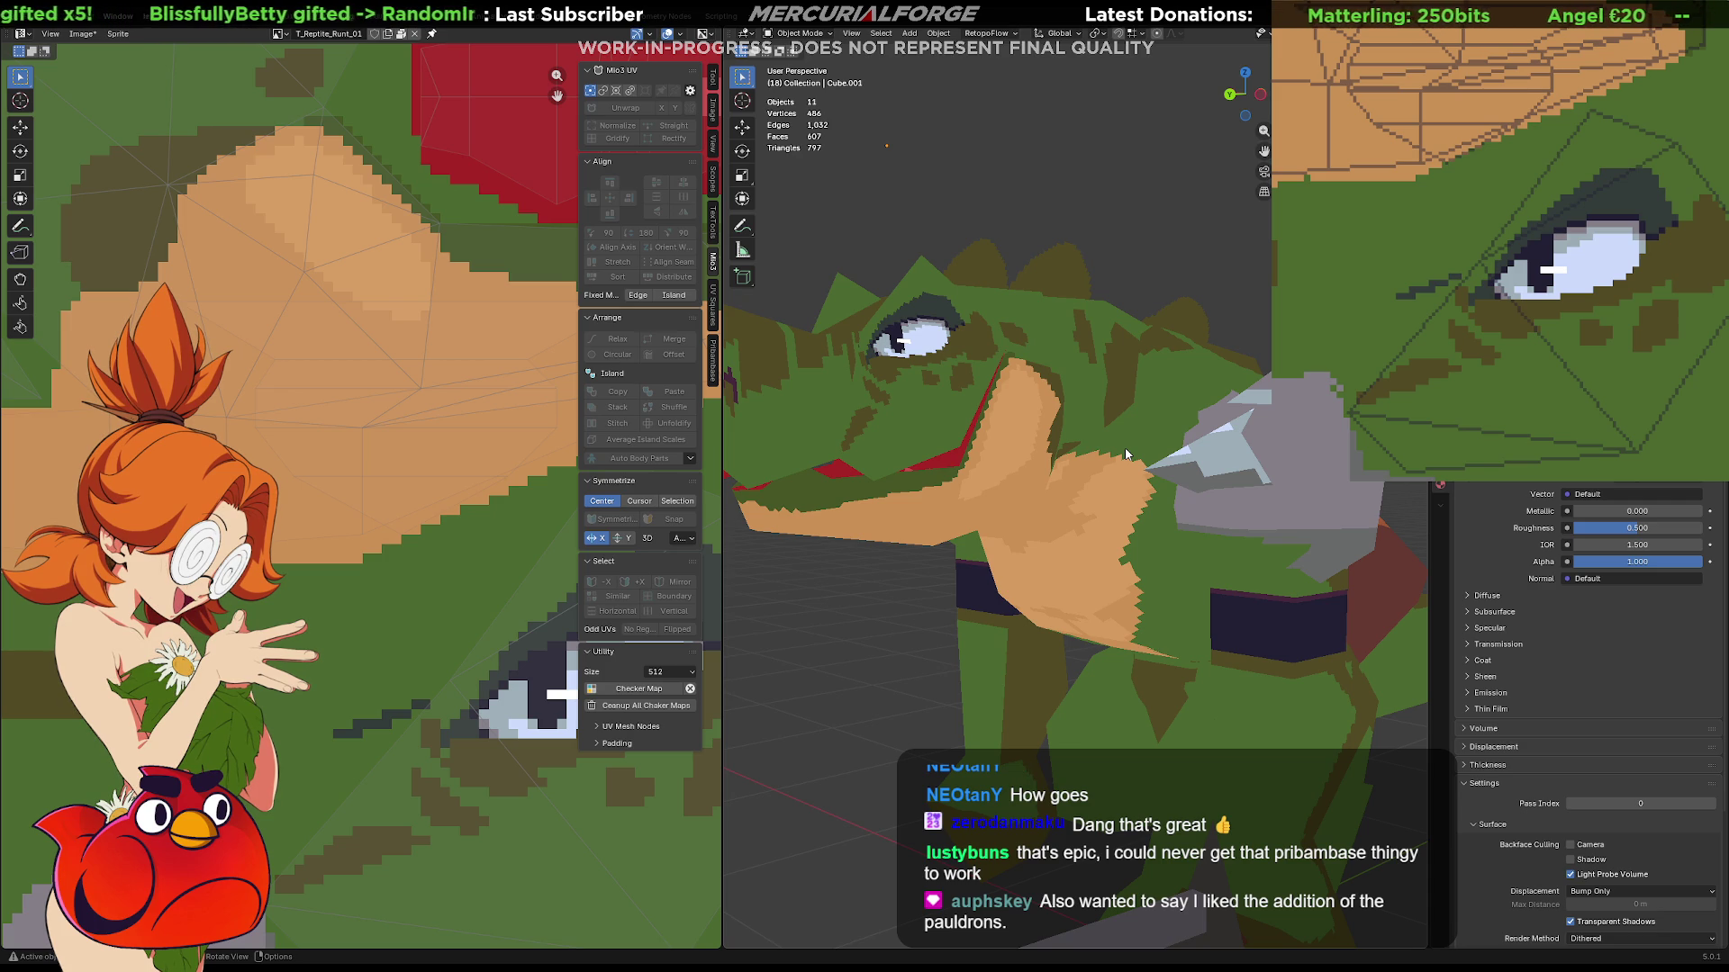
Select the reptile head object and enter Edit Mode on its mesh.
{"action": "middle_click_drag", "start_coordinate": [1128, 454], "coordinate": [1082, 435]}
{"action": "left_click", "coordinate": [1082, 435]}
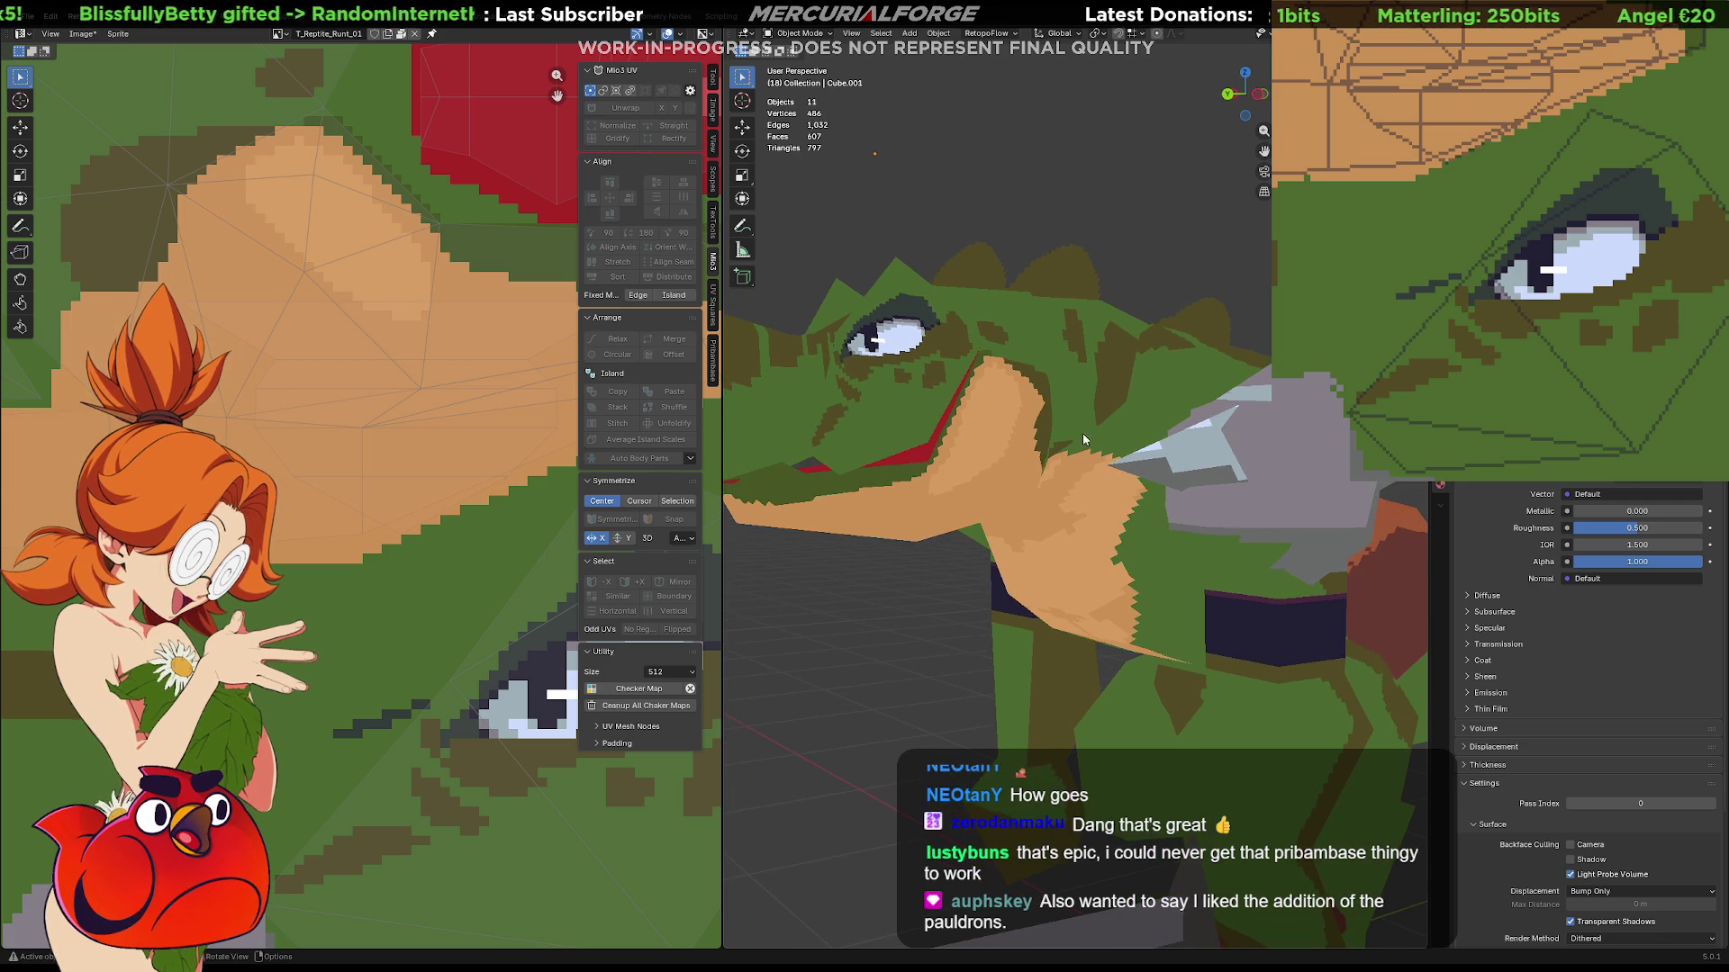
{"action": "key", "text": "Tab"}
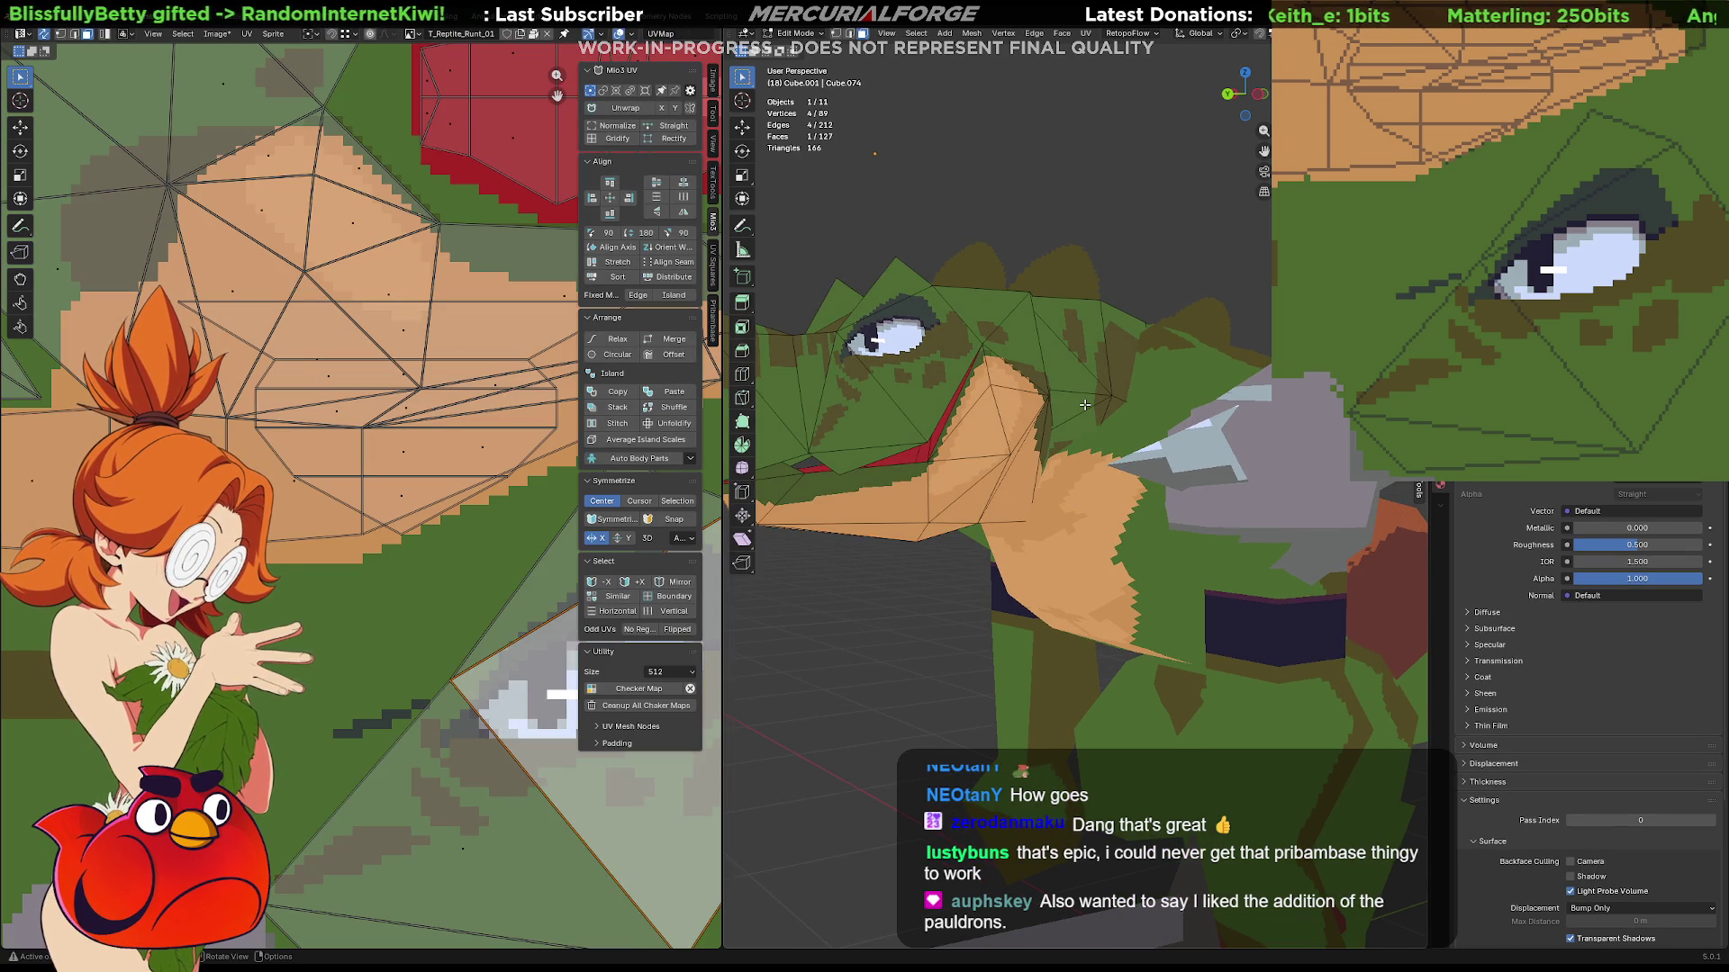
Select a triangle face on the head, then return to Object Mode and shift the texture view off the eye.
{"action": "left_click", "coordinate": [1085, 403]}
{"action": "scroll", "coordinate": [467, 543], "scroll_direction": "down", "scroll_amount": 3}
{"action": "scroll", "coordinate": [466, 543], "scroll_direction": "down", "scroll_amount": 2}
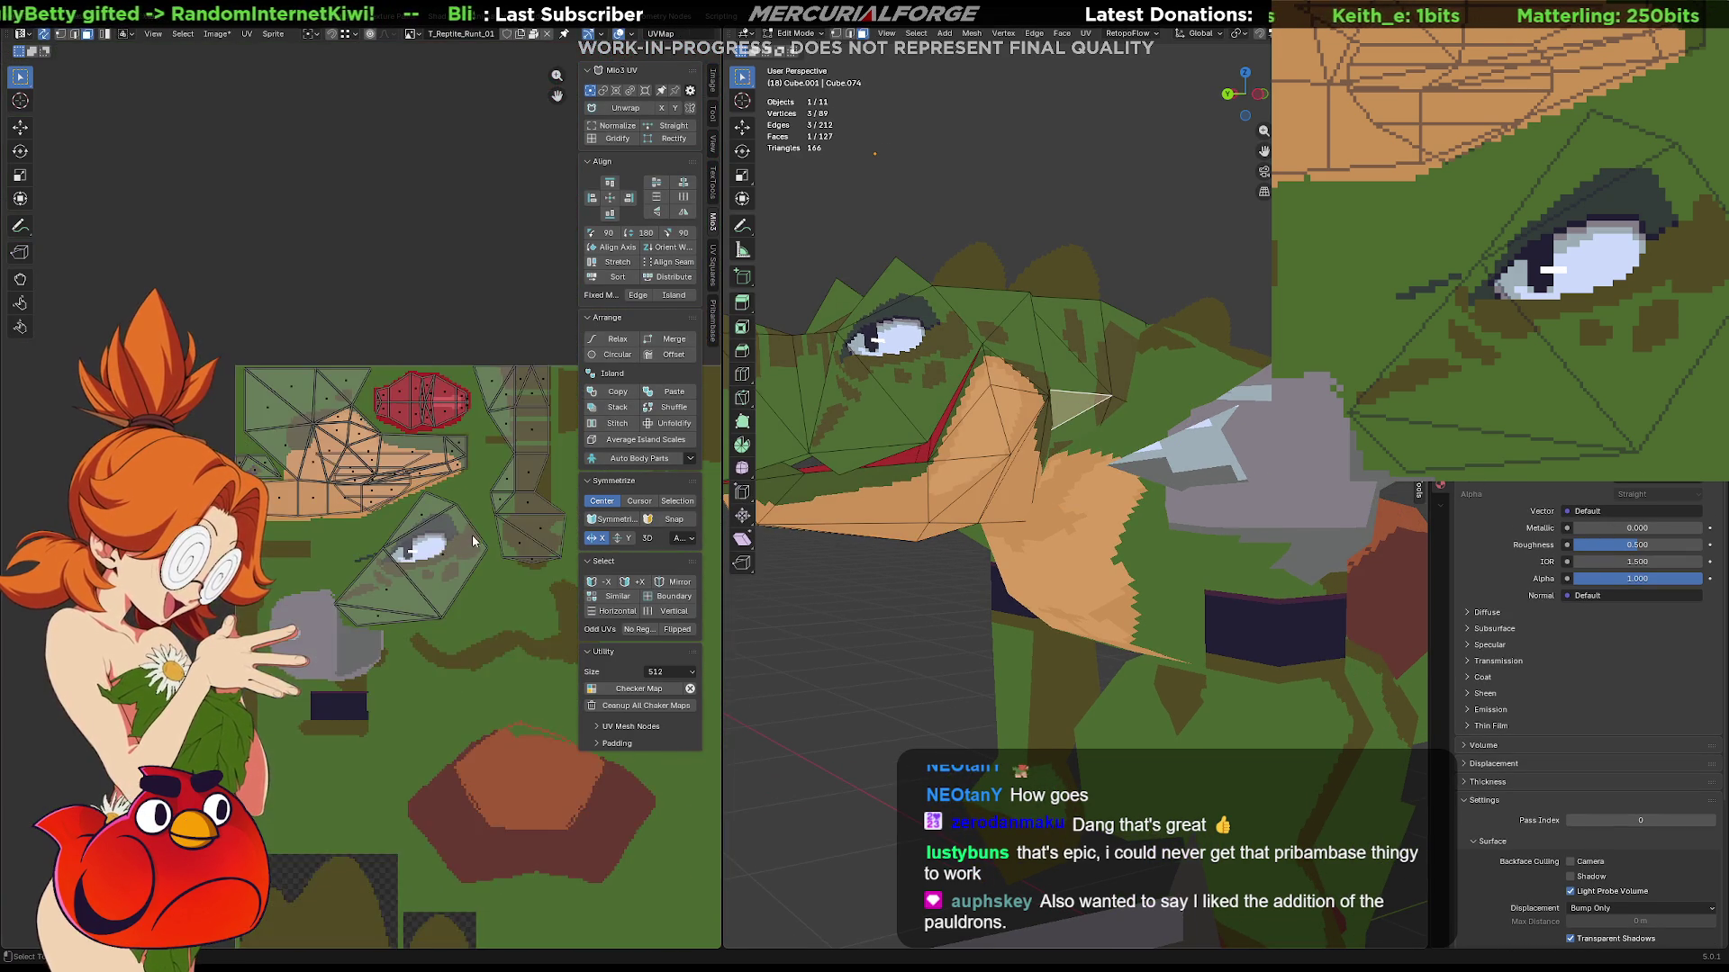
{"action": "scroll", "coordinate": [466, 543], "scroll_direction": "down", "scroll_amount": 2}
{"action": "scroll", "coordinate": [466, 544], "scroll_direction": "down", "scroll_amount": 2}
{"action": "scroll", "coordinate": [385, 511], "scroll_direction": "up", "scroll_amount": 1}
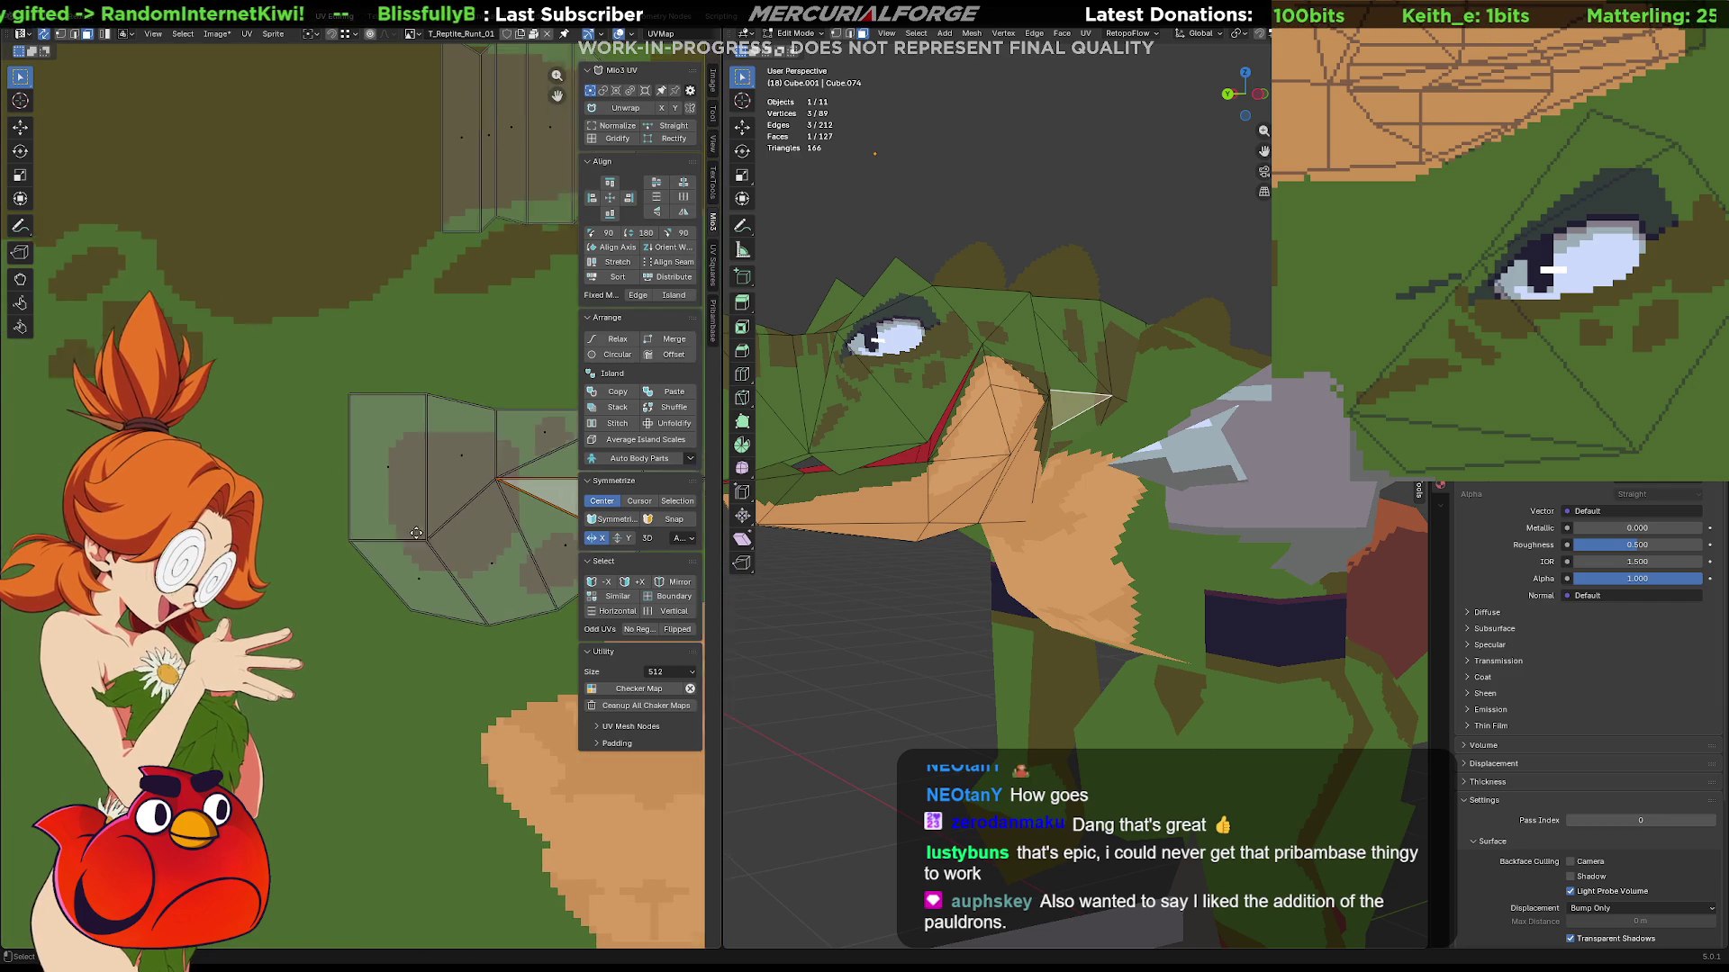
{"action": "scroll", "coordinate": [325, 527], "scroll_direction": "up", "scroll_amount": 1}
{"action": "scroll", "coordinate": [418, 530], "scroll_direction": "up", "scroll_amount": 1}
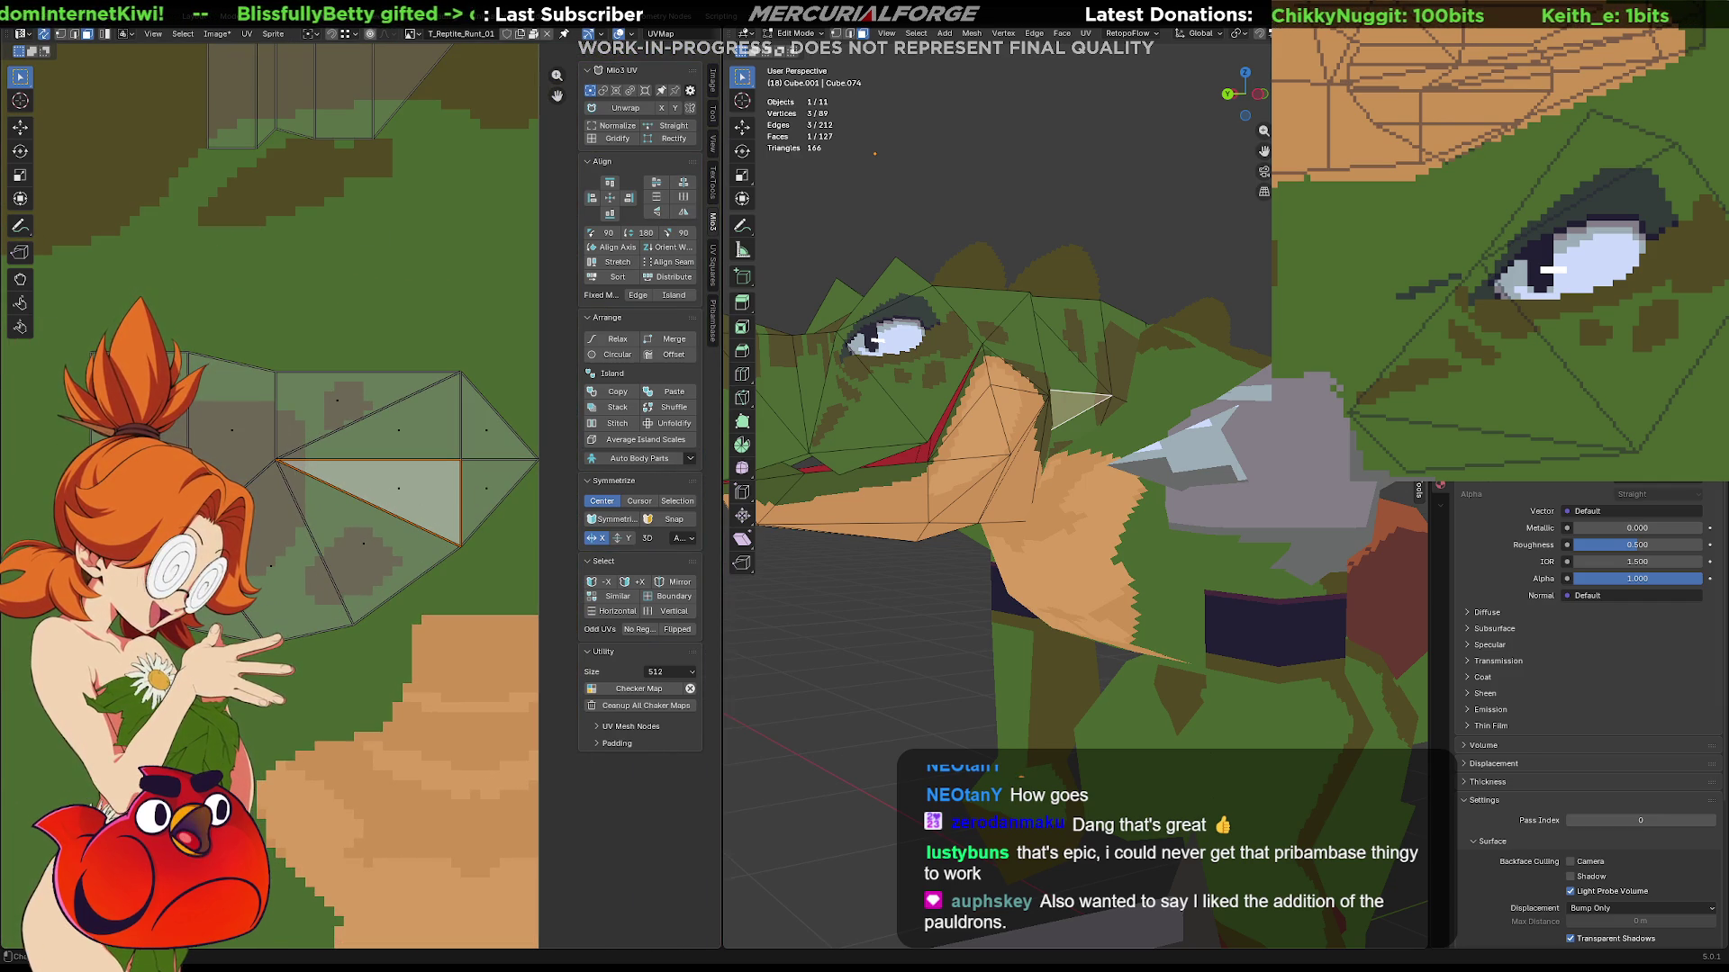
{"action": "key", "text": "Tab"}
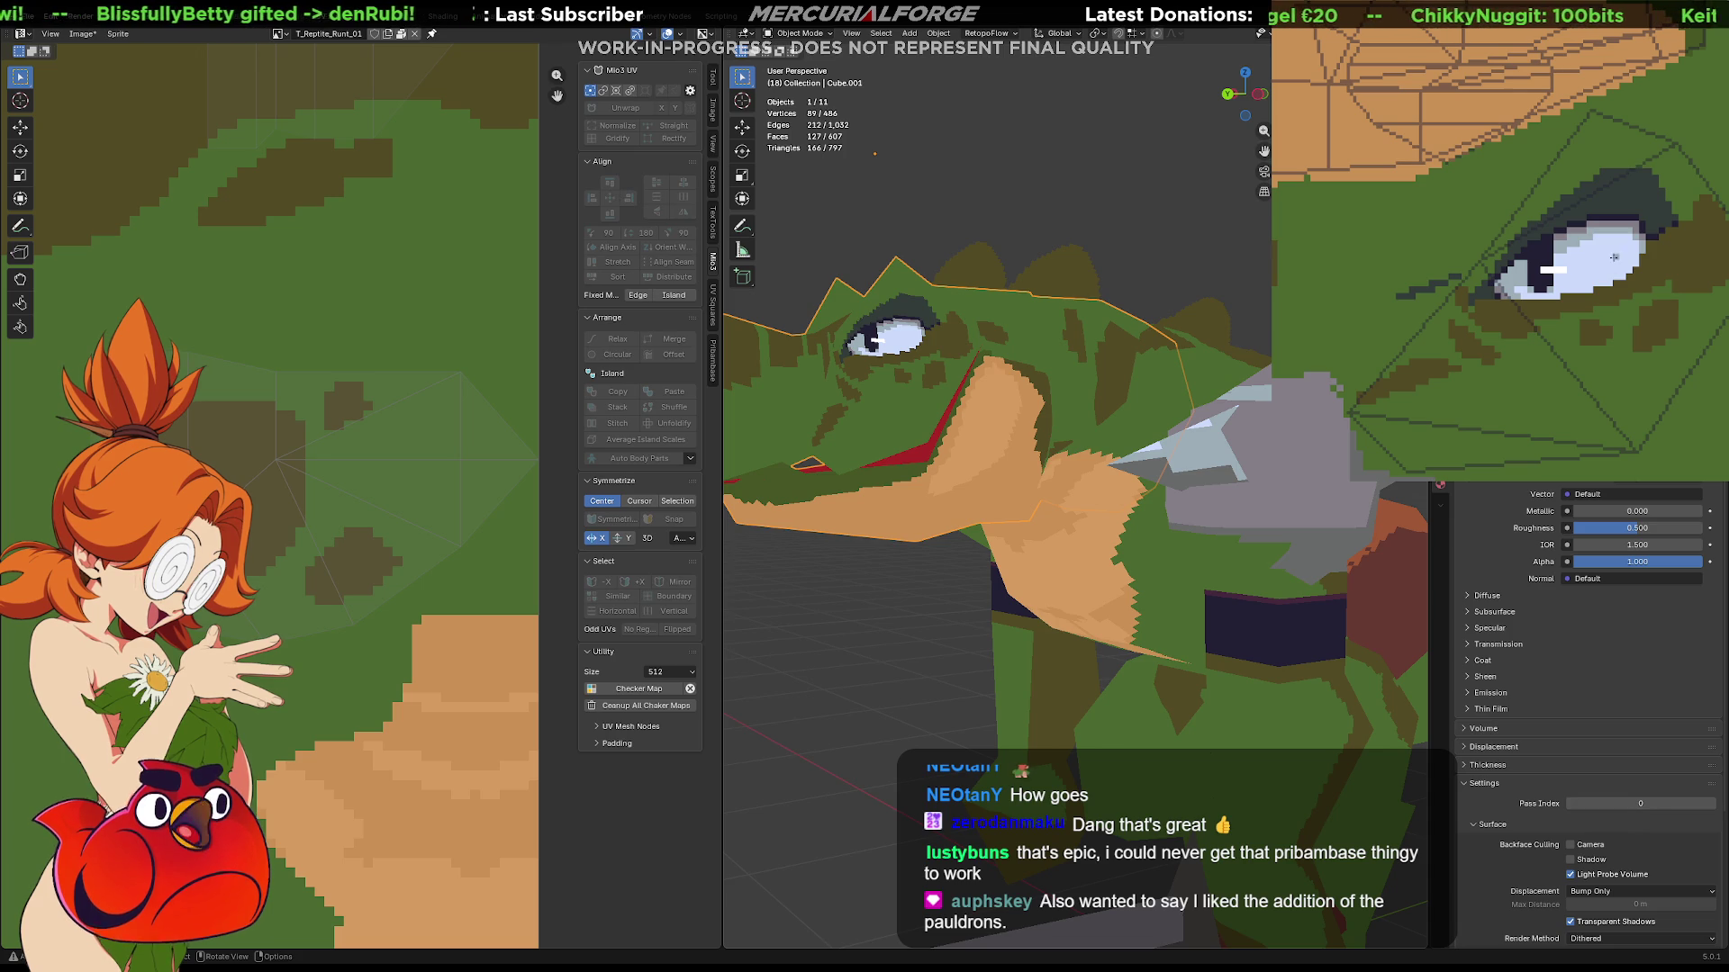
{"action": "mouse_move", "coordinate": [1661, 433]}
{"action": "middle_mouse_down"}
{"action": "mouse_move", "coordinate": [1357, 262]}
{"action": "mouse_move", "coordinate": [1567, 310]}
{"action": "middle_mouse_up"}
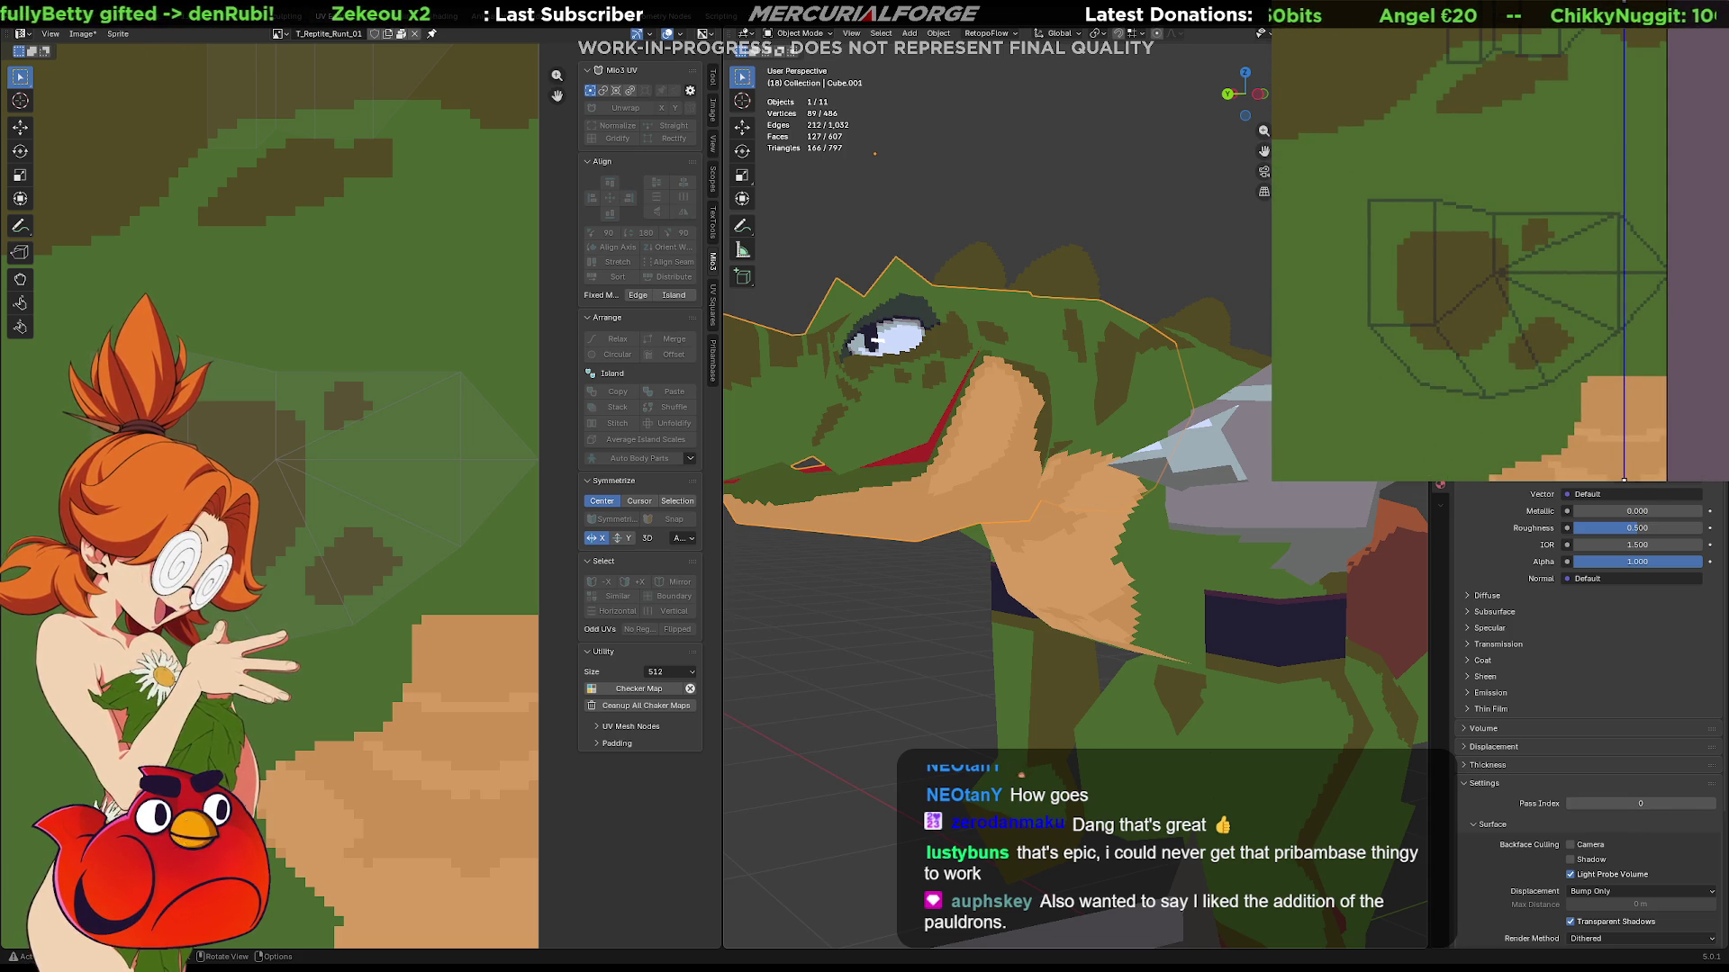
Fill the brown patches in the texture island green, undoing stray dark strokes along the way.
{"action": "left_click_drag", "start_coordinate": [1661, 278], "coordinate": [1567, 298]}
{"action": "key", "text": "ctrl+z"}
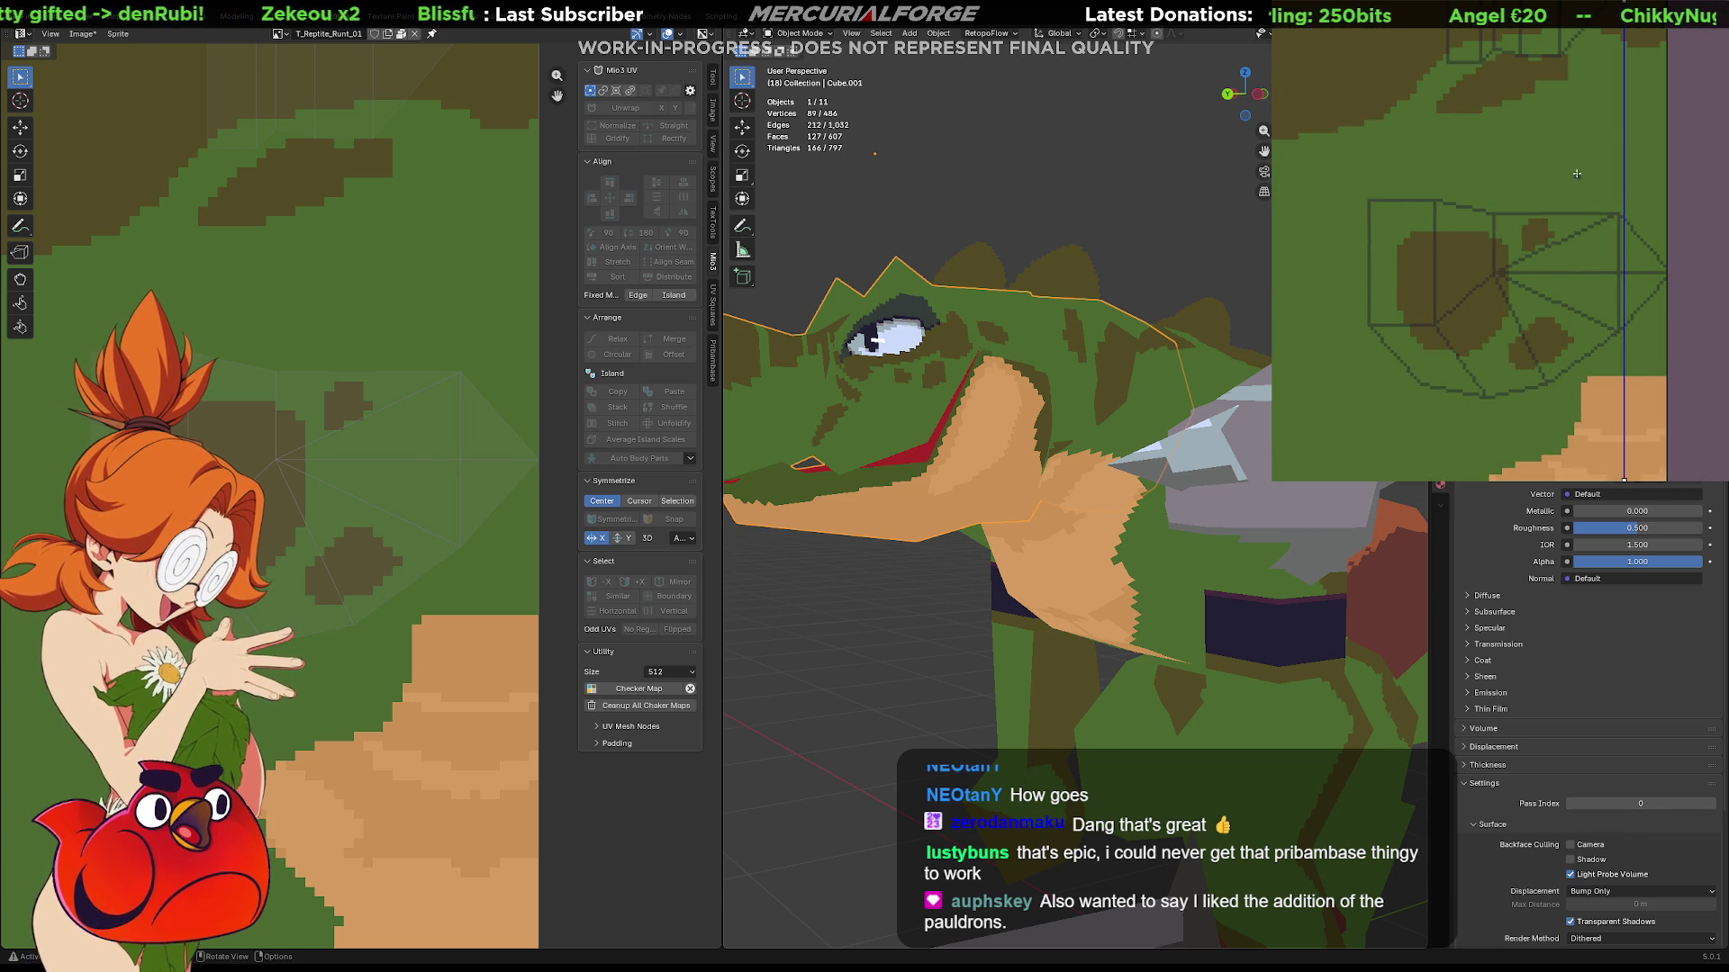
{"action": "scroll", "coordinate": [1486, 270], "scroll_direction": "down", "scroll_amount": 2}
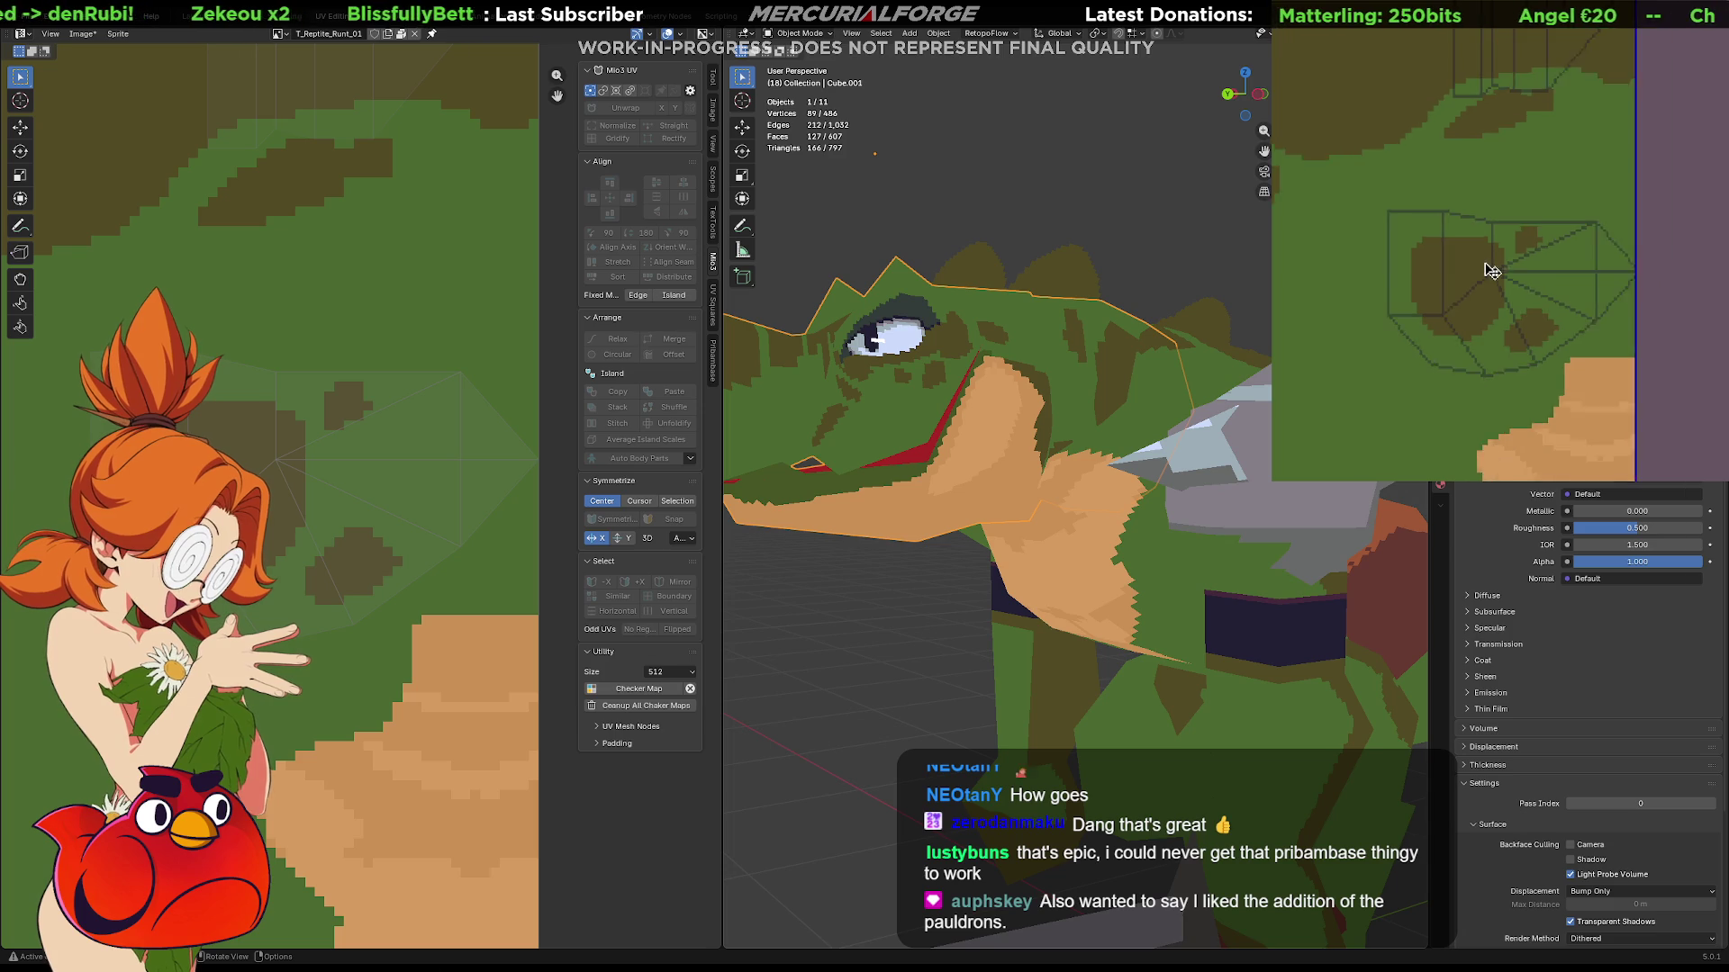
{"action": "scroll", "coordinate": [1487, 270], "scroll_direction": "down", "scroll_amount": 3}
{"action": "scroll", "coordinate": [1493, 273], "scroll_direction": "down", "scroll_amount": 2}
{"action": "scroll", "coordinate": [1493, 272], "scroll_direction": "up", "scroll_amount": 2}
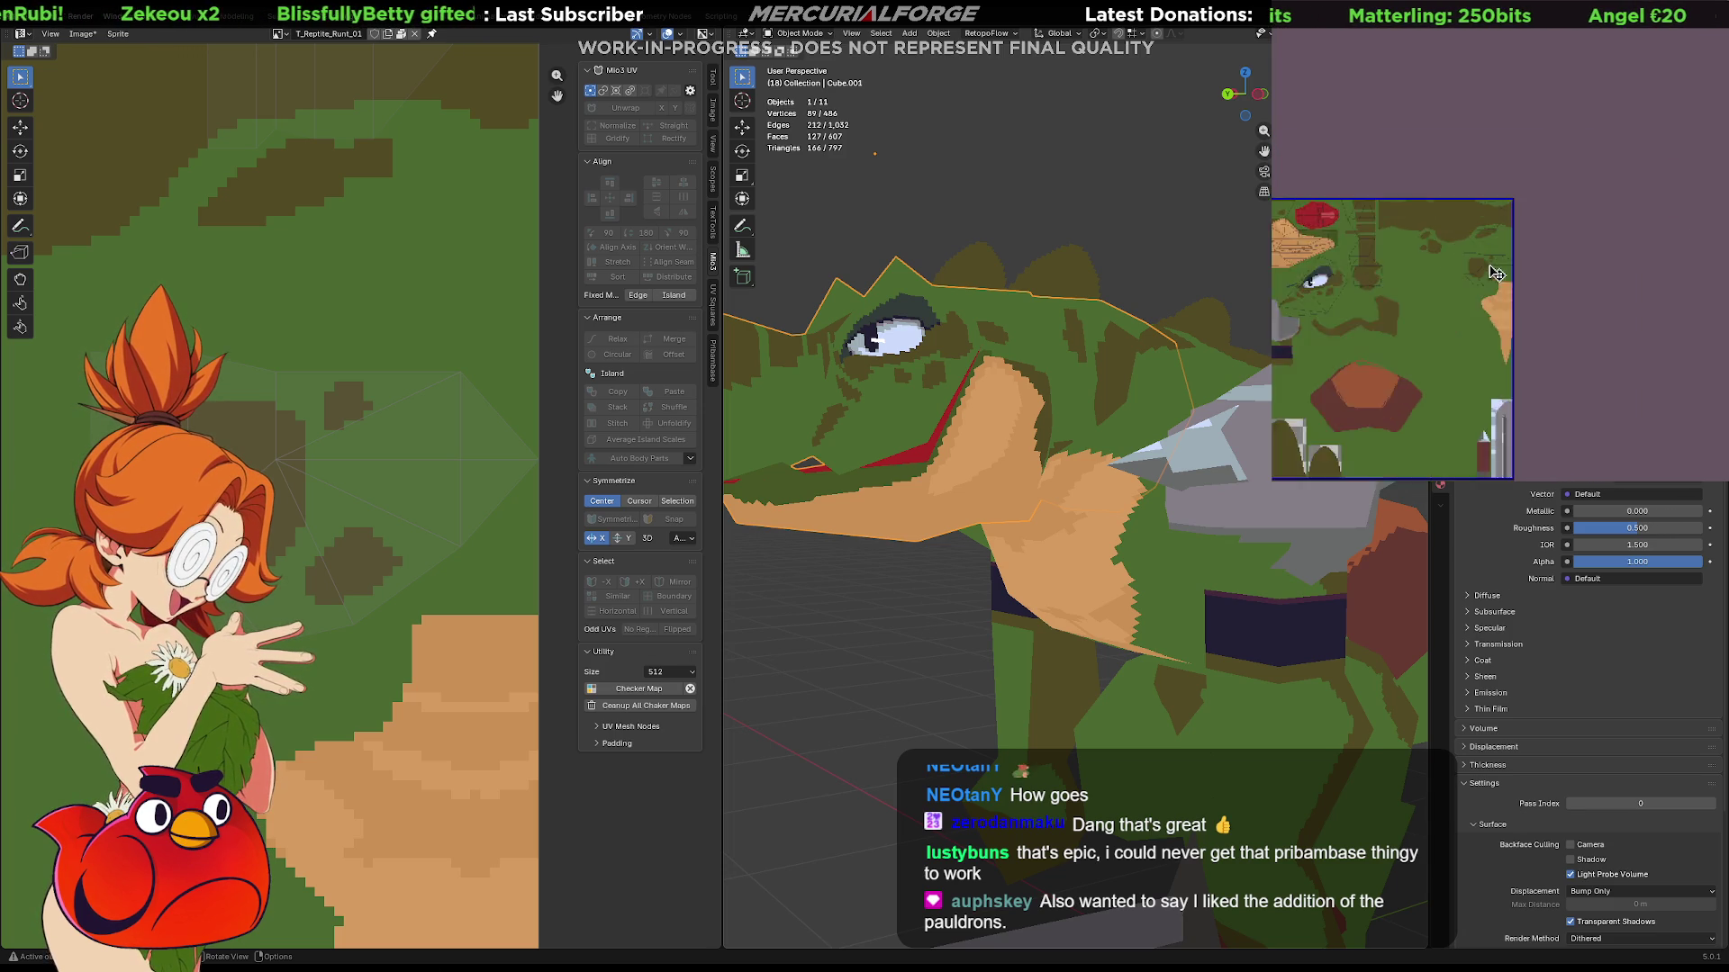
{"action": "scroll", "coordinate": [1497, 279], "scroll_direction": "up", "scroll_amount": 2}
{"action": "scroll", "coordinate": [1503, 290], "scroll_direction": "up", "scroll_amount": 2}
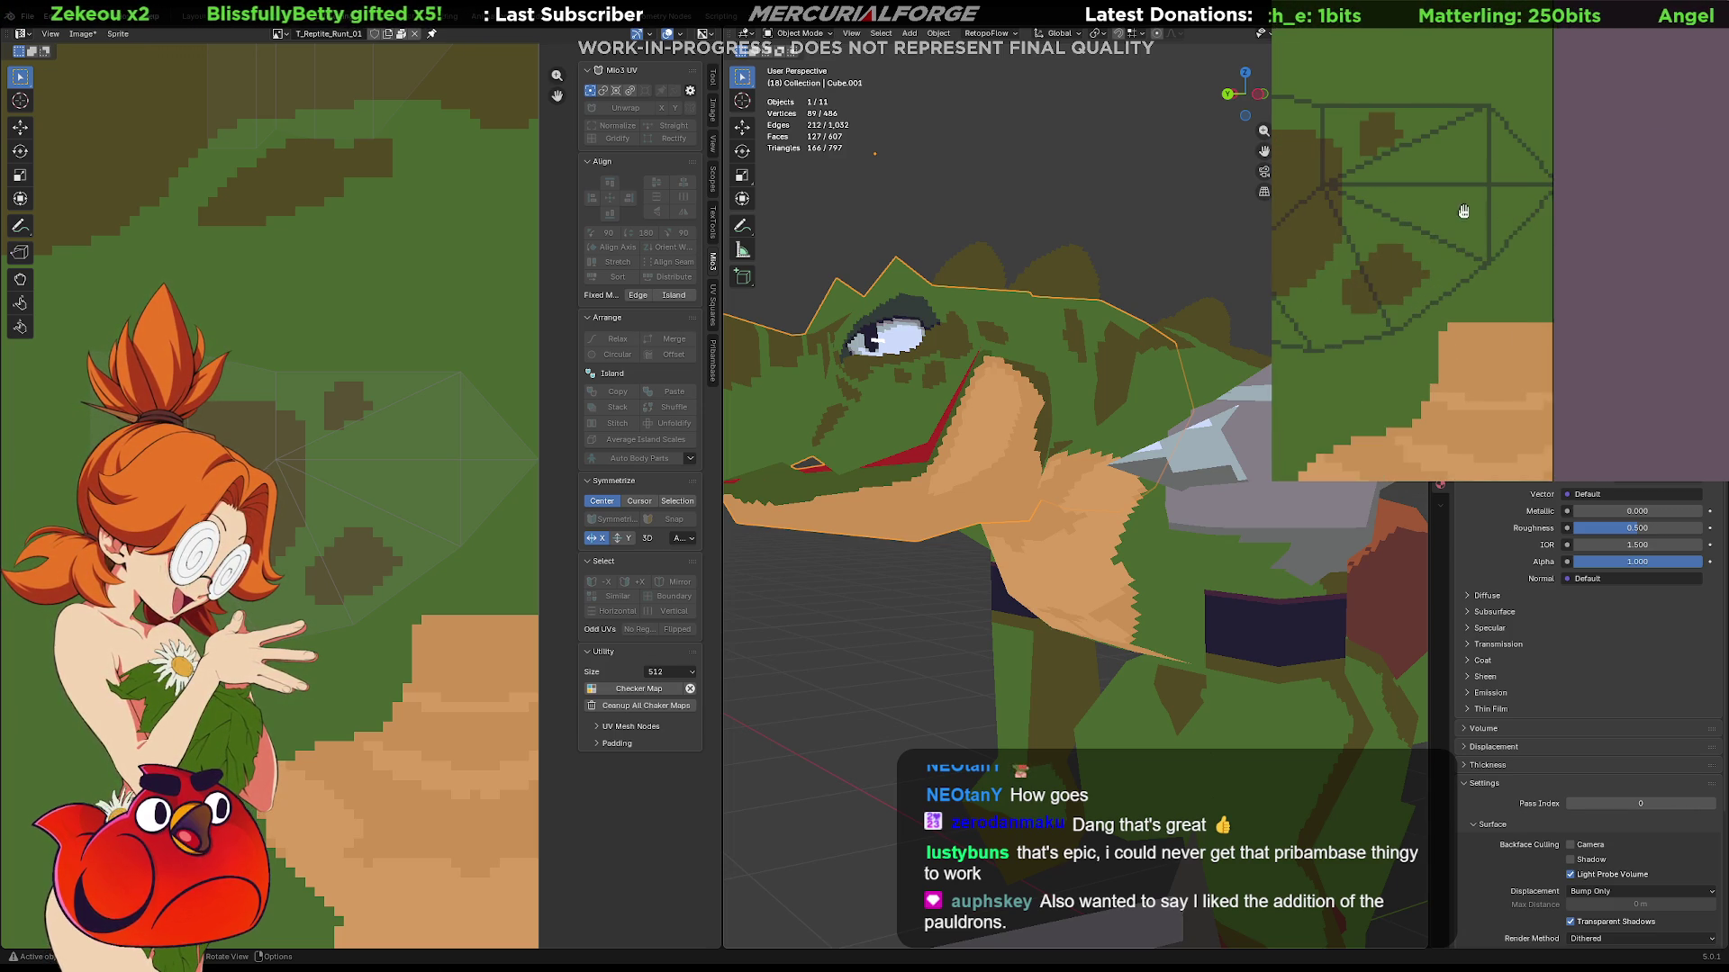
{"action": "scroll", "coordinate": [1467, 212], "scroll_direction": "up", "scroll_amount": 1}
{"action": "scroll", "coordinate": [1352, 149], "scroll_direction": "up", "scroll_amount": 1}
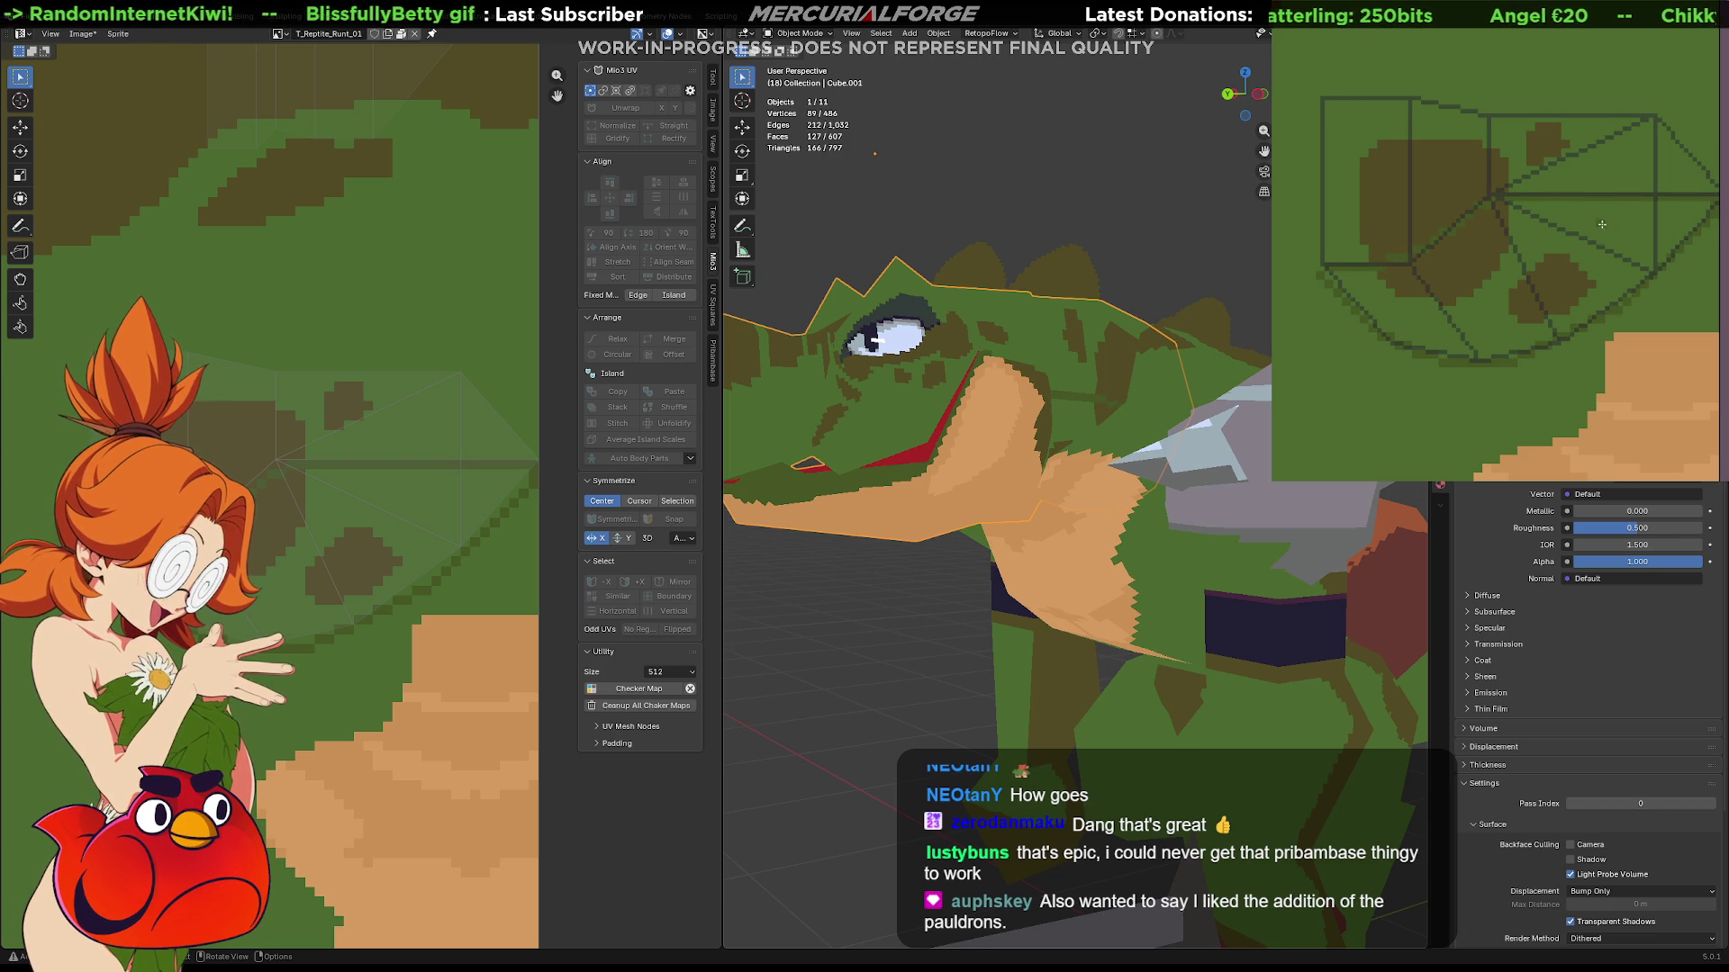
{"action": "left_click", "coordinate": [1567, 284]}
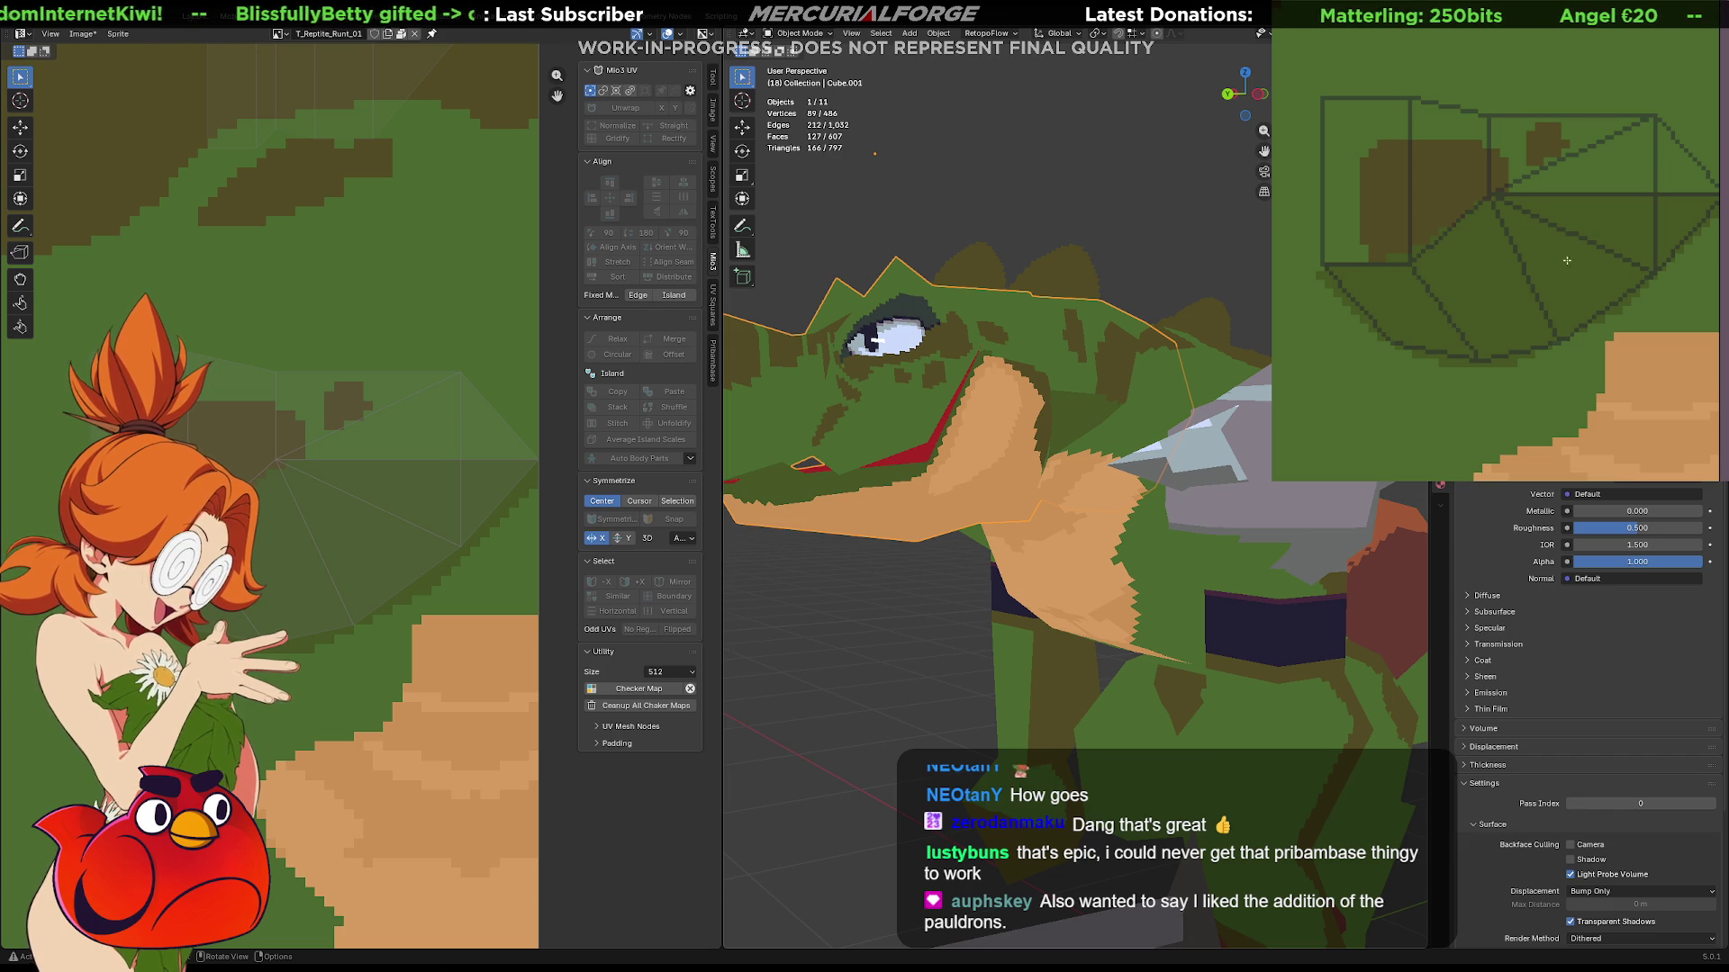
{"action": "middle_click_drag", "start_coordinate": [1664, 203], "coordinate": [1649, 205]}
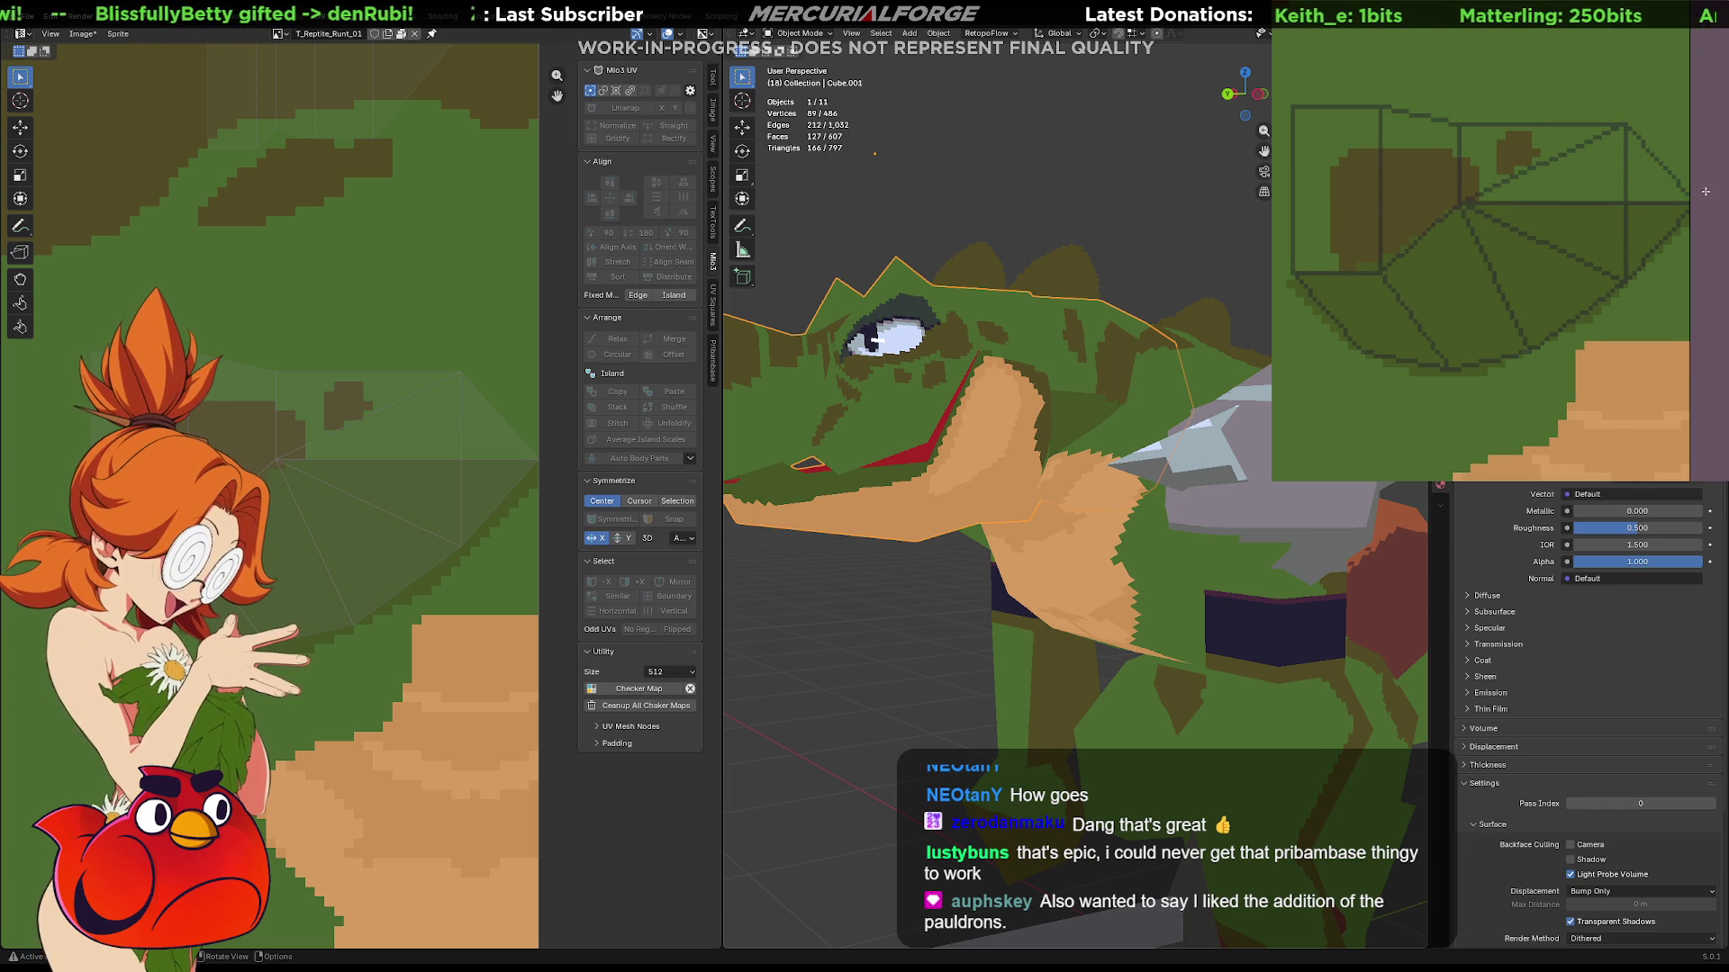
{"action": "key", "text": "ctrl+z"}
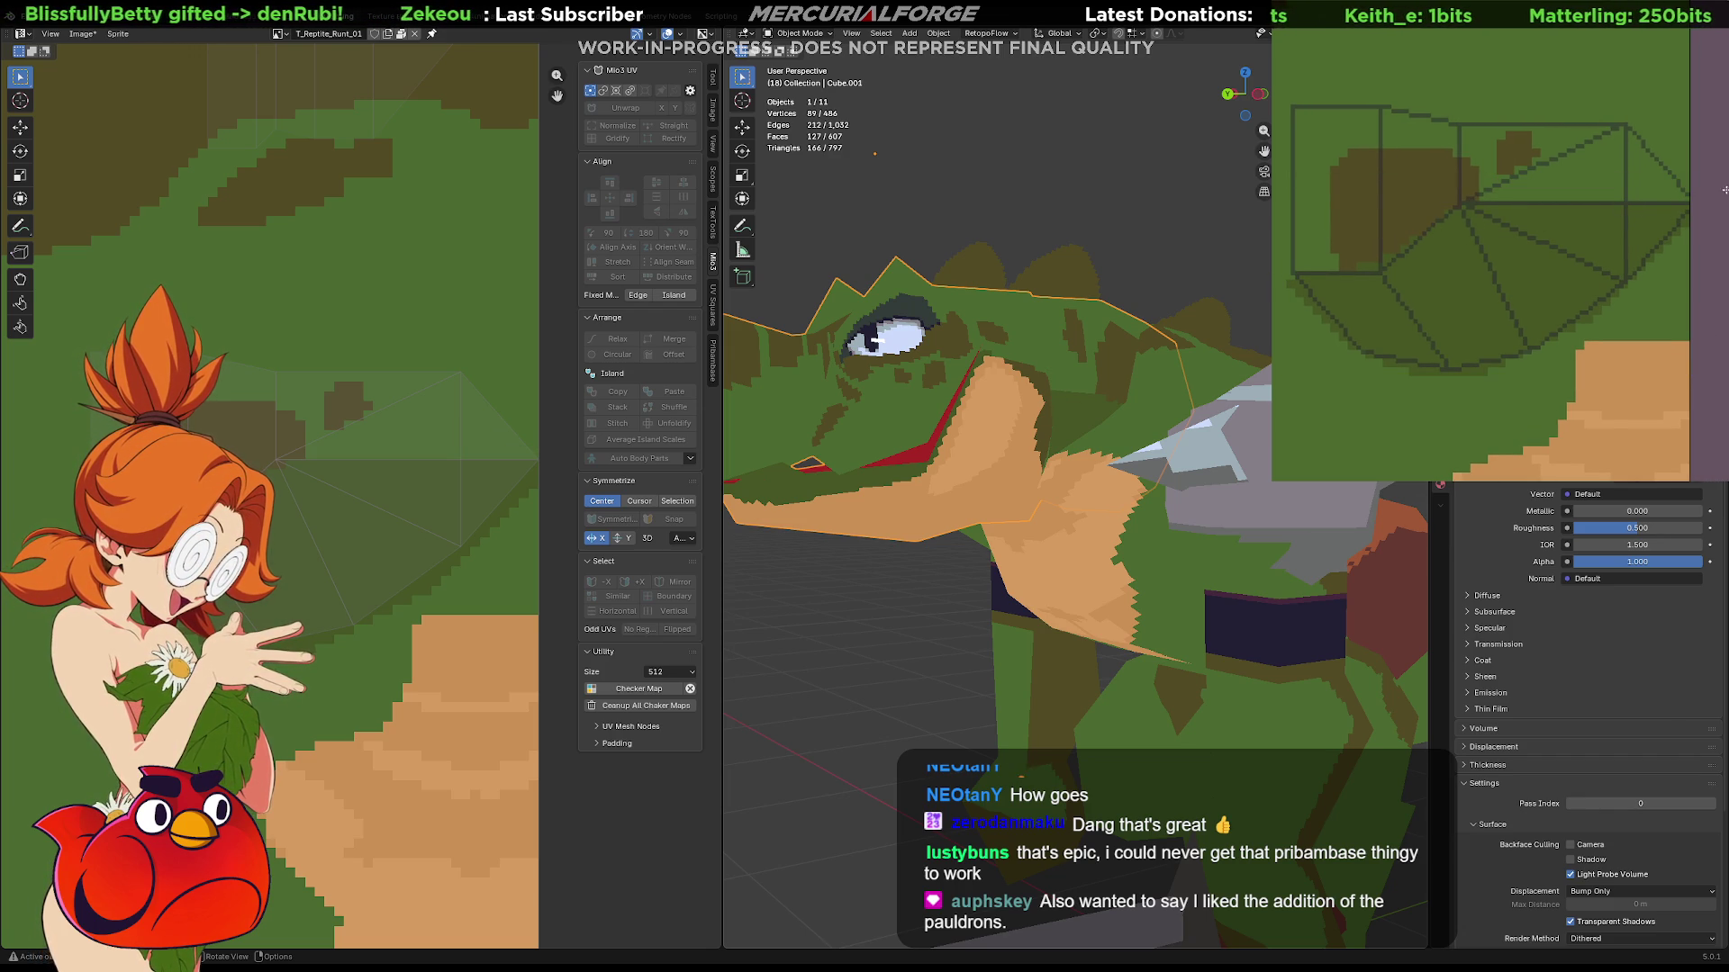
{"action": "left_click_drag", "start_coordinate": [1699, 186], "coordinate": [1487, 199]}
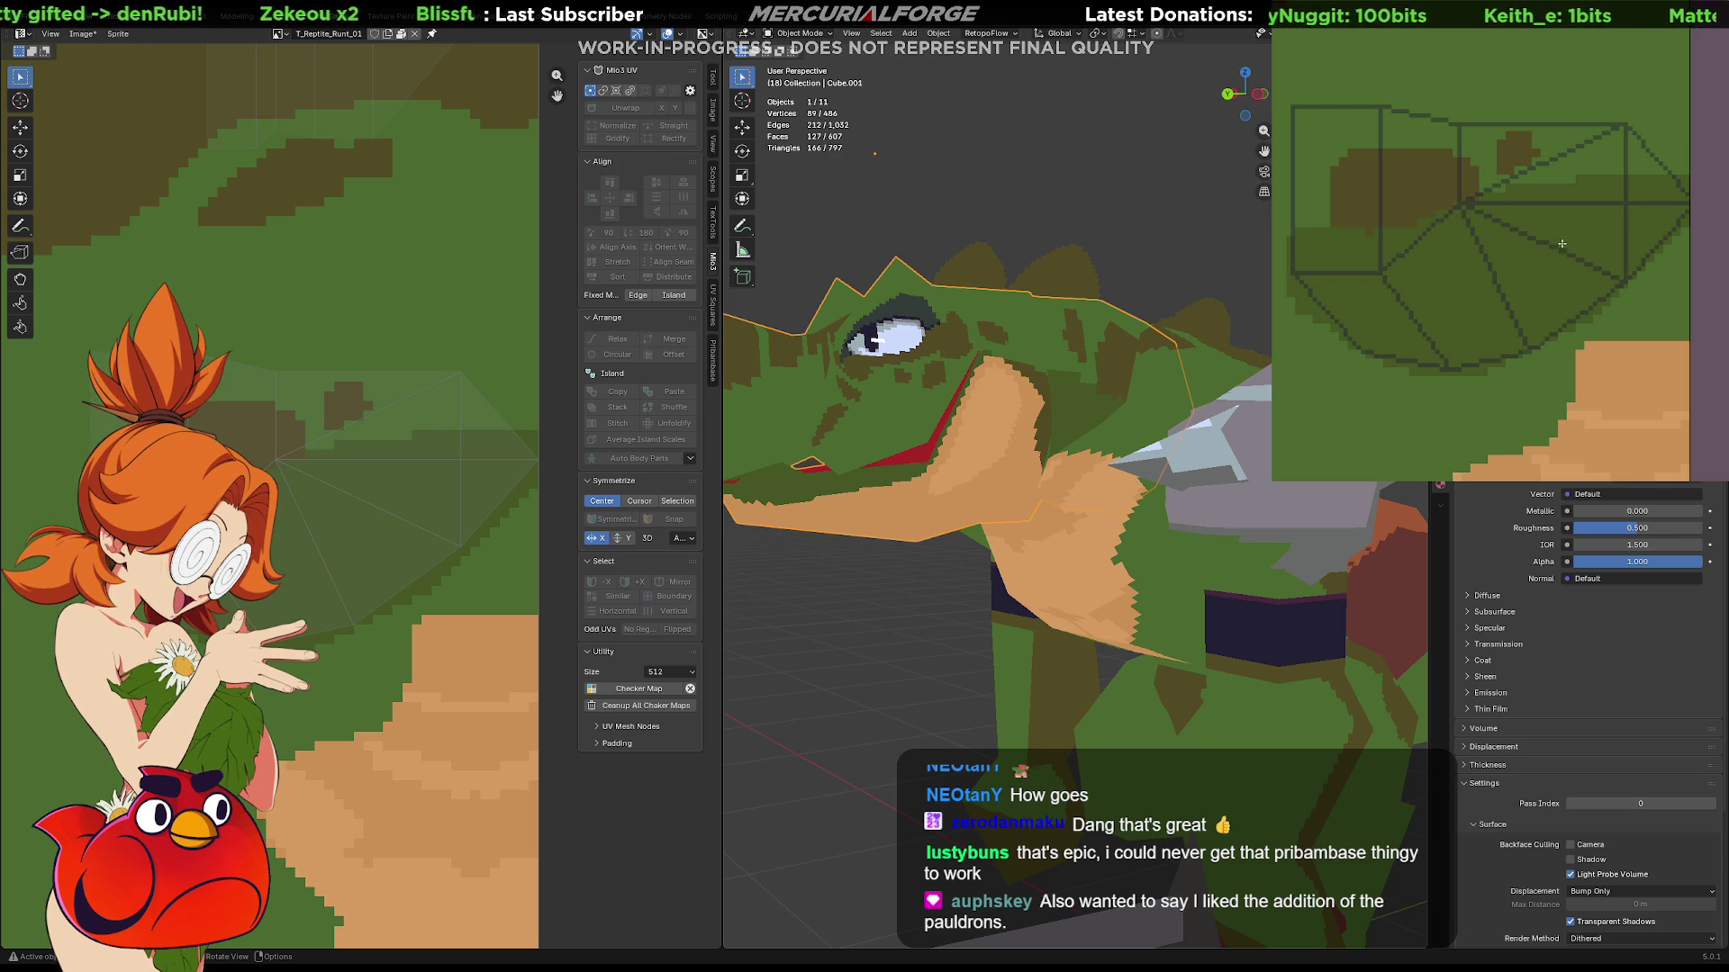
{"action": "scroll", "coordinate": [1490, 208], "scroll_direction": "up", "scroll_amount": 3}
{"action": "scroll", "coordinate": [1490, 209], "scroll_direction": "down", "scroll_amount": 3}
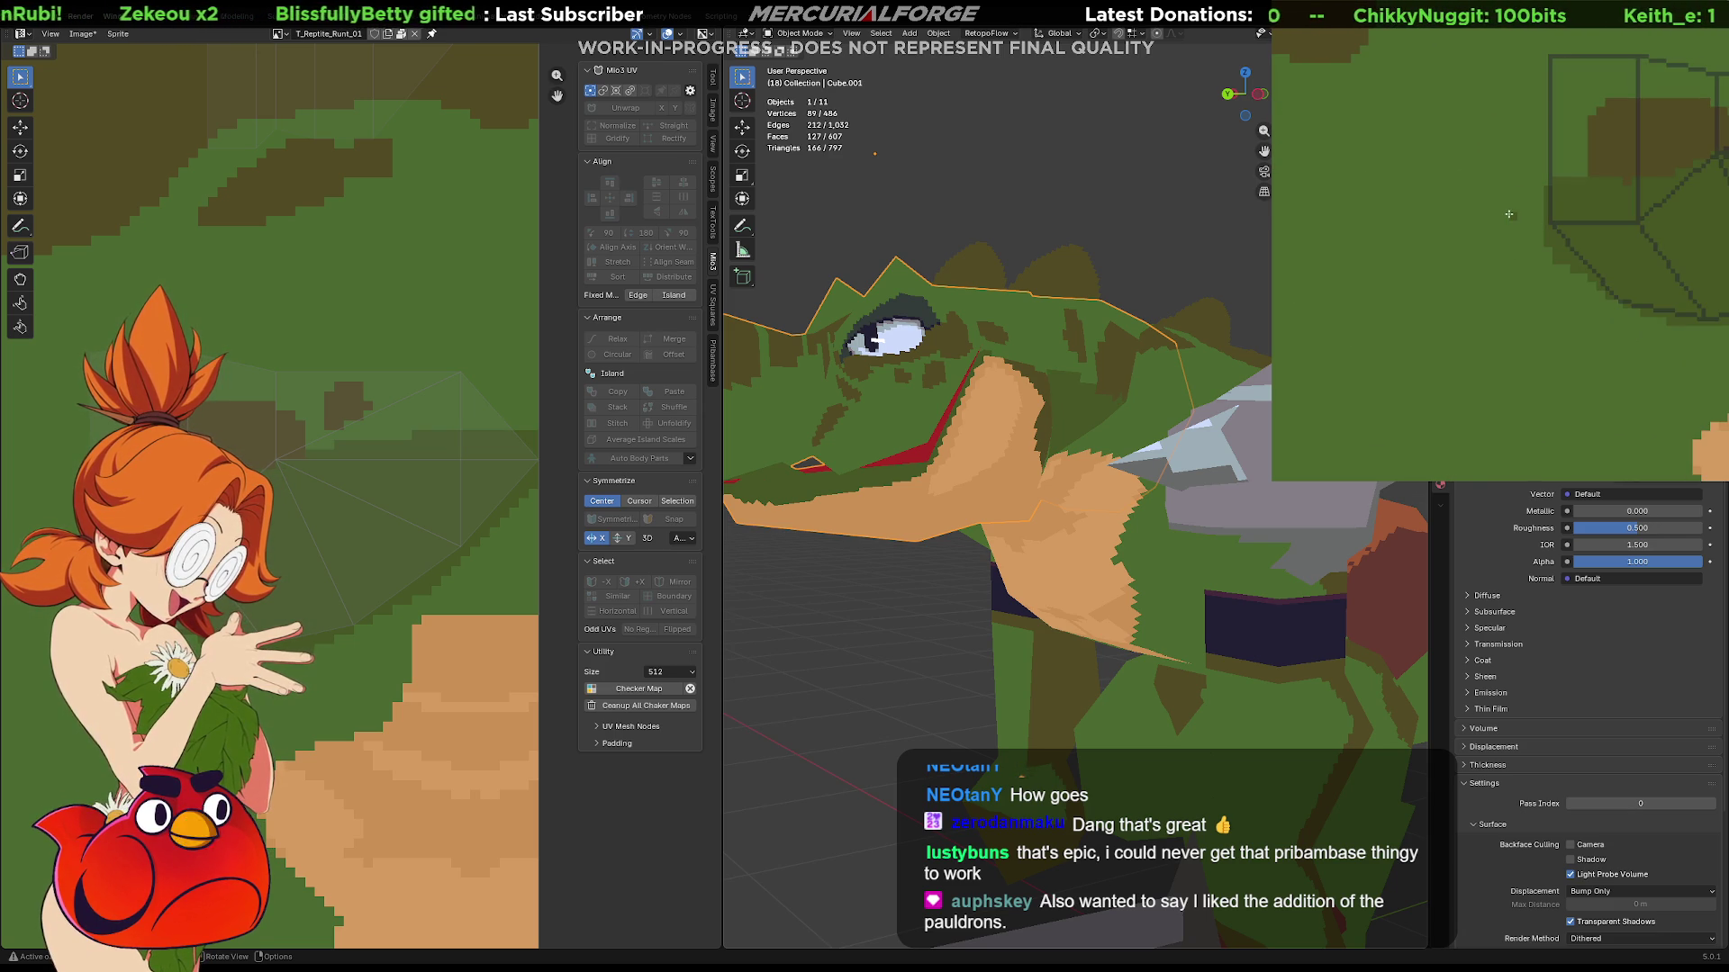
{"action": "scroll", "coordinate": [1675, 271], "scroll_direction": "down", "scroll_amount": 2}
{"action": "scroll", "coordinate": [1669, 277], "scroll_direction": "down", "scroll_amount": 2}
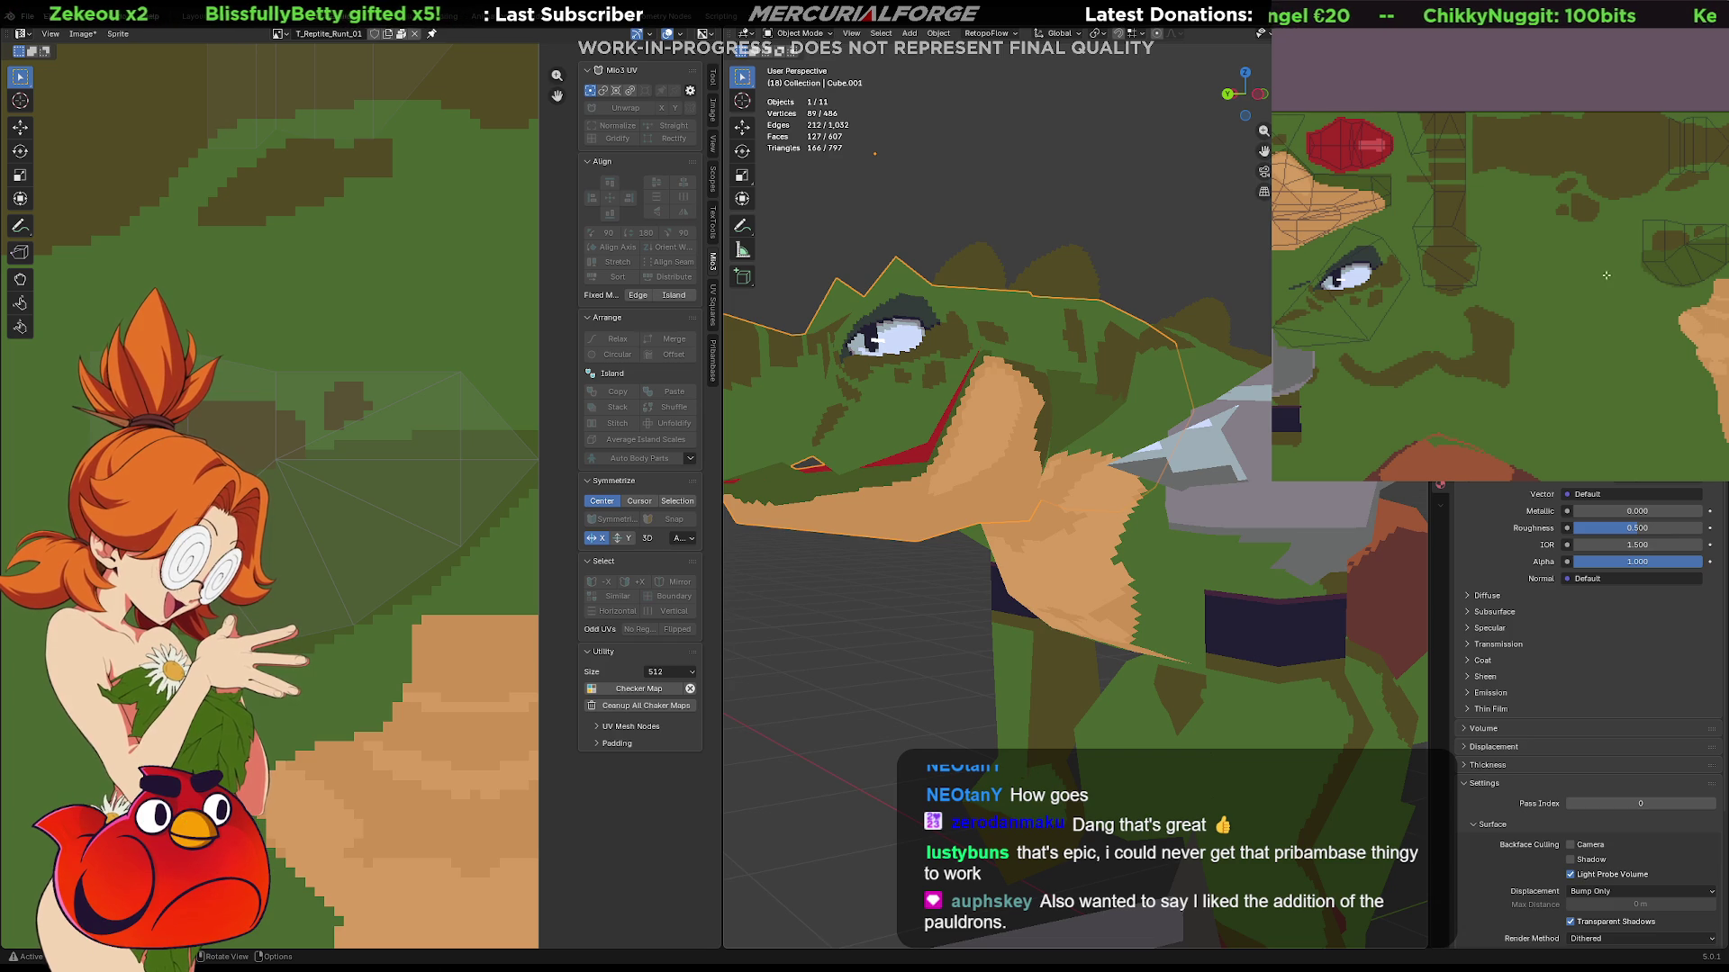
Add a second body part to the selection and enter Edit Mode on both meshes.
{"action": "middle_click_drag", "start_coordinate": [1578, 283], "coordinate": [1688, 283]}
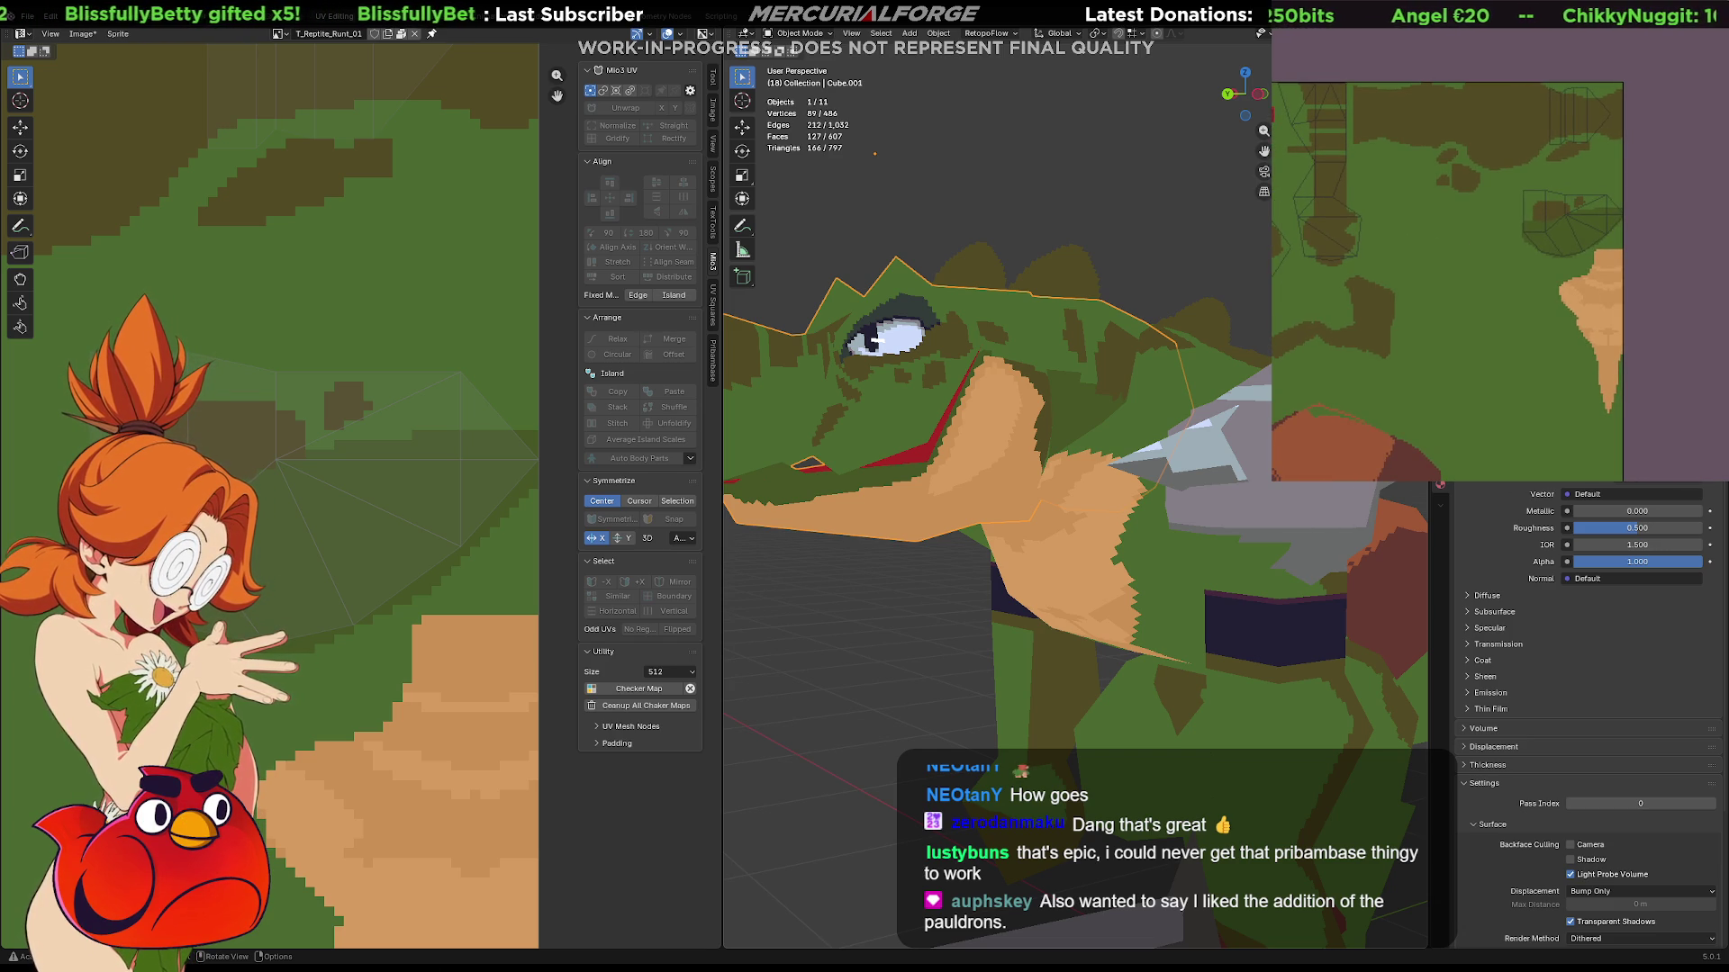
{"action": "left_click", "coordinate": [1089, 381], "text": "shift"}
{"action": "key", "text": "Tab"}
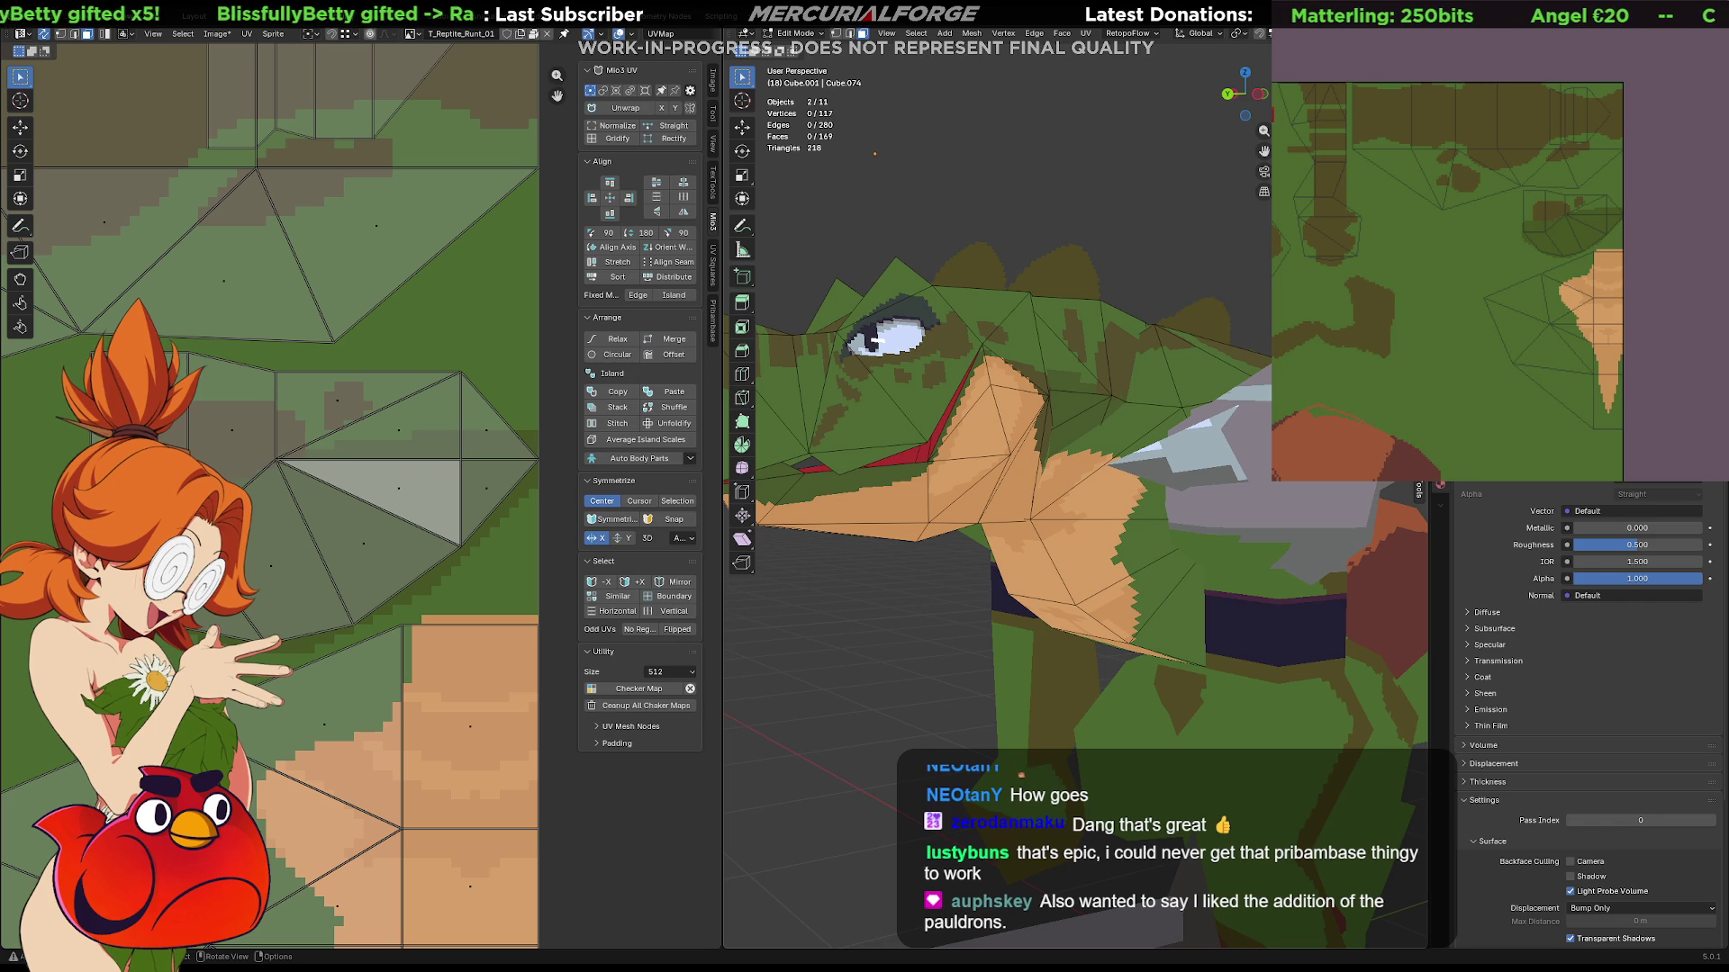
Fill the tan patch green, brush darker green shading over it, then pick the tail and return to Object Mode.
{"action": "middle_click_drag", "start_coordinate": [1578, 275], "coordinate": [1600, 271]}
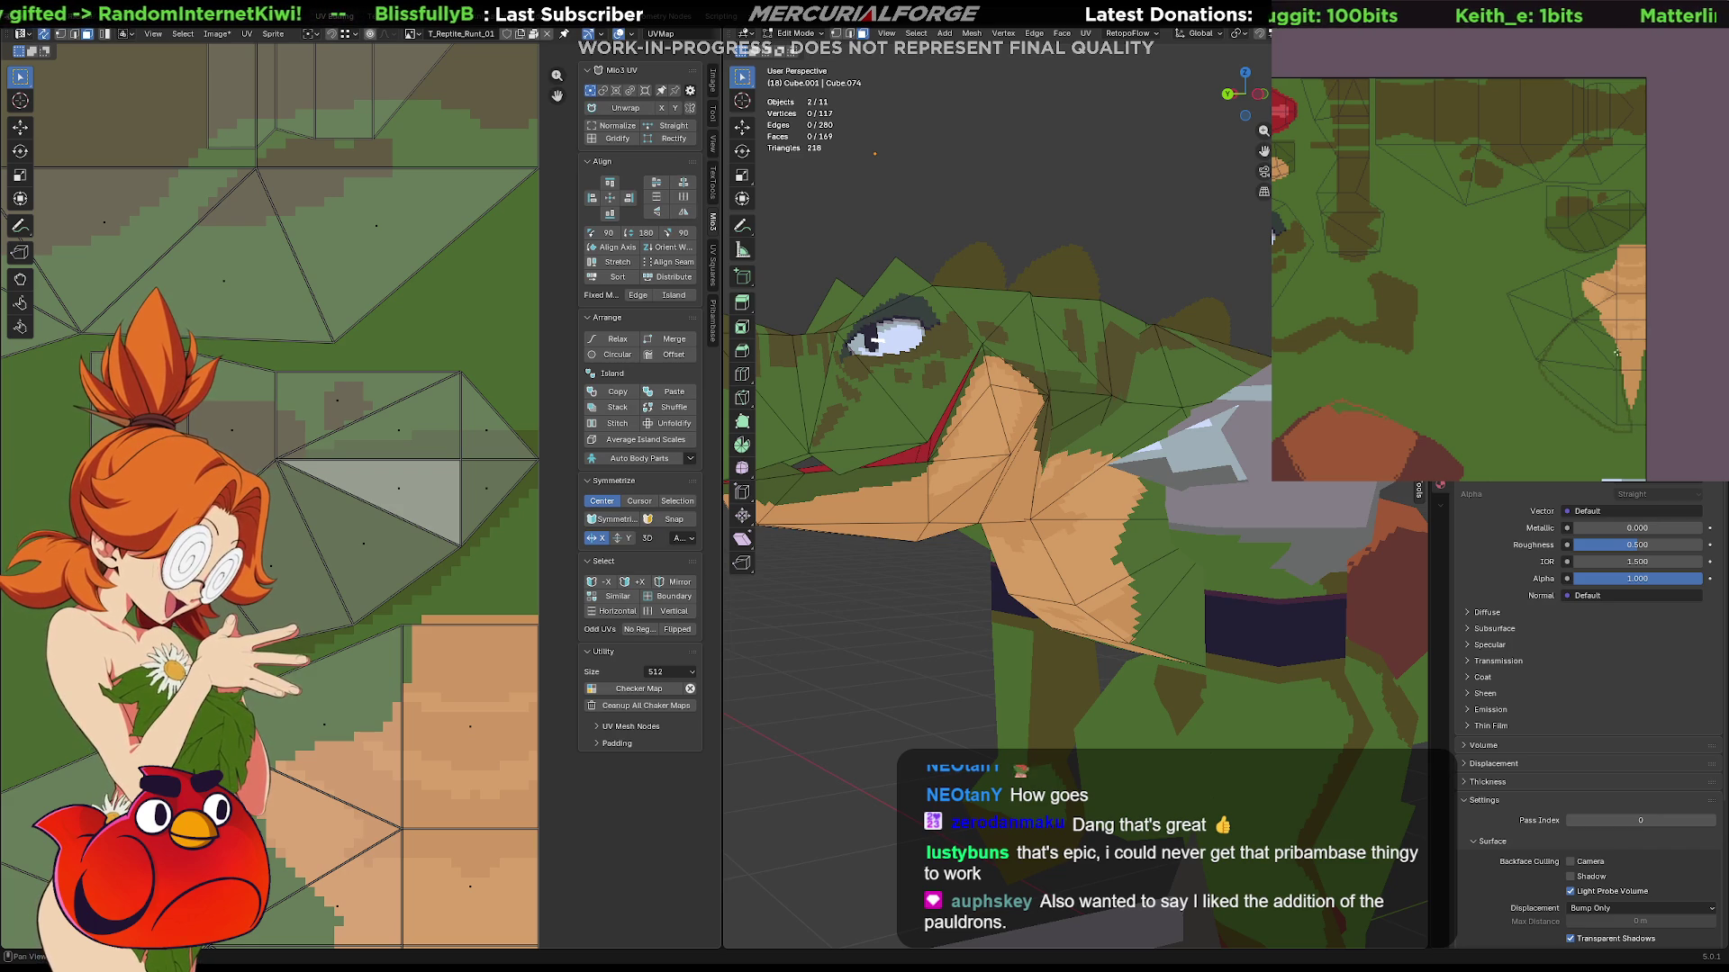
{"action": "left_click", "coordinate": [1596, 314]}
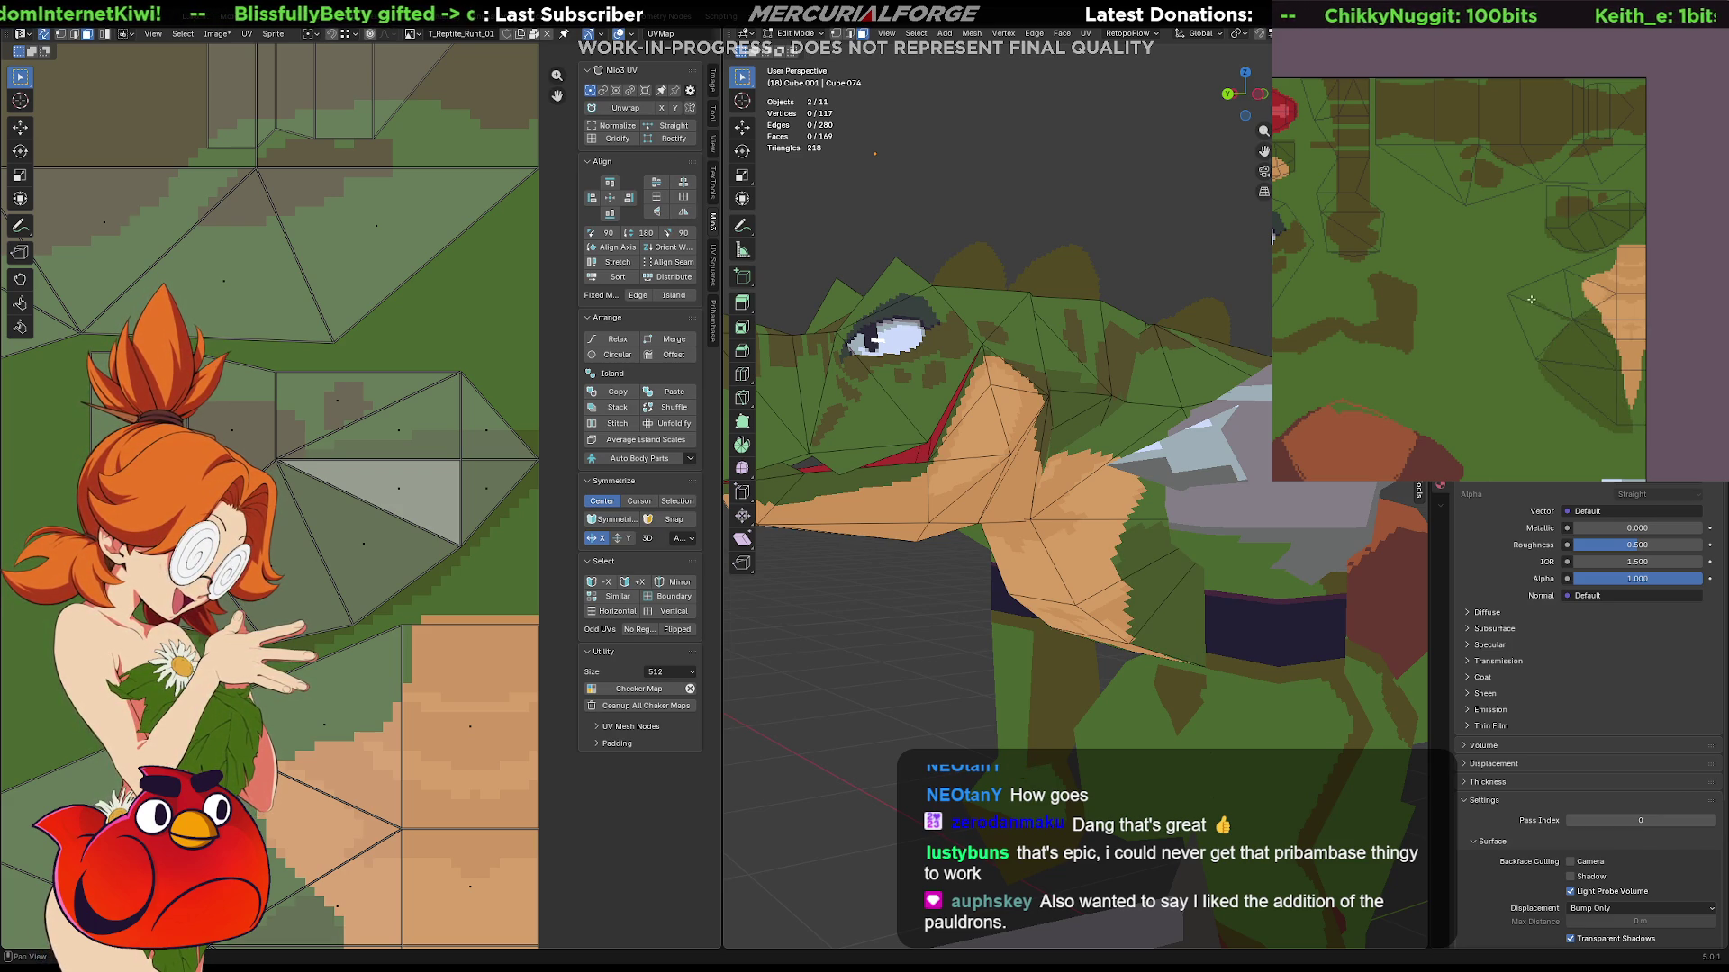
{"action": "left_click_drag", "start_coordinate": [1547, 371], "coordinate": [1596, 376]}
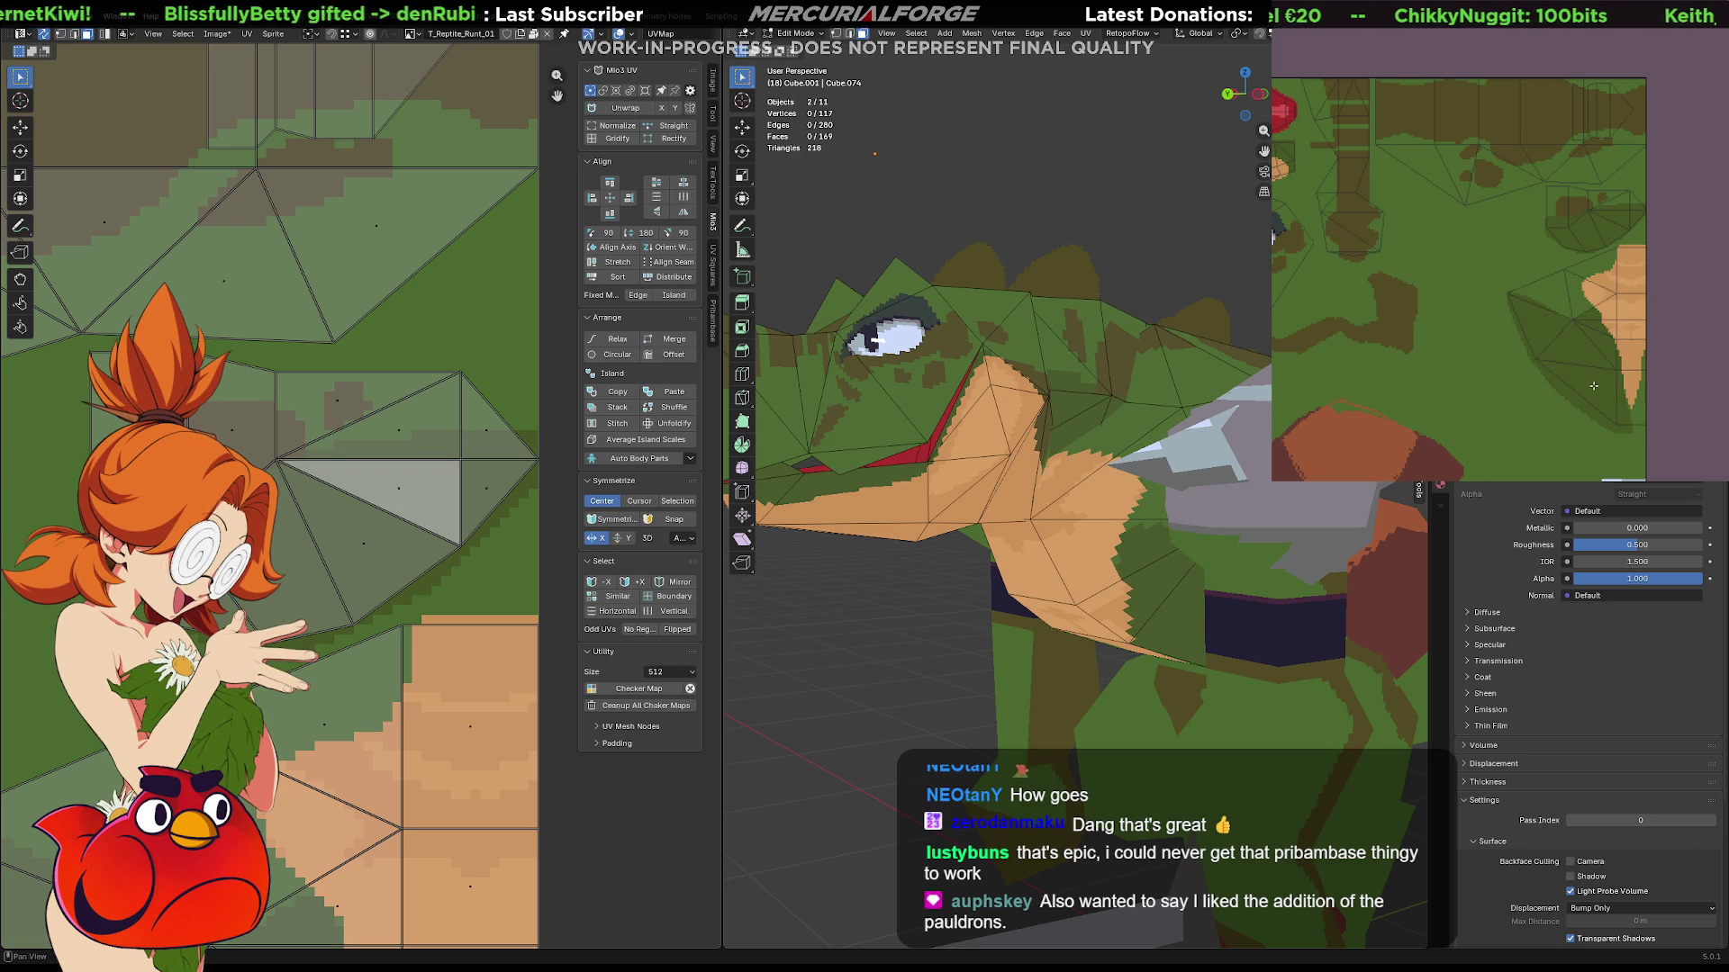
{"action": "middle_click_drag", "start_coordinate": [1137, 515], "coordinate": [1120, 508]}
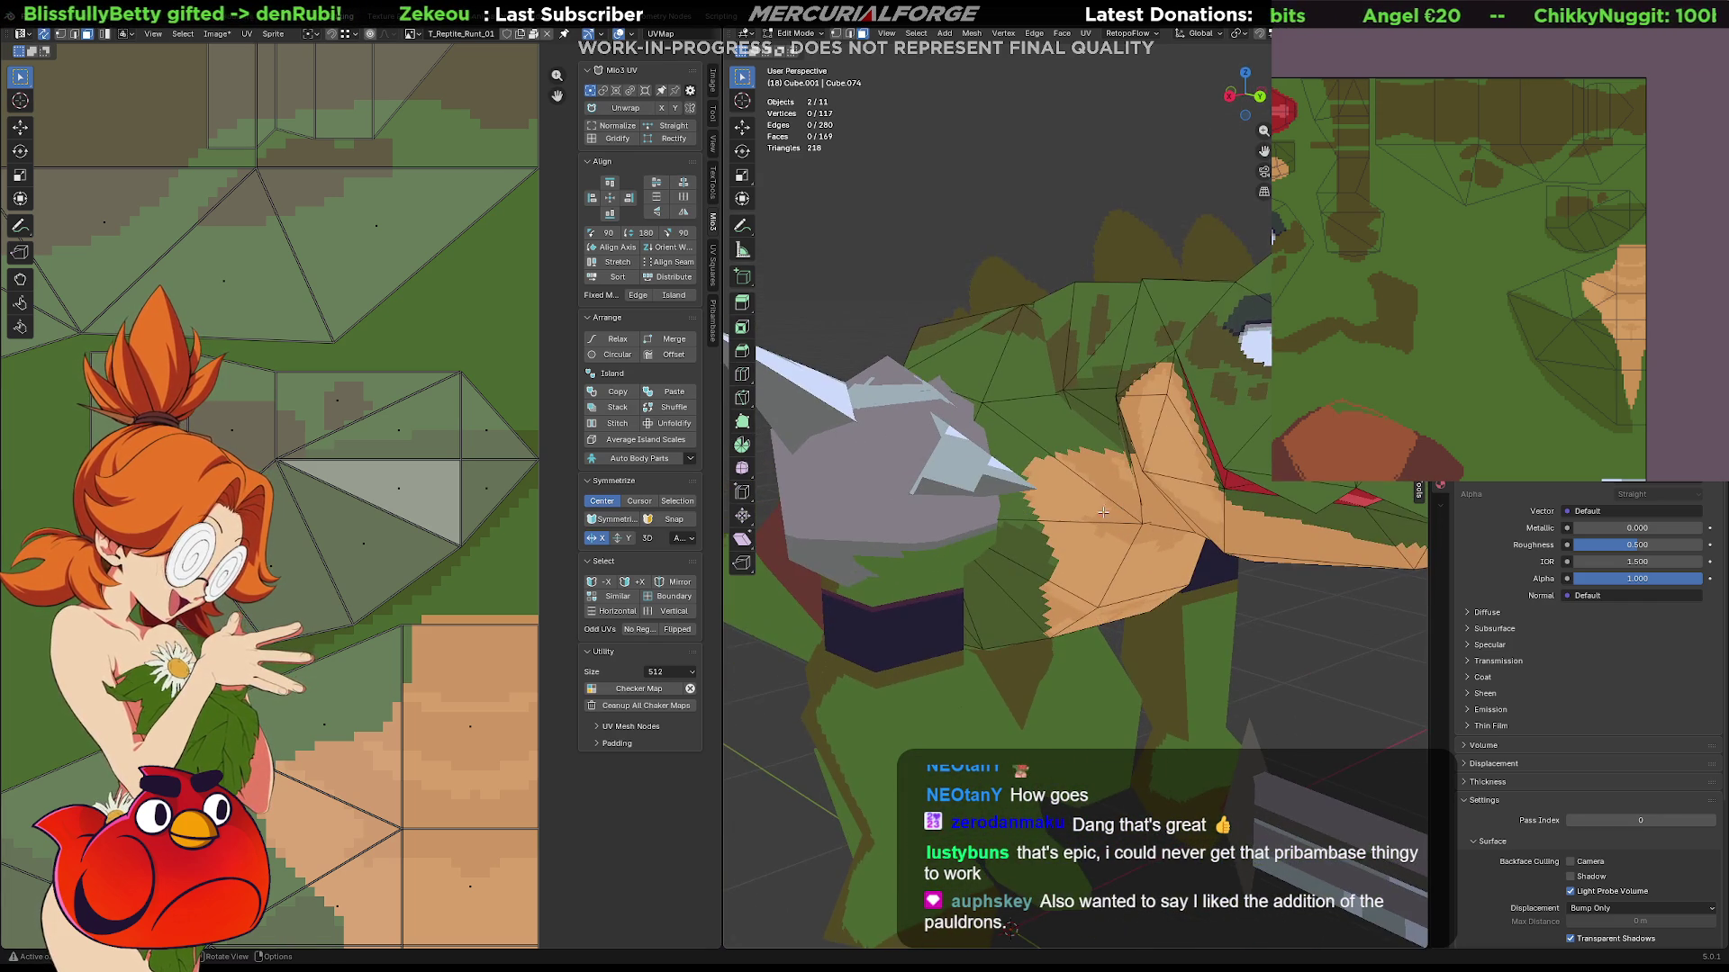
{"action": "key", "text": "Tab"}
{"action": "left_click", "coordinate": [874, 501]}
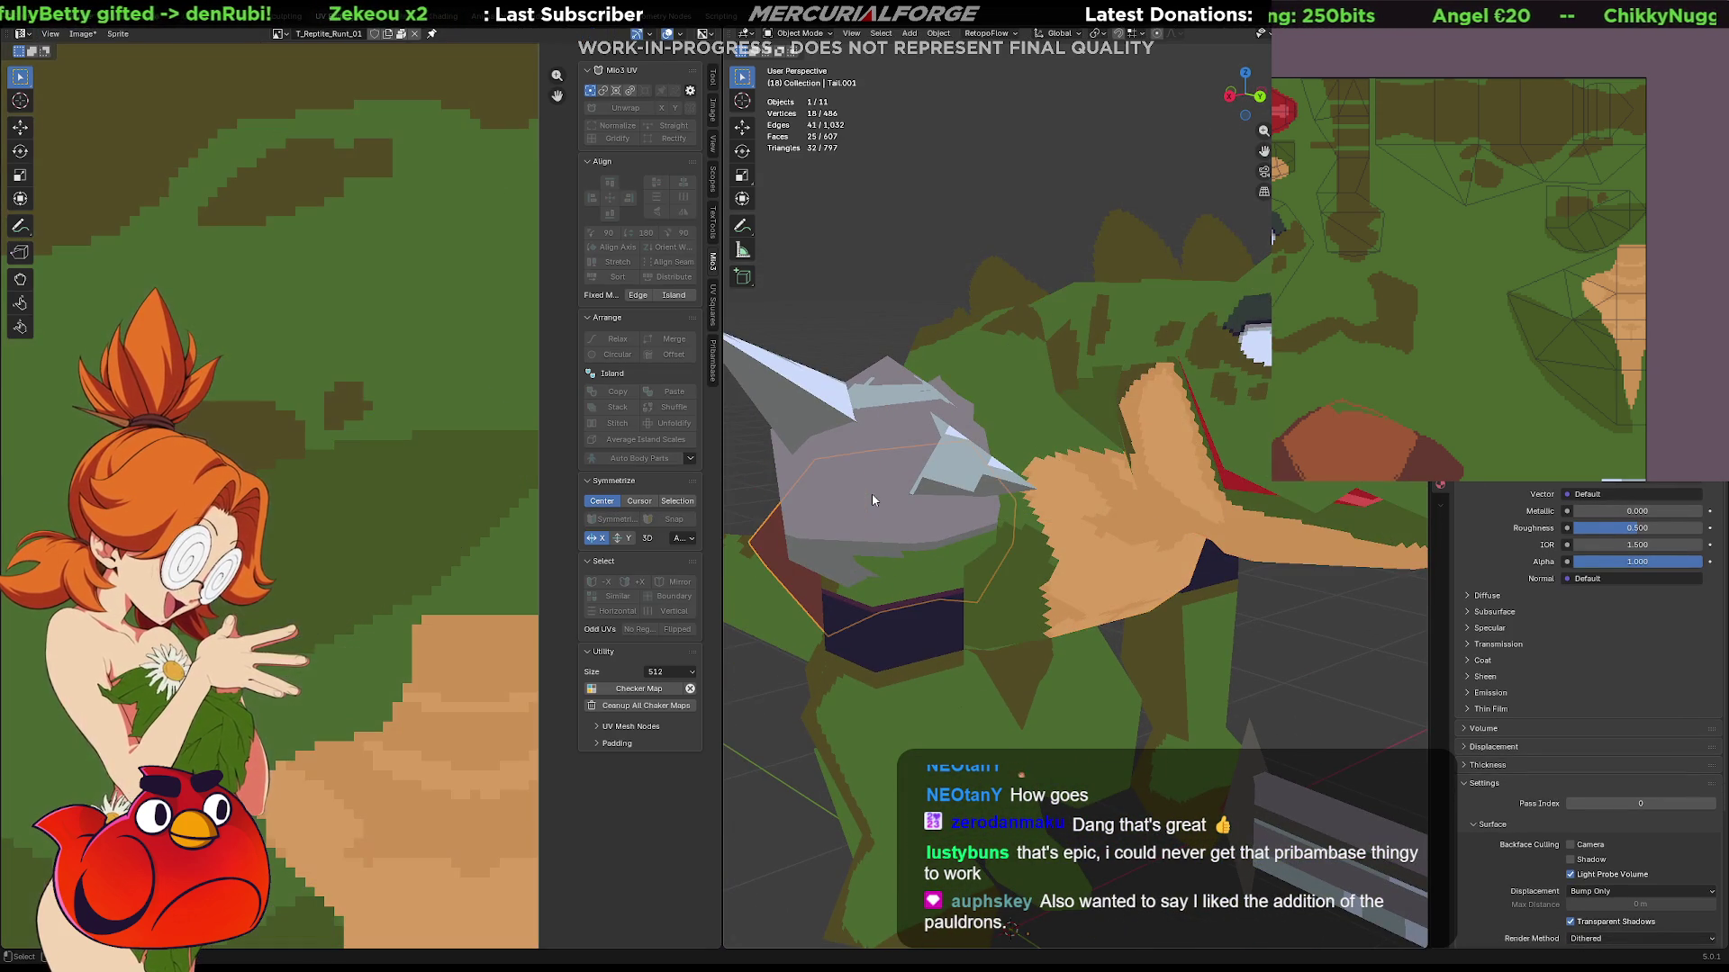
Hide the tail and torso pieces with H and orbit to view the reptile's arm and blade.
{"action": "key", "text": "h"}
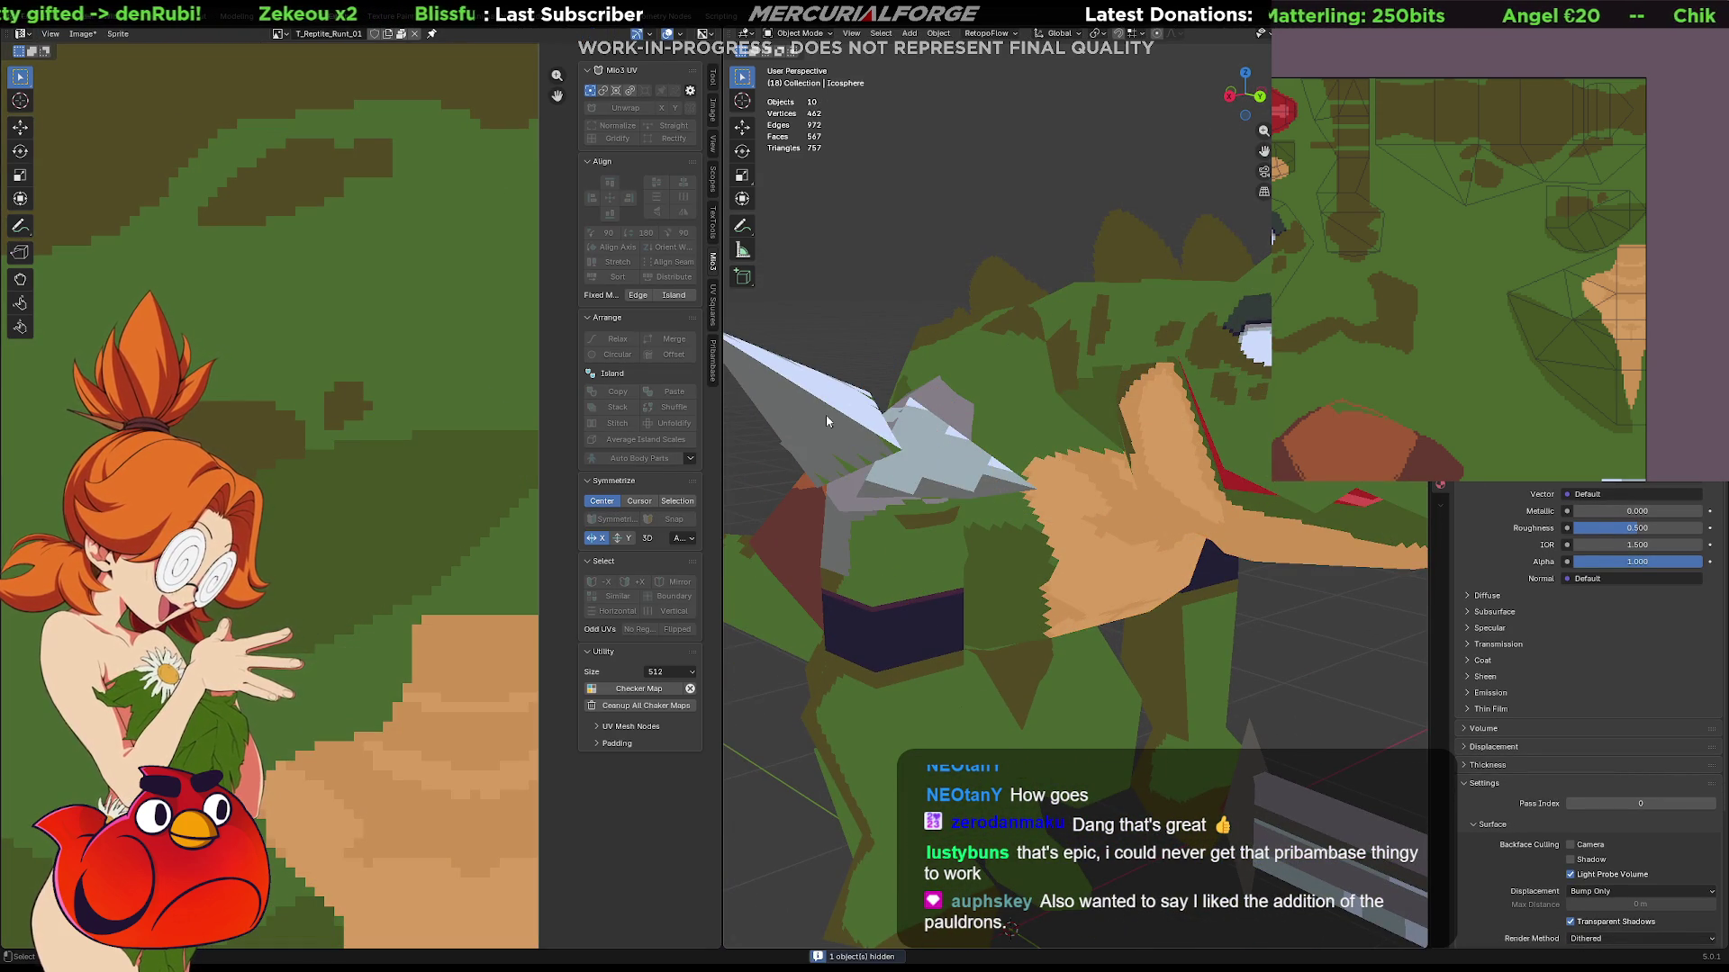
{"action": "left_click", "coordinate": [901, 532]}
{"action": "key", "text": "h"}
{"action": "mouse_move", "coordinate": [963, 528]}
{"action": "middle_mouse_down"}
{"action": "mouse_move", "coordinate": [1111, 527]}
{"action": "mouse_move", "coordinate": [921, 517]}
{"action": "mouse_move", "coordinate": [1125, 523]}
{"action": "middle_mouse_up"}
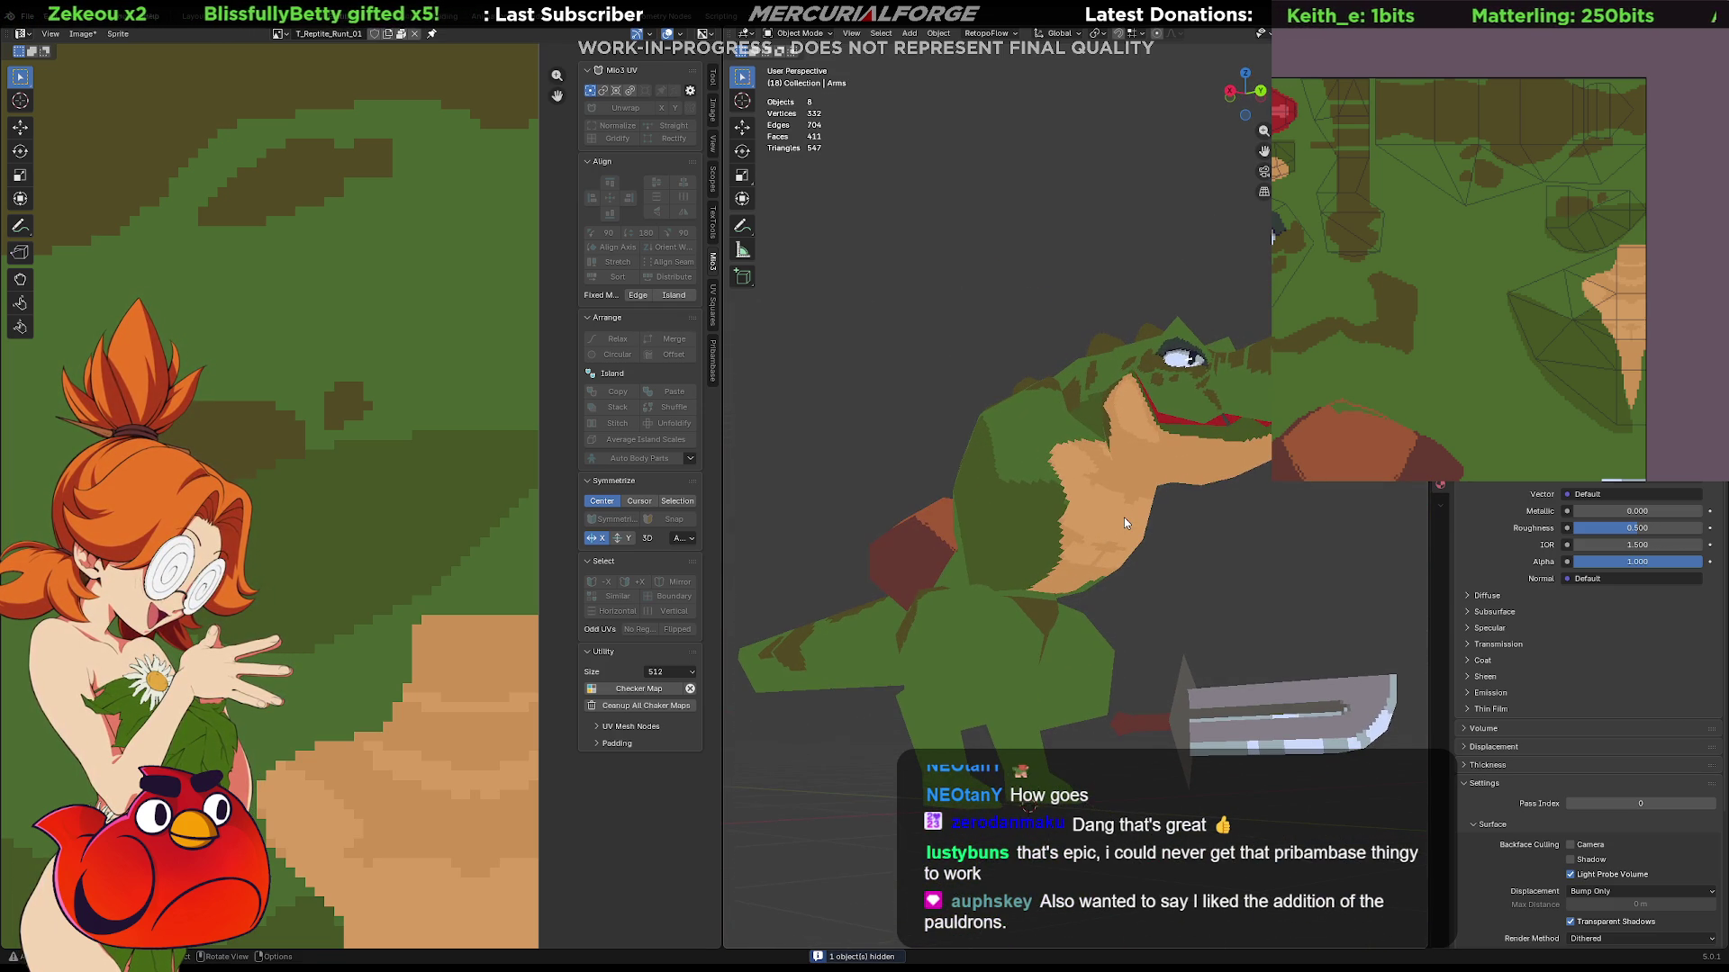
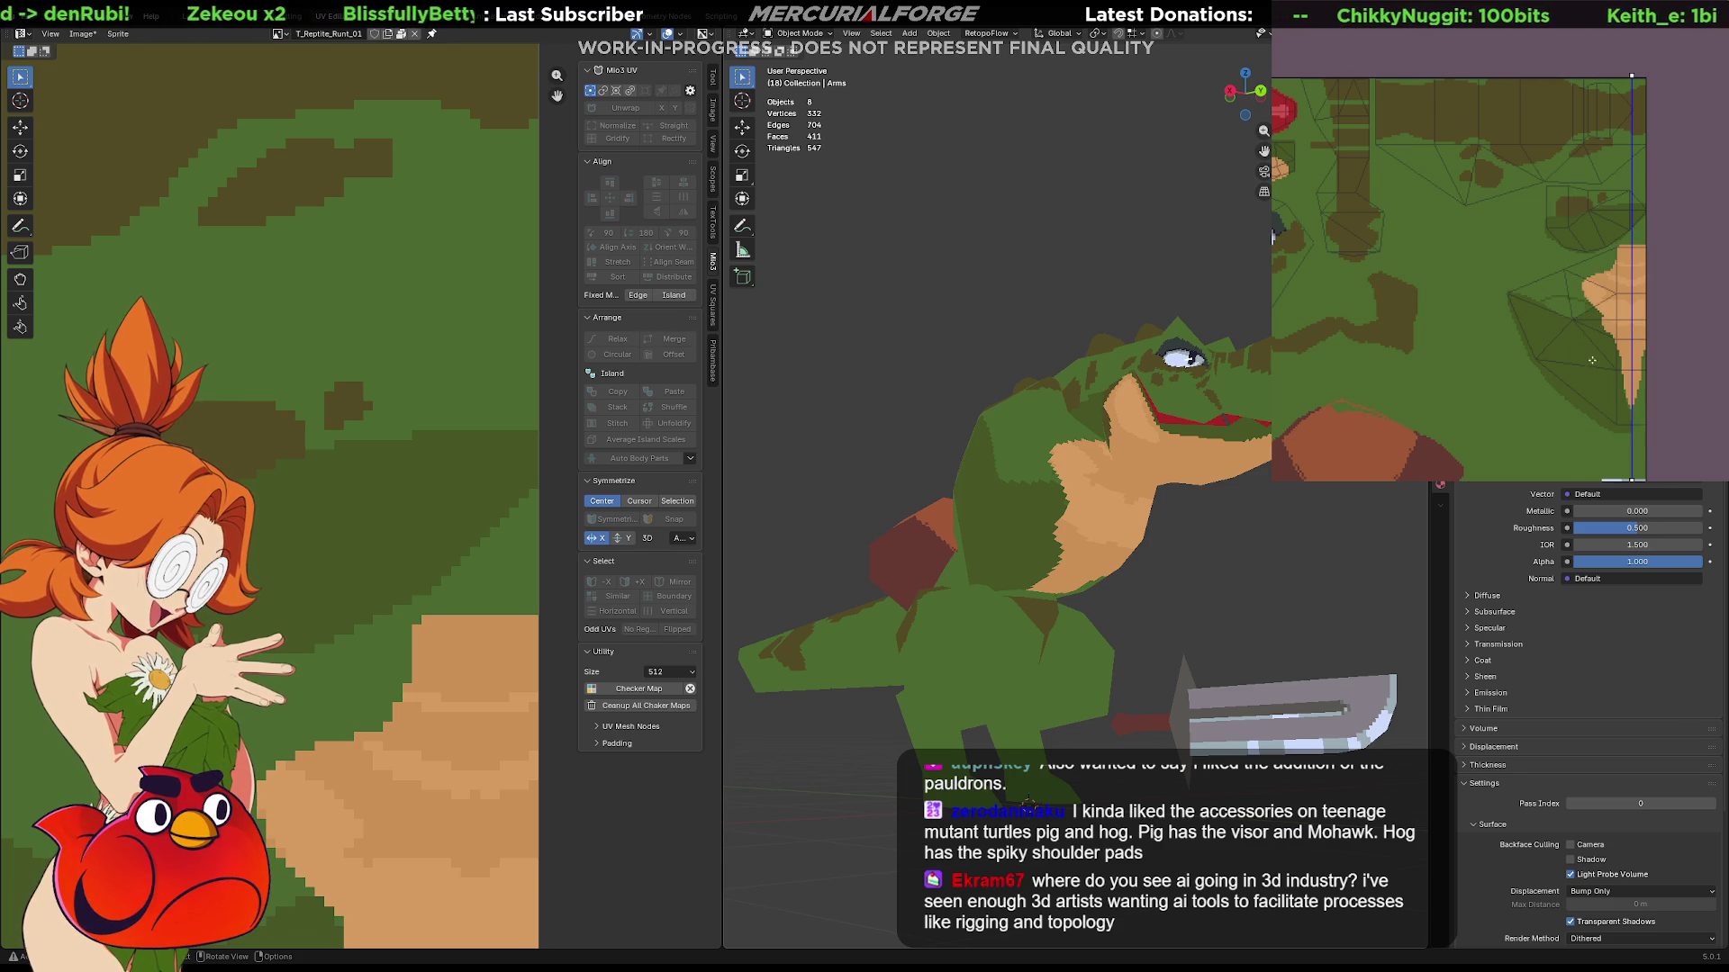
Frame the body area of the texture and undo a stray dark green band painted on it.
{"action": "middle_click_drag", "start_coordinate": [1276, 543], "coordinate": [1320, 538]}
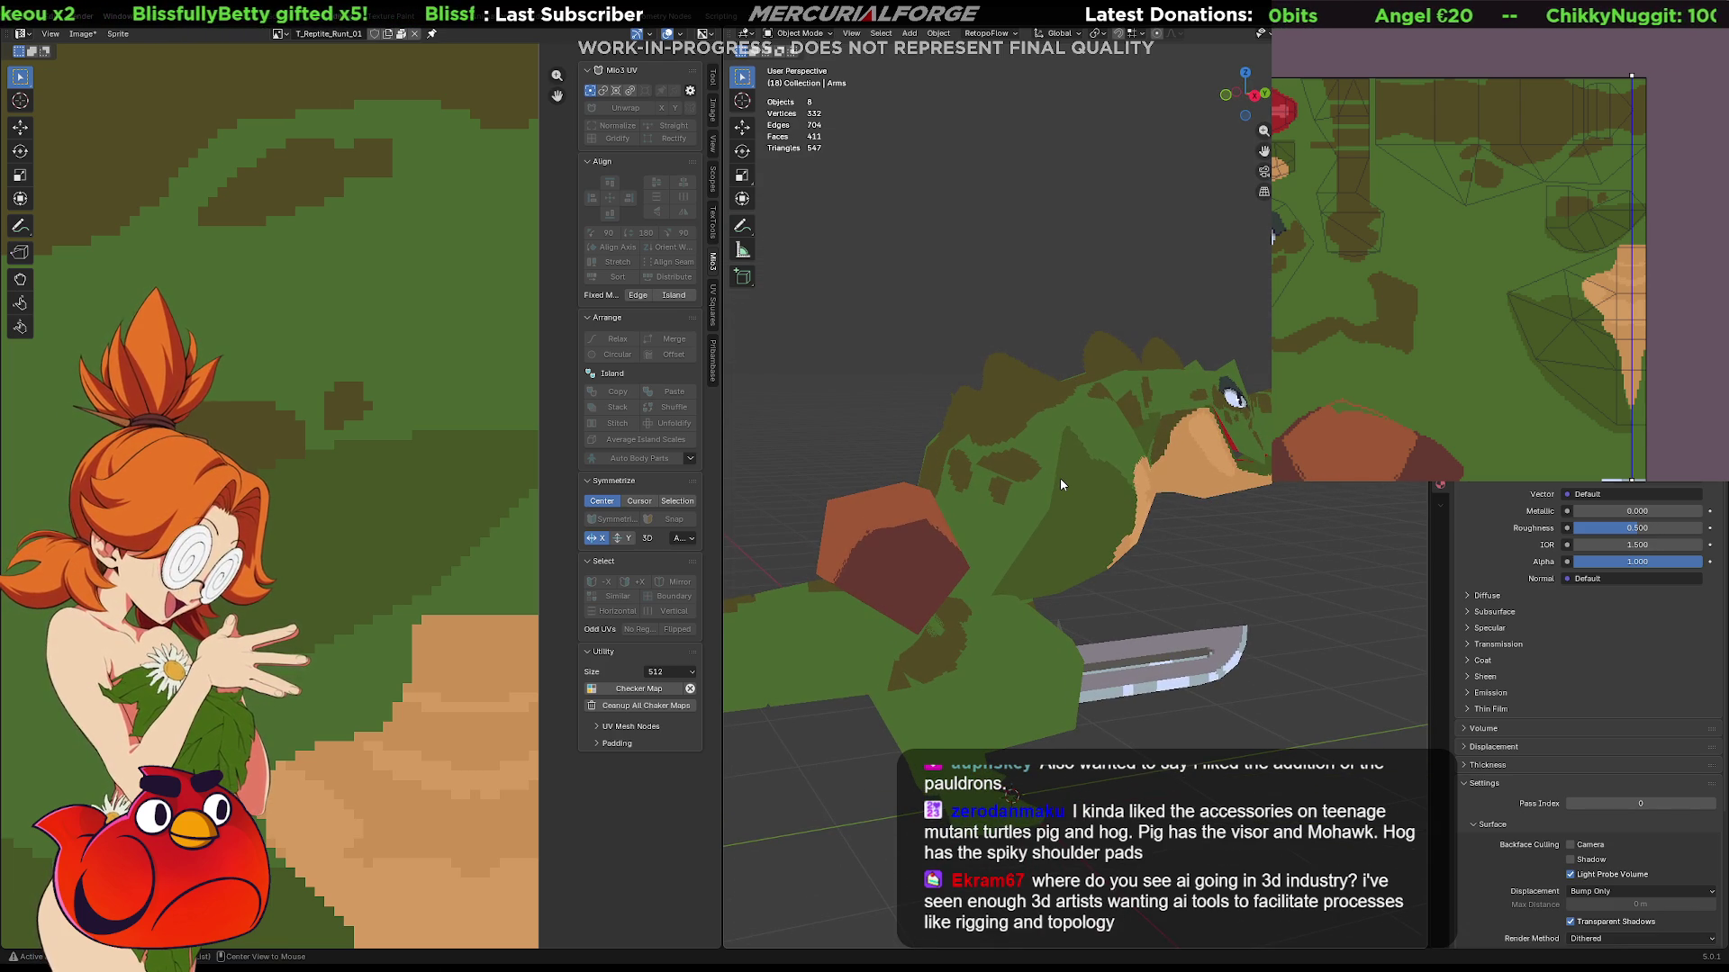
{"action": "middle_click_drag", "start_coordinate": [1572, 308], "coordinate": [1591, 339]}
{"action": "scroll", "coordinate": [1591, 337], "scroll_direction": "up", "scroll_amount": 1}
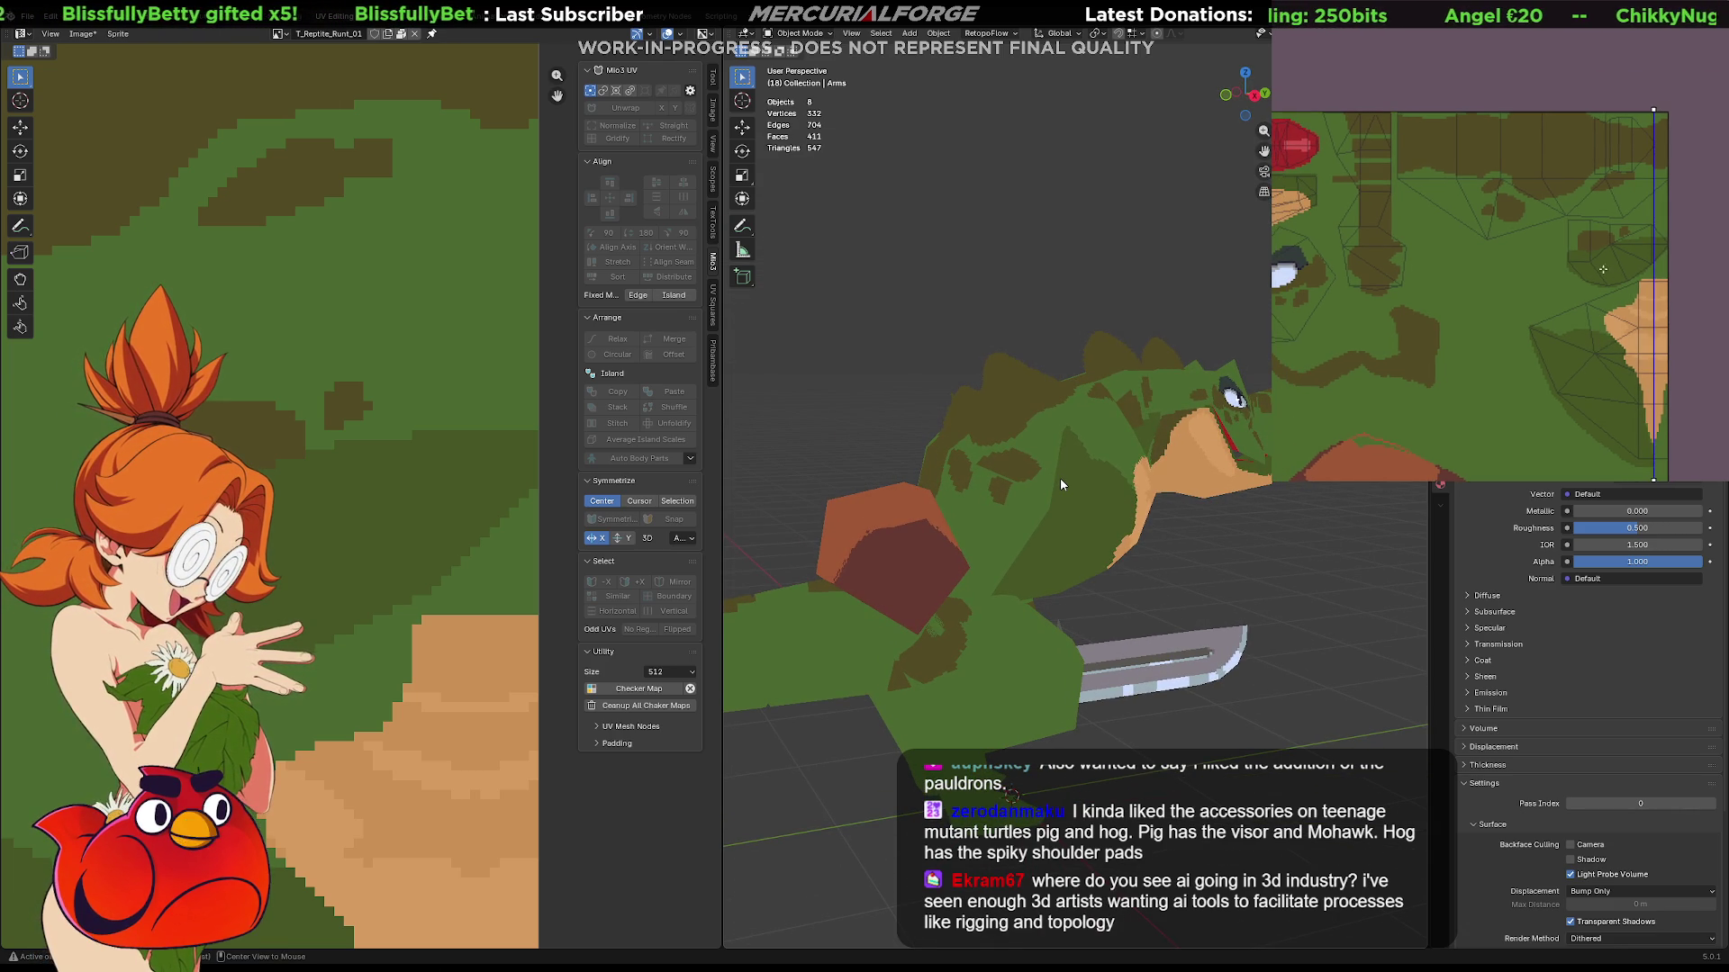
{"action": "scroll", "coordinate": [1592, 338], "scroll_direction": "up", "scroll_amount": 1}
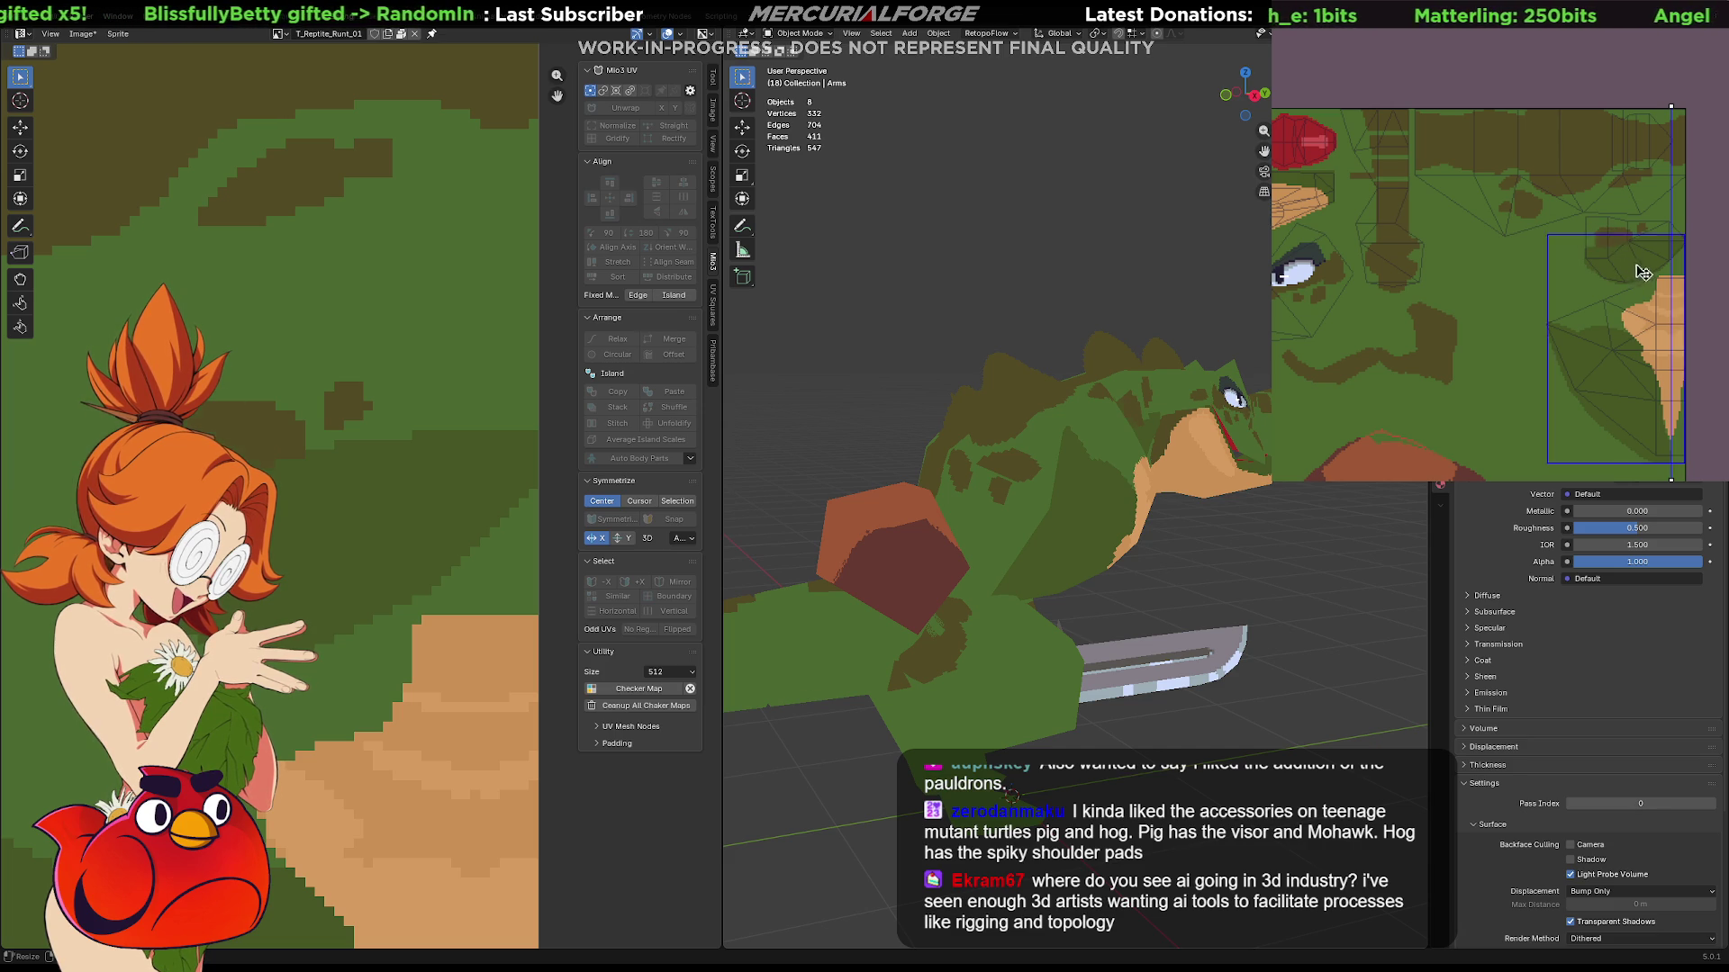
{"action": "left_click", "coordinate": [1670, 251]}
{"action": "key", "text": "ctrl+z"}
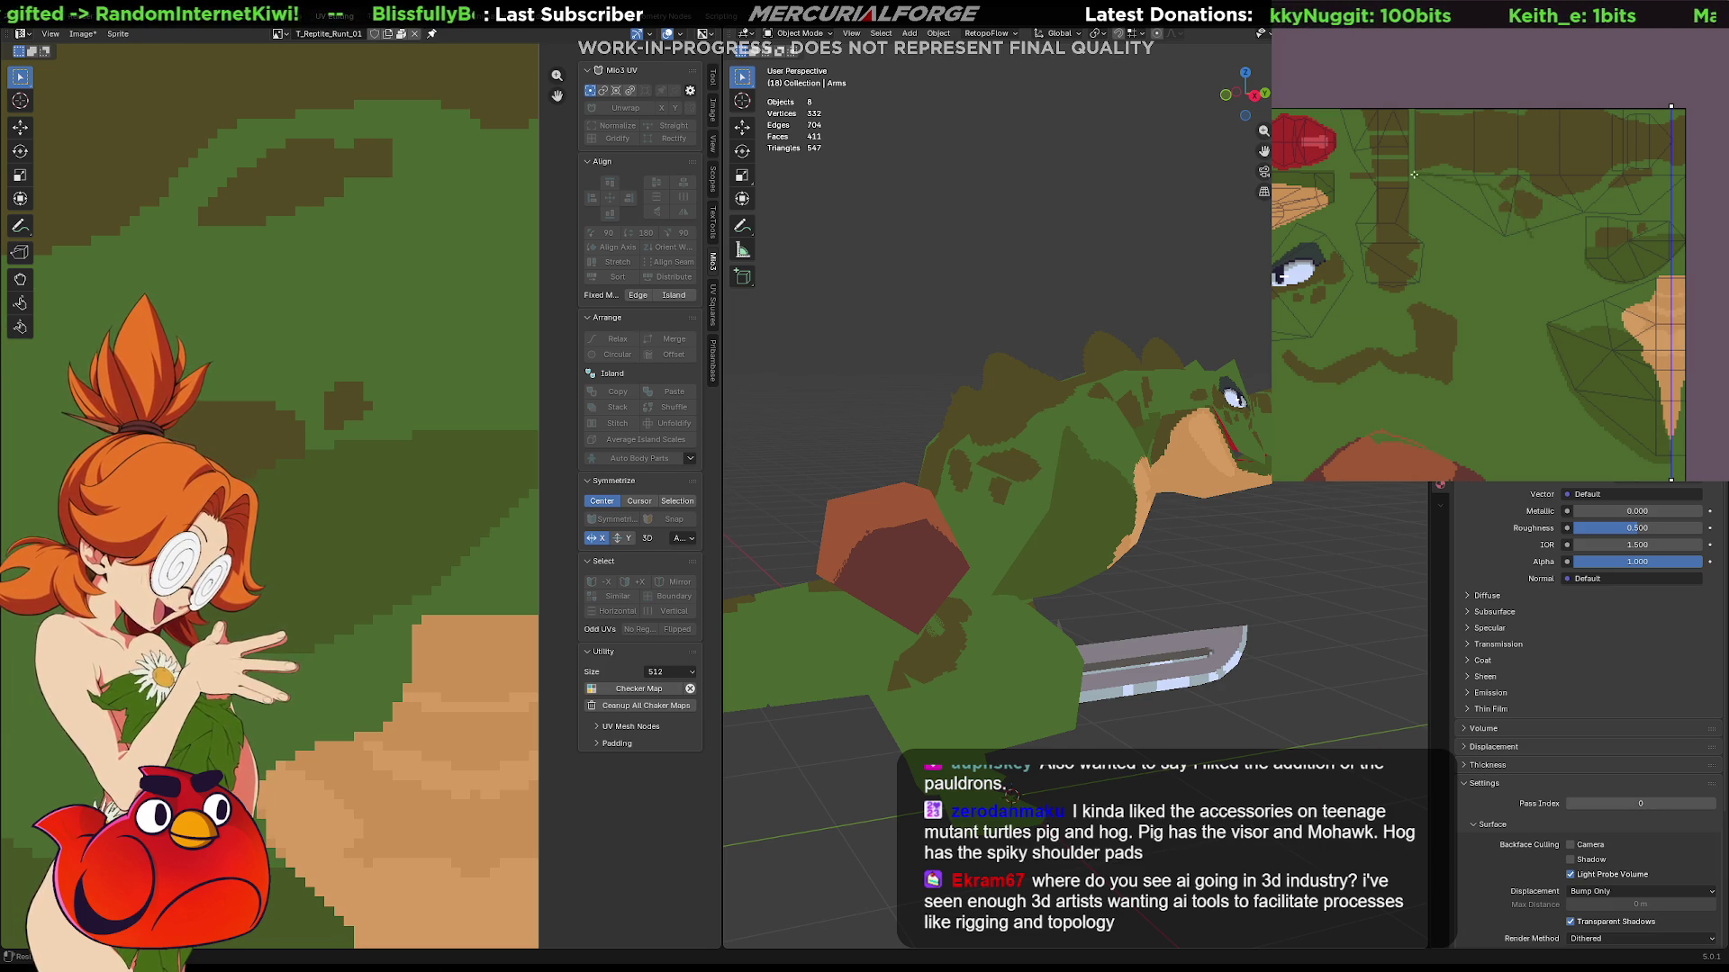
Paint several dark green patches with darker spots across the reptile's green body texture.
{"action": "left_click", "coordinate": [1555, 255]}
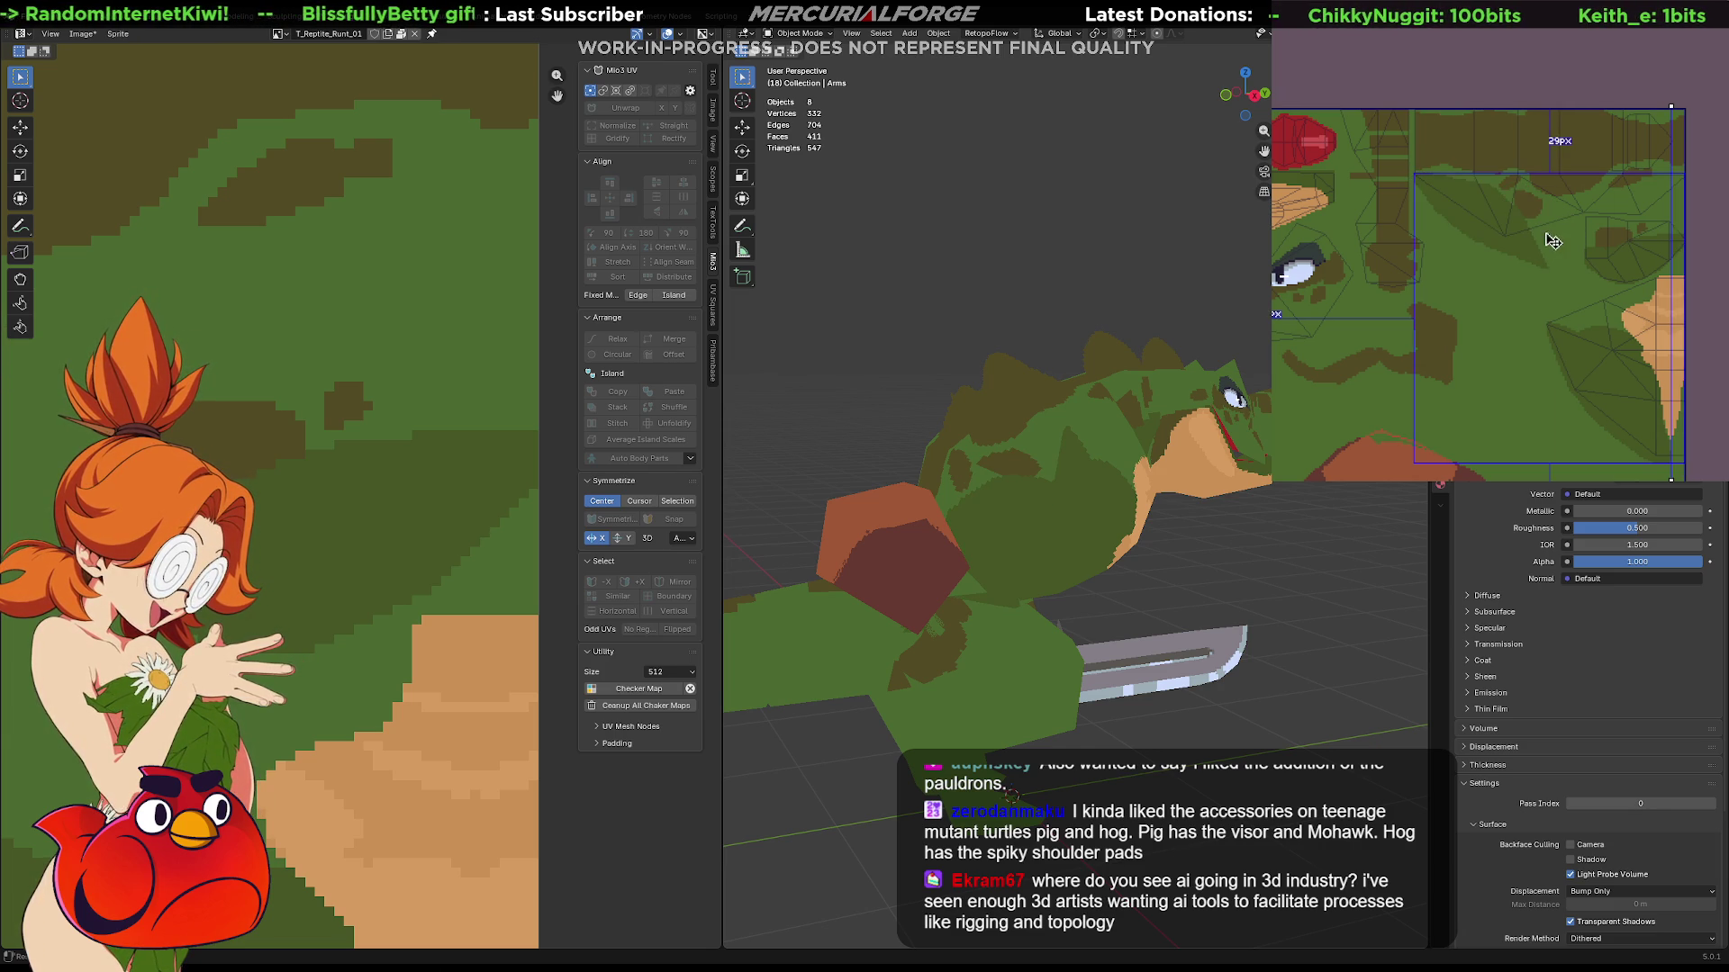
{"action": "left_click", "coordinate": [1590, 236]}
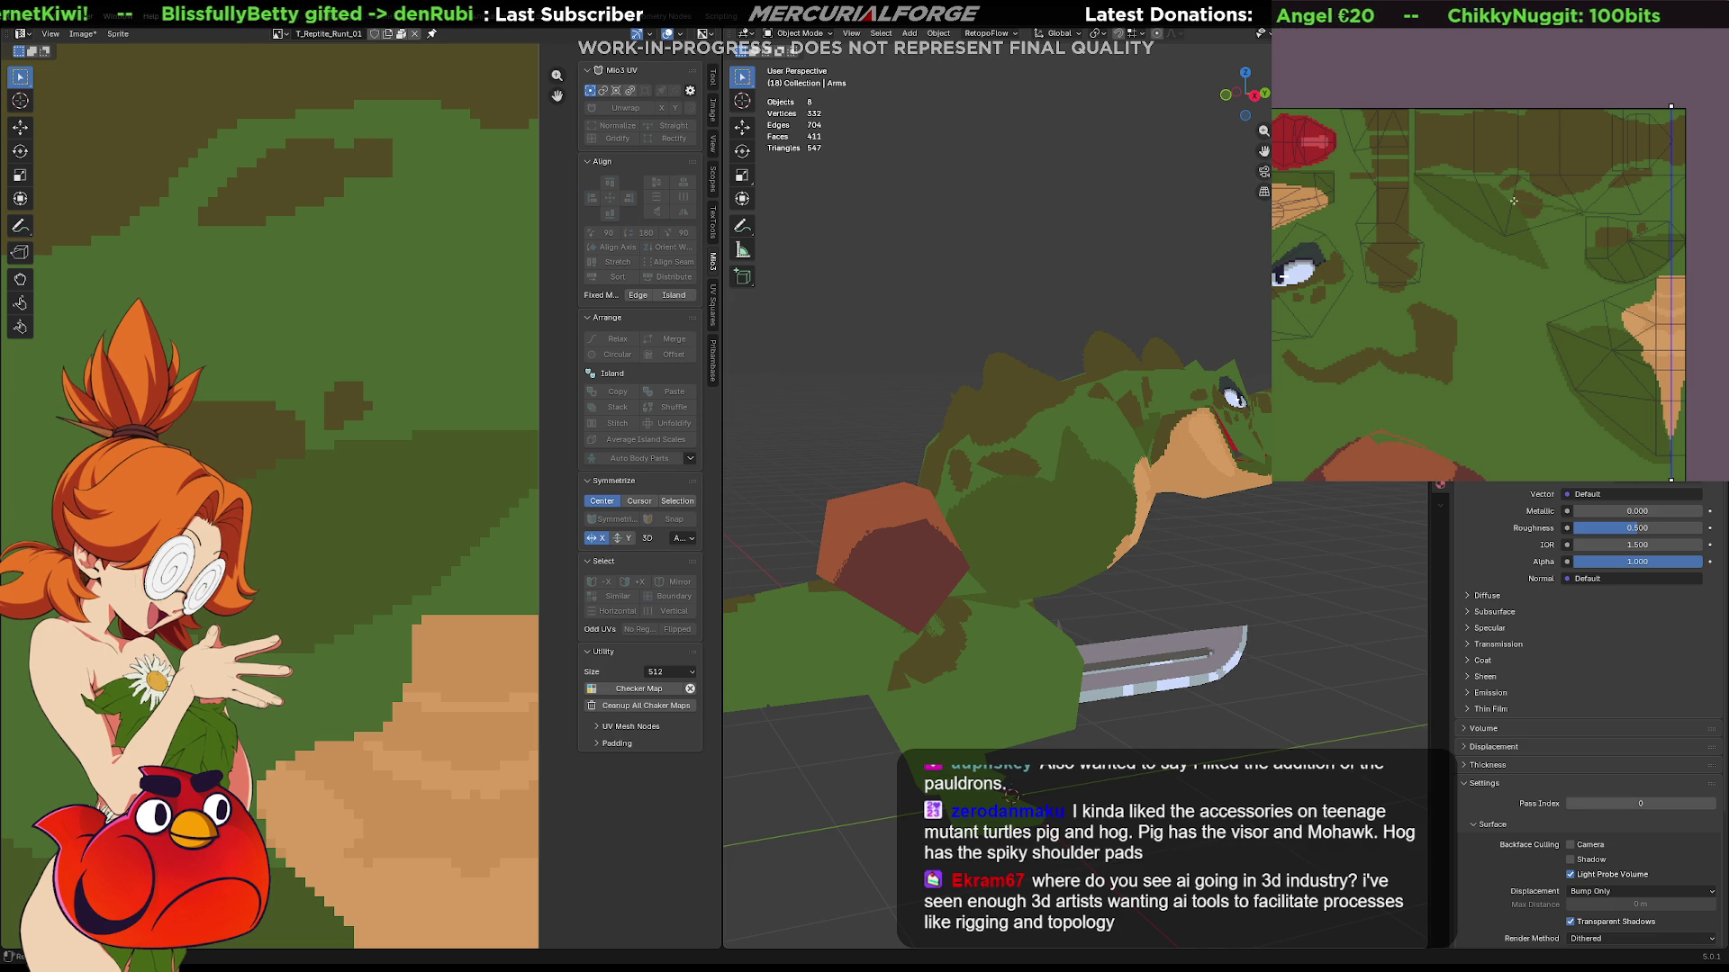
{"action": "left_click", "coordinate": [1549, 250]}
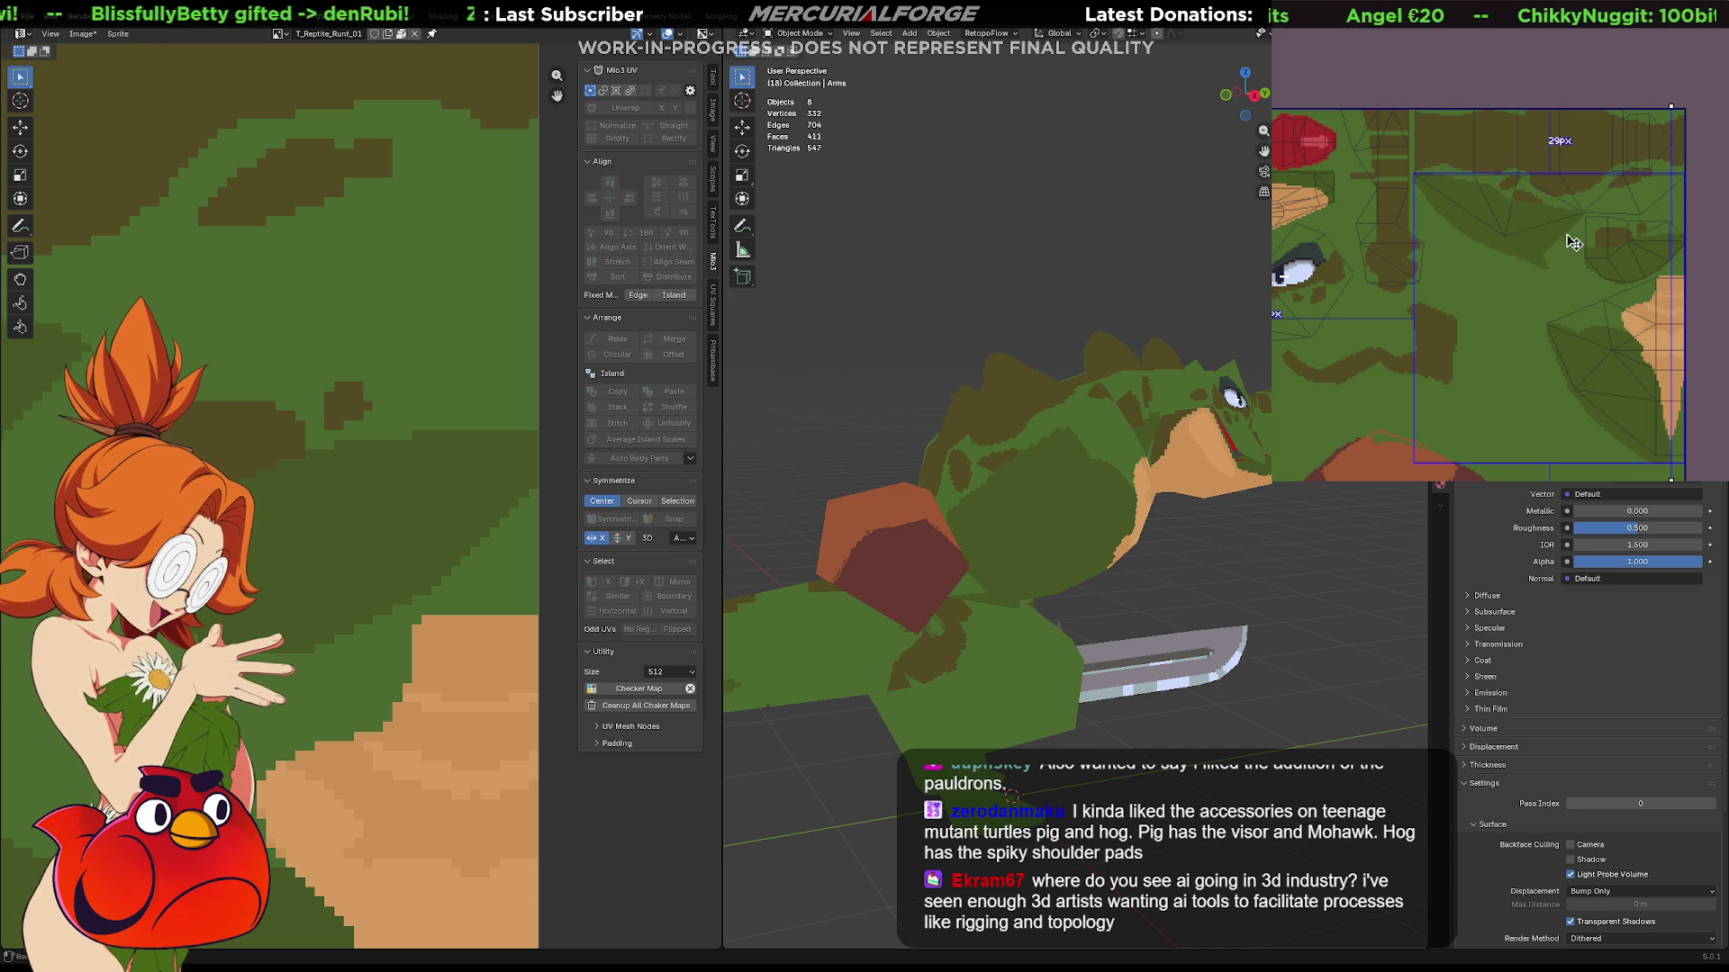
{"action": "left_click", "coordinate": [1540, 230]}
{"action": "left_click", "coordinate": [1509, 222]}
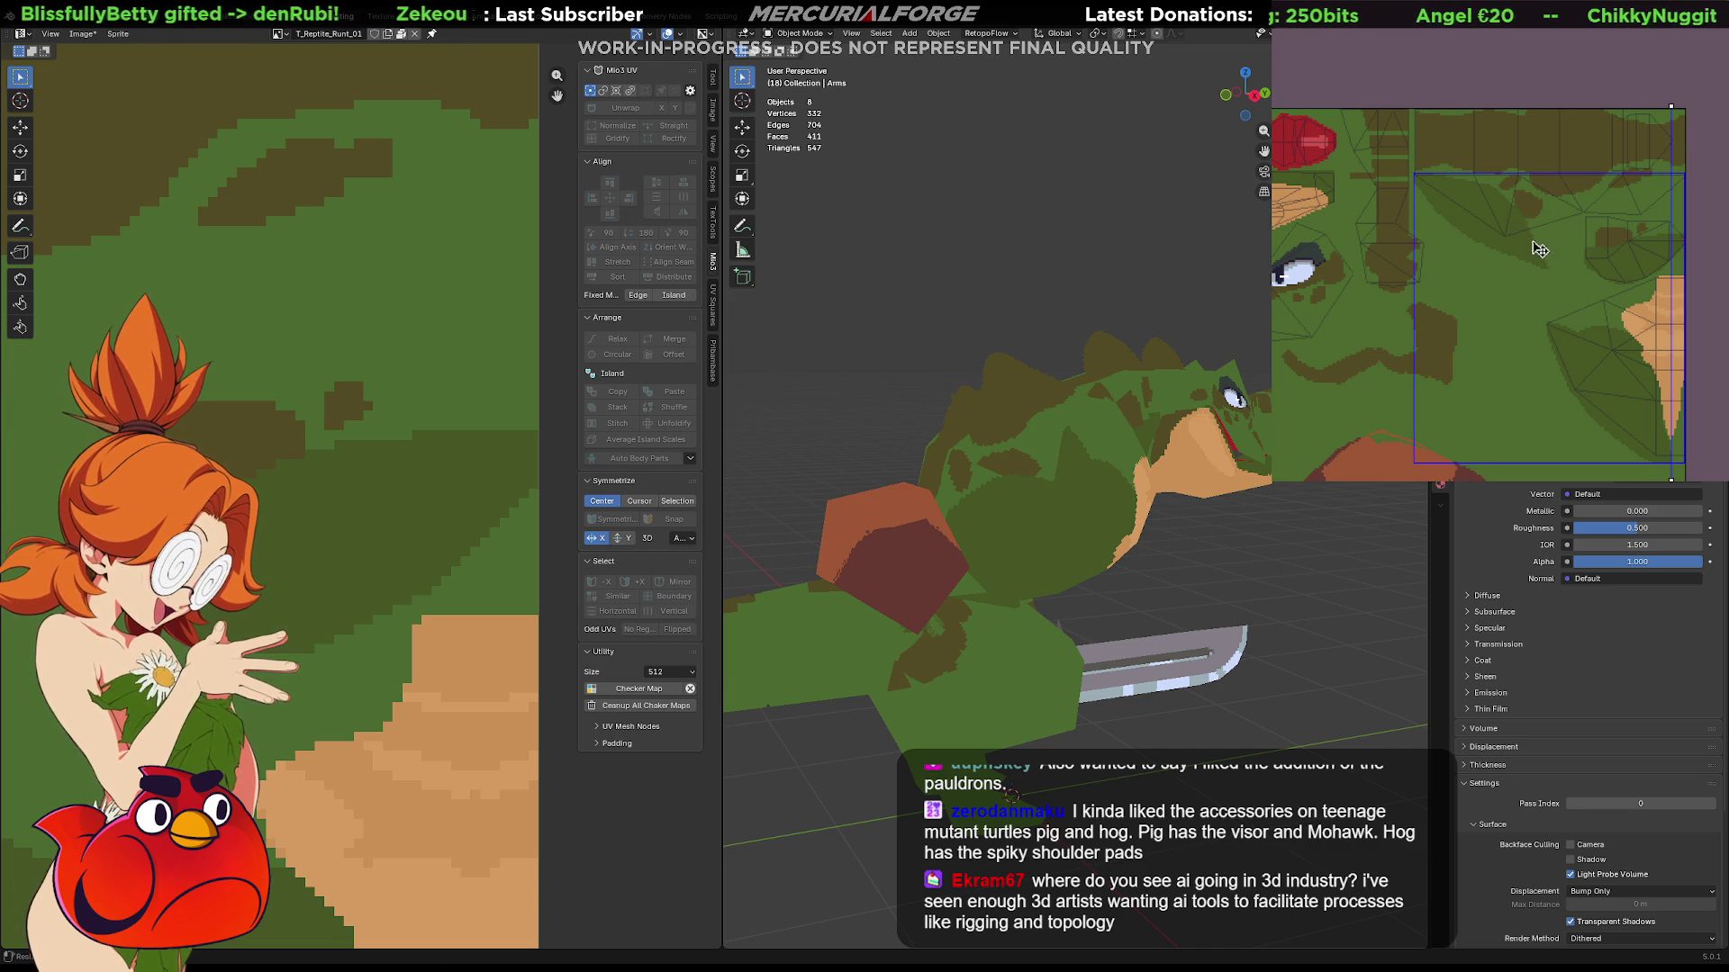
{"action": "left_click_drag", "start_coordinate": [1509, 222], "coordinate": [1553, 282]}
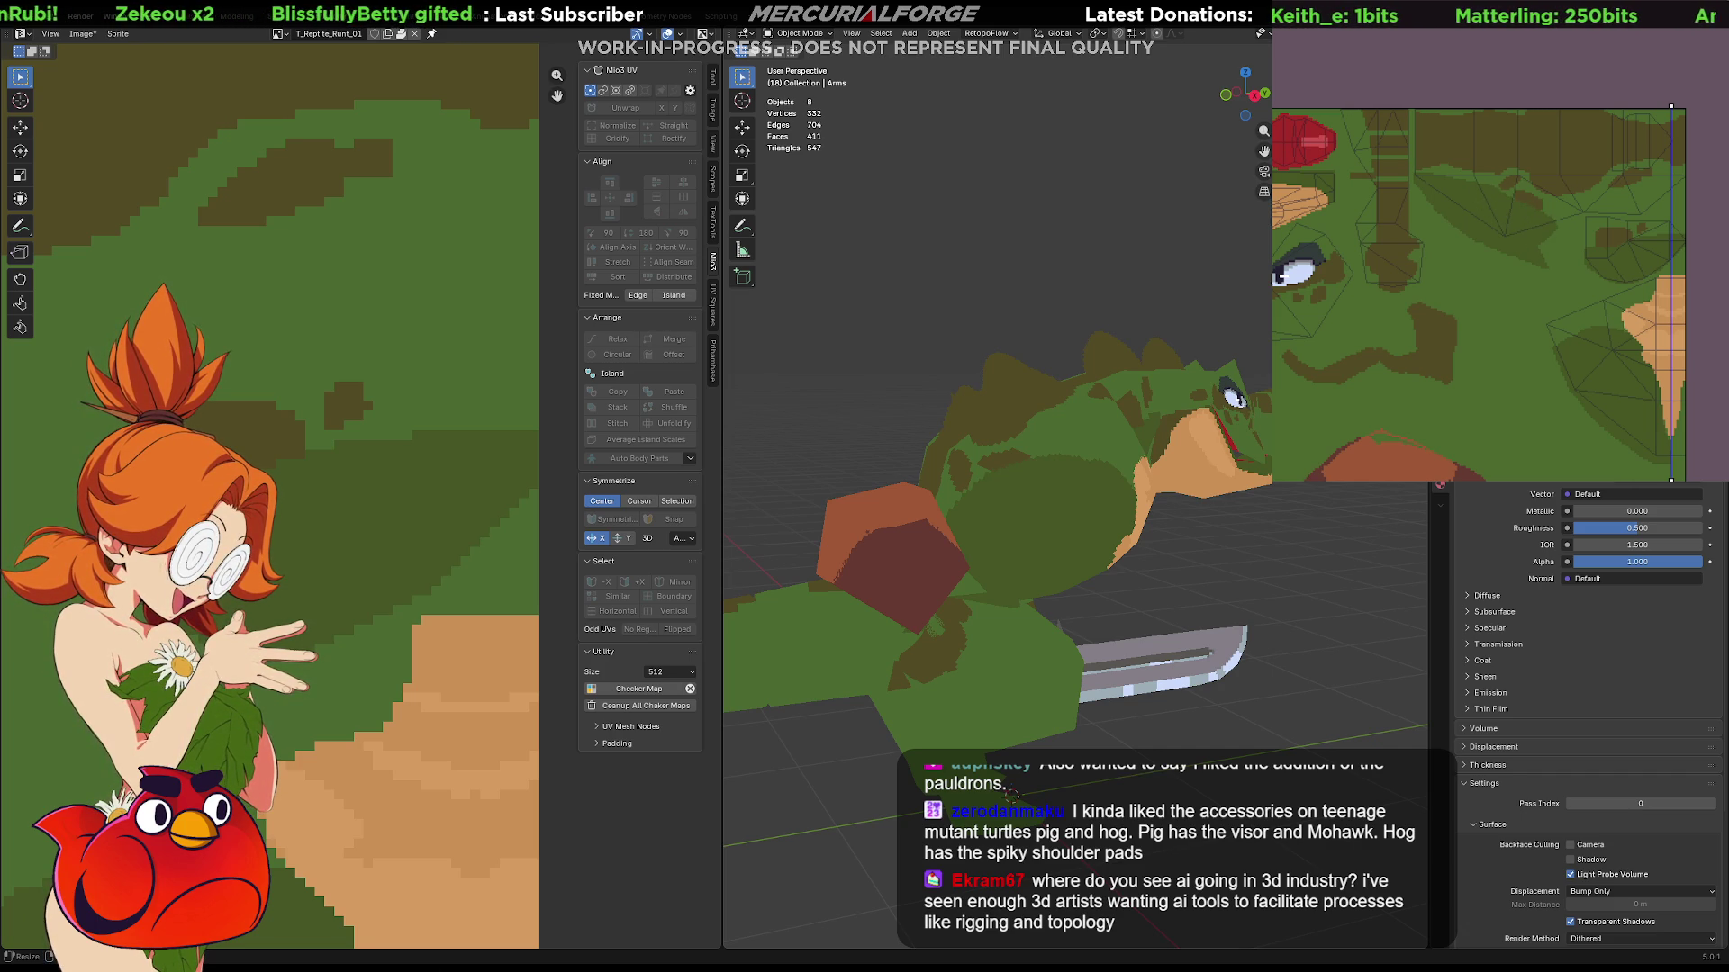
In Layer 4's properties, set the blend mode to Darken, reverting to Normal once and reapplying it.
{"action": "key", "text": "shift+p"}
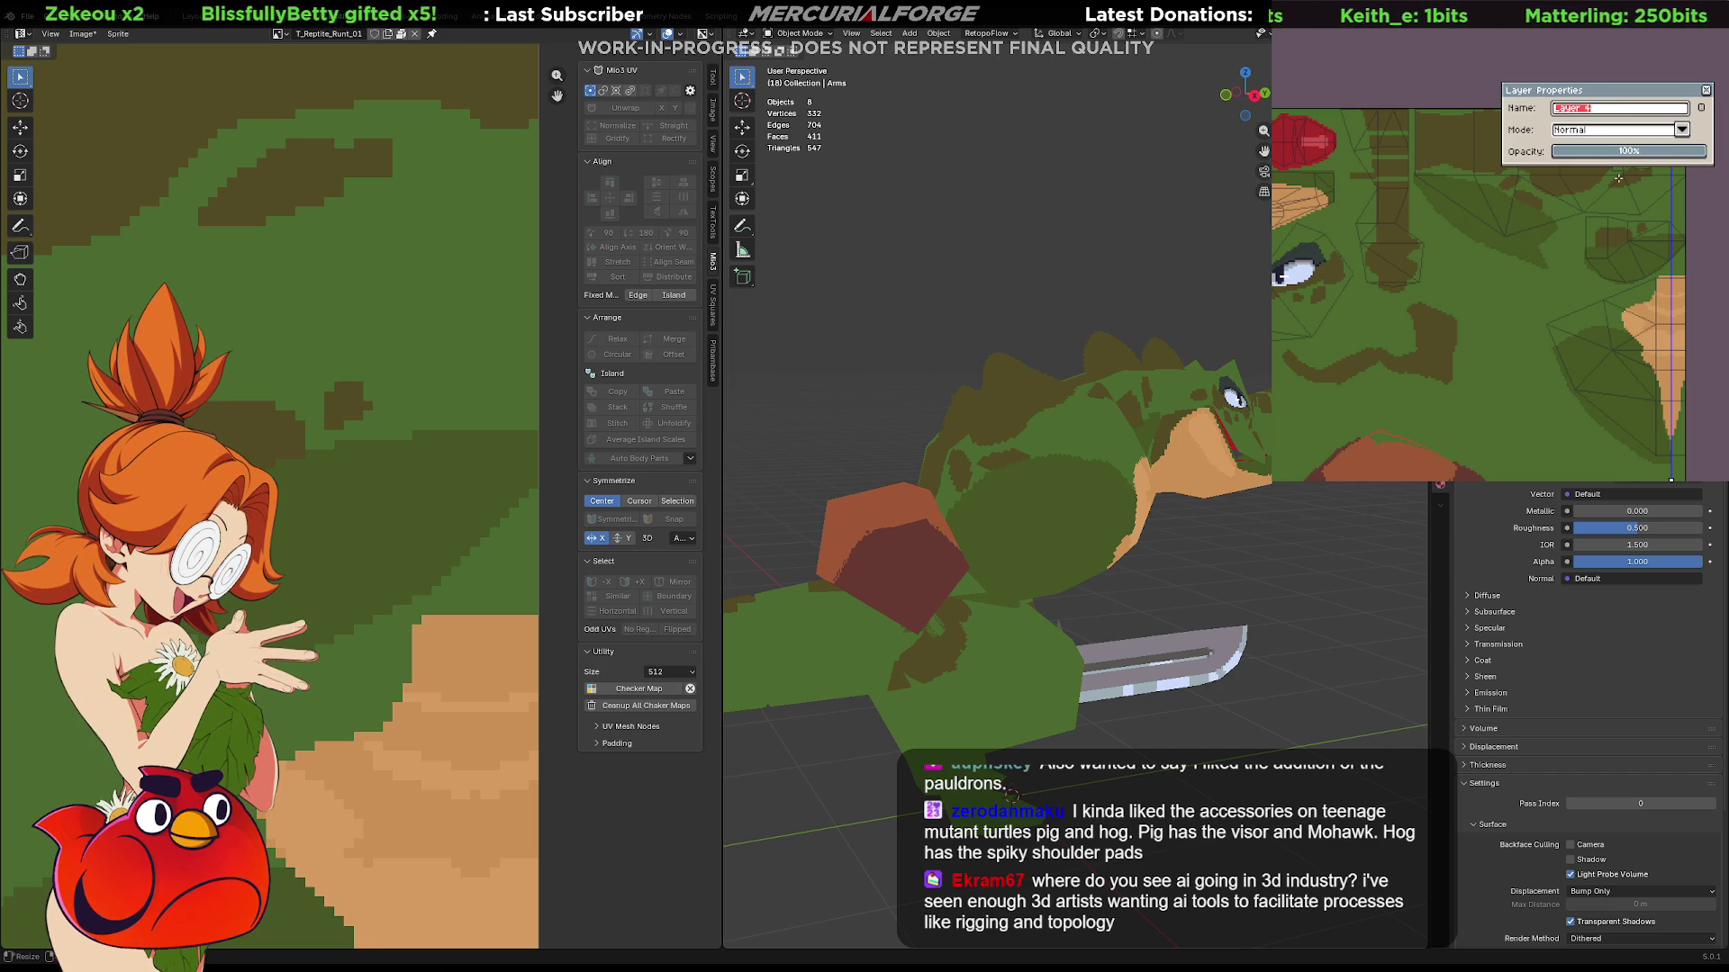
{"action": "left_click", "coordinate": [1680, 130]}
{"action": "left_click", "coordinate": [1641, 164]}
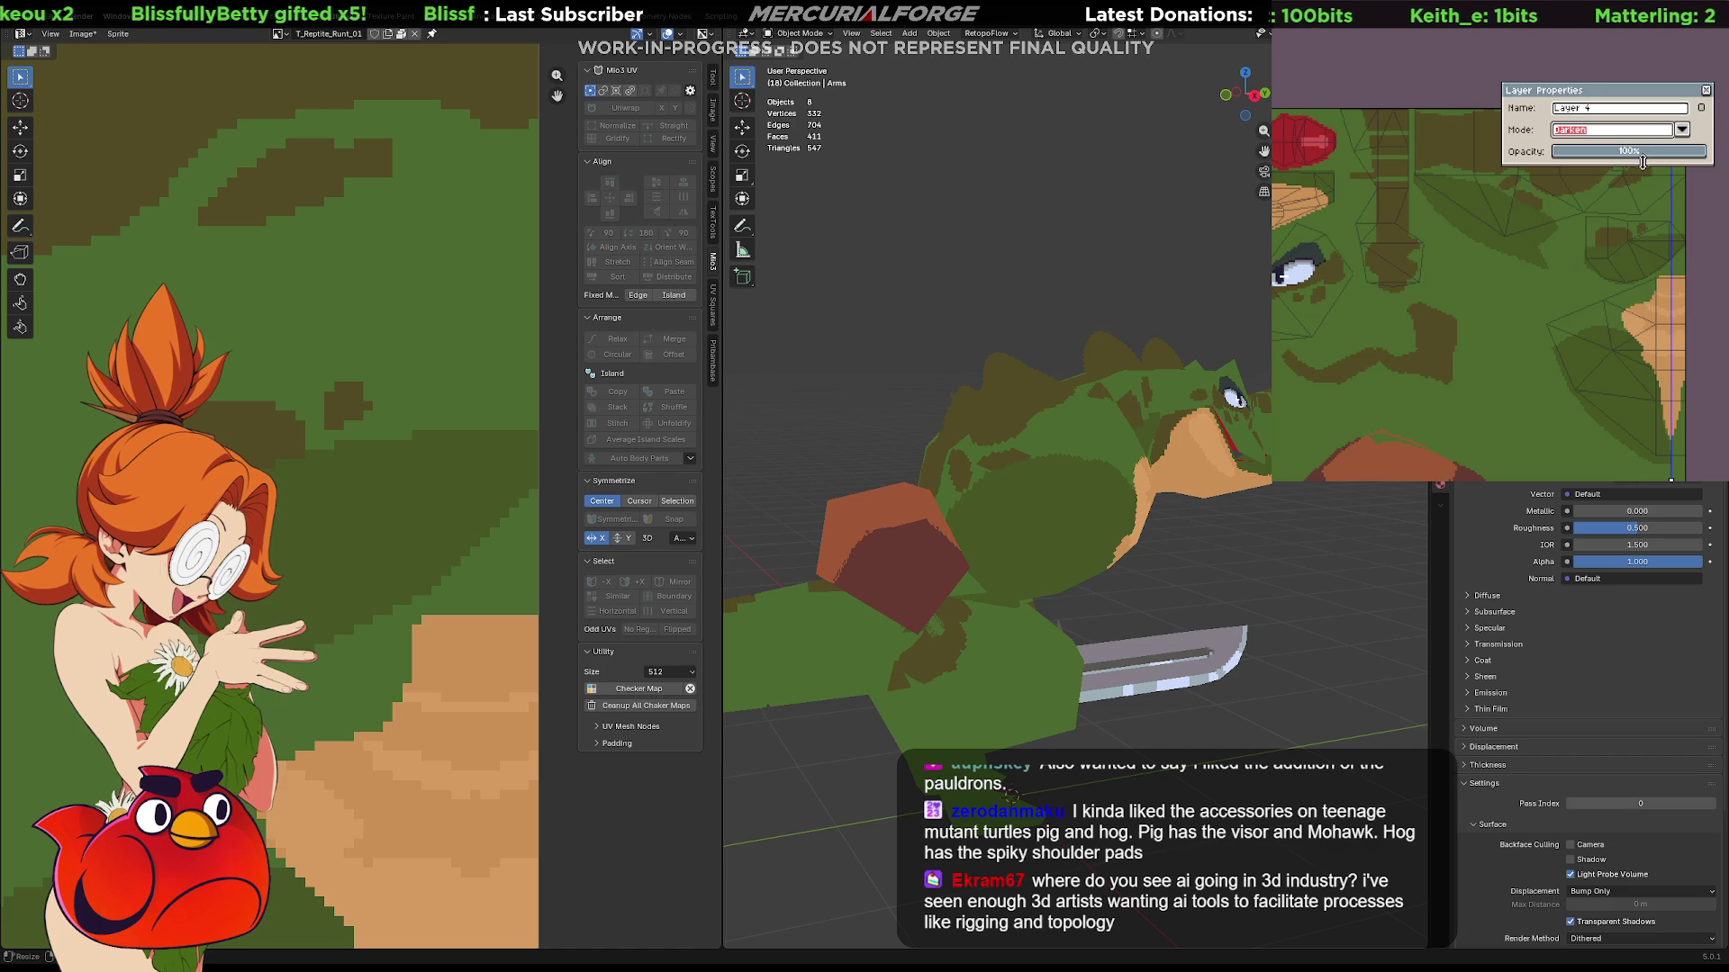
{"action": "key", "text": "ctrl+z"}
{"action": "left_click", "coordinate": [1599, 130]}
{"action": "left_click", "coordinate": [1620, 163]}
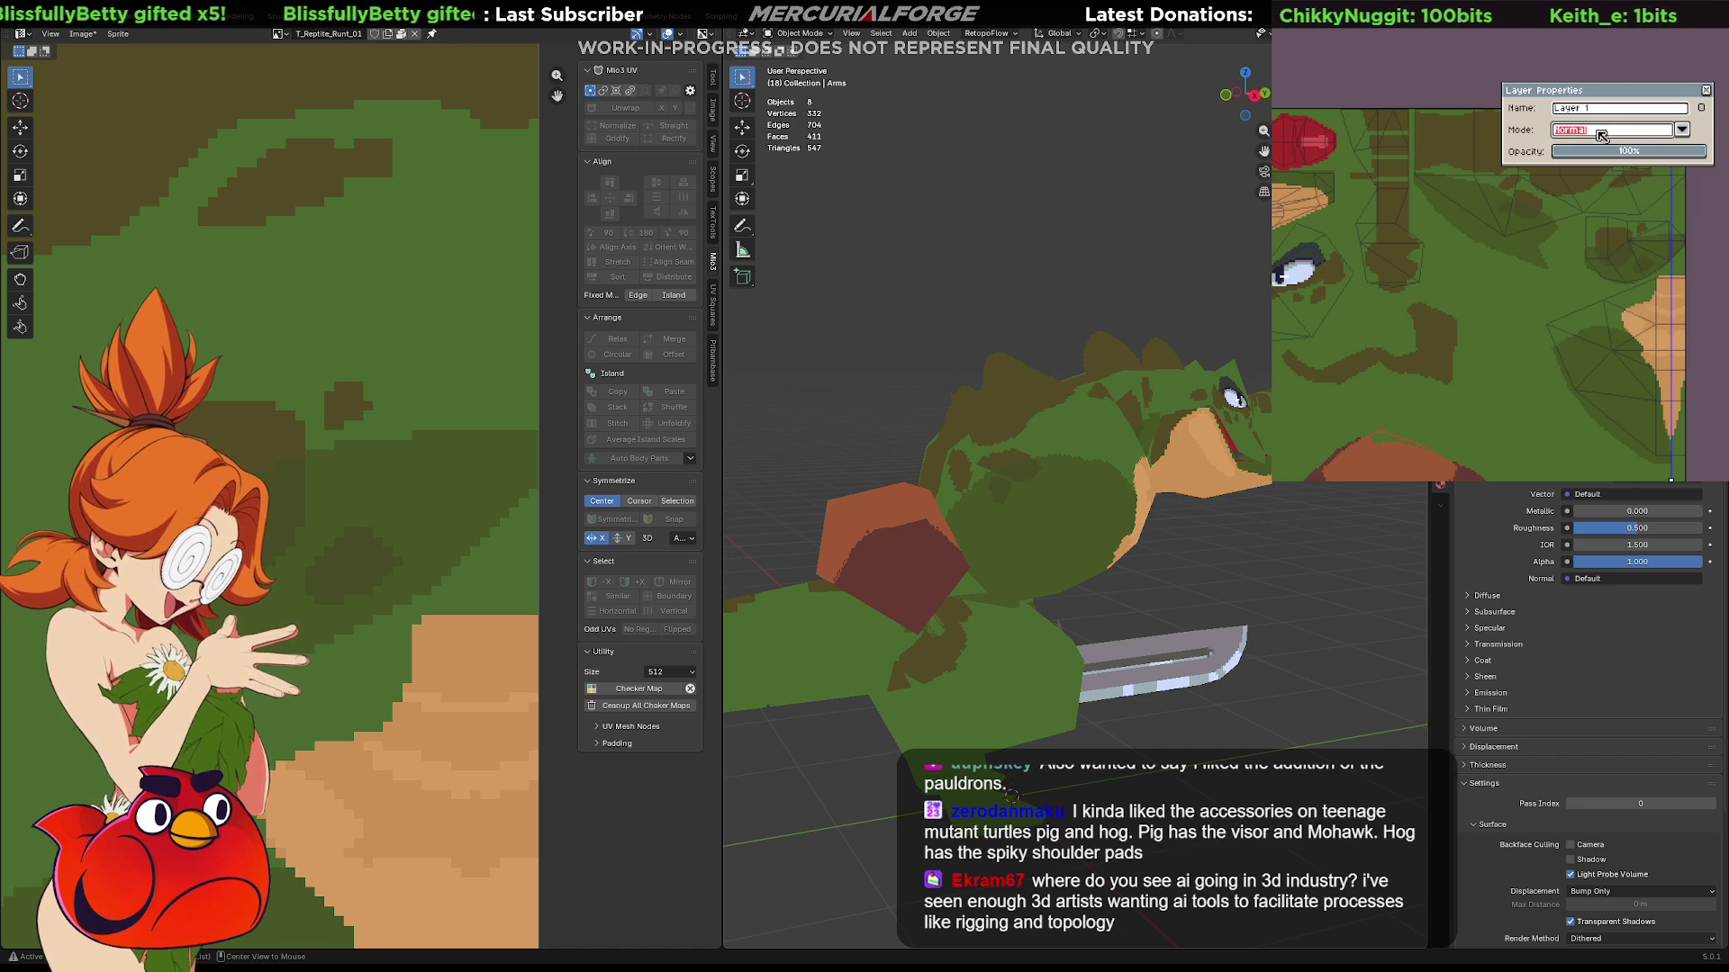
Preview other blend modes (Color Burn, Saturation, Subtract), settle on Darken and close Layer Properties.
{"action": "left_click", "coordinate": [1684, 130]}
{"action": "key", "text": "Down"}
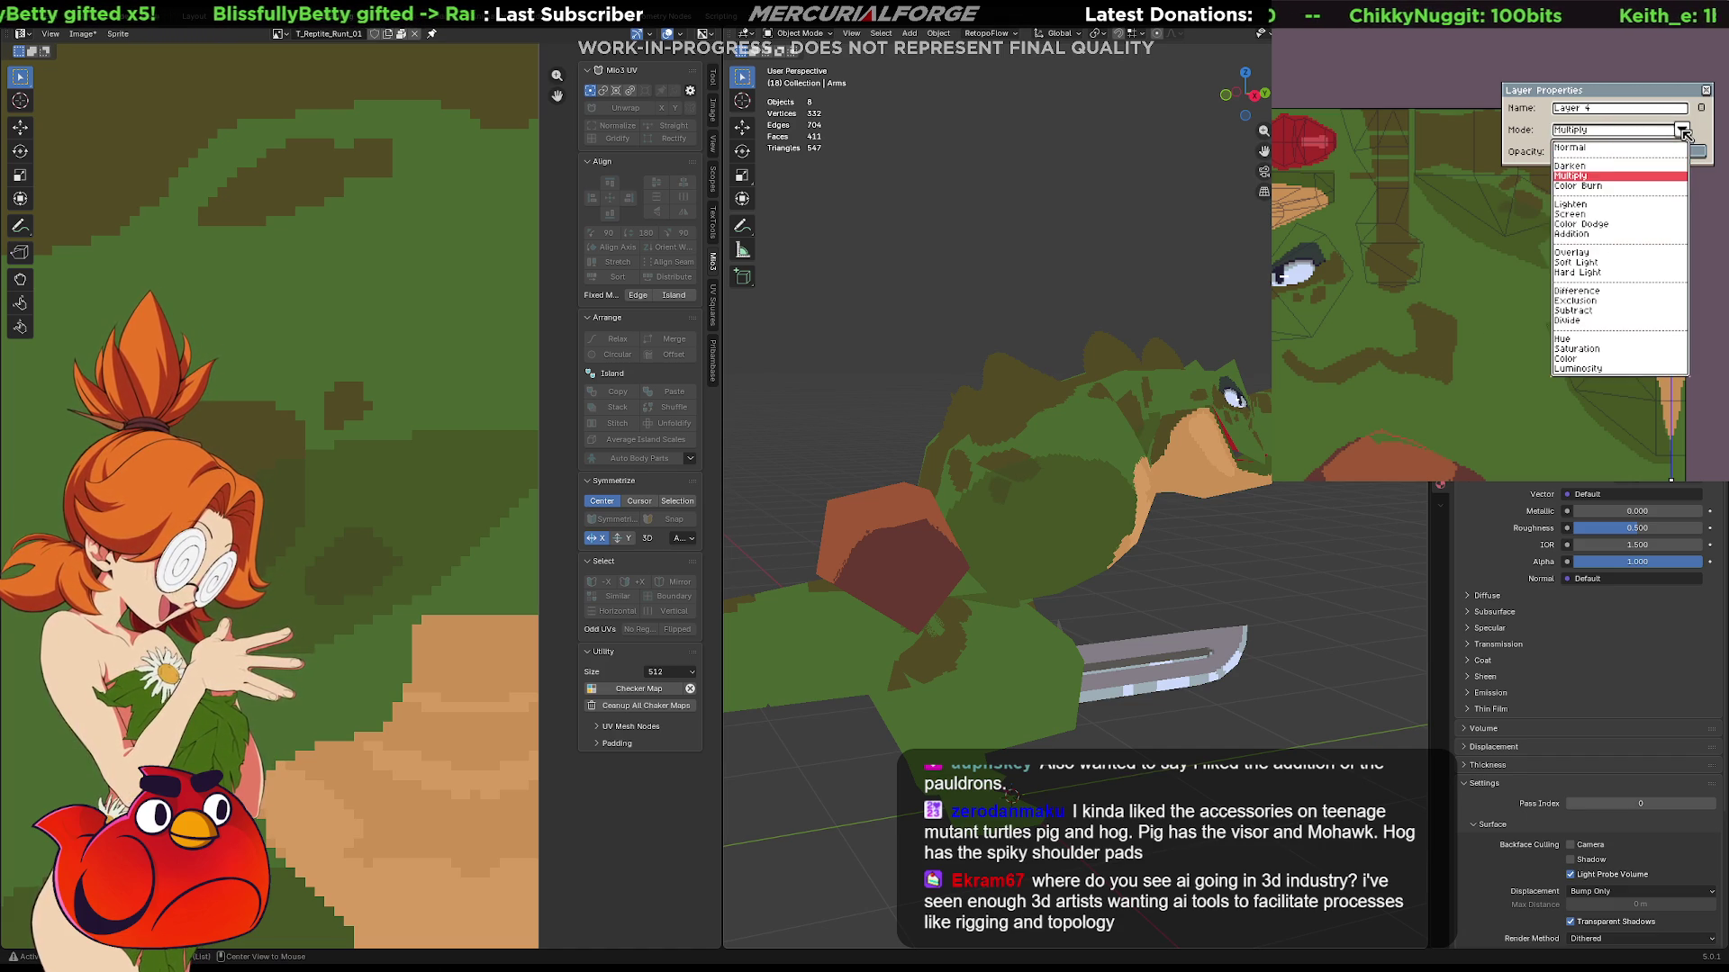
{"action": "key", "text": "Down"}
{"action": "key", "text": "Down"}
{"action": "key", "text": "Down"}
{"action": "key", "text": "Down"}
{"action": "key", "text": "Down"}
{"action": "key", "text": "Down"}
{"action": "key", "text": "Down"}
{"action": "key", "text": "Down"}
{"action": "key", "text": "Down"}
{"action": "key", "text": "Down"}
{"action": "key", "text": "Down"}
{"action": "key", "text": "Down"}
{"action": "key", "text": "Down"}
{"action": "key", "text": "Down"}
{"action": "key", "text": "Down"}
{"action": "key", "text": "Down"}
{"action": "key", "text": "Up"}
{"action": "key", "text": "Up"}
{"action": "key", "text": "Up"}
{"action": "key", "text": "Up"}
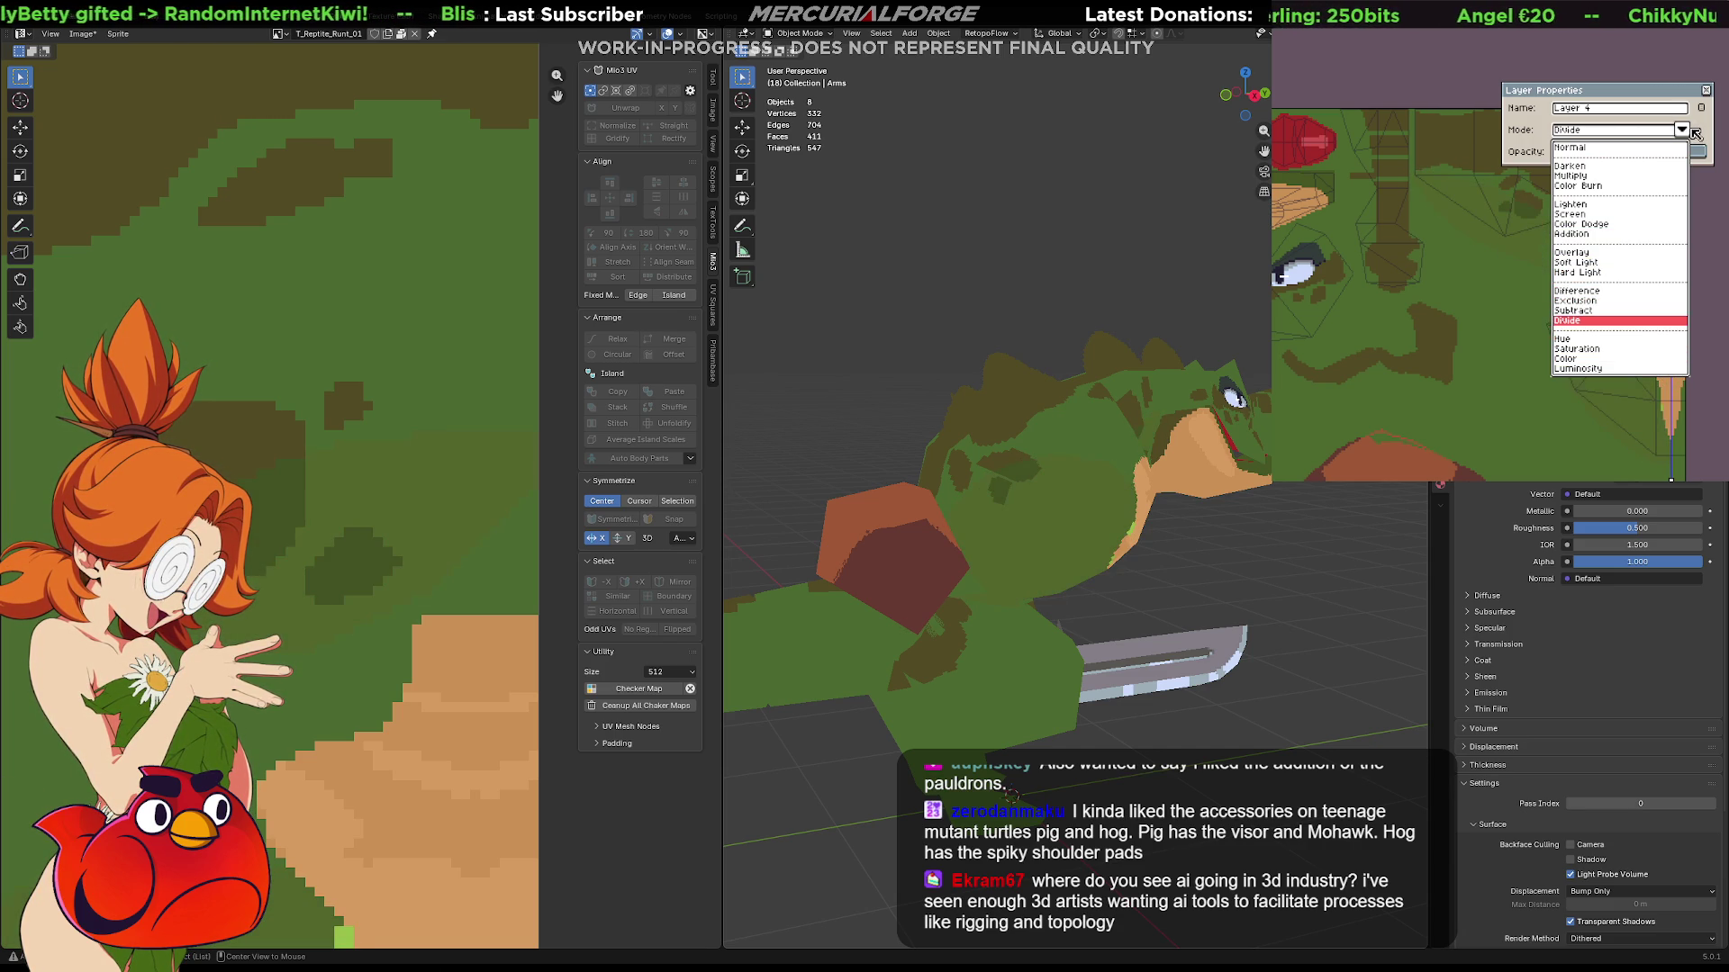
{"action": "key", "text": "Up"}
{"action": "key", "text": "Up"}
{"action": "key", "text": "Up"}
{"action": "key", "text": "Up"}
{"action": "key", "text": "Up"}
{"action": "key", "text": "Up"}
{"action": "key", "text": "Up"}
{"action": "key", "text": "Up"}
{"action": "key", "text": "Up"}
{"action": "key", "text": "Up"}
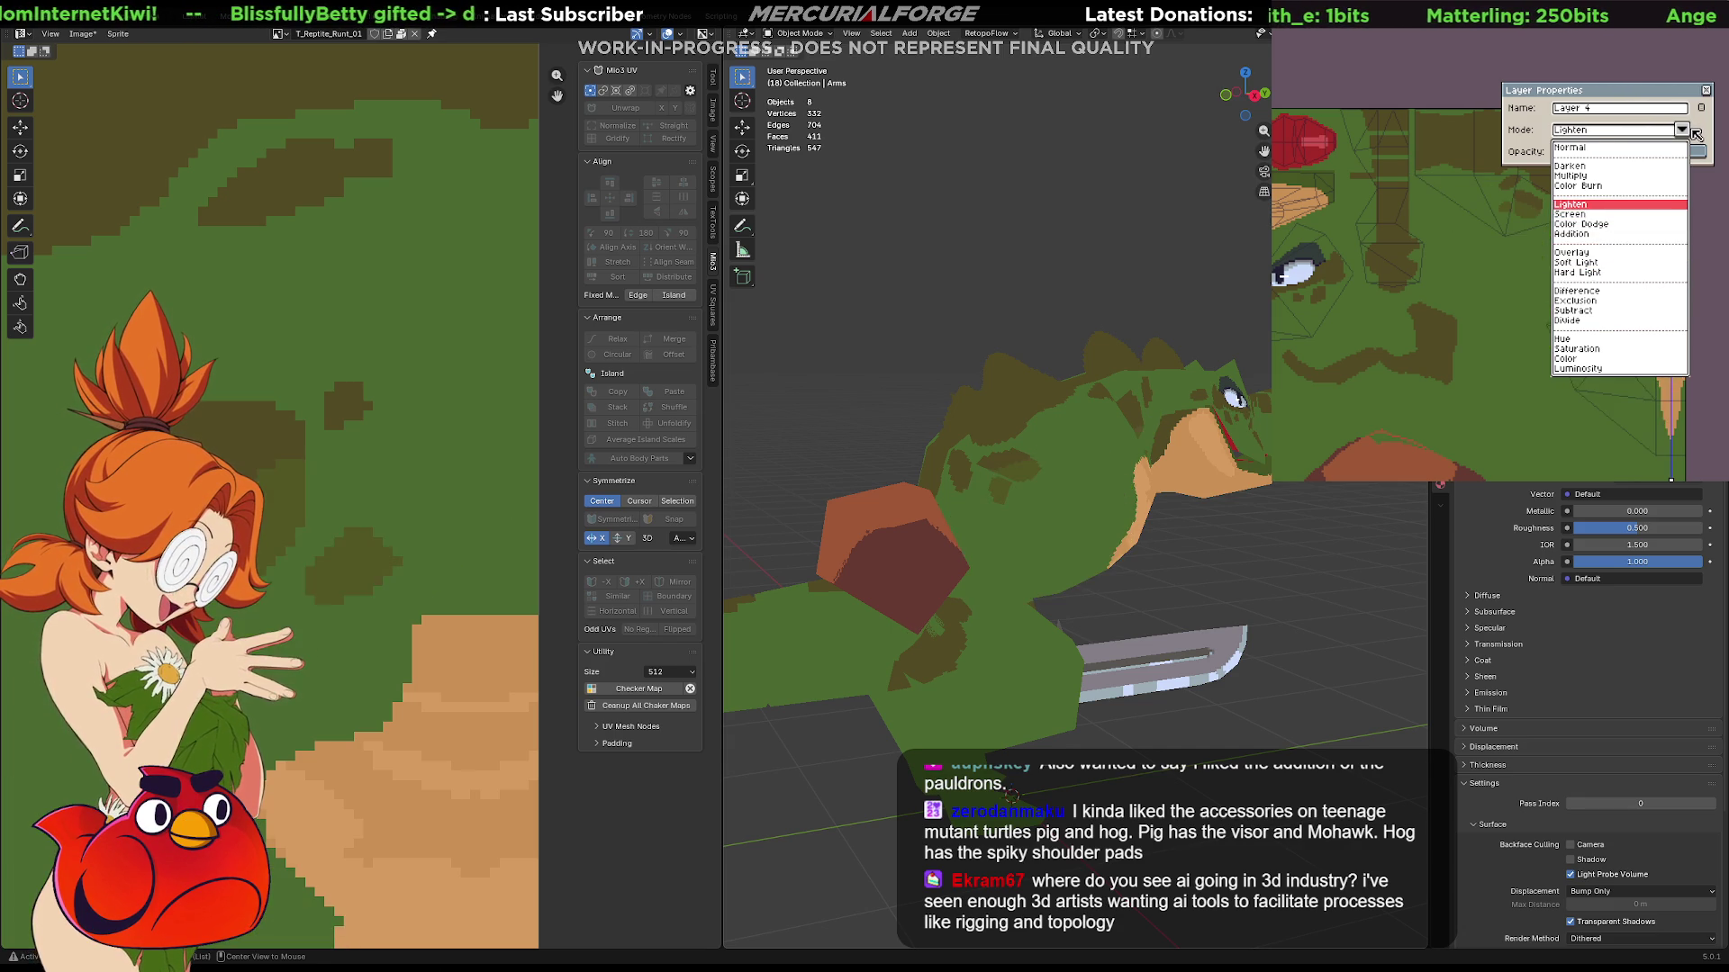
{"action": "key", "text": "Up"}
{"action": "key", "text": "Up"}
{"action": "key", "text": "Up"}
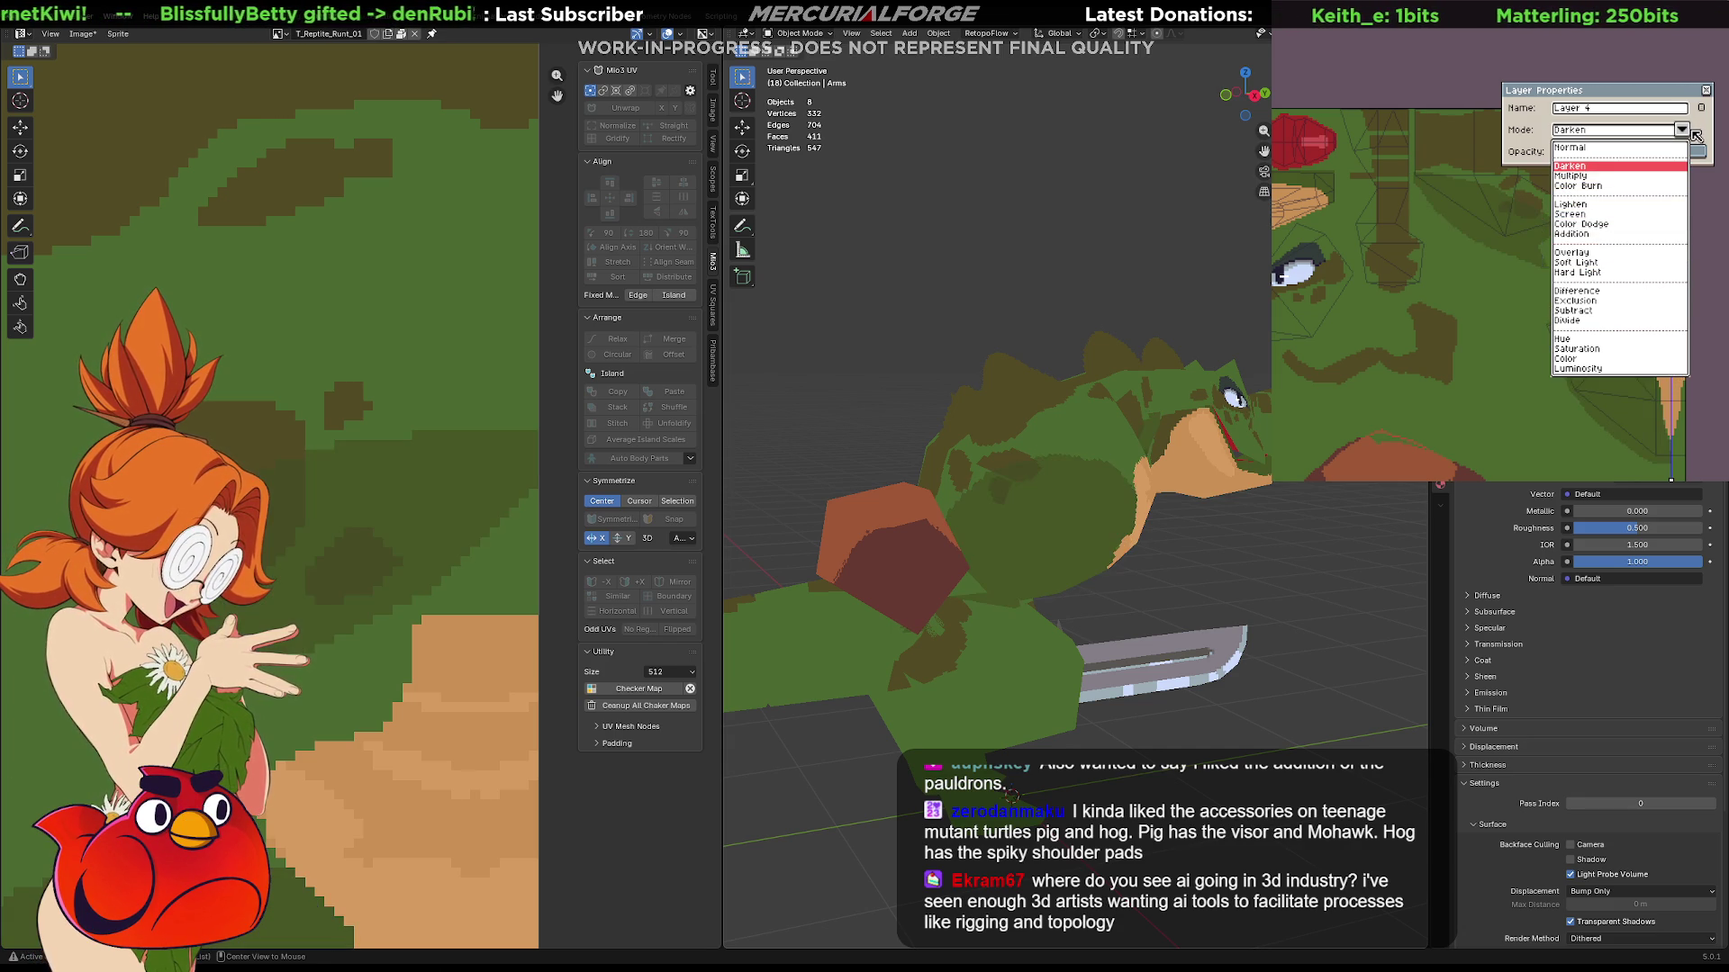
{"action": "key", "text": "Up"}
{"action": "key", "text": "Down"}
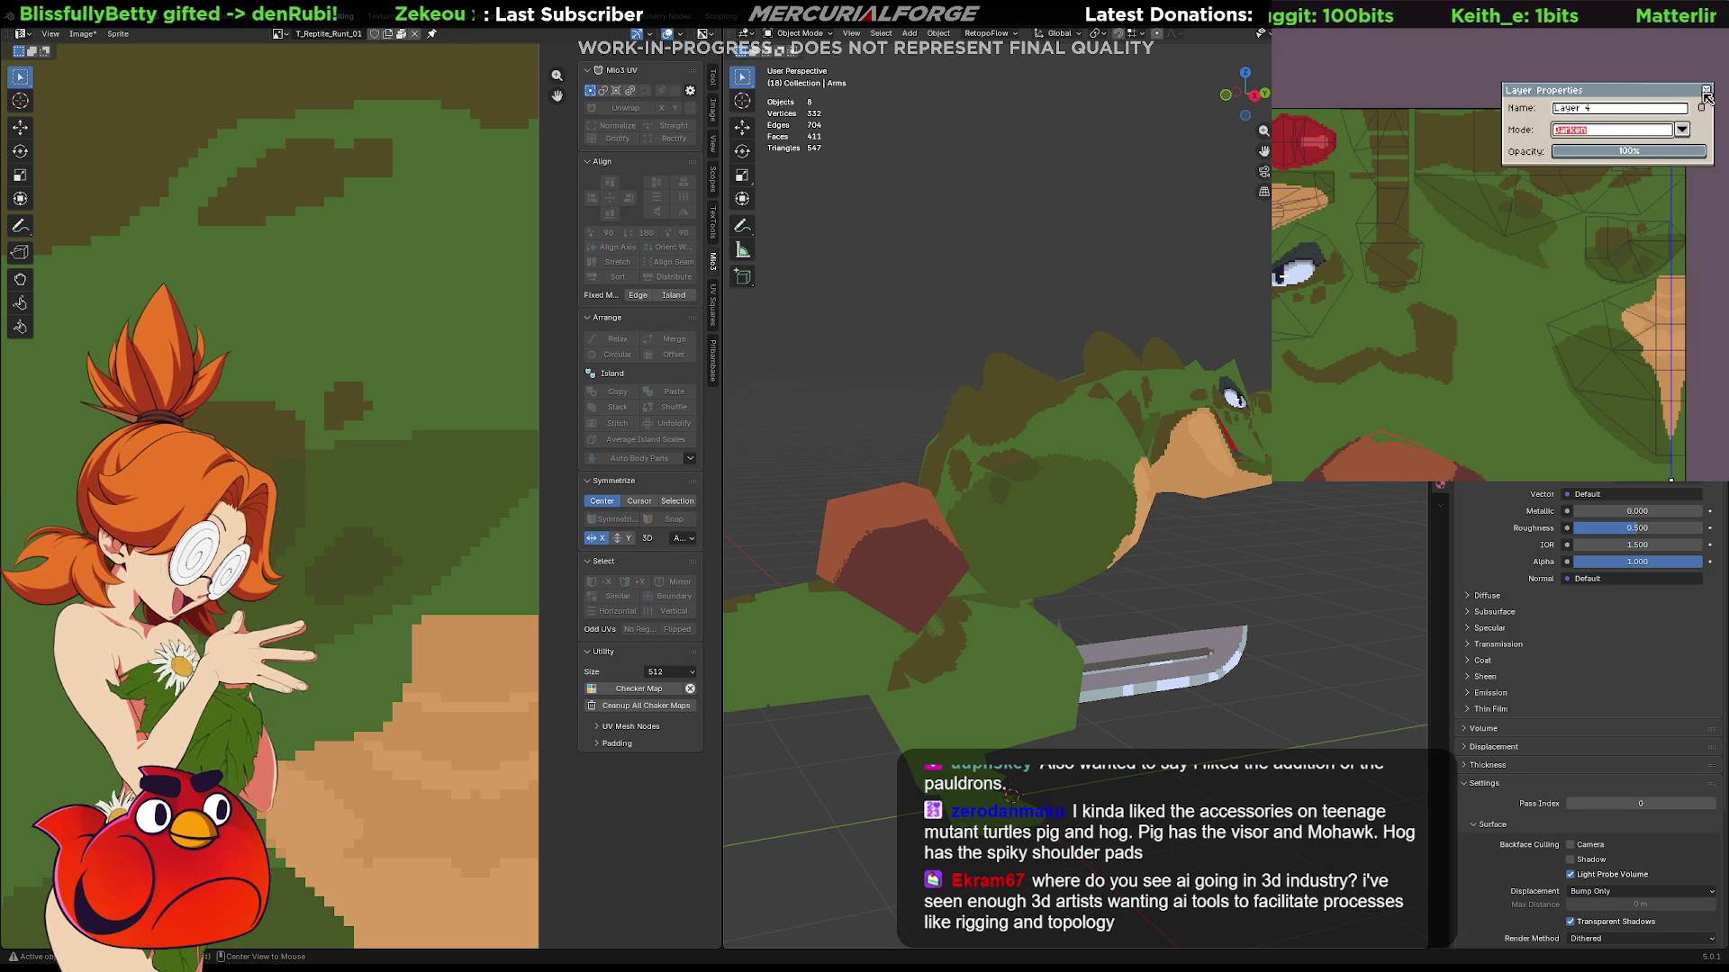
{"action": "left_click", "coordinate": [1702, 92]}
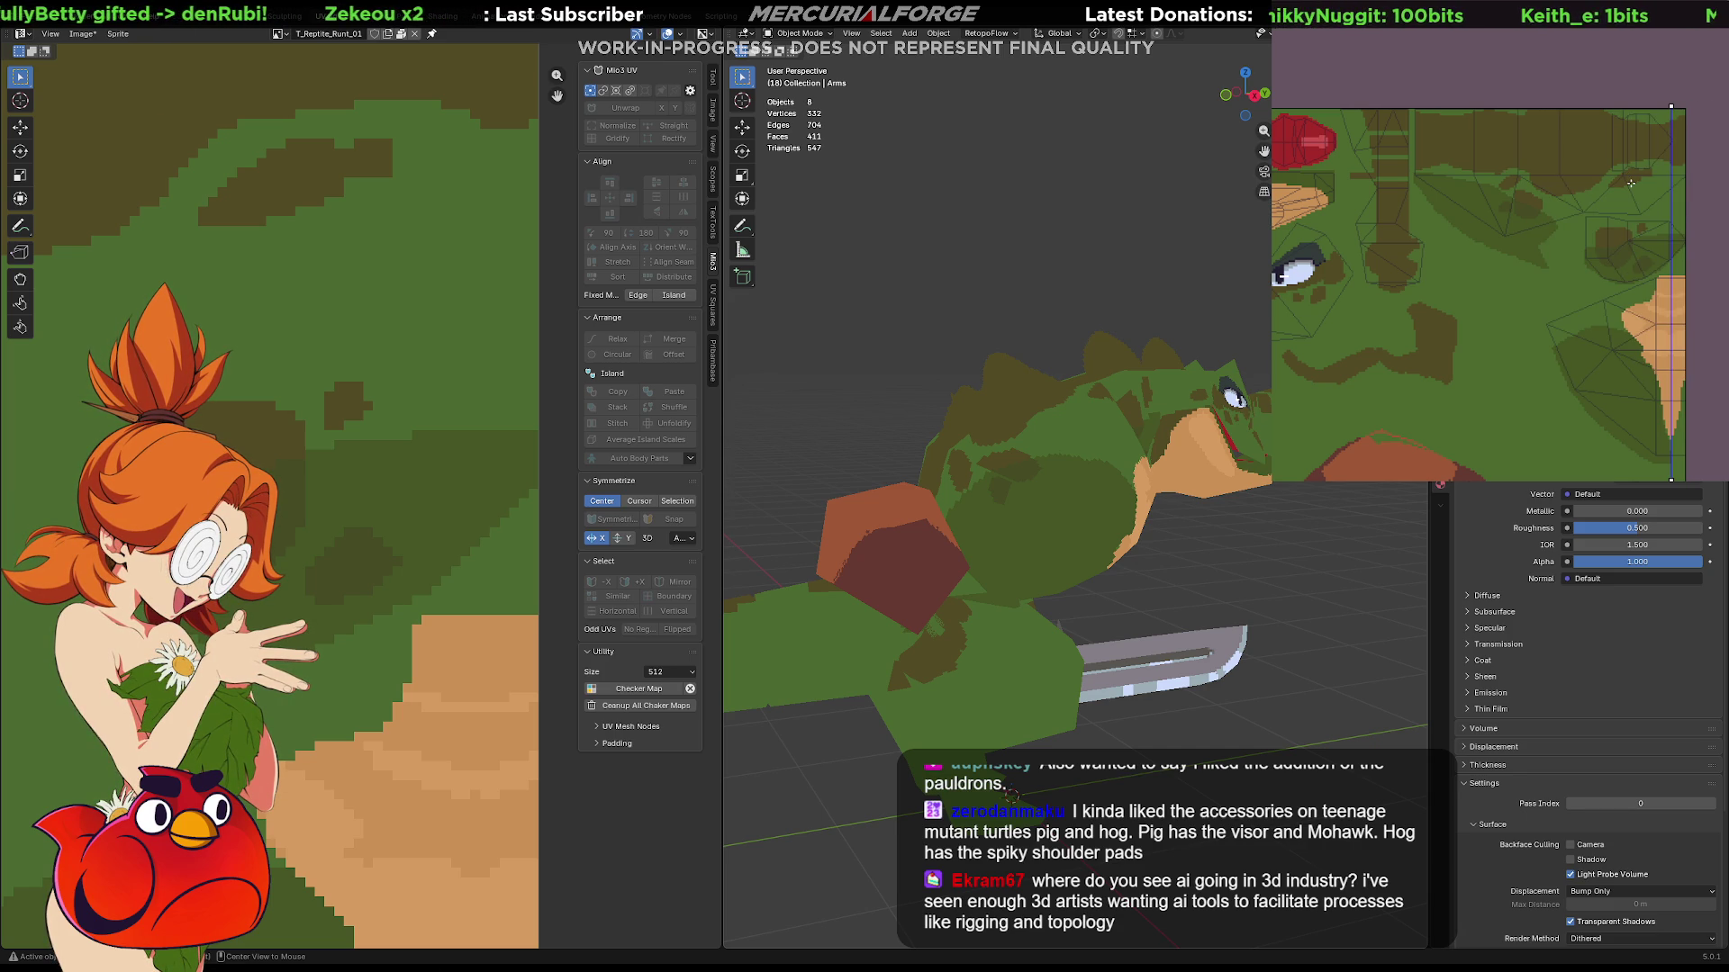
{"action": "mouse_move", "coordinate": [1194, 553]}
{"action": "middle_mouse_down"}
{"action": "mouse_move", "coordinate": [935, 548]}
{"action": "mouse_move", "coordinate": [876, 525]}
{"action": "middle_mouse_up"}
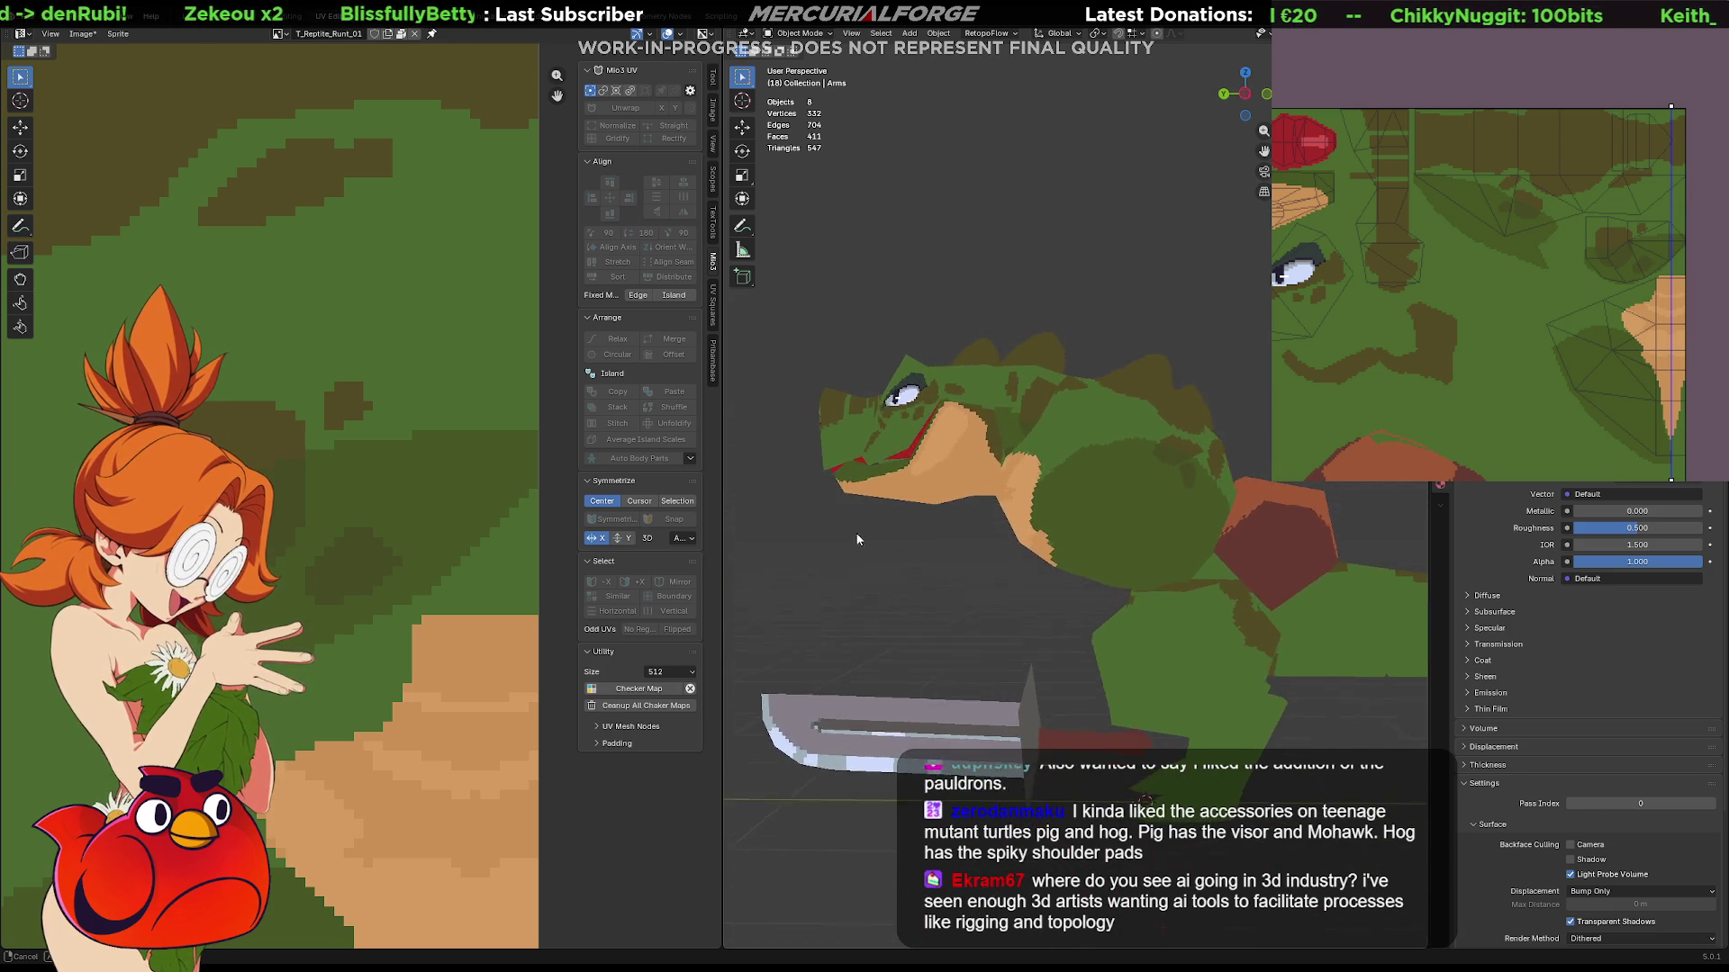
{"action": "middle_click_drag", "start_coordinate": [875, 531], "coordinate": [948, 556]}
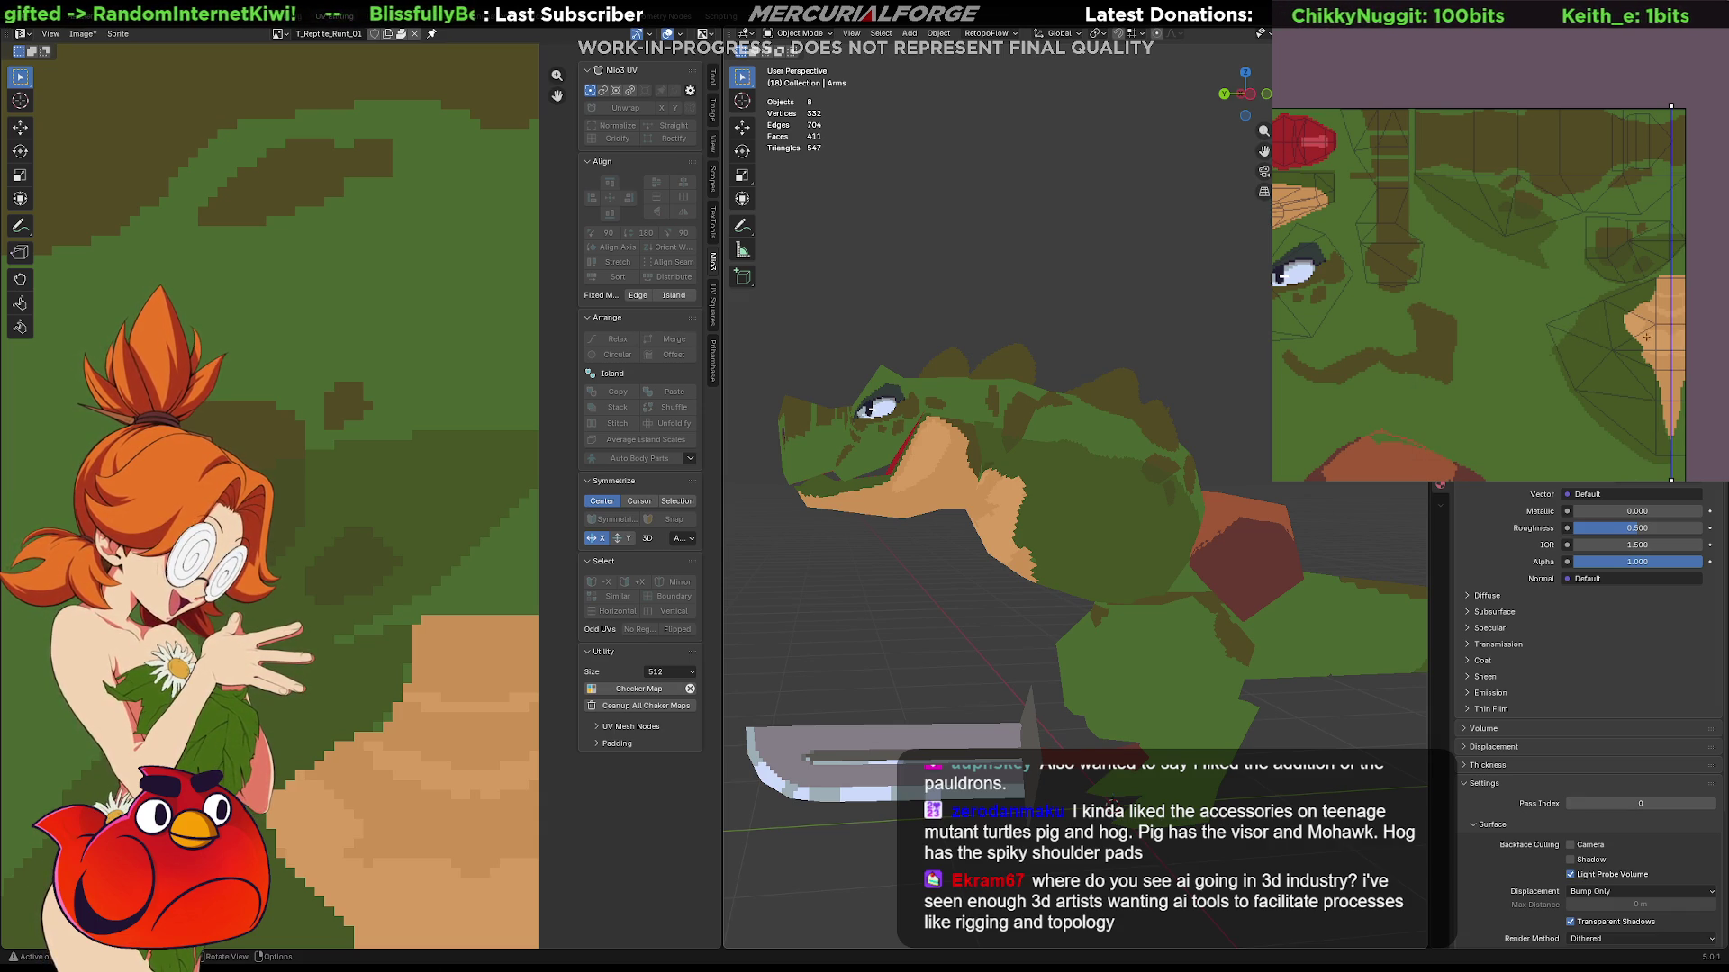
{"action": "key", "text": "Delete"}
{"action": "key", "text": "KP_Divide"}
Orbit around the reptile to inspect the spiked grey shoulder pad.
{"action": "mouse_move", "coordinate": [1176, 510]}
{"action": "middle_mouse_down"}
{"action": "mouse_move", "coordinate": [1236, 513]}
{"action": "mouse_move", "coordinate": [1273, 657]}
{"action": "mouse_move", "coordinate": [1199, 510]}
{"action": "middle_mouse_up"}
{"action": "scroll", "coordinate": [1200, 518], "scroll_direction": "up", "scroll_amount": 4}
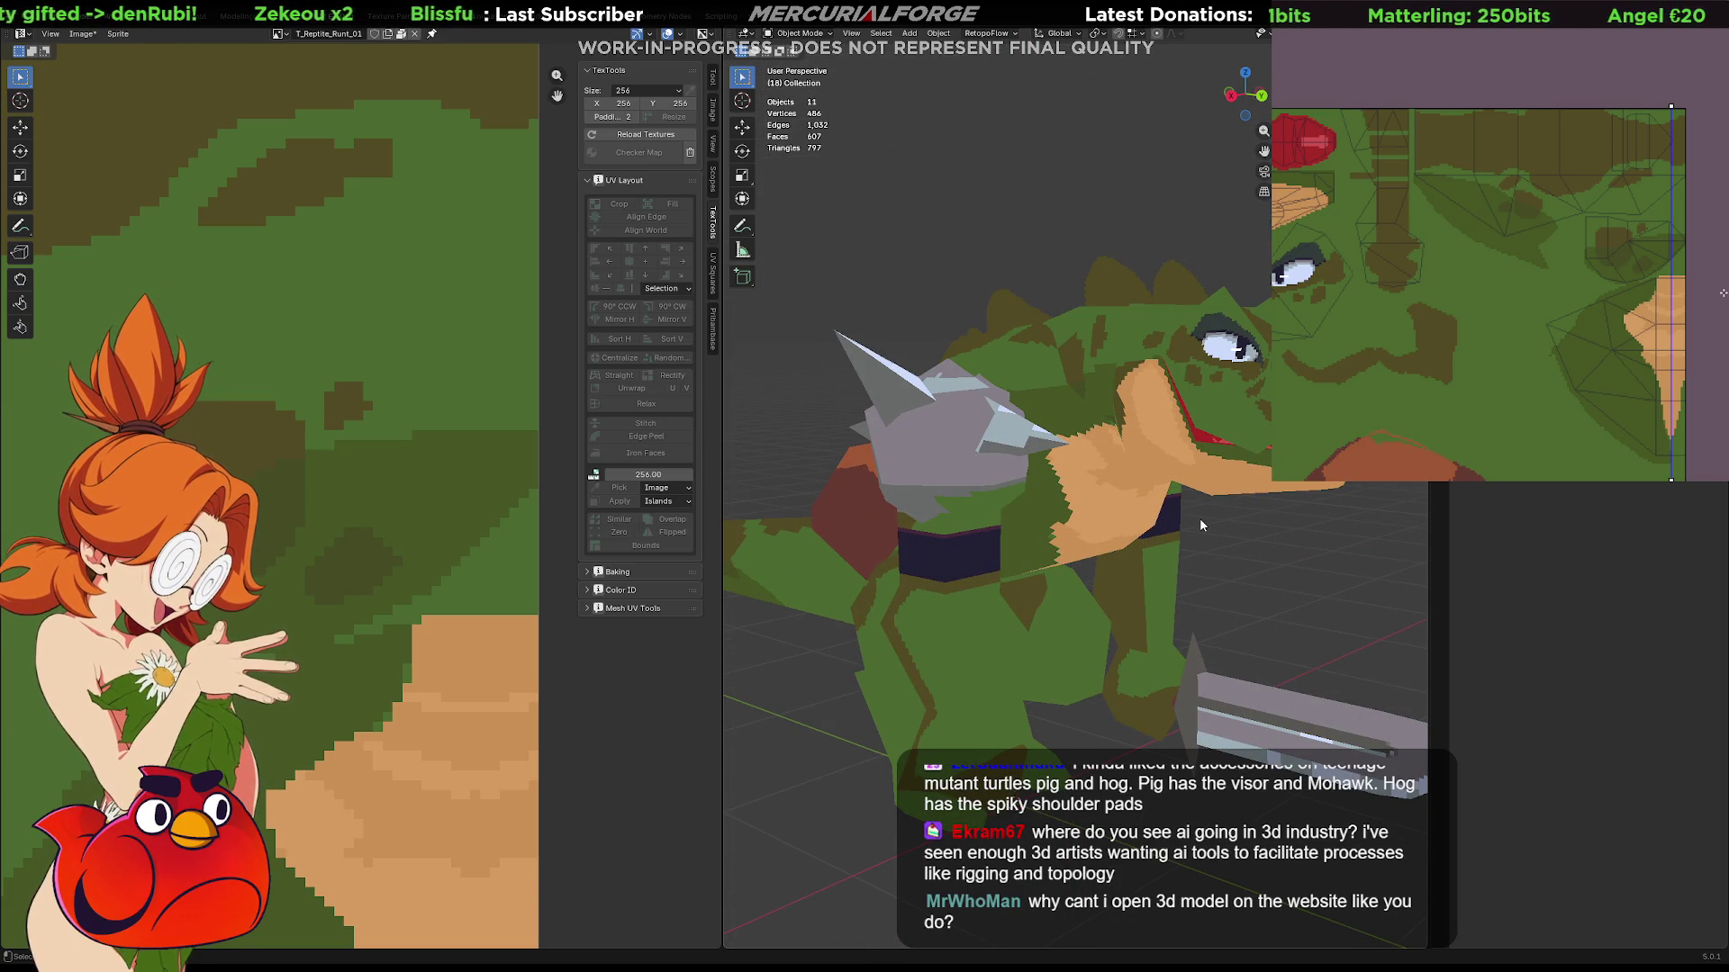
{"action": "scroll", "coordinate": [1584, 313], "scroll_direction": "up", "scroll_amount": 1}
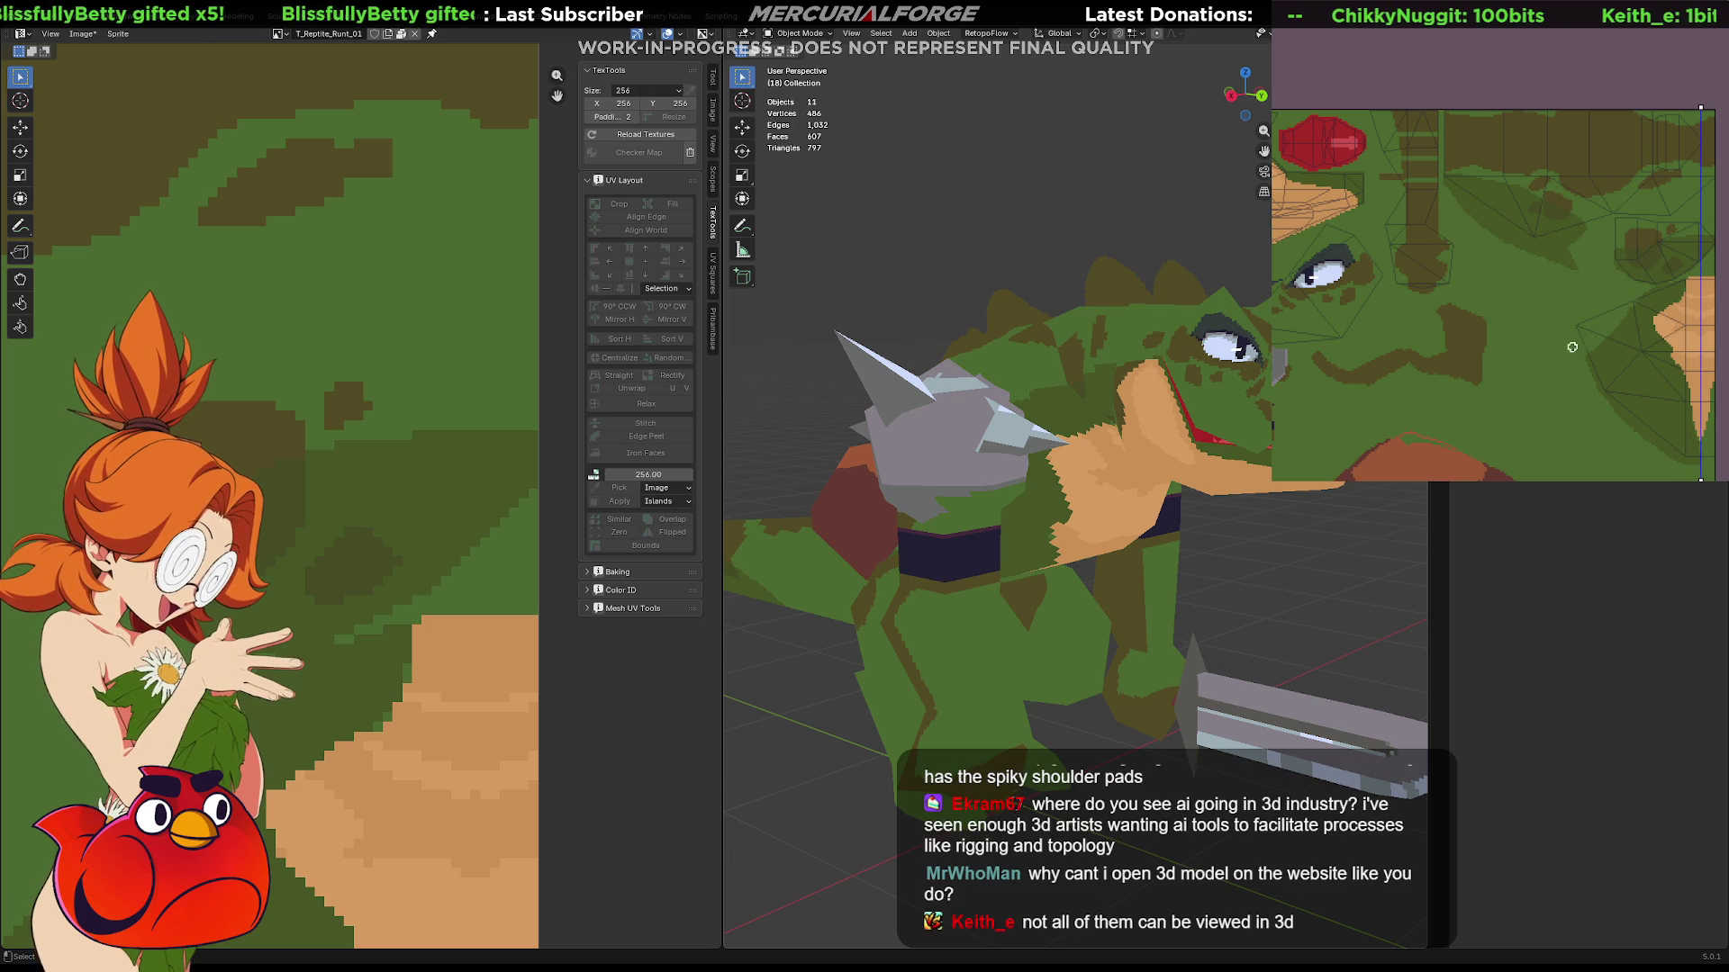
{"action": "left_click_drag", "start_coordinate": [1647, 329], "coordinate": [1672, 325]}
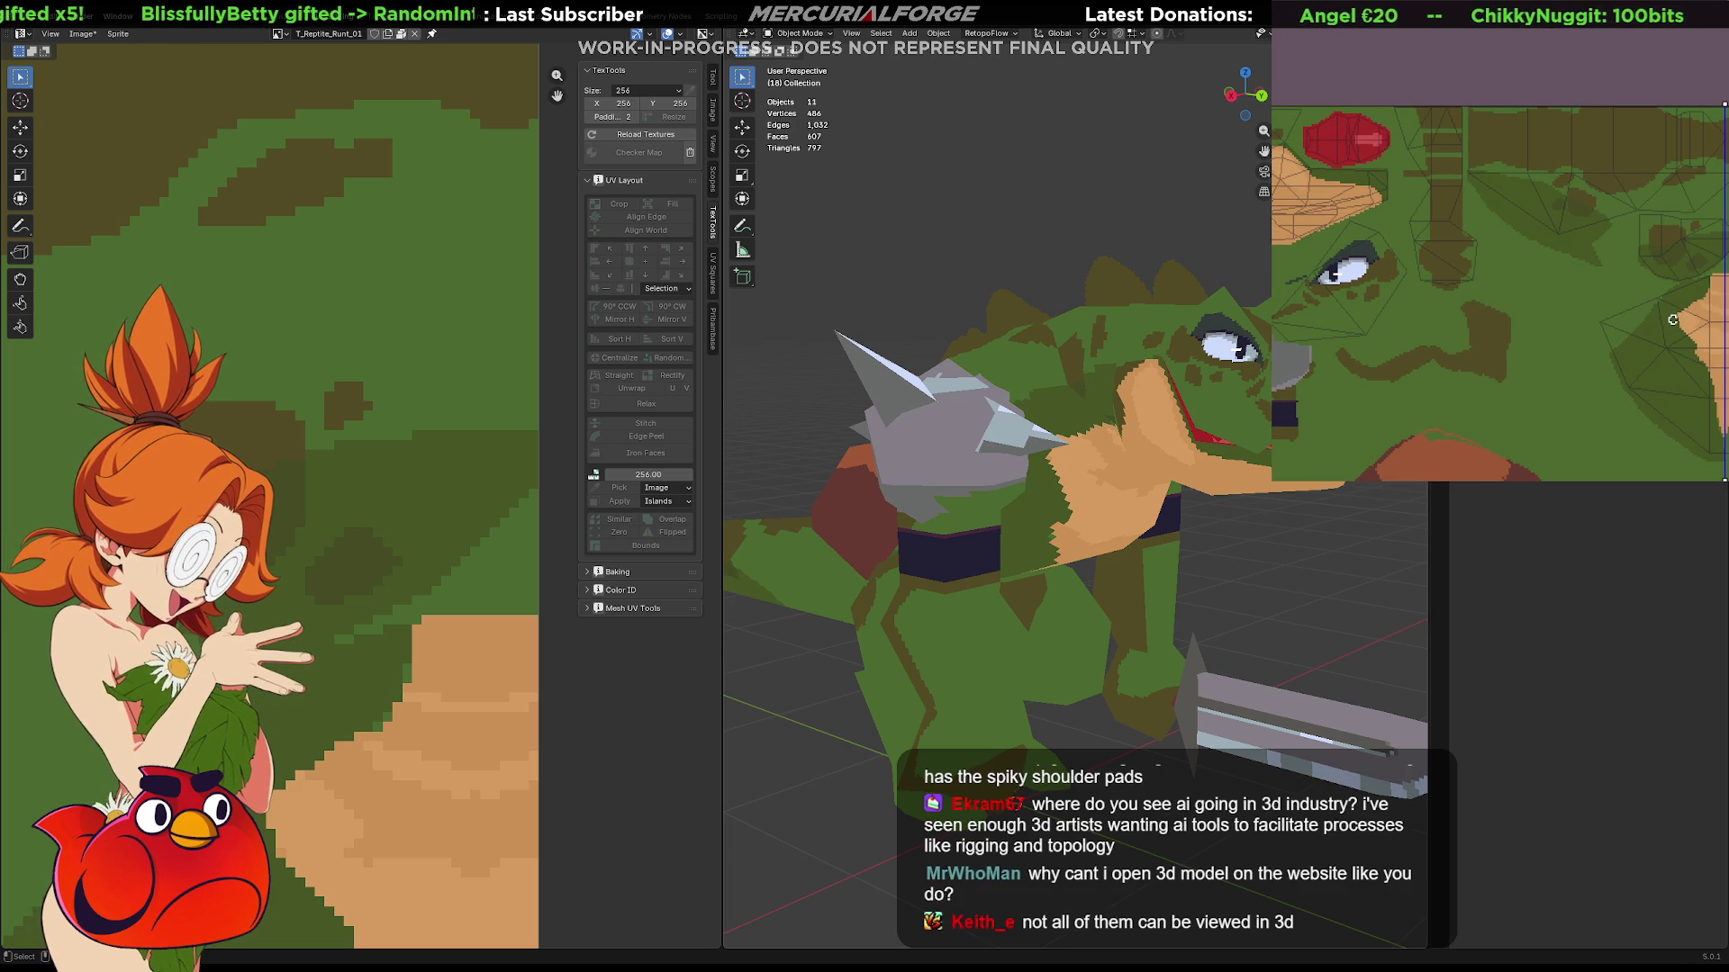
{"action": "left_click_drag", "start_coordinate": [1675, 313], "coordinate": [1587, 259]}
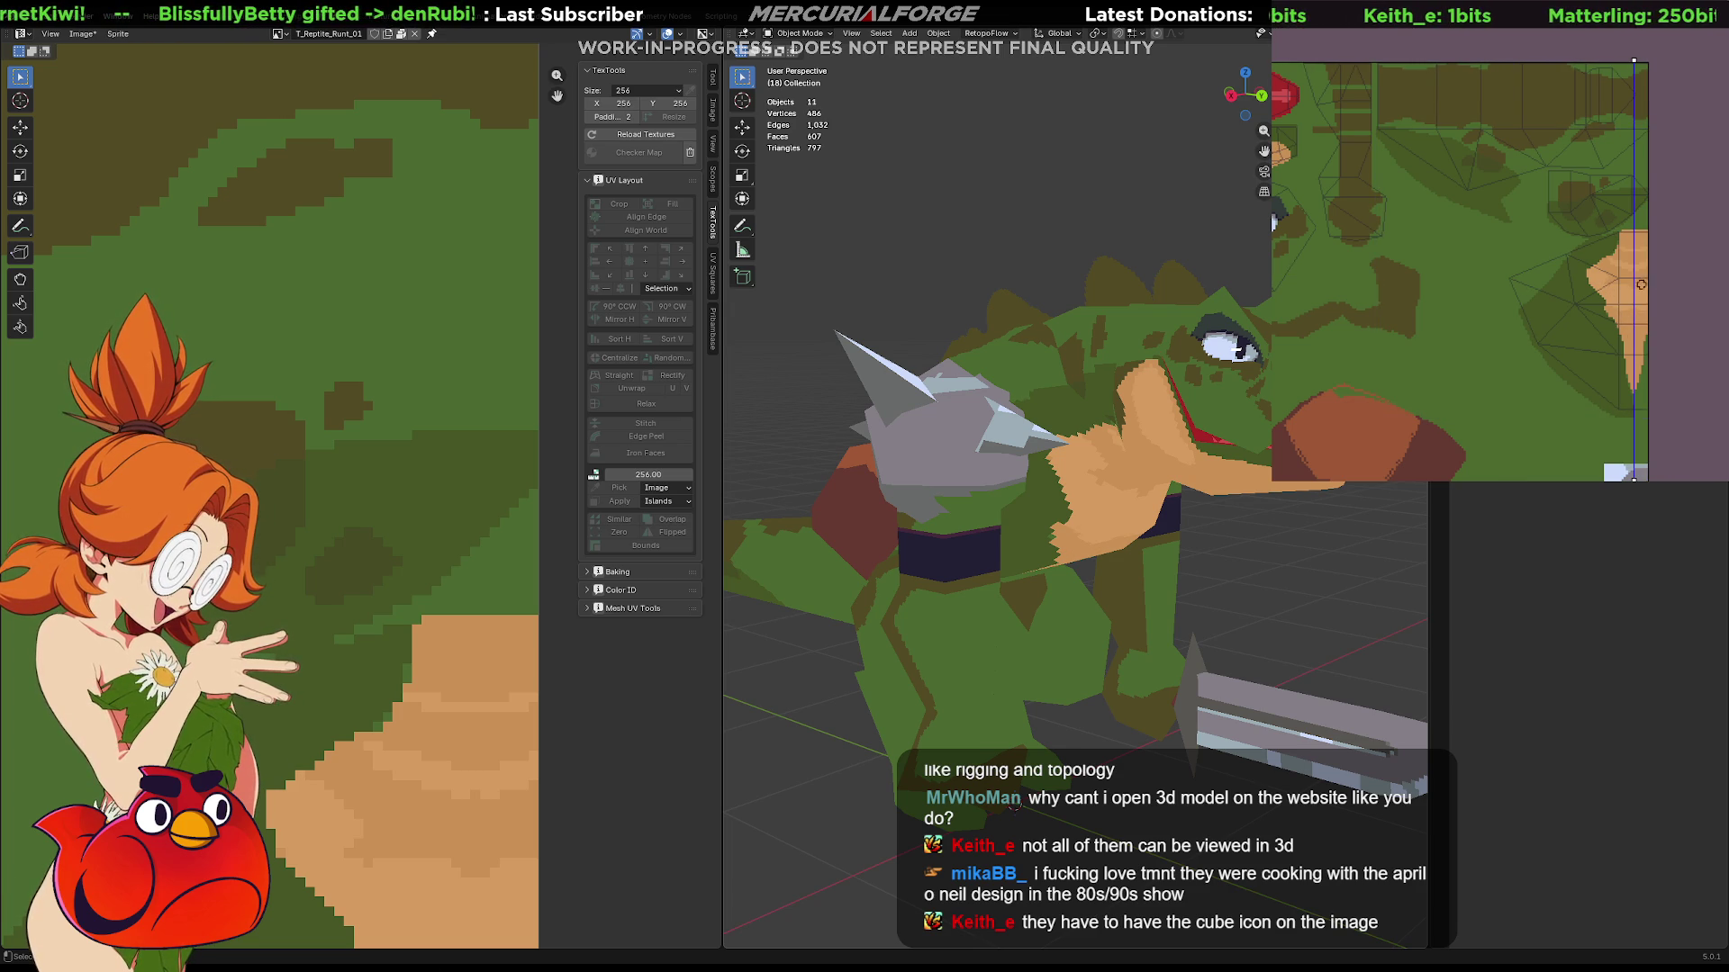
{"action": "scroll", "coordinate": [1582, 303], "scroll_direction": "up", "scroll_amount": 3}
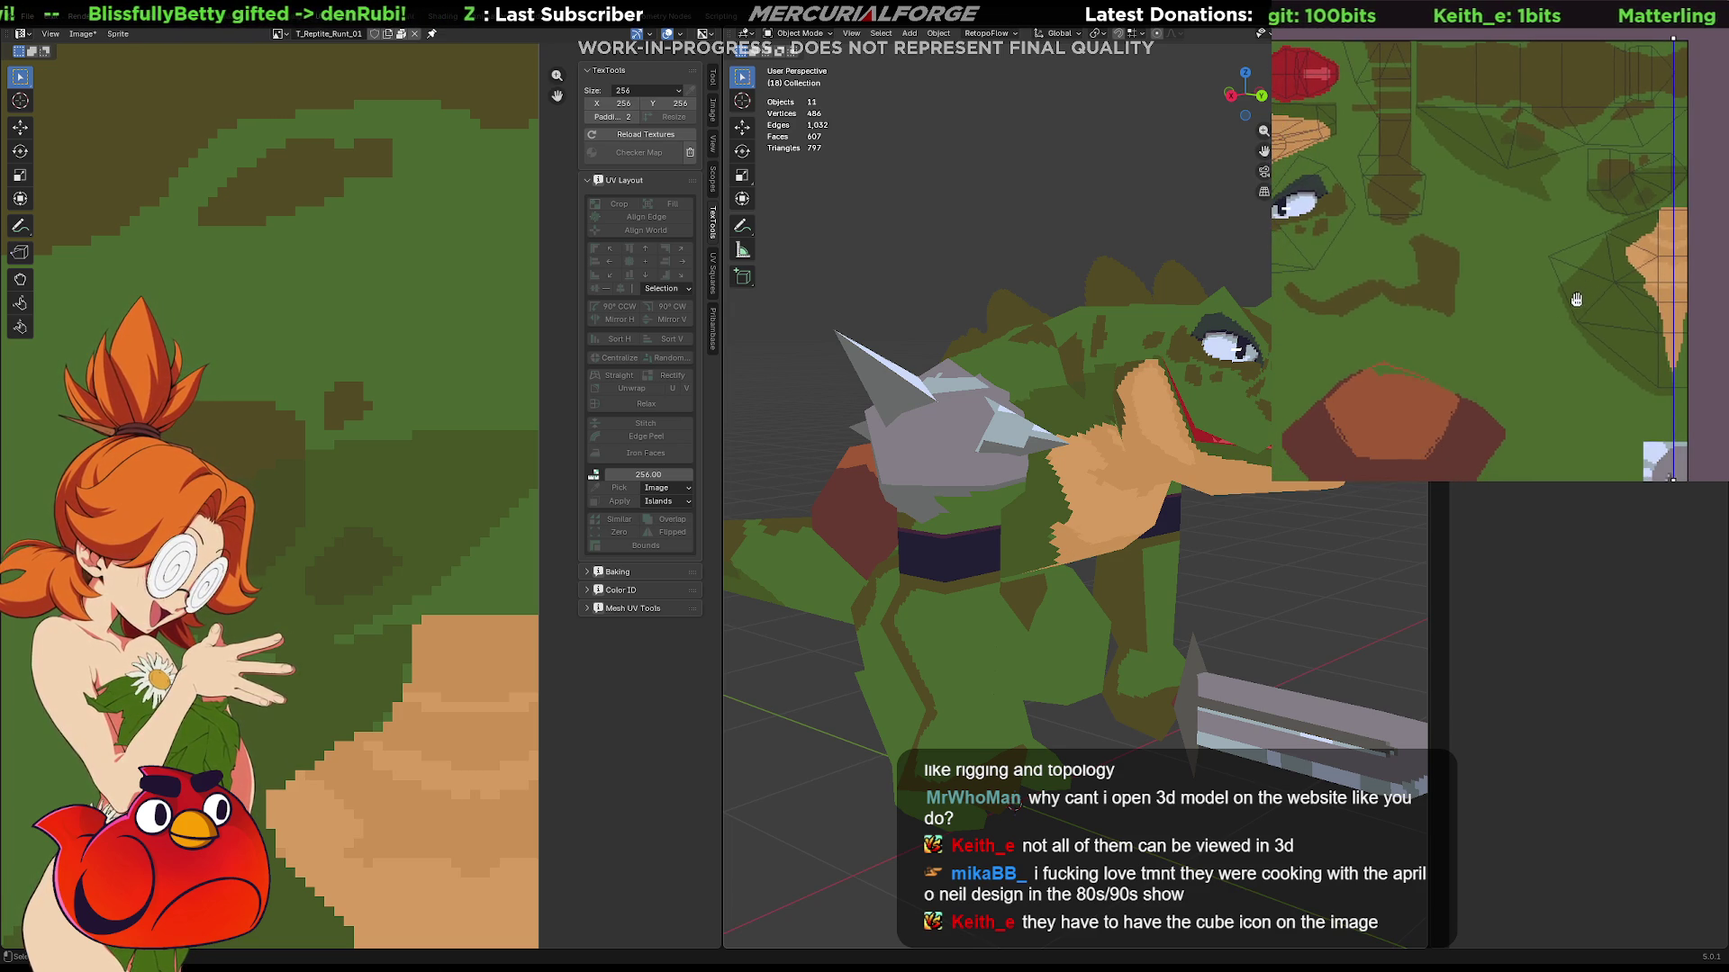
{"action": "left_click_drag", "start_coordinate": [1566, 317], "coordinate": [1557, 301]}
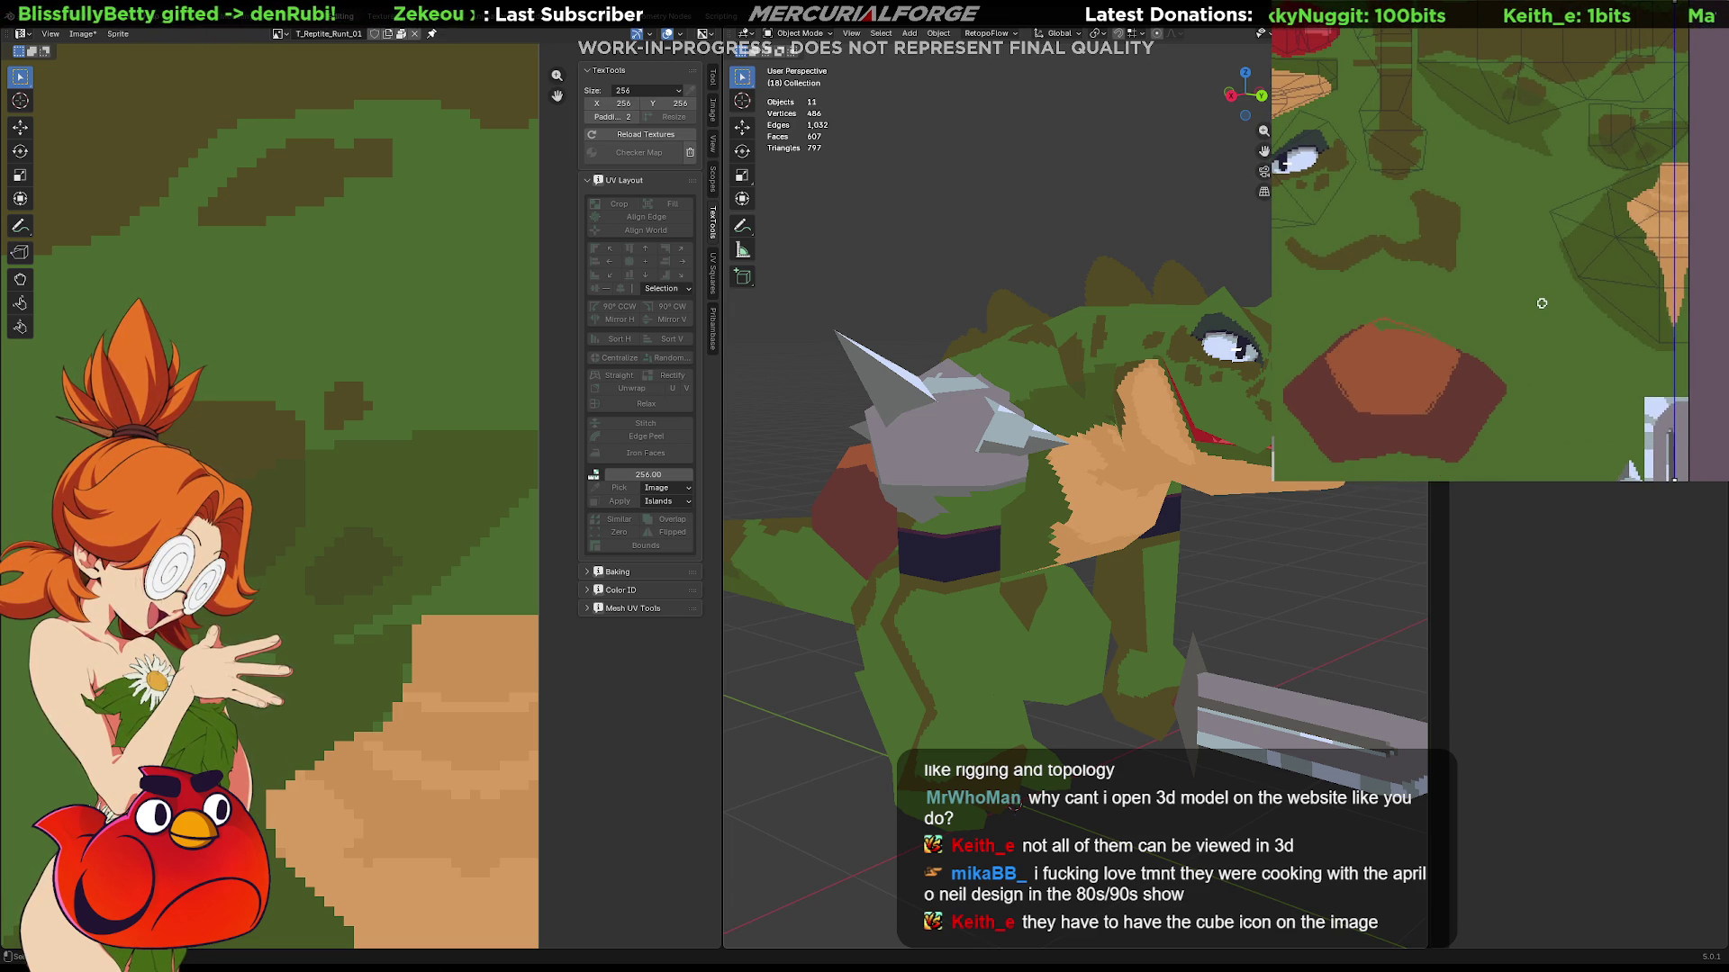
{"action": "scroll", "coordinate": [1542, 303], "scroll_direction": "down", "scroll_amount": 5}
{"action": "scroll", "coordinate": [1567, 298], "scroll_direction": "up", "scroll_amount": 2}
{"action": "scroll", "coordinate": [1608, 287], "scroll_direction": "up", "scroll_amount": 3}
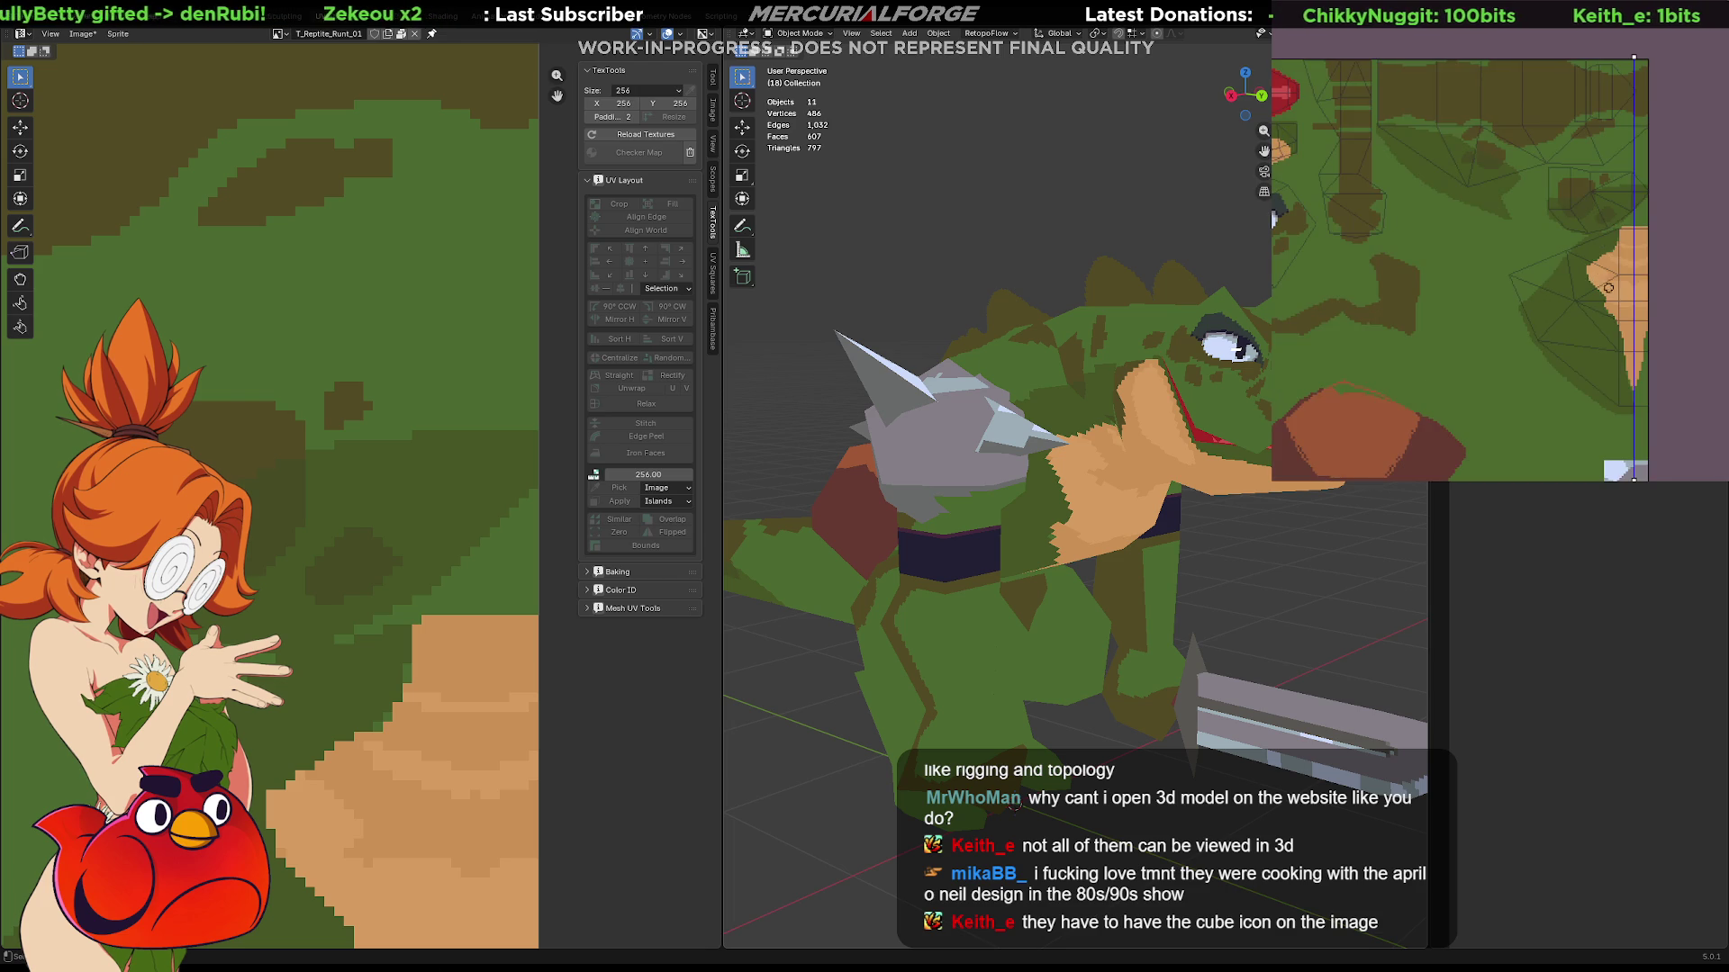
{"action": "scroll", "coordinate": [1016, 499], "scroll_direction": "down", "scroll_amount": 3}
{"action": "mouse_move", "coordinate": [1017, 499]}
{"action": "middle_mouse_down"}
{"action": "mouse_move", "coordinate": [929, 504]}
{"action": "mouse_move", "coordinate": [969, 460]}
{"action": "mouse_move", "coordinate": [915, 462]}
{"action": "mouse_move", "coordinate": [916, 480]}
{"action": "middle_mouse_up"}
{"action": "scroll", "coordinate": [944, 493], "scroll_direction": "down", "scroll_amount": 2}
{"action": "scroll", "coordinate": [977, 431], "scroll_direction": "up", "scroll_amount": 2}
{"action": "scroll", "coordinate": [1060, 462], "scroll_direction": "up", "scroll_amount": 3}
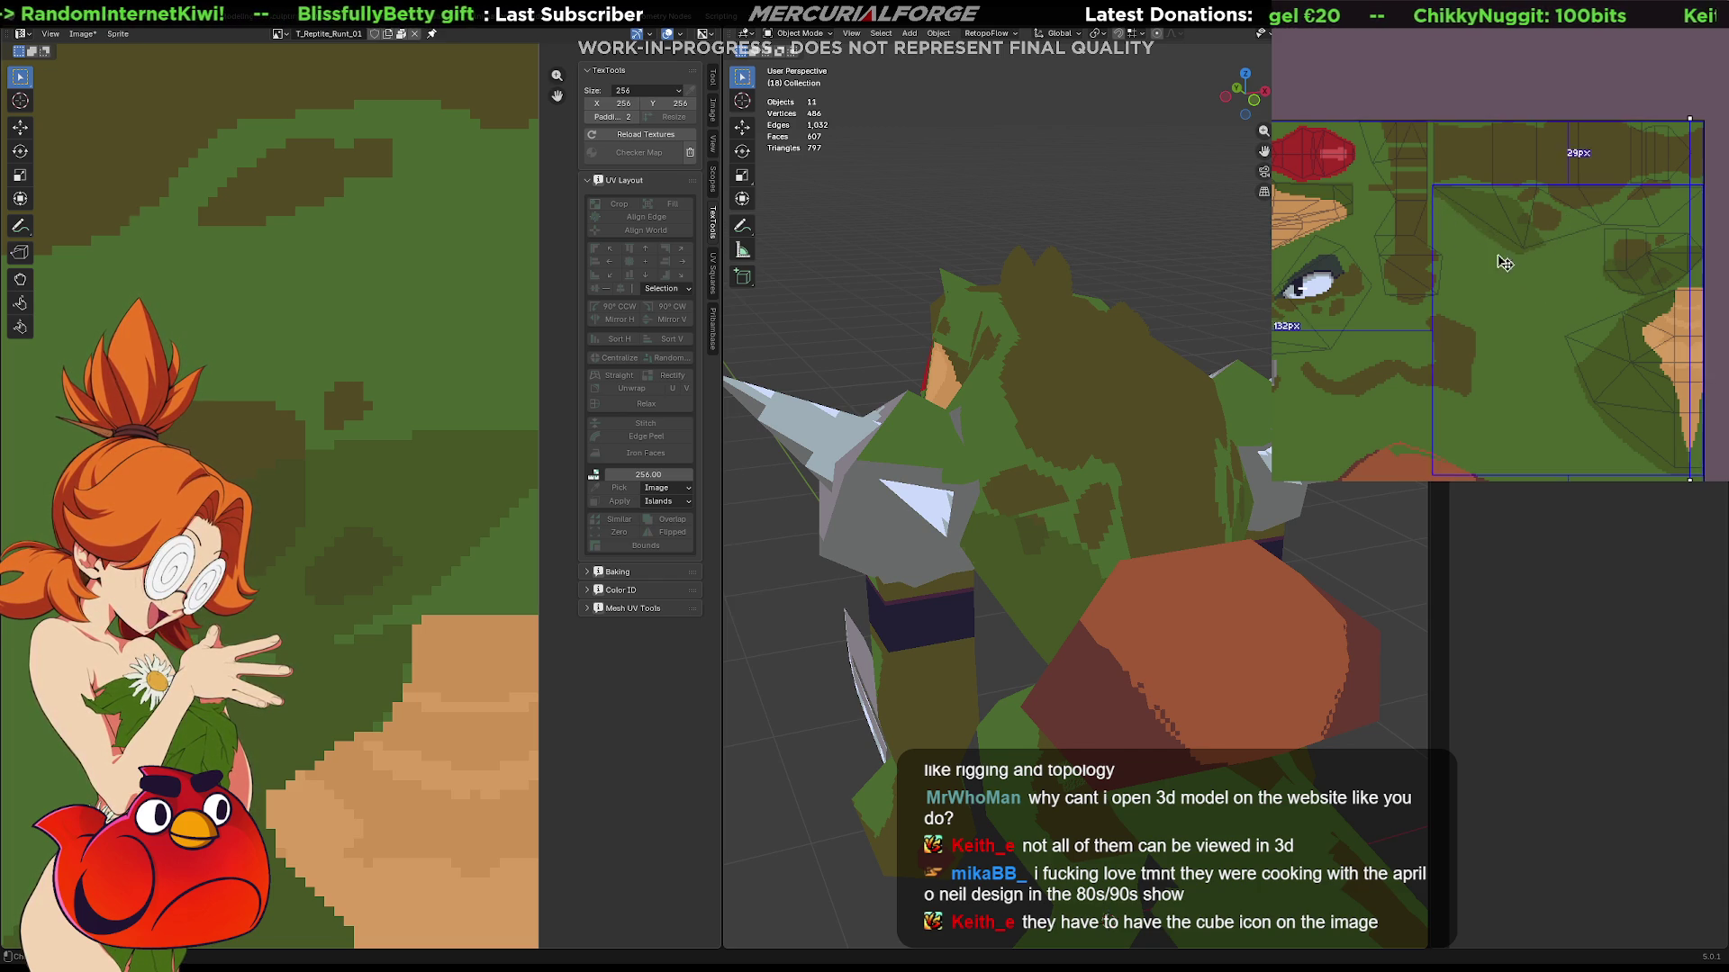
{"action": "left_click", "coordinate": [916, 469]}
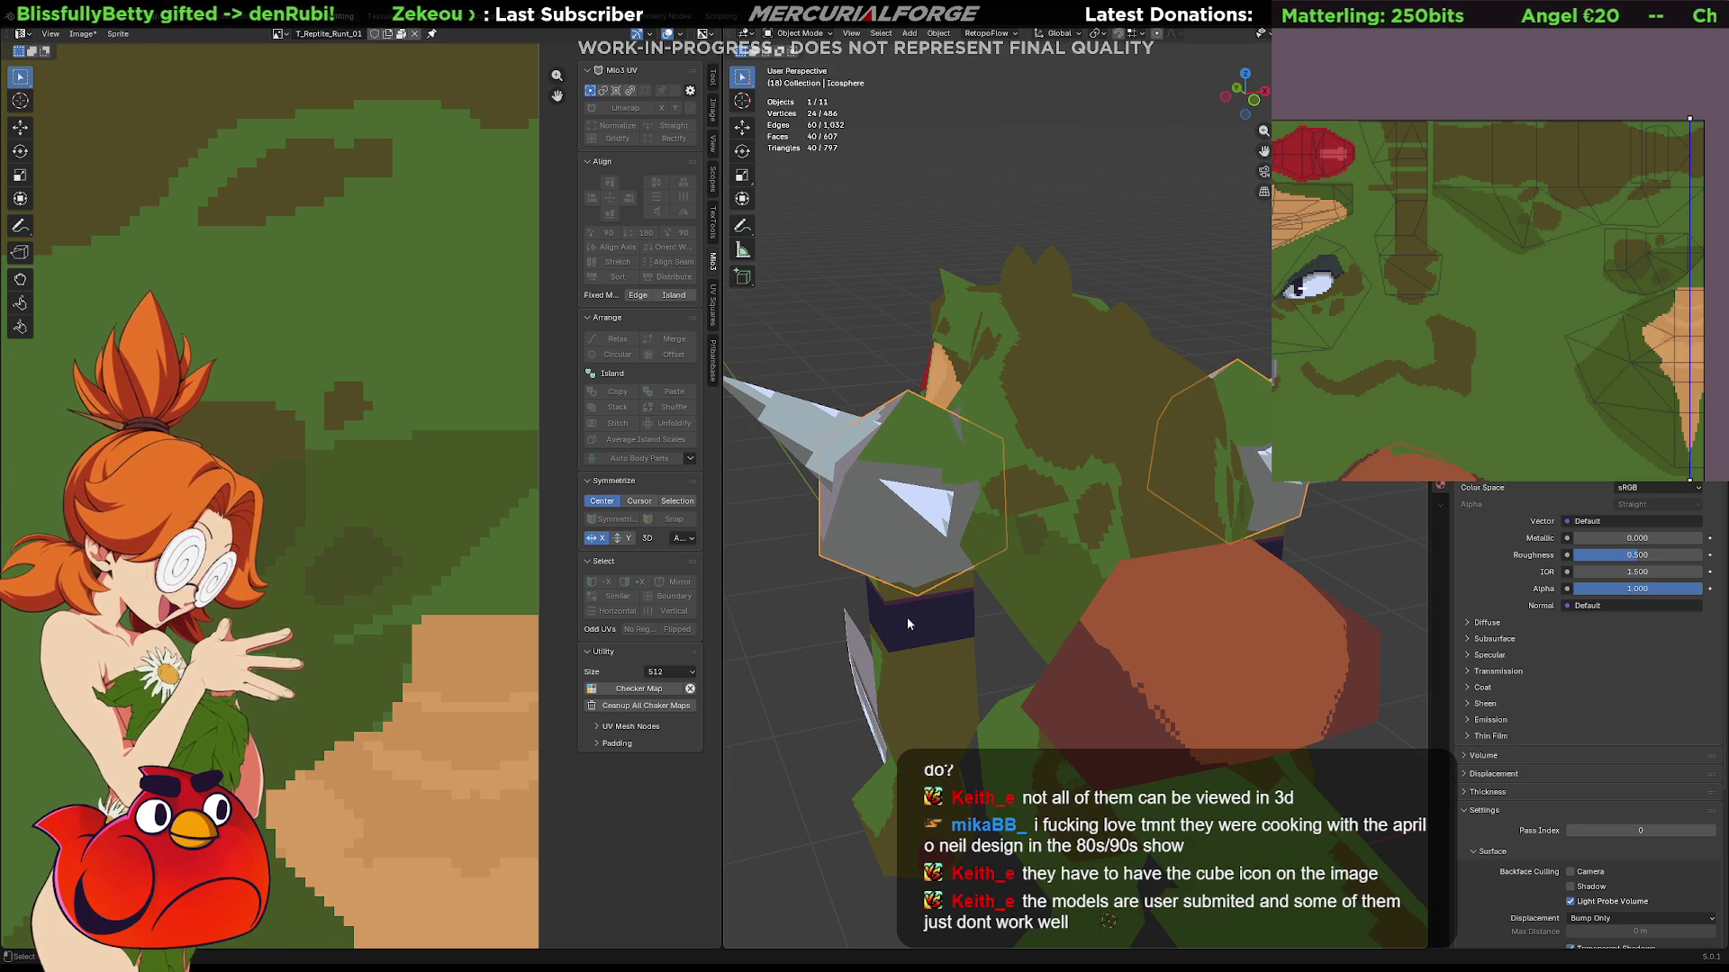
Hide the three shoulder pad and spike pieces so only the body and knife remain.
{"action": "key", "text": "h"}
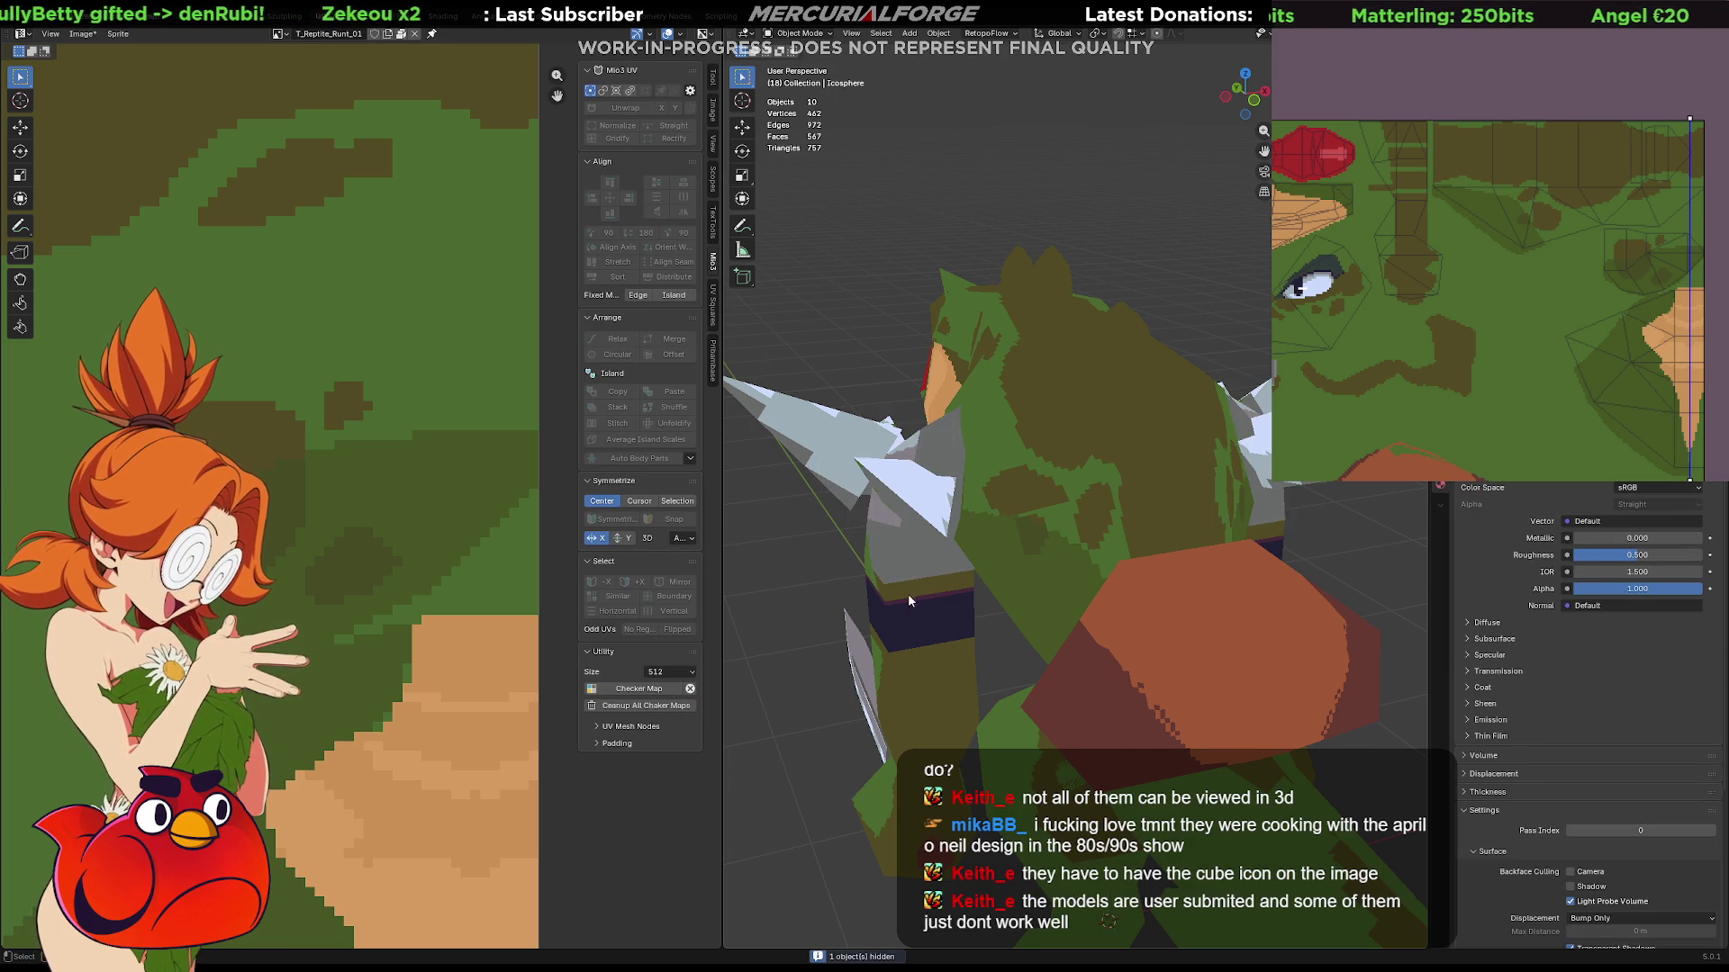
{"action": "left_click", "coordinate": [907, 590]}
{"action": "key", "text": "h"}
{"action": "left_click", "coordinate": [923, 531]}
{"action": "key", "text": "h"}
Orbit to view the reptile's head and the whole crocodile with its knife, dismissing the texture measuring box.
{"action": "mouse_move", "coordinate": [921, 513]}
{"action": "middle_mouse_down"}
{"action": "mouse_move", "coordinate": [937, 496]}
{"action": "mouse_move", "coordinate": [914, 499]}
{"action": "middle_mouse_up"}
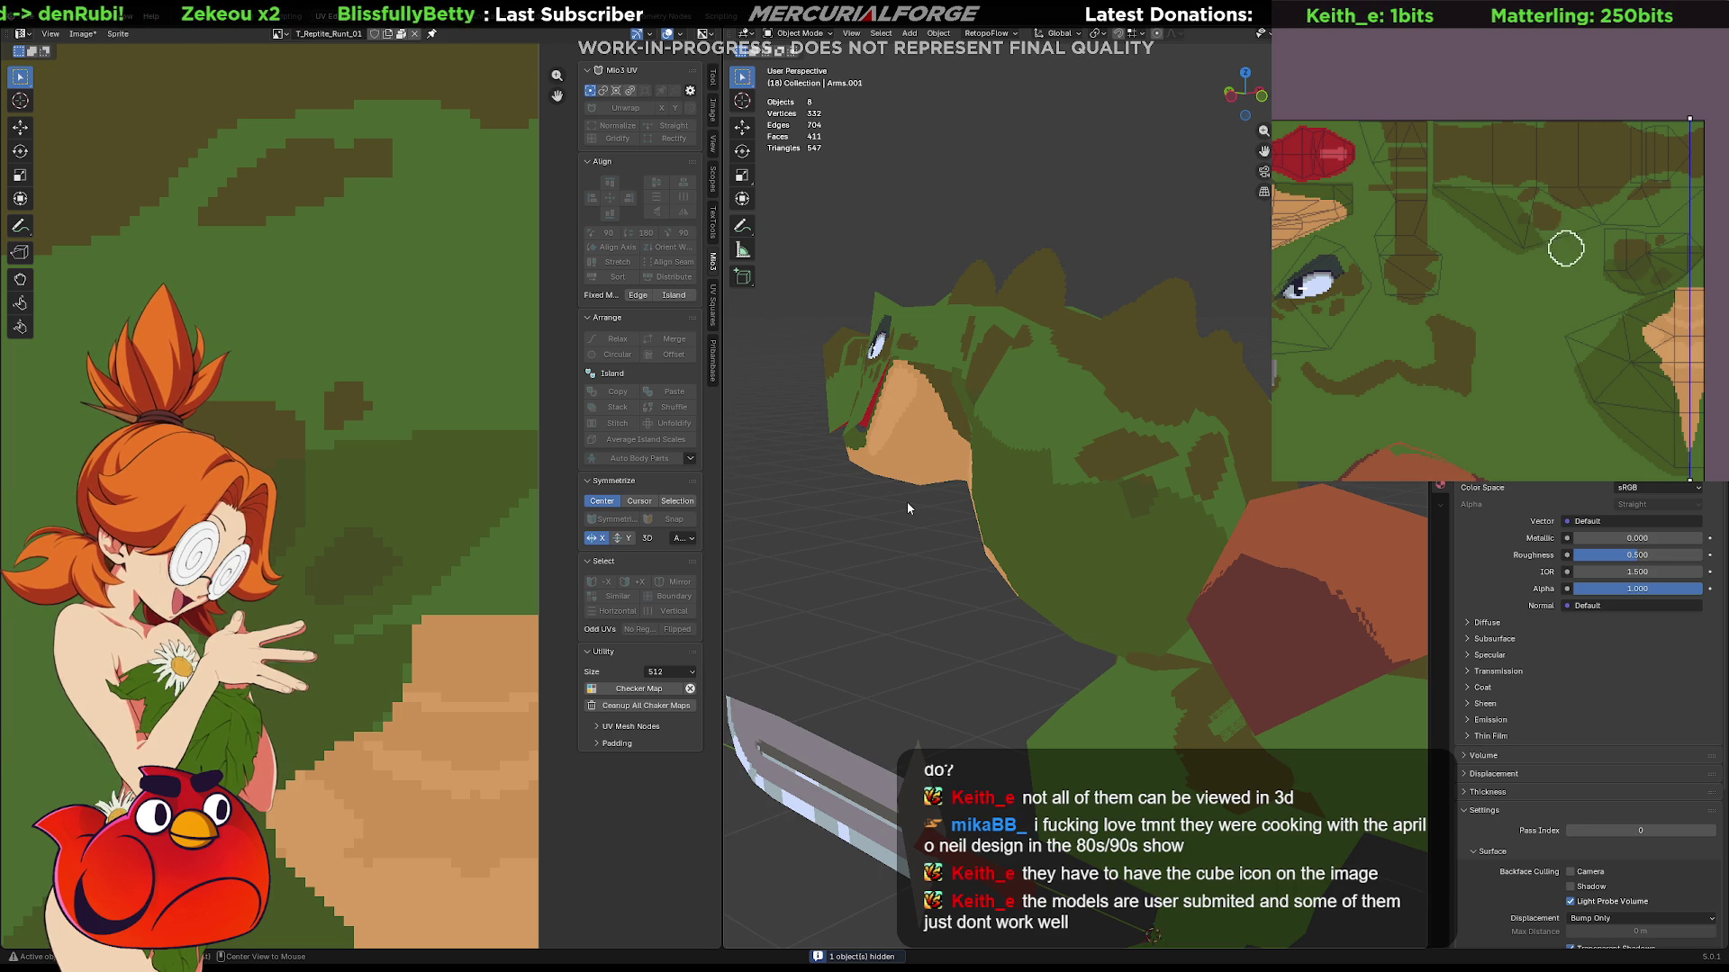
{"action": "left_click_drag", "start_coordinate": [1536, 271], "coordinate": [1563, 274]}
{"action": "key", "text": "Escape"}
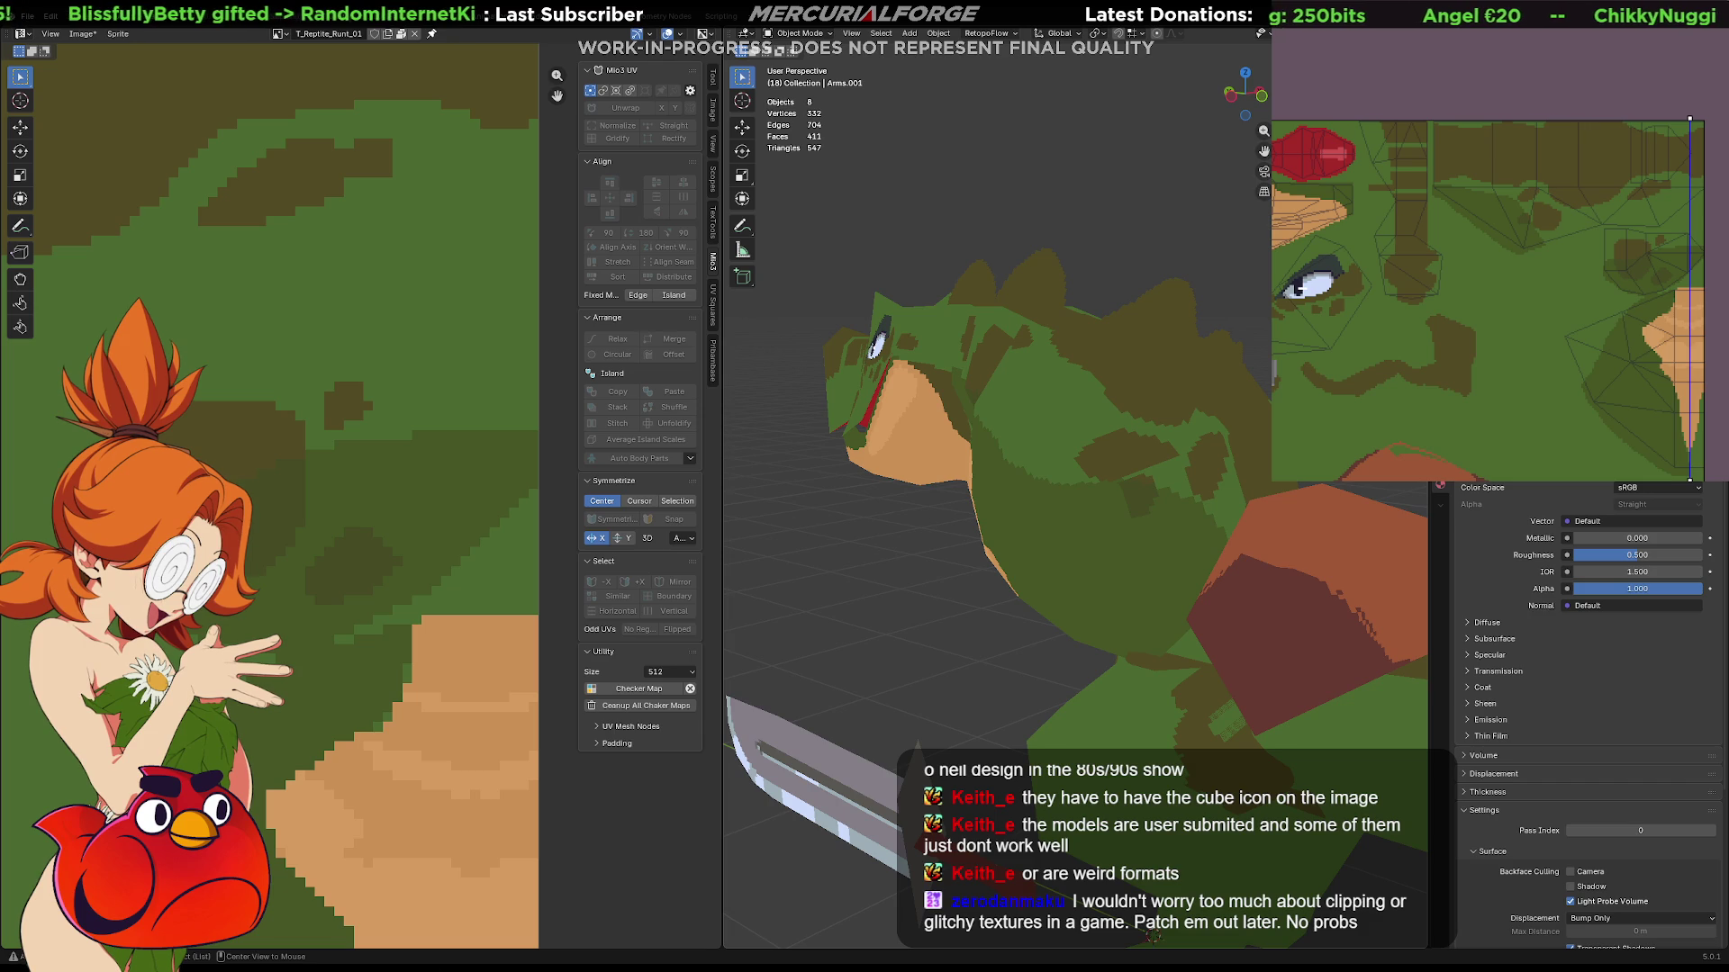
{"action": "mouse_move", "coordinate": [1038, 465]}
{"action": "middle_mouse_down"}
{"action": "mouse_move", "coordinate": [839, 488]}
{"action": "mouse_move", "coordinate": [880, 487]}
{"action": "middle_mouse_up"}
{"action": "scroll", "coordinate": [1039, 464], "scroll_direction": "down", "scroll_amount": 3}
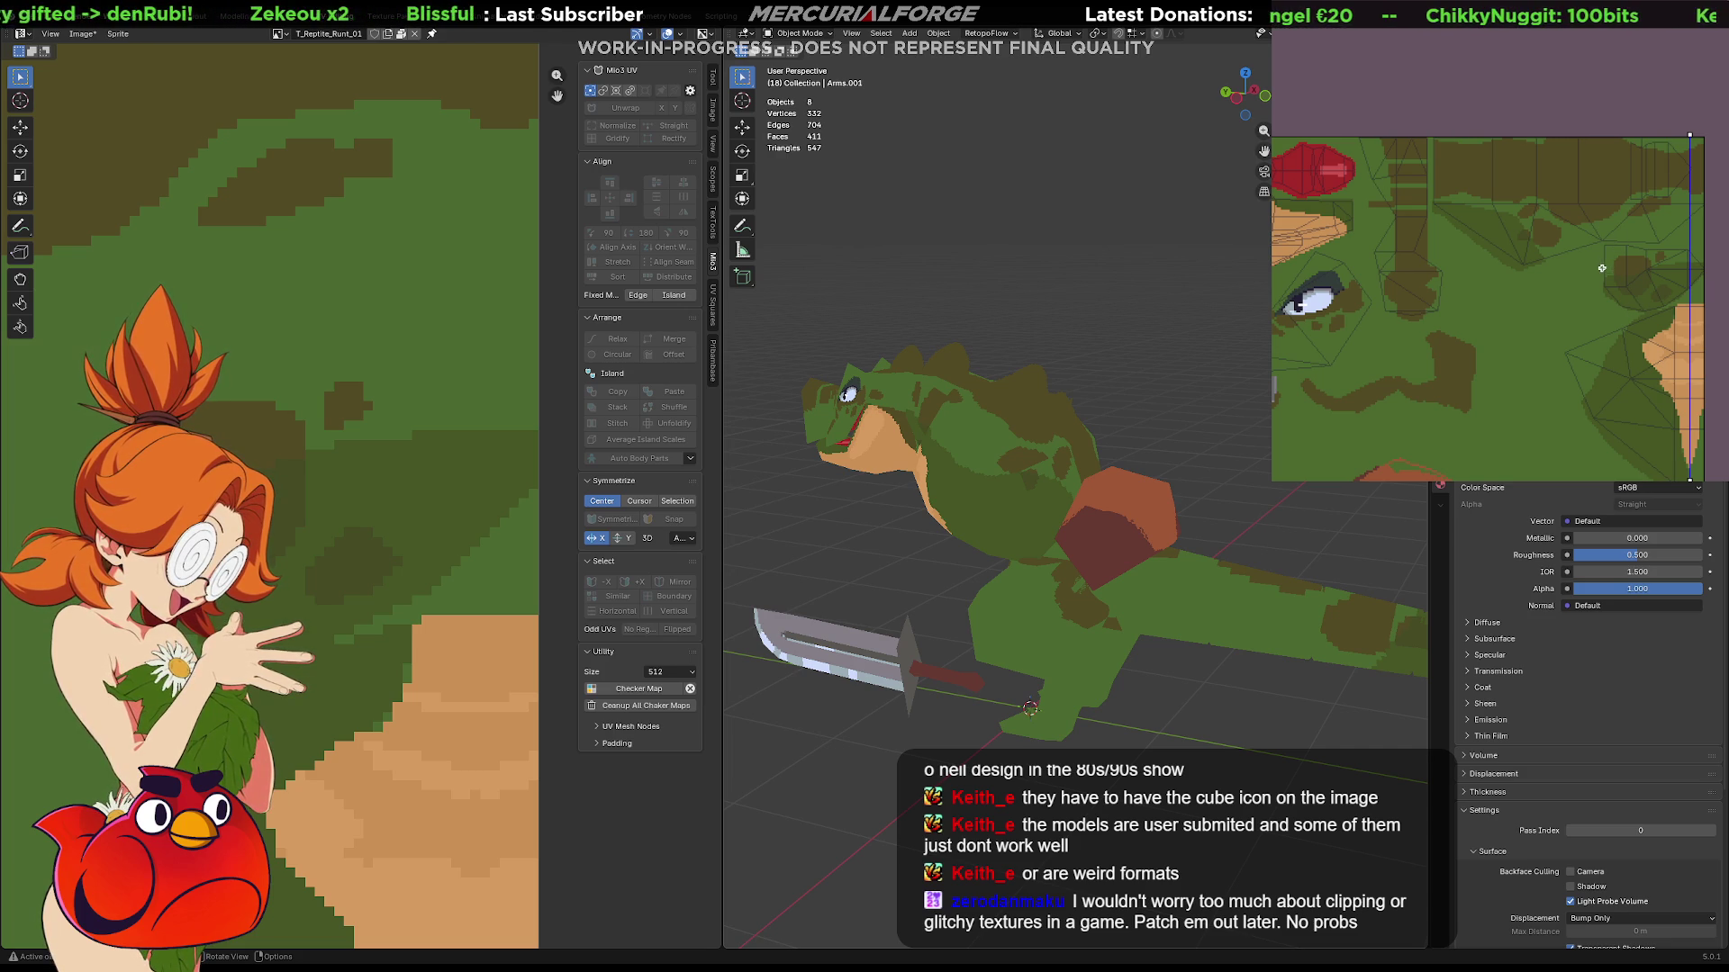
{"action": "middle_click_drag", "start_coordinate": [1614, 277], "coordinate": [1591, 291]}
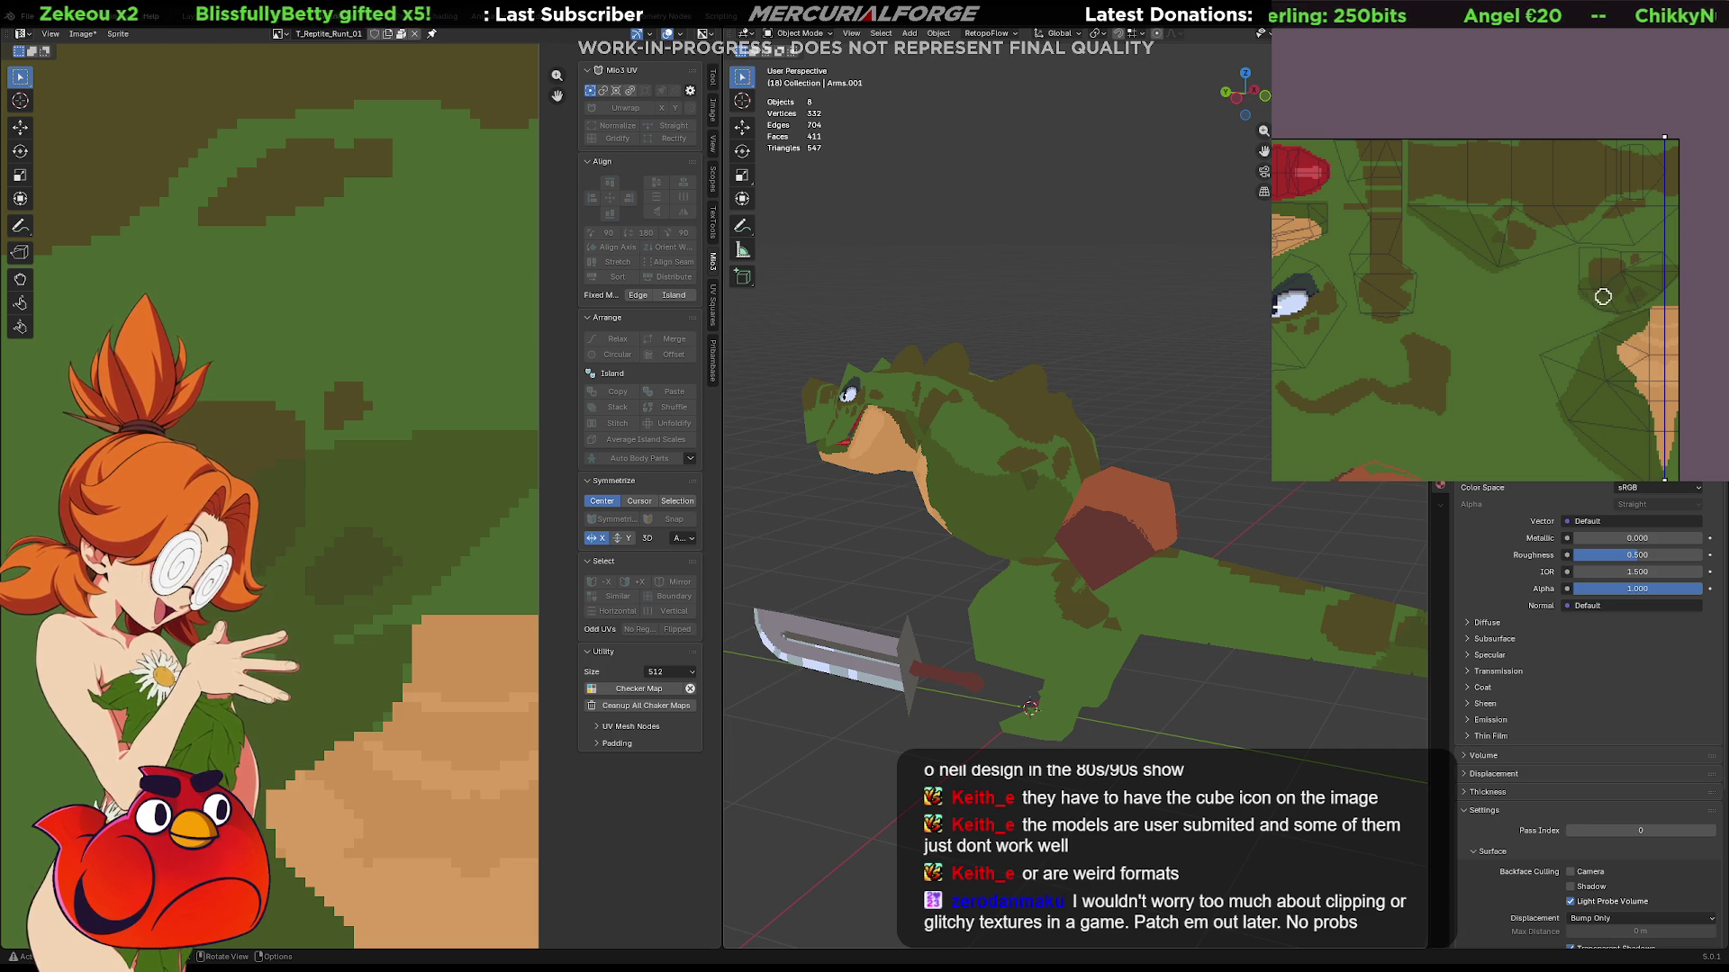
{"action": "left_click_drag", "start_coordinate": [1634, 311], "coordinate": [1687, 296]}
{"action": "key", "text": "Escape"}
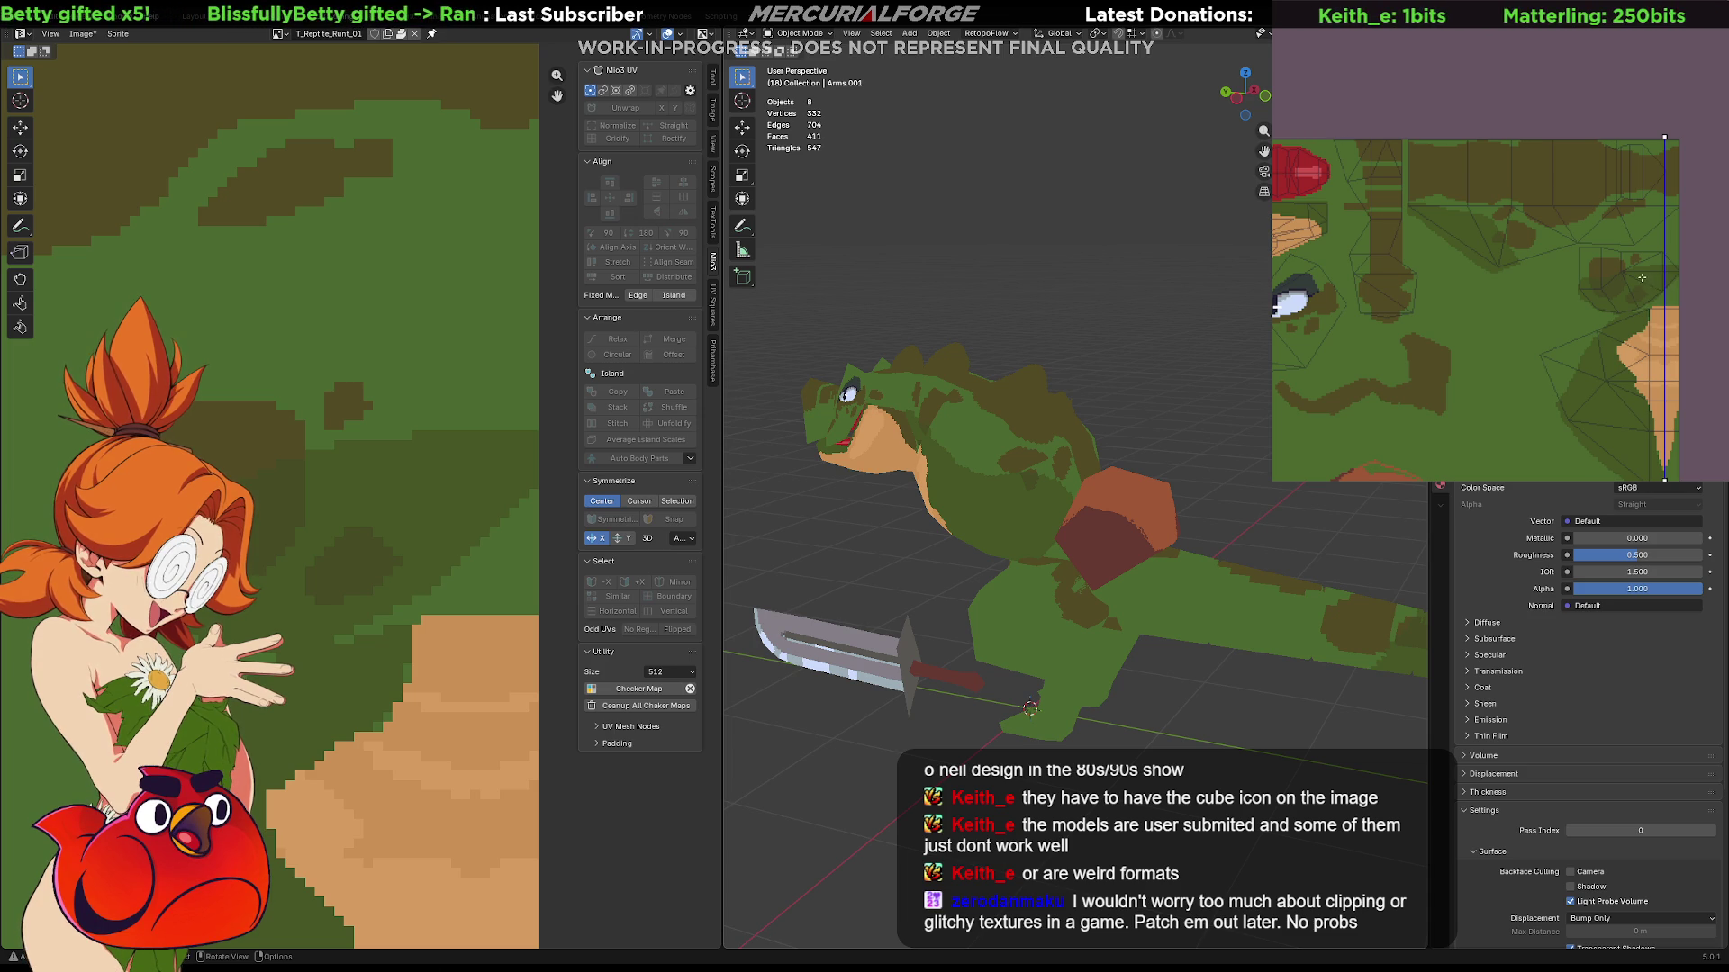
{"action": "mouse_move", "coordinate": [1483, 236]}
{"action": "middle_mouse_down"}
{"action": "mouse_move", "coordinate": [1519, 257]}
{"action": "mouse_move", "coordinate": [1498, 263]}
{"action": "middle_mouse_up"}
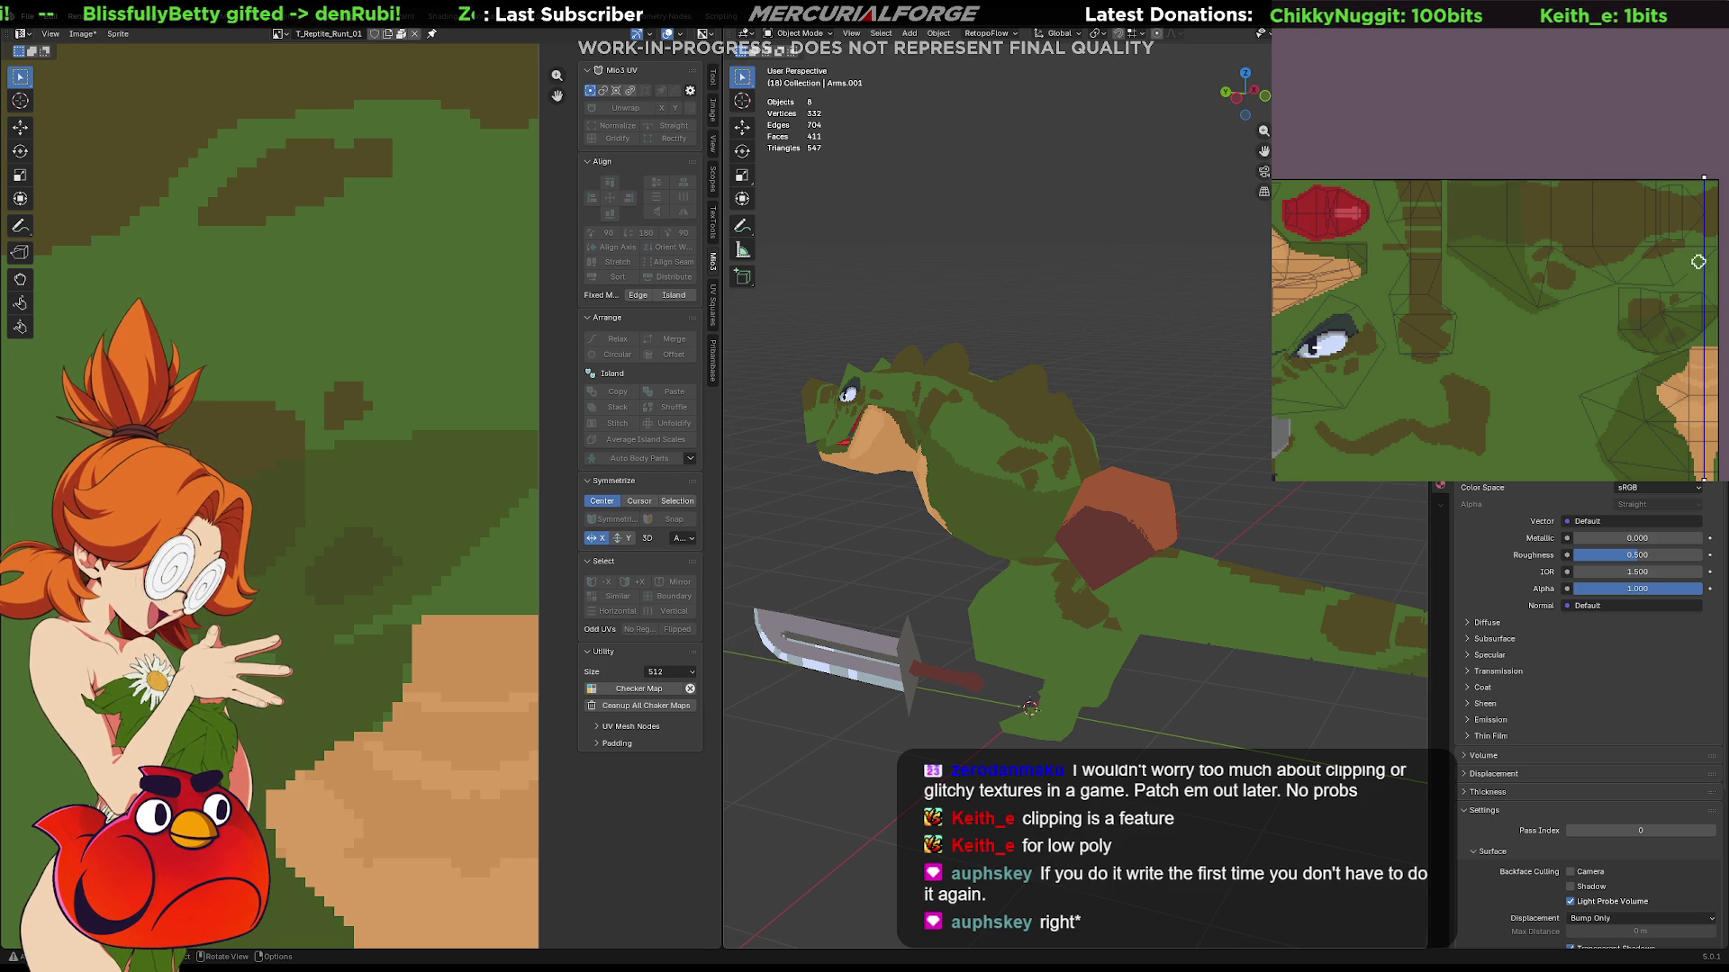
{"action": "mouse_move", "coordinate": [990, 466]}
{"action": "middle_mouse_down"}
{"action": "mouse_move", "coordinate": [1045, 438]}
{"action": "mouse_move", "coordinate": [658, 435]}
{"action": "middle_mouse_up"}
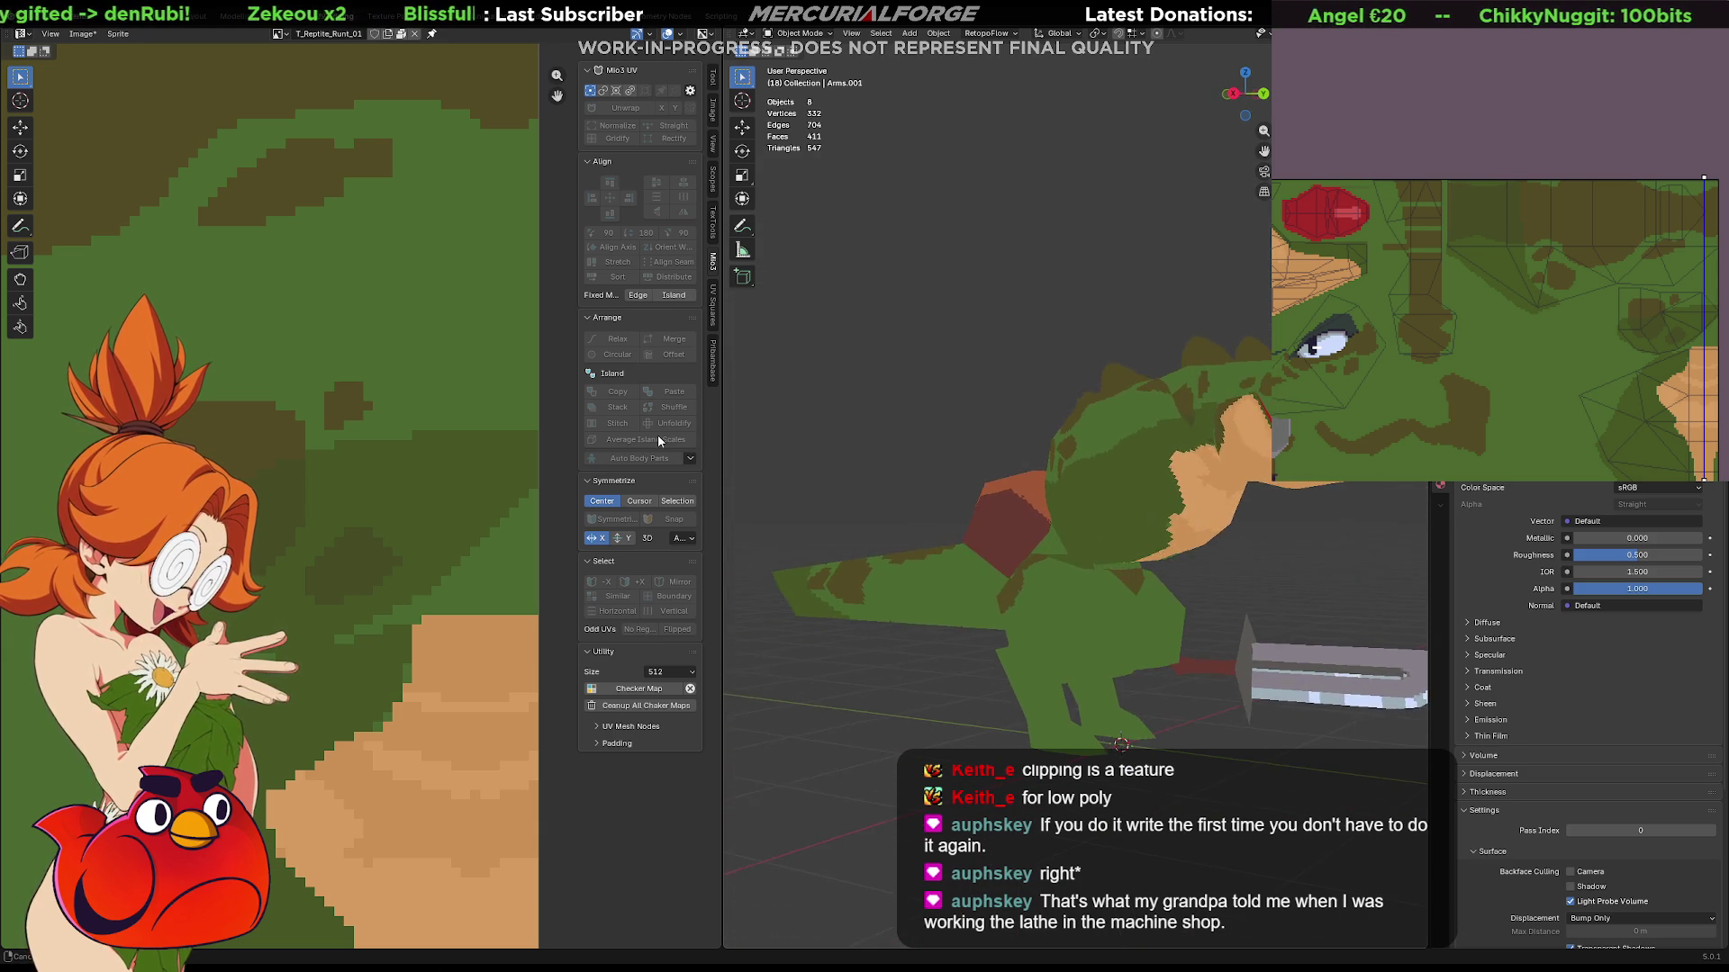
{"action": "mouse_move", "coordinate": [659, 435]}
{"action": "middle_mouse_down"}
{"action": "mouse_move", "coordinate": [784, 551]}
{"action": "mouse_move", "coordinate": [714, 420]}
{"action": "mouse_move", "coordinate": [722, 435]}
{"action": "middle_mouse_up"}
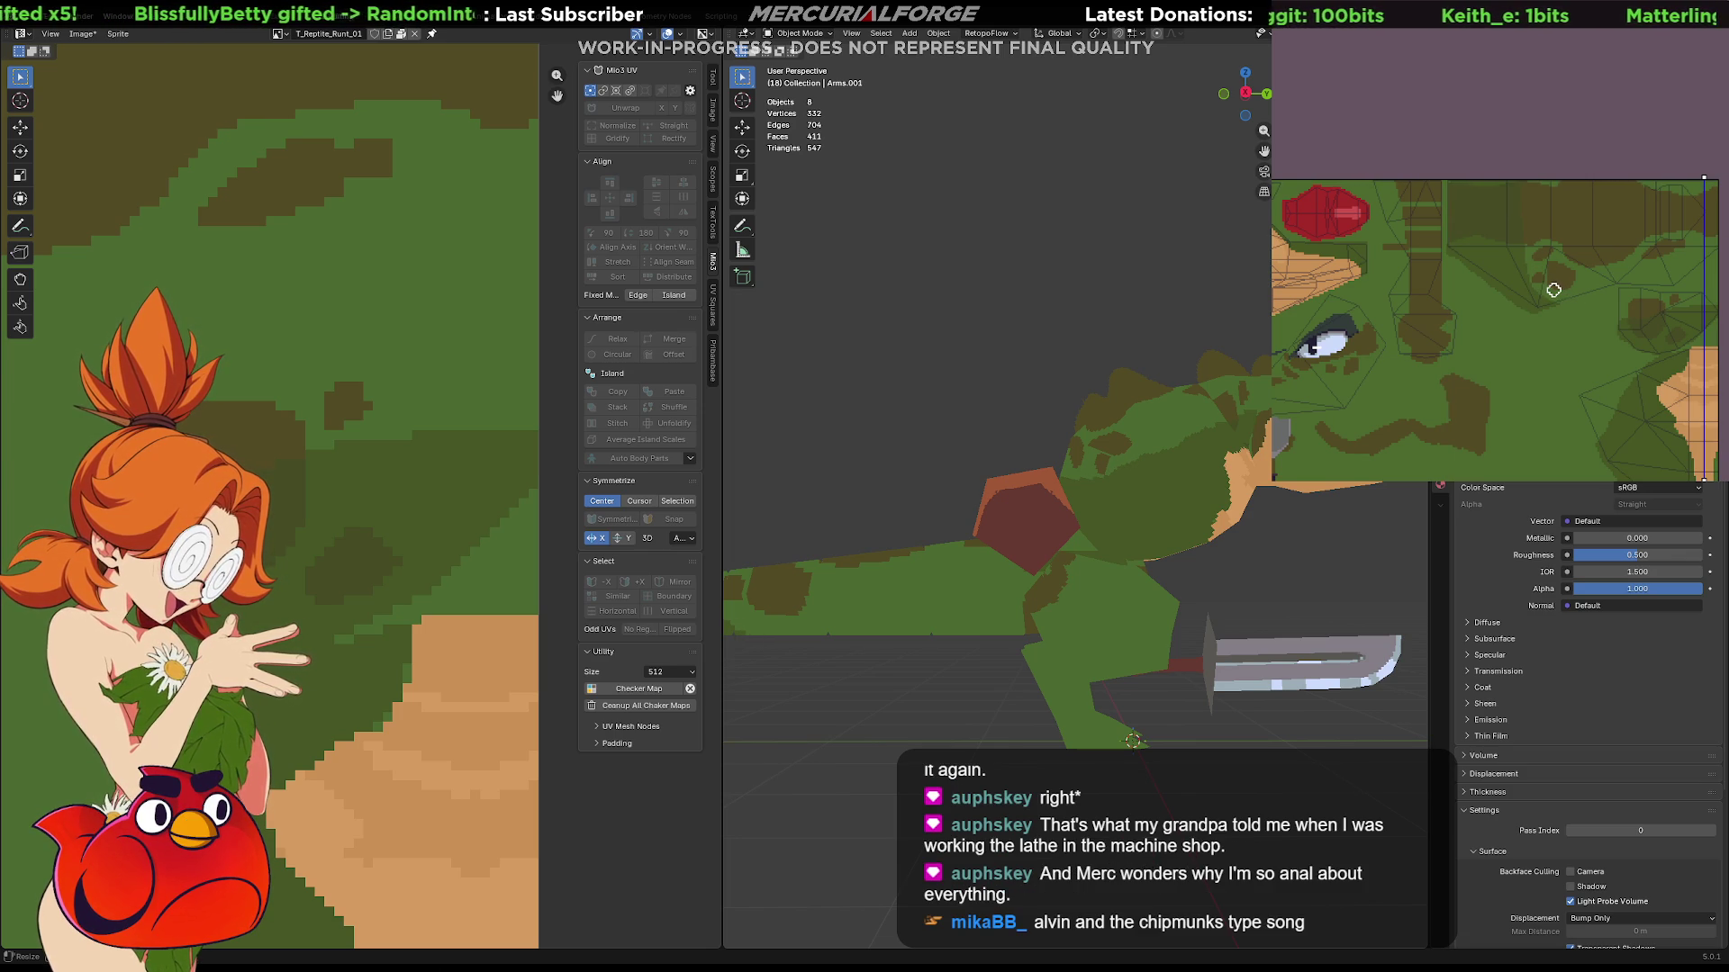
{"action": "left_click", "coordinate": [1550, 296]}
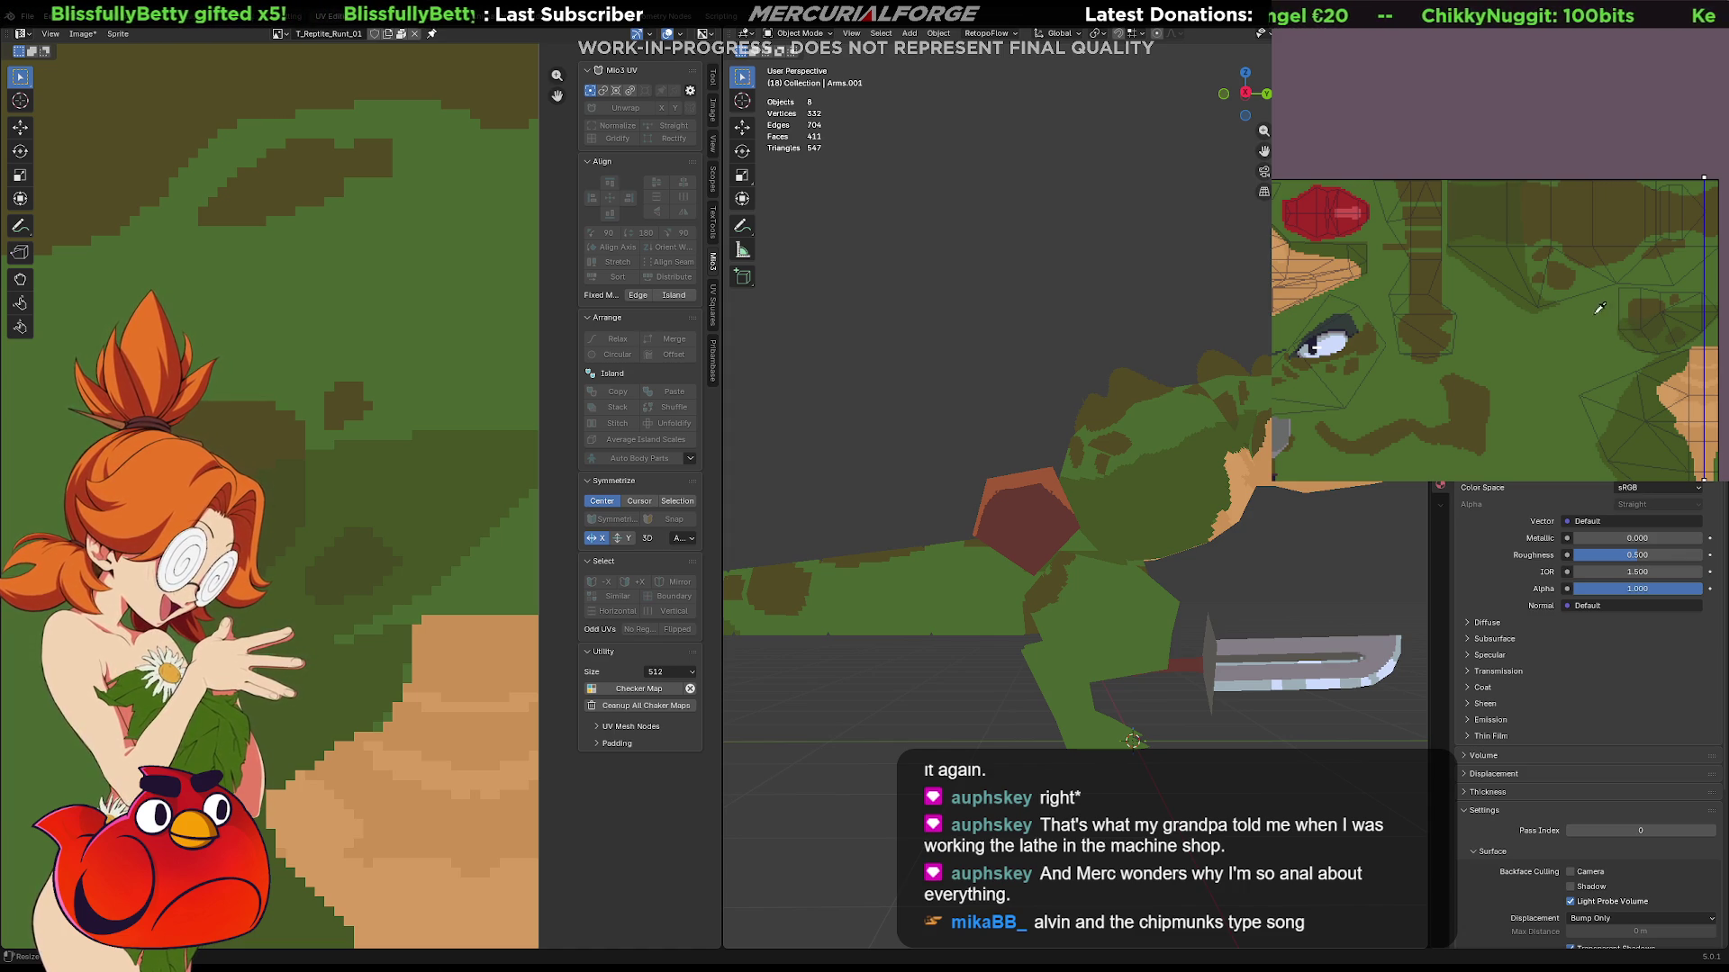
{"action": "scroll", "coordinate": [1595, 308], "scroll_direction": "up", "scroll_amount": 2}
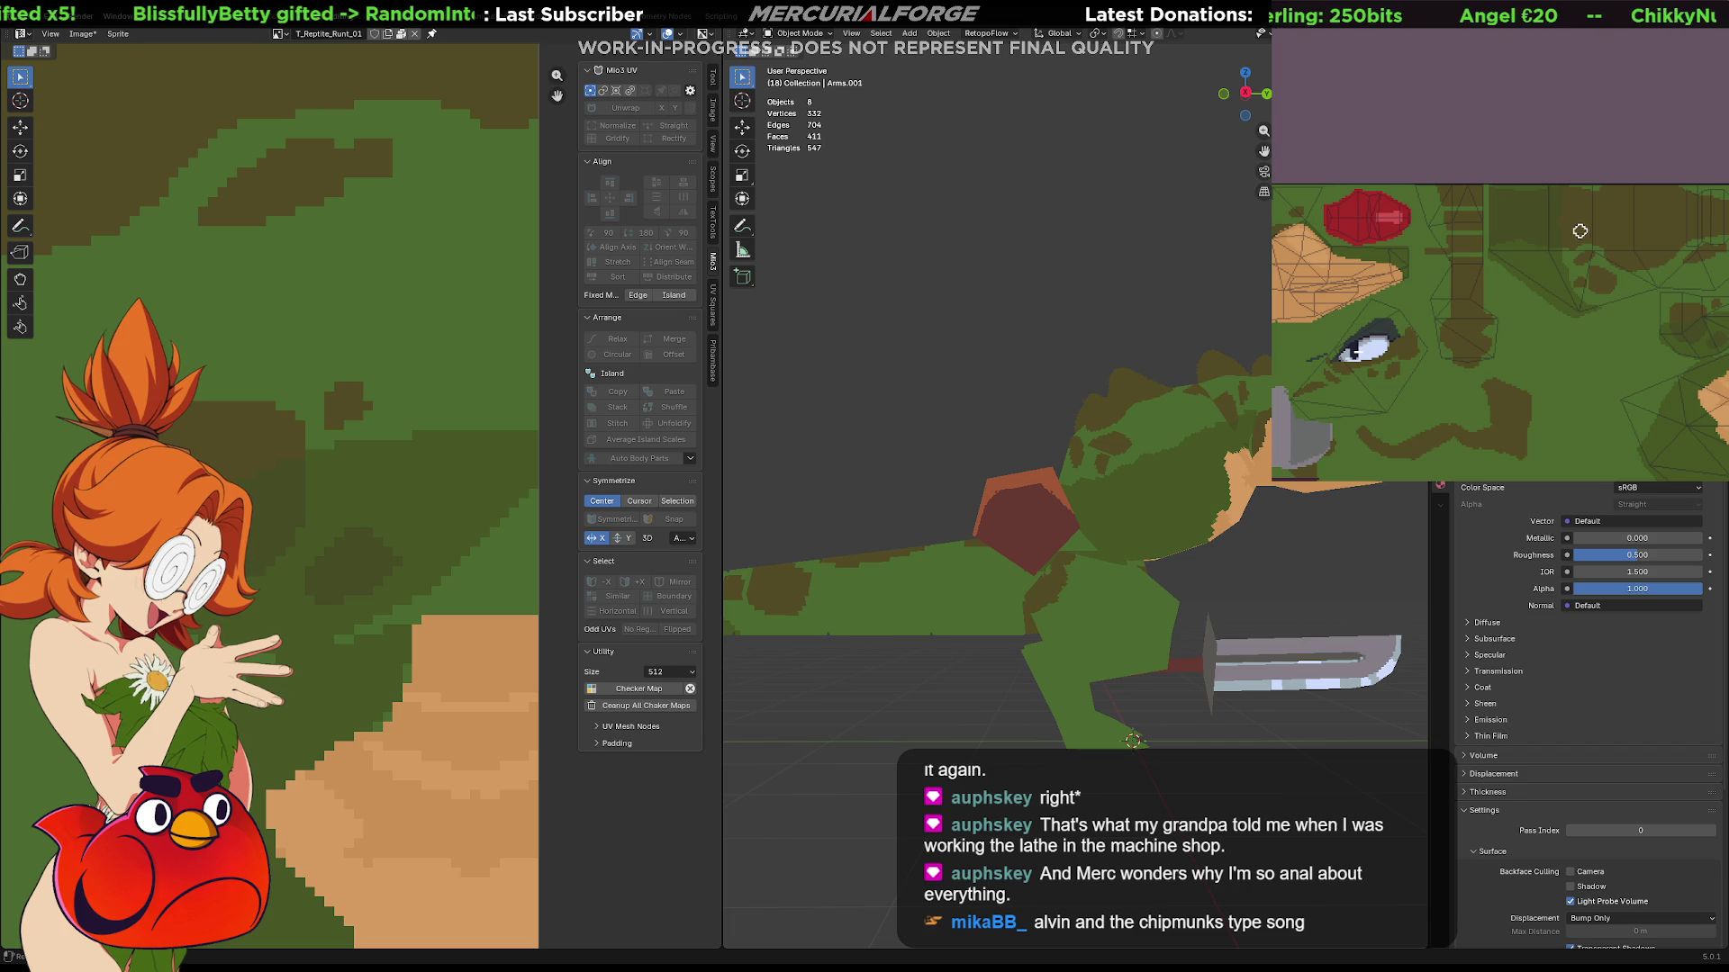
{"action": "mouse_move", "coordinate": [1001, 480]}
{"action": "middle_mouse_down"}
{"action": "mouse_move", "coordinate": [1357, 496]}
{"action": "mouse_move", "coordinate": [968, 491]}
{"action": "middle_mouse_up"}
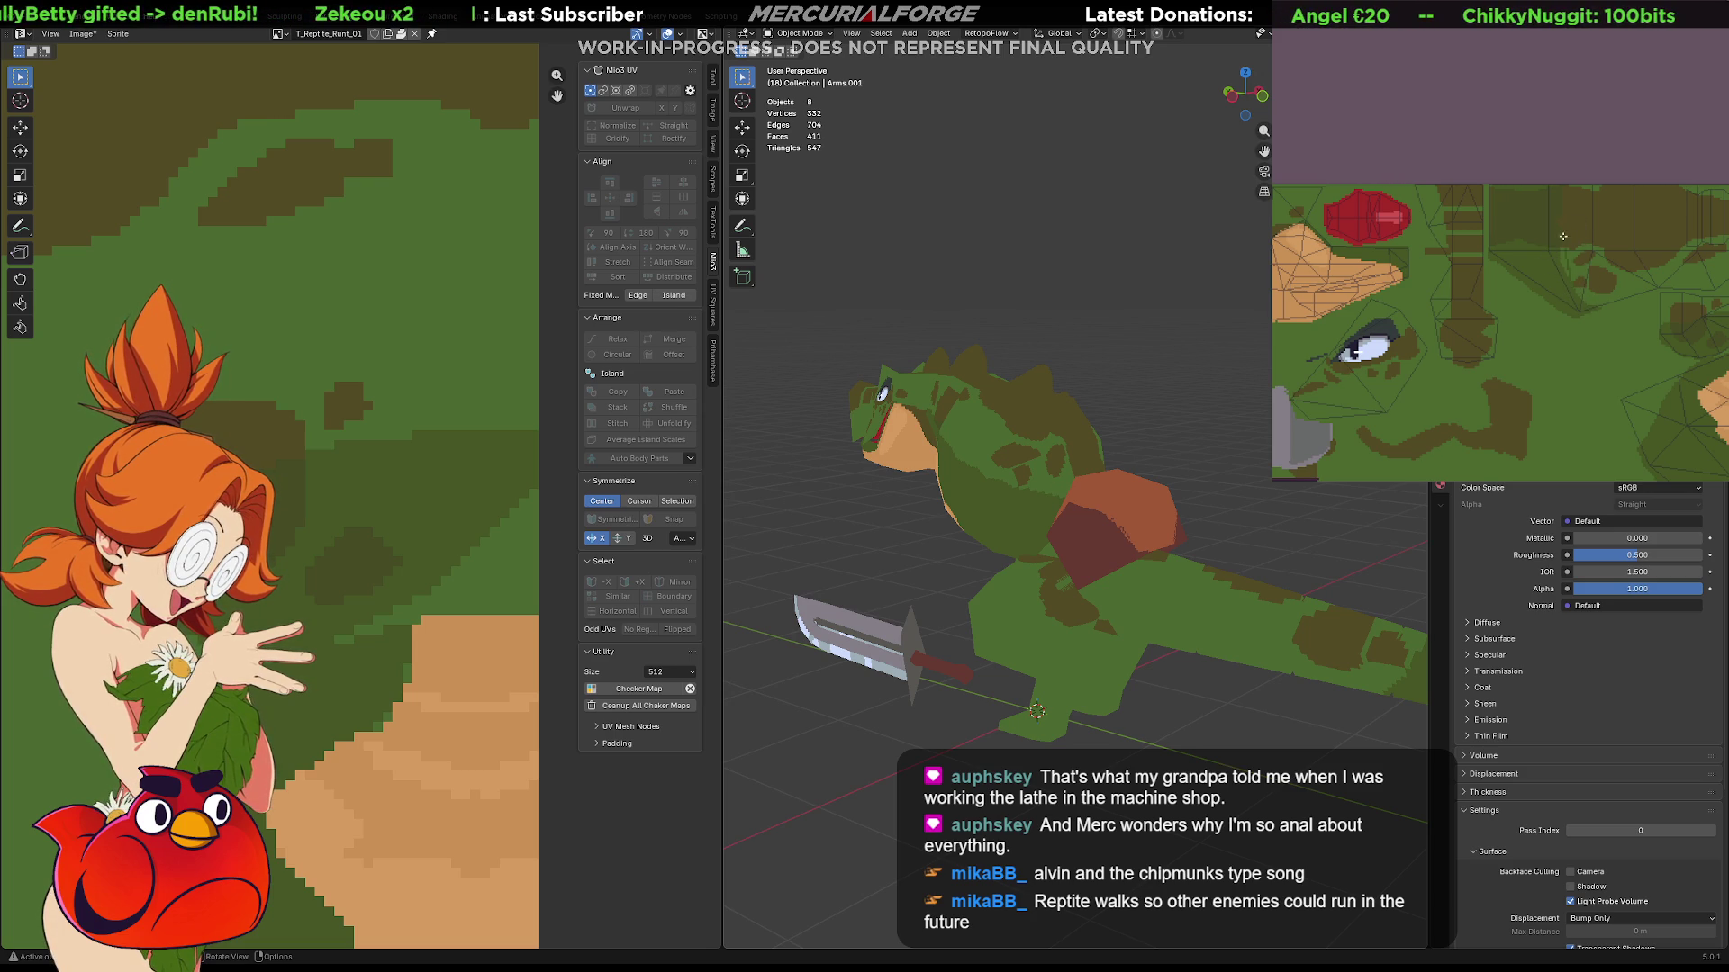
{"action": "left_click_drag", "start_coordinate": [1557, 290], "coordinate": [1611, 359]}
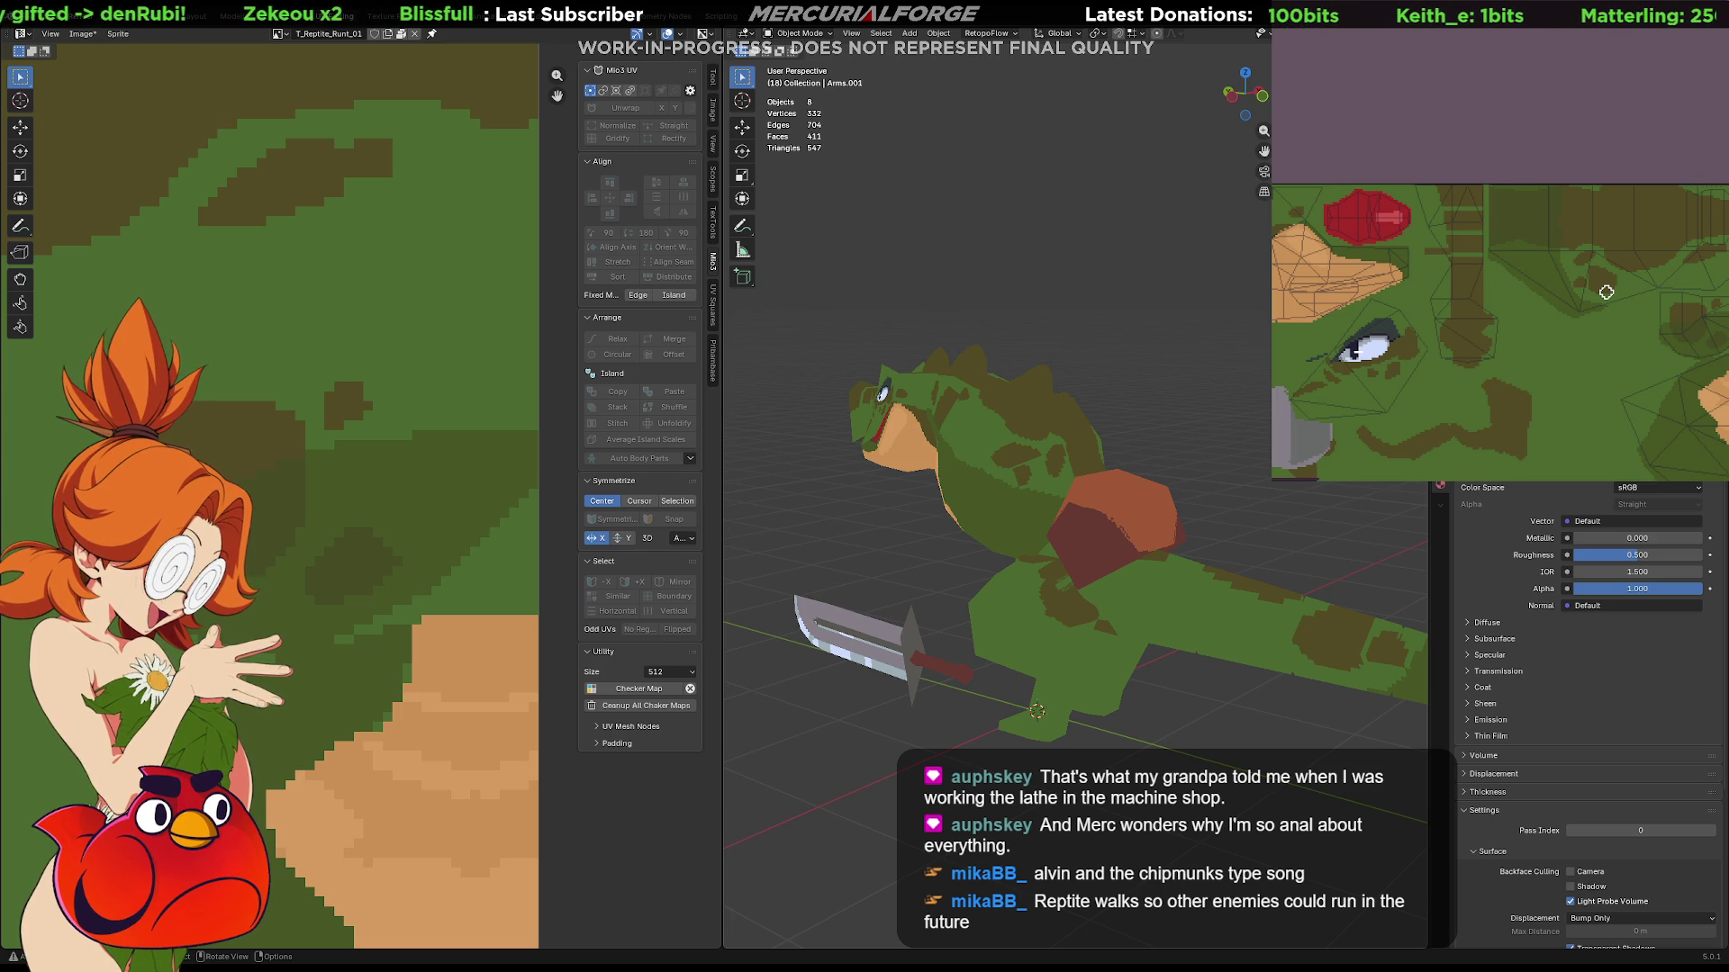
{"action": "mouse_move", "coordinate": [905, 514]}
{"action": "middle_mouse_down"}
{"action": "mouse_move", "coordinate": [944, 461]}
{"action": "mouse_move", "coordinate": [685, 467]}
{"action": "middle_mouse_up"}
{"action": "scroll", "coordinate": [991, 410], "scroll_direction": "up", "scroll_amount": 2}
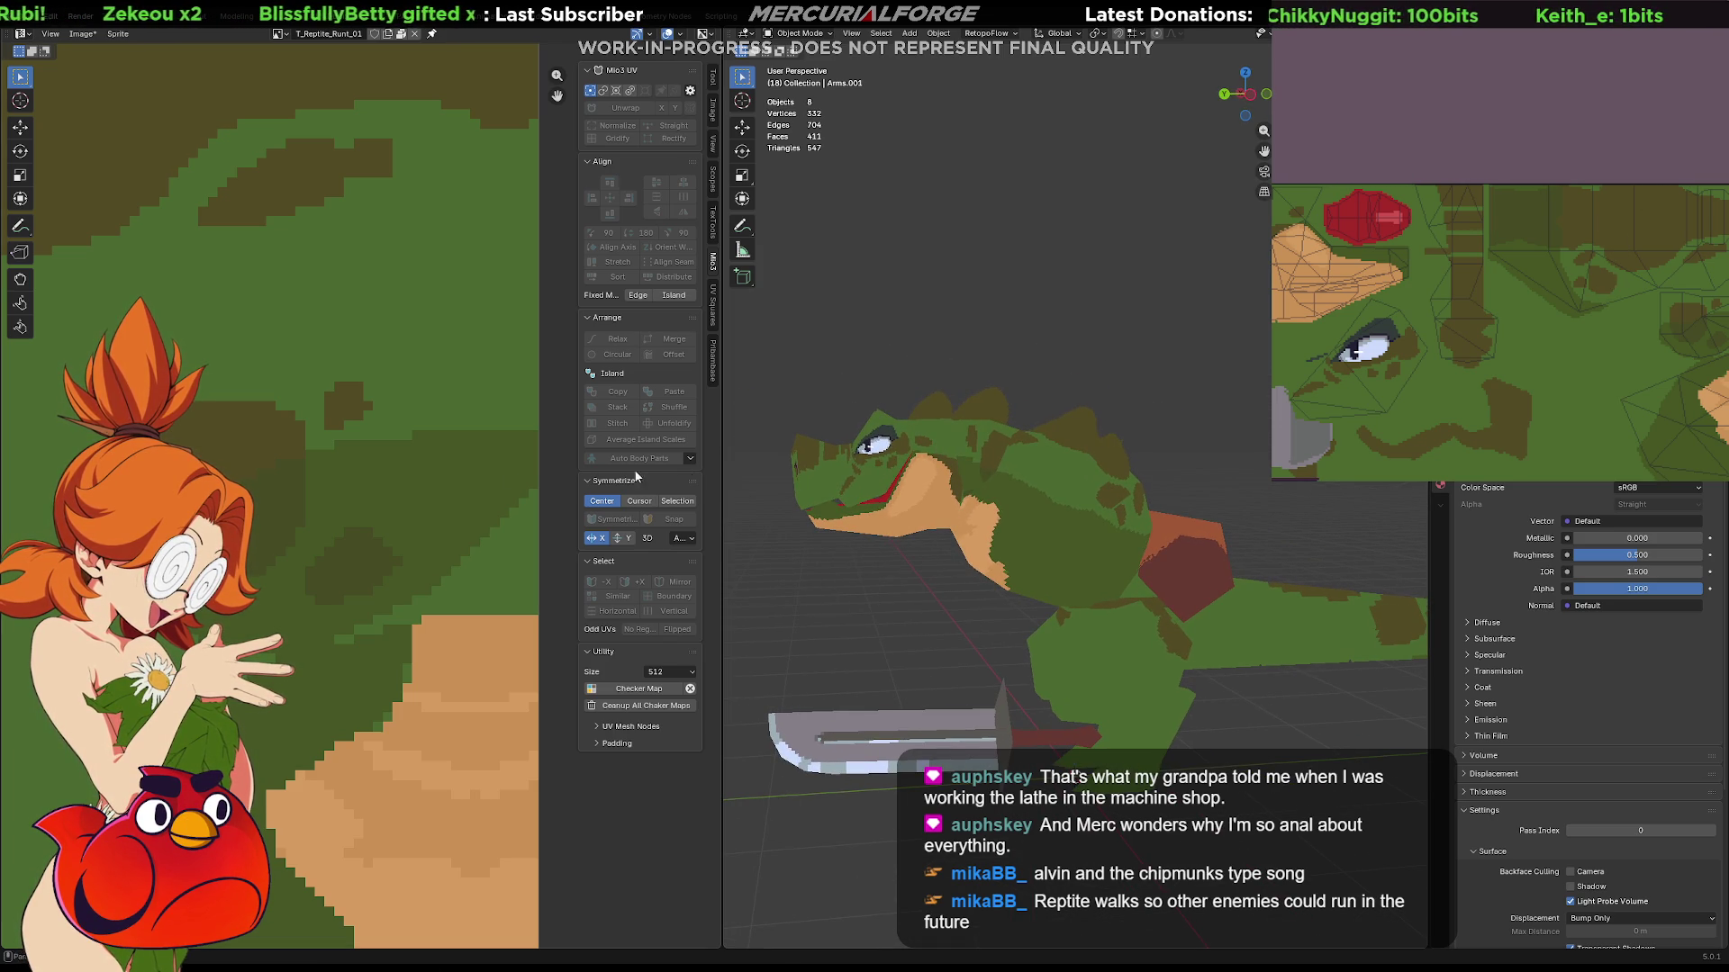
{"action": "scroll", "coordinate": [1577, 308], "scroll_direction": "up", "scroll_amount": 2}
{"action": "mouse_move", "coordinate": [1599, 282]}
{"action": "middle_mouse_down"}
{"action": "mouse_move", "coordinate": [1592, 312]}
{"action": "mouse_move", "coordinate": [1636, 296]}
{"action": "middle_mouse_up"}
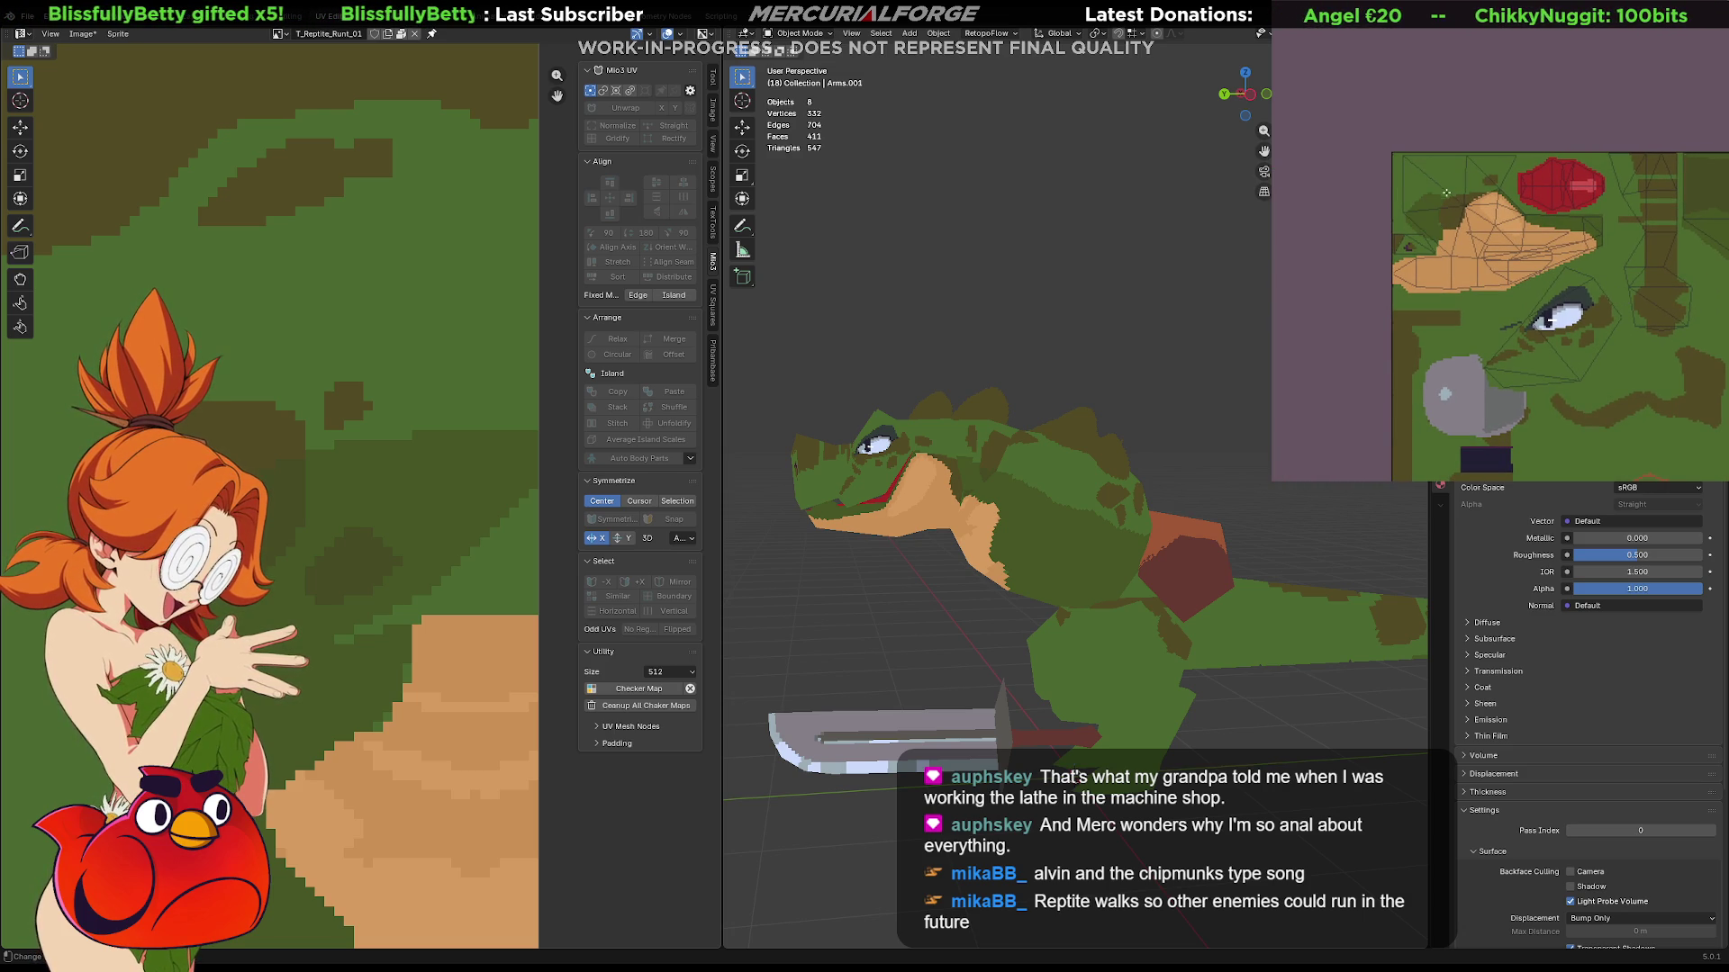
Dab a darker green patch on the texture, then view the model's other side and the texture's right edge.
{"action": "left_click", "coordinate": [1451, 206]}
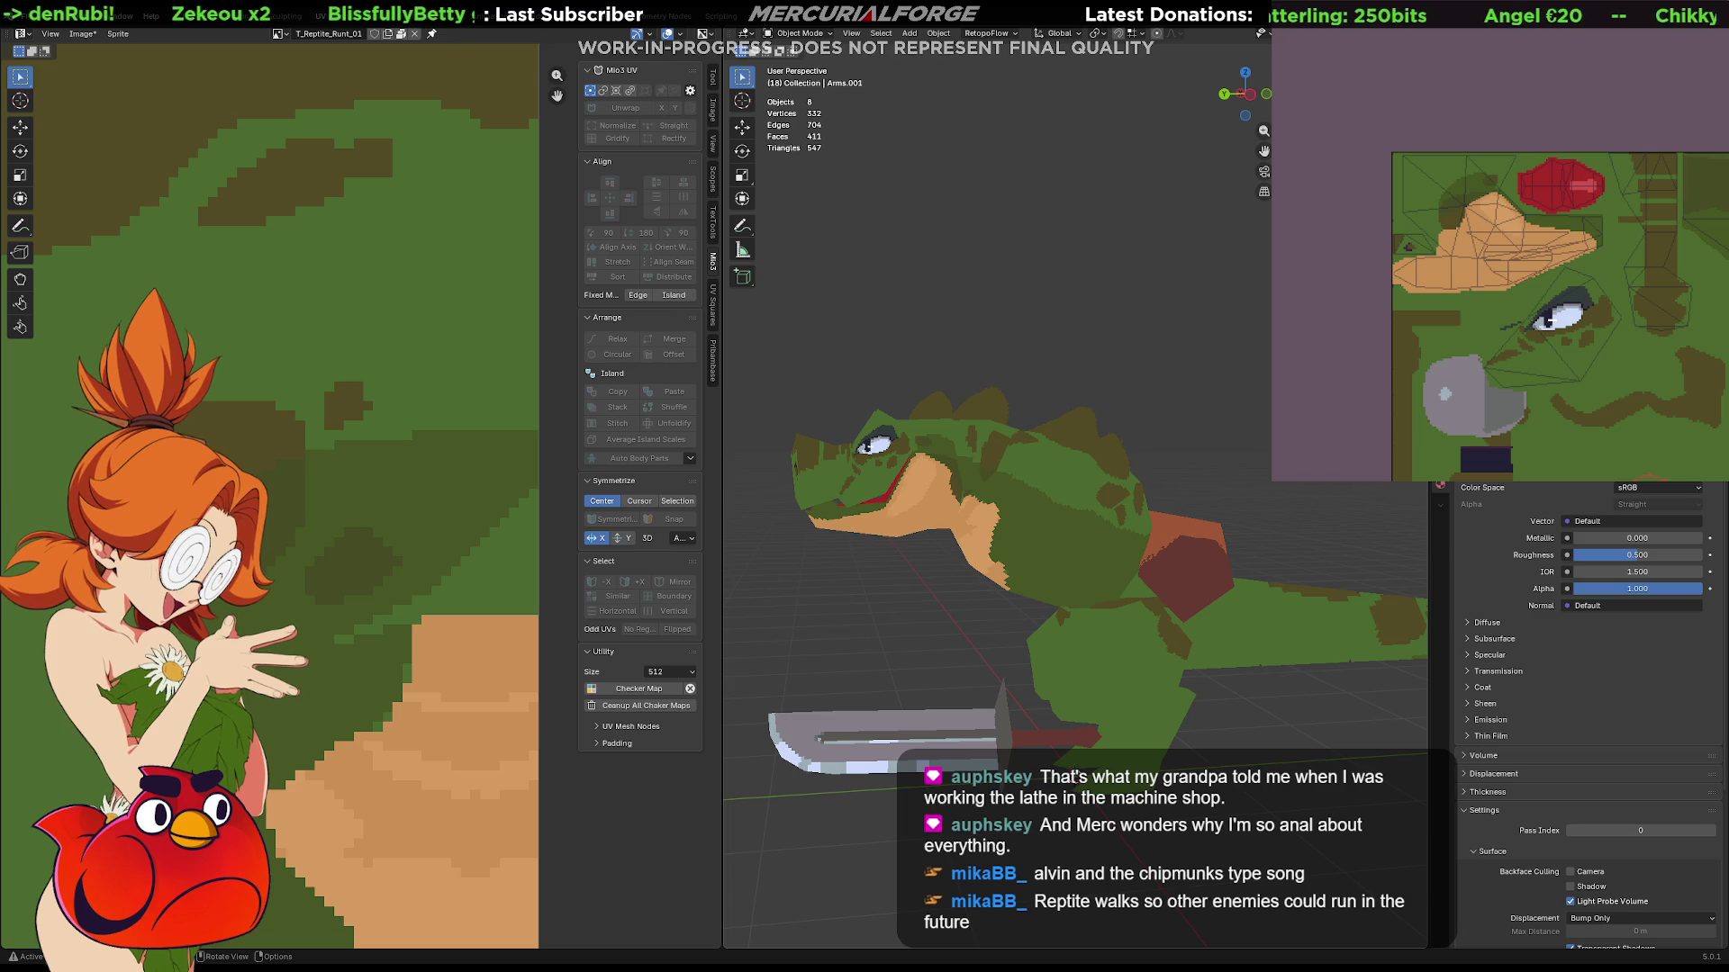
{"action": "mouse_move", "coordinate": [959, 507]}
{"action": "middle_mouse_down"}
{"action": "mouse_move", "coordinate": [1273, 480]}
{"action": "mouse_move", "coordinate": [941, 446]}
{"action": "middle_mouse_up"}
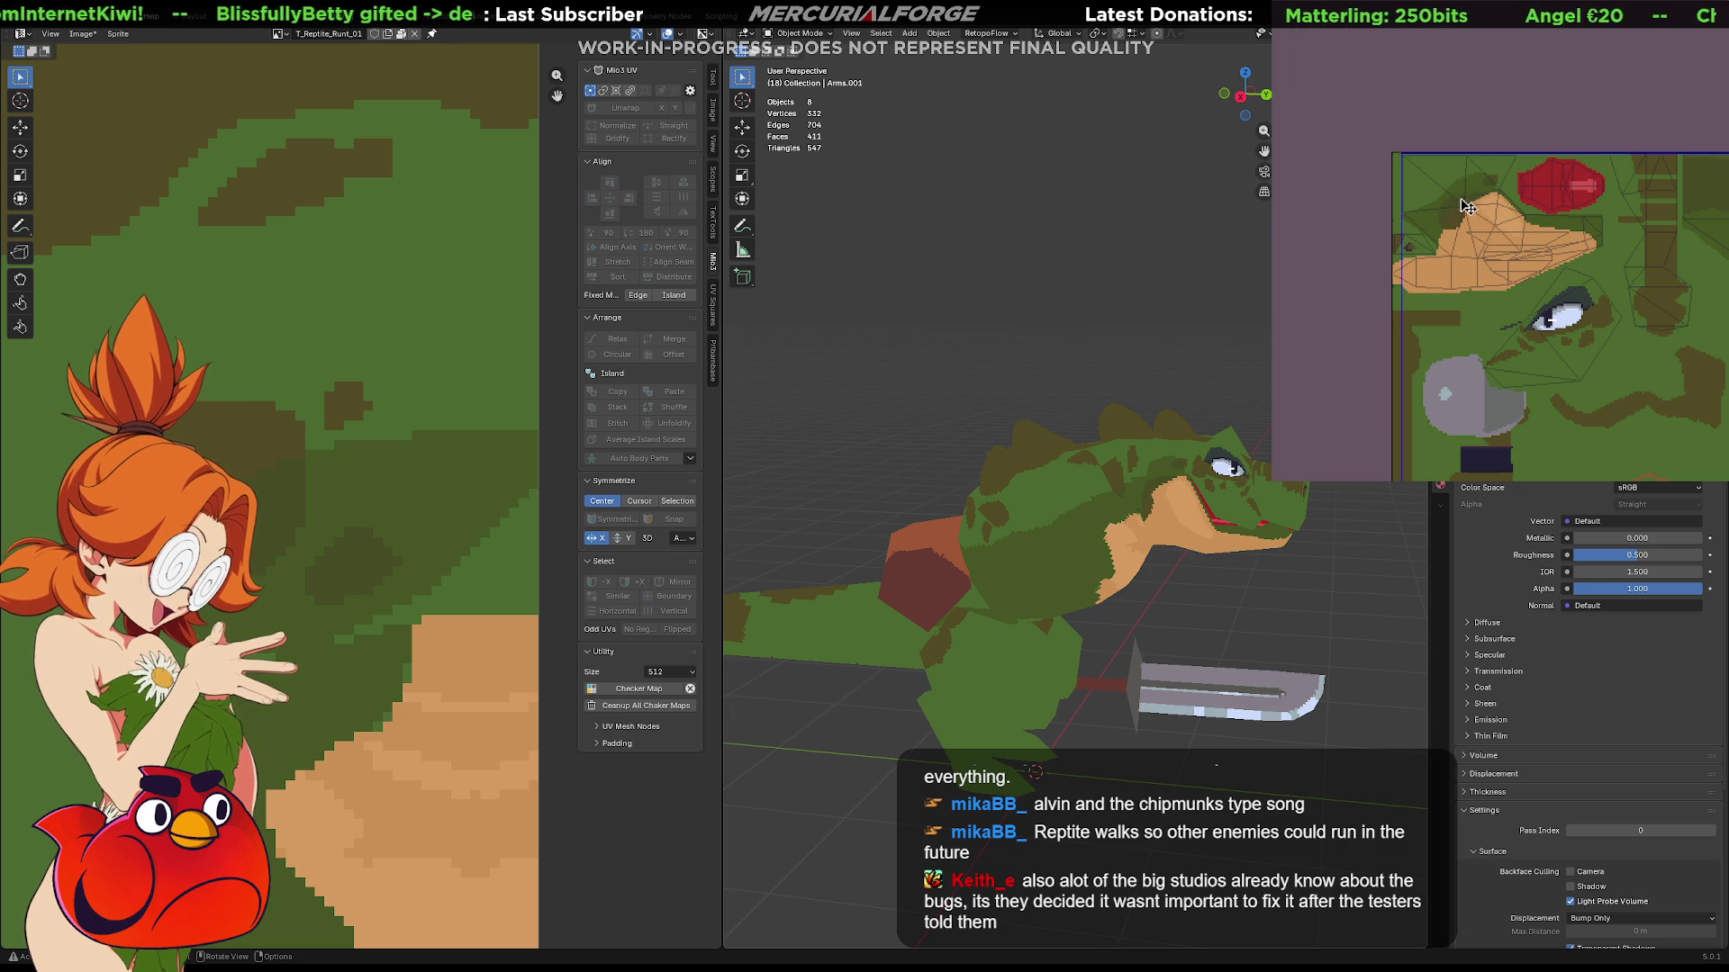
{"action": "middle_click_drag", "start_coordinate": [1715, 316], "coordinate": [1532, 269]}
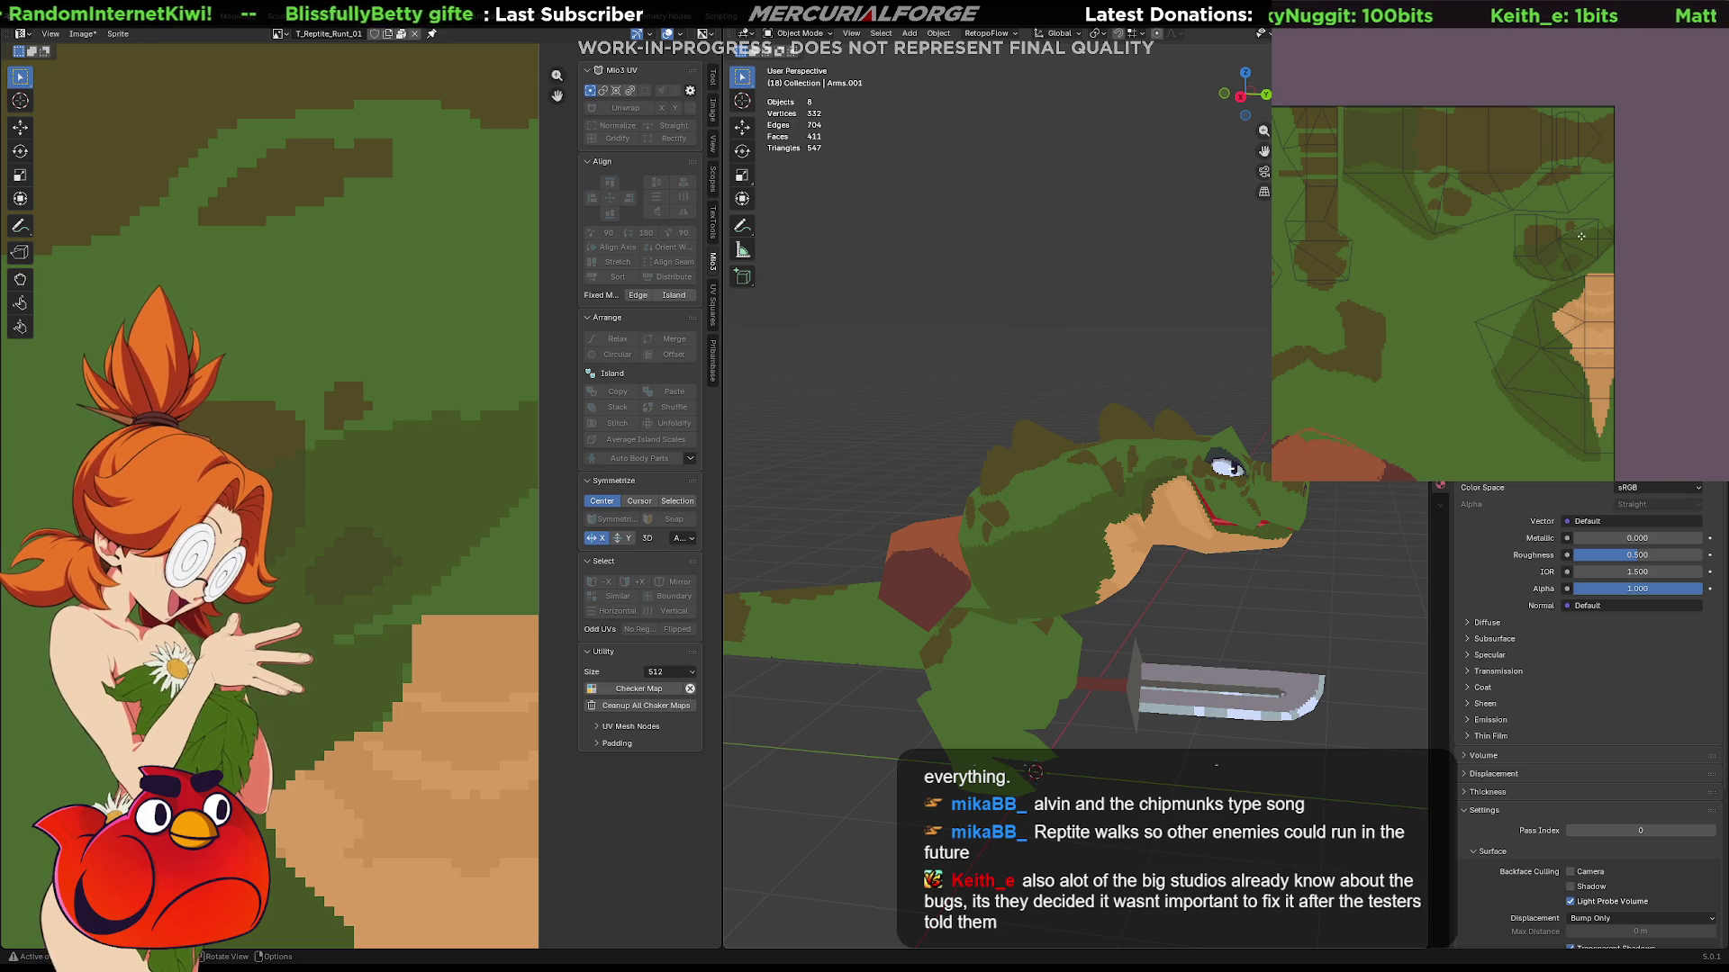
{"action": "mouse_move", "coordinate": [1188, 479]}
{"action": "middle_mouse_down"}
{"action": "mouse_move", "coordinate": [726, 463]}
{"action": "mouse_move", "coordinate": [834, 466]}
{"action": "mouse_move", "coordinate": [928, 441]}
{"action": "middle_mouse_up"}
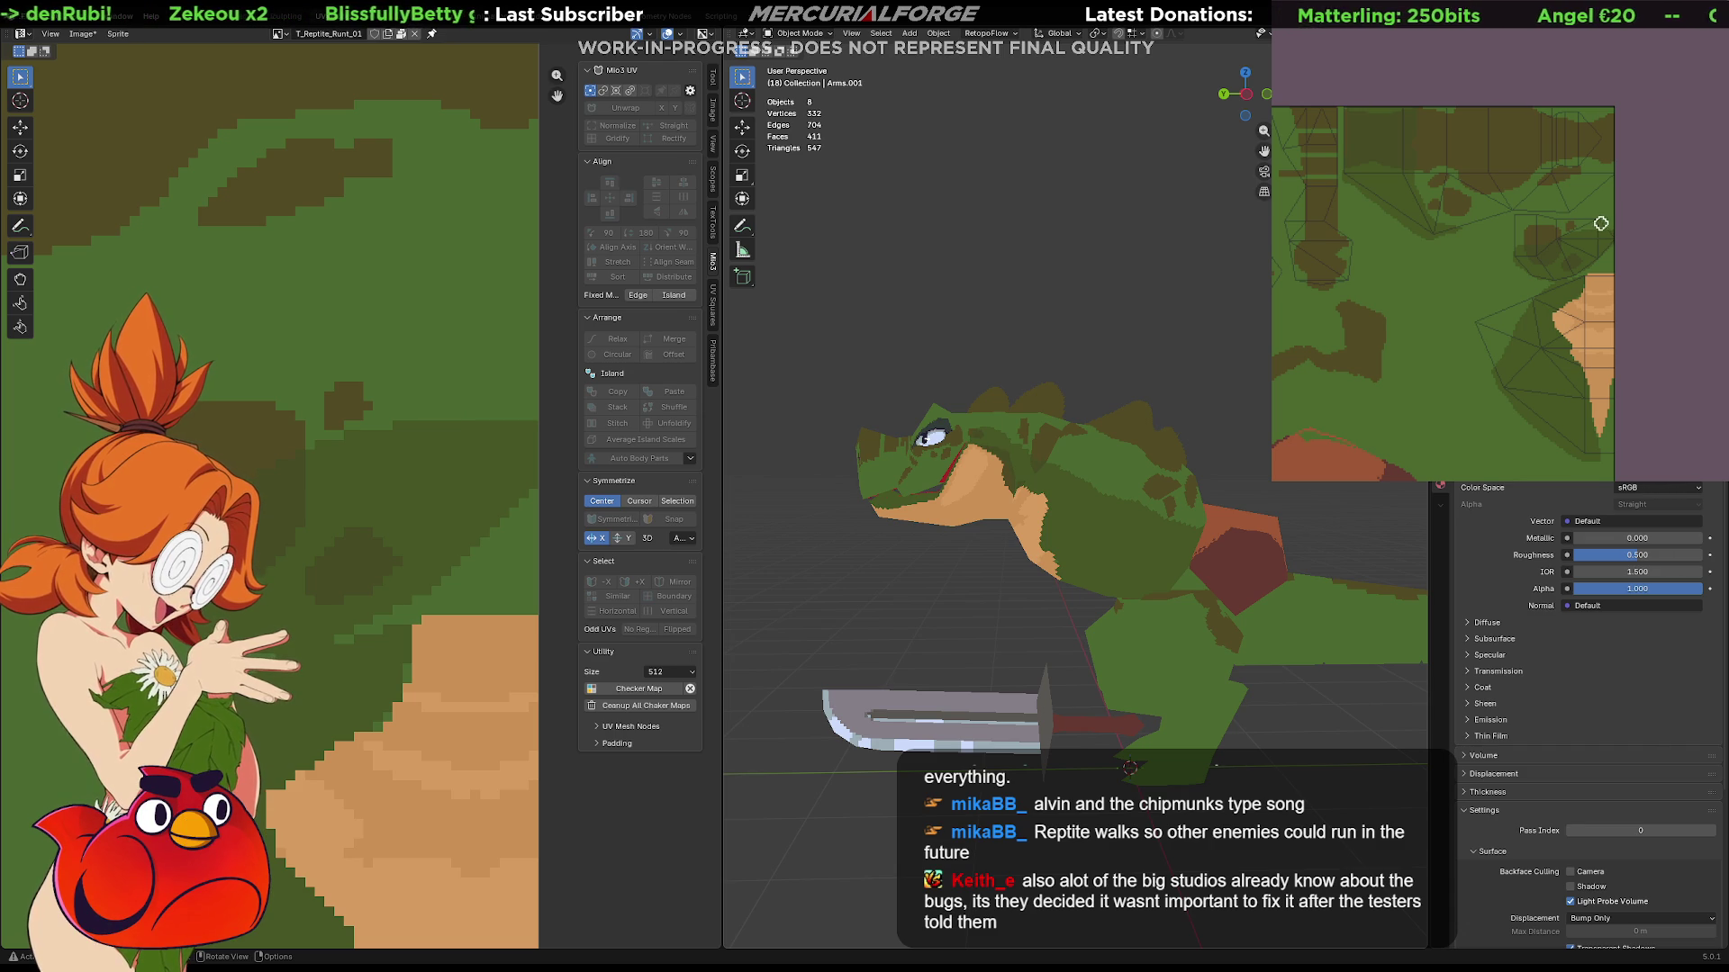
{"action": "left_click", "coordinate": [1629, 240]}
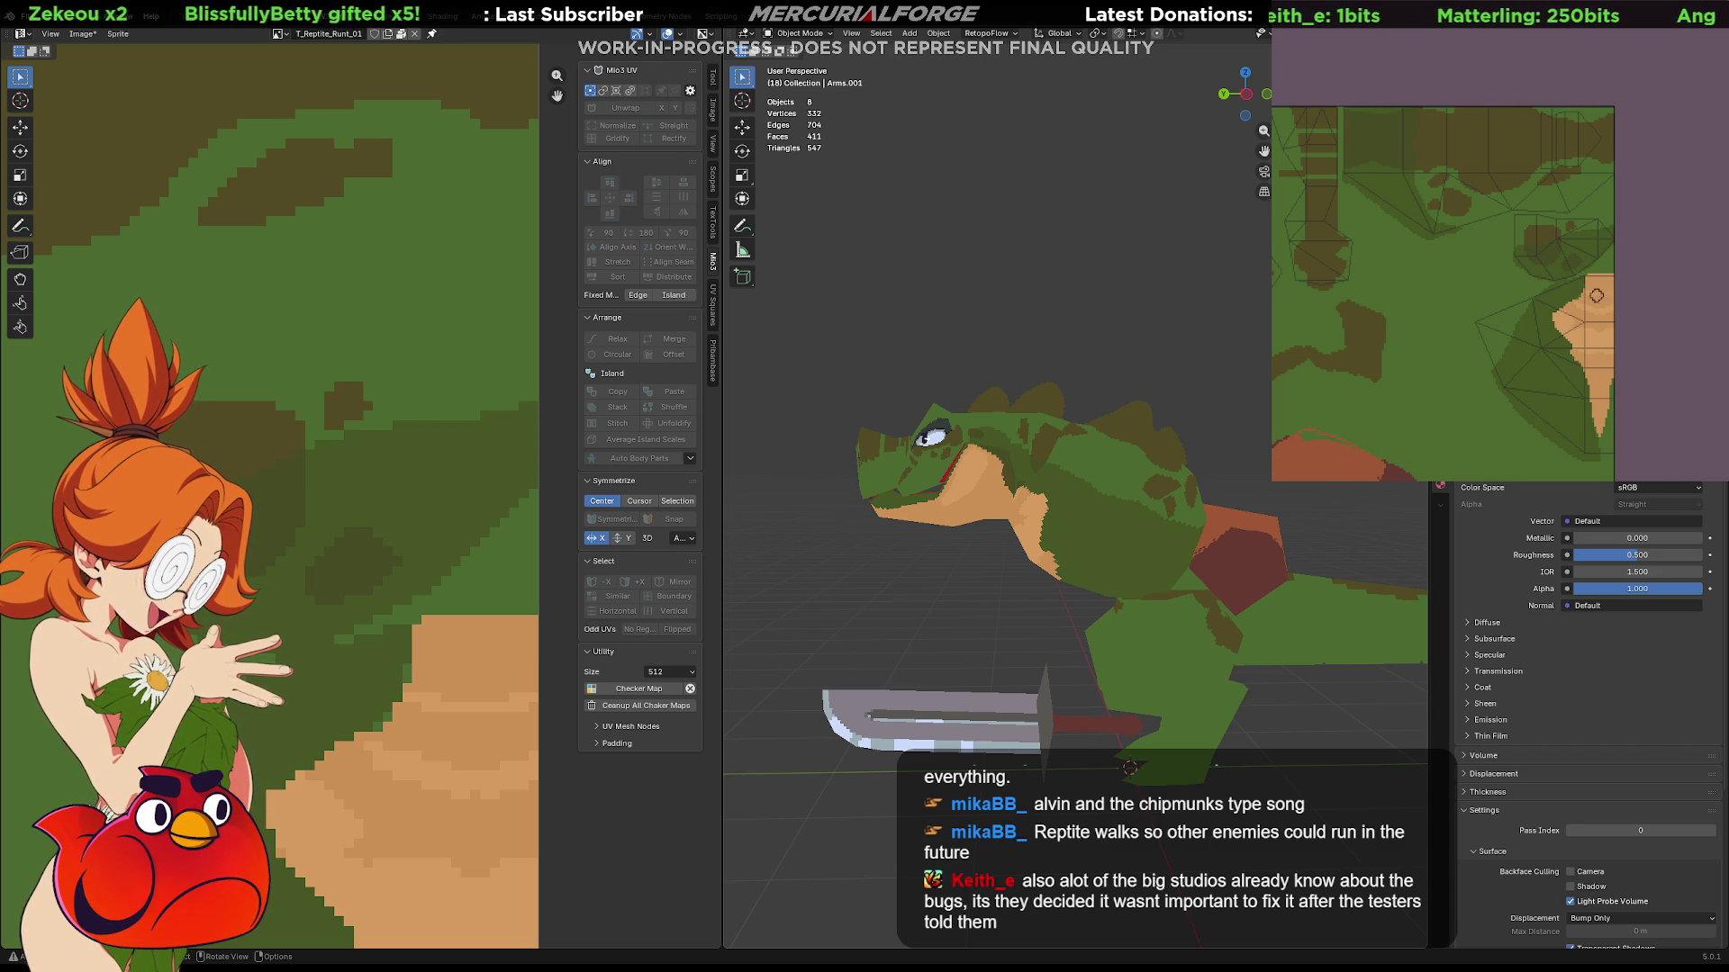
{"action": "scroll", "coordinate": [1583, 317], "scroll_direction": "up", "scroll_amount": 2}
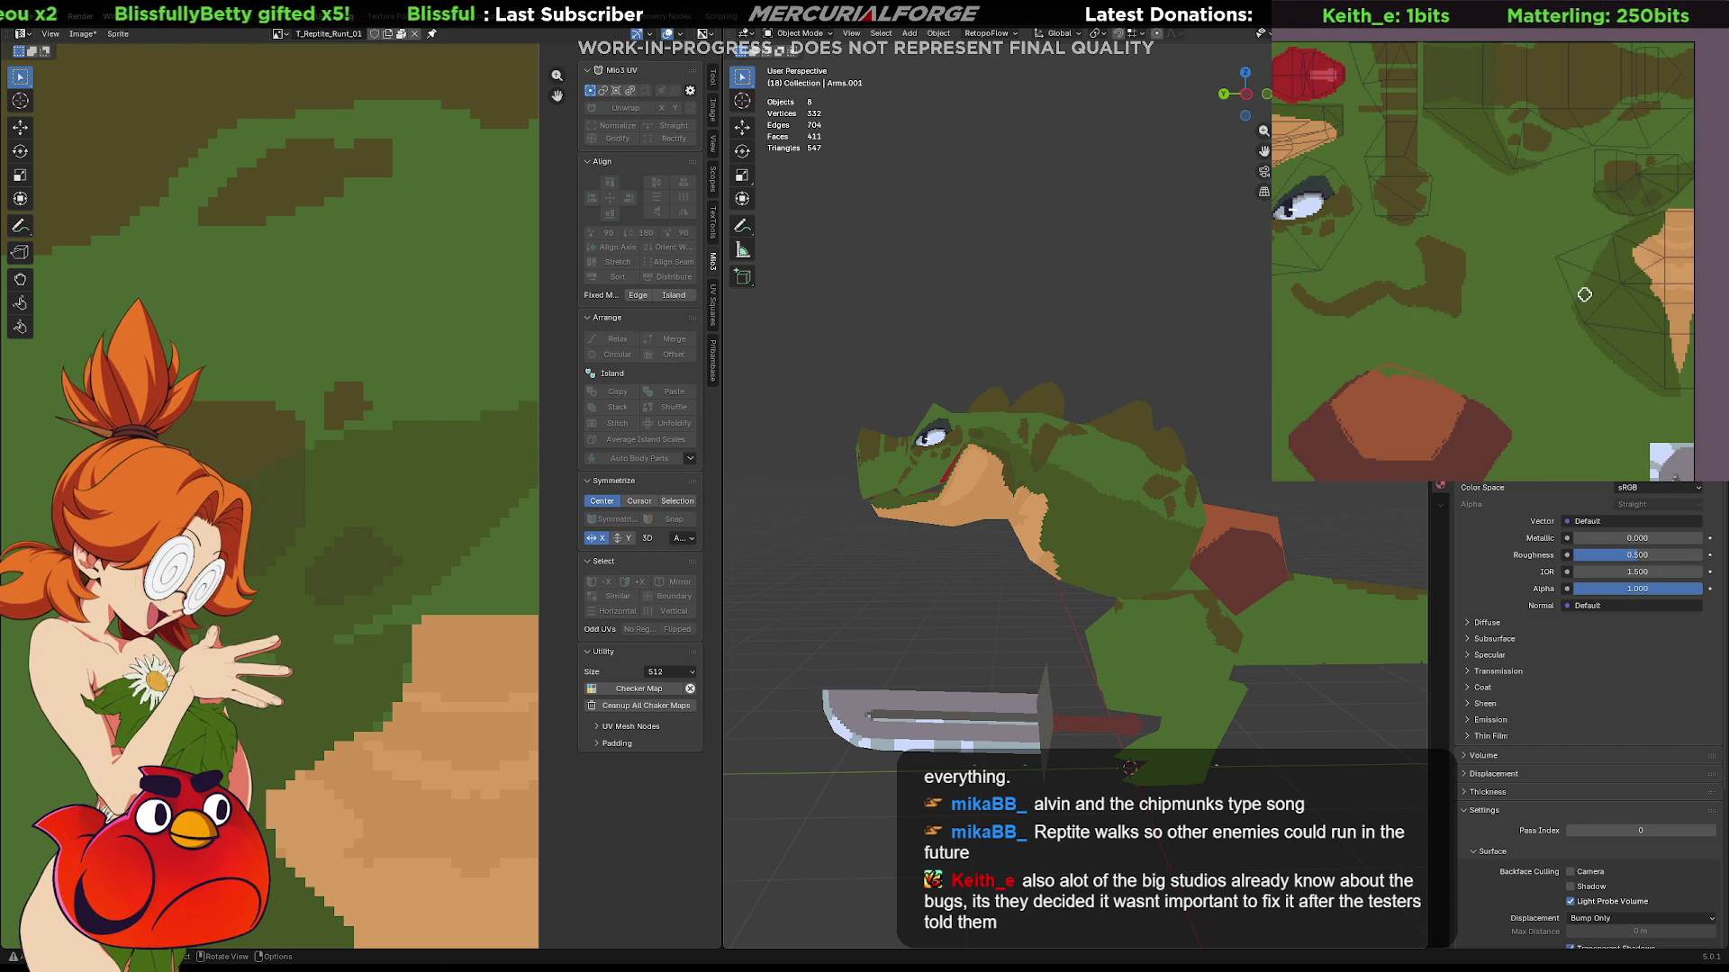
{"action": "scroll", "coordinate": [1586, 294], "scroll_direction": "up", "scroll_amount": 2}
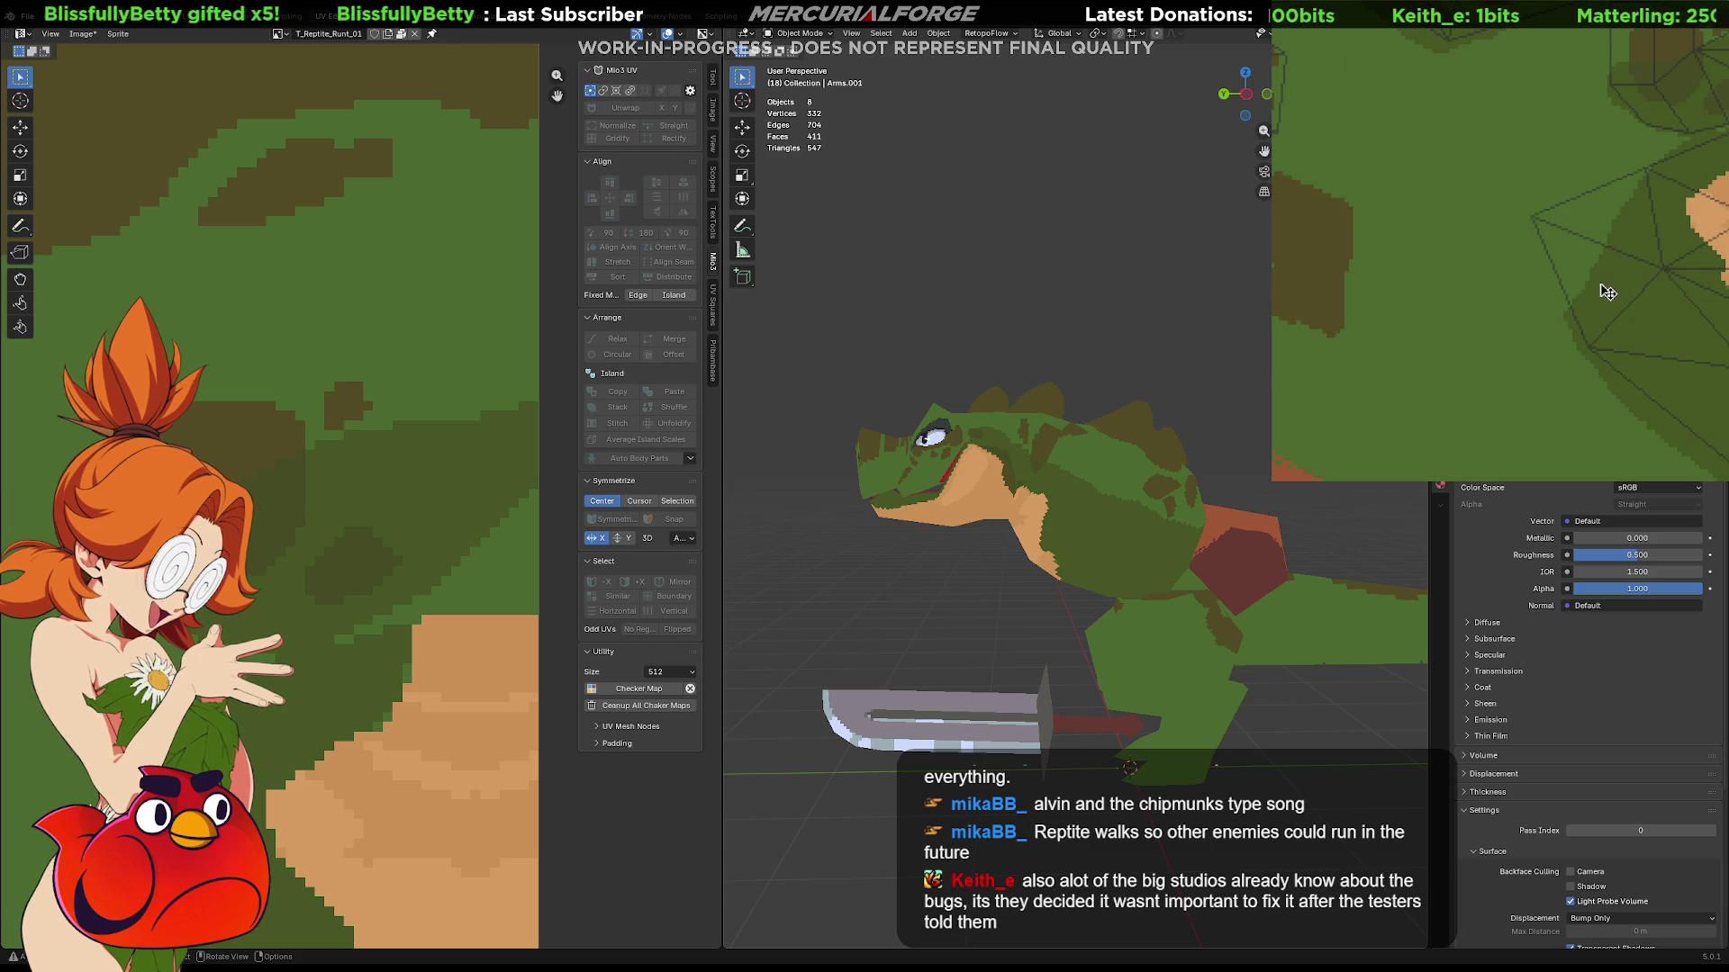
{"action": "scroll", "coordinate": [1607, 291], "scroll_direction": "up", "scroll_amount": 1}
{"action": "middle_click_drag", "start_coordinate": [1609, 280], "coordinate": [1574, 312]}
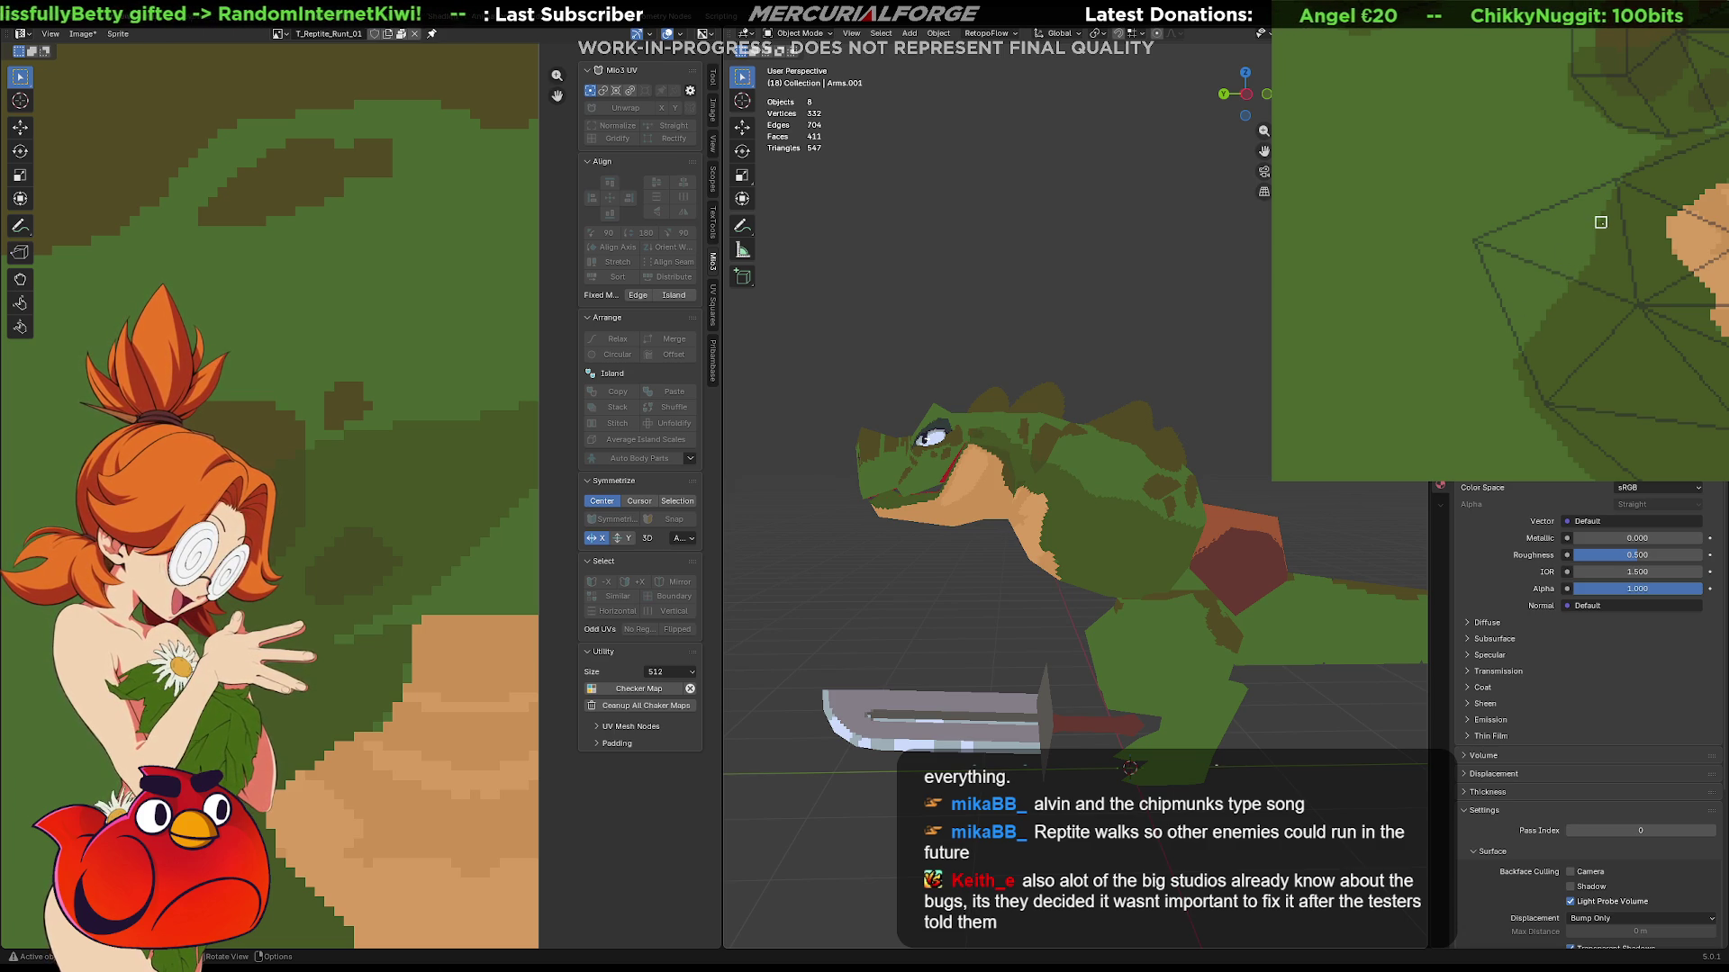
{"action": "middle_click_drag", "start_coordinate": [1582, 251], "coordinate": [1606, 423]}
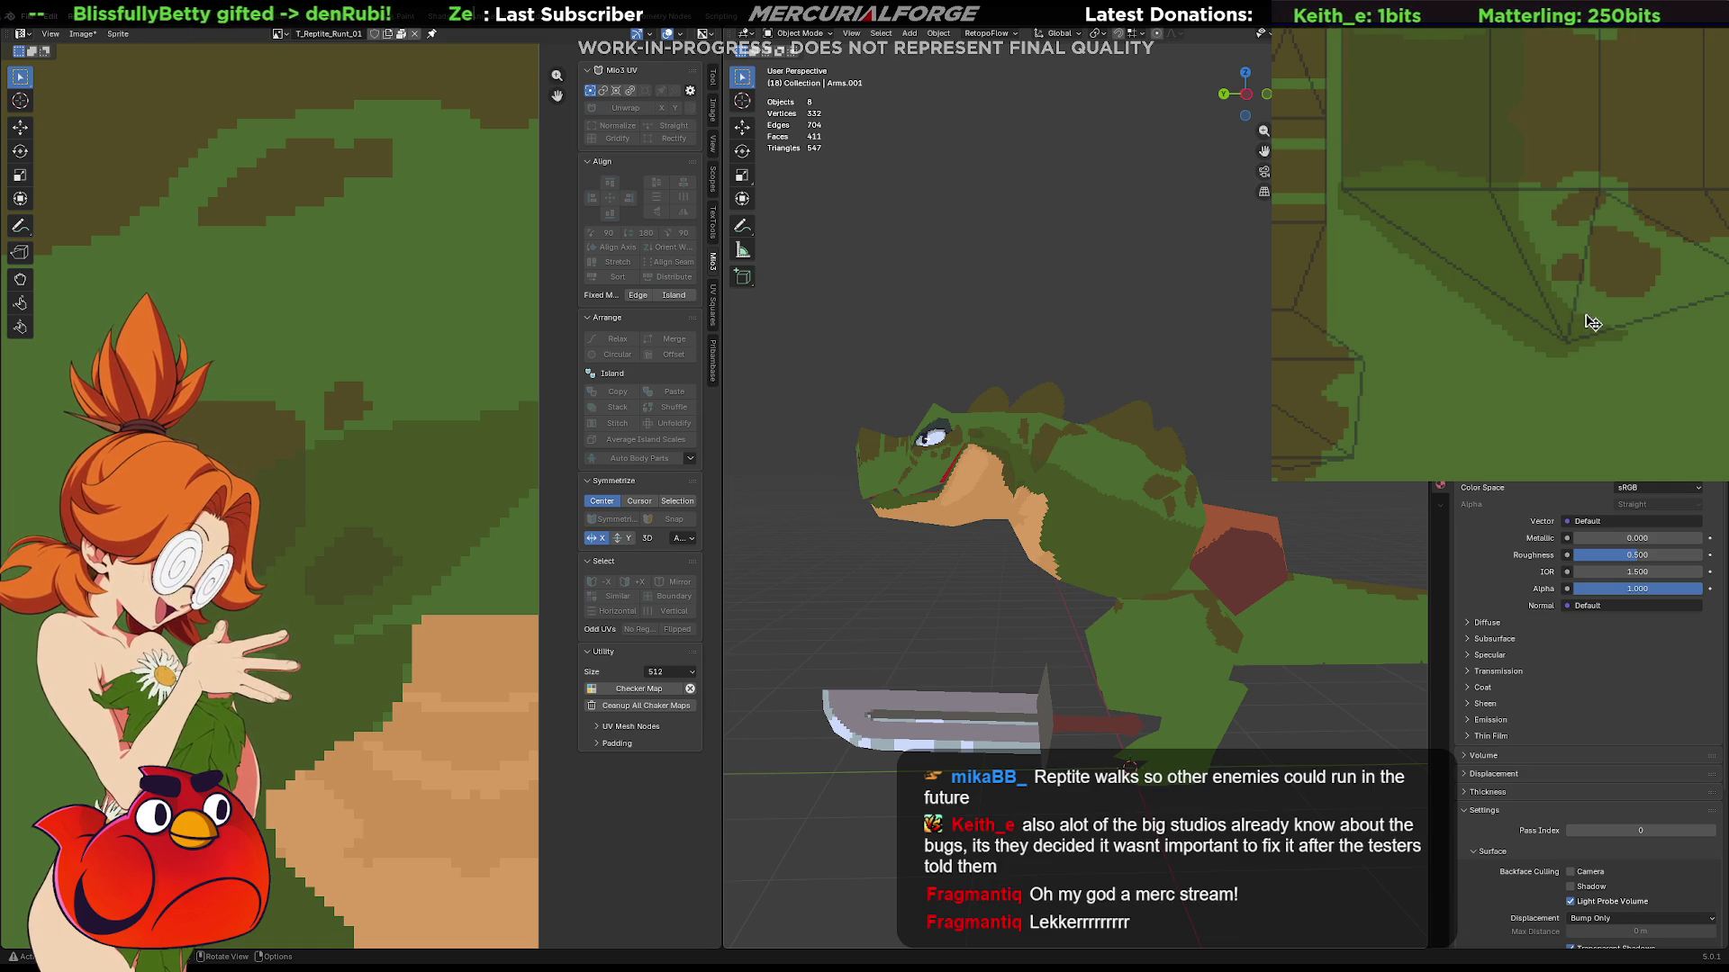
{"action": "middle_click_drag", "start_coordinate": [1633, 330], "coordinate": [1613, 297]}
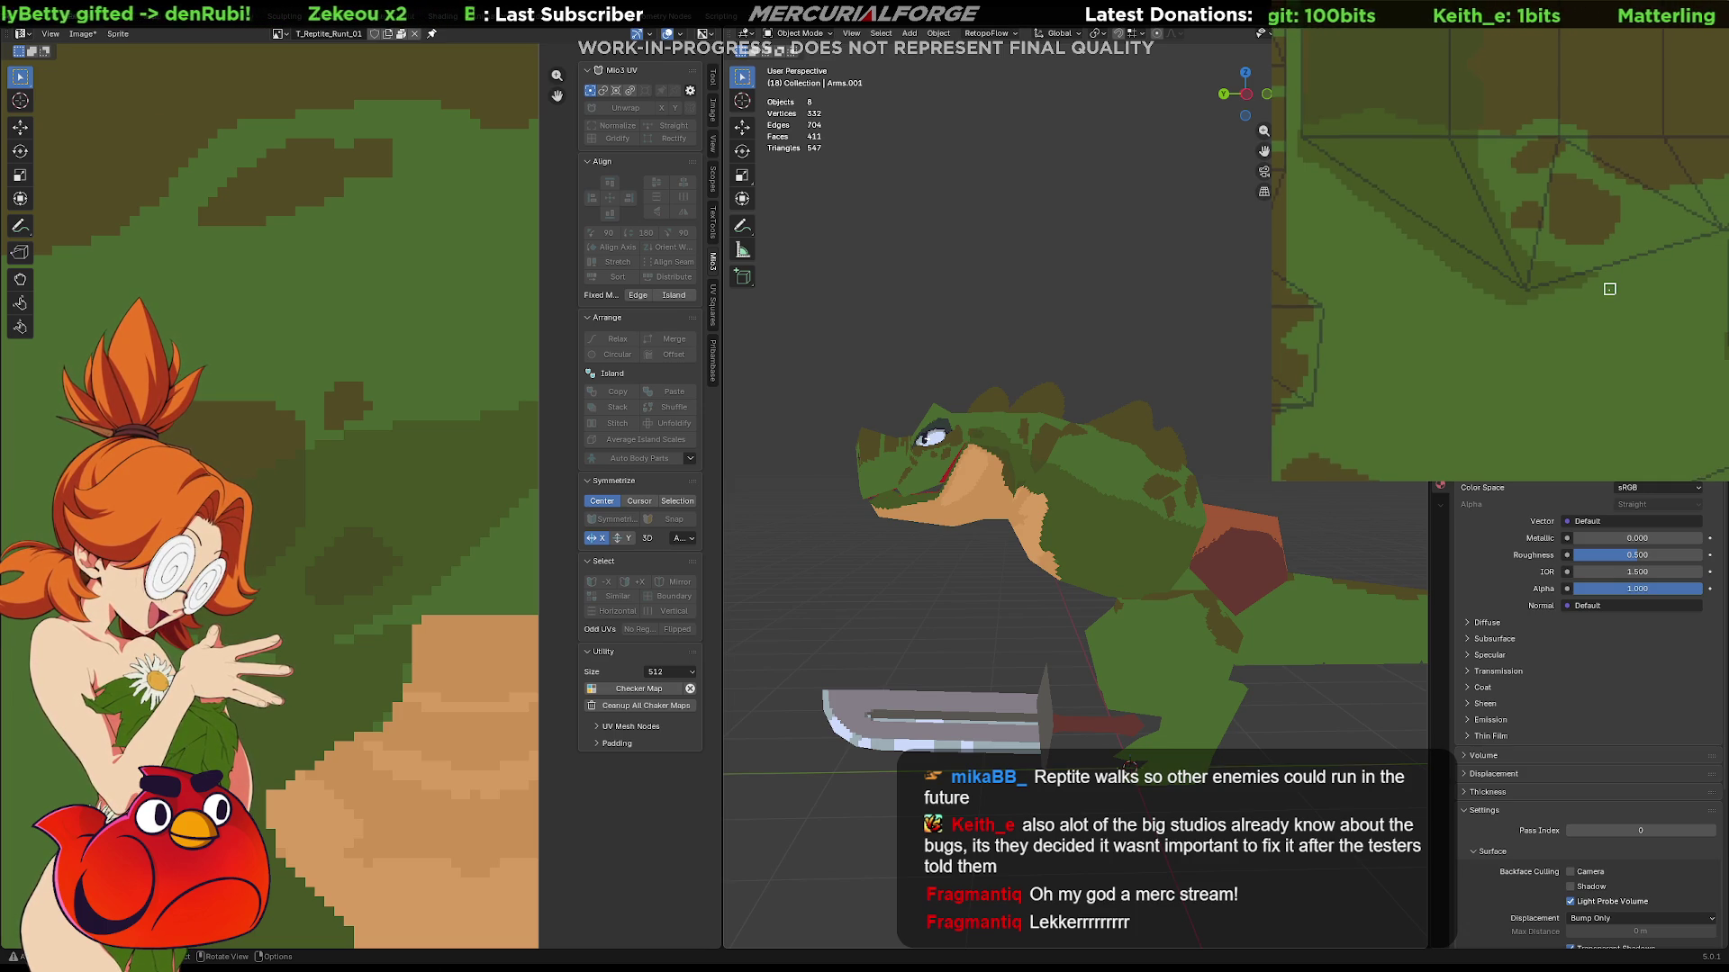
{"action": "mouse_move", "coordinate": [1680, 321]}
{"action": "middle_mouse_down"}
{"action": "mouse_move", "coordinate": [1643, 367]}
{"action": "mouse_move", "coordinate": [1666, 338]}
{"action": "middle_mouse_up"}
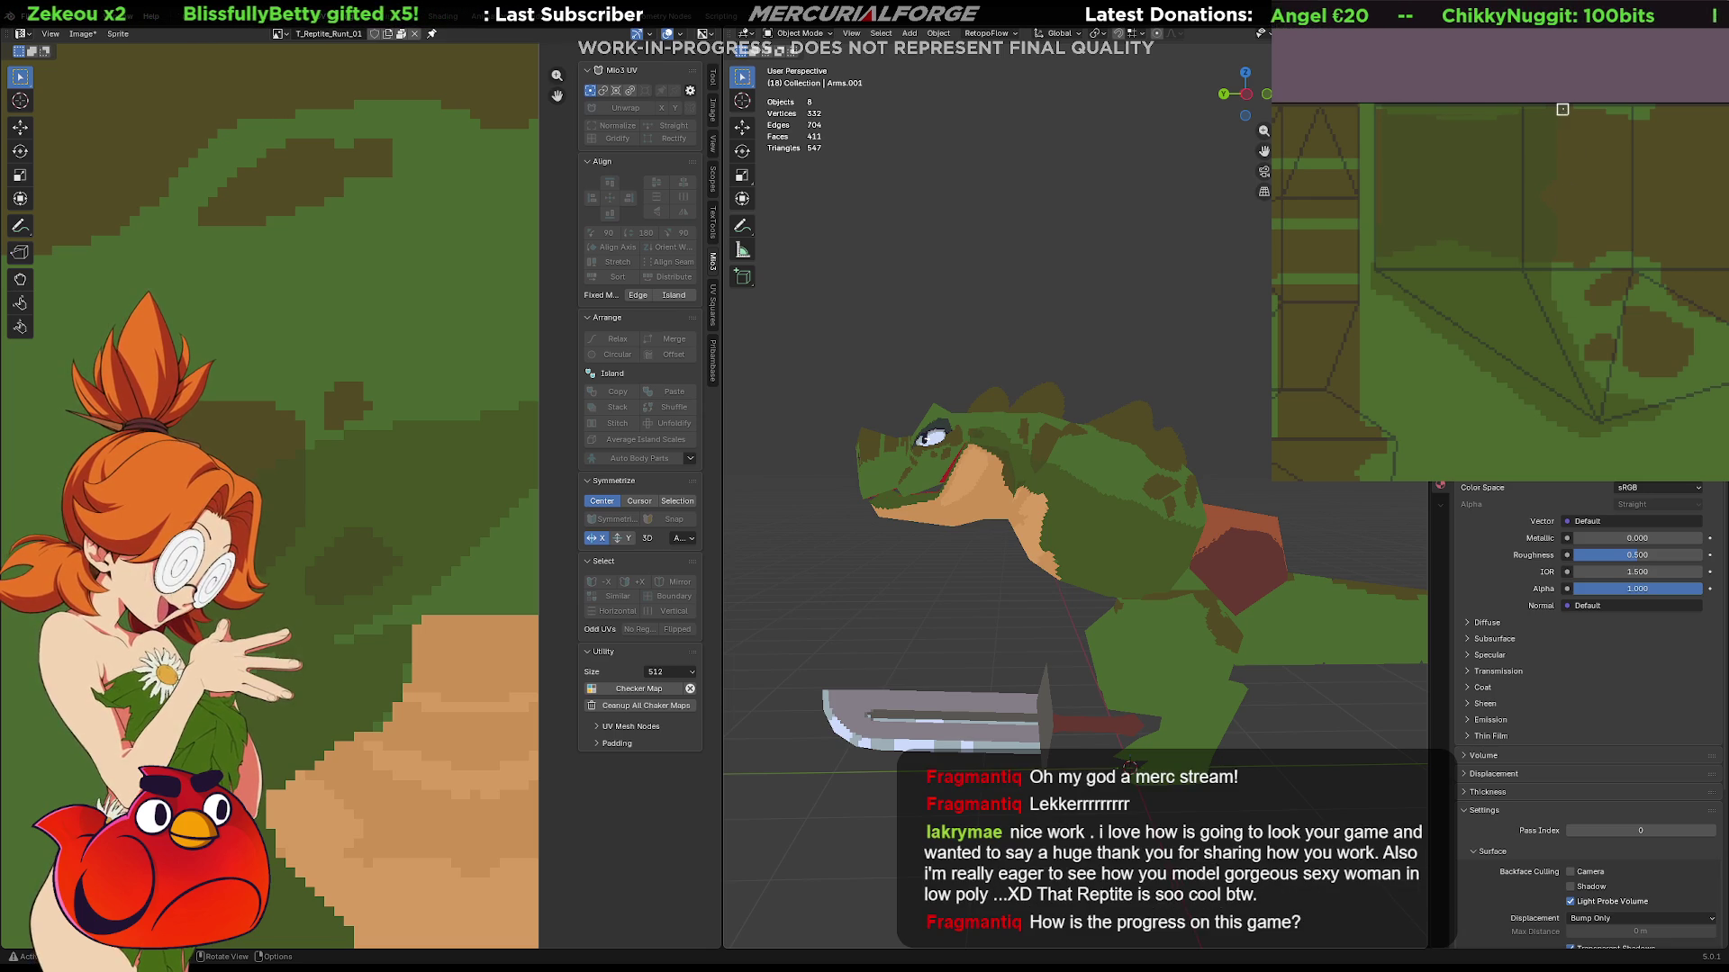
{"action": "mouse_move", "coordinate": [1619, 276]}
{"action": "middle_mouse_down"}
{"action": "mouse_move", "coordinate": [1590, 226]}
{"action": "mouse_move", "coordinate": [1613, 313]}
{"action": "middle_mouse_up"}
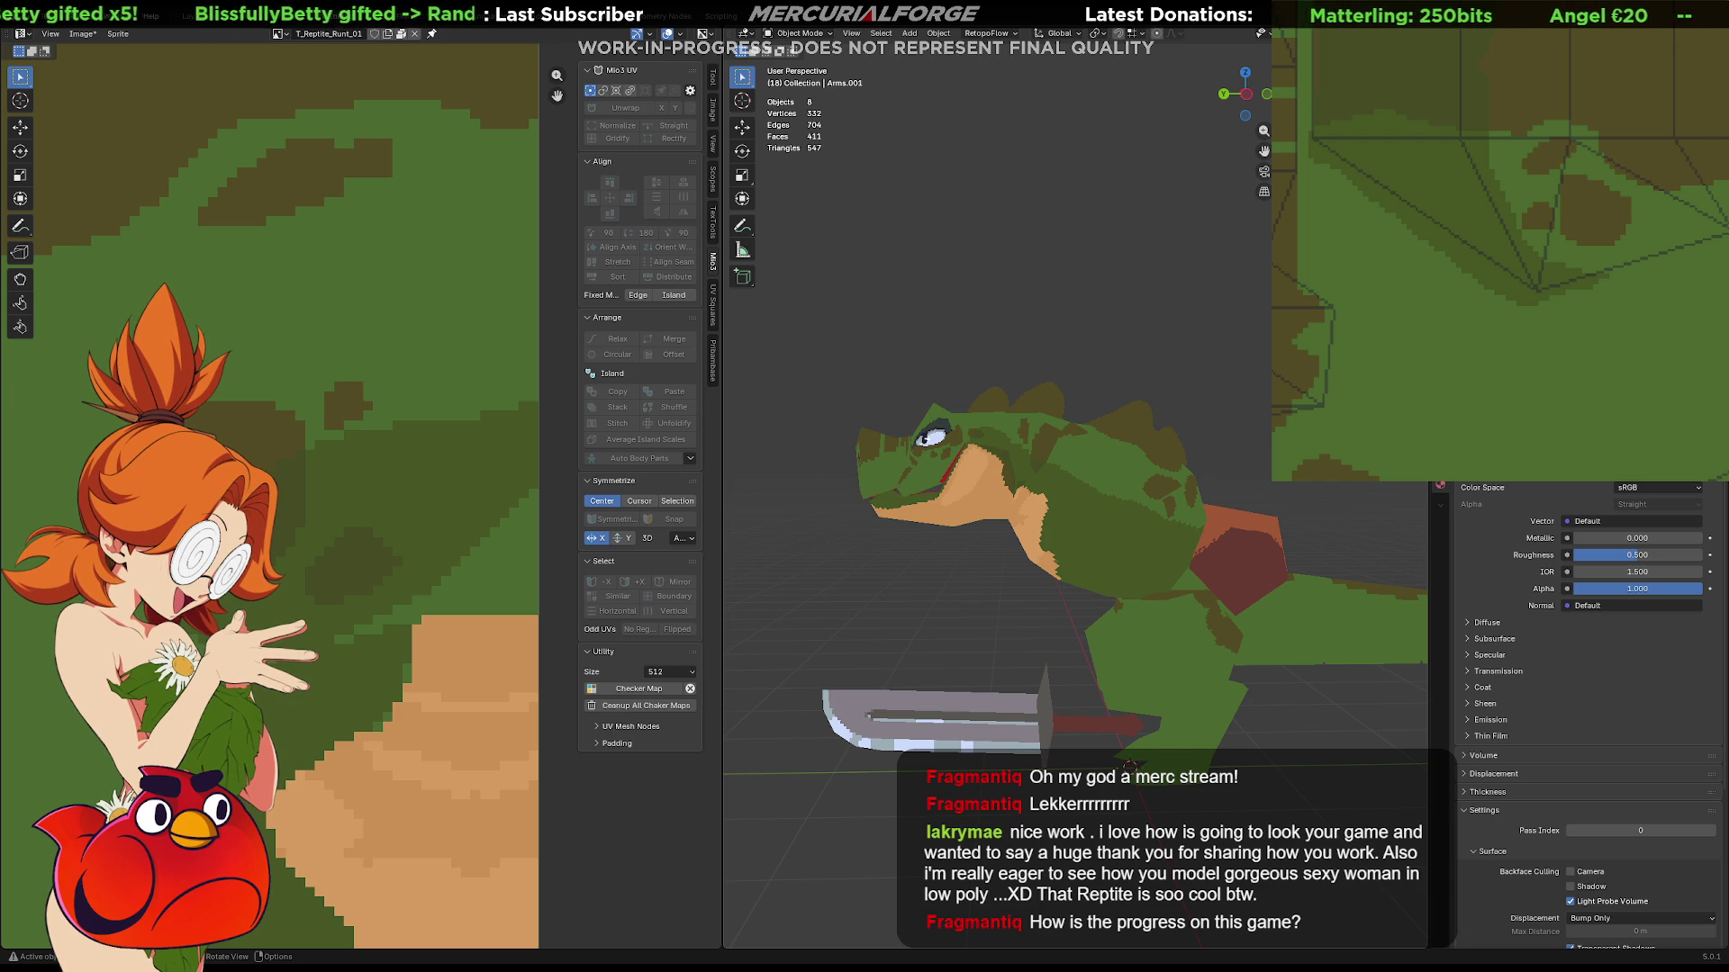
Unhide the armor and leg objects, select everything, and start exporting.
{"action": "key", "text": "alt+h"}
{"action": "key", "text": "a"}
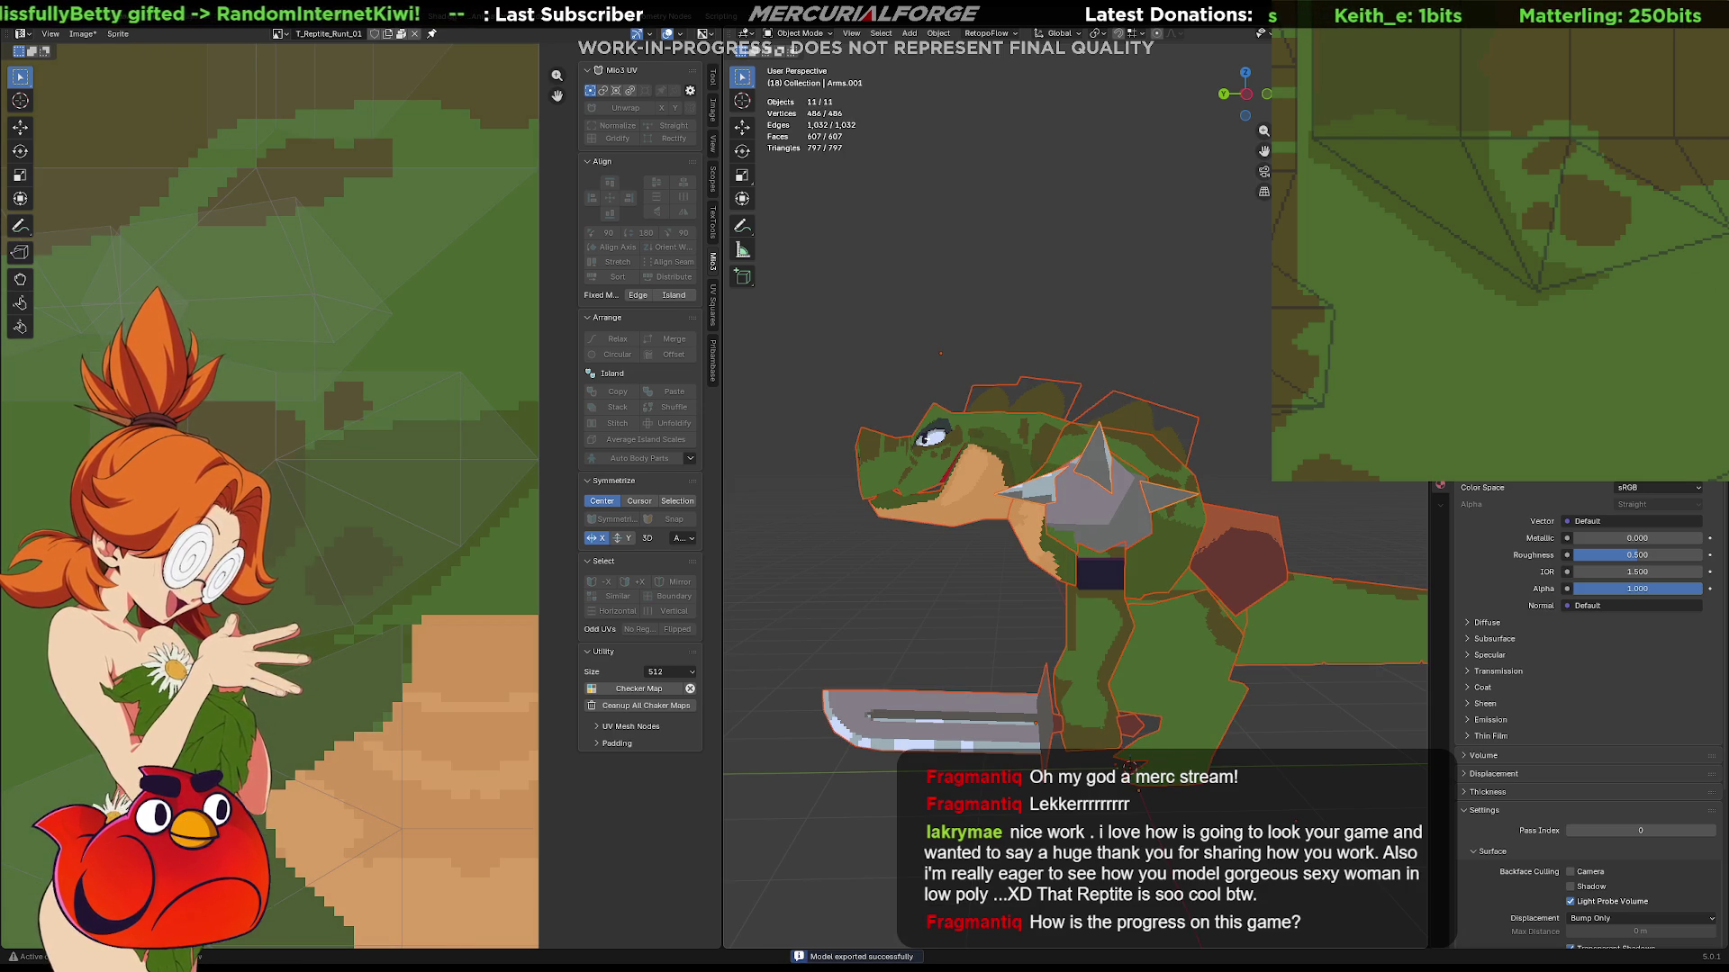
{"action": "key", "text": "ctrl+shift+s"}
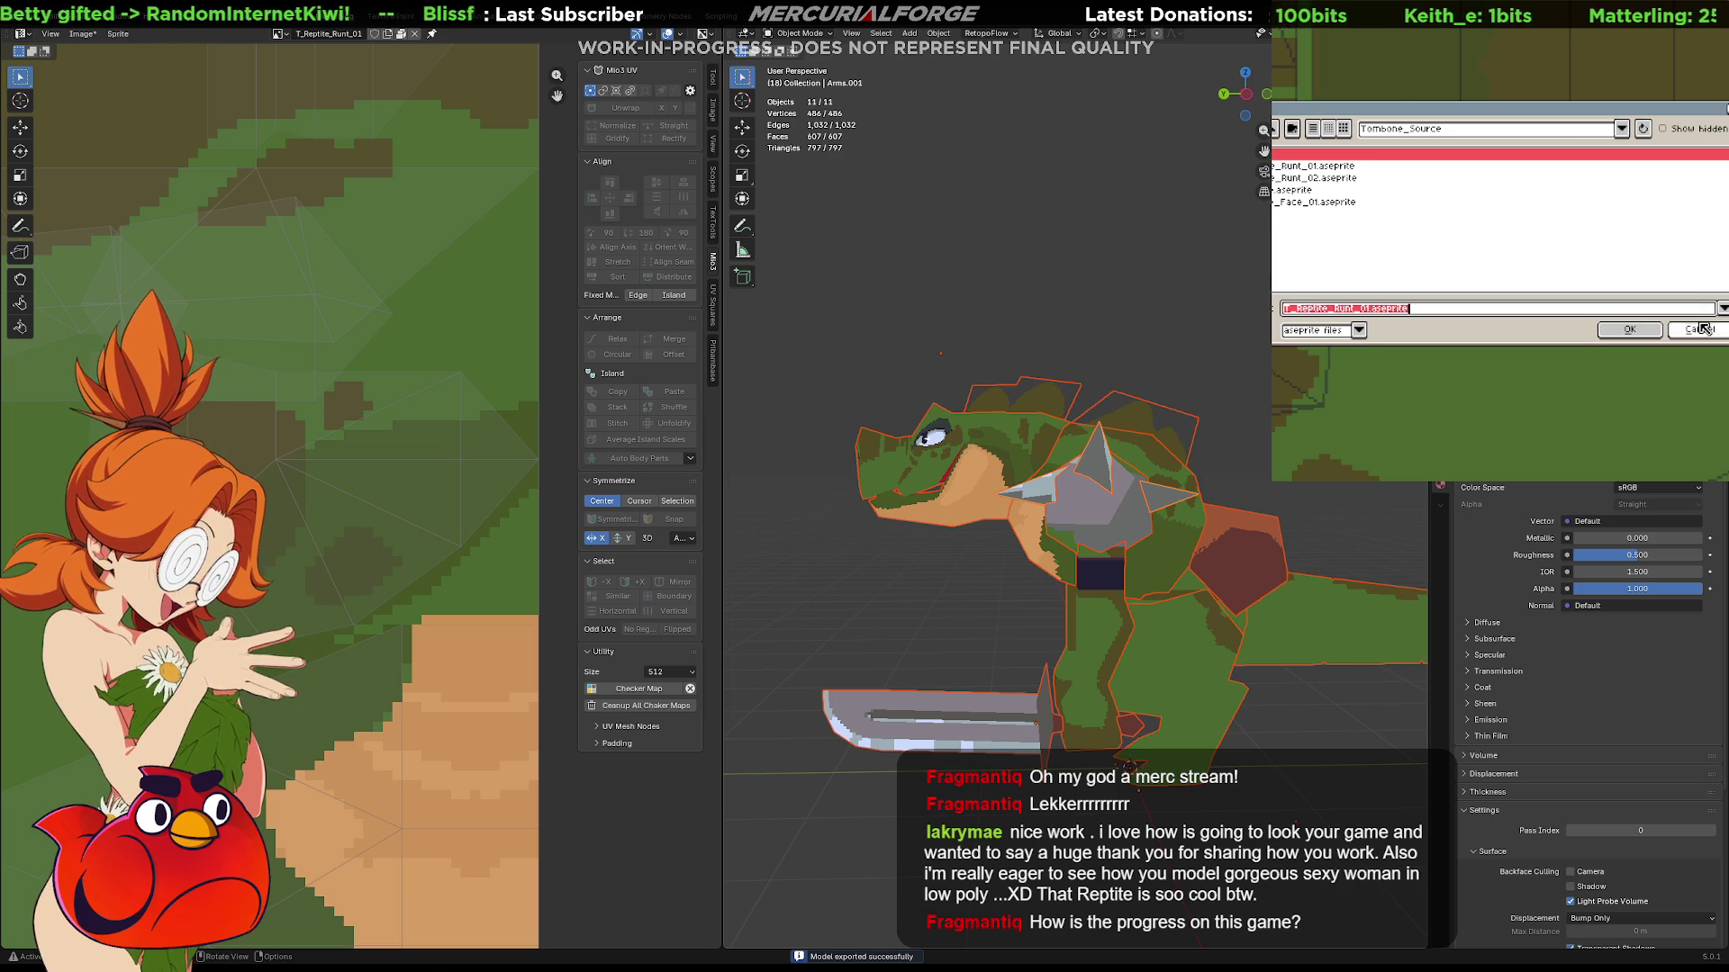
Export the texture as a PNG, overwriting the existing file, then switch over to Unreal Engine's content drawer.
{"action": "left_click", "coordinate": [1699, 329]}
{"action": "key", "text": "ctrl+alt+shift+s"}
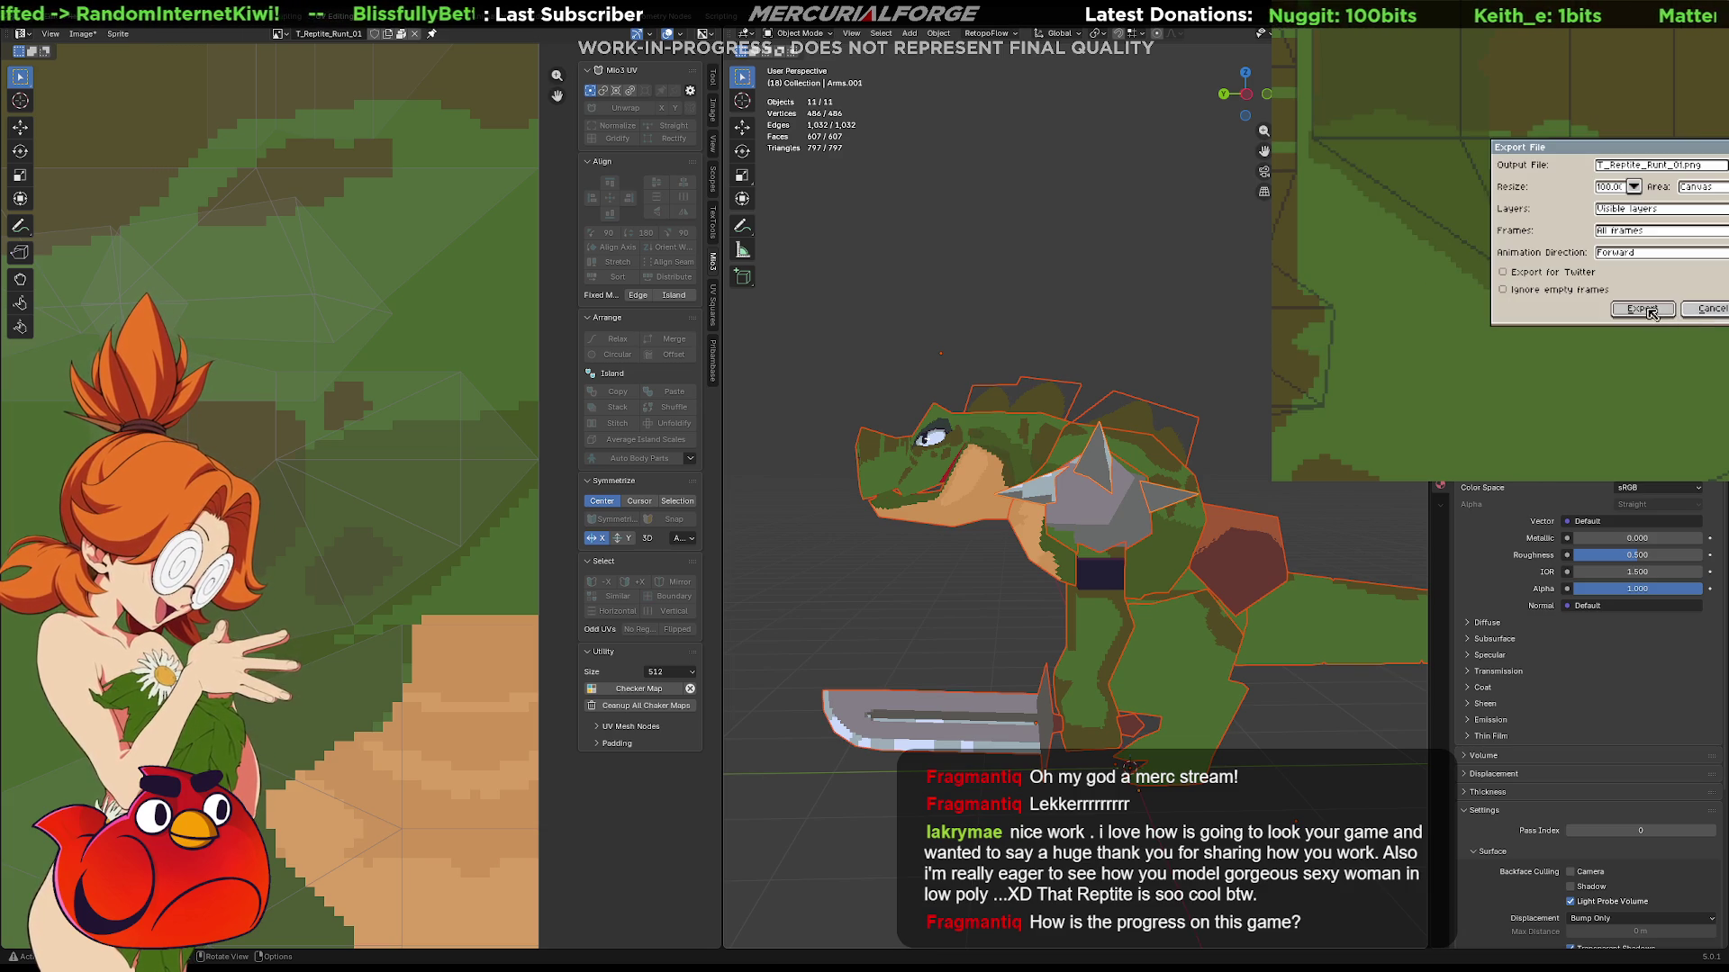
{"action": "left_click", "coordinate": [1651, 311]}
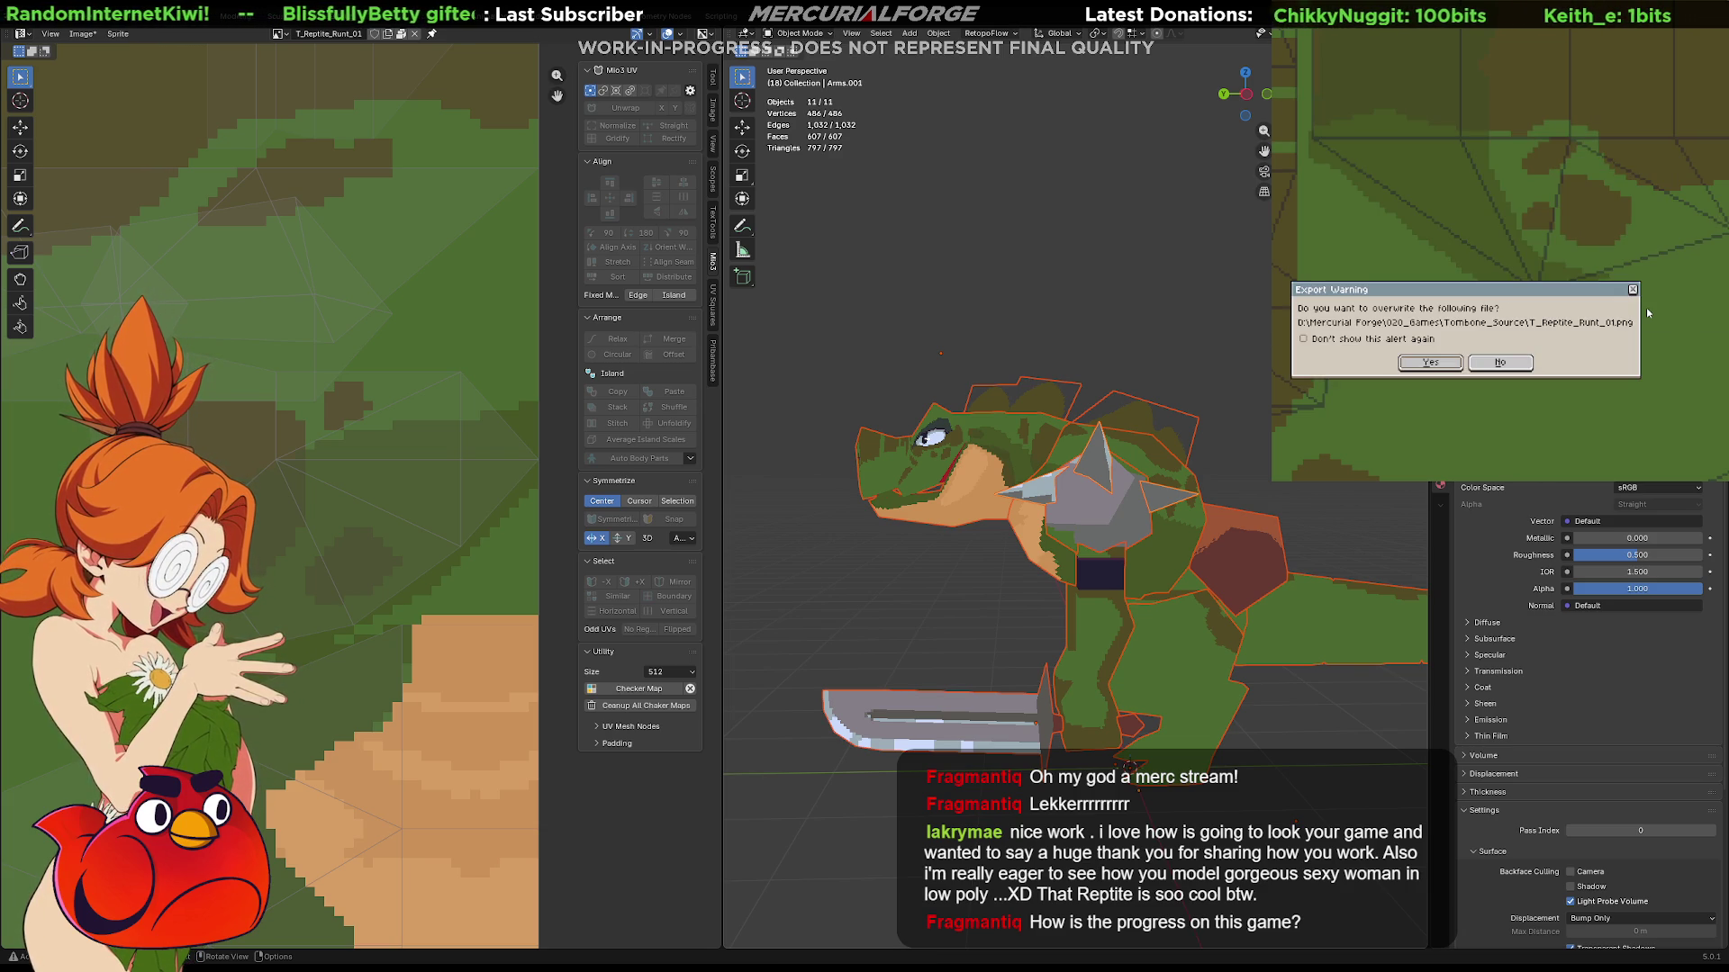
{"action": "left_click", "coordinate": [1431, 363]}
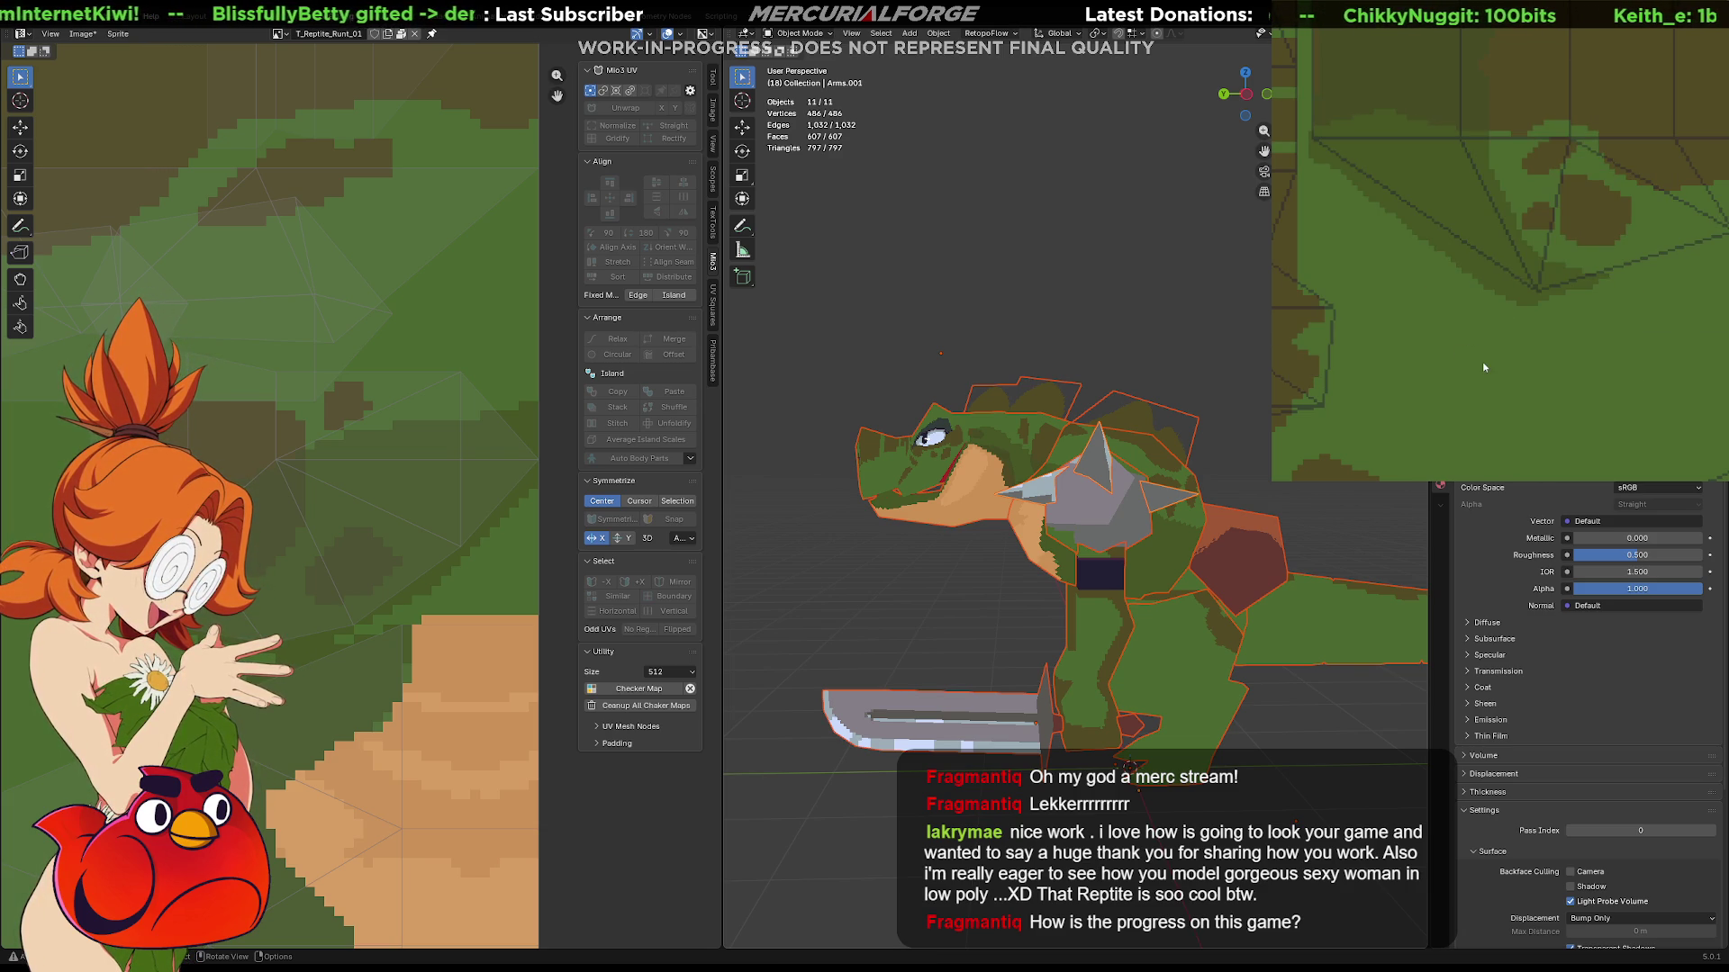
{"action": "key", "text": "alt+Tab"}
{"action": "key", "text": "ctrl+space"}
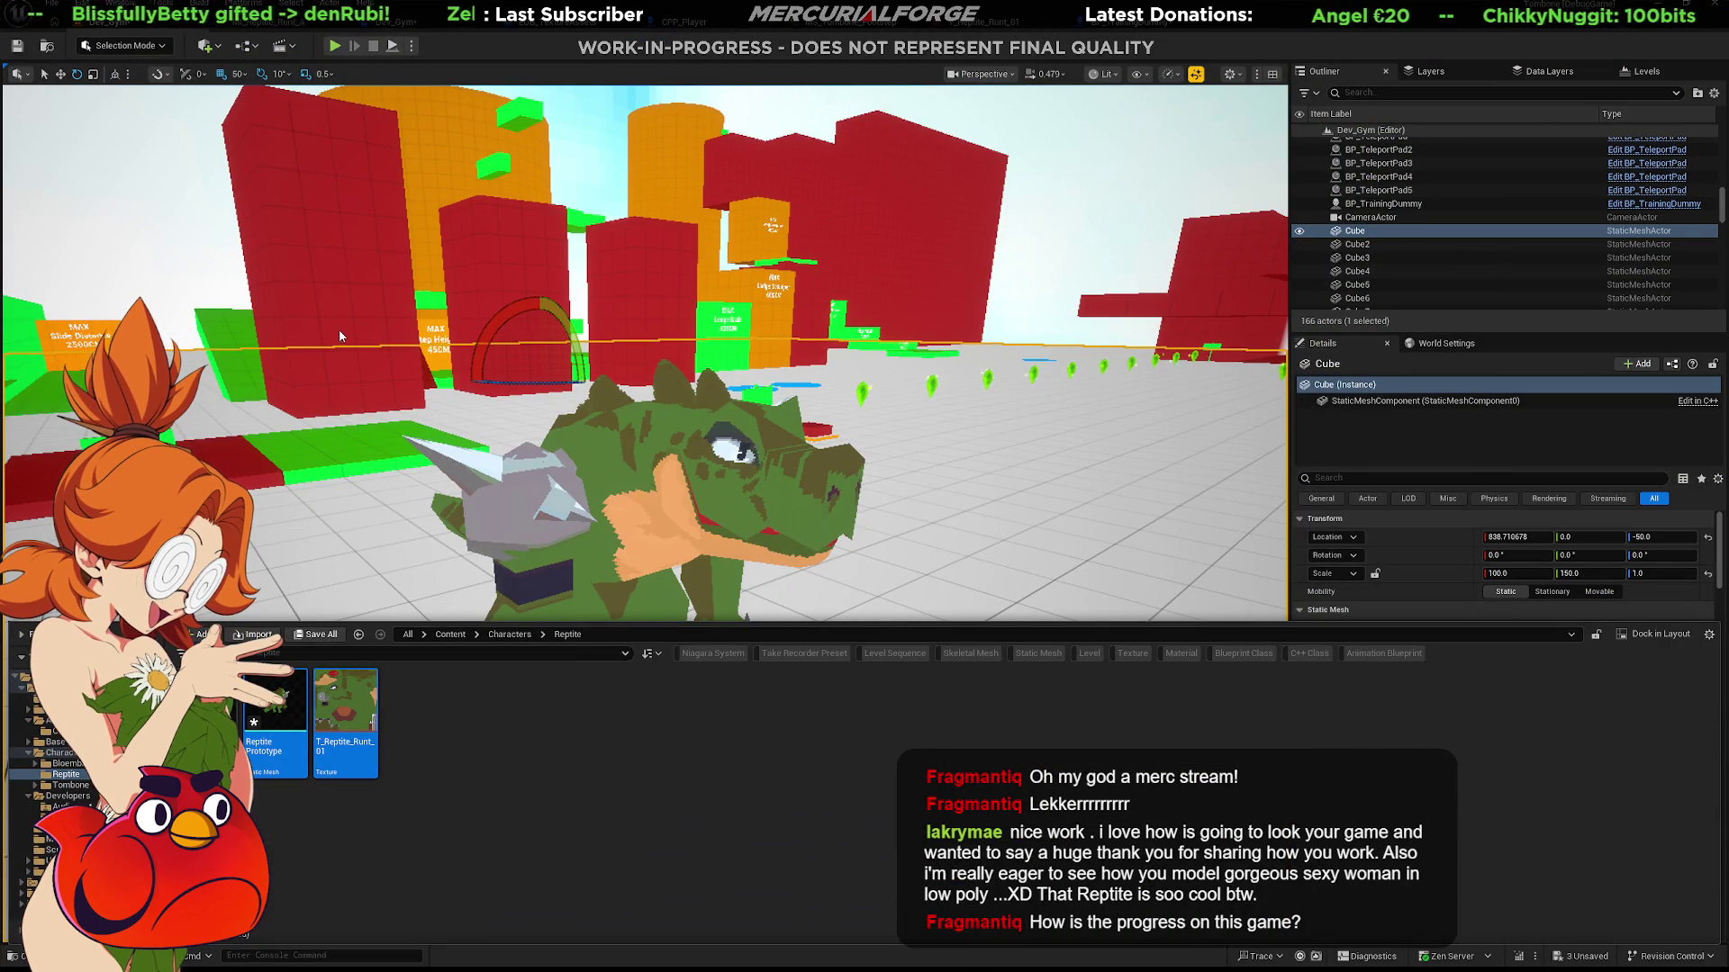
Pull the camera back from the reptile, start Play-In-Editor and give the game viewport input focus.
{"action": "right_click_drag", "start_coordinate": [340, 335], "coordinate": [341, 335]}
{"action": "key", "text": "alt+p"}
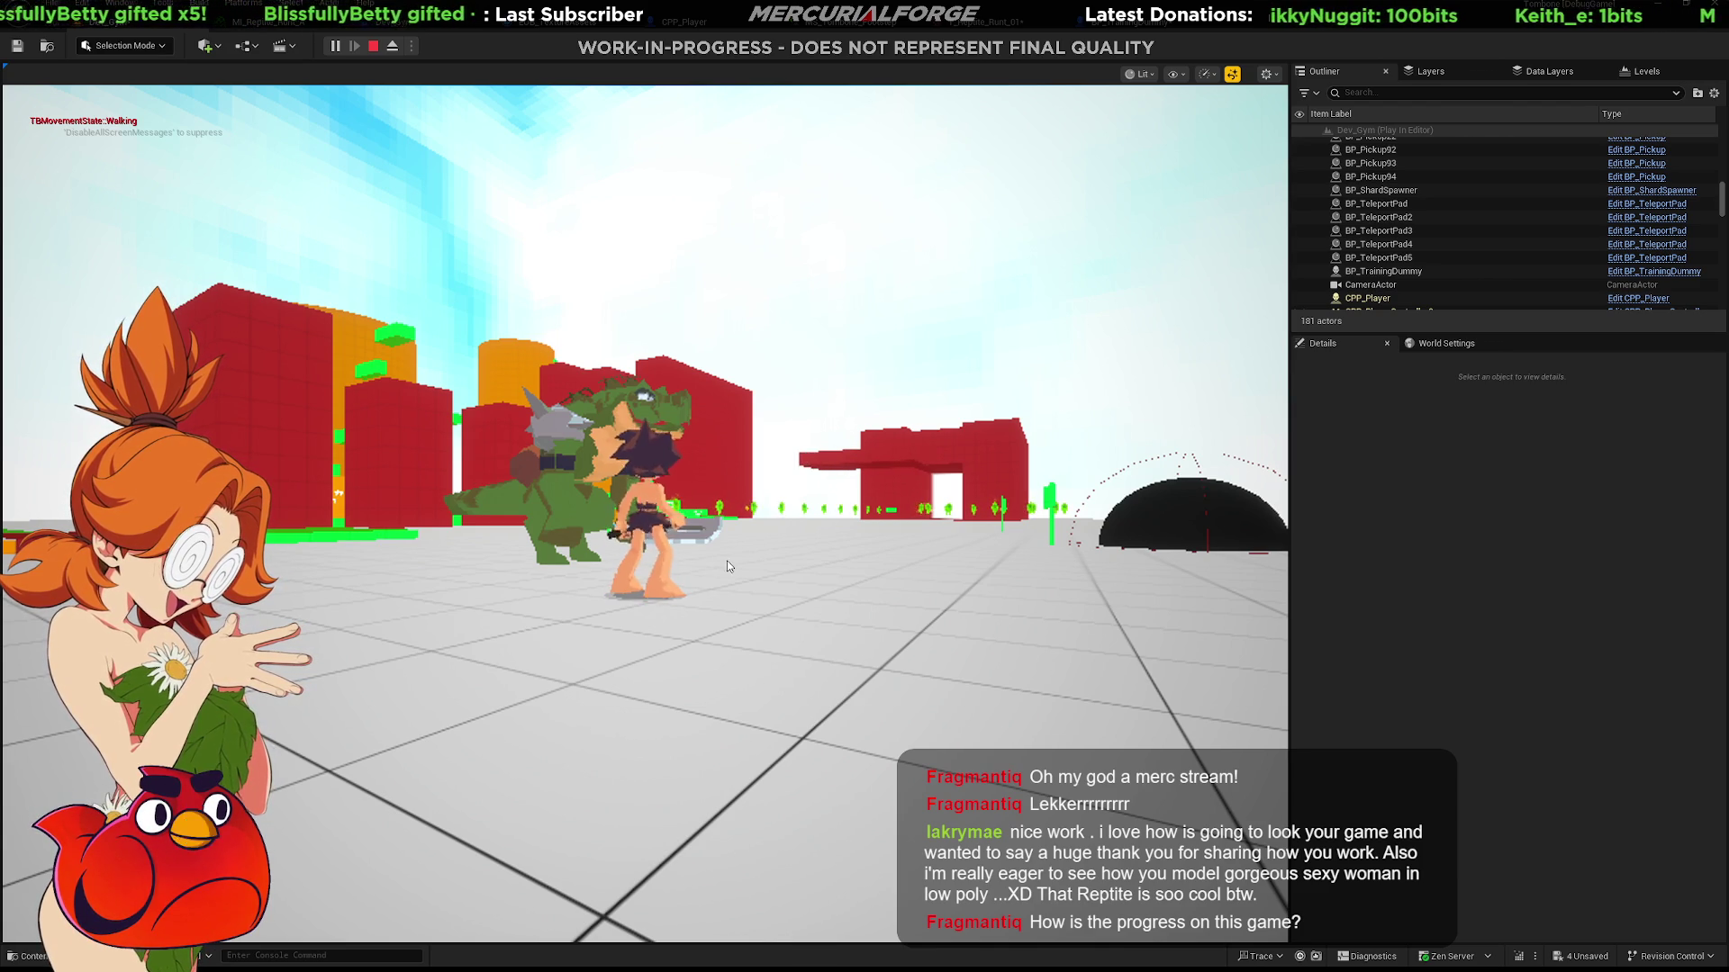
{"action": "left_click", "coordinate": [800, 548]}
End the play session, review the reptile texture asset from the content drawer, and return to the level.
{"action": "key", "text": "w"}
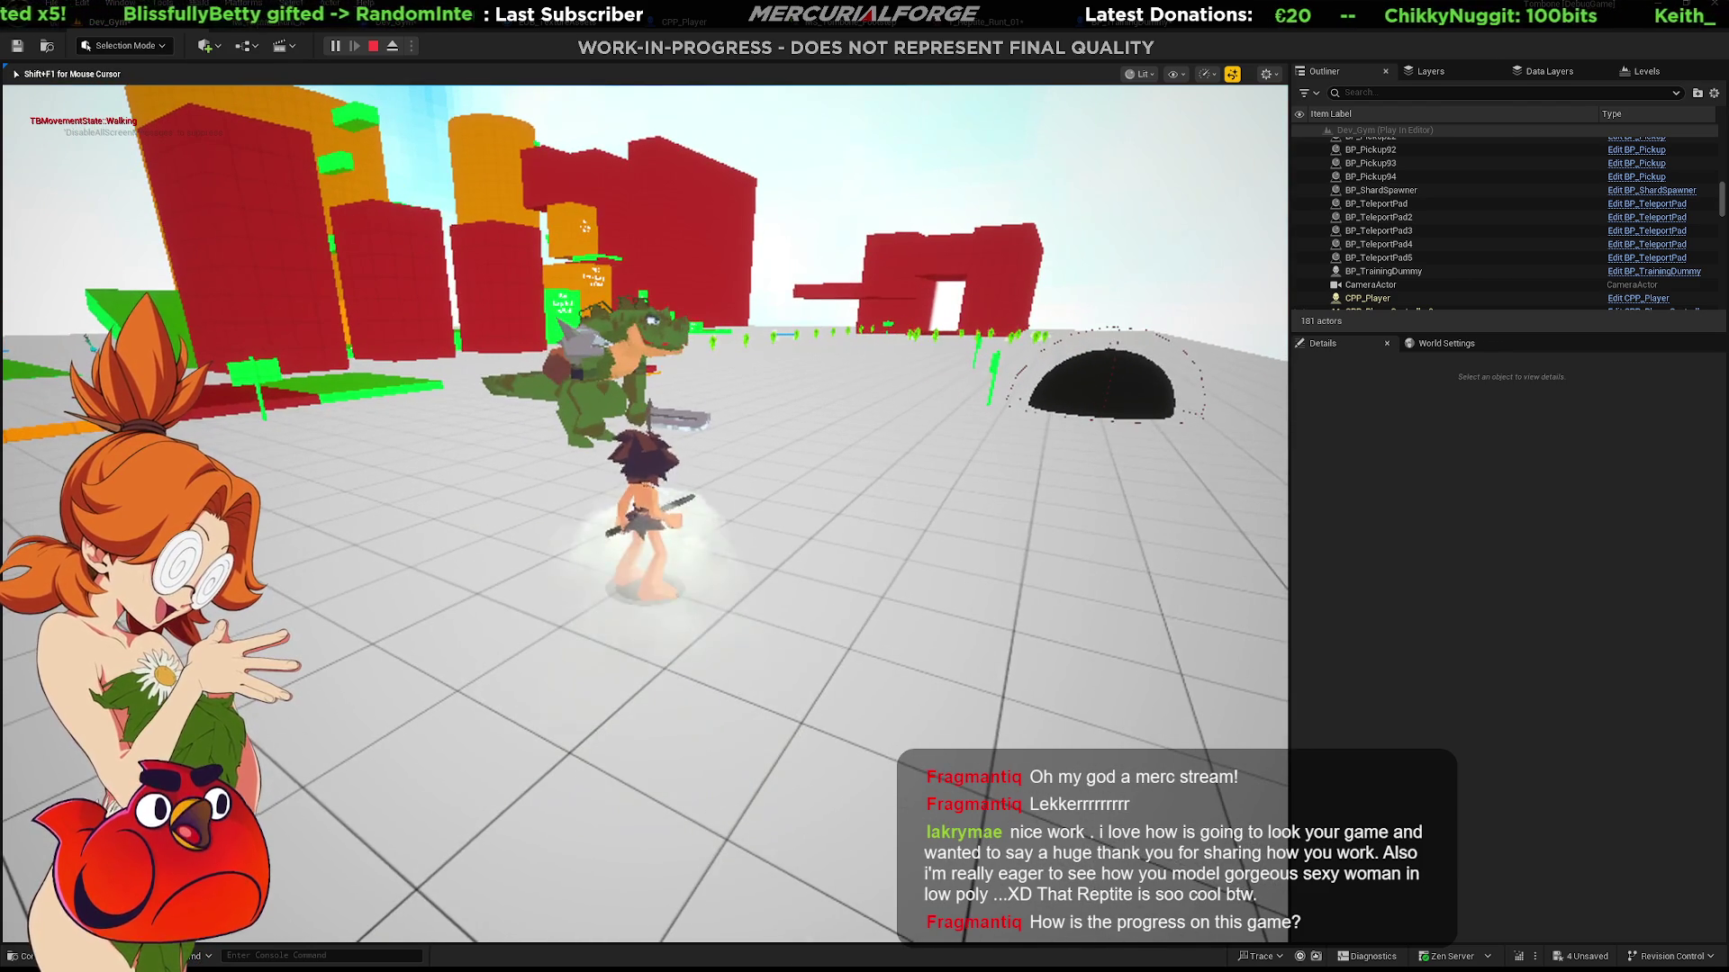
{"action": "key", "text": "Escape"}
{"action": "key", "text": "ctrl+space"}
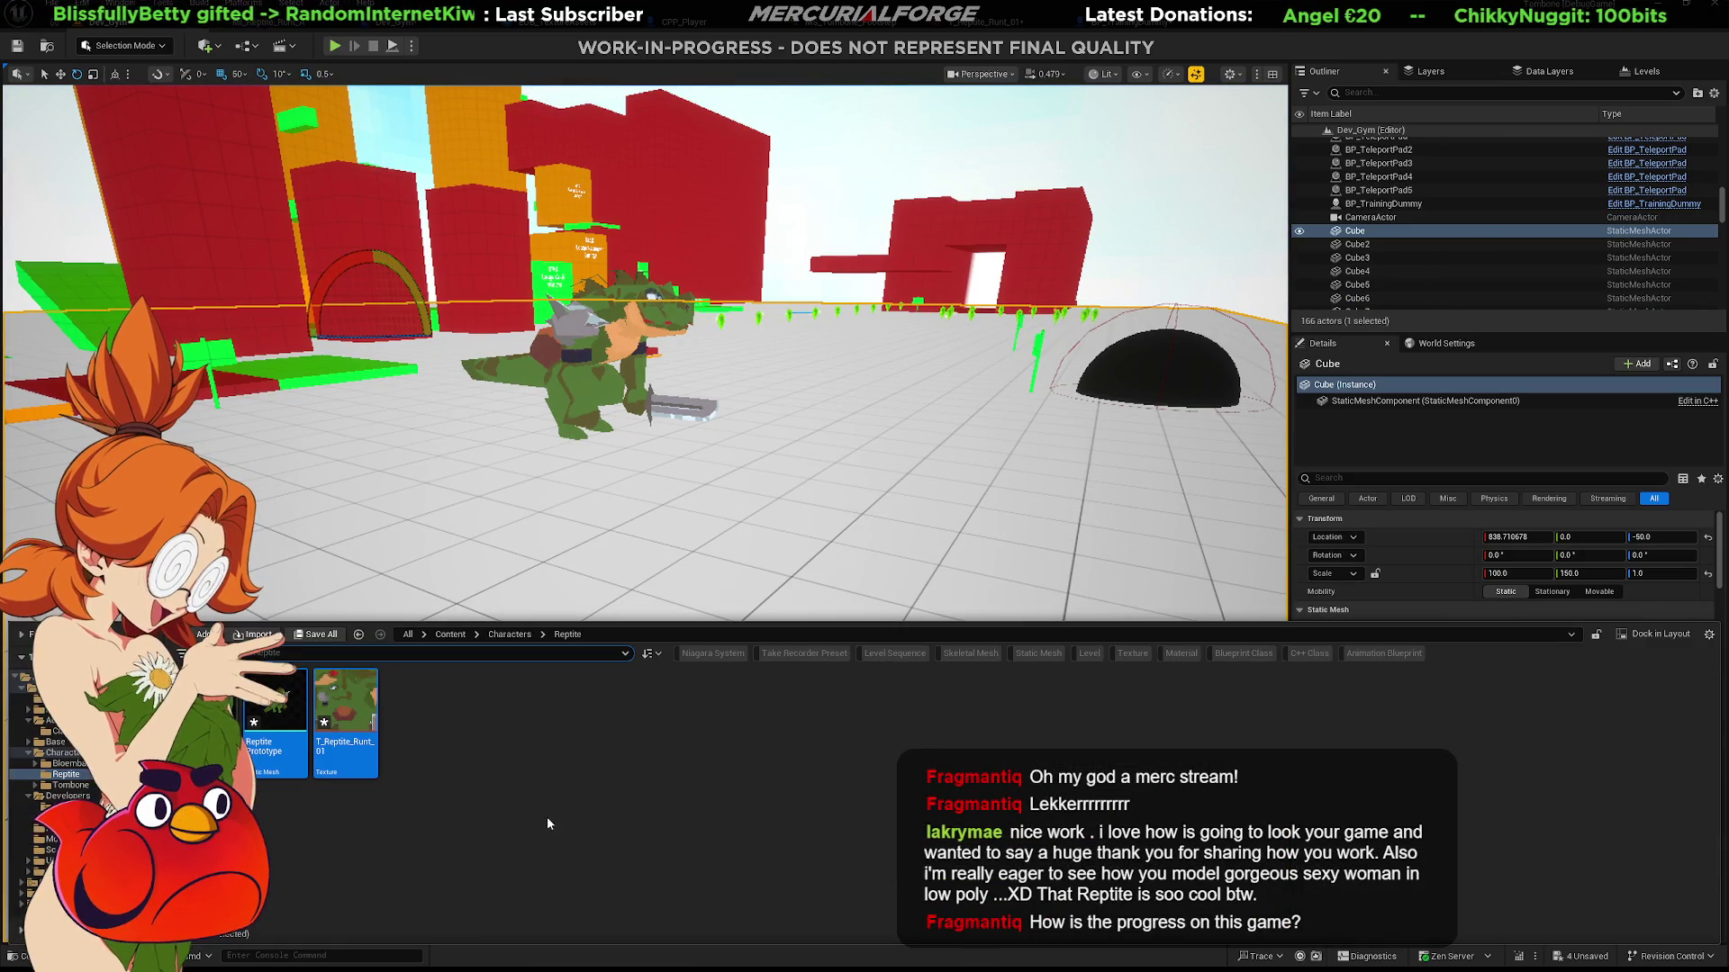
{"action": "double_click", "coordinate": [323, 691]}
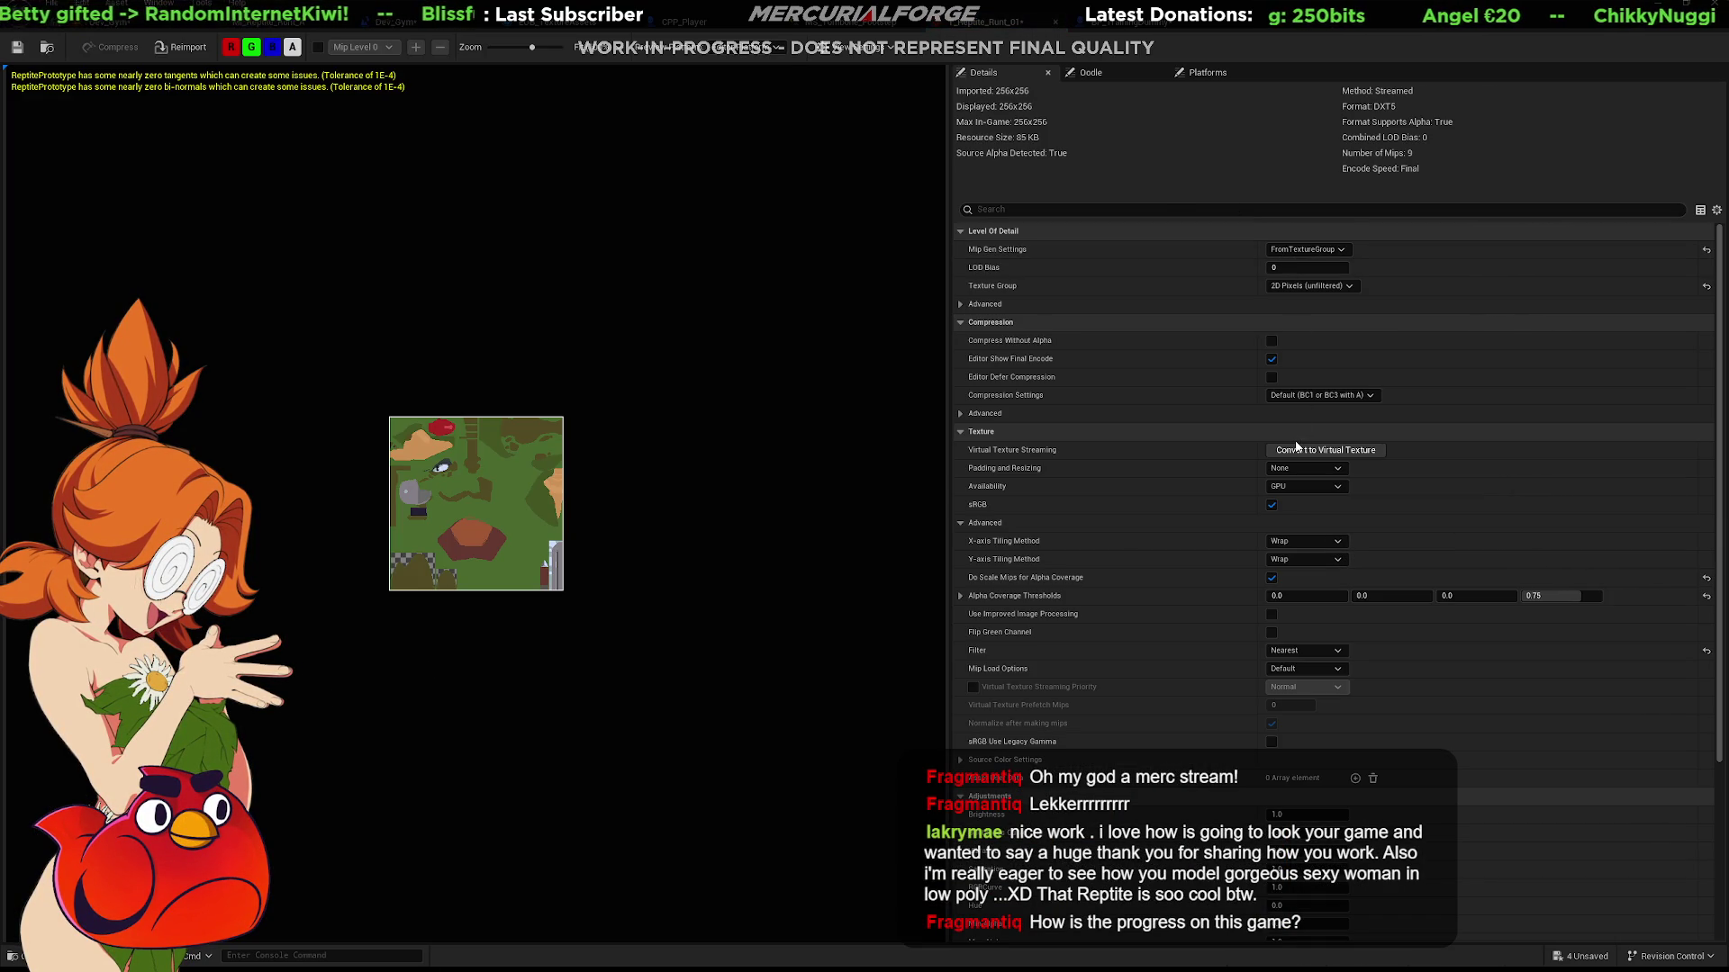
{"action": "left_click", "coordinate": [130, 25]}
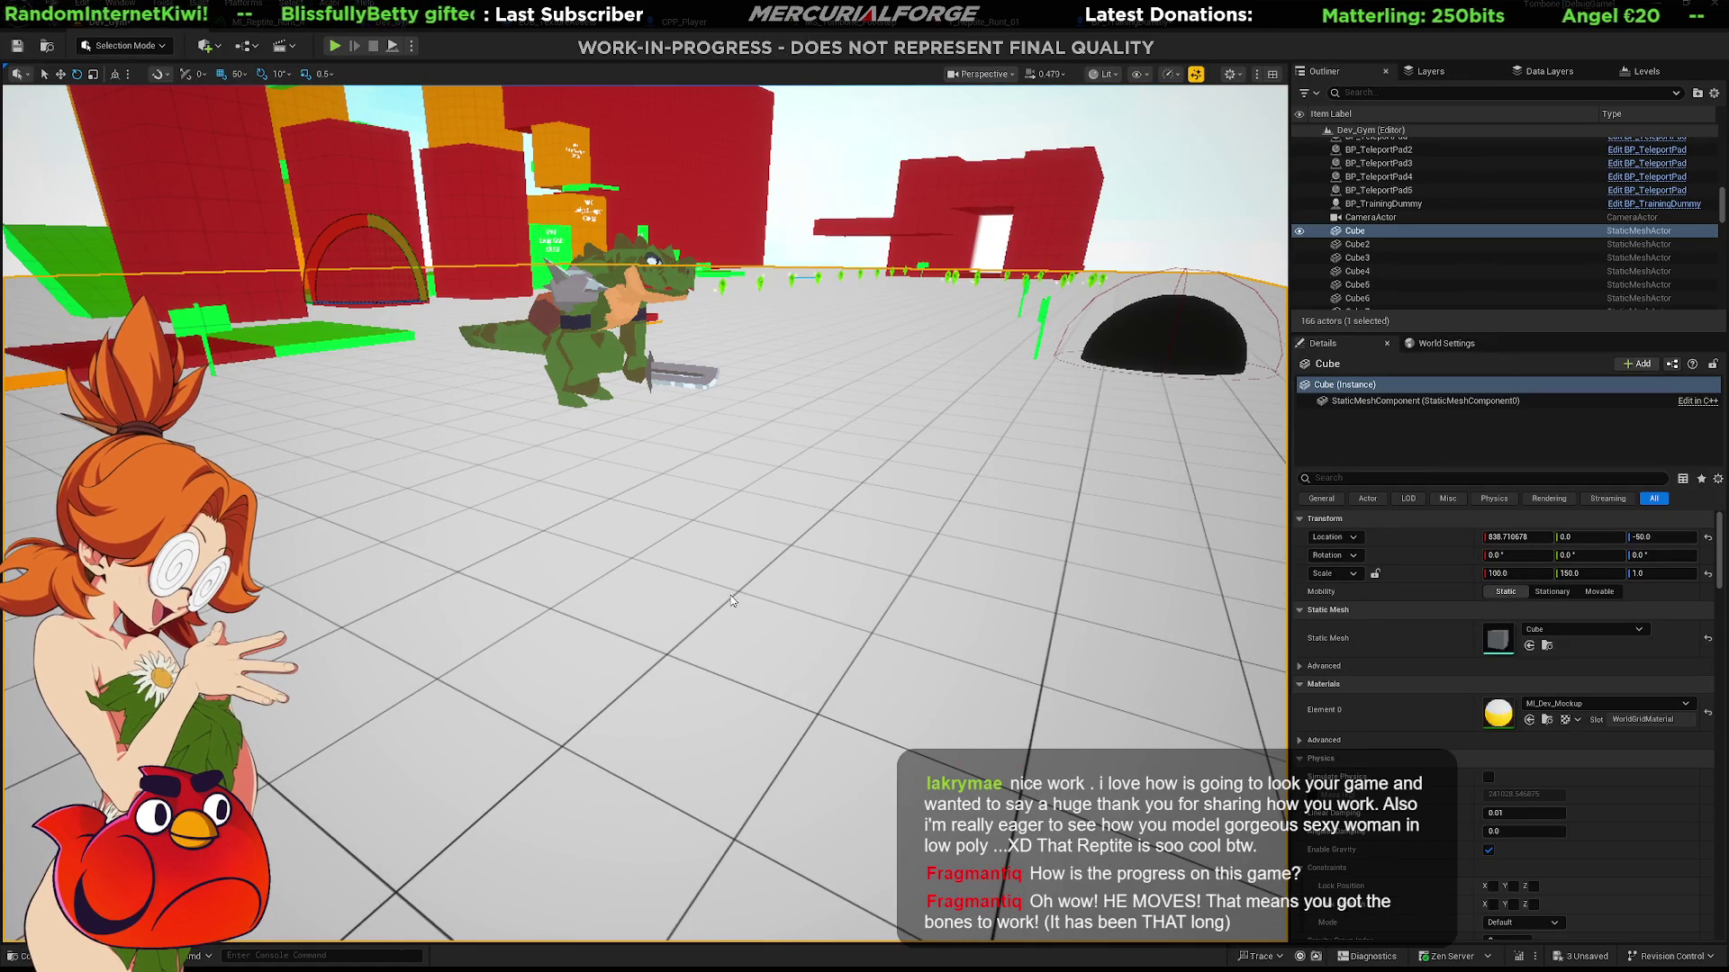
Start a play session, run the character across the arena to a reptile enemy and attack it.
{"action": "key", "text": "alt+p"}
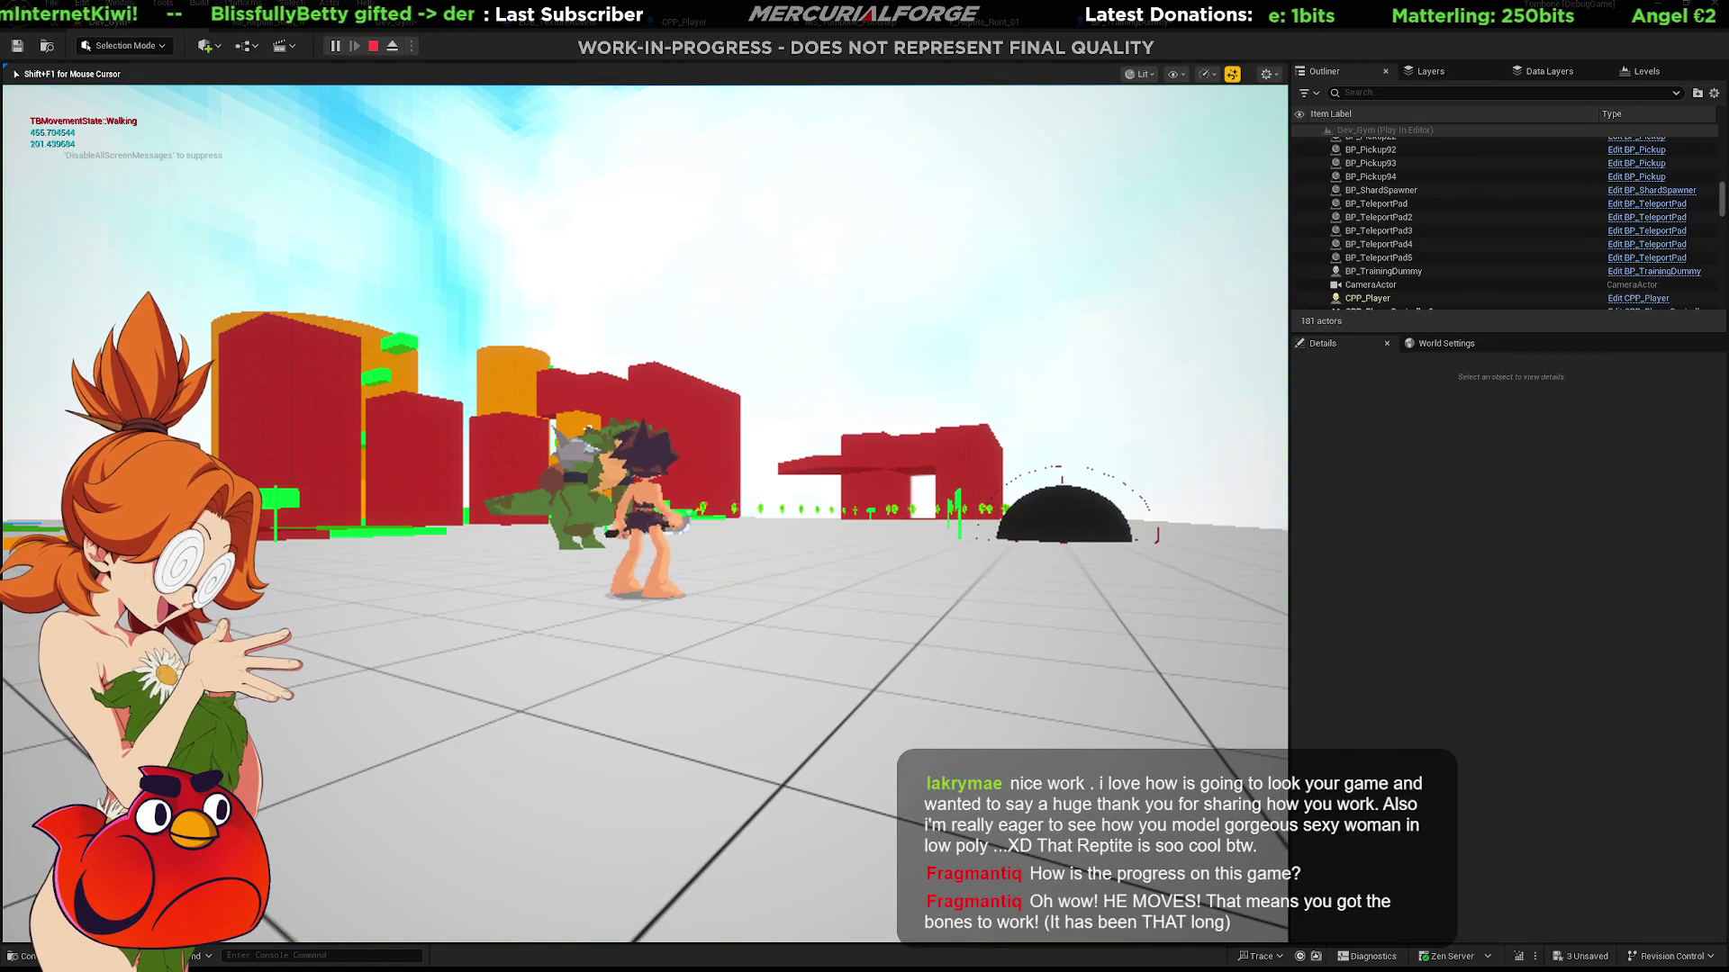
{"action": "key", "text": "d"}
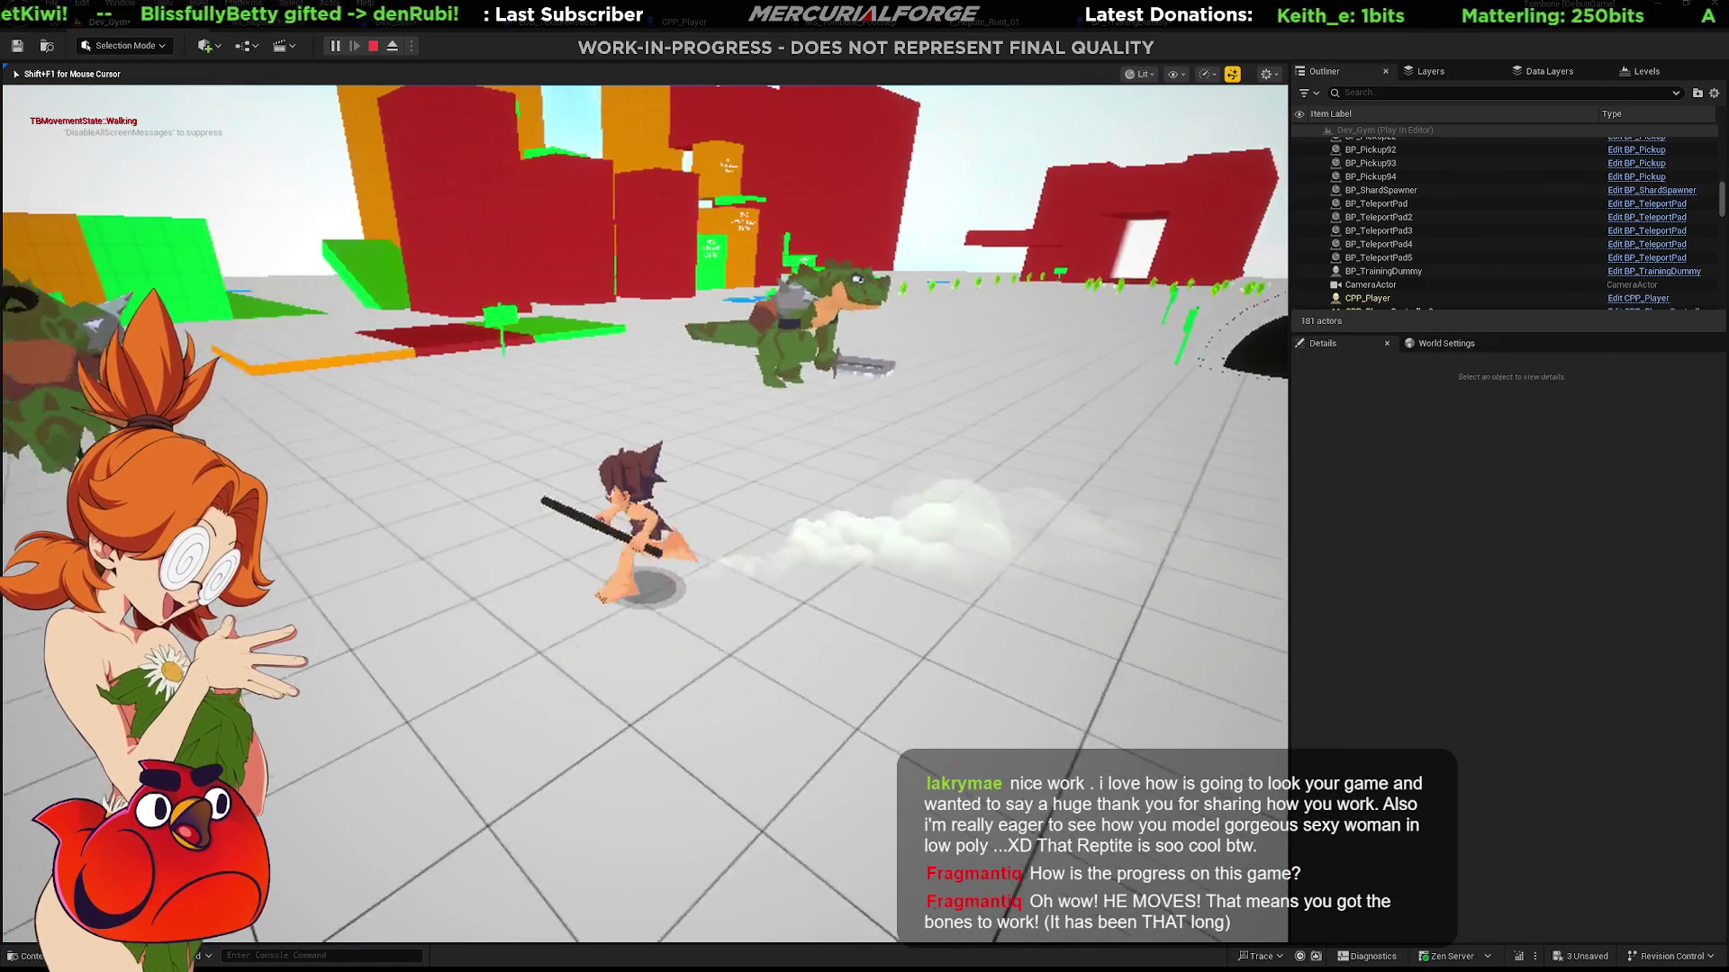
{"action": "key", "text": "a"}
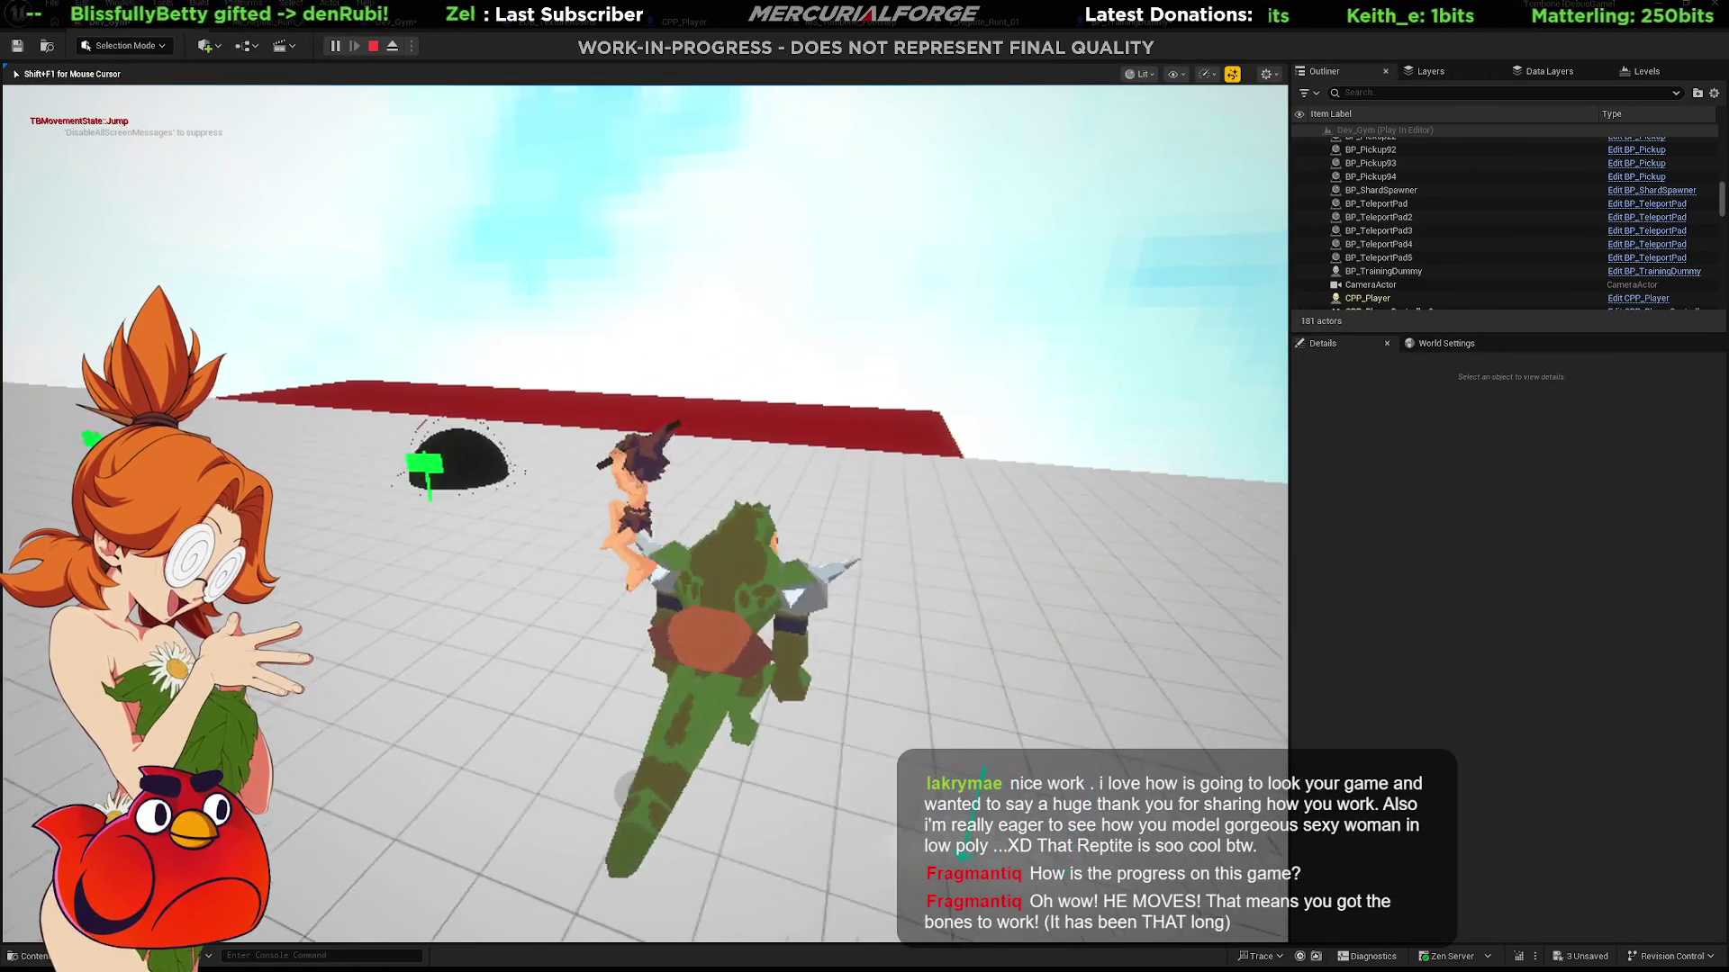
{"action": "key", "text": "a"}
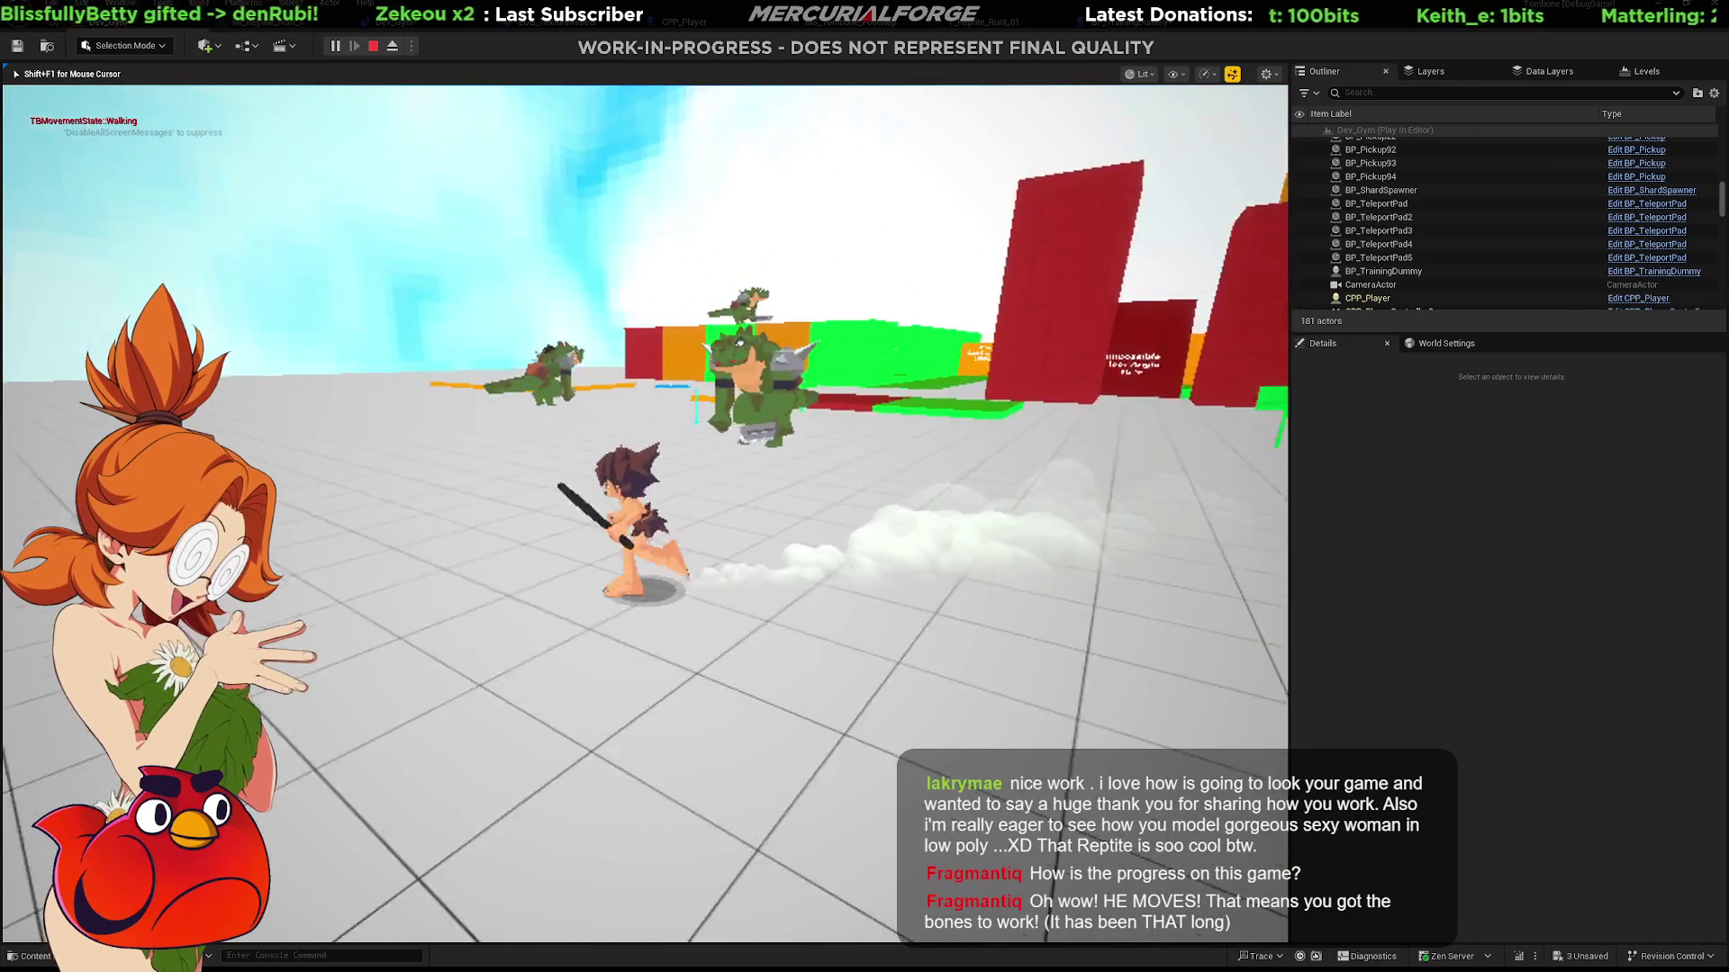
{"action": "key", "text": "a"}
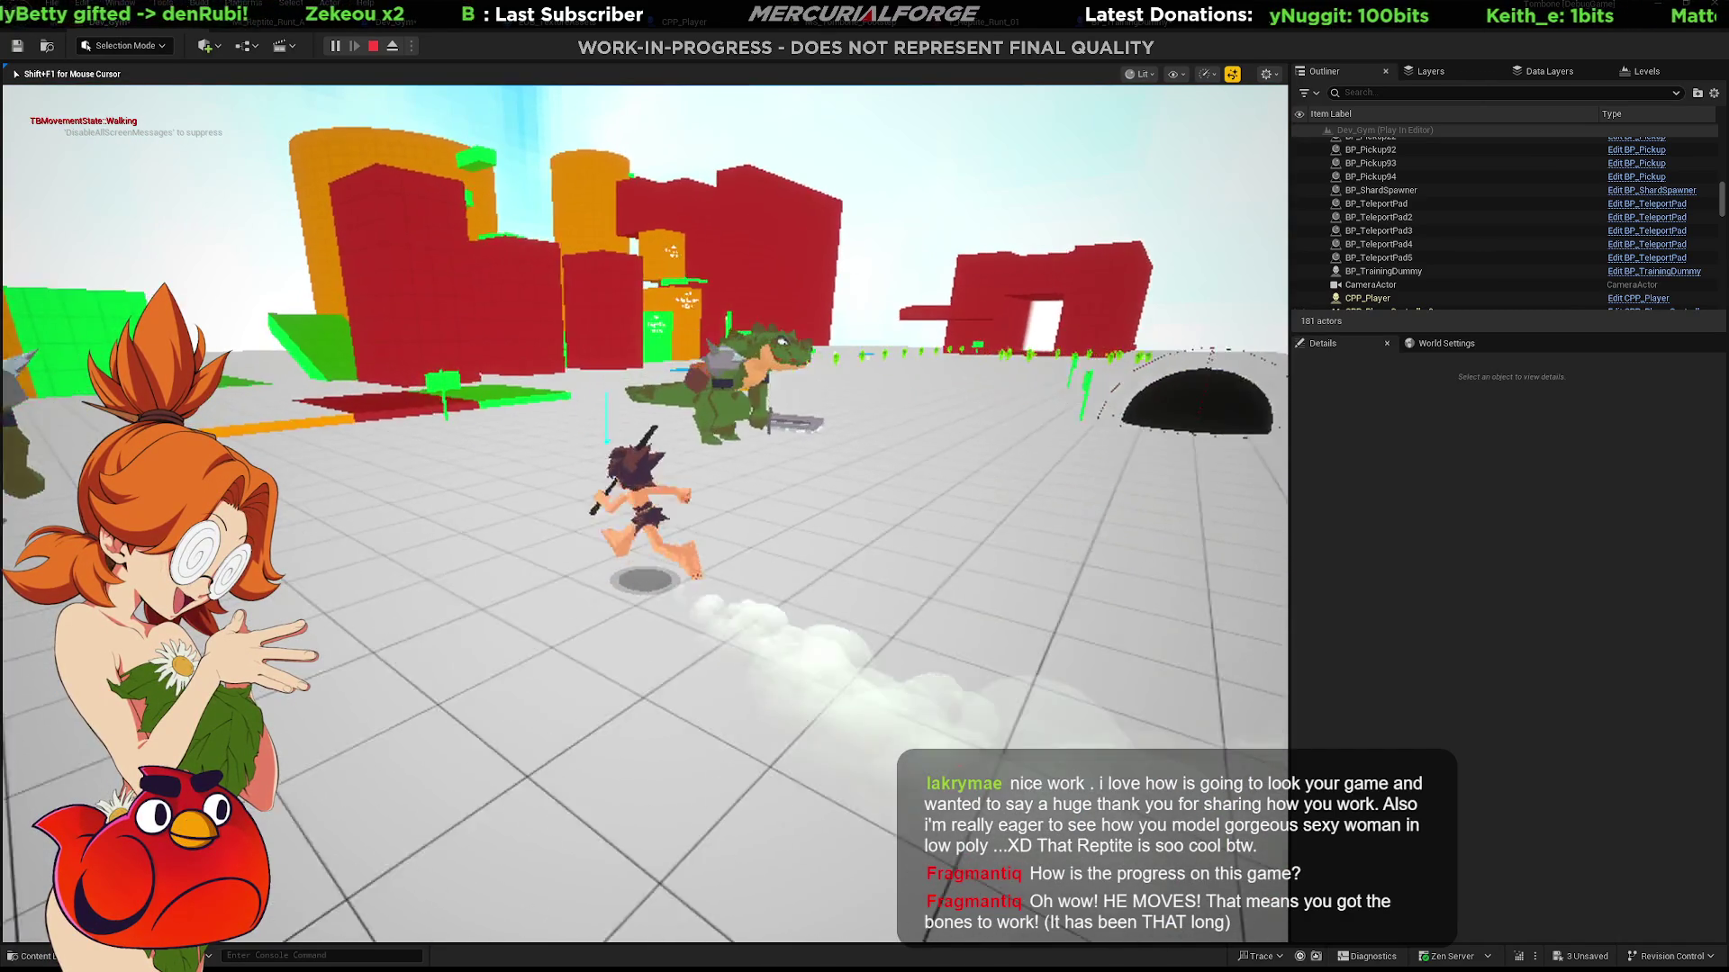
{"action": "key", "text": "w"}
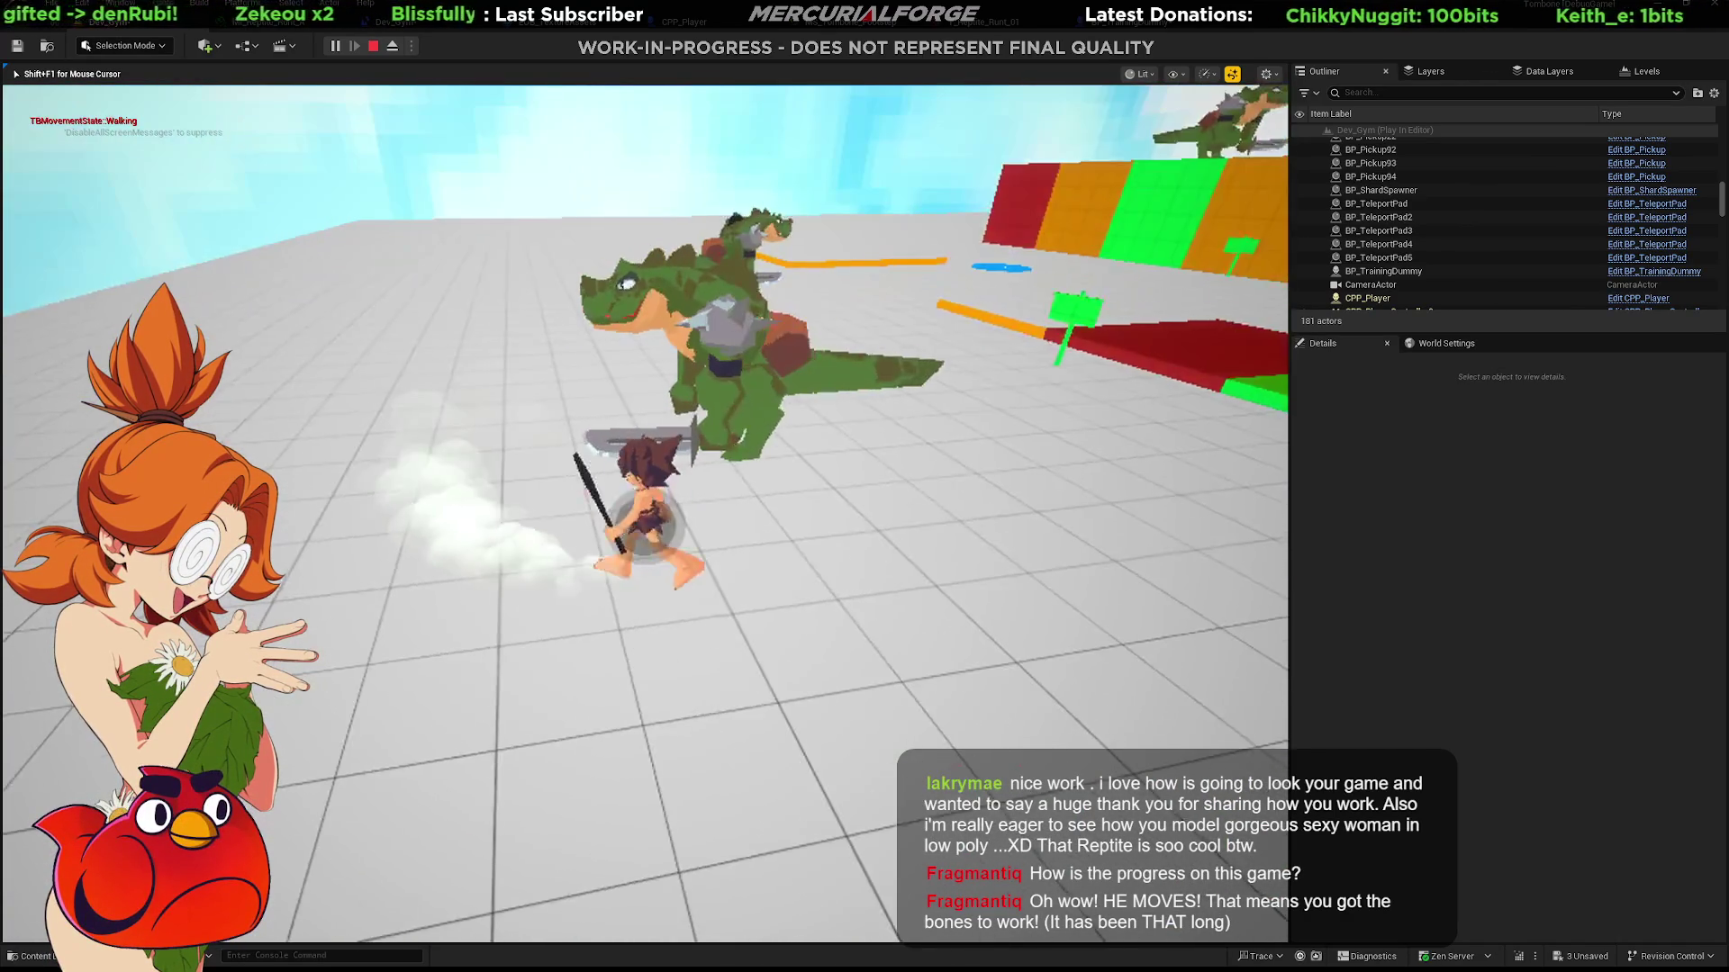
{"action": "key", "text": "a"}
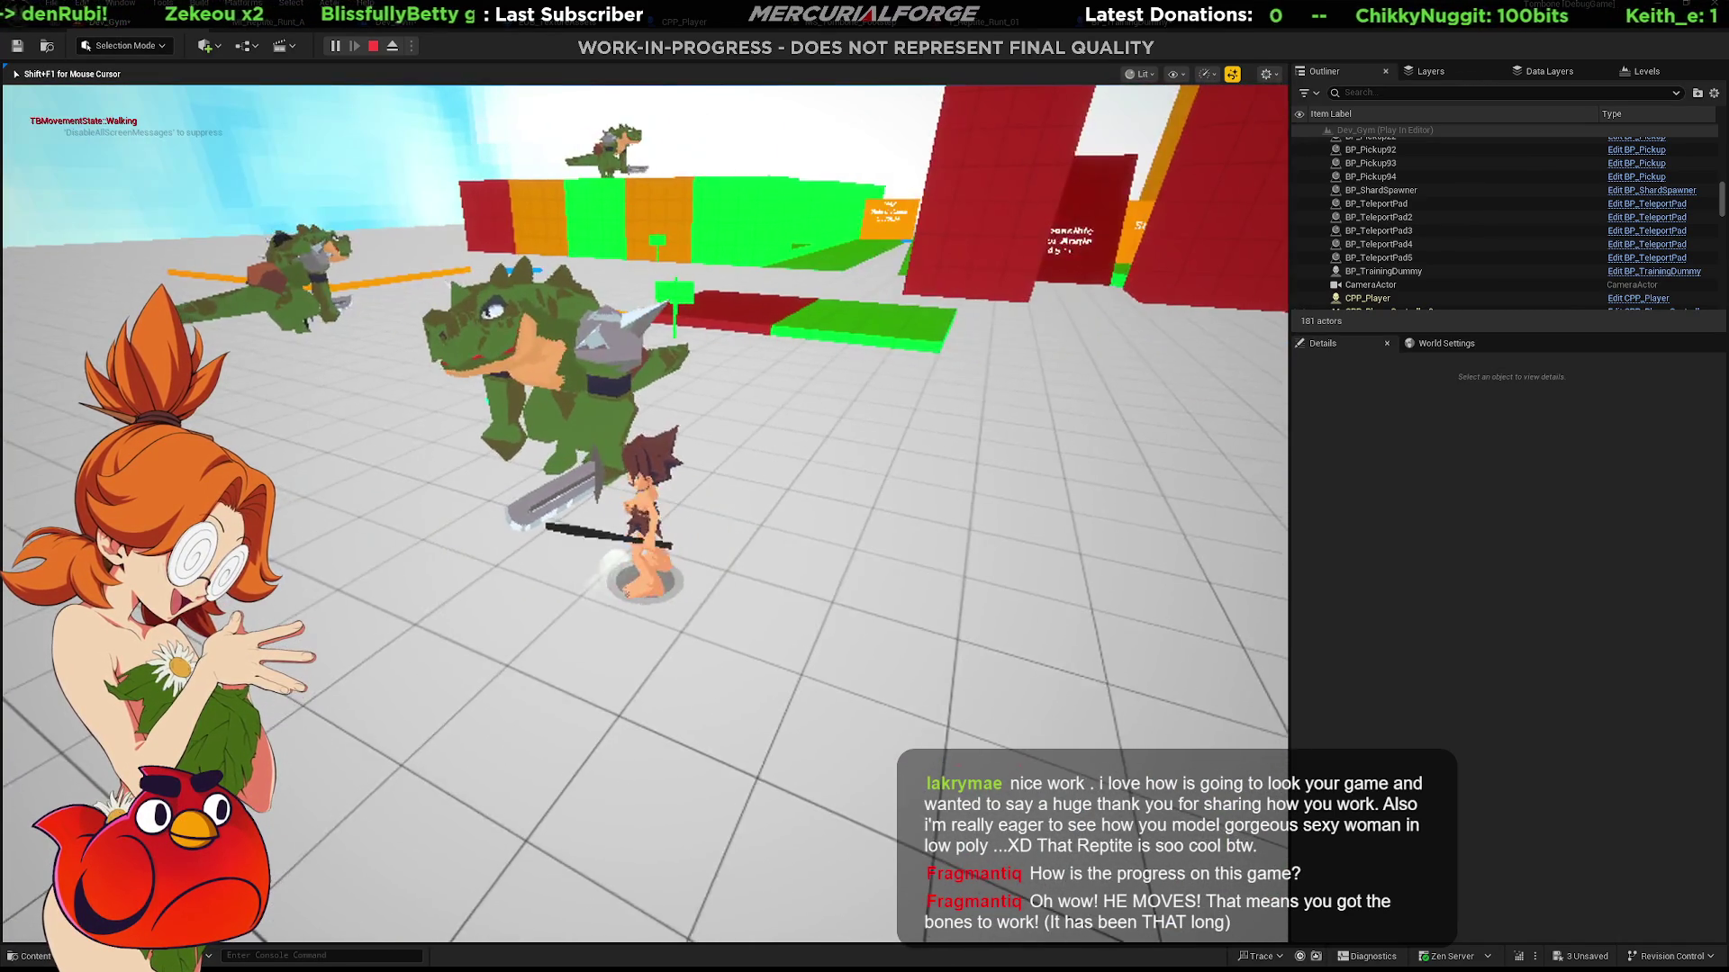
{"action": "key", "text": "d"}
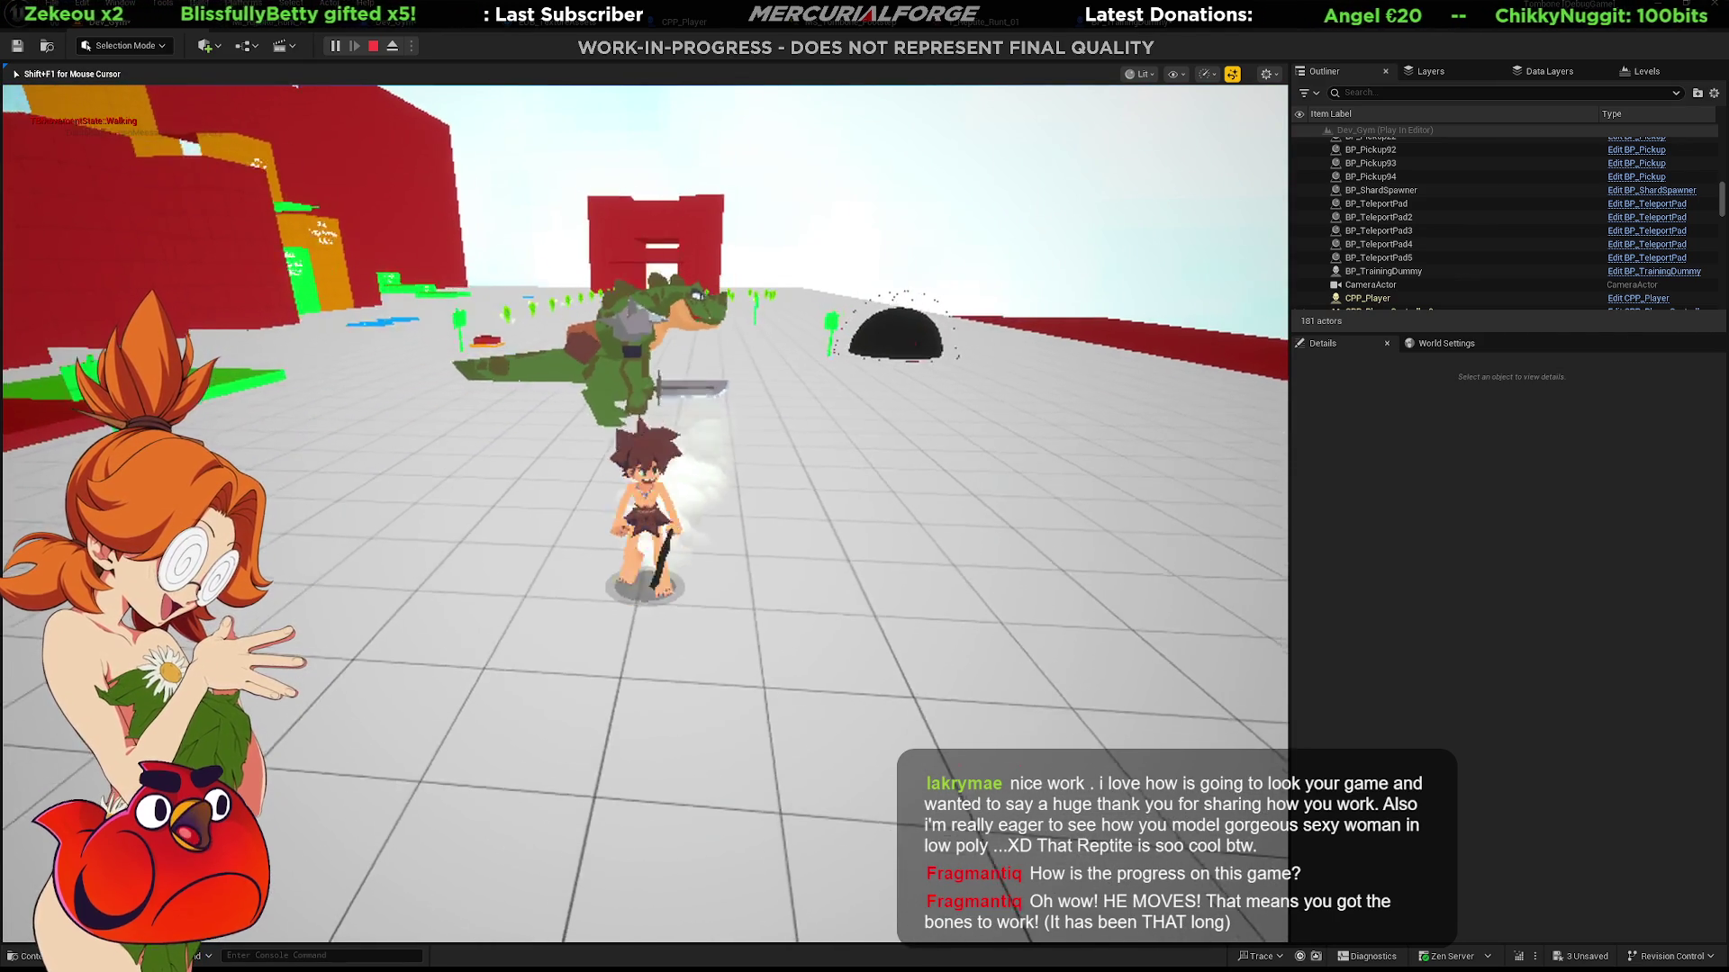
Run among the reptile enemies to watch their walk, then stop the character beside them.
{"action": "key", "text": "w"}
{"action": "key", "text": "w"}
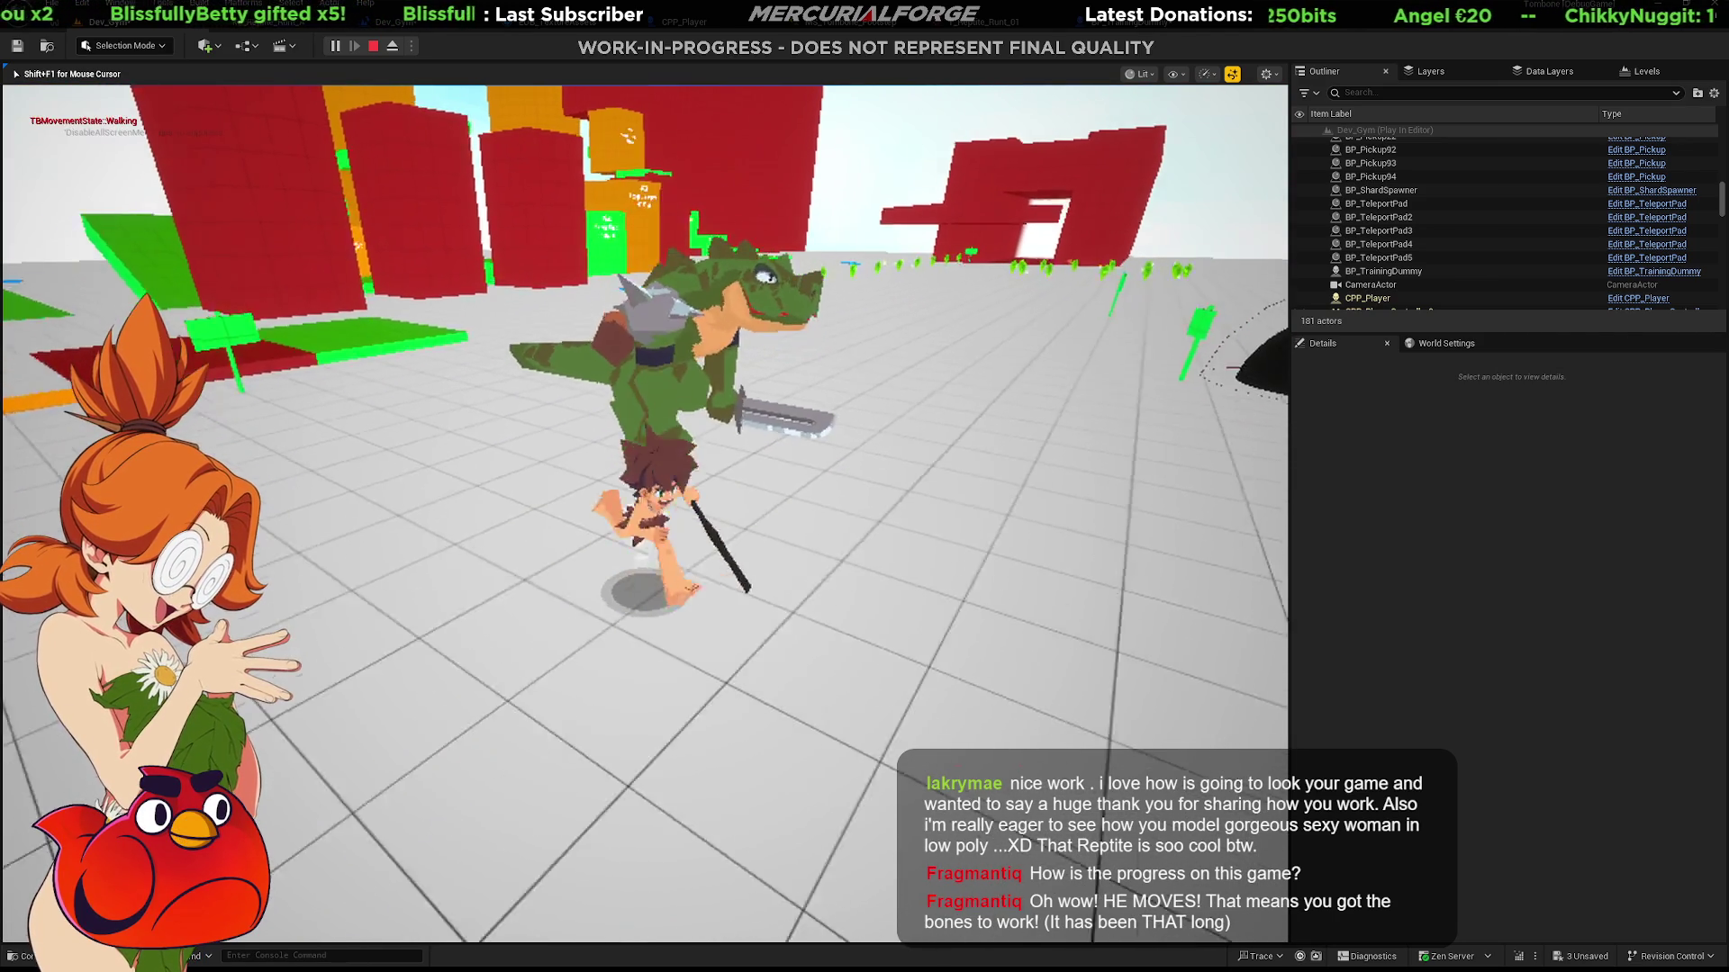
{"action": "key", "text": "w"}
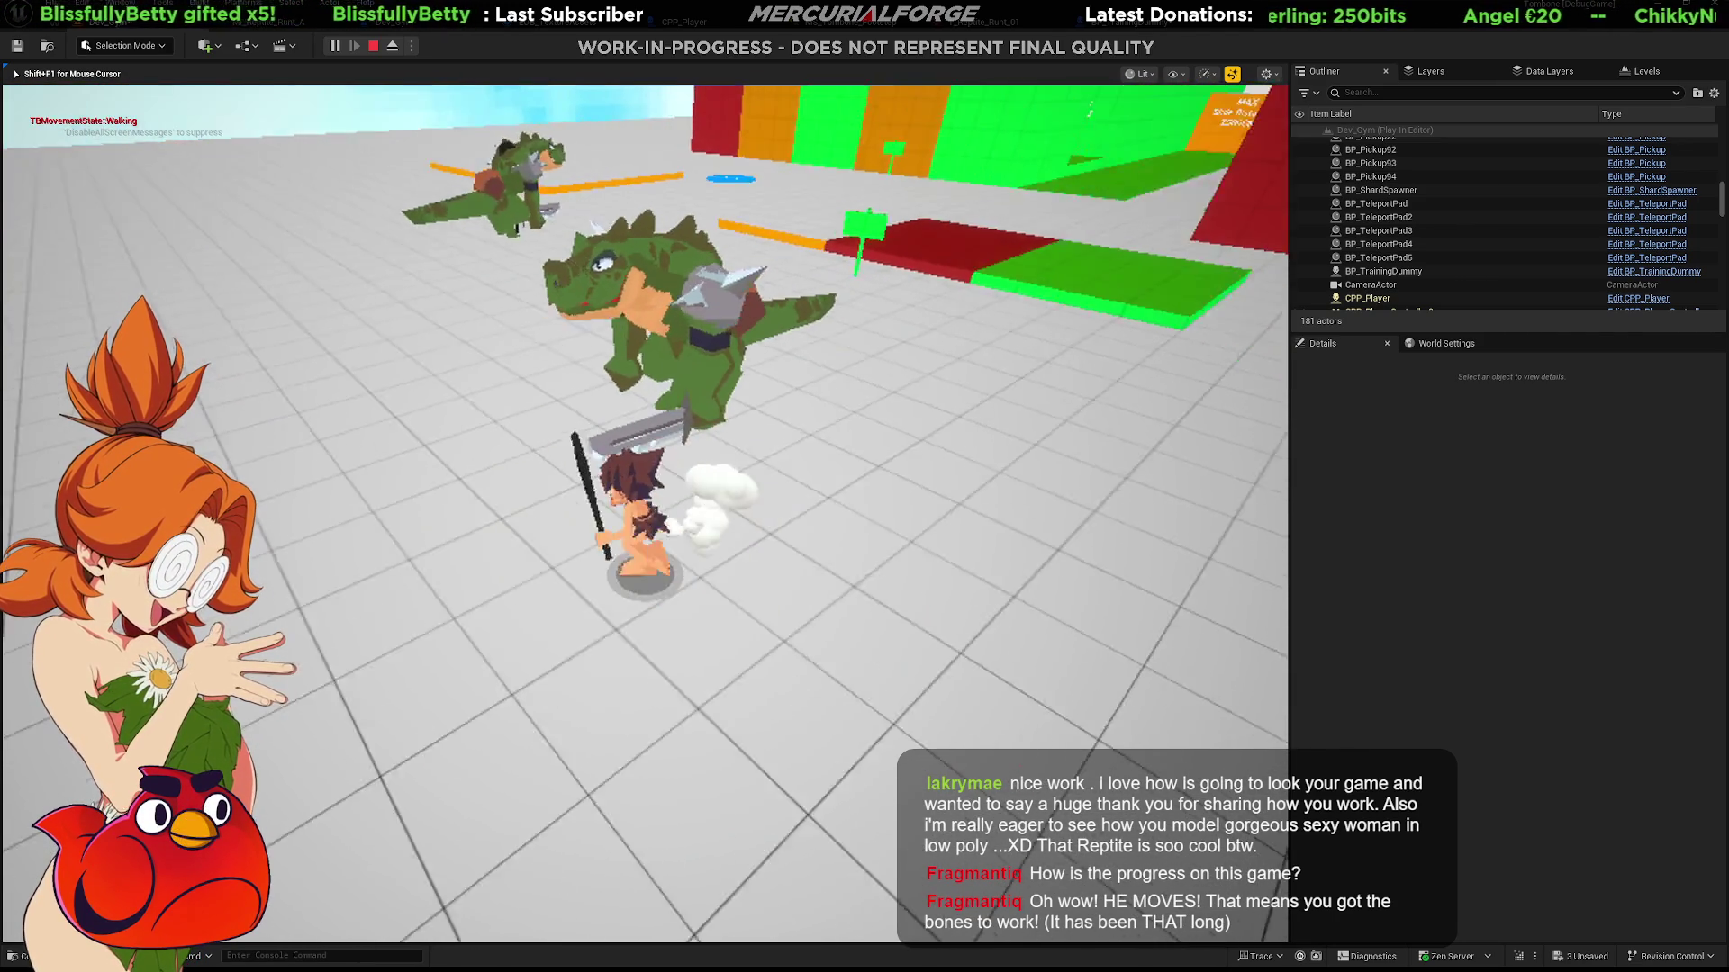
{"action": "key", "text": "w"}
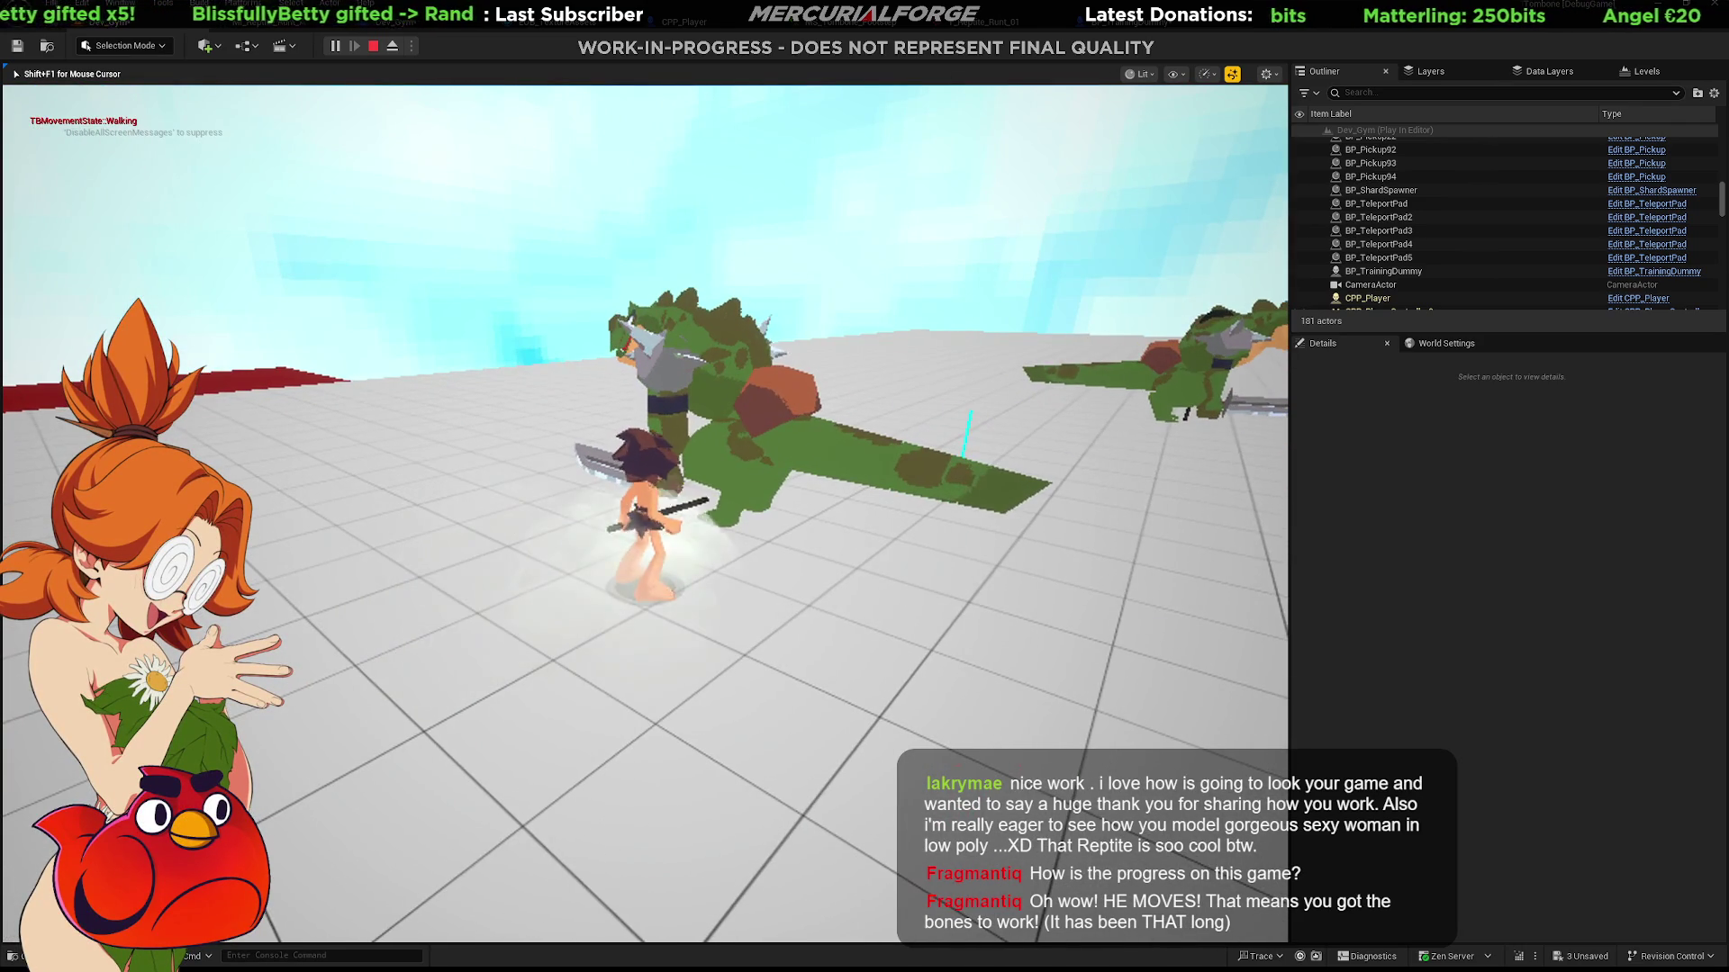
{"action": "key", "text": "w"}
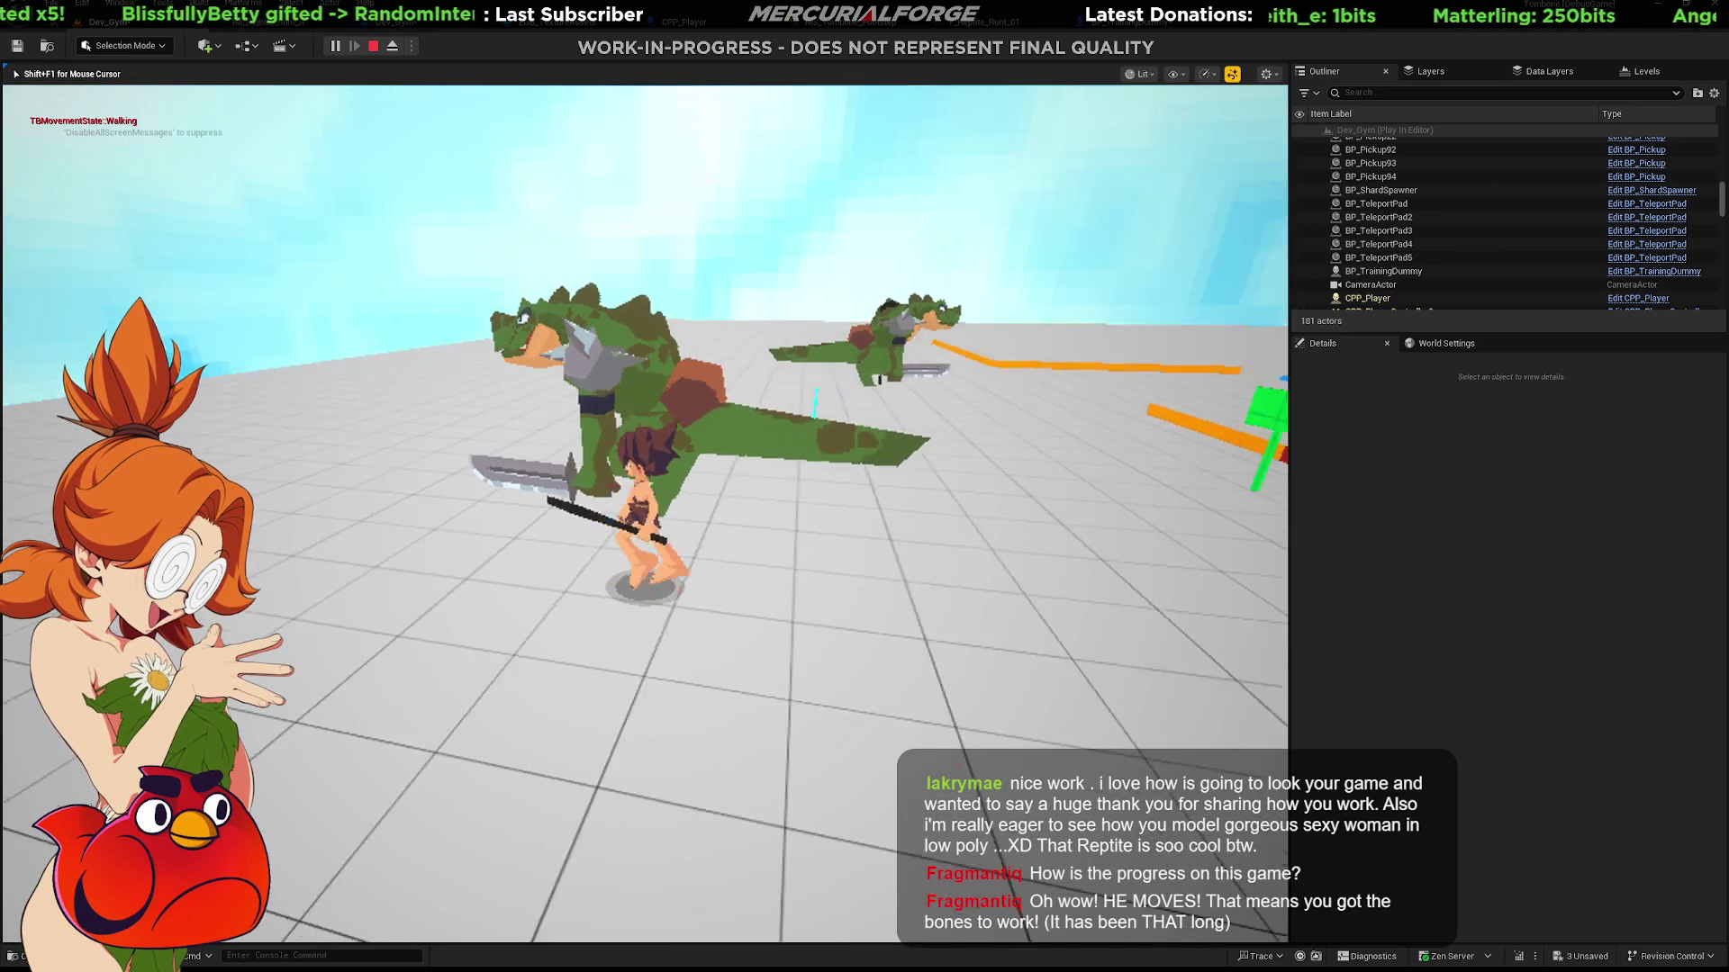
{"action": "key", "text": "w"}
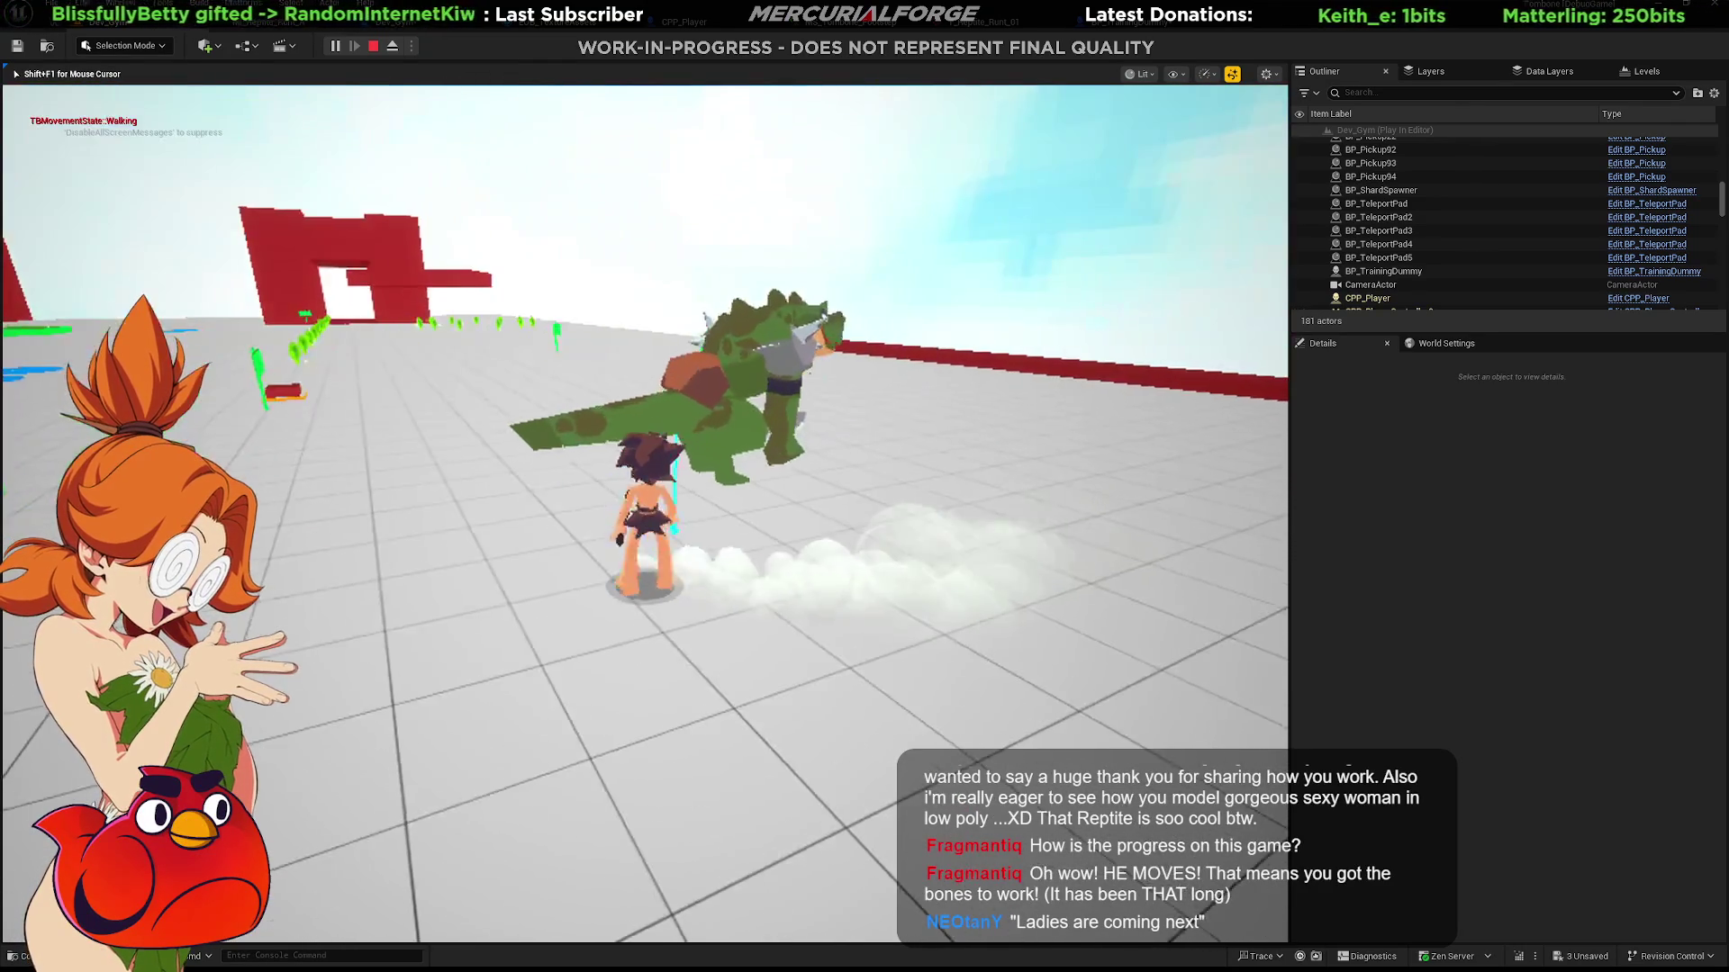
{"action": "key", "text": "w"}
{"action": "key", "text": "w"}
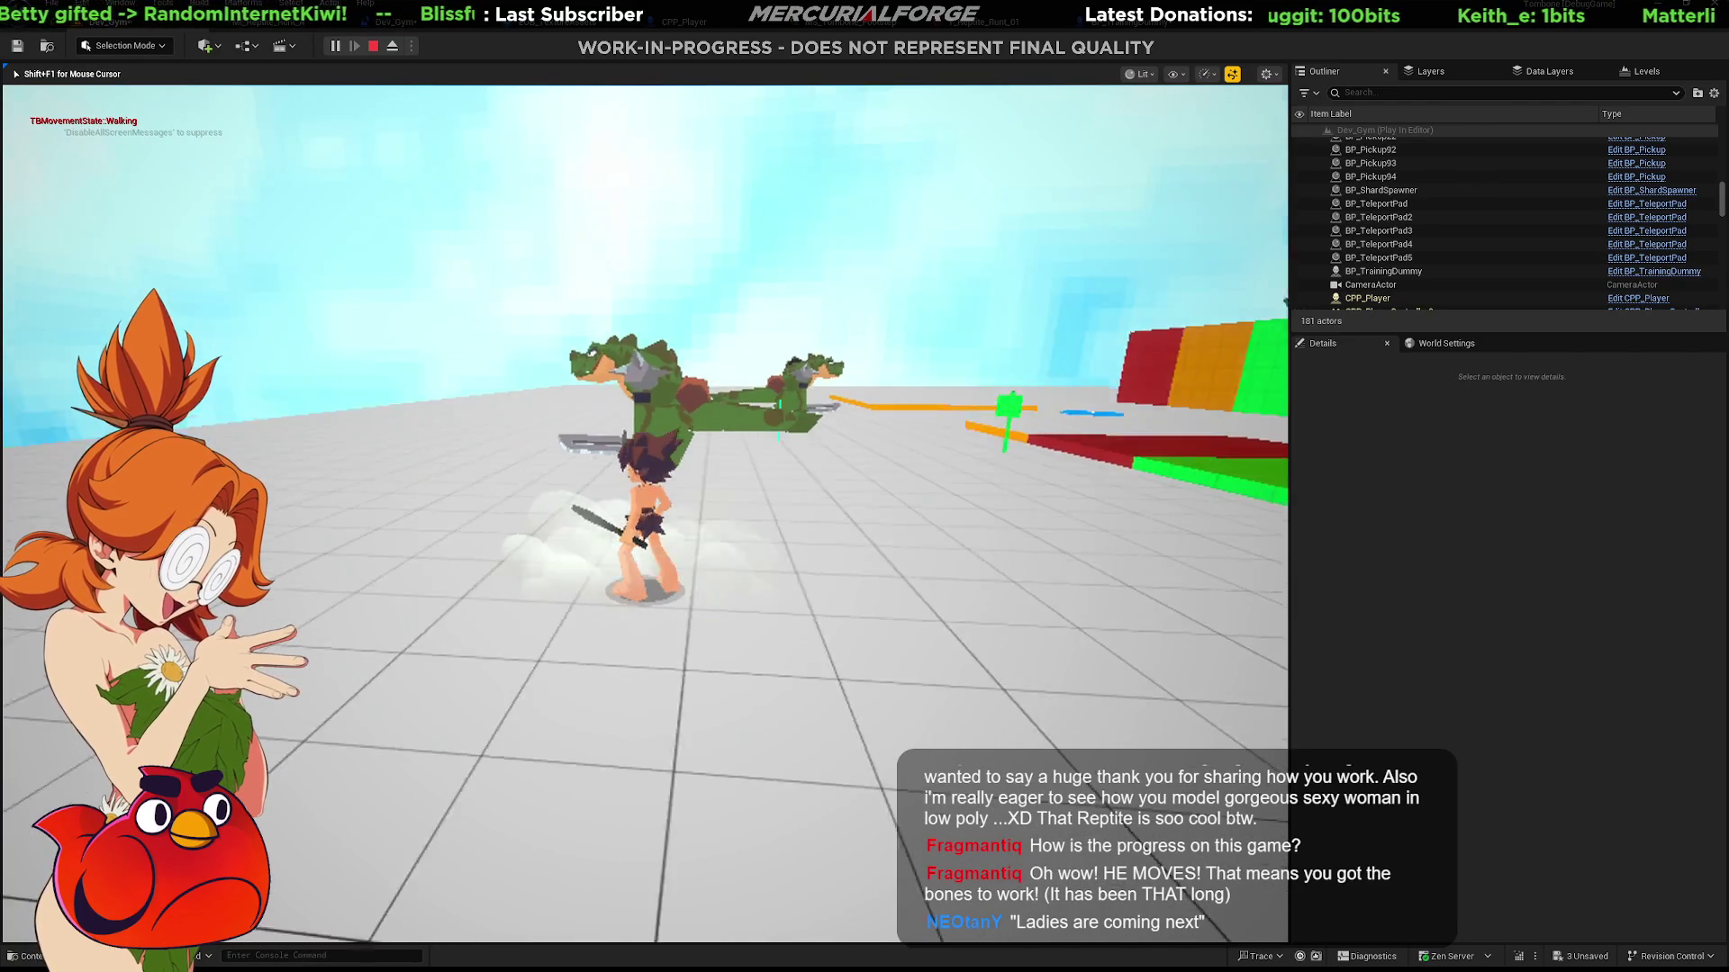
{"action": "key", "text": "s"}
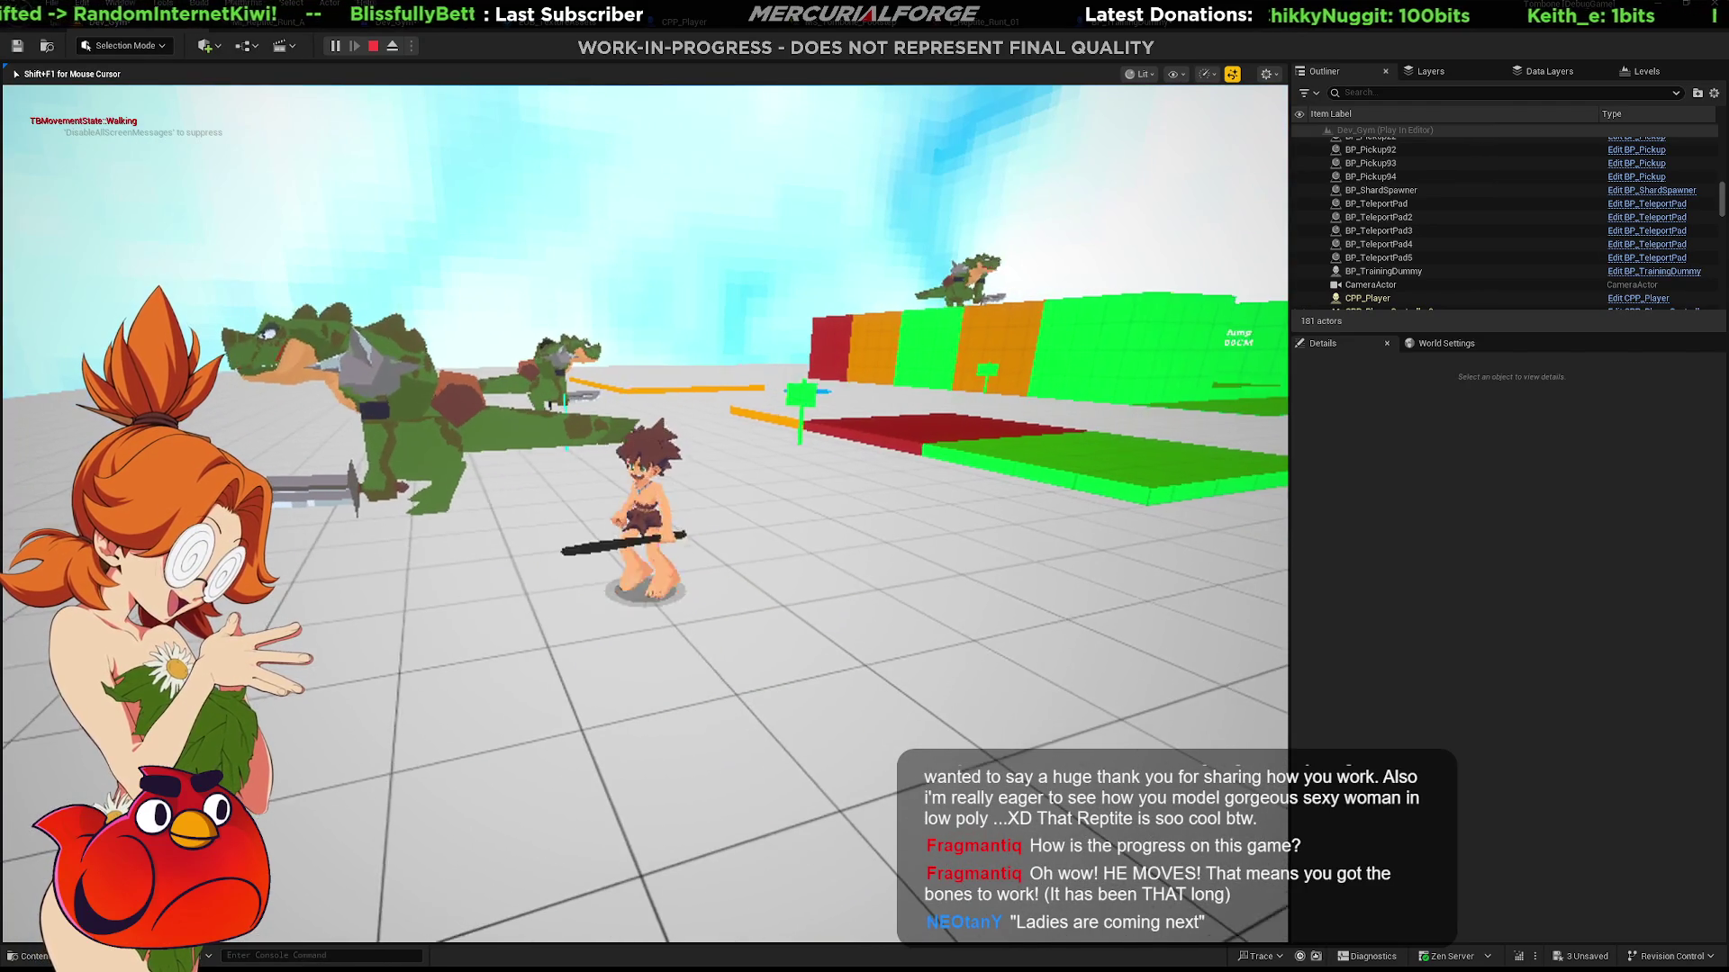
{"action": "key", "text": "w"}
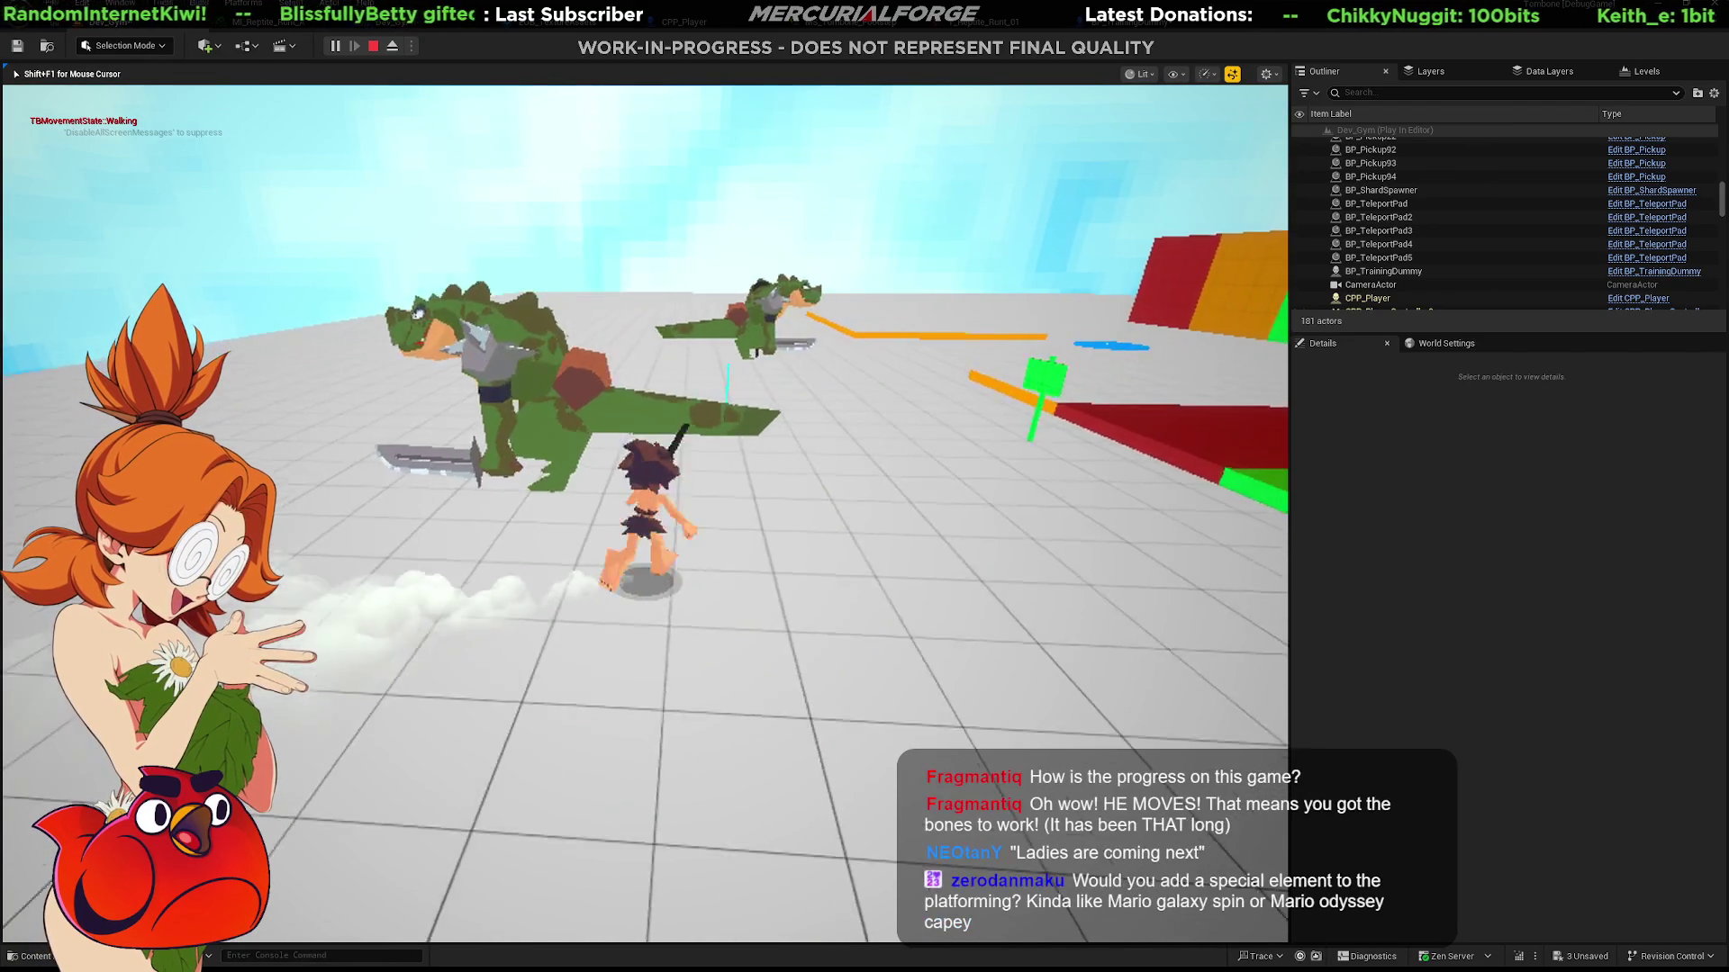
{"action": "key", "text": "e"}
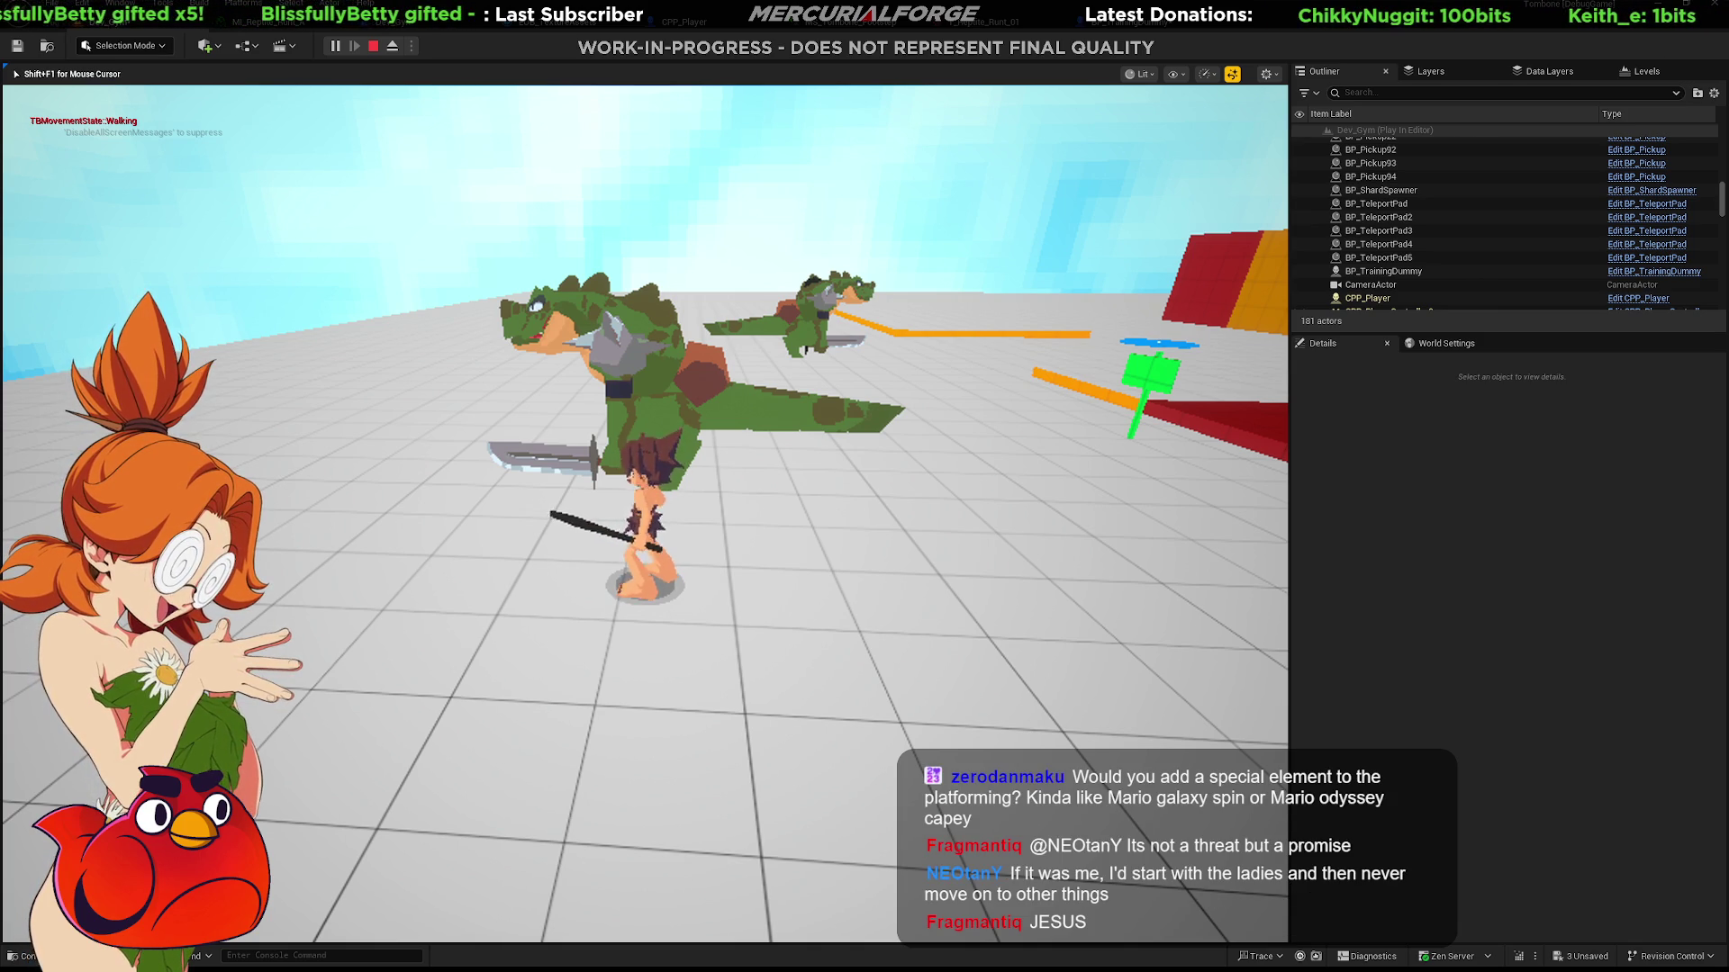
Jump onto a reptile's back, circle the enemies toward the coloured walls and strike one again.
{"action": "key", "text": "w"}
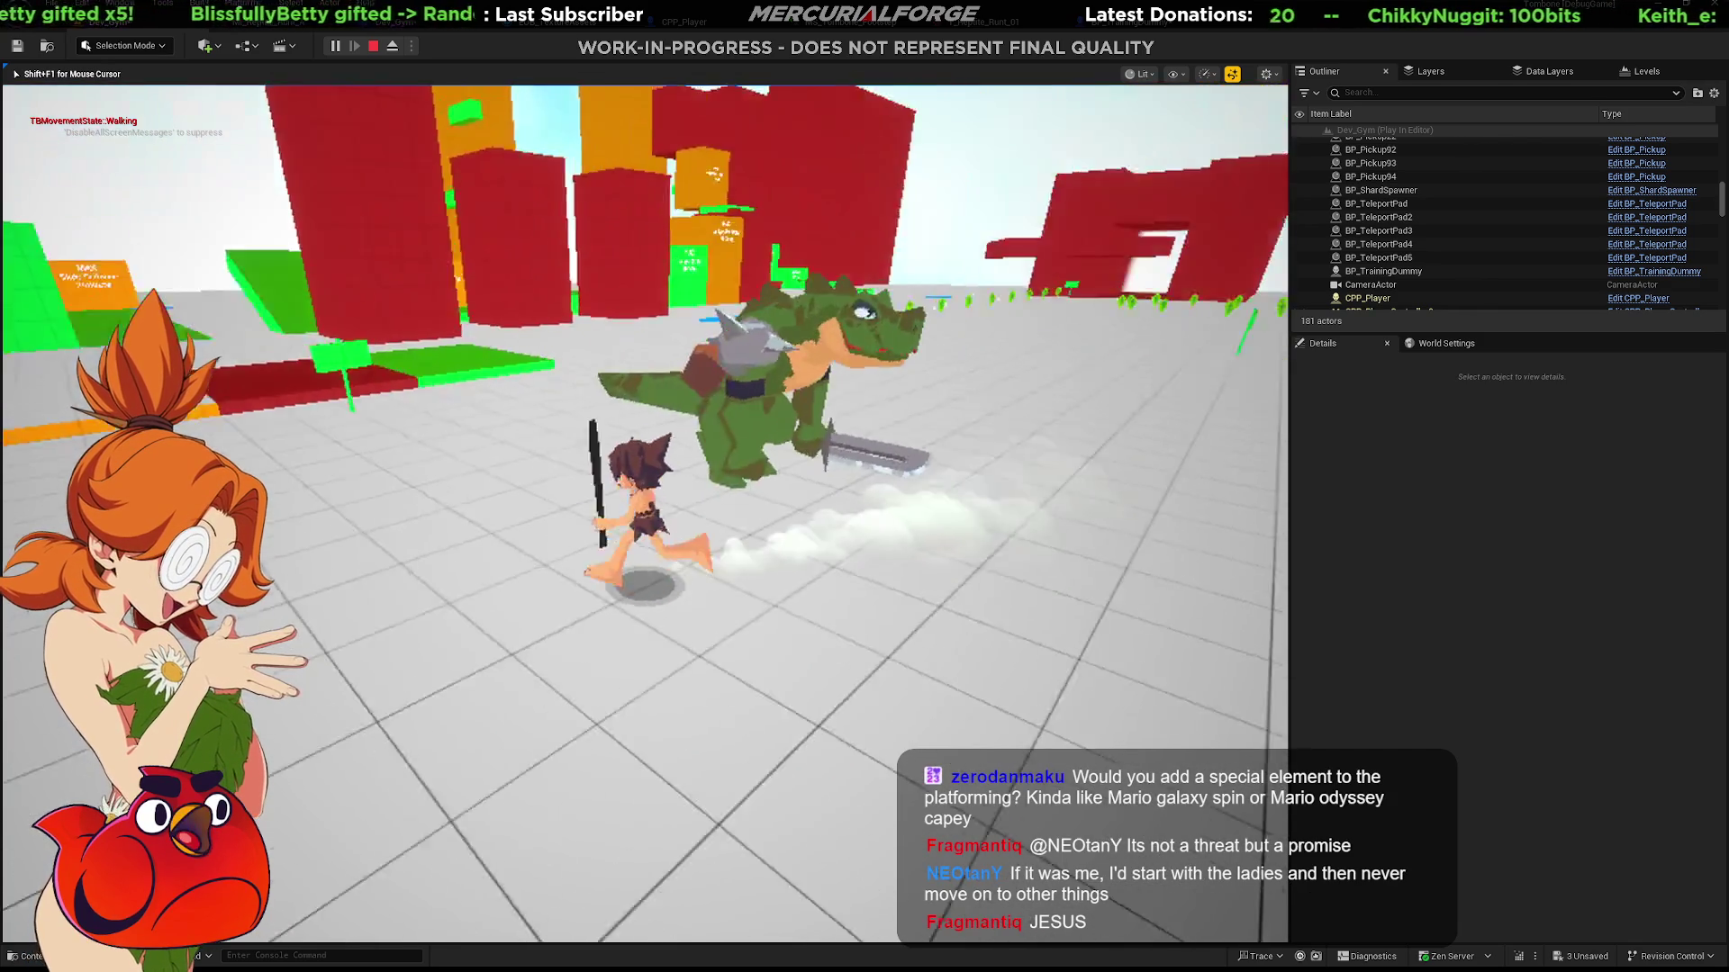
{"action": "key", "text": "space"}
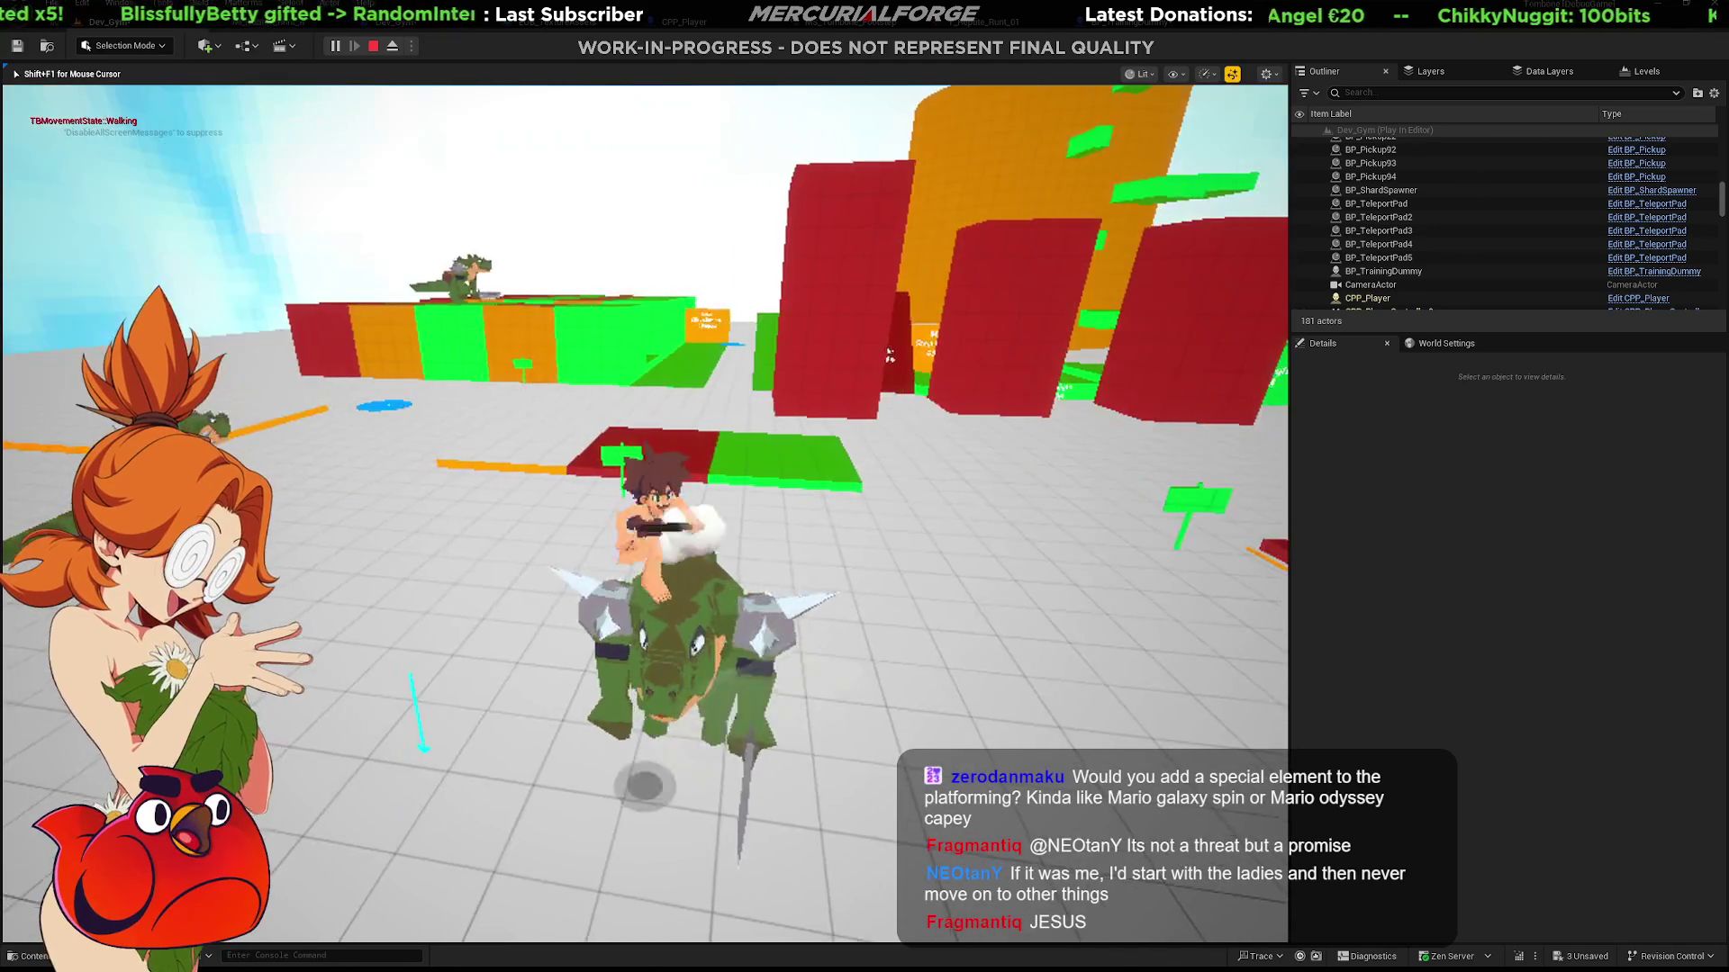
{"action": "key", "text": "space"}
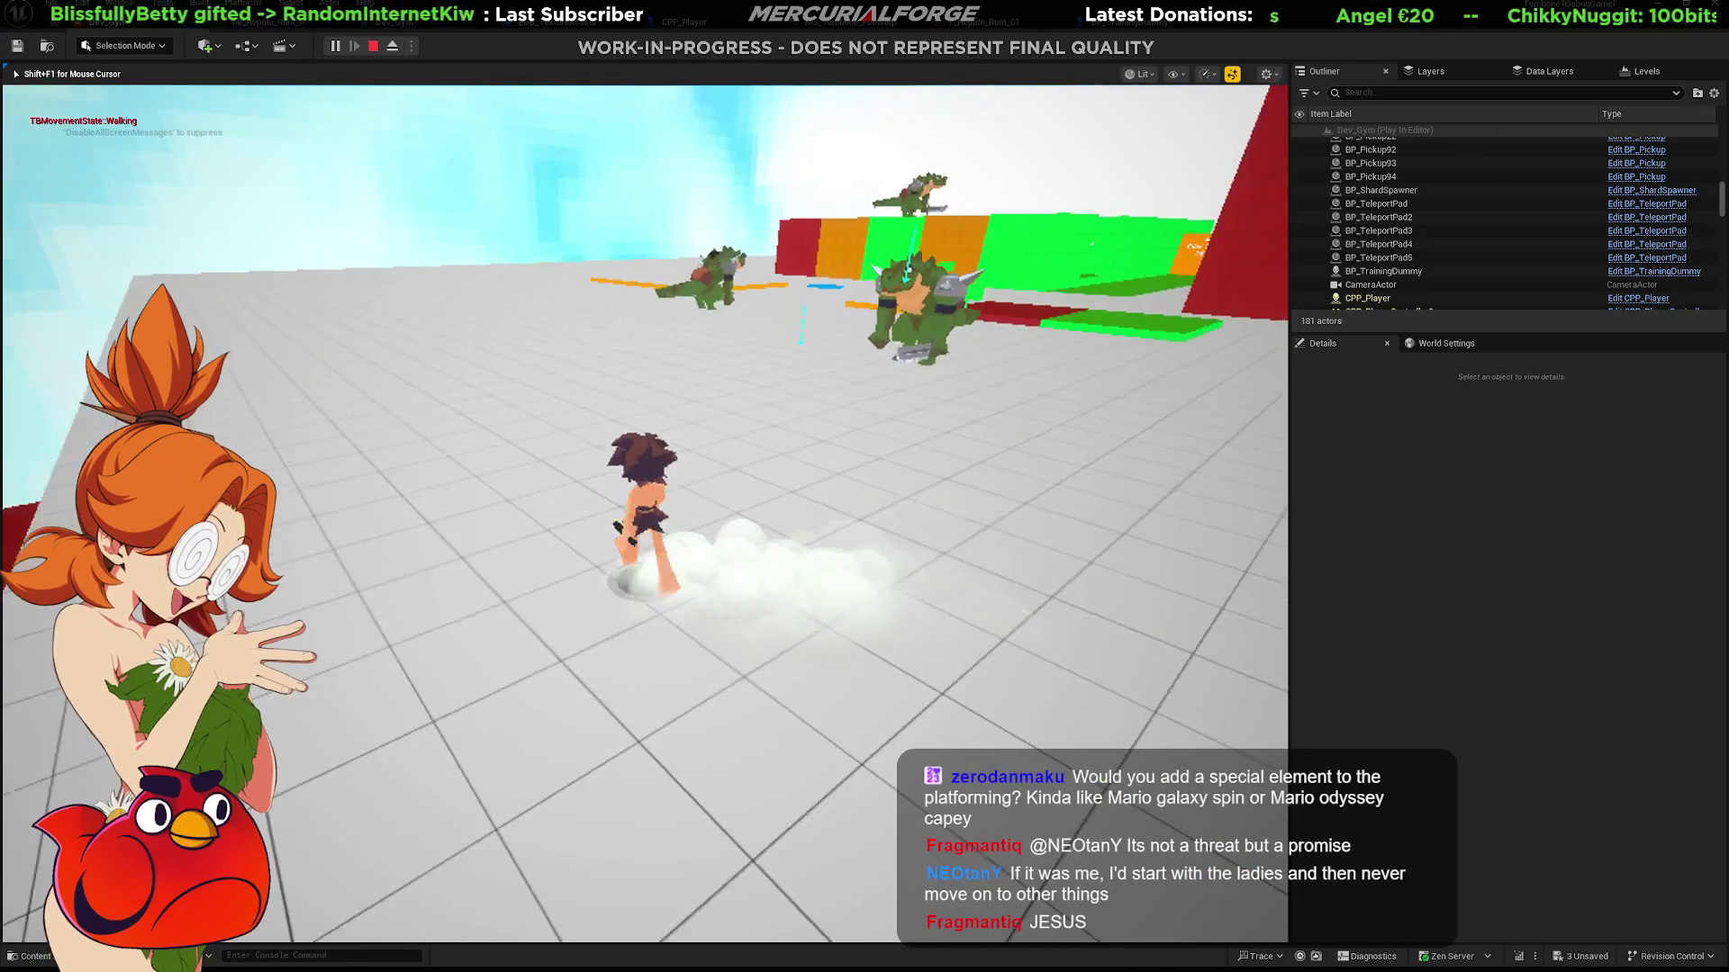
{"action": "key", "text": "w"}
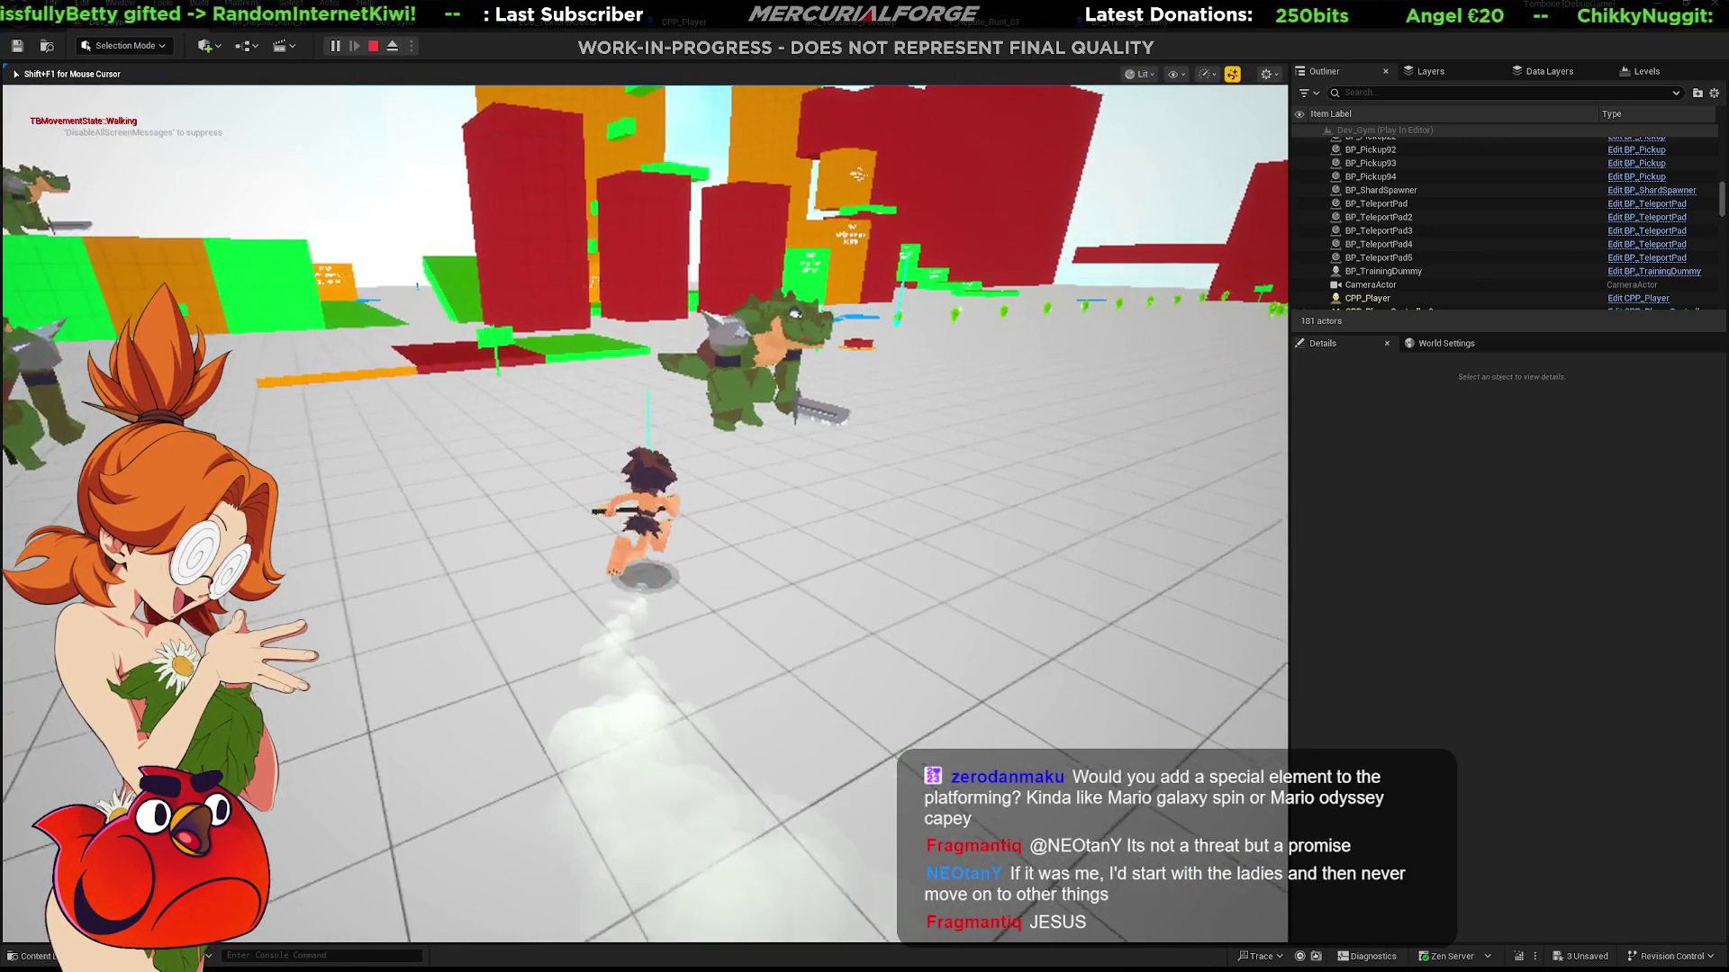
{"action": "key", "text": "w"}
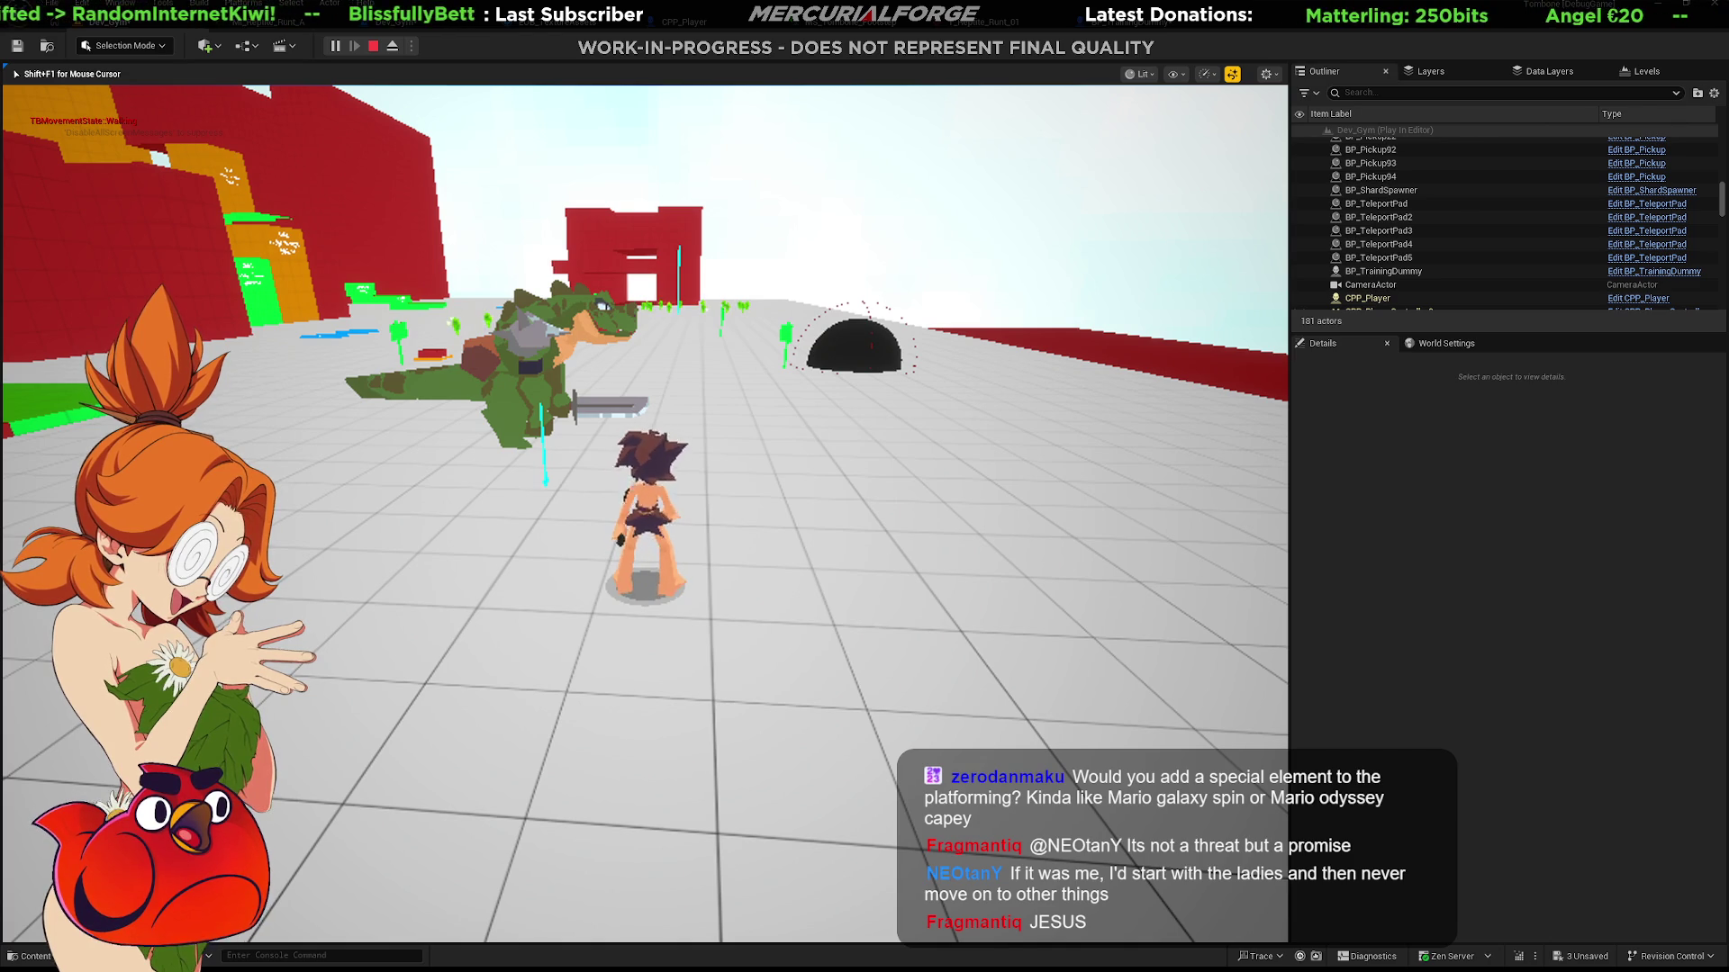
{"action": "key", "text": "w"}
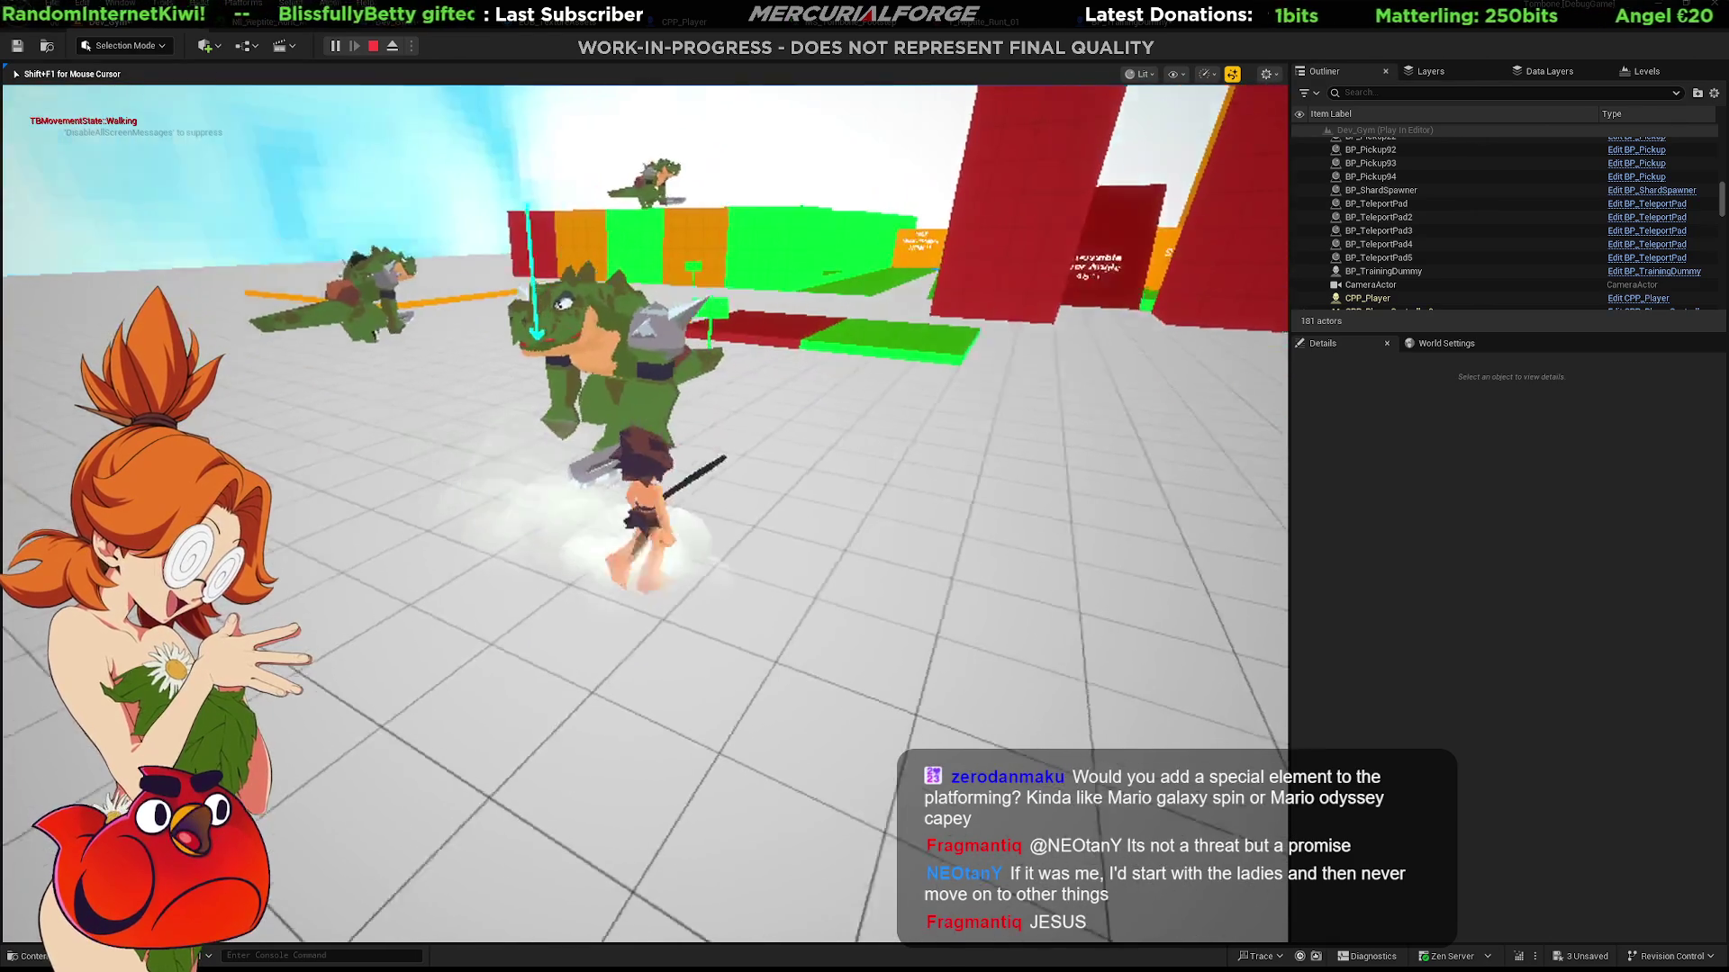
{"action": "key", "text": "w"}
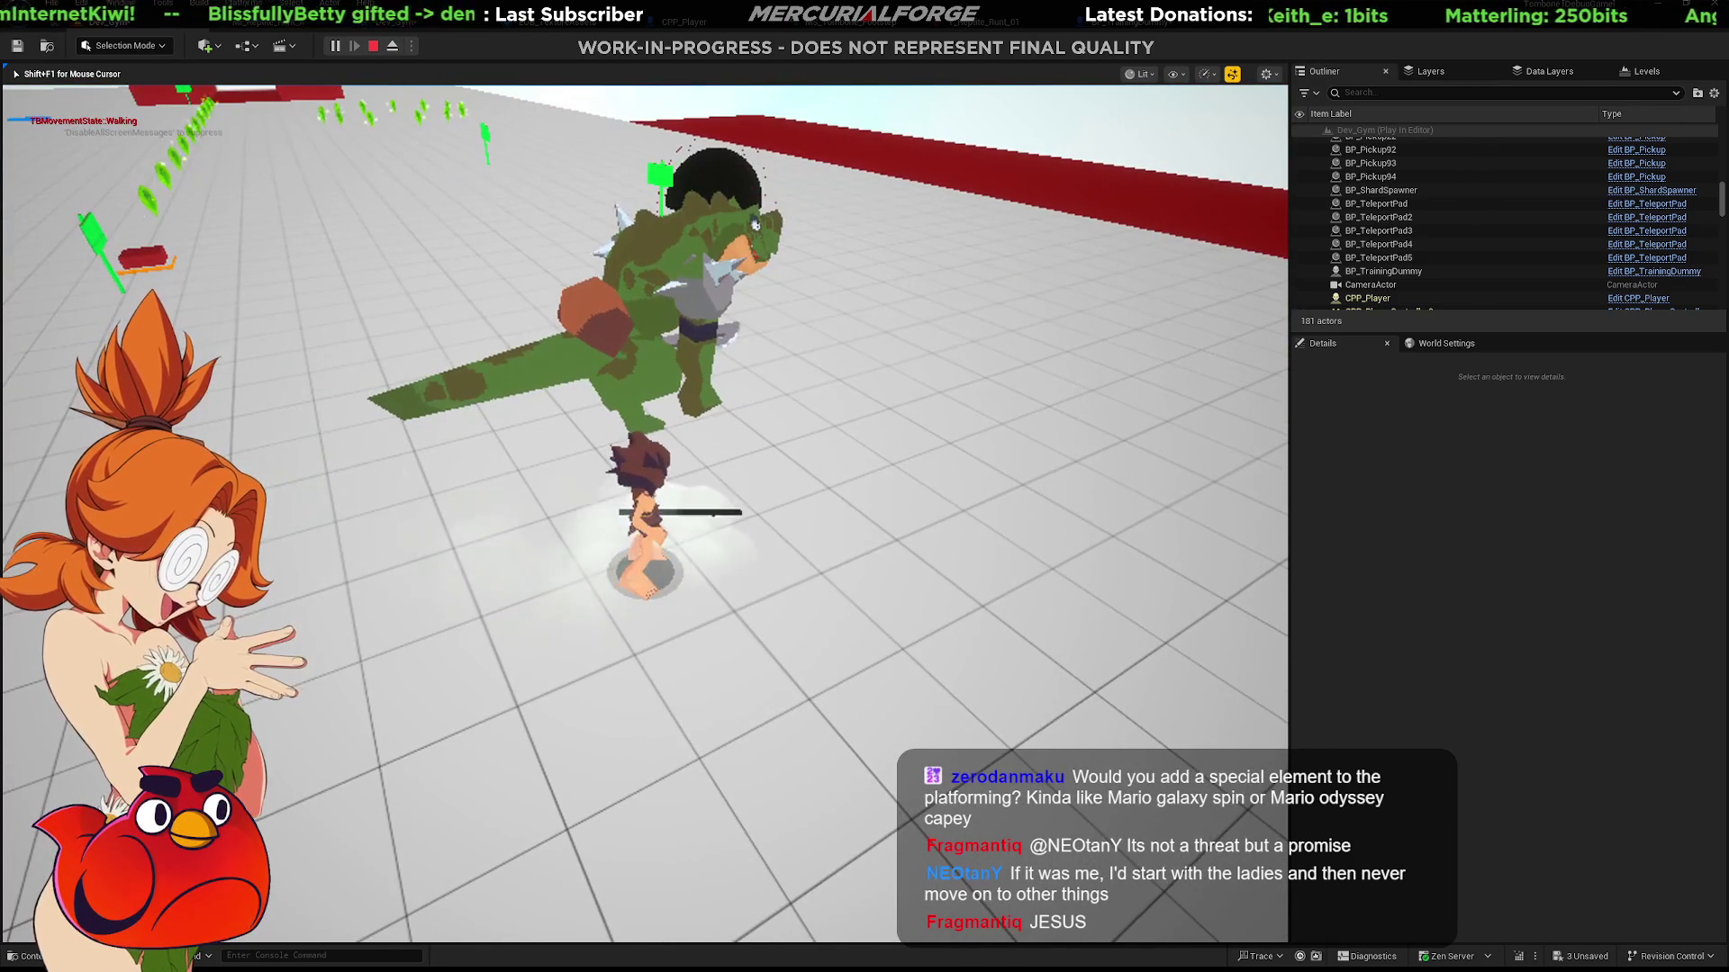
{"action": "key", "text": "w"}
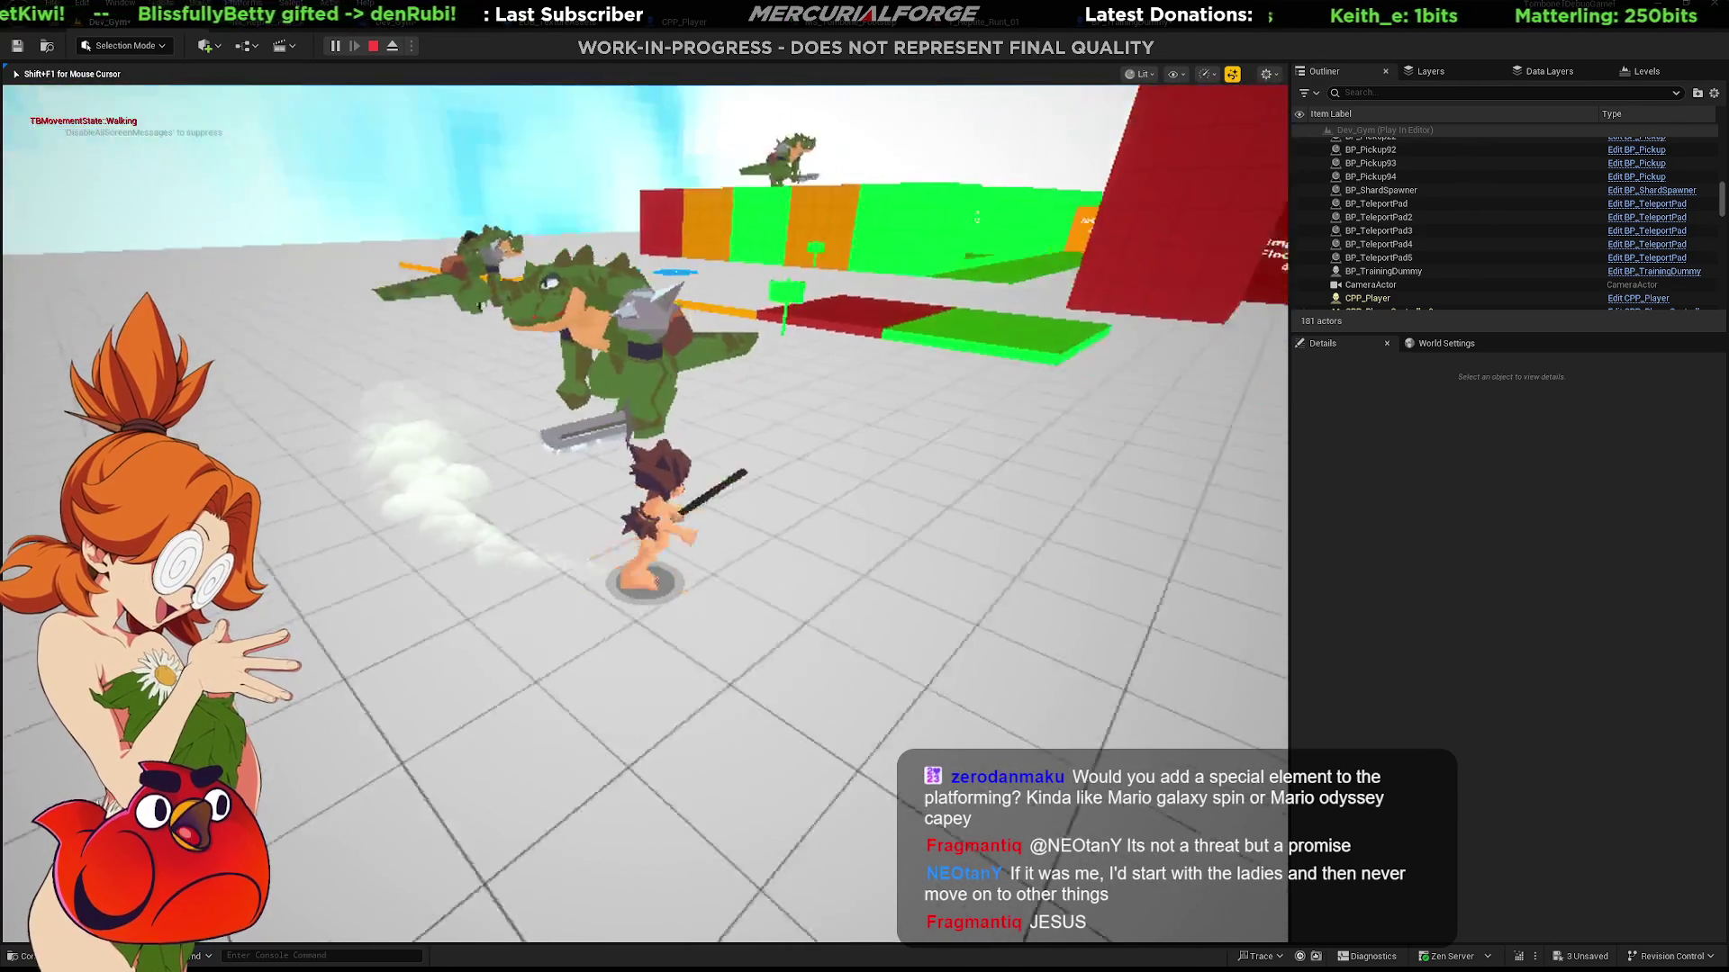
{"action": "key", "text": "w"}
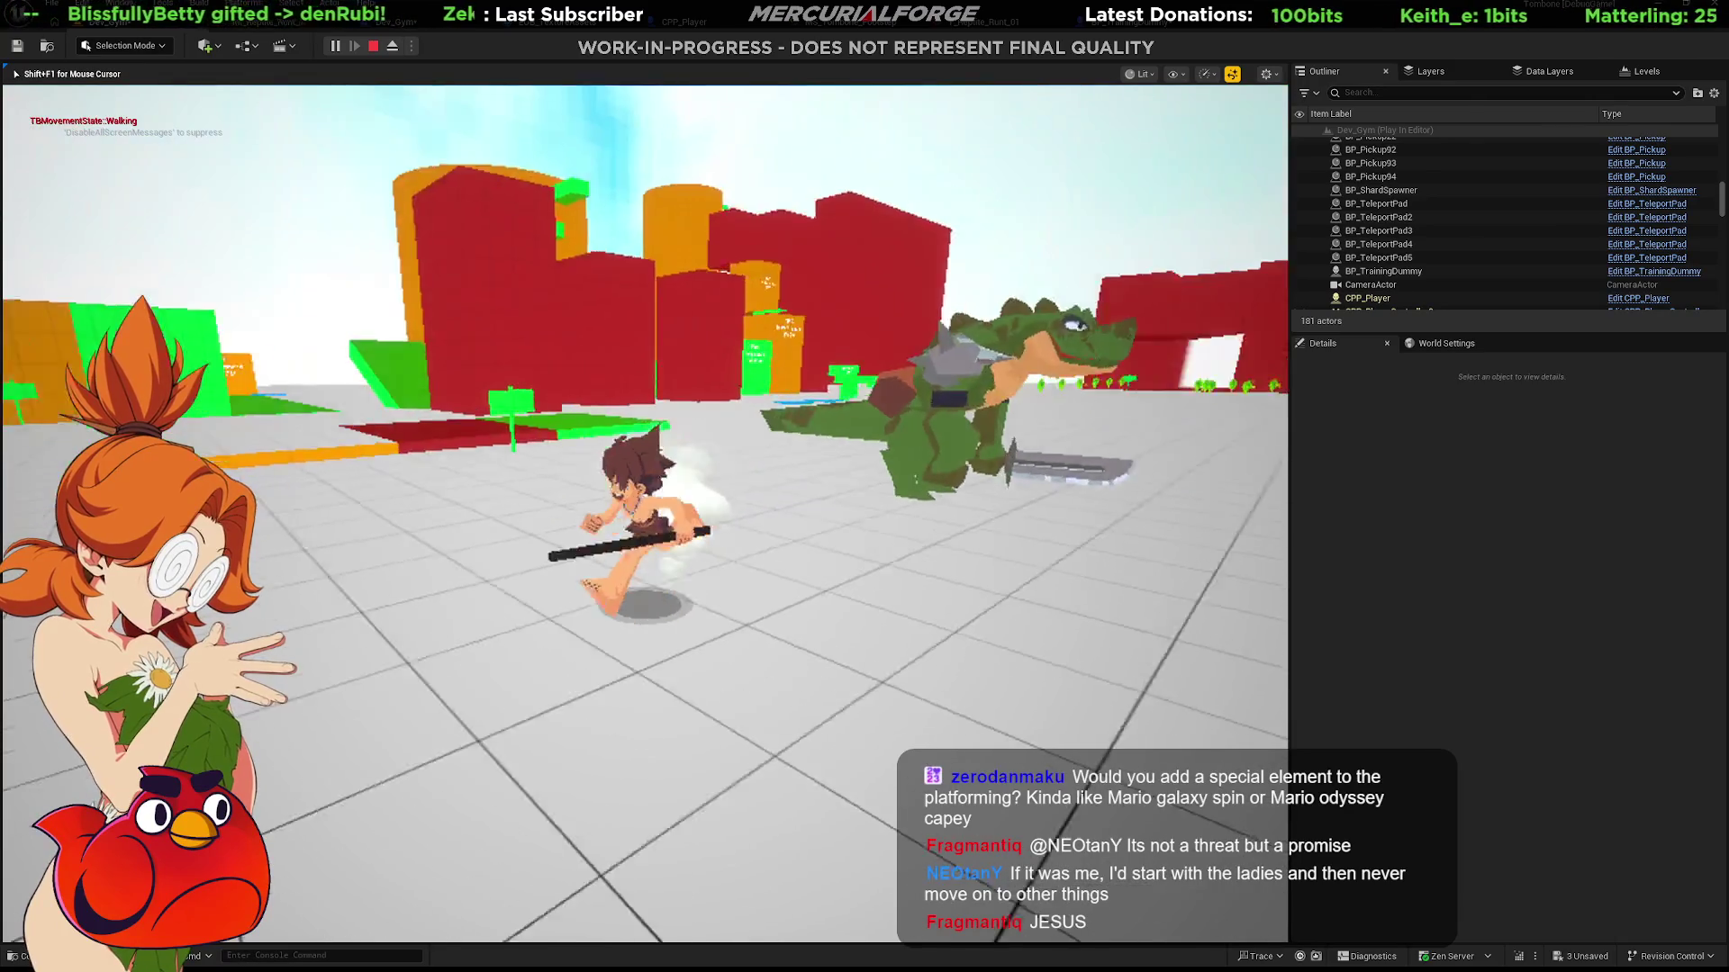
{"action": "key", "text": "w"}
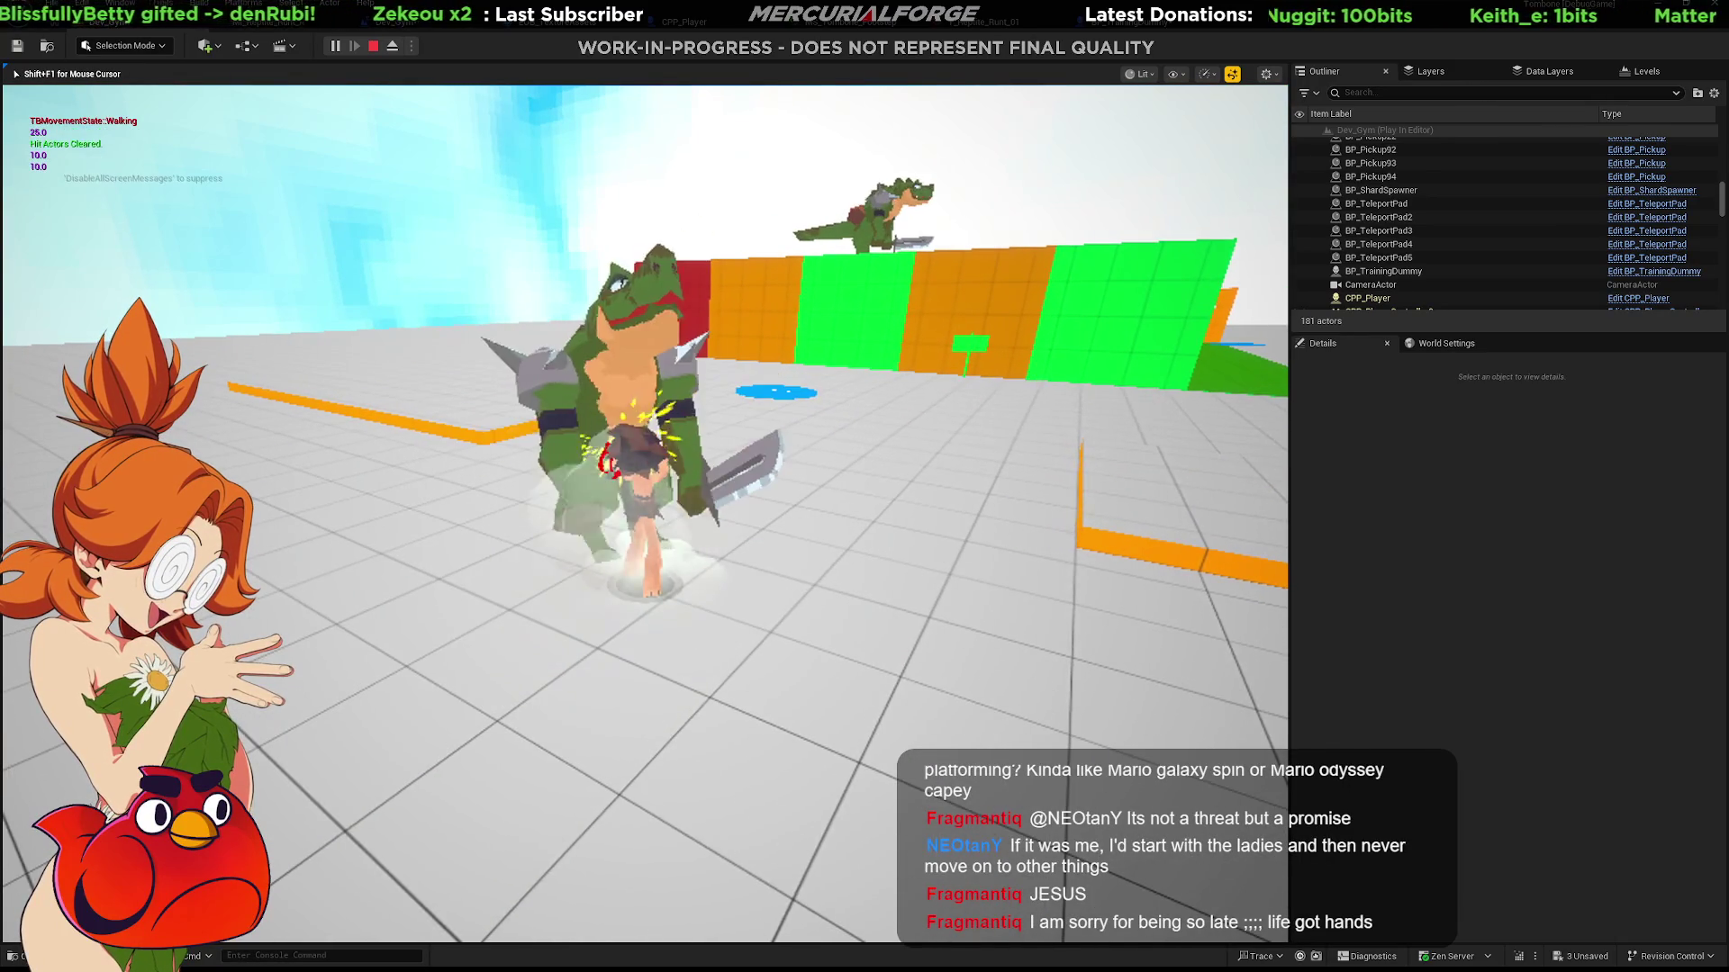
{"action": "key", "text": "w"}
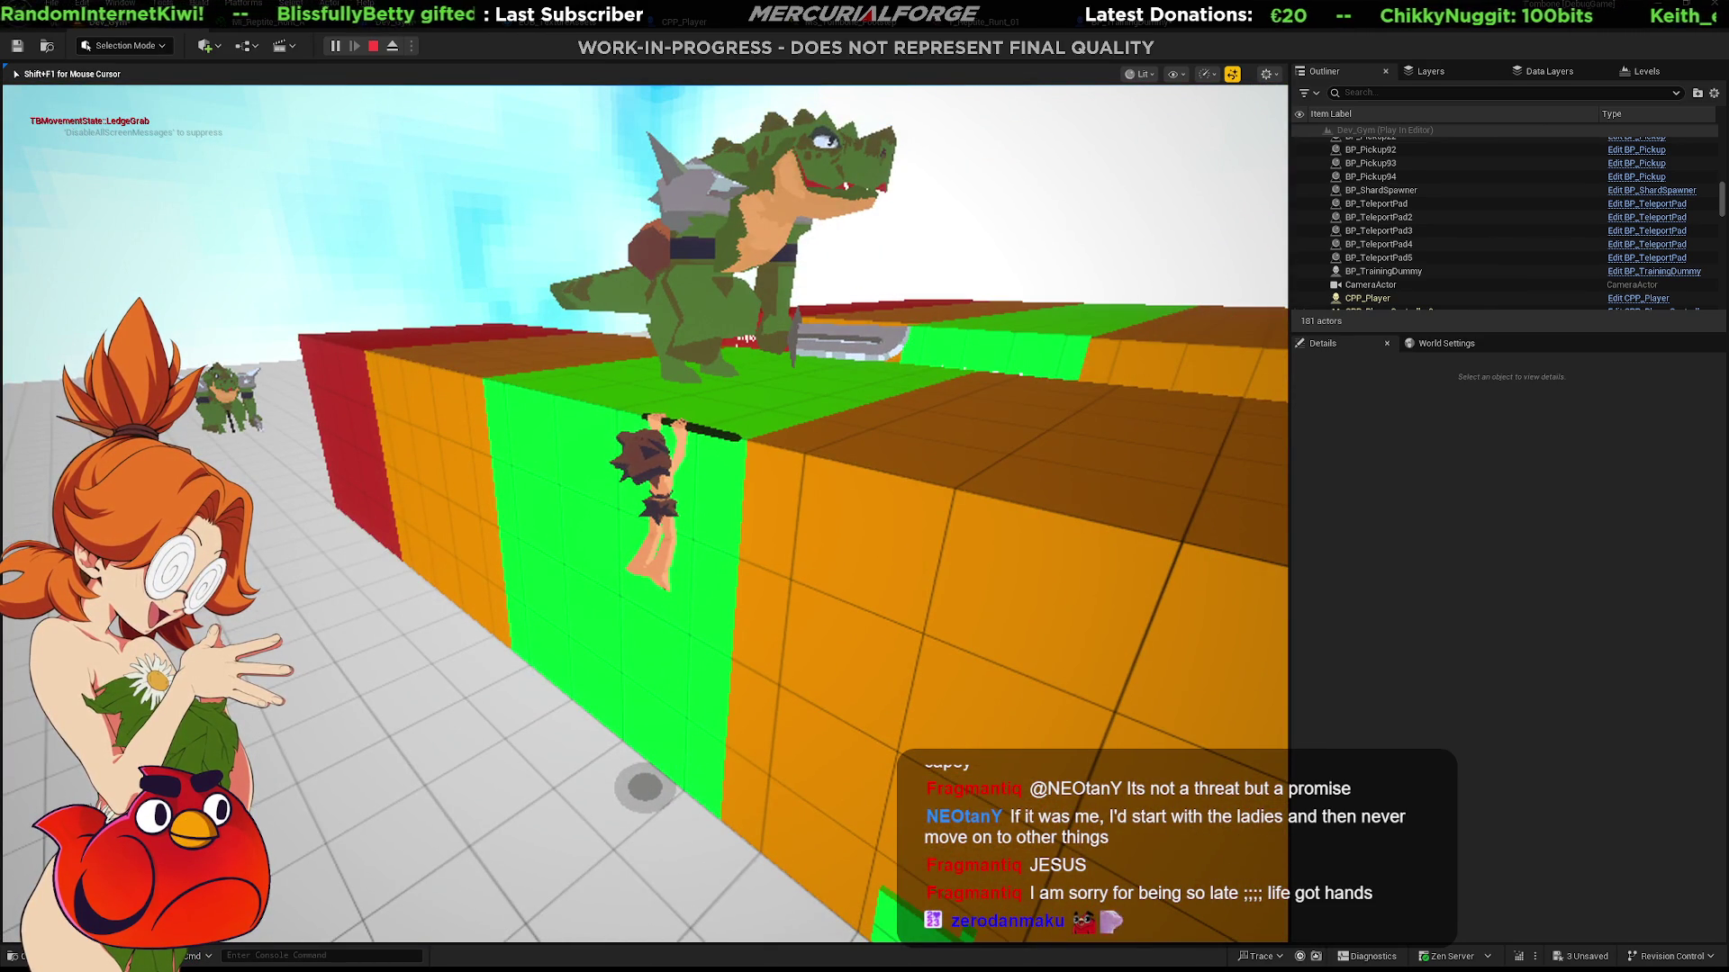
Climb up onto the ledge, drop off it, and run in close beside the dinosaur dummy.
{"action": "key", "text": "space"}
{"action": "key", "text": "w"}
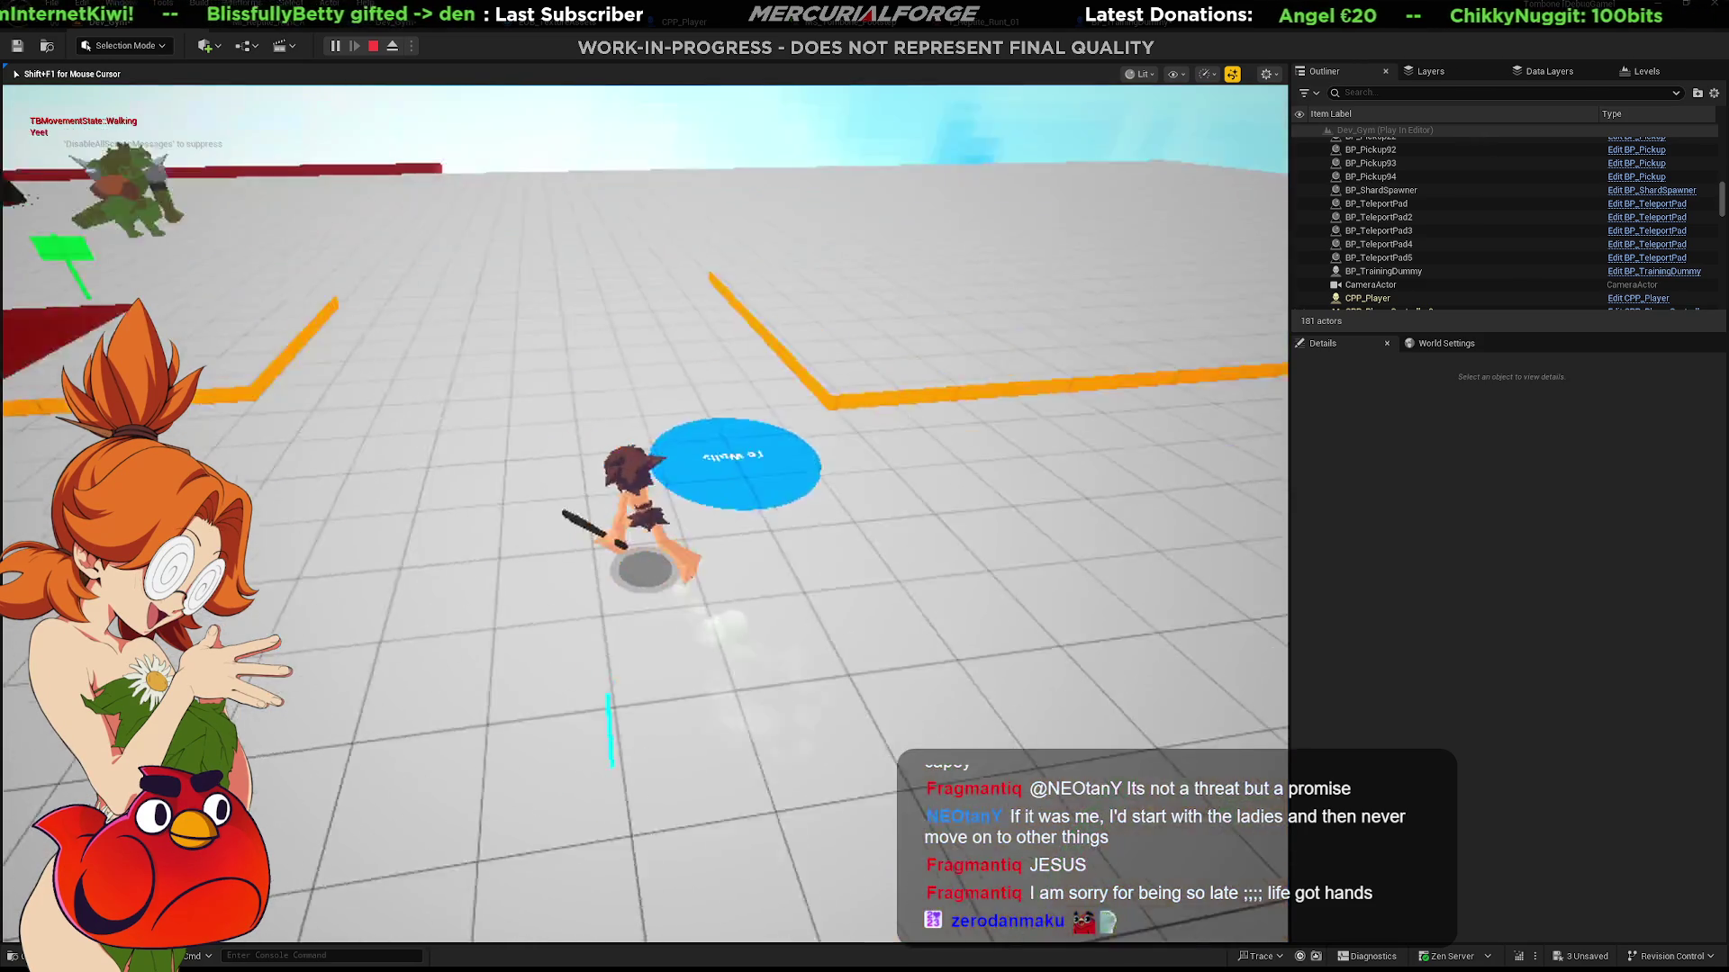
{"action": "key", "text": "space"}
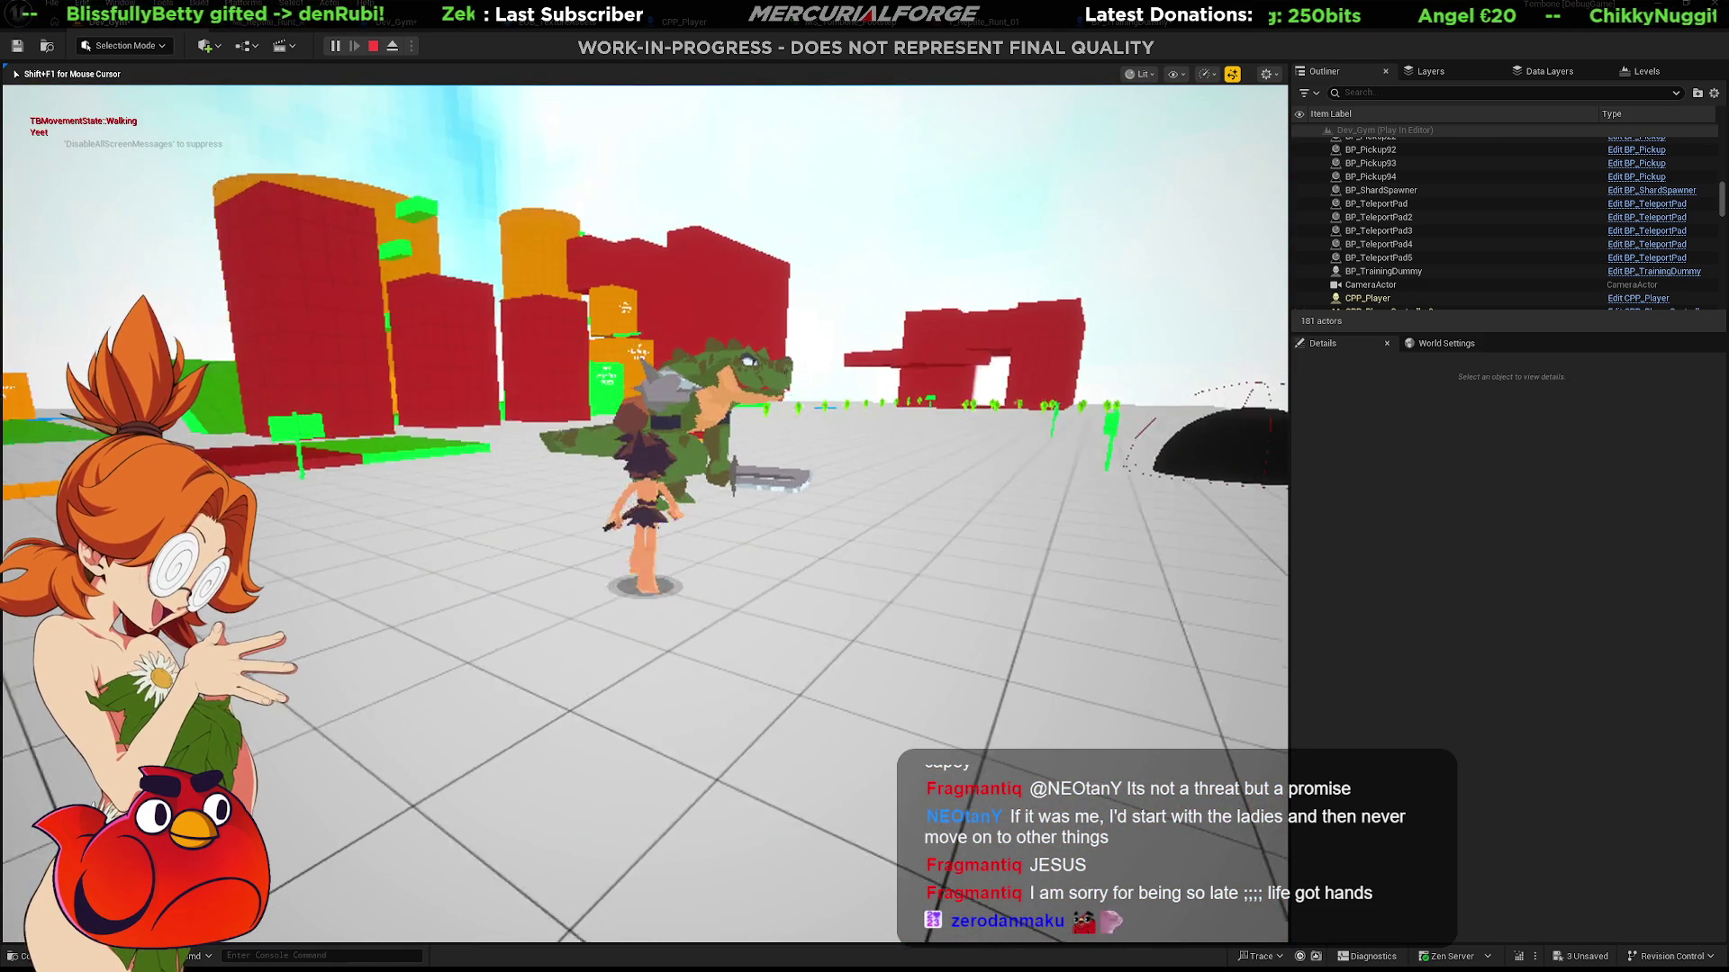
{"action": "key", "text": "a"}
{"action": "key", "text": "shift"}
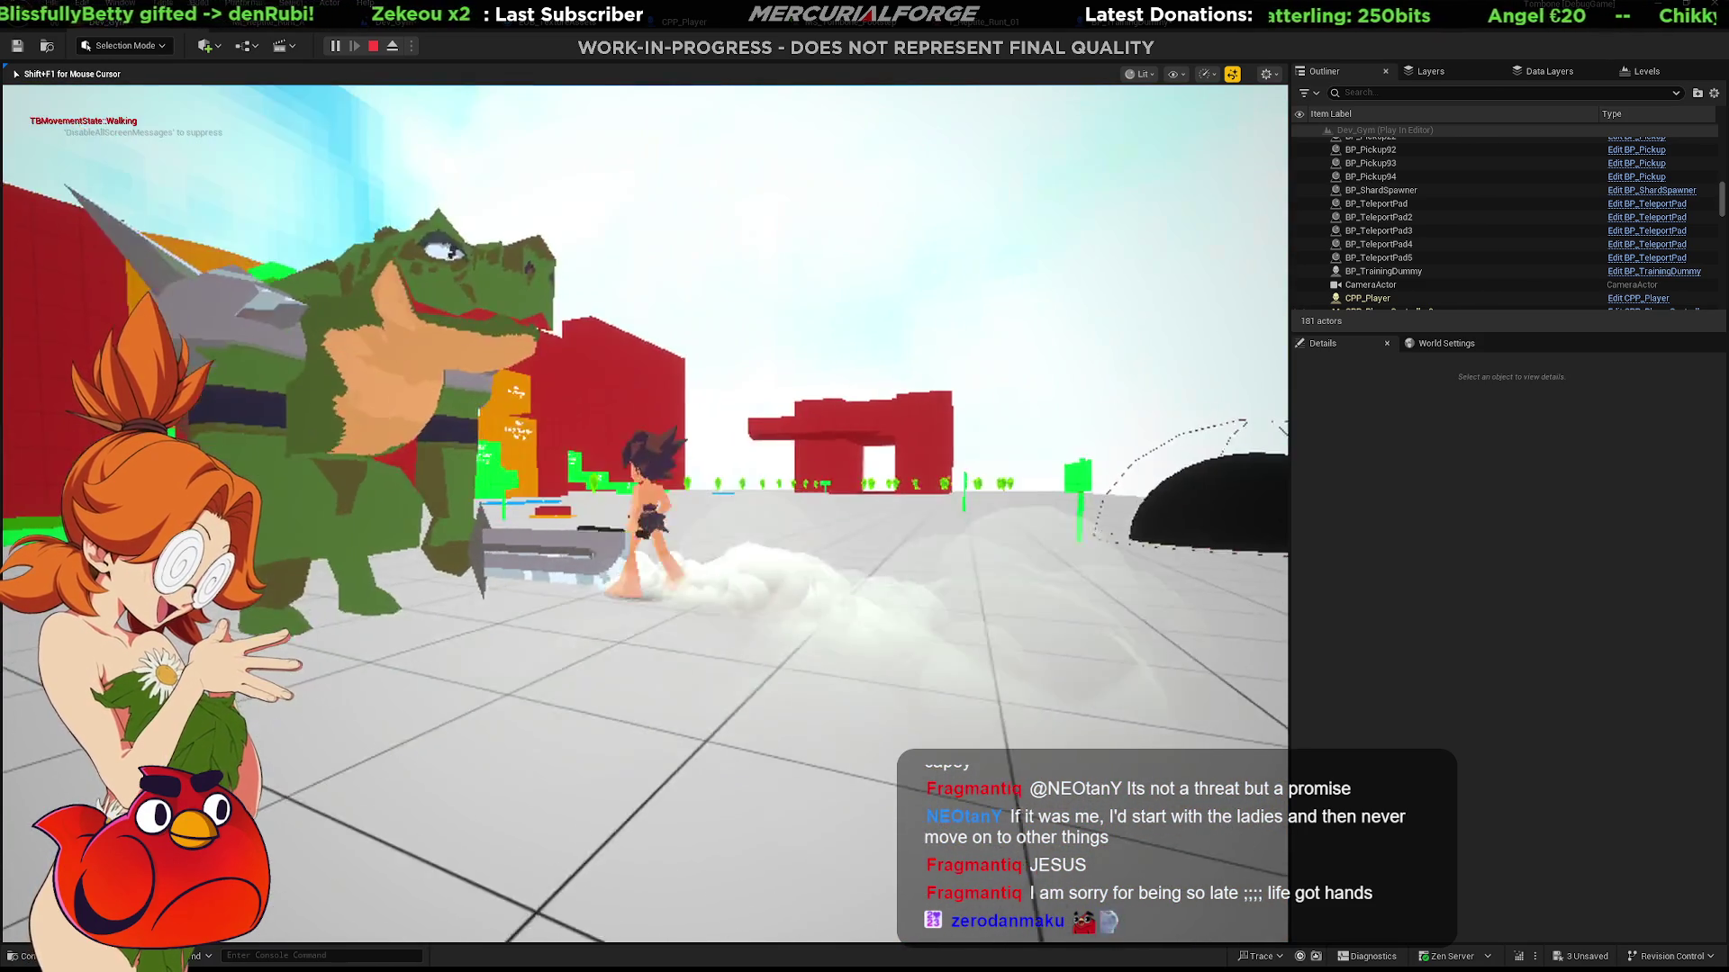
{"action": "key", "text": "w"}
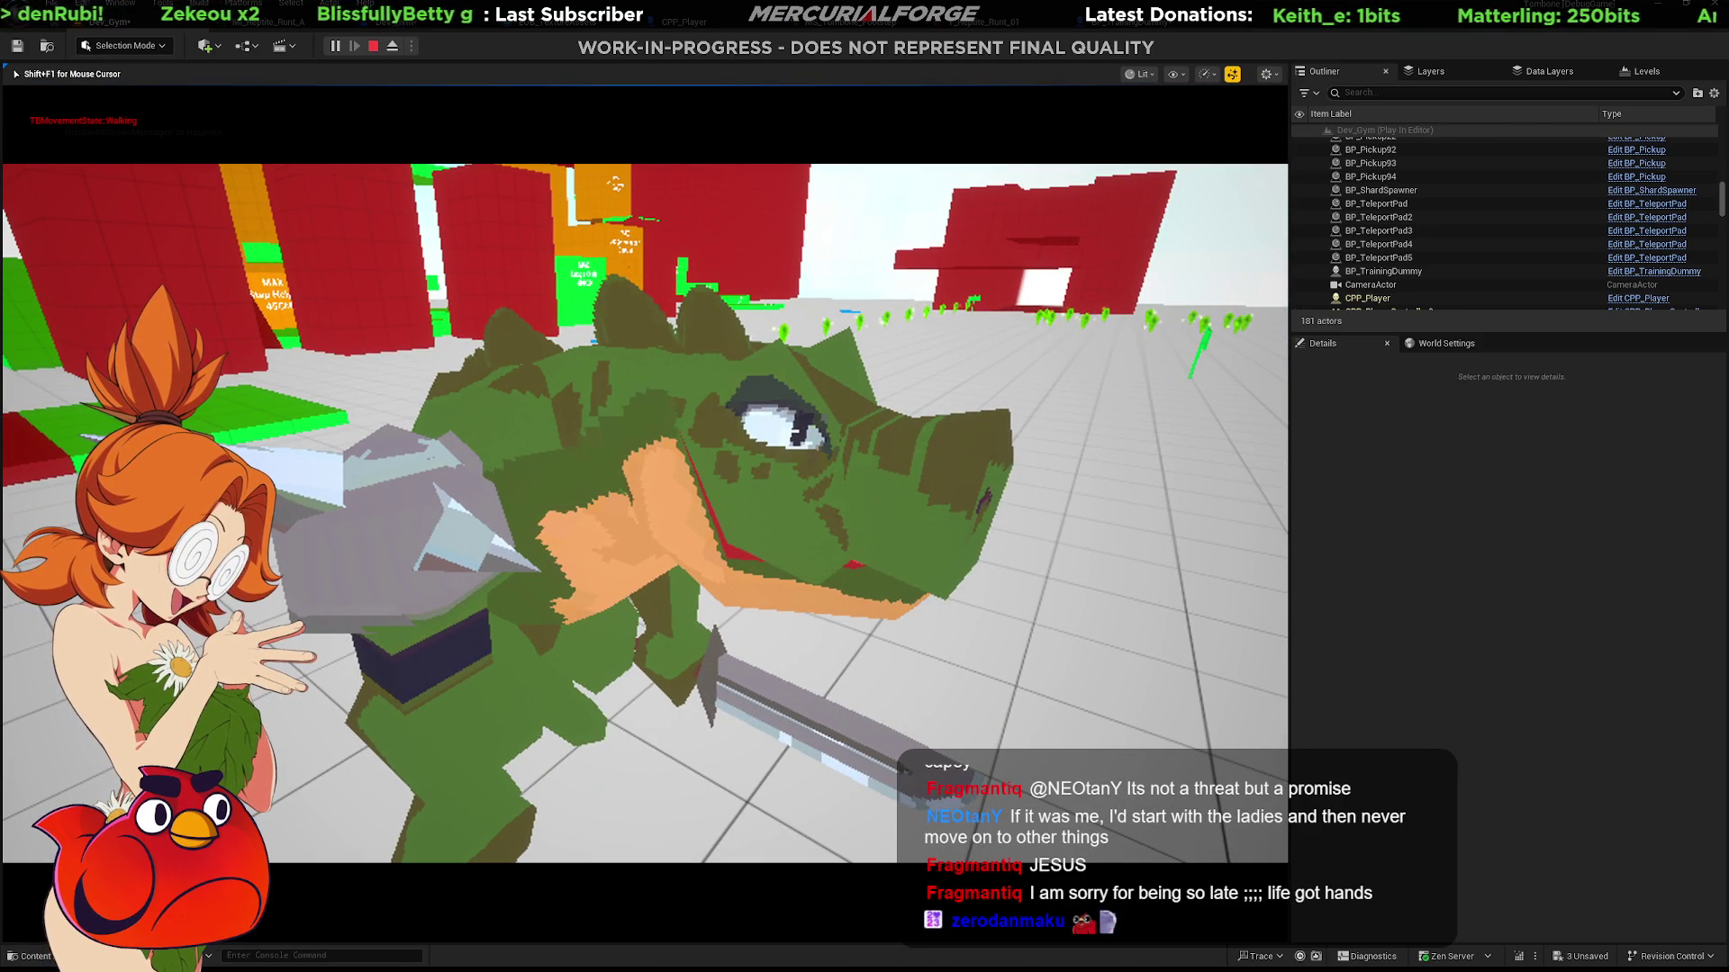
Make the game view fill the whole screen with F11.
{"action": "key", "text": "F11"}
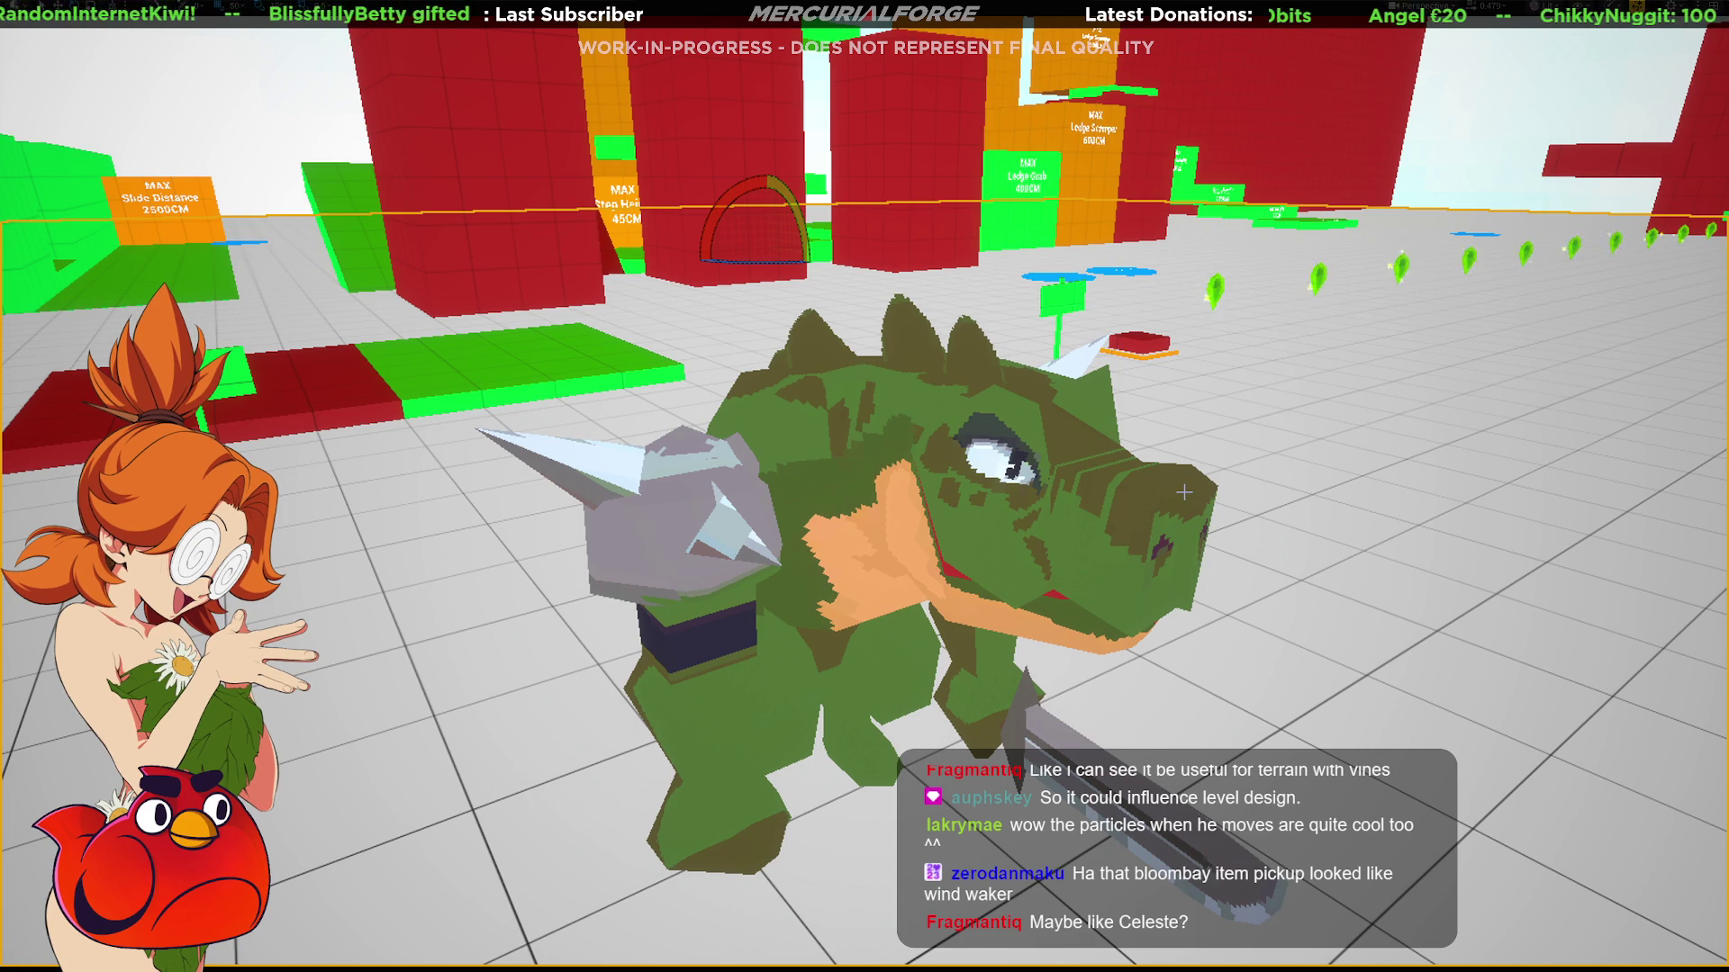
Return from the fullscreen game view to the full editor layout with F11.
{"action": "key", "text": "F11"}
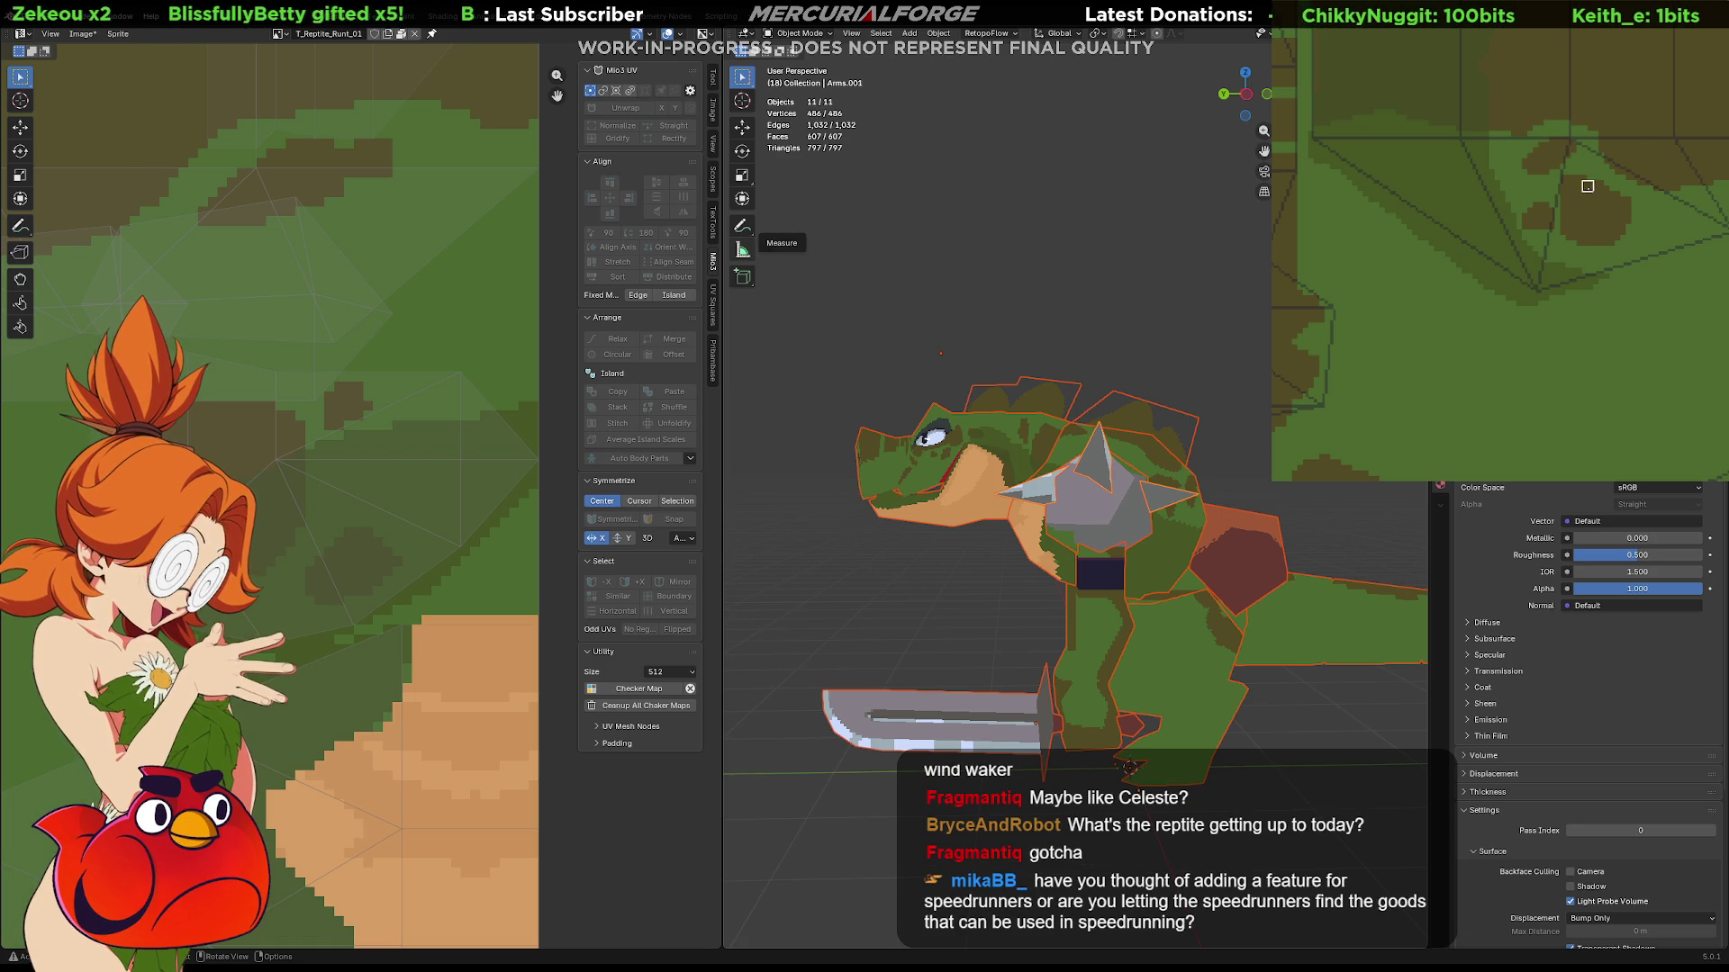
Orbit around the reptile and darken a few light-green texture pixels to dark green.
{"action": "left_click", "coordinate": [1028, 335]}
{"action": "middle_click_drag", "start_coordinate": [1028, 336], "coordinate": [1070, 365]}
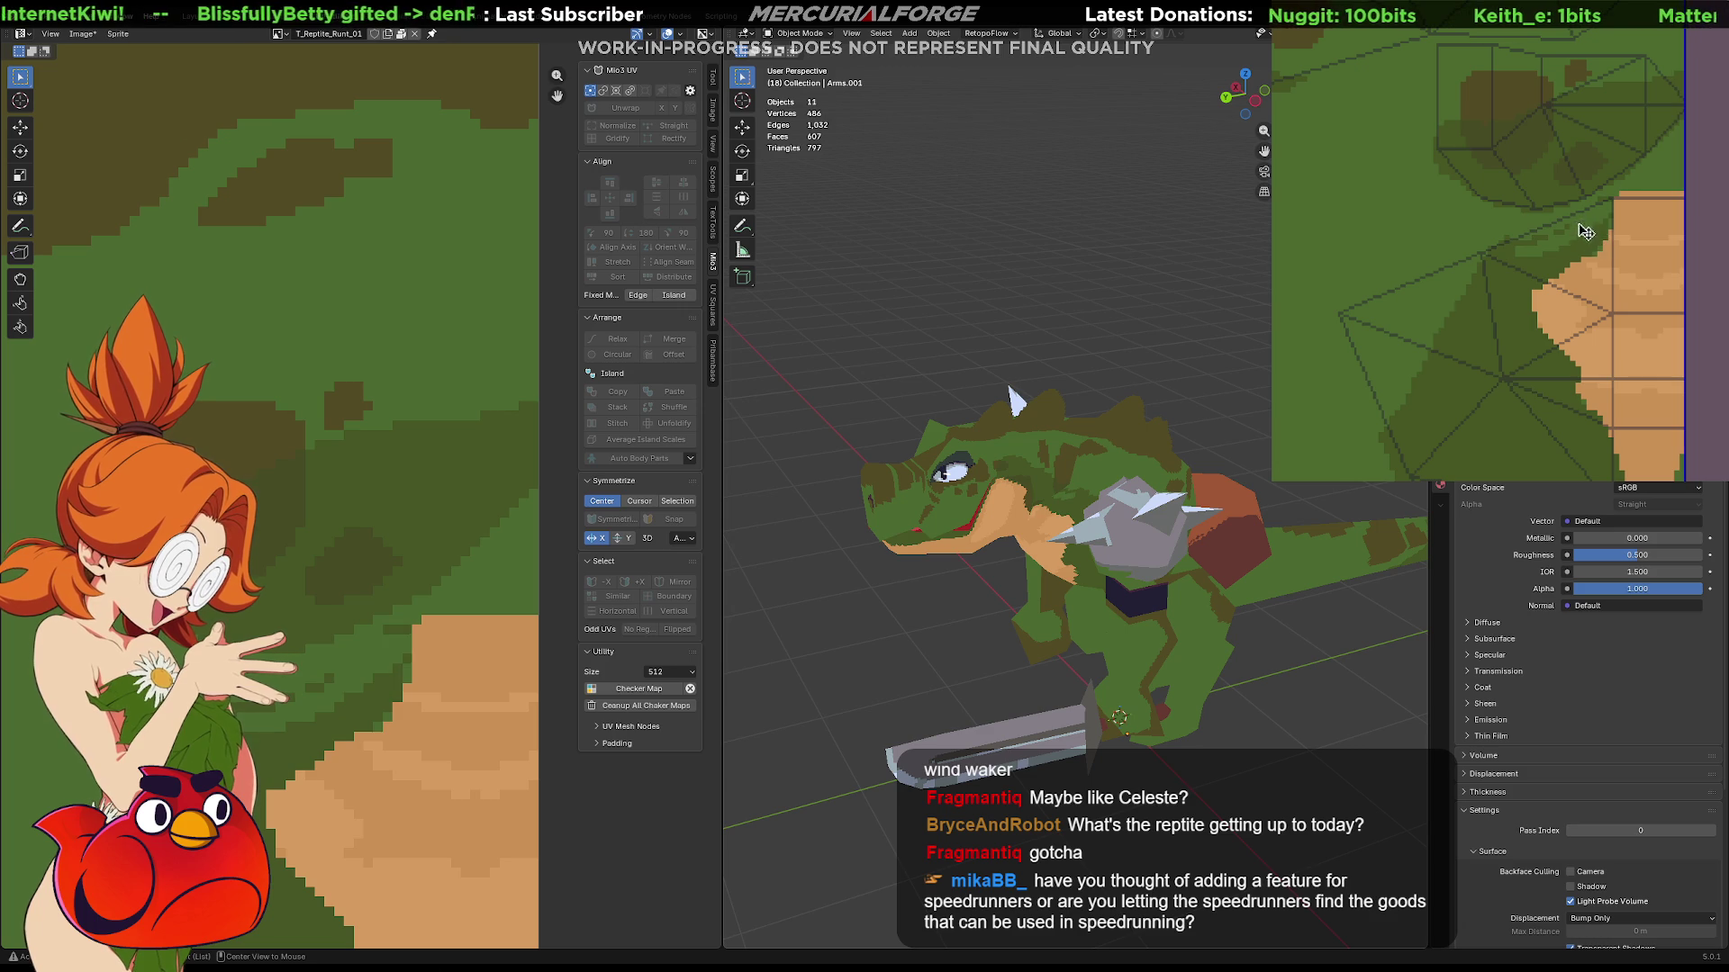
{"action": "left_click_drag", "start_coordinate": [1583, 231], "coordinate": [1602, 203]}
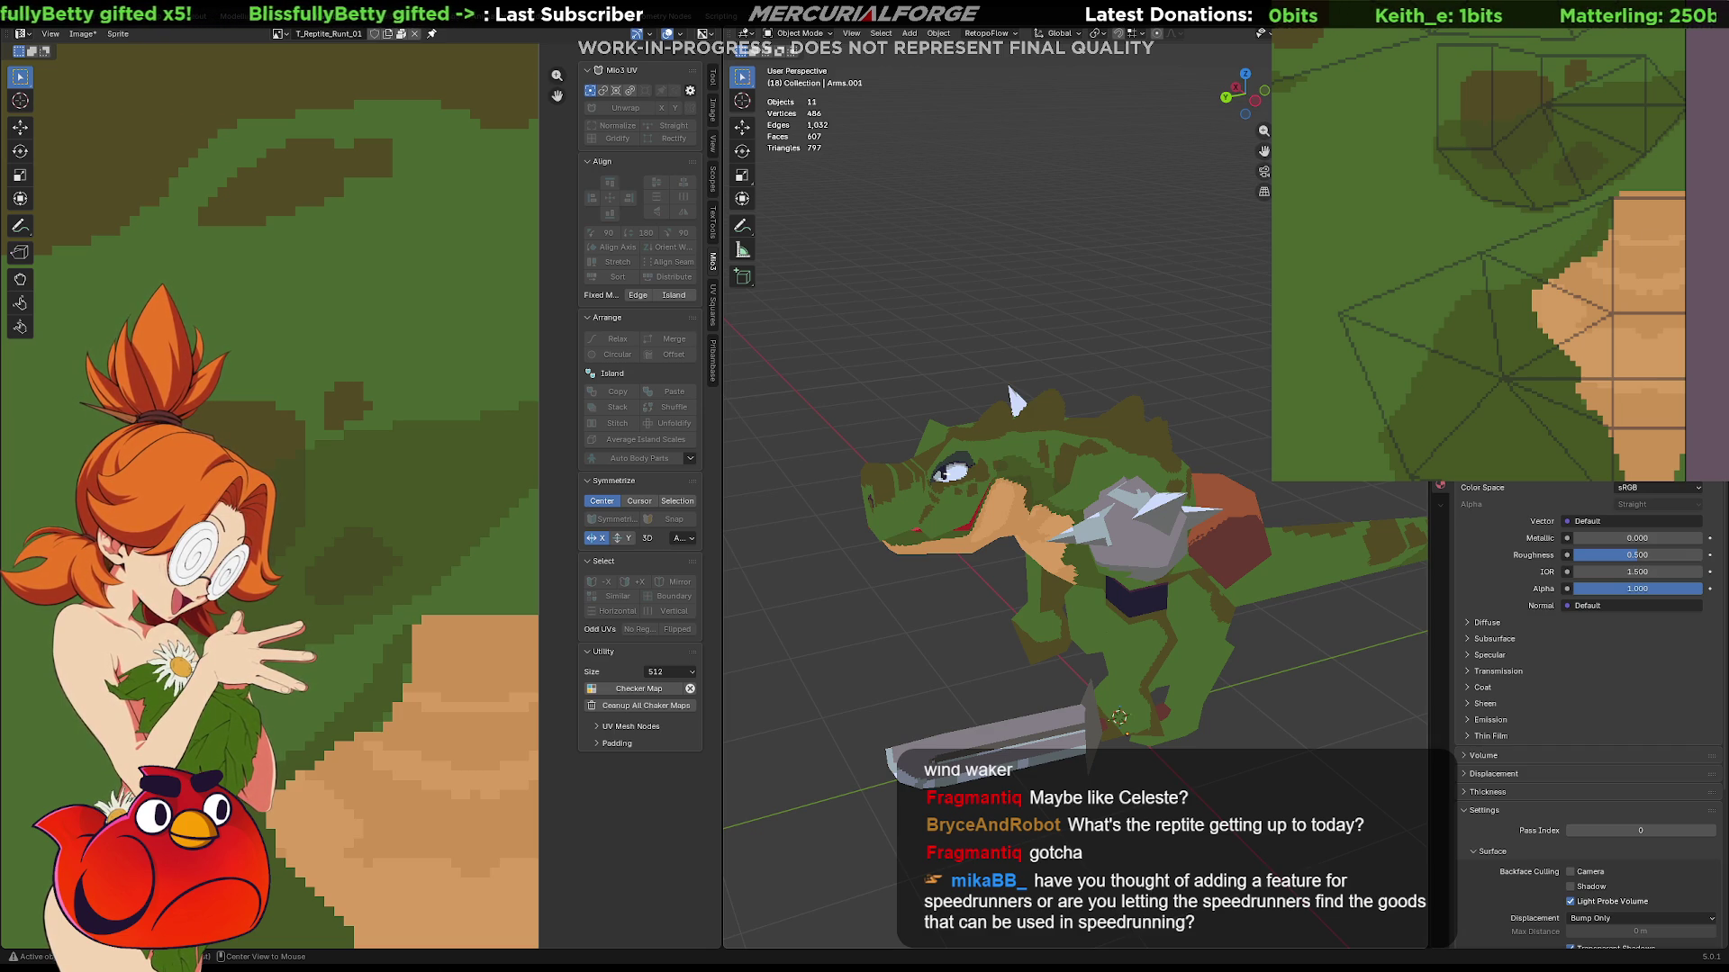
{"action": "mouse_move", "coordinate": [1014, 401]}
{"action": "middle_mouse_down"}
{"action": "mouse_move", "coordinate": [1091, 482]}
{"action": "mouse_move", "coordinate": [1056, 478]}
{"action": "middle_mouse_up"}
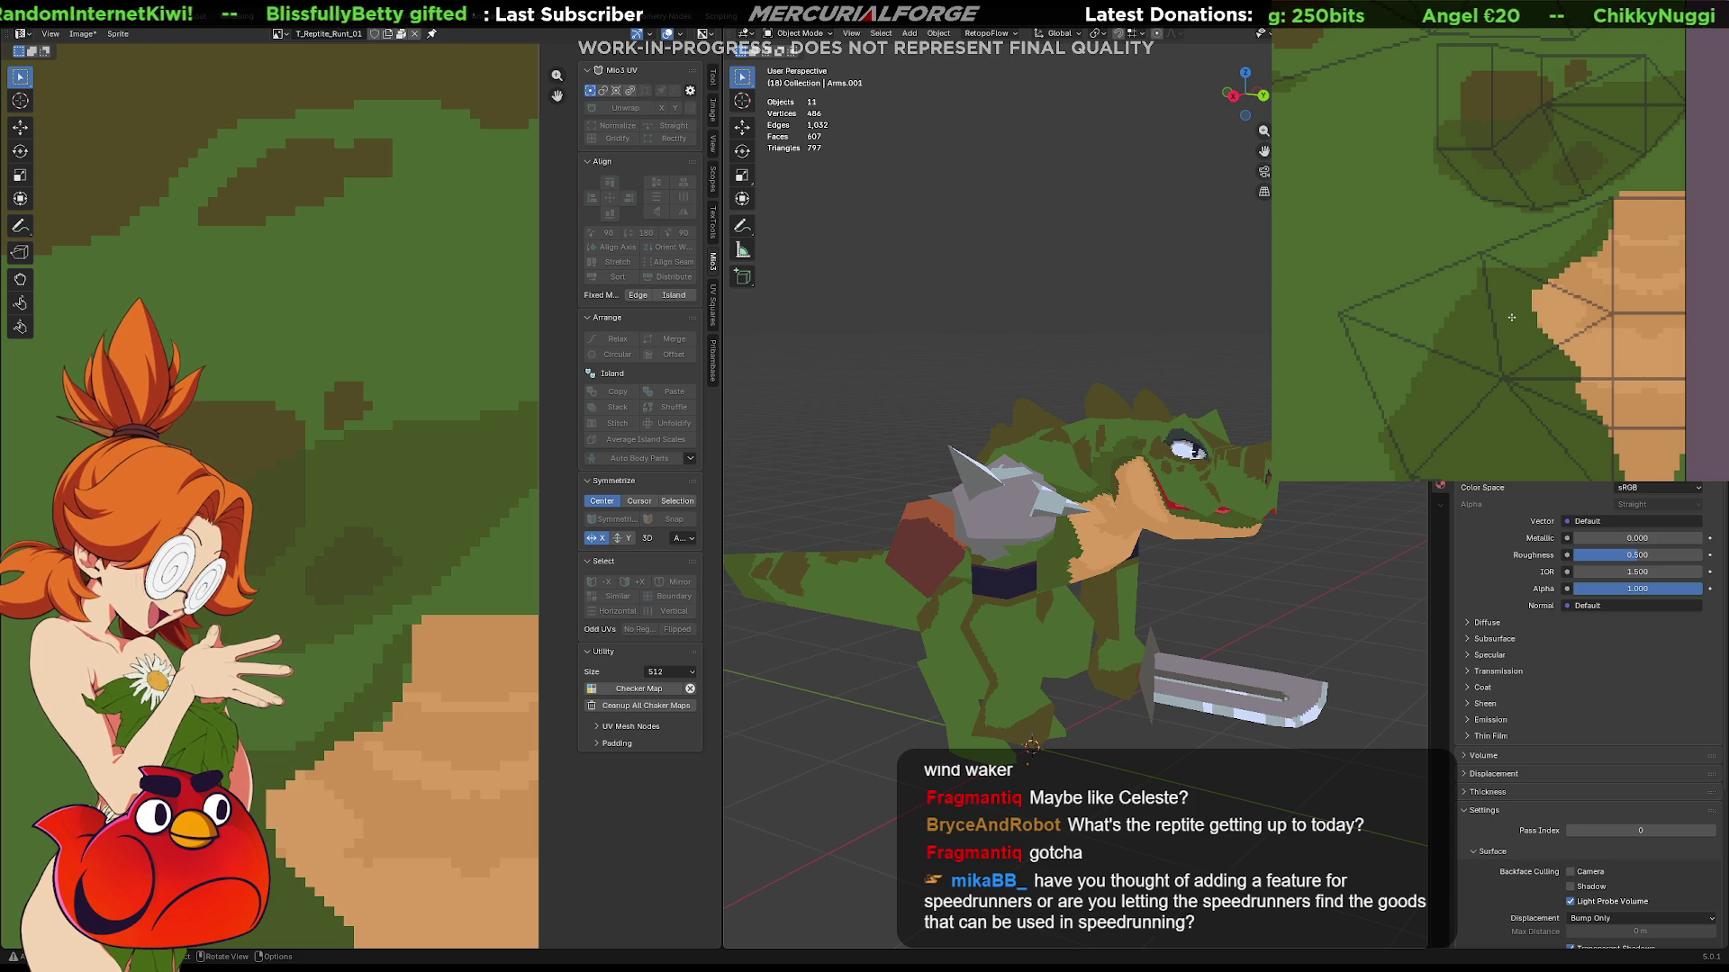
Pan the zoomed texture view across the dark green scale patches and nearby UV regions.
{"action": "middle_click_drag", "start_coordinate": [1587, 188], "coordinate": [1599, 275]}
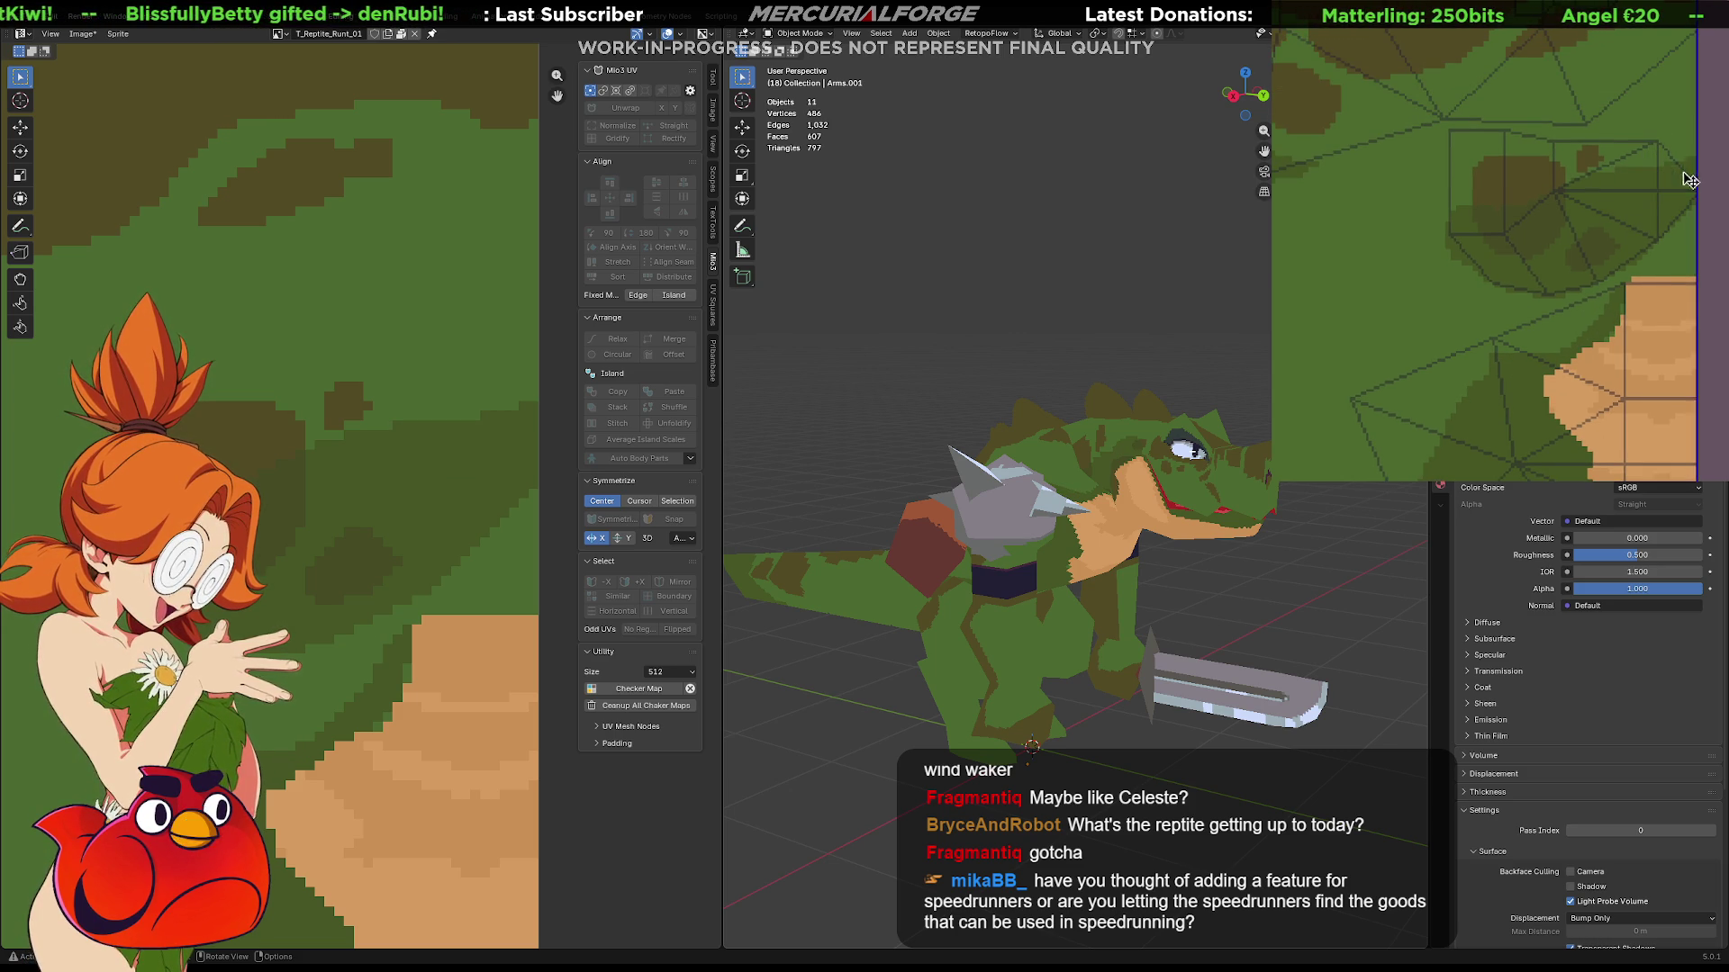
{"action": "scroll", "coordinate": [1695, 168], "scroll_direction": "up", "scroll_amount": 3}
{"action": "mouse_move", "coordinate": [1693, 169]}
{"action": "middle_mouse_down"}
{"action": "mouse_move", "coordinate": [1646, 266]}
{"action": "mouse_move", "coordinate": [1554, 337]}
{"action": "mouse_move", "coordinate": [1594, 152]}
{"action": "middle_mouse_up"}
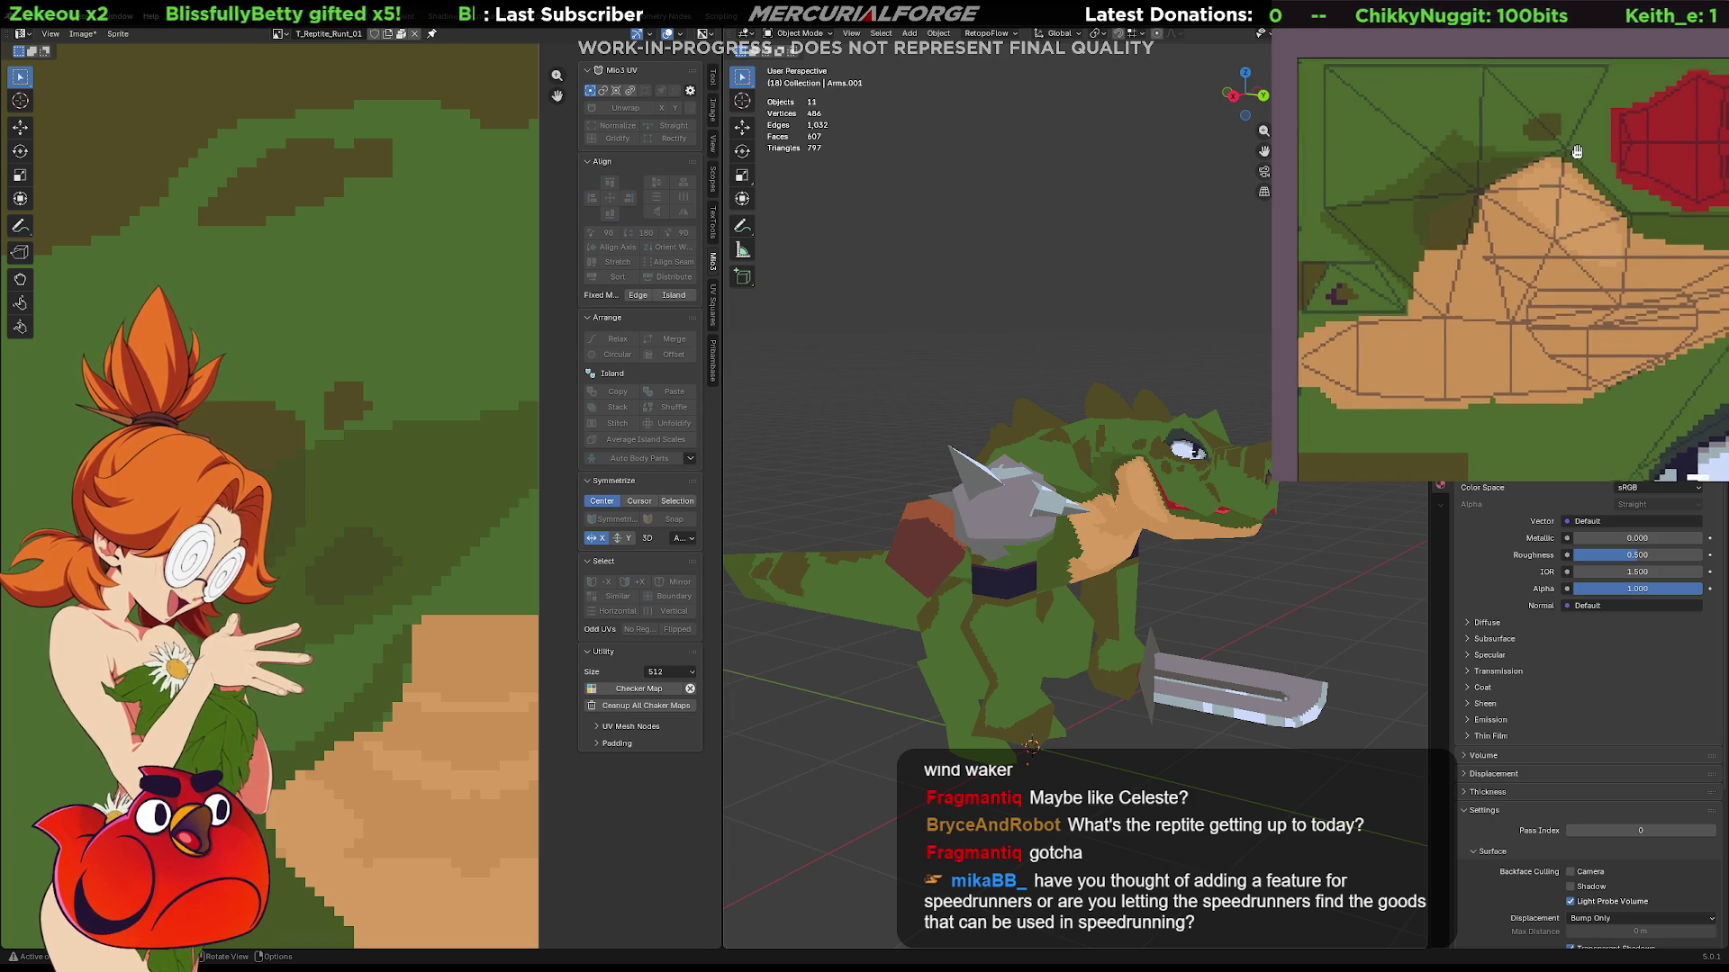
{"action": "scroll", "coordinate": [1588, 150], "scroll_direction": "up", "scroll_amount": 2}
{"action": "scroll", "coordinate": [1512, 115], "scroll_direction": "up", "scroll_amount": 2}
{"action": "scroll", "coordinate": [1445, 78], "scroll_direction": "up", "scroll_amount": 2}
{"action": "mouse_move", "coordinate": [1444, 80]}
{"action": "middle_mouse_down"}
{"action": "mouse_move", "coordinate": [1552, 163]}
{"action": "mouse_move", "coordinate": [1532, 234]}
{"action": "mouse_move", "coordinate": [1619, 163]}
{"action": "middle_mouse_up"}
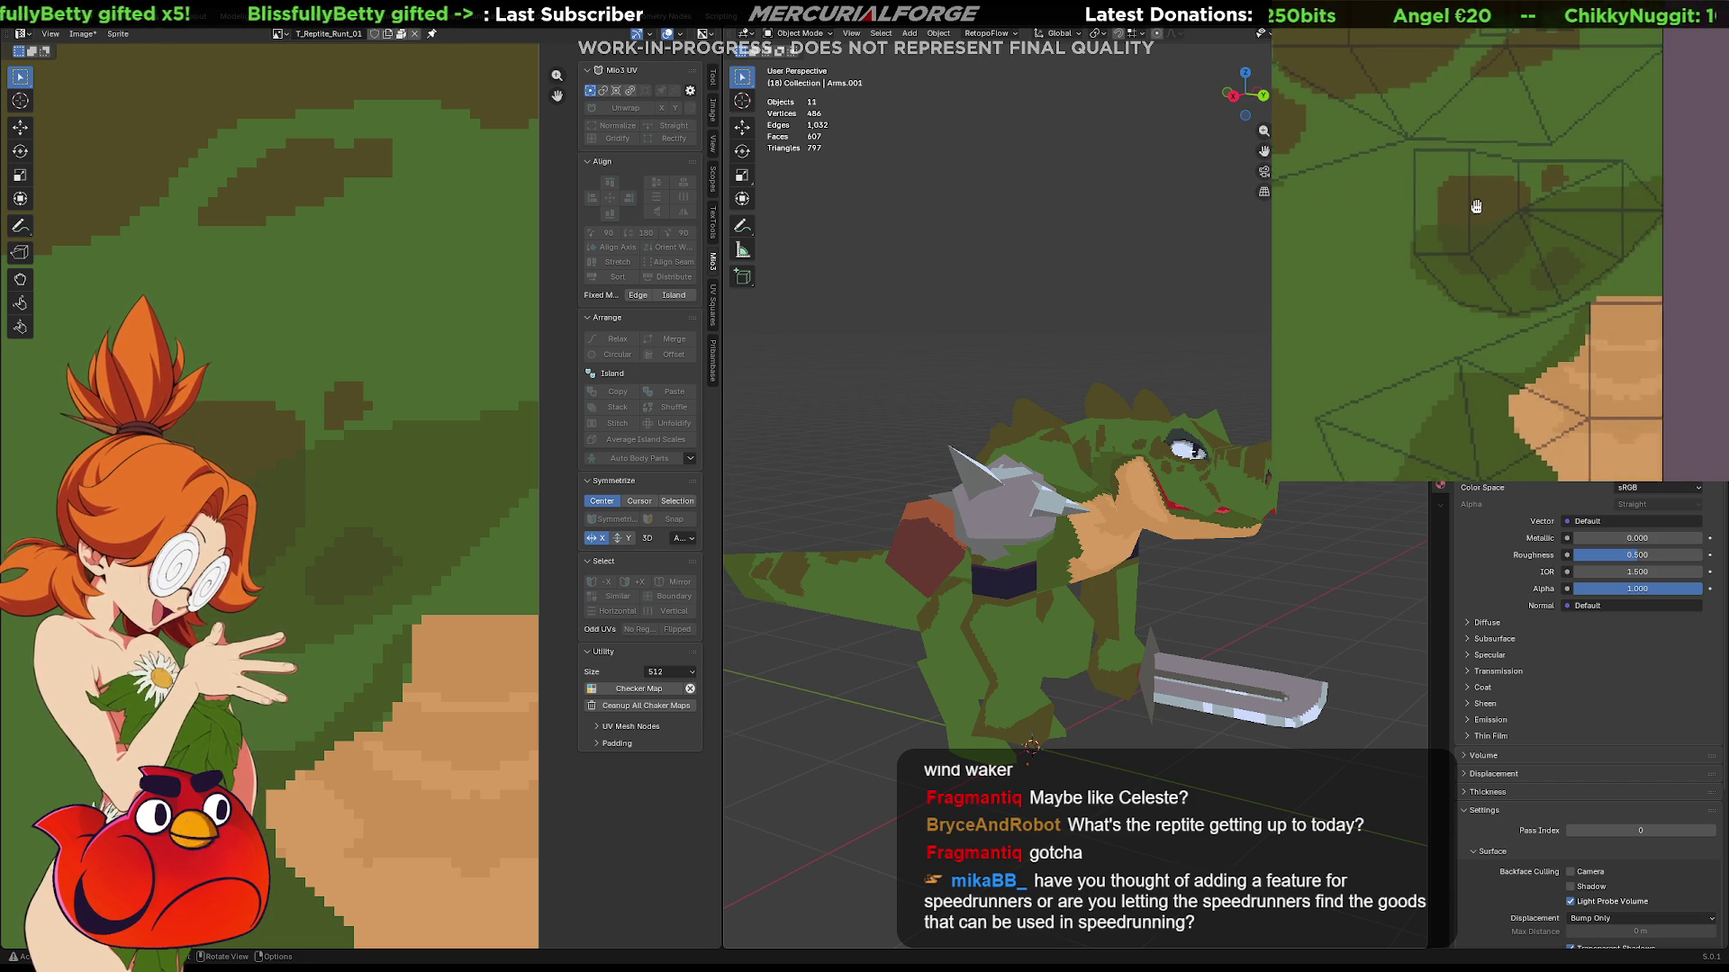
{"action": "middle_click_drag", "start_coordinate": [1644, 196], "coordinate": [1640, 117]}
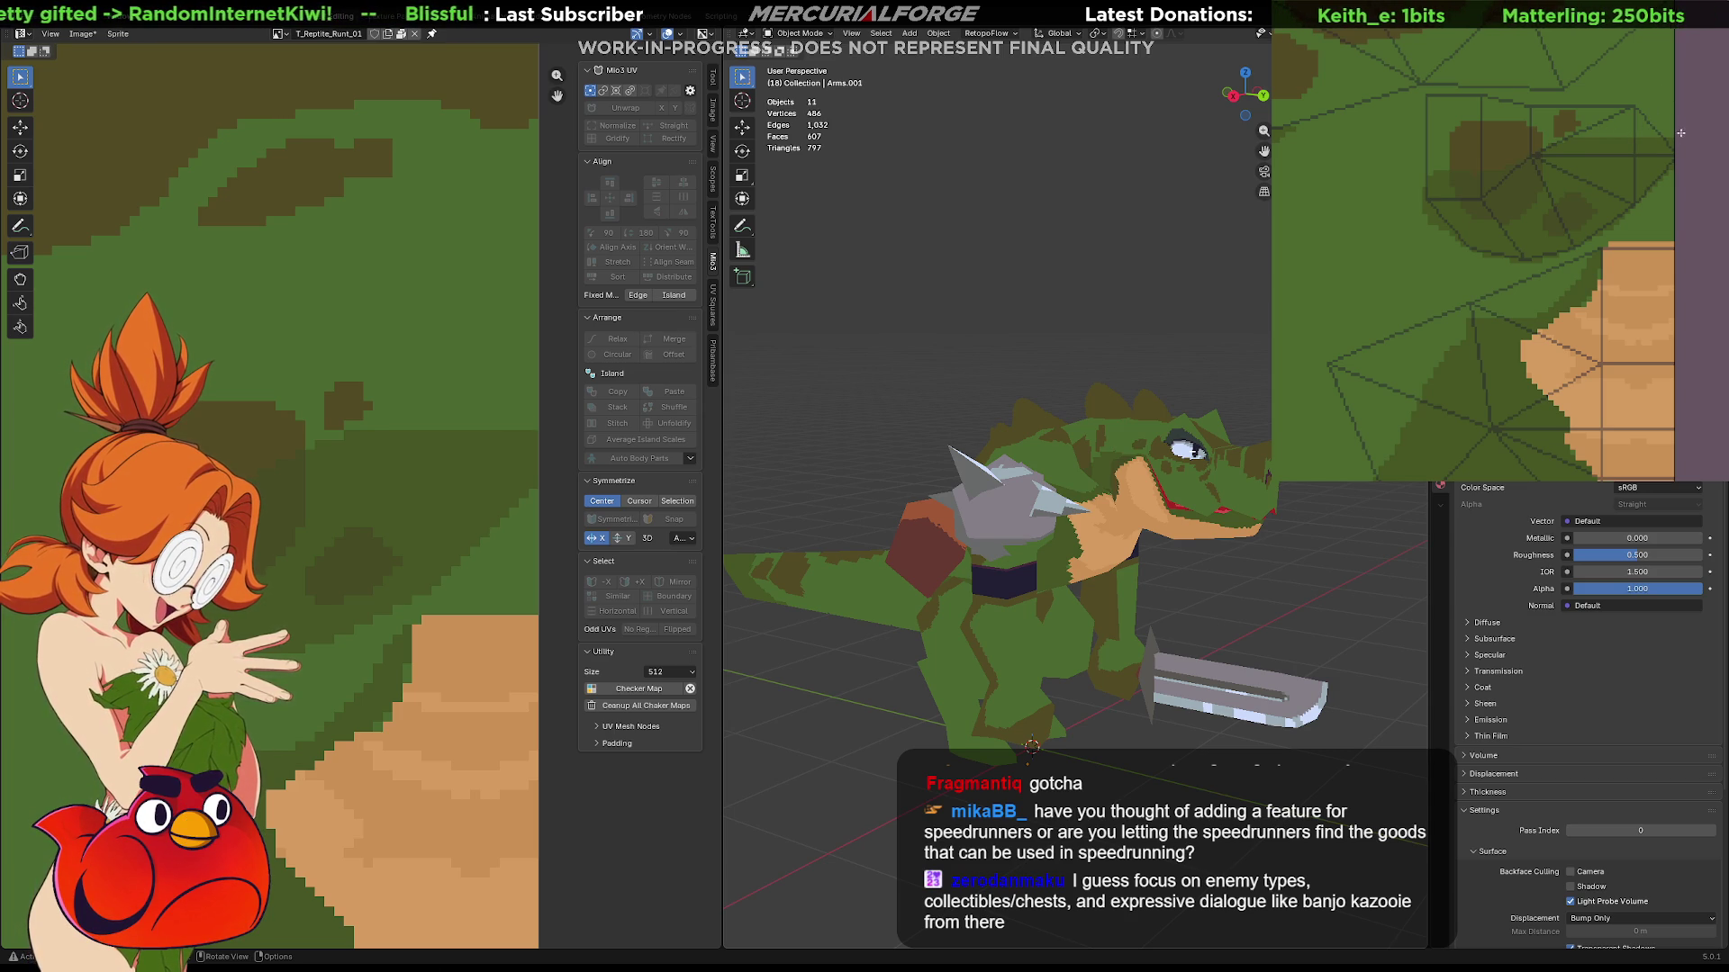
{"action": "middle_click_drag", "start_coordinate": [1668, 140], "coordinate": [1643, 193]}
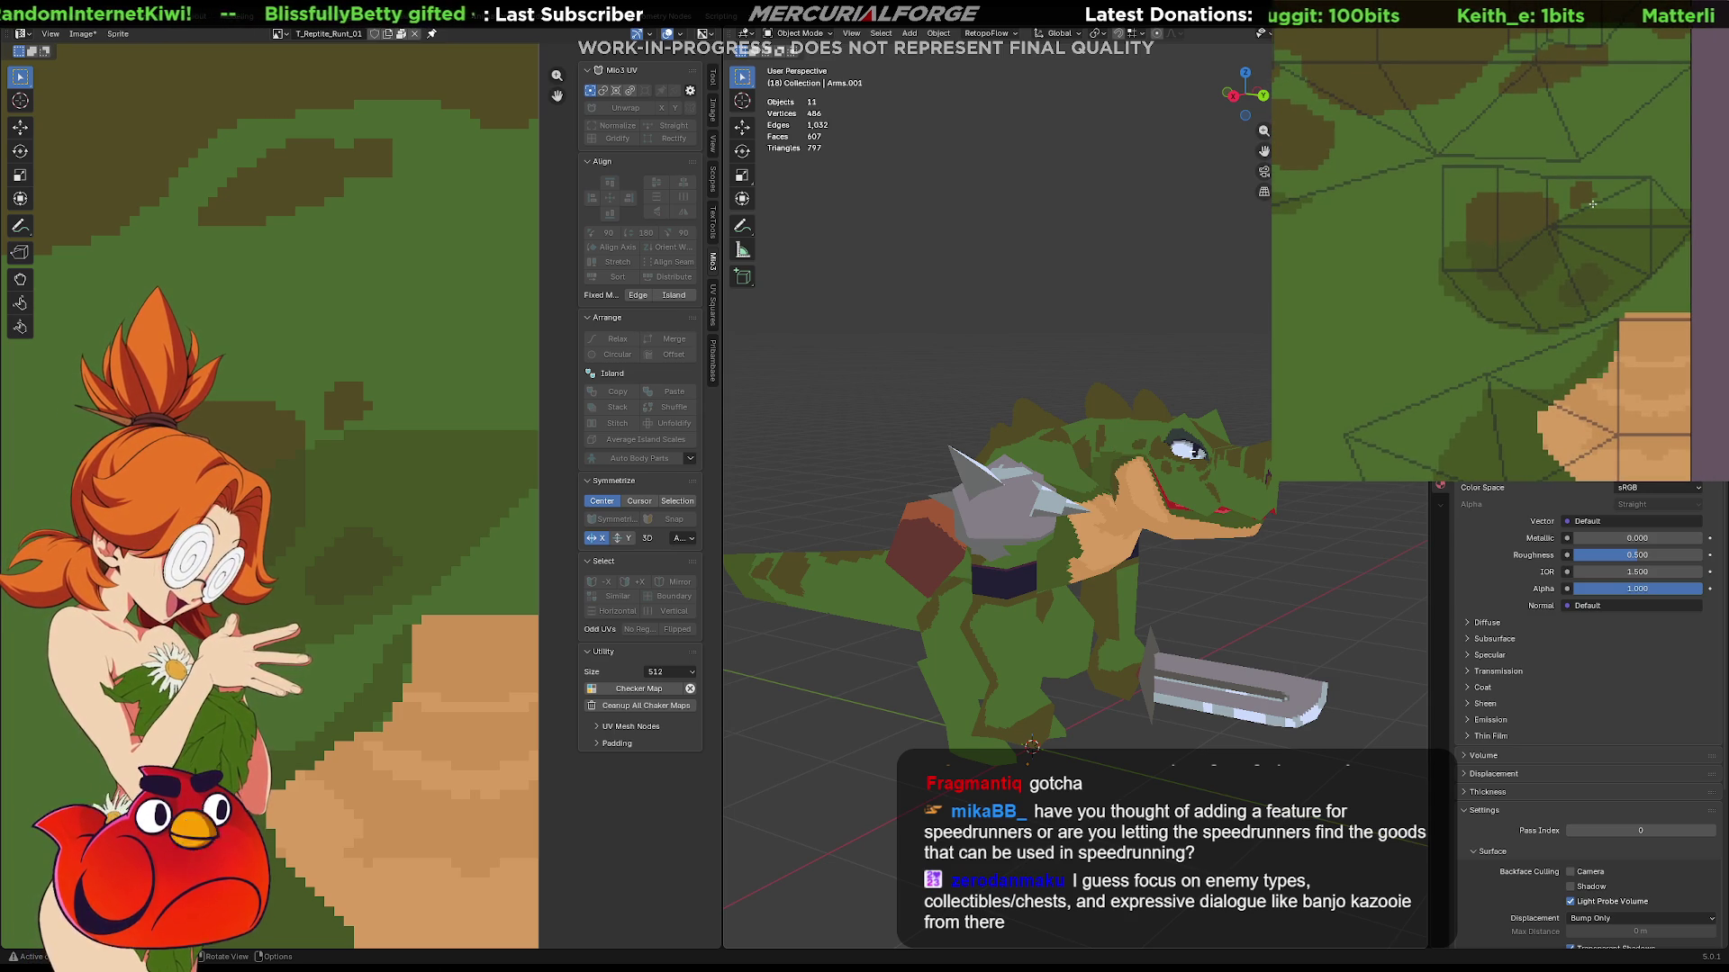